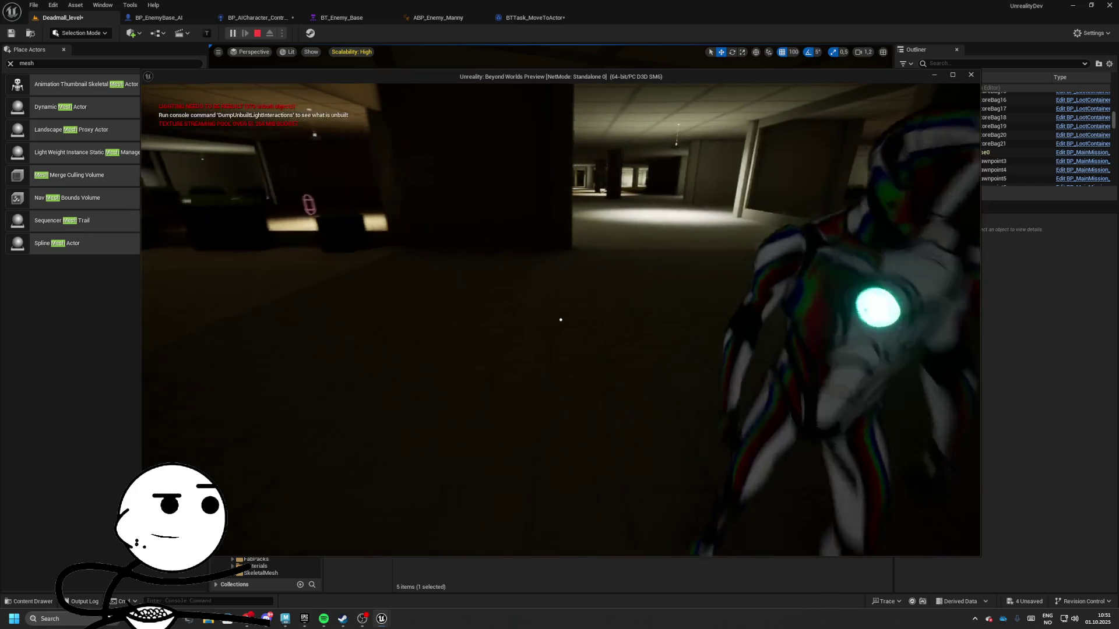
- Stop the play test and look over the AI controller blueprint's graph
{"action": "key", "text": "Escape"}
{"action": "left_click", "coordinate": [551, 21]}
{"action": "left_click", "coordinate": [341, 18]}
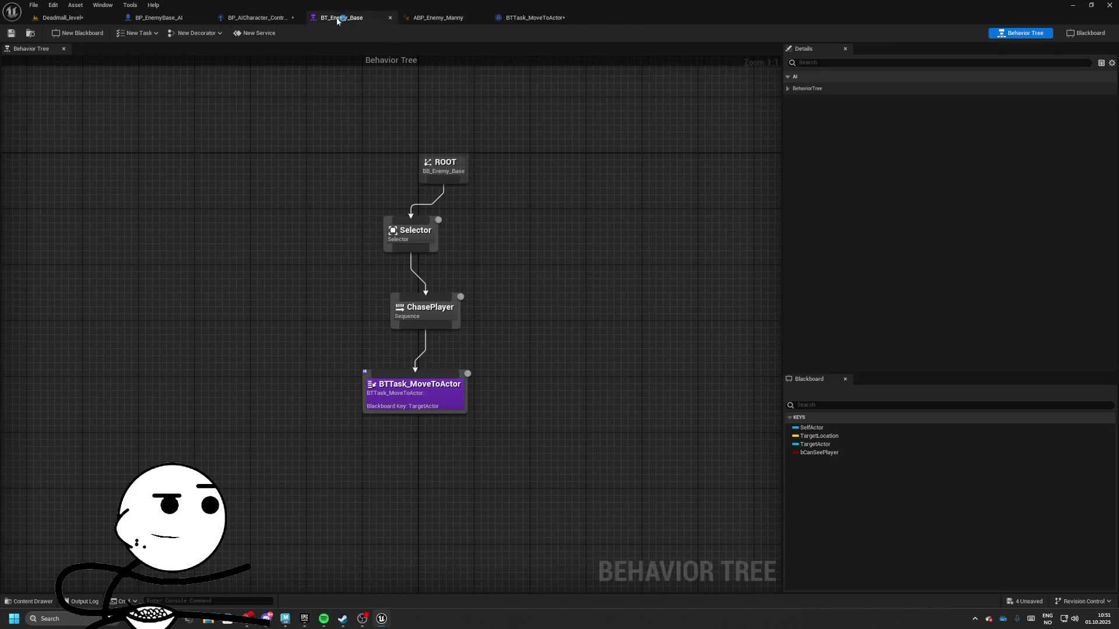
{"action": "left_click", "coordinate": [256, 17]}
{"action": "scroll", "coordinate": [606, 169], "scroll_direction": "down", "scroll_amount": 1}
{"action": "mouse_move", "coordinate": [606, 169]}
{"action": "left_mouse_down"}
{"action": "mouse_move", "coordinate": [564, 209]}
{"action": "mouse_move", "coordinate": [410, 173]}
{"action": "mouse_move", "coordinate": [484, 164]}
{"action": "left_mouse_up"}
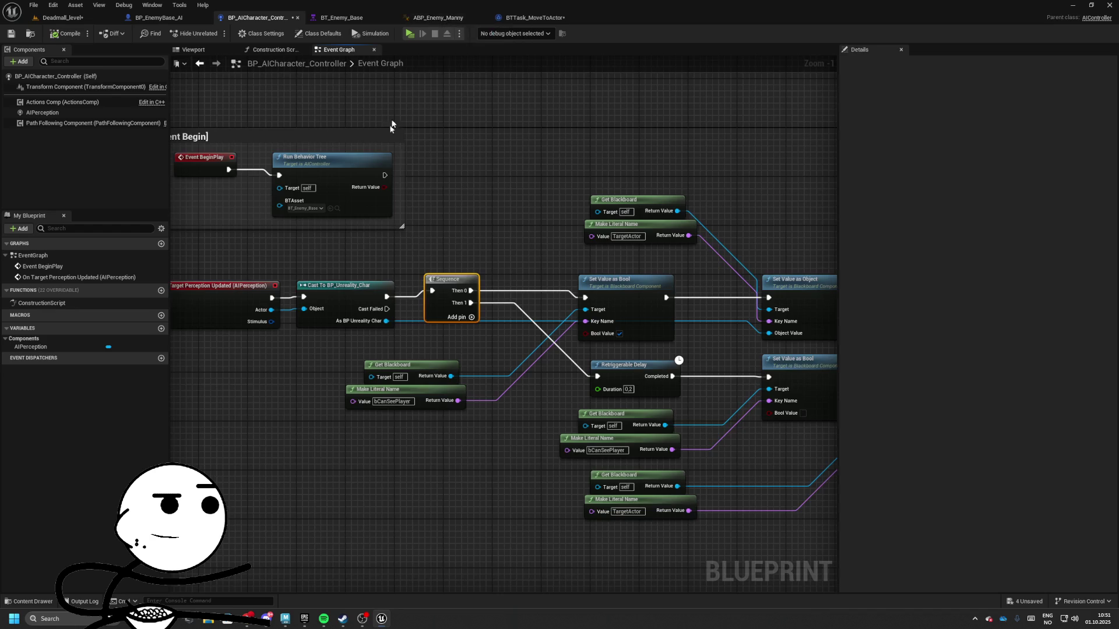
{"action": "left_click_drag", "start_coordinate": [401, 167], "coordinate": [477, 168]}
- Realign the Selector, ChasePlayer and MoveToActor nodes in BT_Enemy_Base, with ChasePlayer under the Selector
{"action": "left_click", "coordinate": [343, 18]}
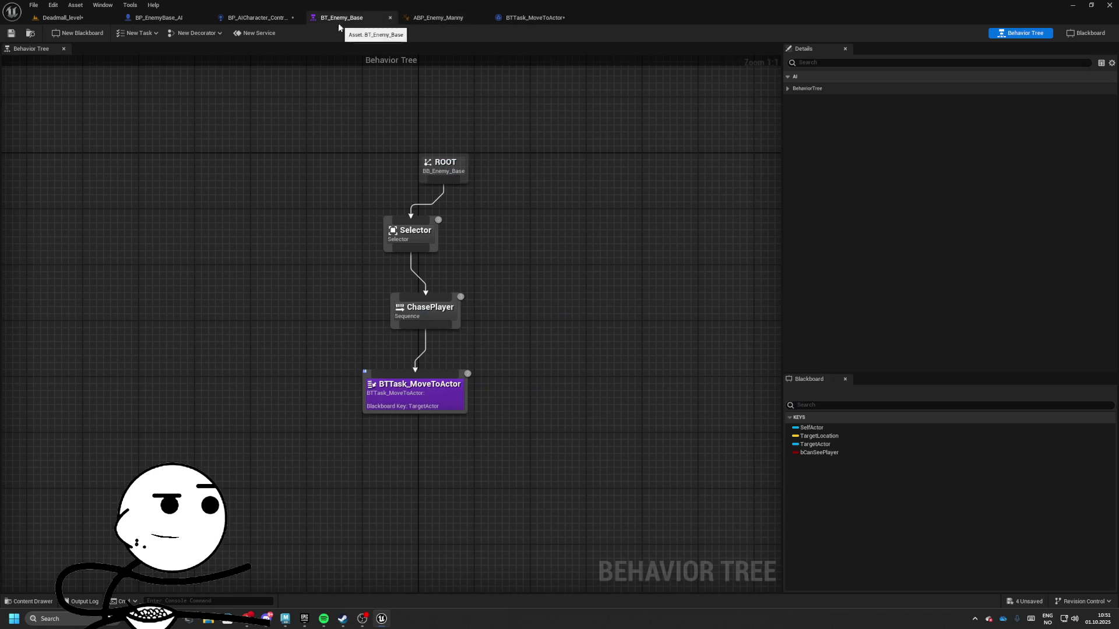
{"action": "left_click_drag", "start_coordinate": [321, 213], "coordinate": [543, 470]}
{"action": "left_click_drag", "start_coordinate": [410, 236], "coordinate": [446, 250]}
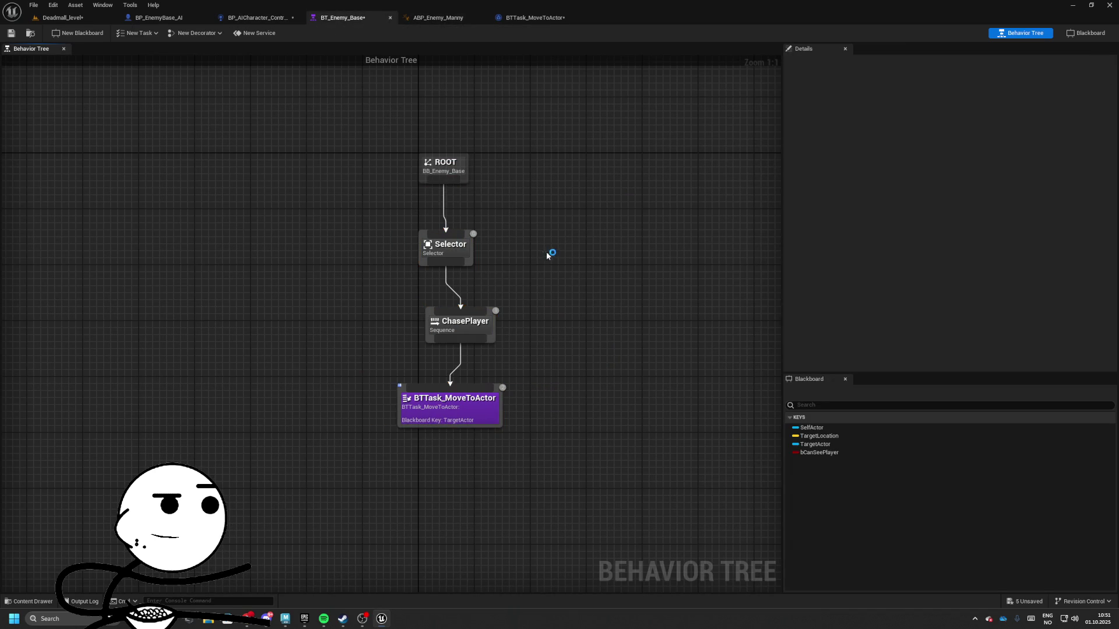
{"action": "left_click", "coordinate": [547, 251]}
{"action": "left_click", "coordinate": [479, 325]}
{"action": "left_click_drag", "start_coordinate": [479, 325], "coordinate": [465, 325]}
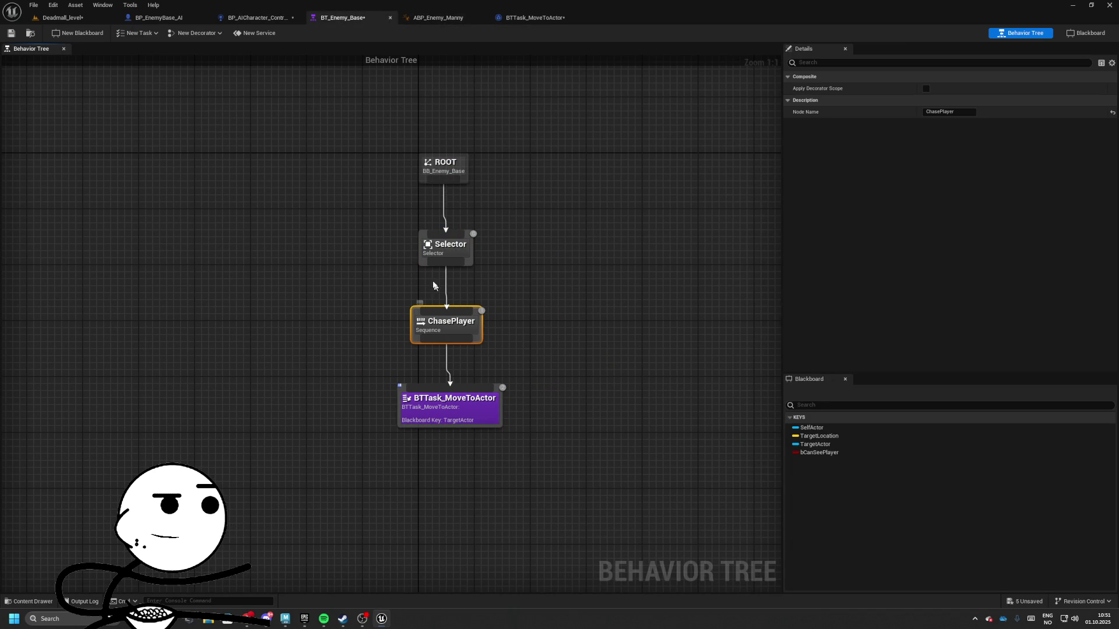
- Open the MoveToActor task's blueprint graph showing Receive Execute and Blackboard Key
{"action": "left_click", "coordinate": [454, 399]}
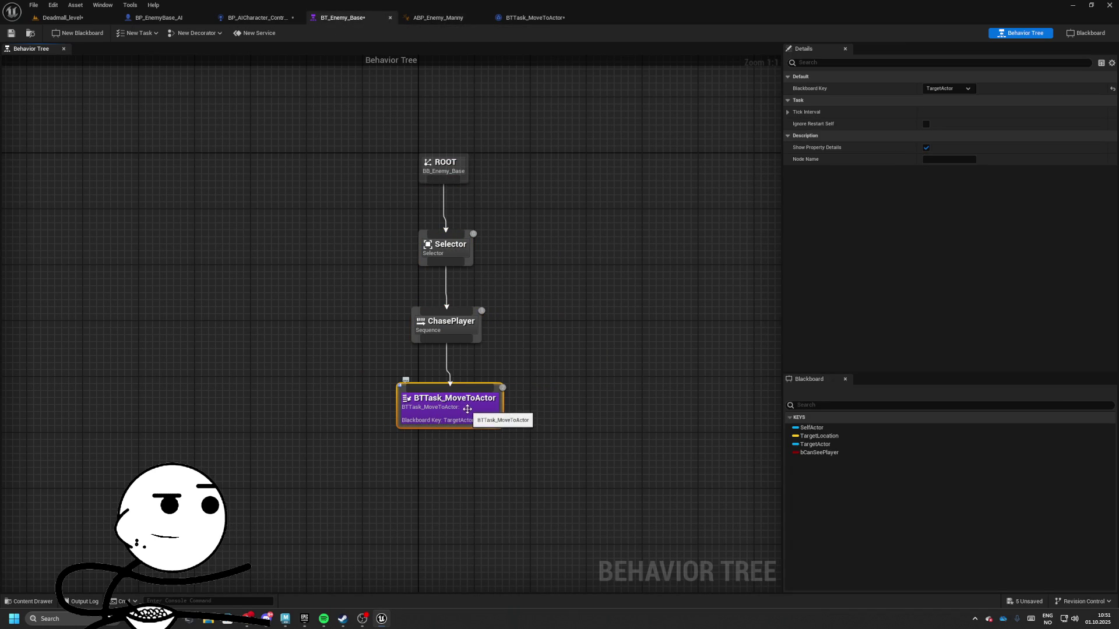
{"action": "double_click", "coordinate": [466, 407]}
{"action": "left_click_drag", "start_coordinate": [370, 300], "coordinate": [465, 258]}
{"action": "left_click", "coordinate": [247, 619]}
{"action": "left_click", "coordinate": [247, 619]}
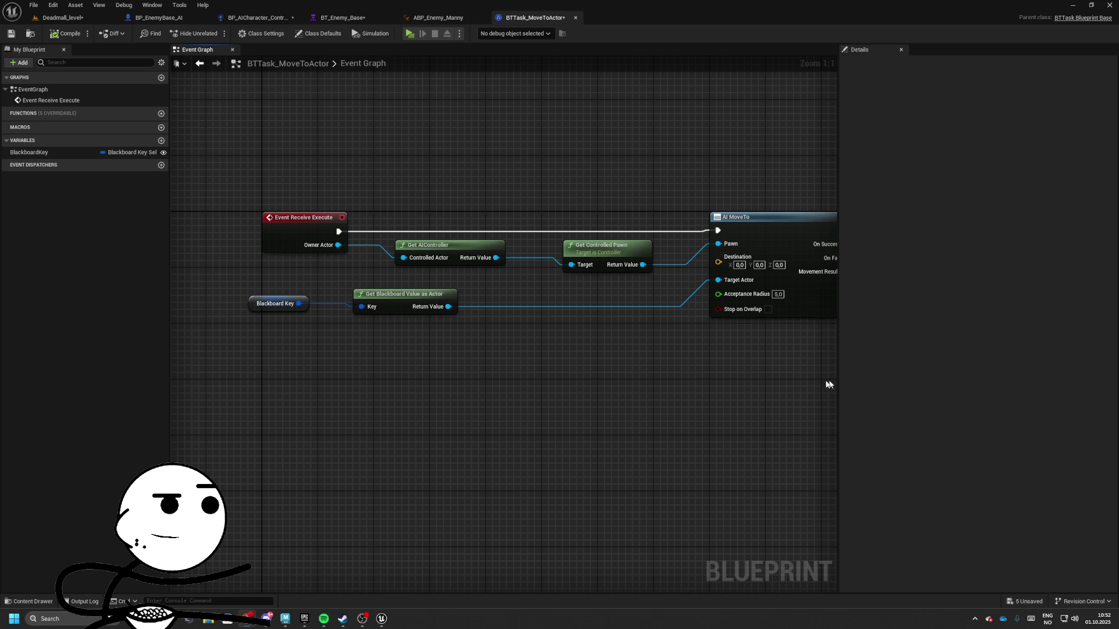
- Delete every node in the MoveToActor task graph
{"action": "left_click_drag", "start_coordinate": [387, 297], "coordinate": [358, 216]}
{"action": "scroll", "coordinate": [358, 215], "scroll_direction": "down", "scroll_amount": 4}
{"action": "mouse_move", "coordinate": [225, 163]}
{"action": "left_mouse_down"}
{"action": "mouse_move", "coordinate": [569, 294]}
{"action": "mouse_move", "coordinate": [594, 352]}
{"action": "left_mouse_up"}
{"action": "key", "text": "Delete"}
- Add a Receive Execute AI event feeding Print String, then start a level play test
{"action": "left_click", "coordinate": [136, 102]}
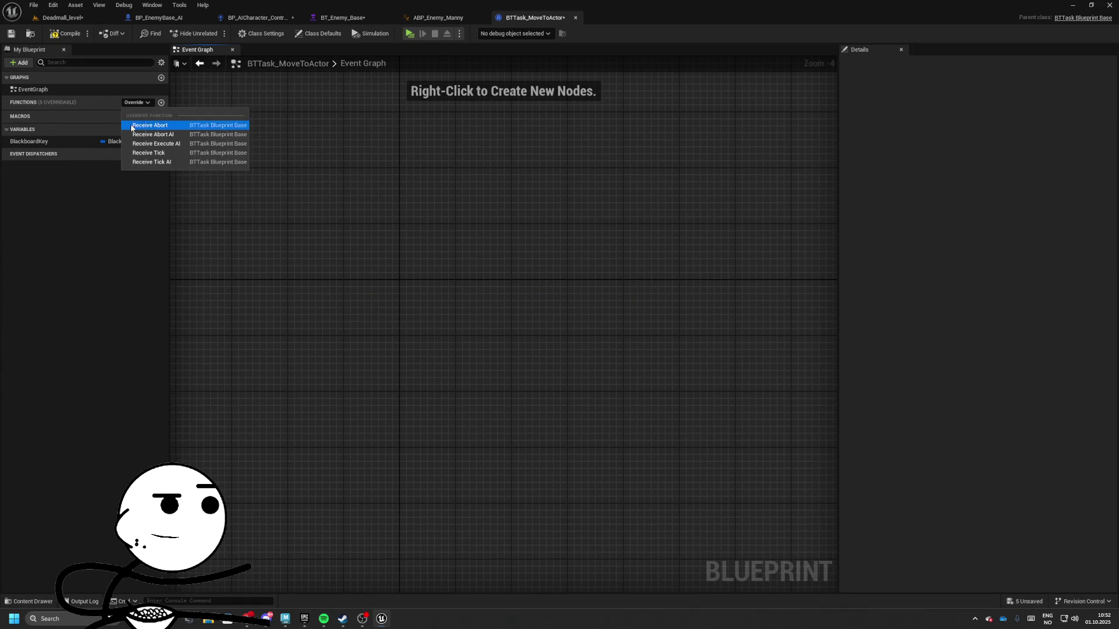
{"action": "left_click", "coordinate": [184, 143]}
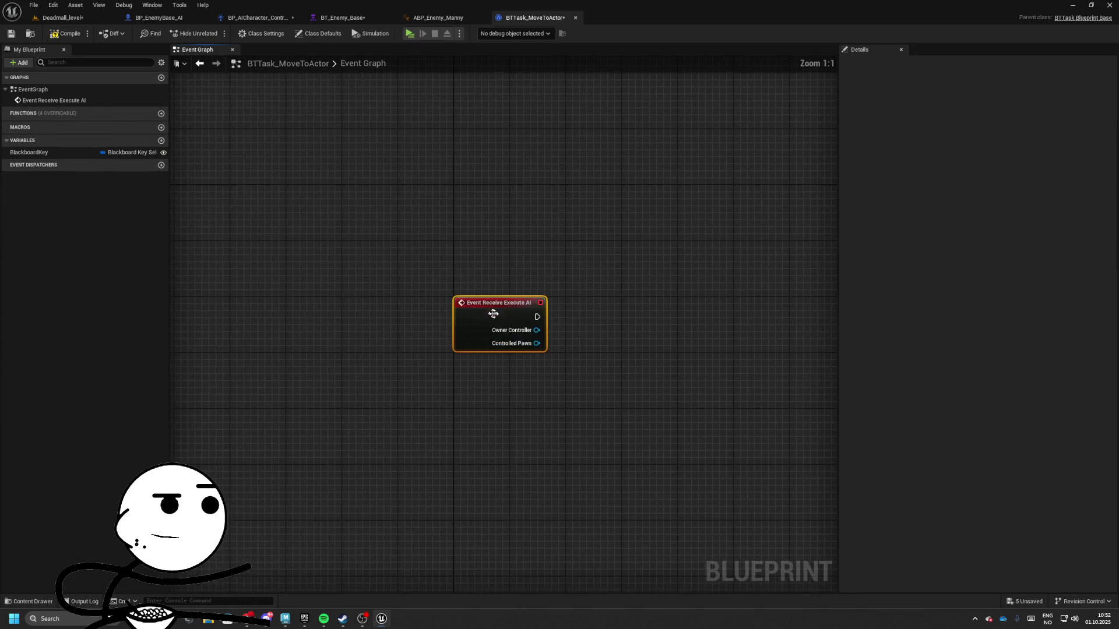
{"action": "mouse_move", "coordinate": [497, 198]}
{"action": "left_mouse_down"}
{"action": "mouse_move", "coordinate": [385, 239]}
{"action": "mouse_move", "coordinate": [513, 229]}
{"action": "left_mouse_up"}
{"action": "type", "text": "print"}
{"action": "key", "text": "Return"}
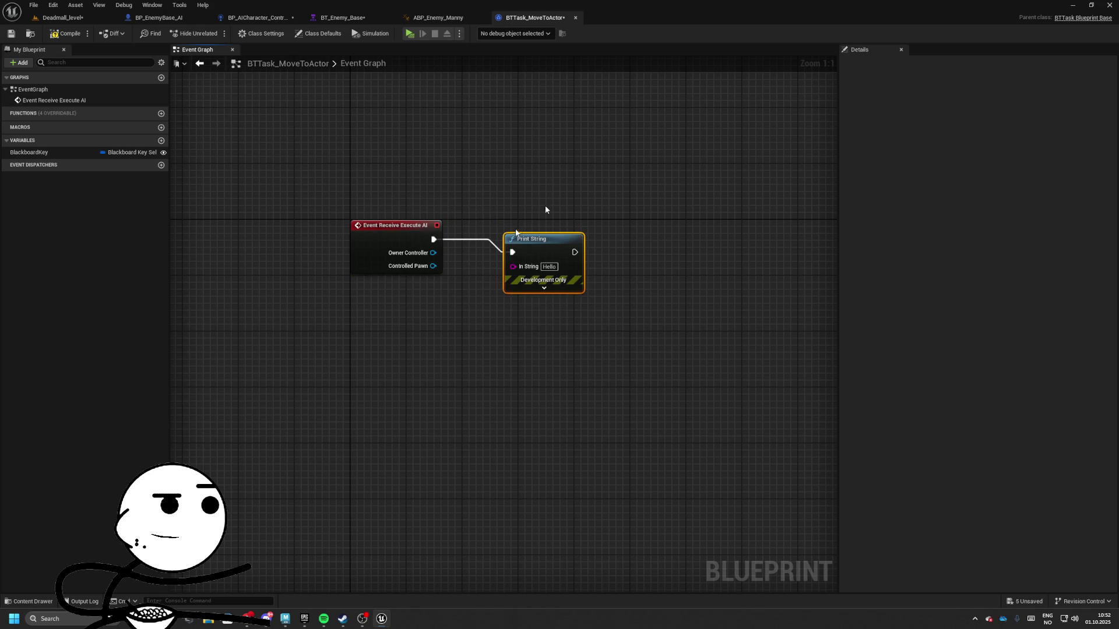
{"action": "left_click", "coordinate": [58, 17]}
{"action": "left_click", "coordinate": [233, 33]}
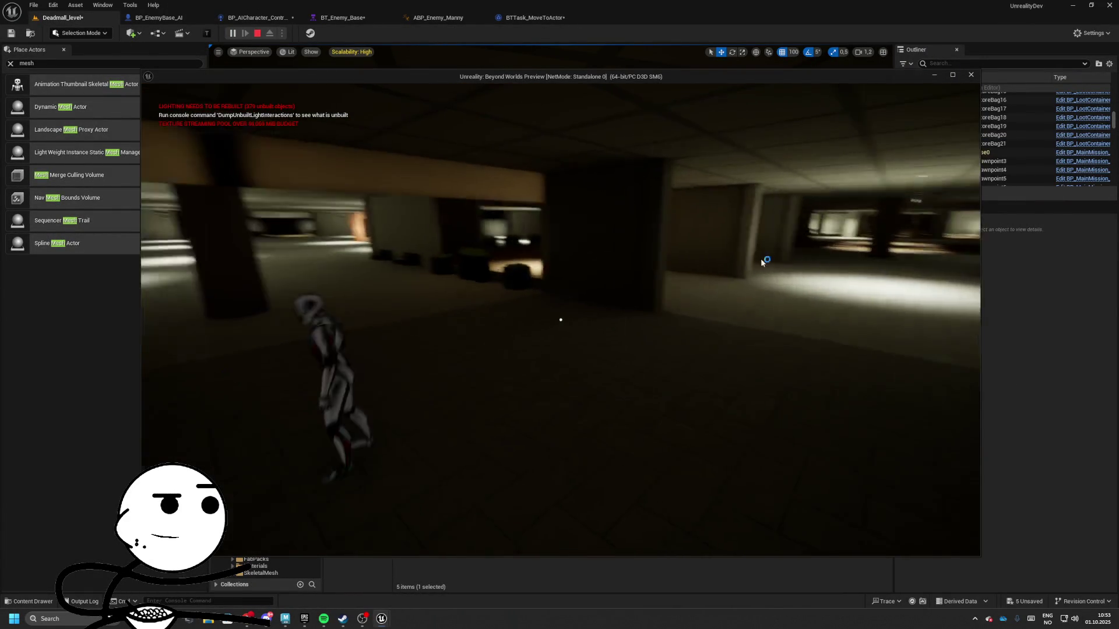
- Stop the play test and return to the BTTask_MoveToActor blueprint
{"action": "key", "text": "Escape"}
{"action": "left_click", "coordinate": [543, 22]}
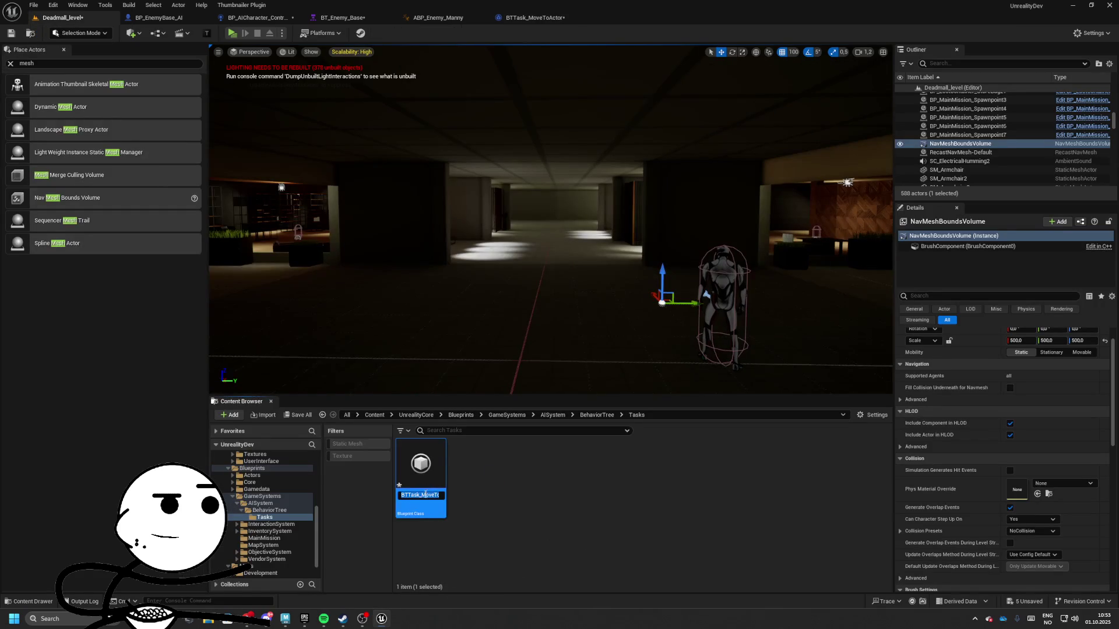
- Rename the task asset to BTTask_Wander
{"action": "type", "text": "BTTask_GetRandomL"}
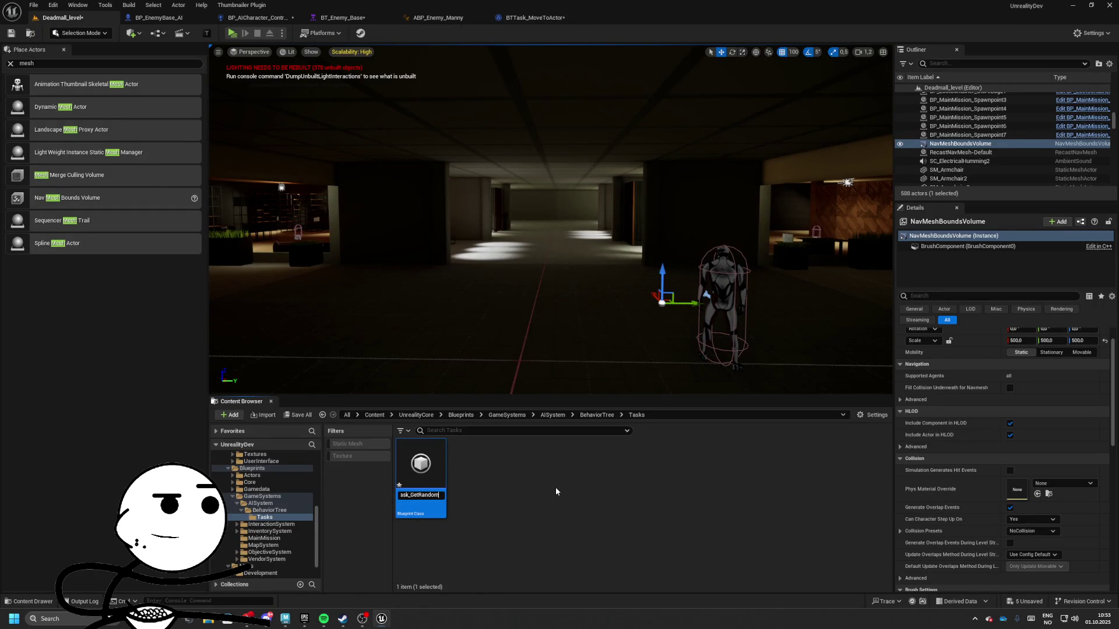
{"action": "key", "text": "BackSpace"}
{"action": "key", "text": "BackSpace"}
{"action": "key", "text": "BackSpace"}
{"action": "type", "text": "Wander"}
{"action": "key", "text": "Return"}
- Replace the Print String node with Get Actor Location off the event
{"action": "double_click", "coordinate": [440, 477]}
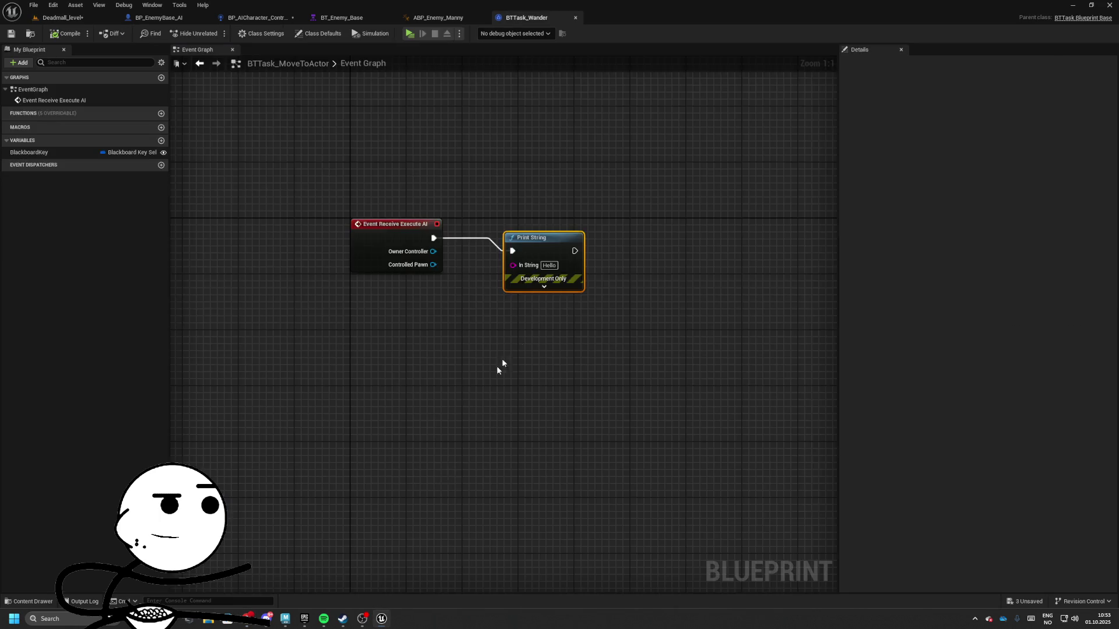
{"action": "key", "text": "Delete"}
{"action": "mouse_move", "coordinate": [397, 317]}
{"action": "left_mouse_down"}
{"action": "mouse_move", "coordinate": [481, 320]}
{"action": "mouse_move", "coordinate": [452, 368]}
{"action": "mouse_move", "coordinate": [535, 383]}
{"action": "left_mouse_up"}
{"action": "type", "text": "get actor loc"}
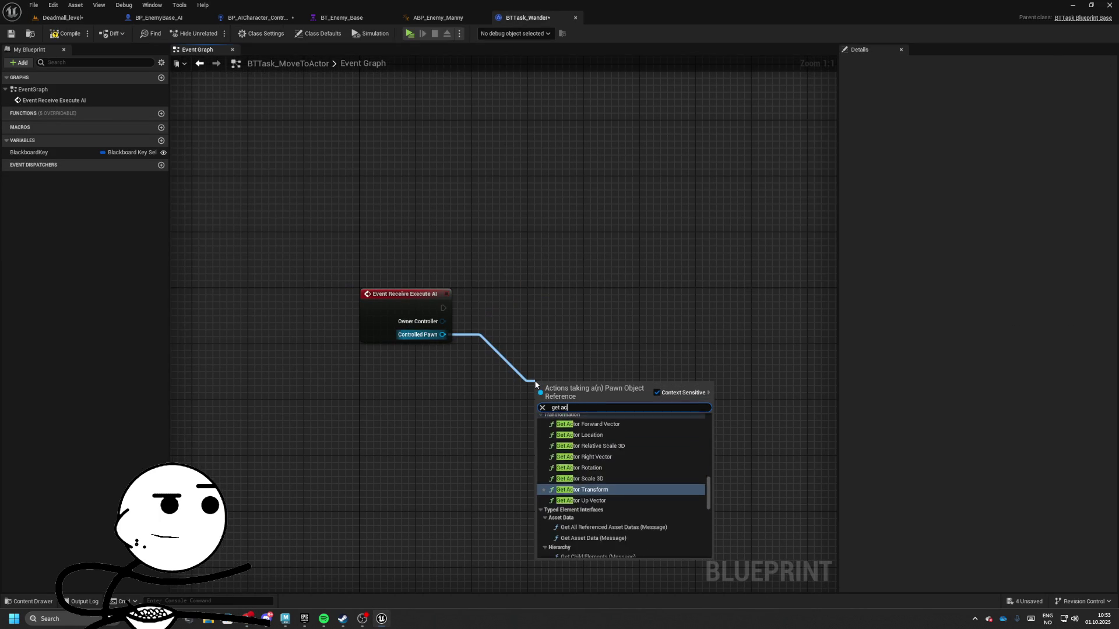
{"action": "key", "text": "Return"}
- Add GetRandomReachablePointInRadius from the actor location and promote its Radius to a variable
{"action": "left_click_drag", "start_coordinate": [608, 408], "coordinate": [683, 408]}
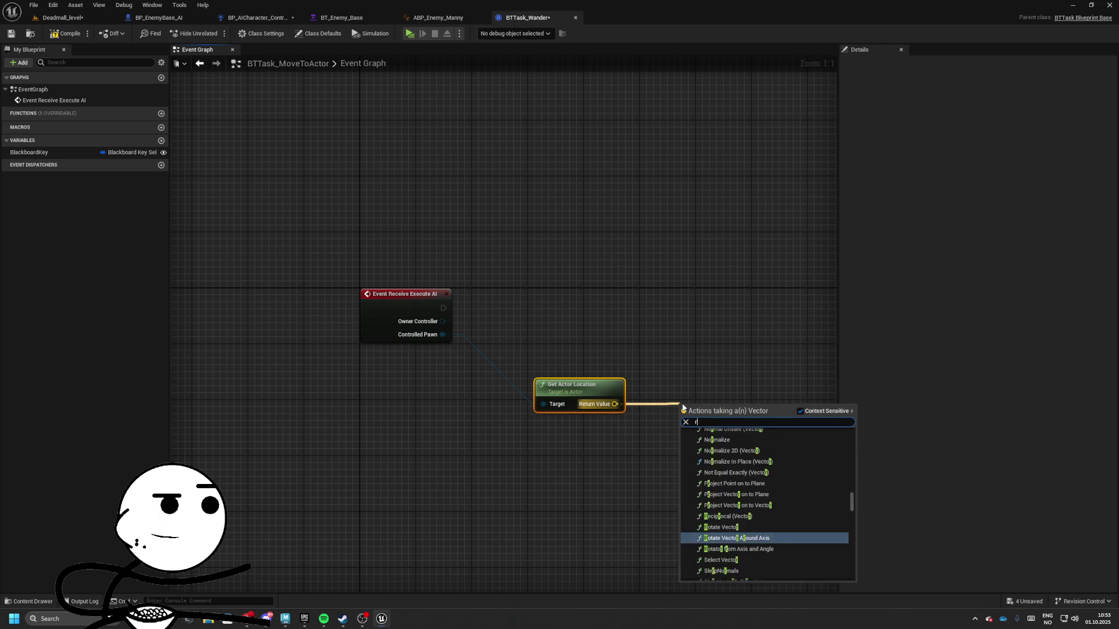
{"action": "type", "text": "random"}
{"action": "key", "text": "BackSpace"}
{"action": "key", "text": "BackSpace"}
{"action": "key", "text": "BackSpace"}
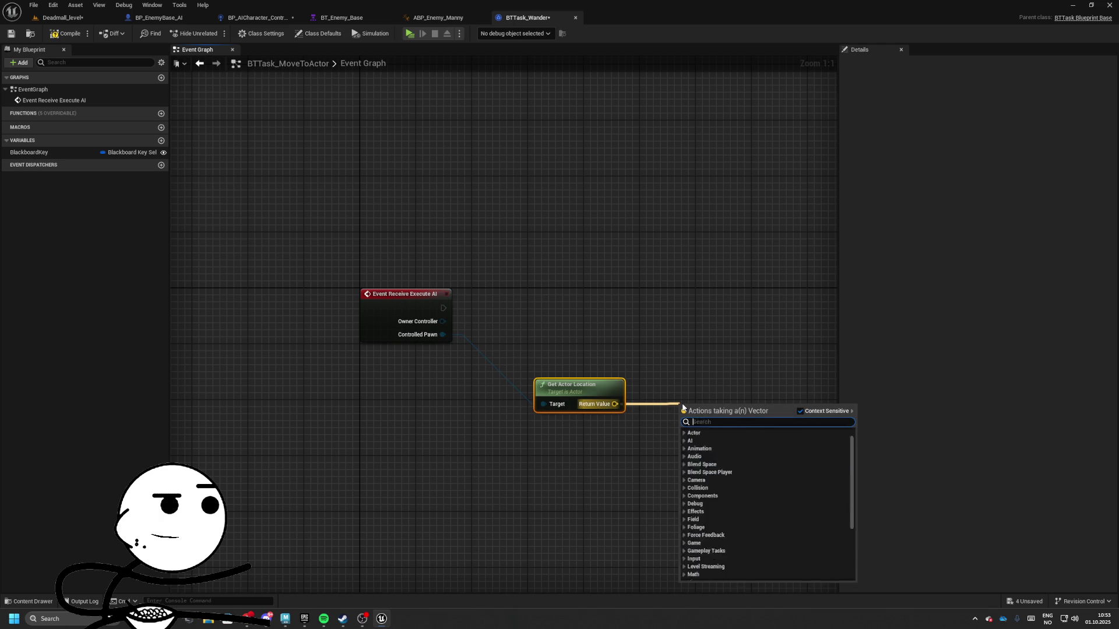
{"action": "type", "text": "get random re"}
{"action": "key", "text": "Return"}
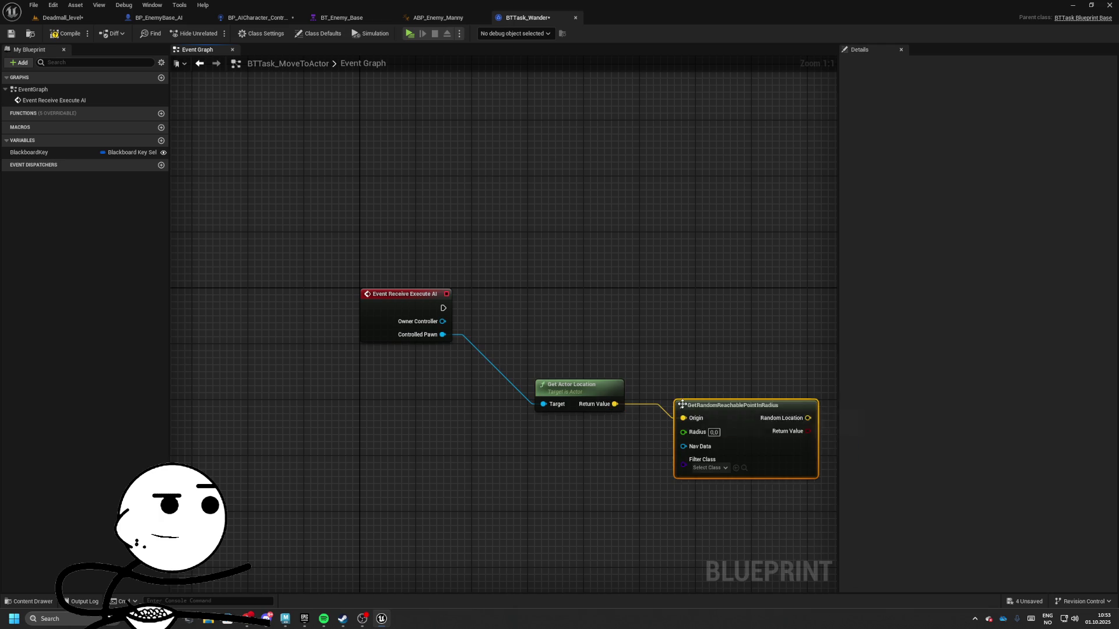
{"action": "right_click", "coordinate": [647, 386]}
{"action": "left_click", "coordinate": [661, 415]}
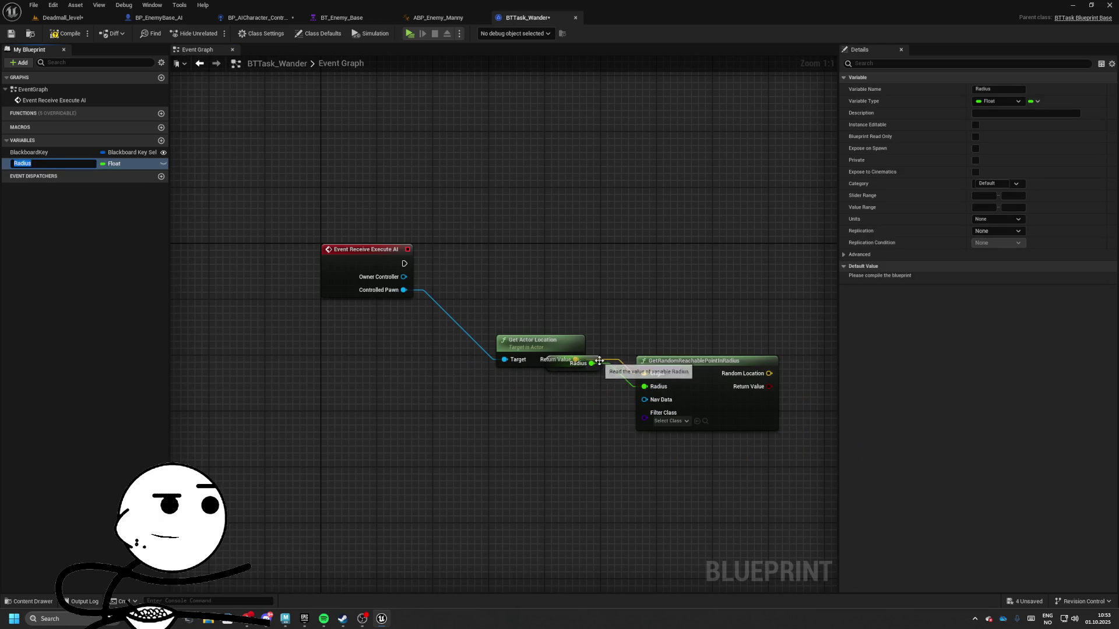
{"action": "left_click_drag", "start_coordinate": [580, 363], "coordinate": [543, 391]}
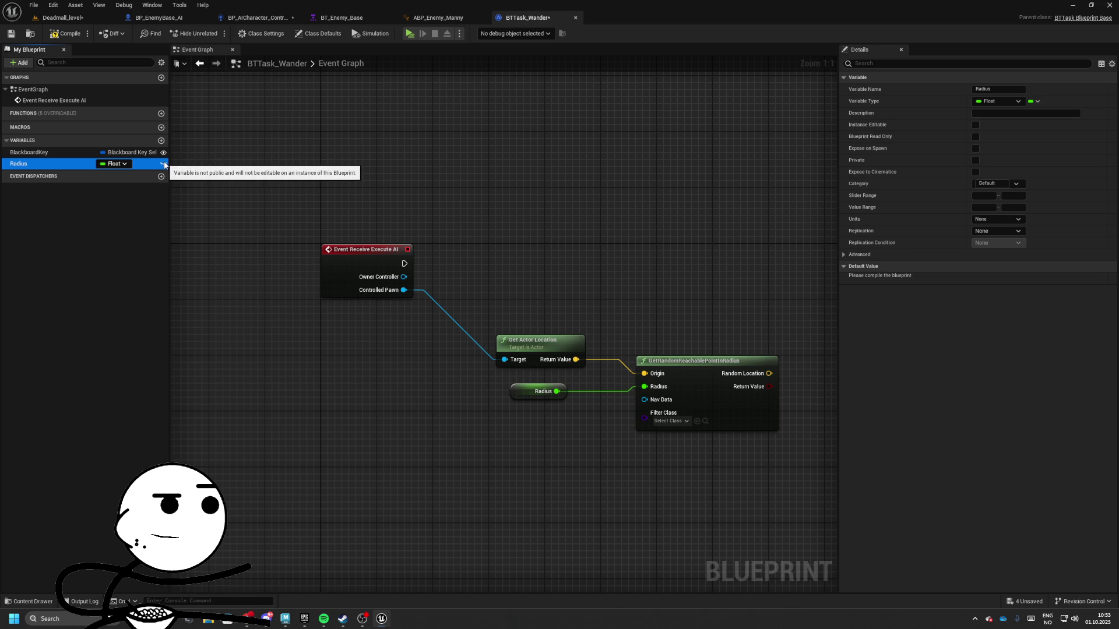
- Delete BlackboardKey, make Radius instance-editable, then compile and save the blueprint
{"action": "left_click", "coordinate": [143, 152]}
{"action": "key", "text": "Delete"}
{"action": "left_click", "coordinate": [140, 152]}
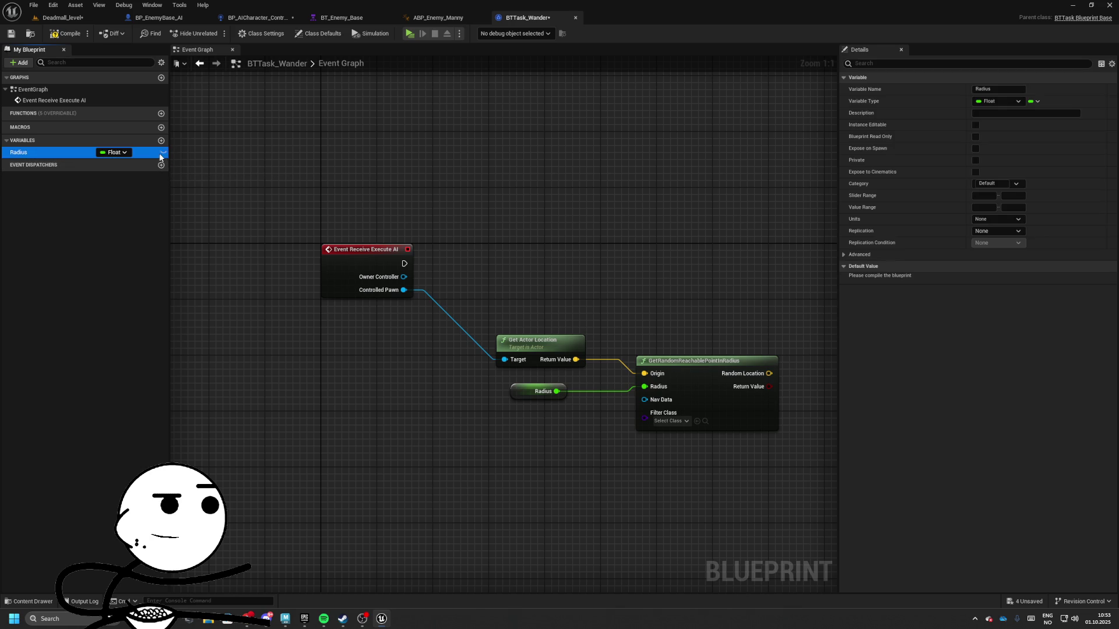
{"action": "left_click", "coordinate": [64, 35]}
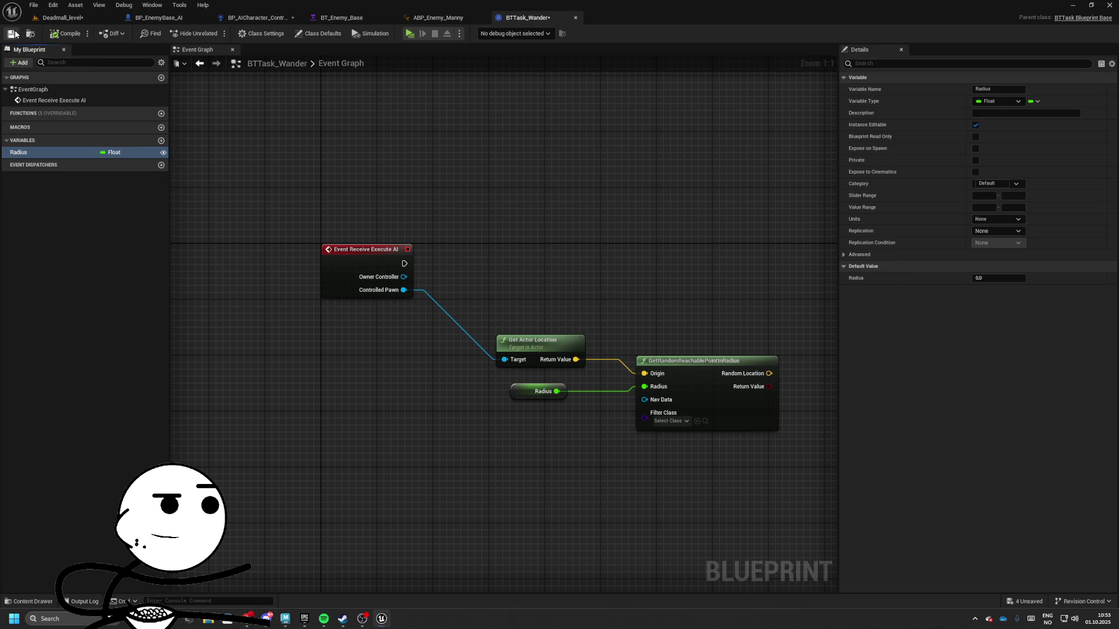
{"action": "left_click", "coordinate": [11, 34]}
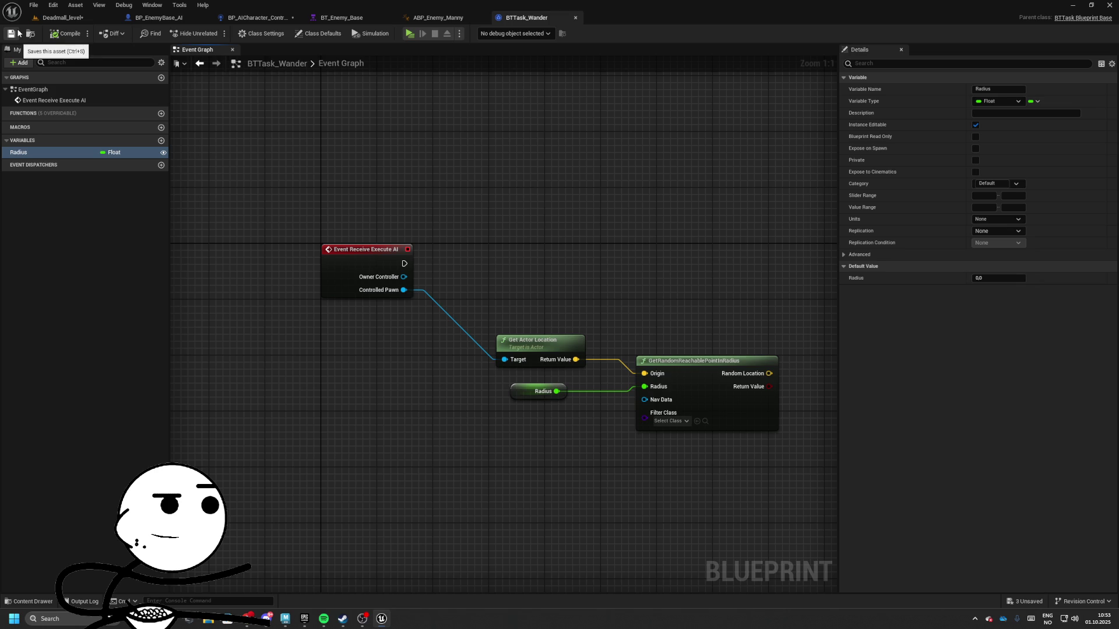
- Add an AI MoveTo node fed by the random location
{"action": "mouse_move", "coordinate": [590, 345]}
{"action": "left_mouse_down"}
{"action": "mouse_move", "coordinate": [670, 318]}
{"action": "mouse_move", "coordinate": [714, 245]}
{"action": "mouse_move", "coordinate": [227, 238]}
{"action": "left_mouse_up"}
{"action": "type", "text": "ai move"}
{"action": "key", "text": "Down"}
{"action": "key", "text": "Return"}
- Wire the event's execution and Controlled Pawn into AI MoveTo
{"action": "left_click_drag", "start_coordinate": [603, 217], "coordinate": [658, 217]}
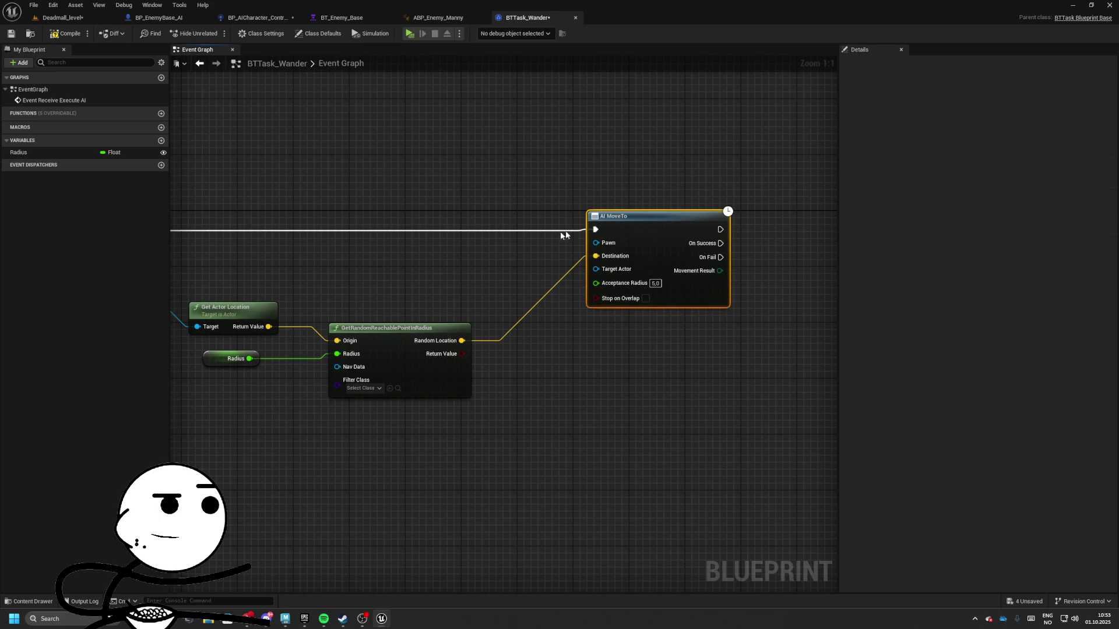
{"action": "left_click", "coordinate": [402, 326]}
{"action": "mouse_move", "coordinate": [488, 282]}
{"action": "left_mouse_down"}
{"action": "mouse_move", "coordinate": [579, 264]}
{"action": "mouse_move", "coordinate": [474, 271]}
{"action": "mouse_move", "coordinate": [579, 250]}
{"action": "mouse_move", "coordinate": [781, 252]}
{"action": "mouse_move", "coordinate": [284, 257]}
{"action": "left_mouse_up"}
{"action": "left_click", "coordinate": [550, 273]}
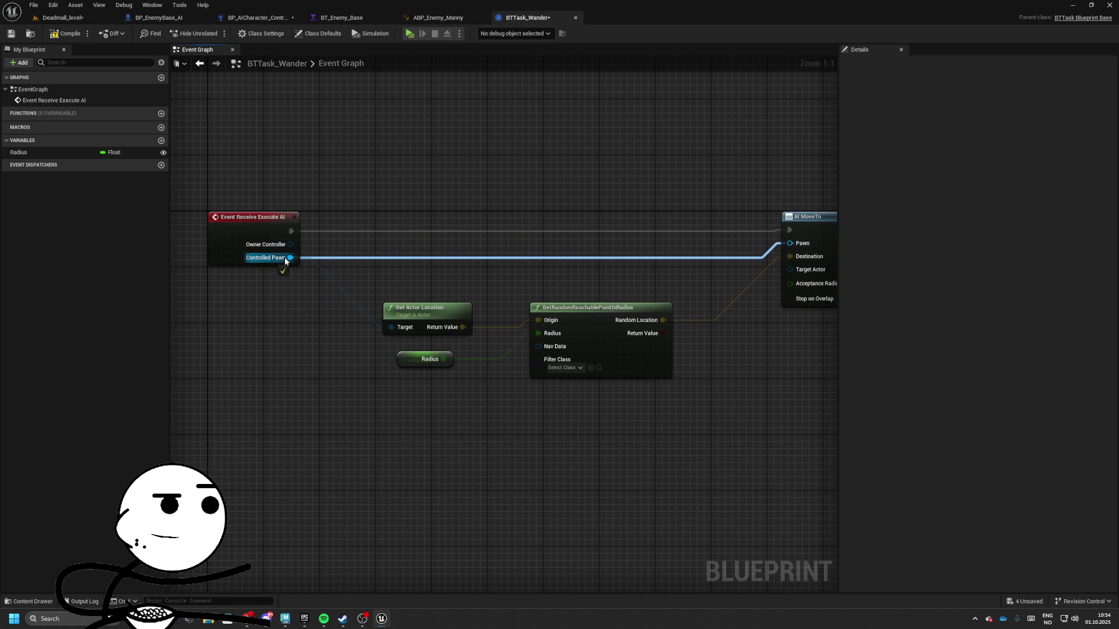
{"action": "left_click_drag", "start_coordinate": [592, 237], "coordinate": [331, 217]}
{"action": "left_click_drag", "start_coordinate": [590, 211], "coordinate": [441, 228]}
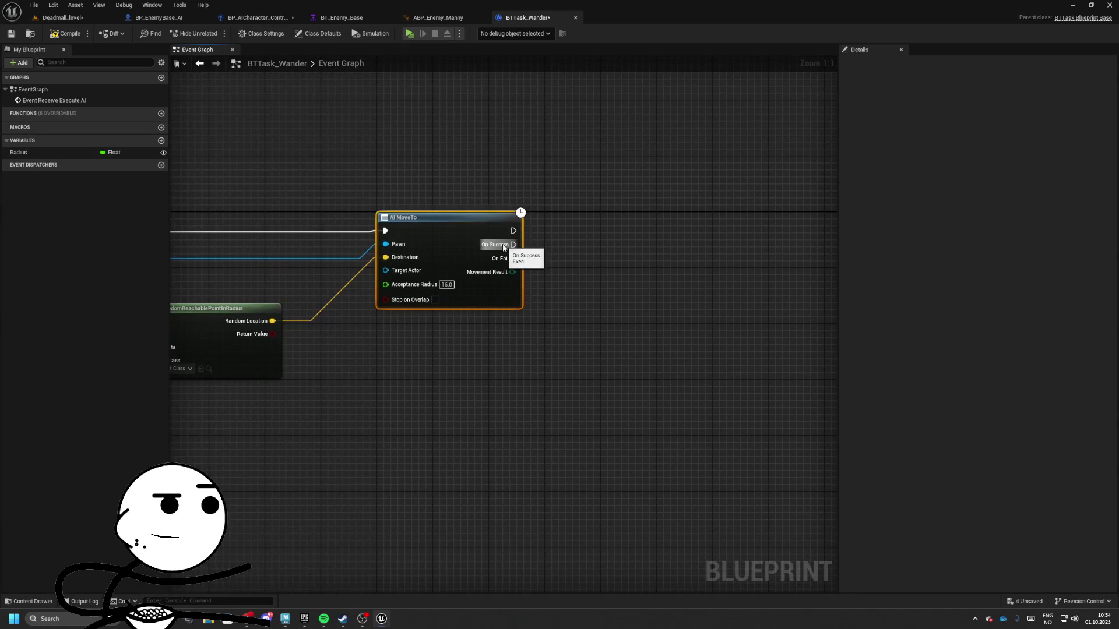
{"action": "mouse_move", "coordinate": [504, 247]}
{"action": "left_mouse_down"}
{"action": "mouse_move", "coordinate": [776, 251]}
{"action": "mouse_move", "coordinate": [574, 240]}
{"action": "left_mouse_up"}
- Promote Acceptance Radius to an instance-editable variable named AcceptanceRadius and compile
{"action": "right_click", "coordinate": [619, 284]}
{"action": "left_click", "coordinate": [670, 308]}
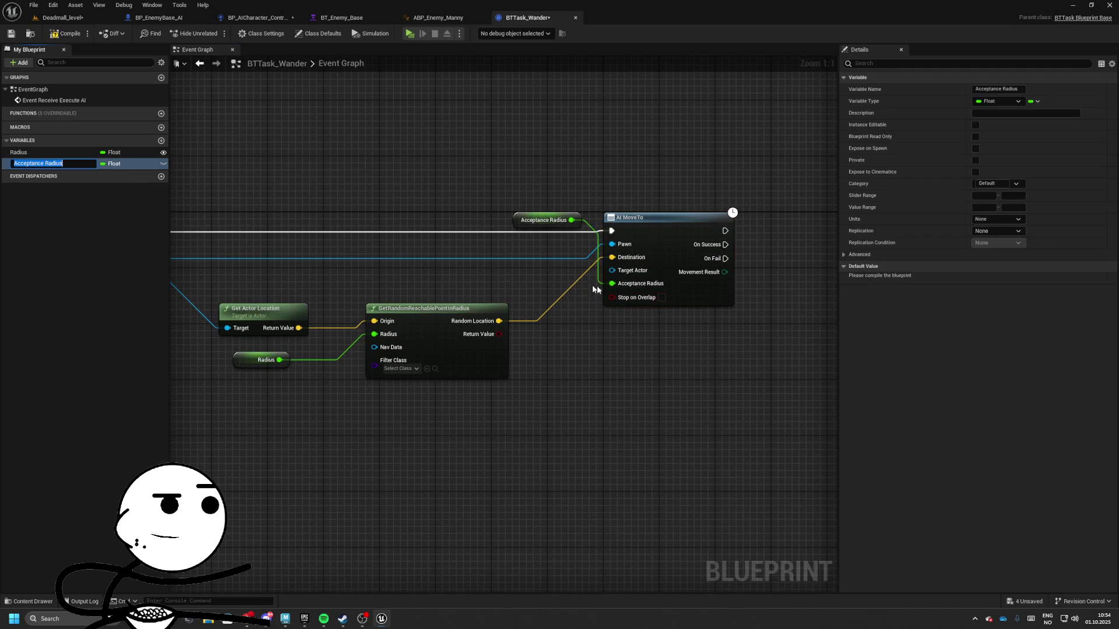
{"action": "left_click_drag", "start_coordinate": [542, 223], "coordinate": [494, 286]}
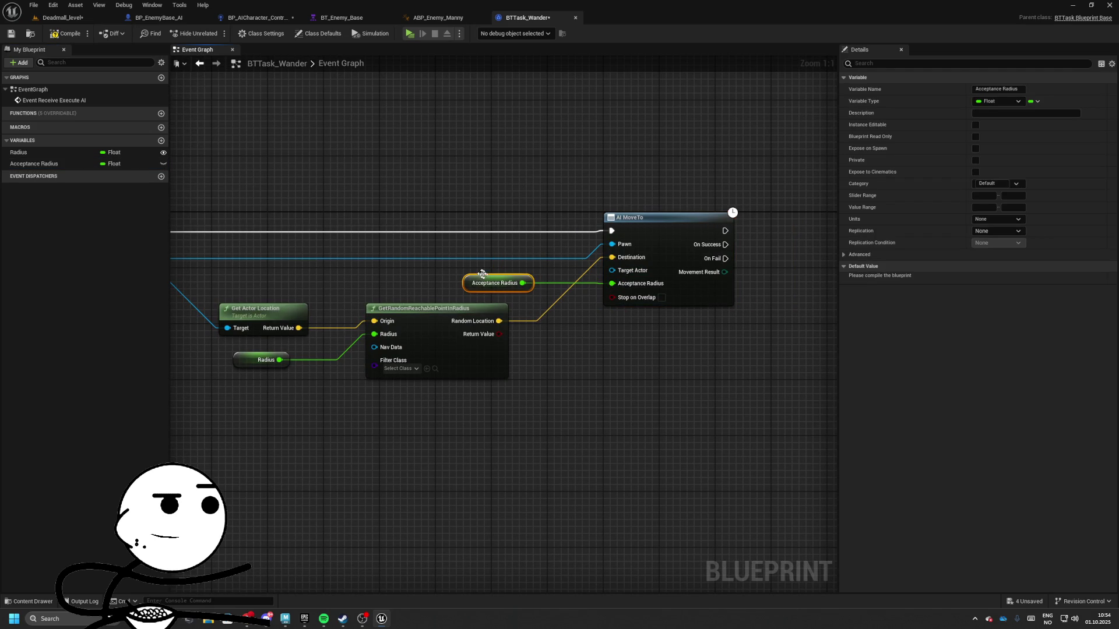
{"action": "left_click", "coordinate": [163, 164]}
{"action": "double_click", "coordinate": [78, 164]}
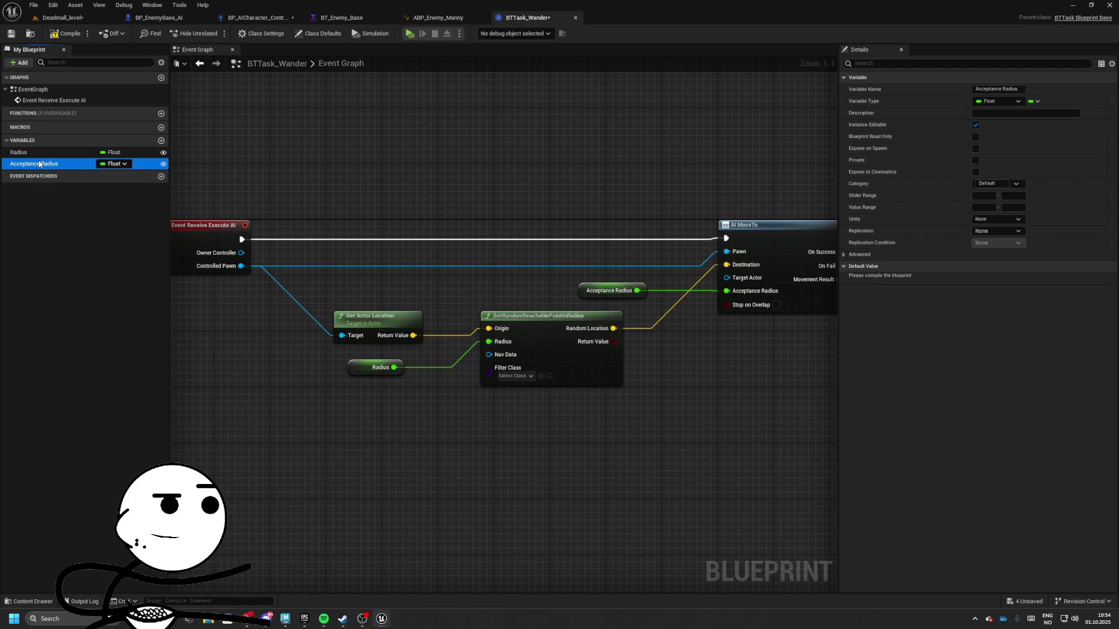
{"action": "left_click", "coordinate": [45, 163]}
{"action": "key", "text": "BackSpace"}
{"action": "key", "text": "Return"}
{"action": "left_click", "coordinate": [65, 34]}
- Box all graph nodes in a comment titled [Event Receive Execute AI]
{"action": "scroll", "coordinate": [571, 193], "scroll_direction": "down", "scroll_amount": 3}
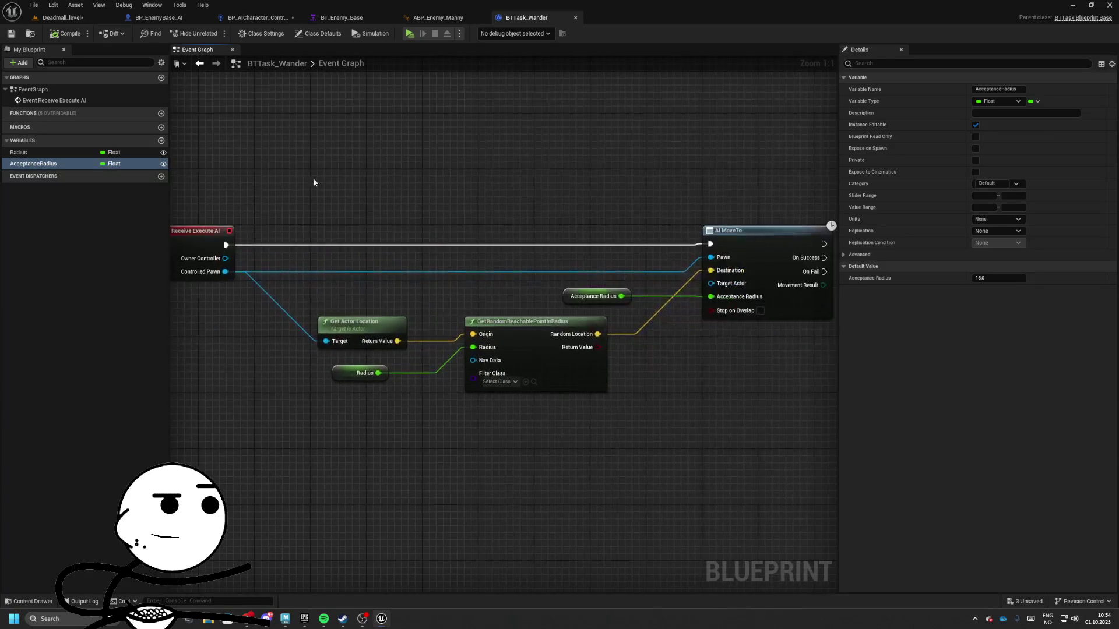
{"action": "left_click", "coordinate": [730, 235]}
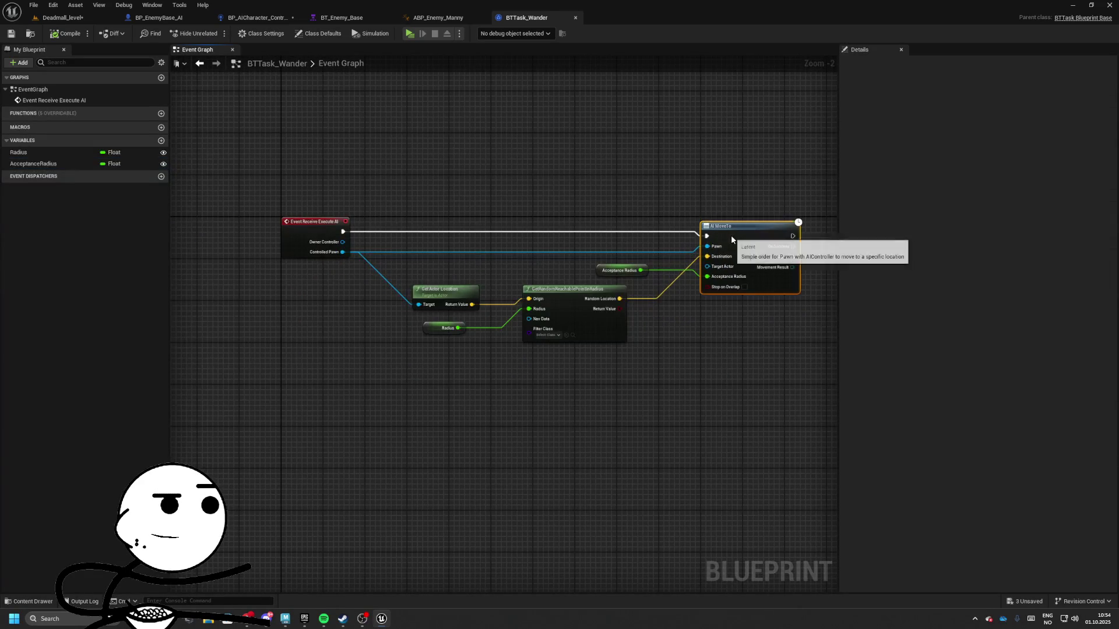
{"action": "left_click_drag", "start_coordinate": [260, 182], "coordinate": [782, 365]}
{"action": "type", "text": "c[Event Rec"}
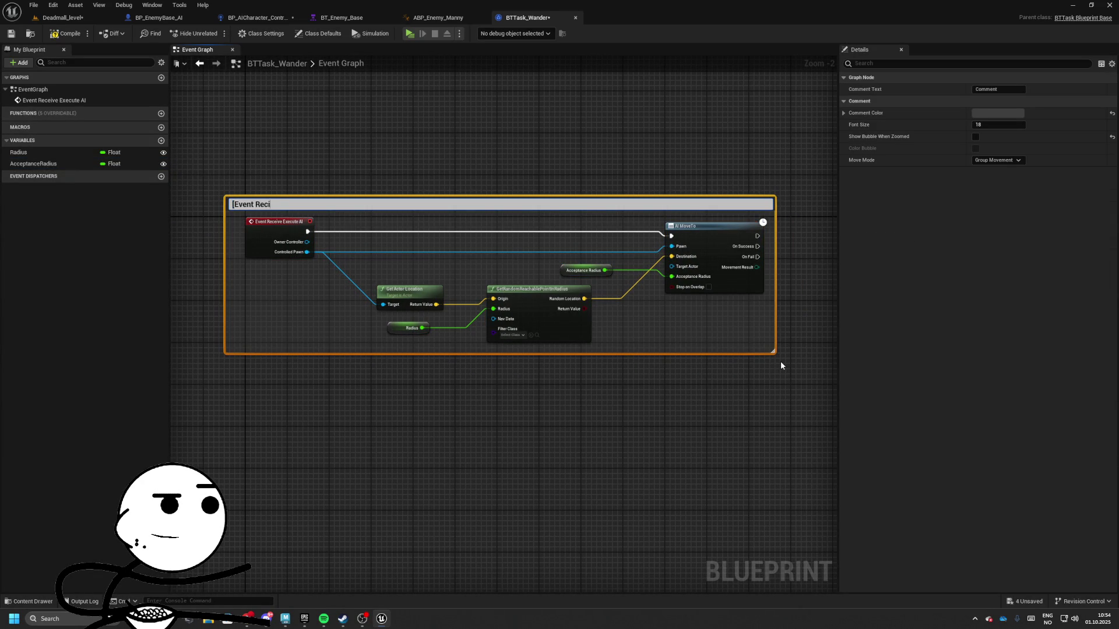
{"action": "type", "text": "ve"}
{"action": "key", "text": "BackSpace"}
{"action": "key", "text": "BackSpace"}
{"action": "key", "text": "BackSpace"}
{"action": "type", "text": "eive Exec"}
{"action": "type", "text": "ute AI]"}
{"action": "key", "text": "Return"}
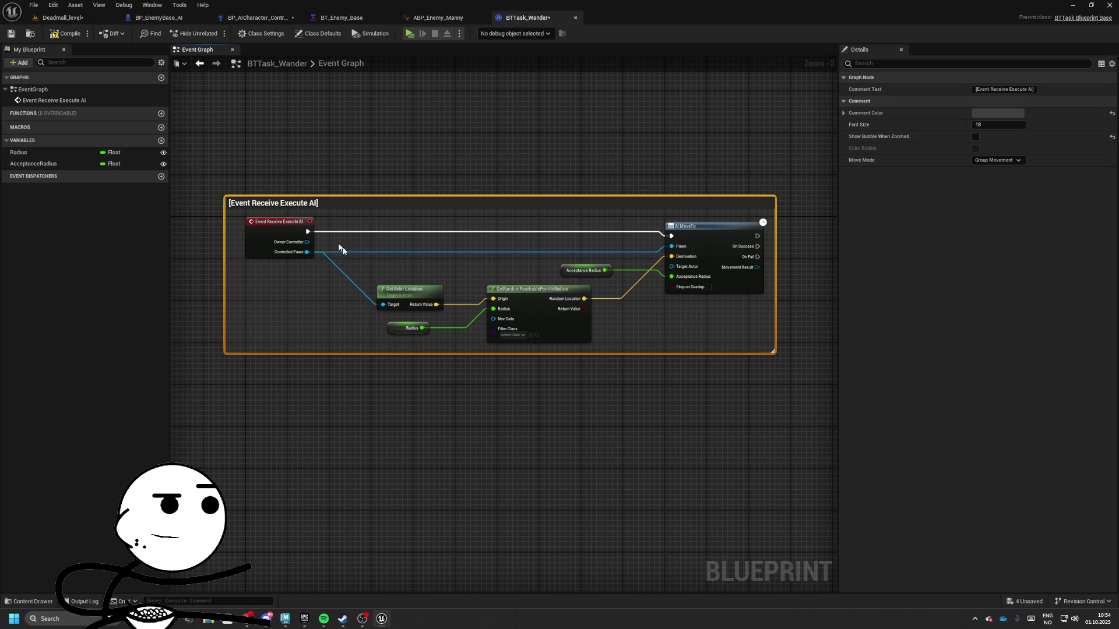
{"action": "mouse_move", "coordinate": [274, 202]}
{"action": "left_mouse_down"}
{"action": "mouse_move", "coordinate": [306, 224]}
{"action": "mouse_move", "coordinate": [296, 214]}
{"action": "mouse_move", "coordinate": [169, 303]}
{"action": "left_mouse_up"}
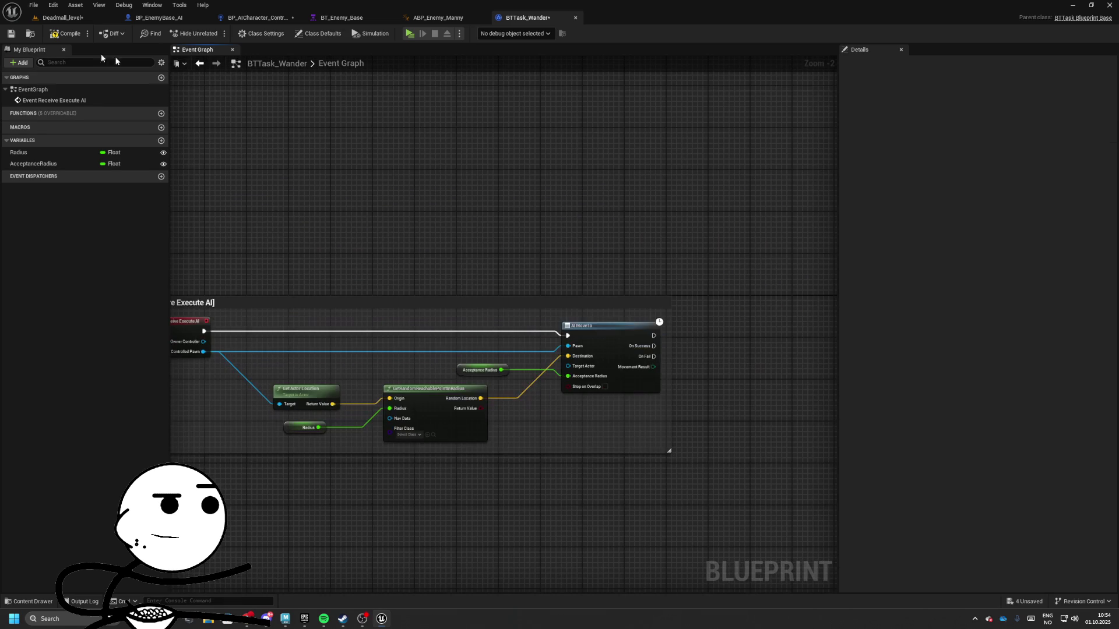
- Save, then add Finish Execute with Success checked on AI MoveTo's On Success
{"action": "left_click", "coordinate": [10, 37]}
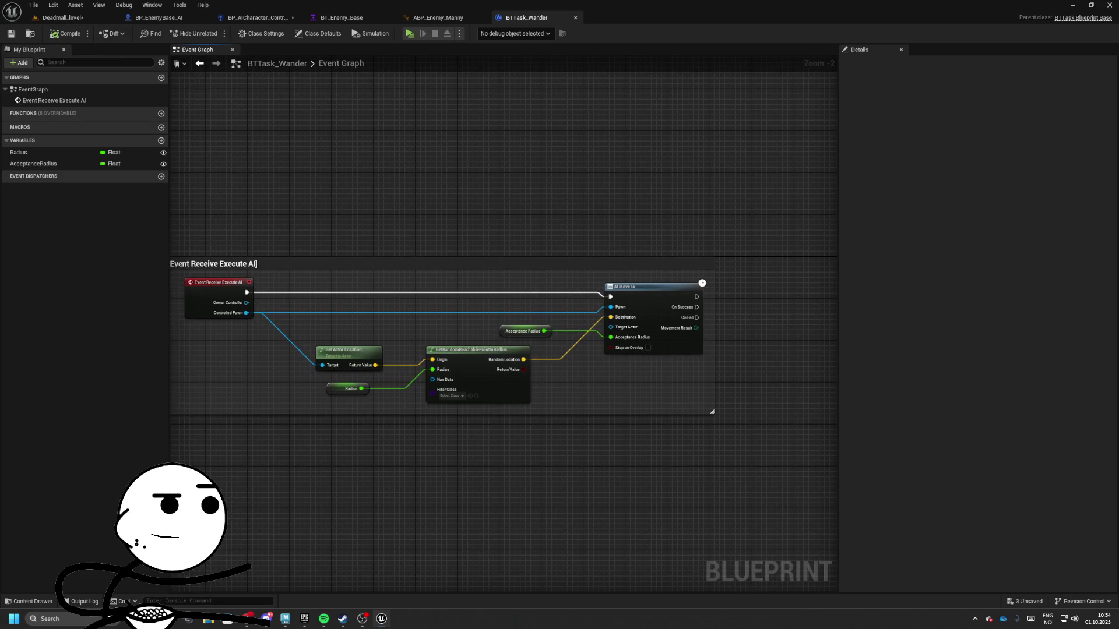
{"action": "mouse_move", "coordinate": [714, 320]}
{"action": "left_mouse_down"}
{"action": "mouse_move", "coordinate": [589, 312]}
{"action": "mouse_move", "coordinate": [647, 308]}
{"action": "left_mouse_up"}
{"action": "type", "text": "fin"}
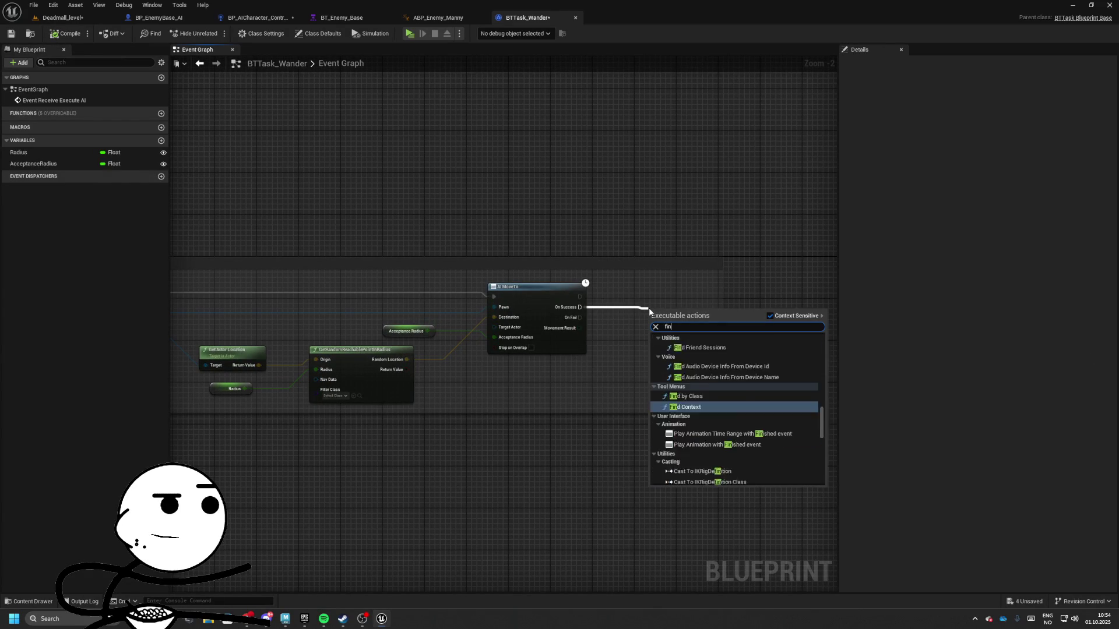
{"action": "type", "text": "ish ex"}
{"action": "key", "text": "Return"}
{"action": "left_click_drag", "start_coordinate": [677, 349], "coordinate": [667, 324]}
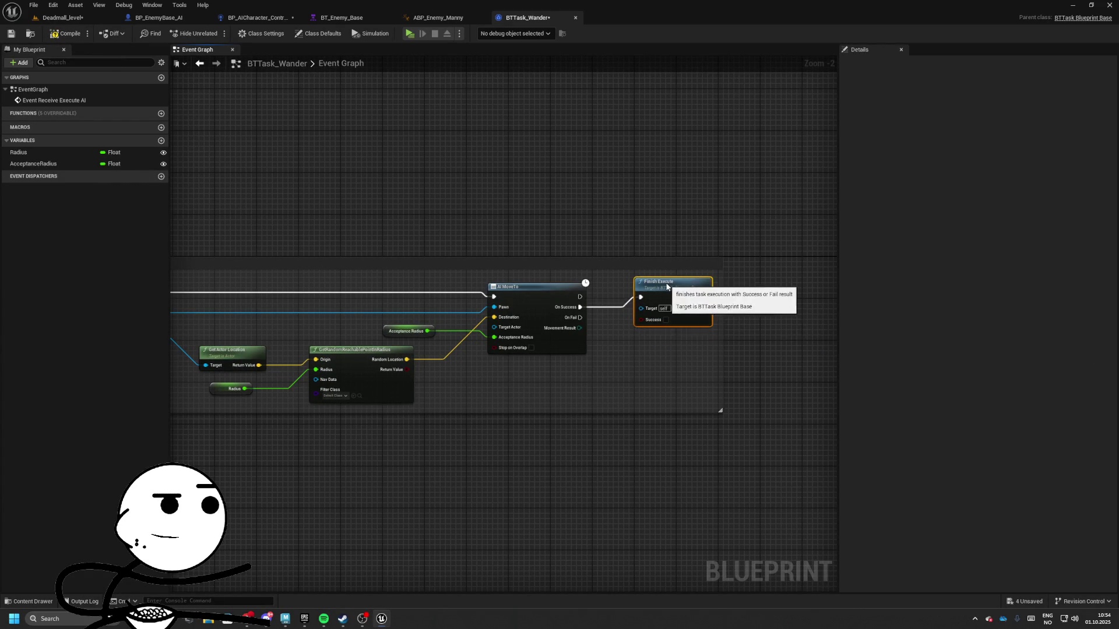
{"action": "left_click", "coordinate": [666, 320]}
- Duplicate Finish Execute onto On Fail with Success unchecked
{"action": "key", "text": "ctrl+d"}
{"action": "left_click_drag", "start_coordinate": [580, 317], "coordinate": [640, 350]}
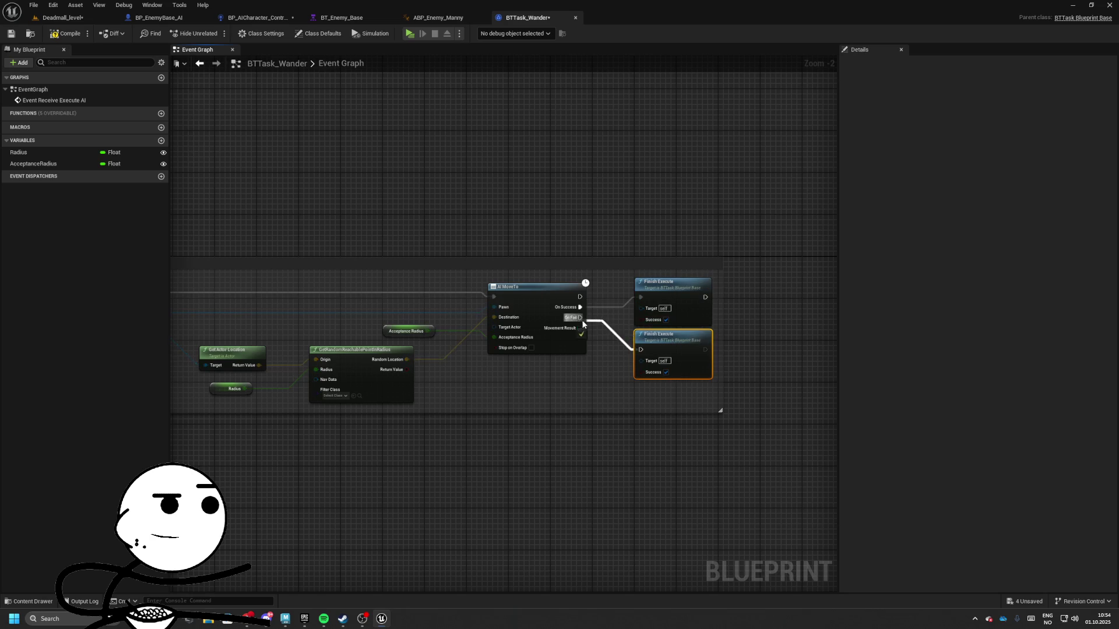
{"action": "left_click", "coordinate": [666, 372]}
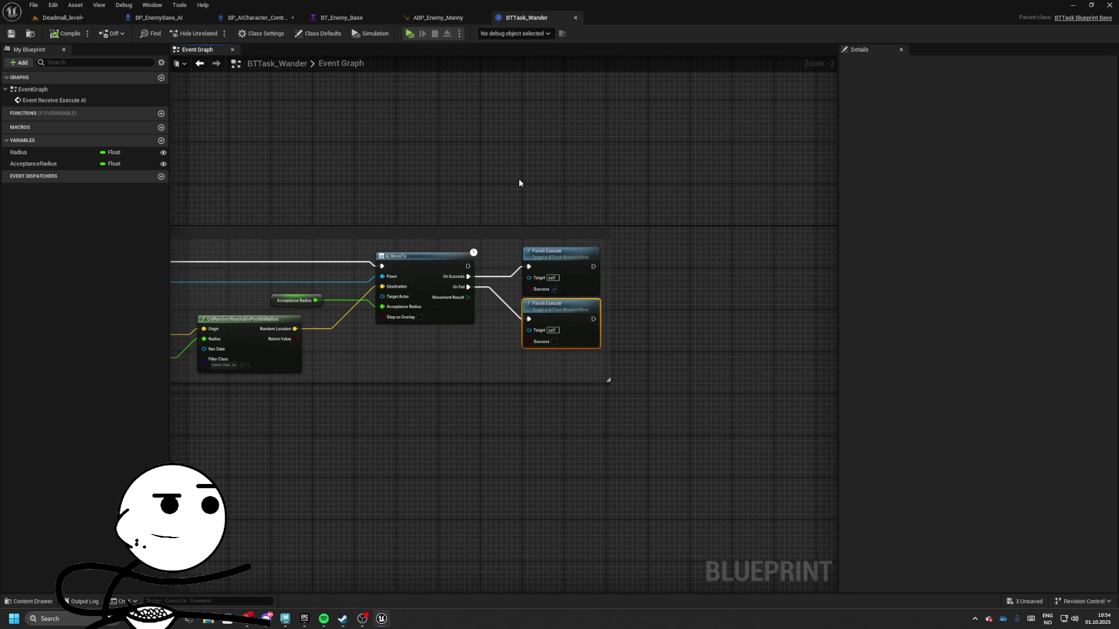
{"action": "mouse_move", "coordinate": [524, 183]}
{"action": "left_mouse_down"}
{"action": "mouse_move", "coordinate": [512, 202]}
{"action": "mouse_move", "coordinate": [450, 203]}
{"action": "left_mouse_up"}
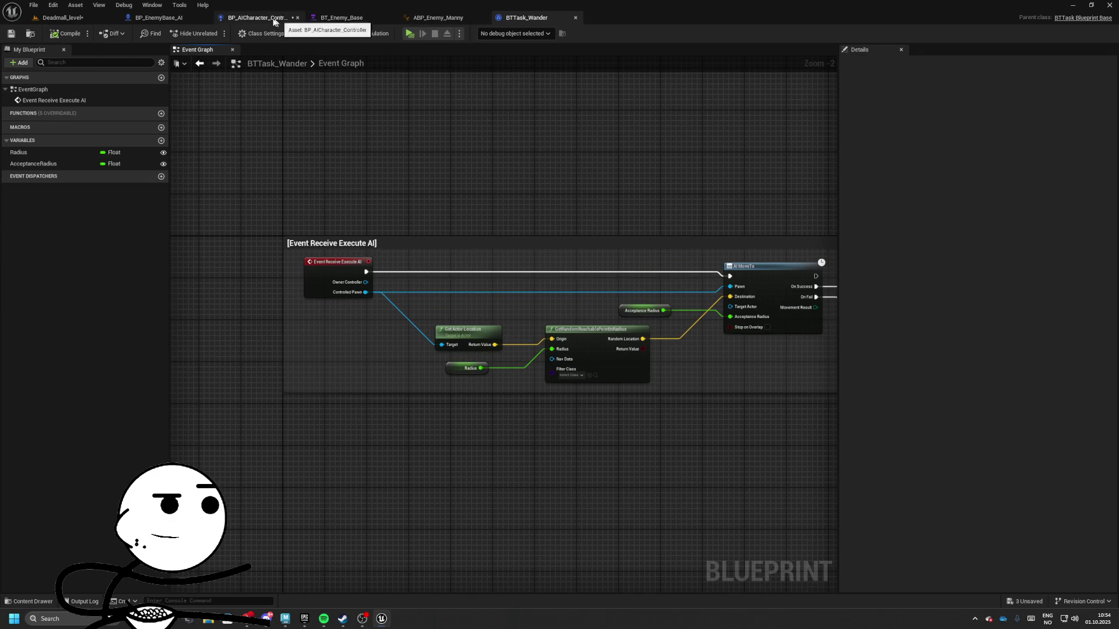
- Delete the ChasePlayer branch and its task from BT_Enemy_Base
{"action": "left_click", "coordinate": [259, 18]}
{"action": "left_click", "coordinate": [318, 22]}
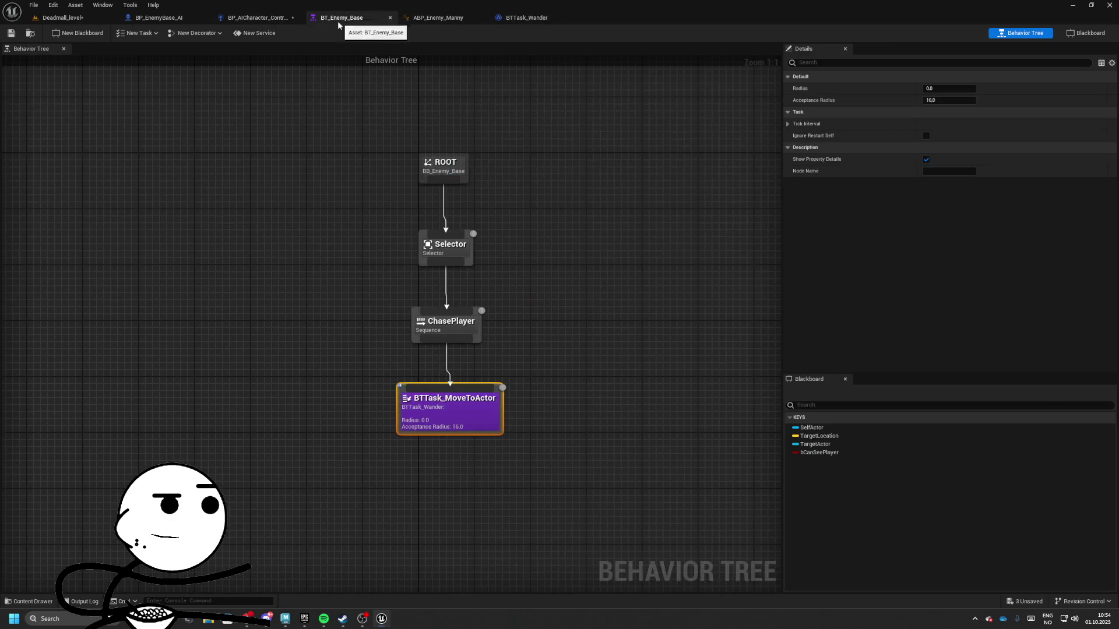
{"action": "left_click_drag", "start_coordinate": [290, 327], "coordinate": [516, 452]}
{"action": "key", "text": "Delete"}
- Add a Sequence under the Selector with BTTask_Wander beneath it
{"action": "left_click", "coordinate": [400, 210]}
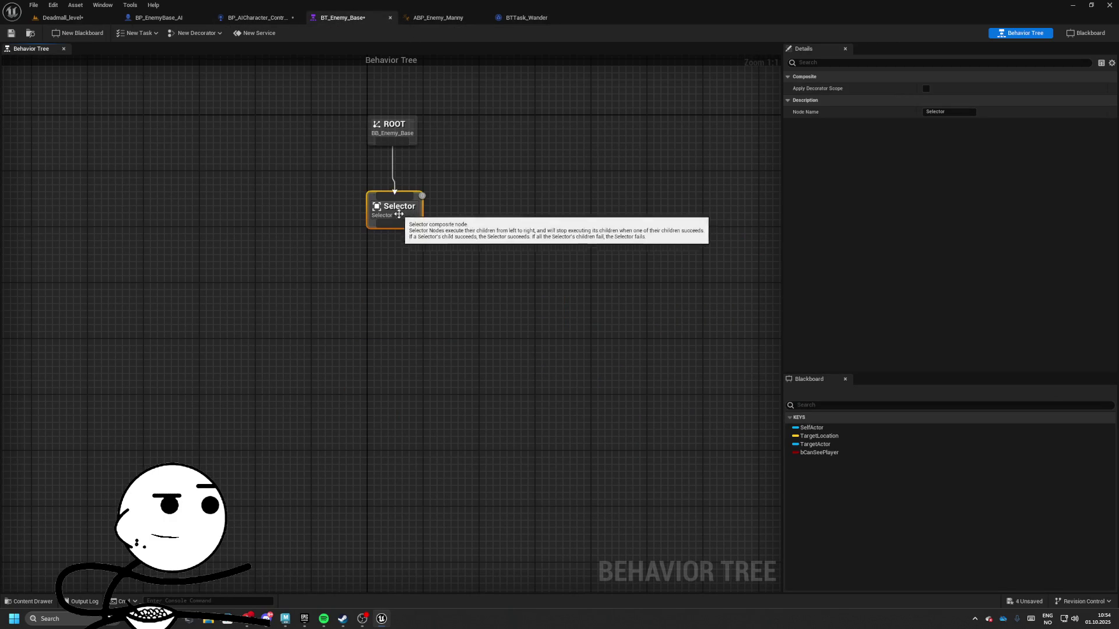
{"action": "left_click_drag", "start_coordinate": [395, 224], "coordinate": [276, 256]}
{"action": "left_click", "coordinate": [300, 288]}
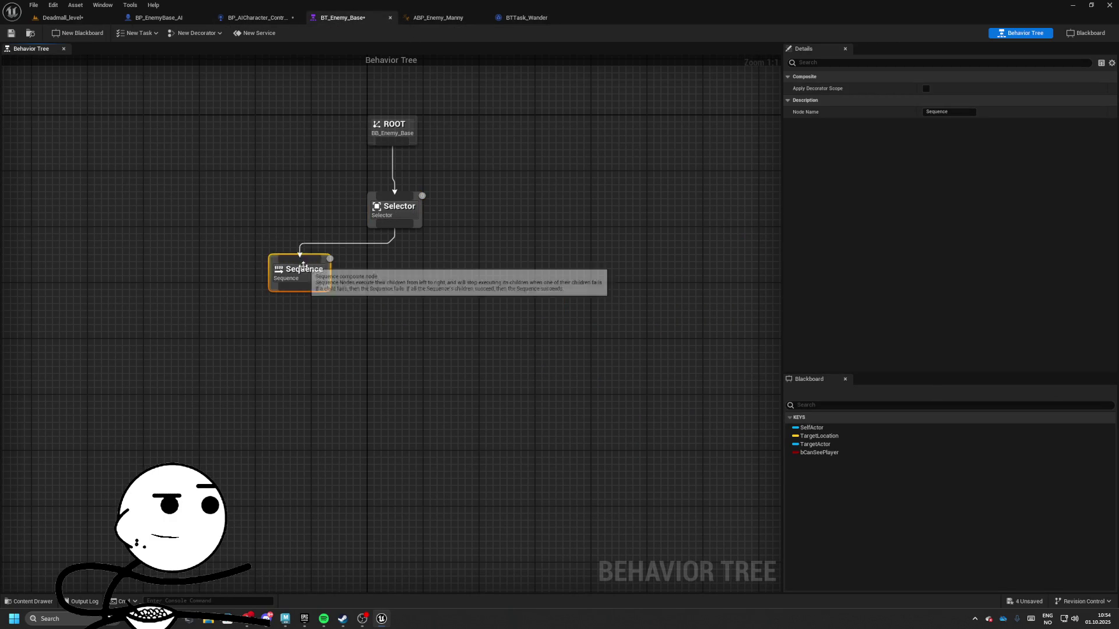
{"action": "mouse_move", "coordinate": [278, 297]}
{"action": "left_mouse_down"}
{"action": "mouse_move", "coordinate": [285, 359]}
{"action": "mouse_move", "coordinate": [283, 338]}
{"action": "mouse_move", "coordinate": [262, 352]}
{"action": "left_mouse_up"}
{"action": "type", "text": "bt"}
{"action": "key", "text": "Return"}
{"action": "mouse_move", "coordinate": [284, 277]}
{"action": "left_mouse_down"}
{"action": "mouse_move", "coordinate": [257, 278]}
{"action": "mouse_move", "coordinate": [269, 280]}
{"action": "left_mouse_up"}
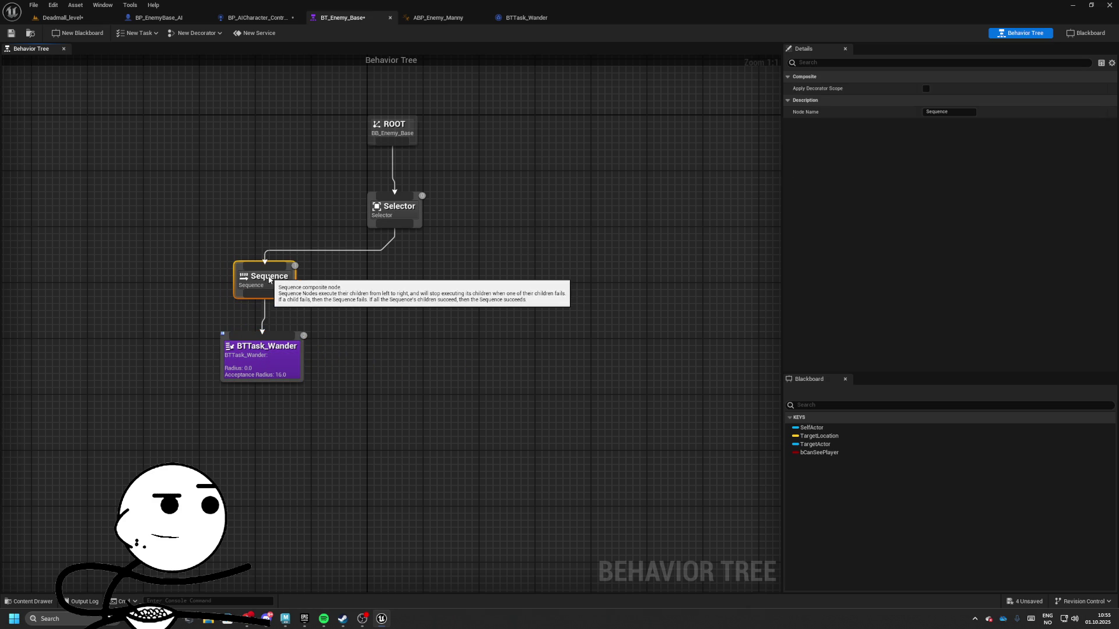
{"action": "left_click_drag", "start_coordinate": [205, 257], "coordinate": [338, 380]}
- Tidy the positions of the Sequence and BTTask_Wander nodes in the tree
{"action": "left_click", "coordinate": [278, 279]}
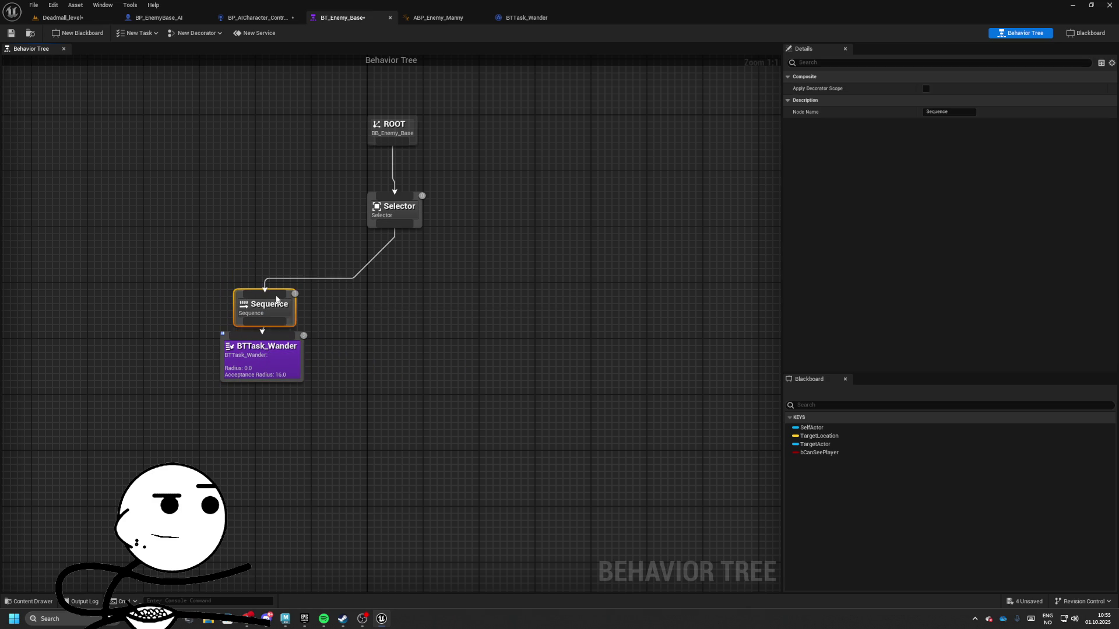
{"action": "left_click_drag", "start_coordinate": [278, 278], "coordinate": [280, 271]}
{"action": "left_click", "coordinate": [352, 295]}
{"action": "mouse_move", "coordinate": [352, 295]}
{"action": "left_mouse_down"}
{"action": "mouse_move", "coordinate": [464, 250]}
{"action": "mouse_move", "coordinate": [474, 279]}
{"action": "left_mouse_up"}
{"action": "left_click_drag", "start_coordinate": [429, 322], "coordinate": [437, 322]}
{"action": "left_click", "coordinate": [420, 230], "text": "ctrl"}
{"action": "left_click_drag", "start_coordinate": [420, 230], "coordinate": [392, 231]}
{"action": "left_click", "coordinate": [489, 296]}
{"action": "left_click_drag", "start_coordinate": [490, 296], "coordinate": [475, 288]}
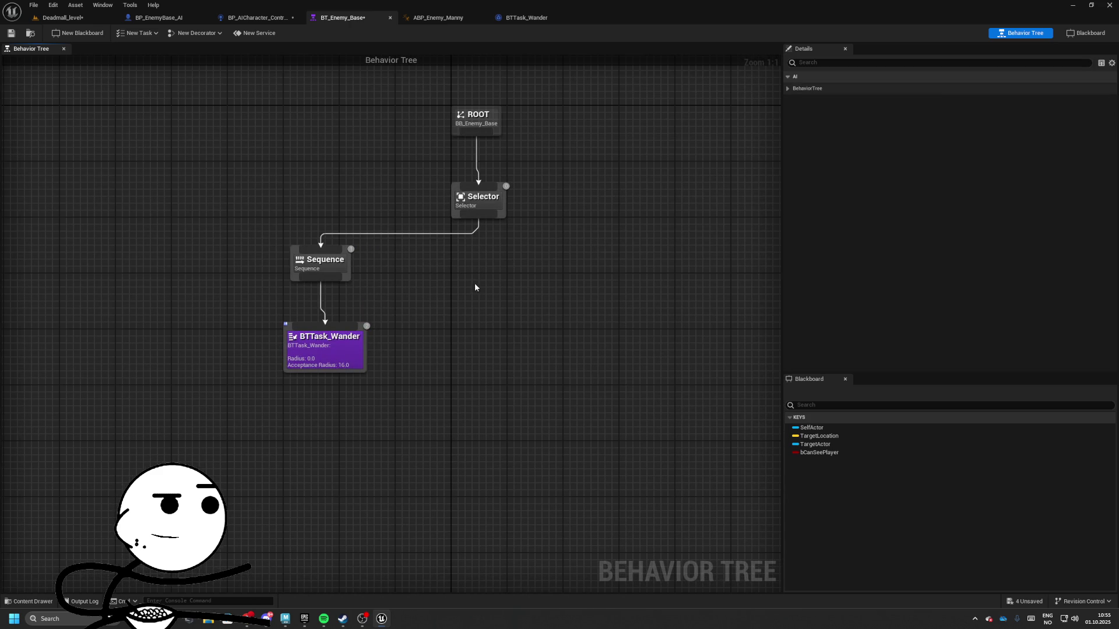
- Set the wander task's Radius to 3200 and Acceptance Radius to 64, and save BT_Enemy_Base
{"action": "left_click", "coordinate": [326, 350]}
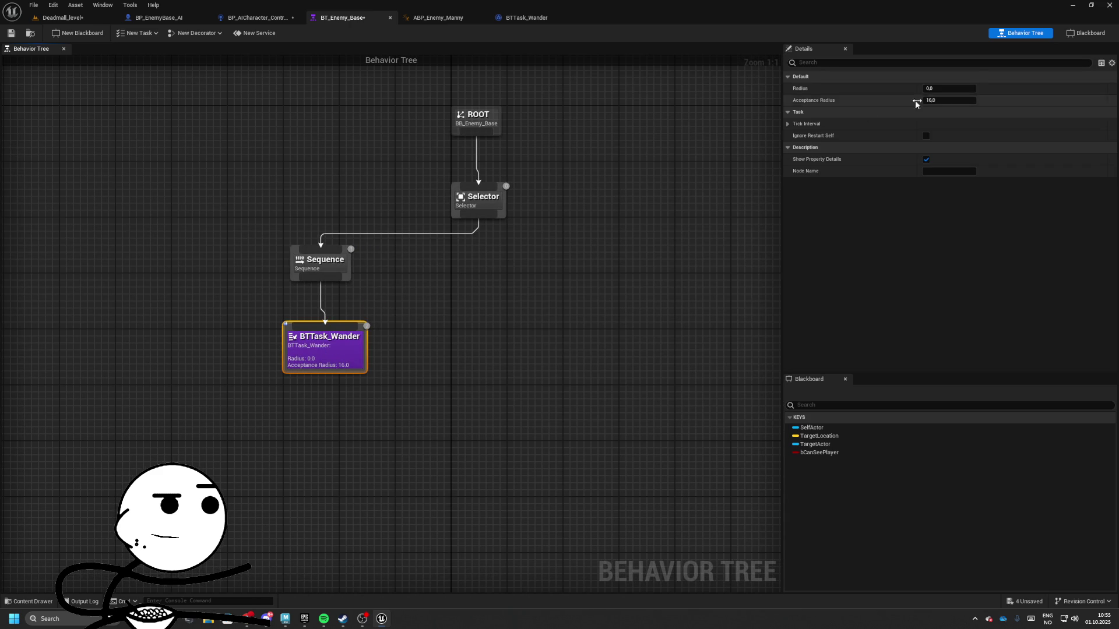
{"action": "left_click", "coordinate": [948, 88]}
{"action": "type", "text": "1600"}
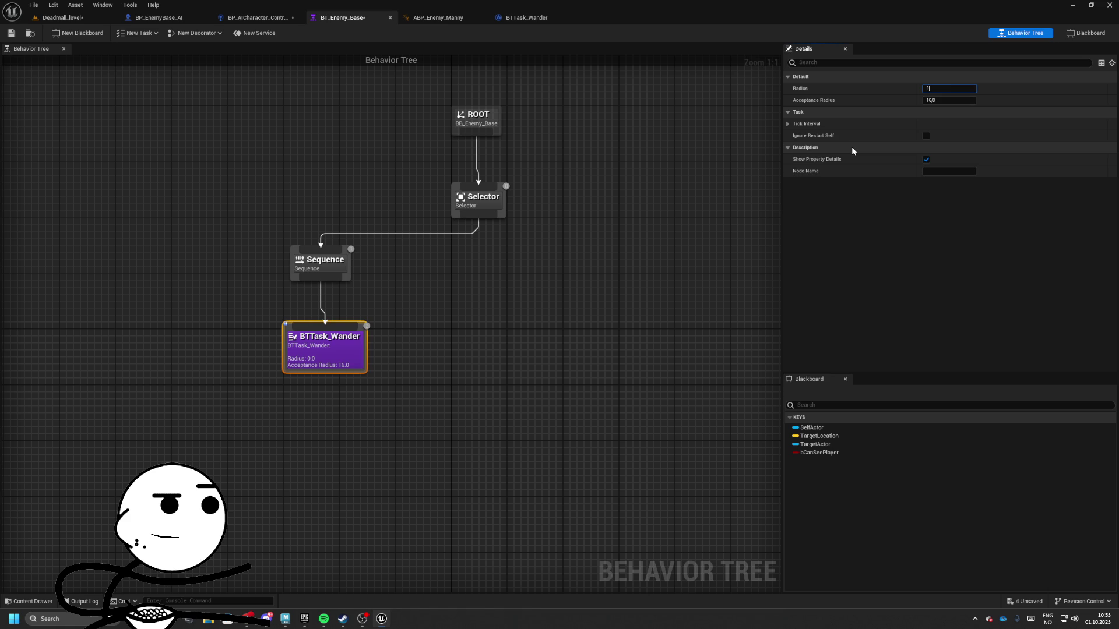
{"action": "key", "text": "Return"}
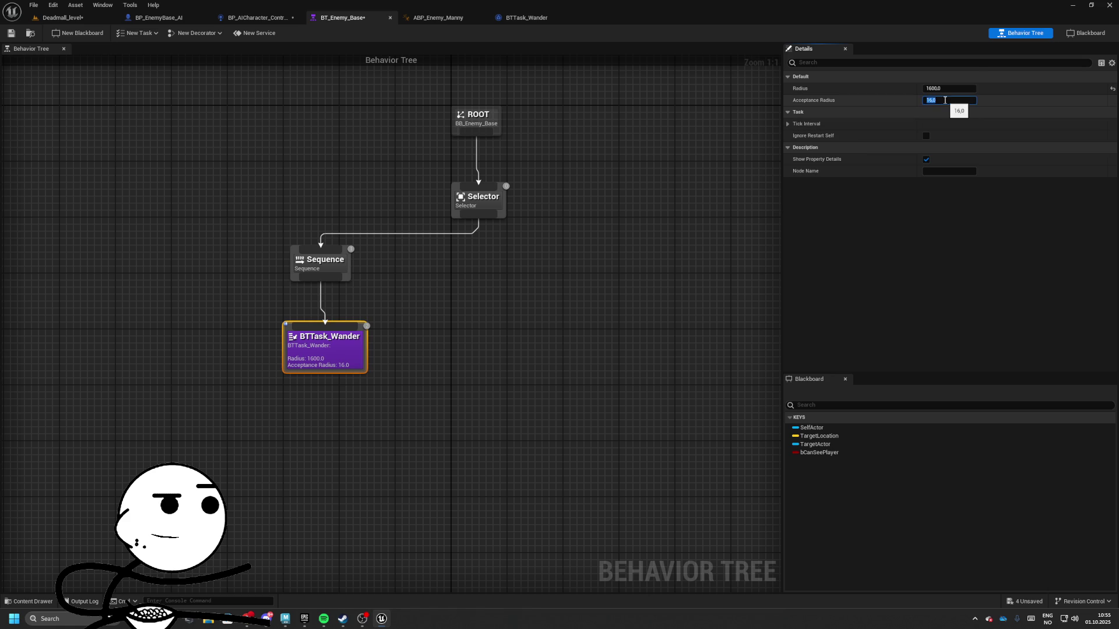
{"action": "left_click", "coordinate": [957, 89]}
{"action": "type", "text": "100"}
{"action": "left_click", "coordinate": [544, 211]}
{"action": "left_click", "coordinate": [11, 34]}
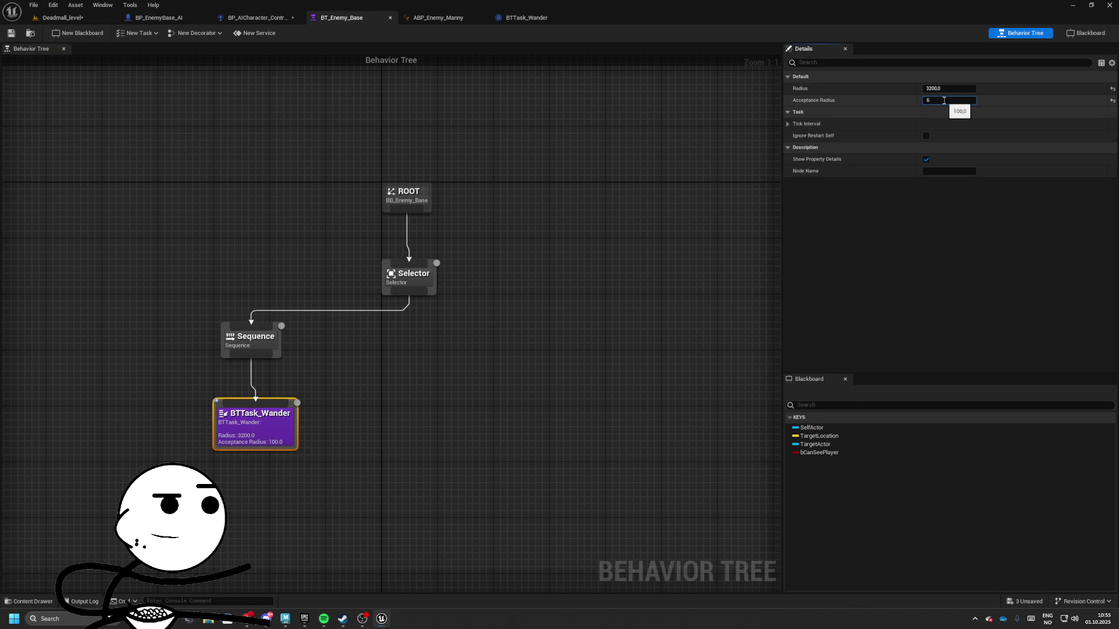
{"action": "type", "text": "4,0"}
{"action": "left_click", "coordinate": [584, 207]}
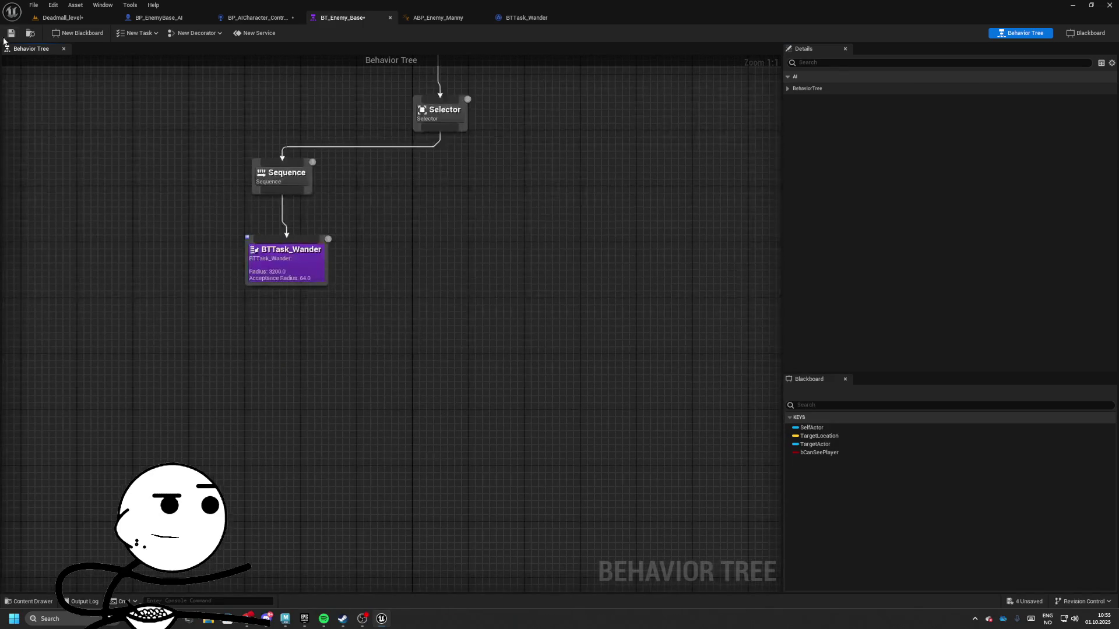
{"action": "mouse_move", "coordinate": [433, 214]}
{"action": "left_mouse_down"}
{"action": "mouse_move", "coordinate": [480, 260]}
{"action": "mouse_move", "coordinate": [535, 280]}
{"action": "mouse_move", "coordinate": [335, 317]}
{"action": "left_mouse_up"}
- Play the level in a new window, walk toward the wandering enemy, stop, and reopen BTTask_Wander
{"action": "left_click", "coordinate": [58, 18]}
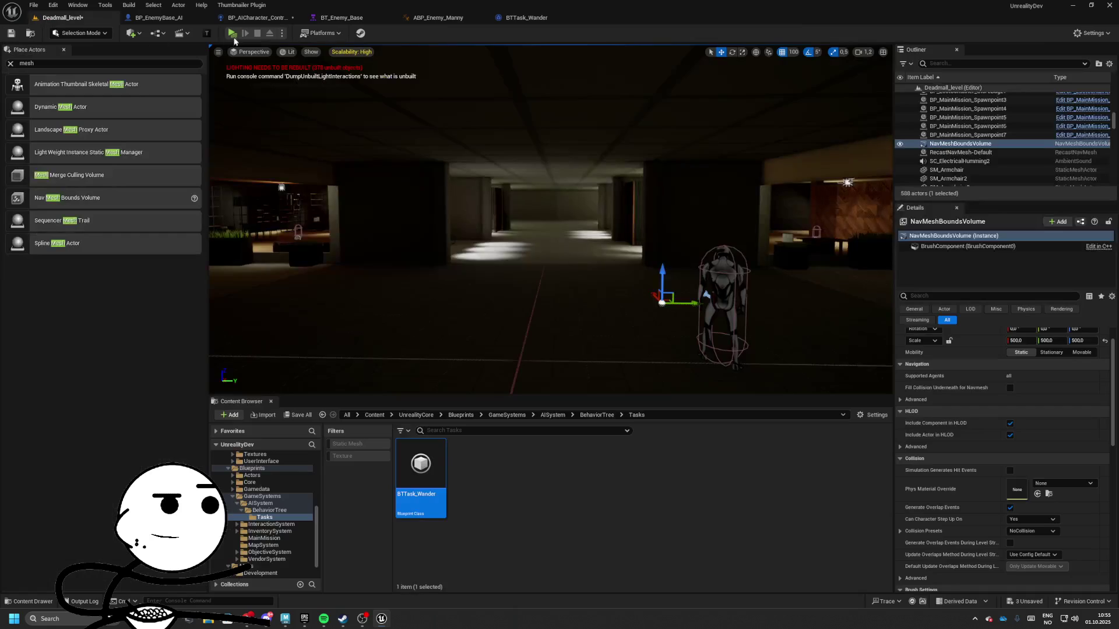
{"action": "key", "text": "alt+p"}
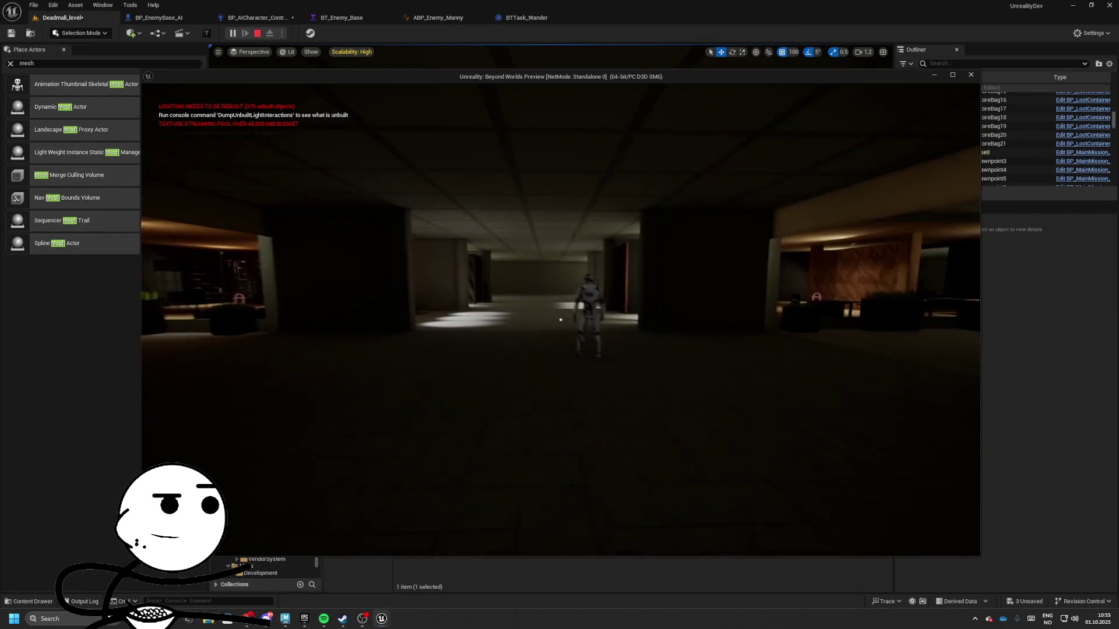
{"action": "key", "text": "w"}
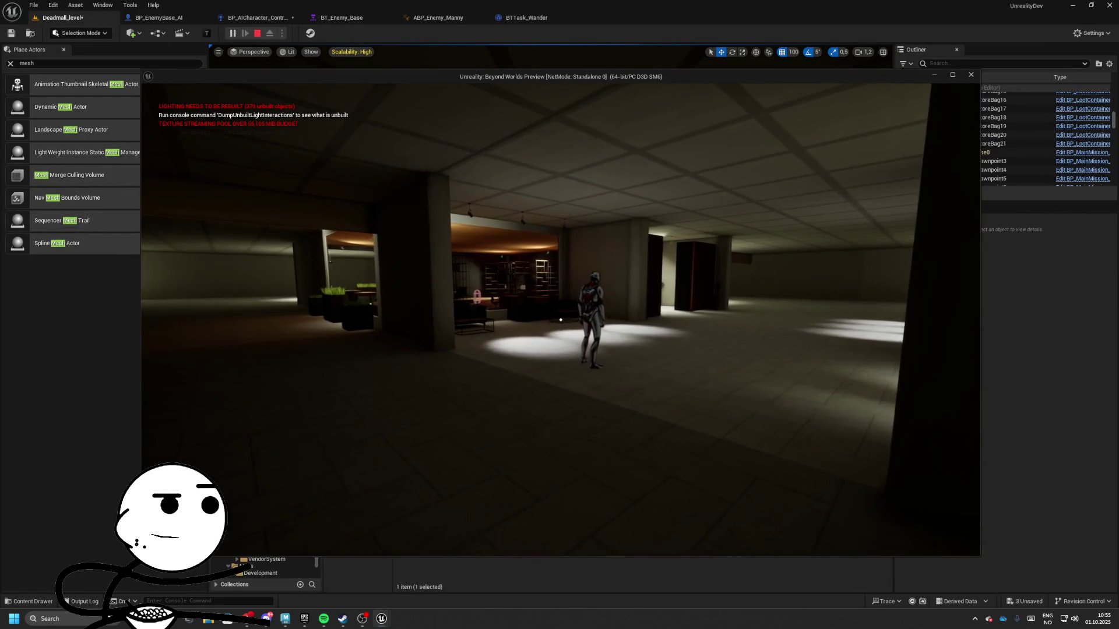
{"action": "key", "text": "w"}
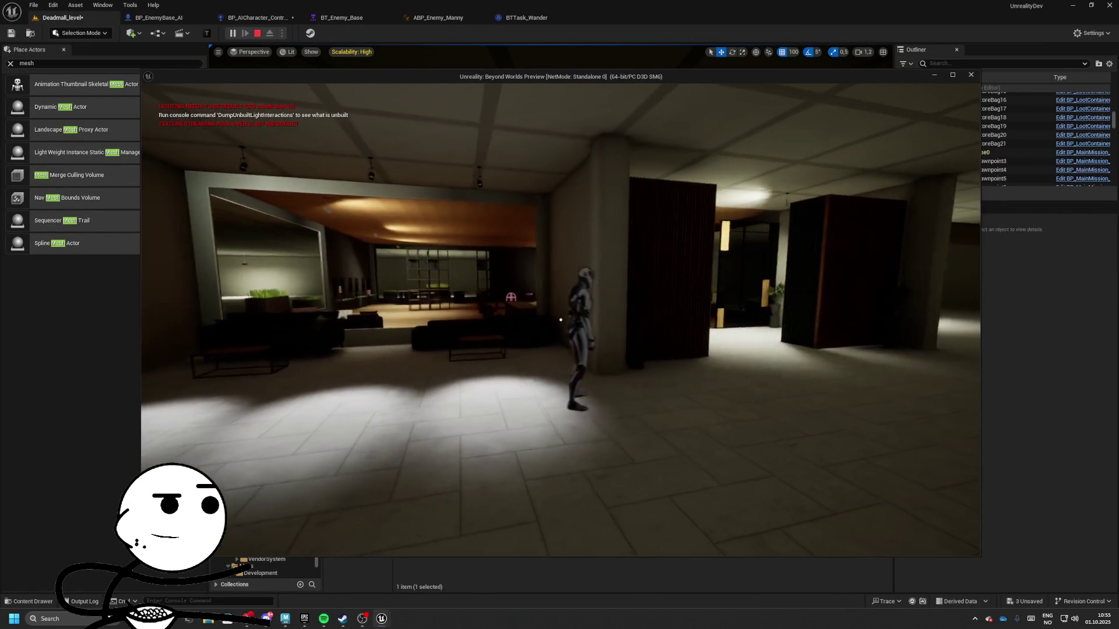
{"action": "key", "text": "w"}
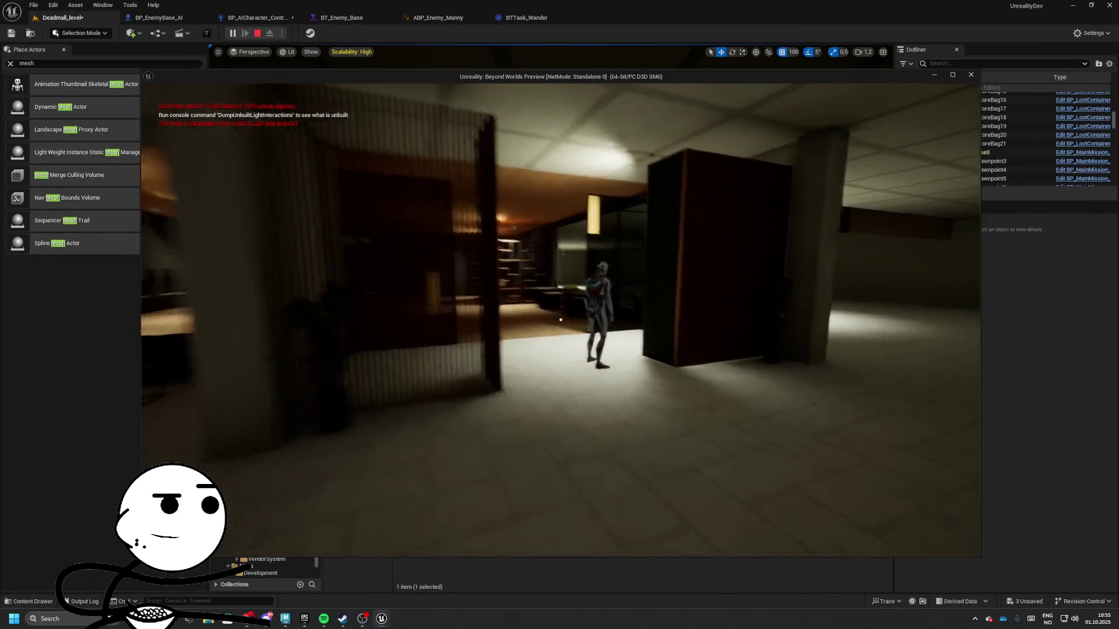
{"action": "key", "text": "w"}
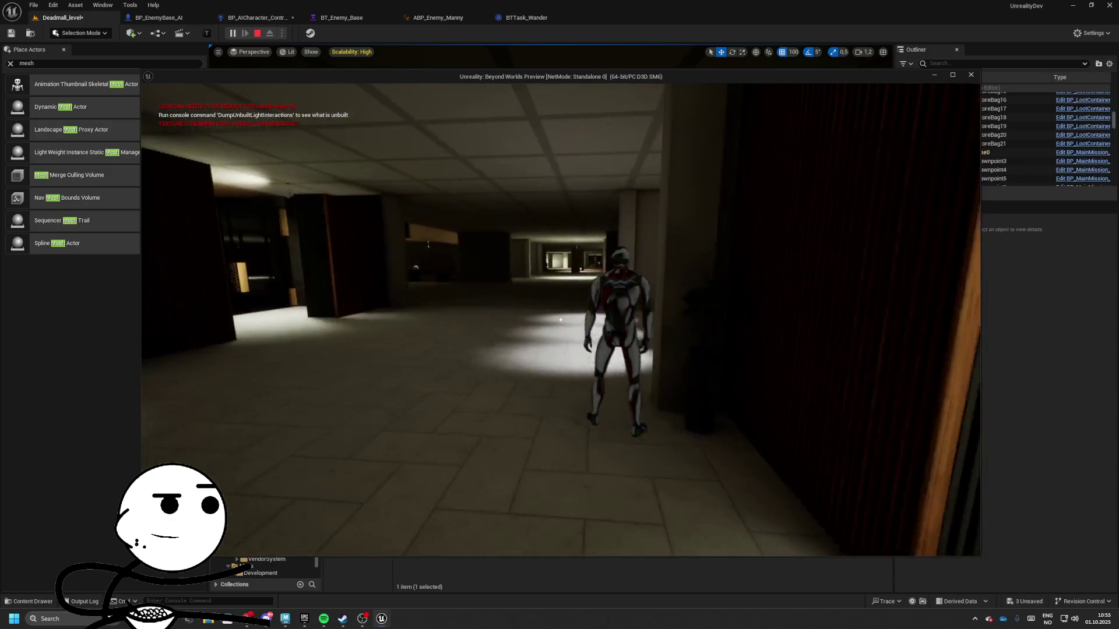
{"action": "key", "text": "Escape"}
{"action": "left_click", "coordinate": [518, 16]}
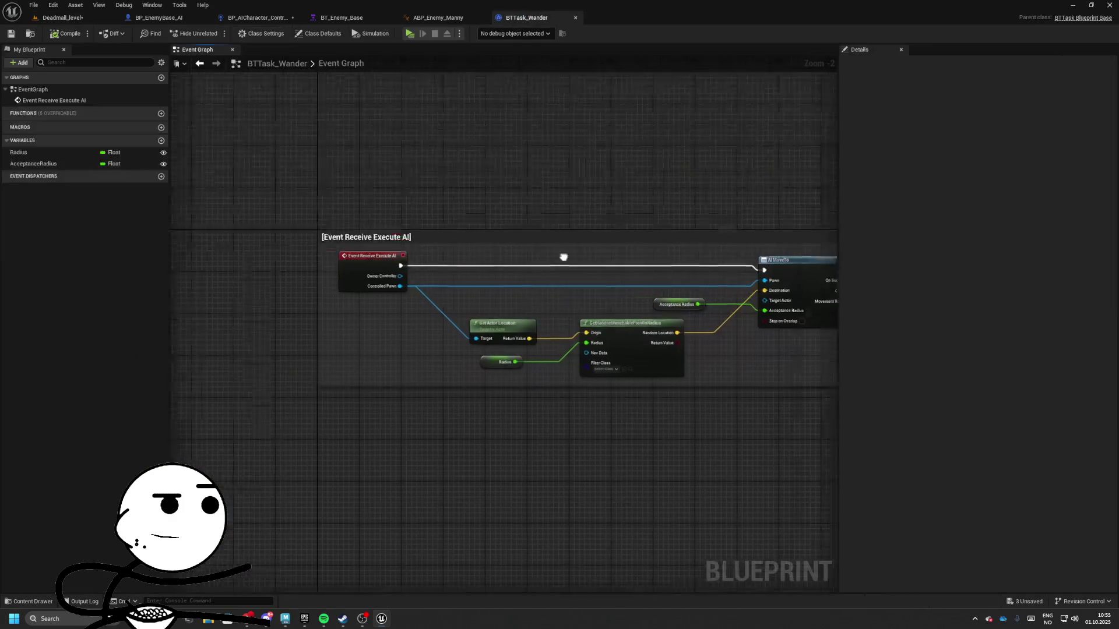
- Add a Wait task after BTTask_Wander under the Sequence with Random Deviation 1.0
{"action": "left_click", "coordinate": [342, 17]}
{"action": "left_click_drag", "start_coordinate": [381, 329], "coordinate": [283, 335]}
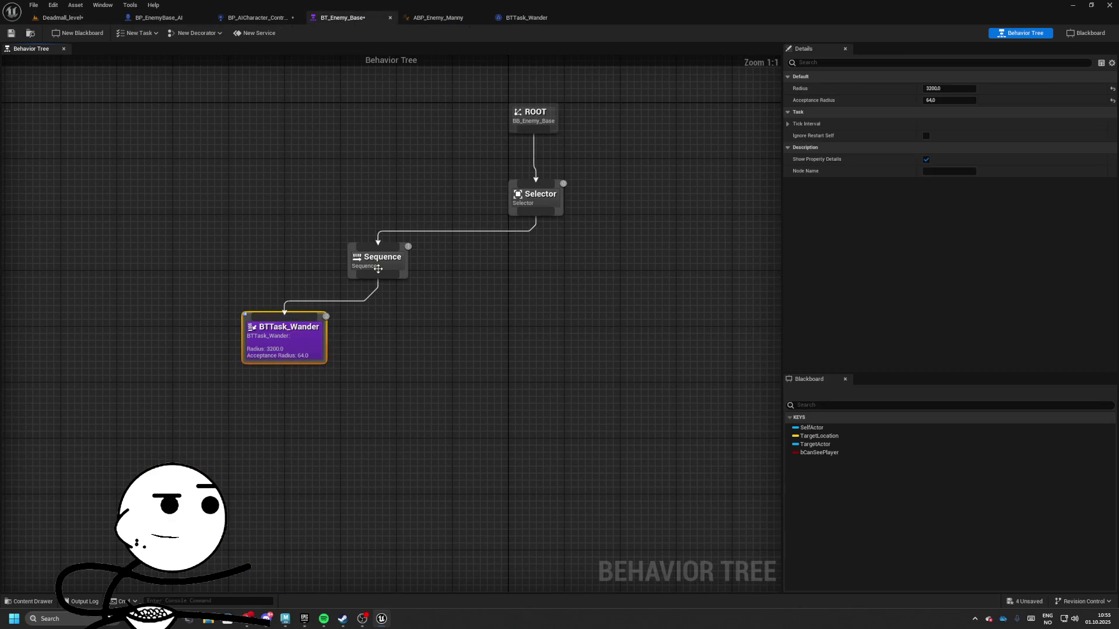
{"action": "left_click_drag", "start_coordinate": [378, 274], "coordinate": [411, 353]}
{"action": "type", "text": "wait"}
{"action": "key", "text": "Return"}
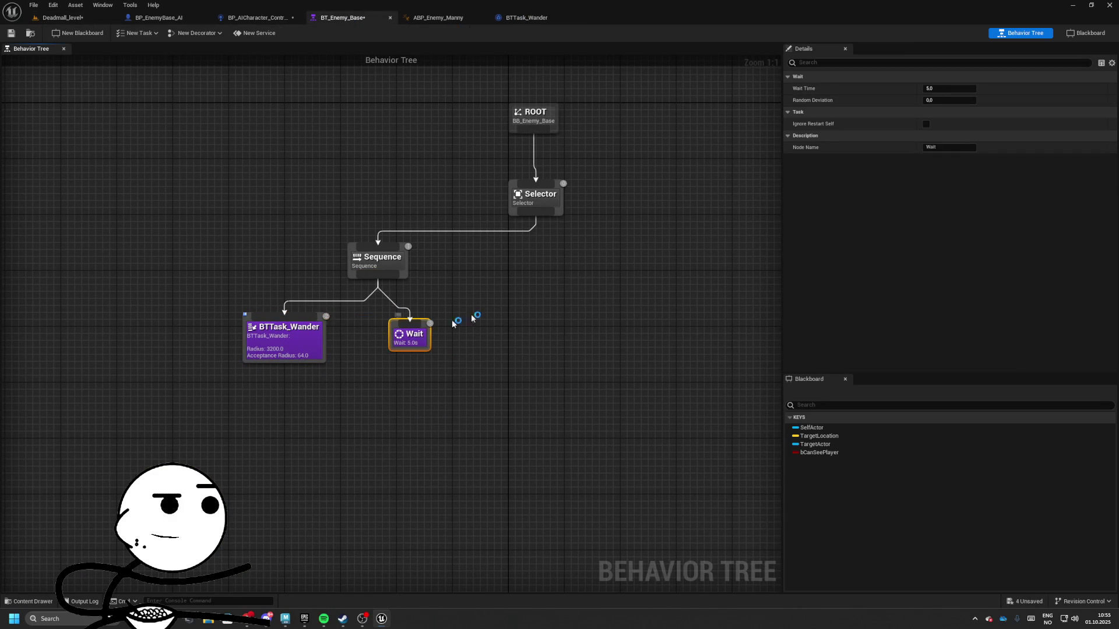
{"action": "left_click", "coordinate": [949, 99]}
{"action": "type", "text": "1"}
{"action": "key", "text": "Return"}
- Reposition the BTTask_Wander and Wait nodes and recentre the behavior tree view
{"action": "left_click_drag", "start_coordinate": [274, 292], "coordinate": [497, 377]}
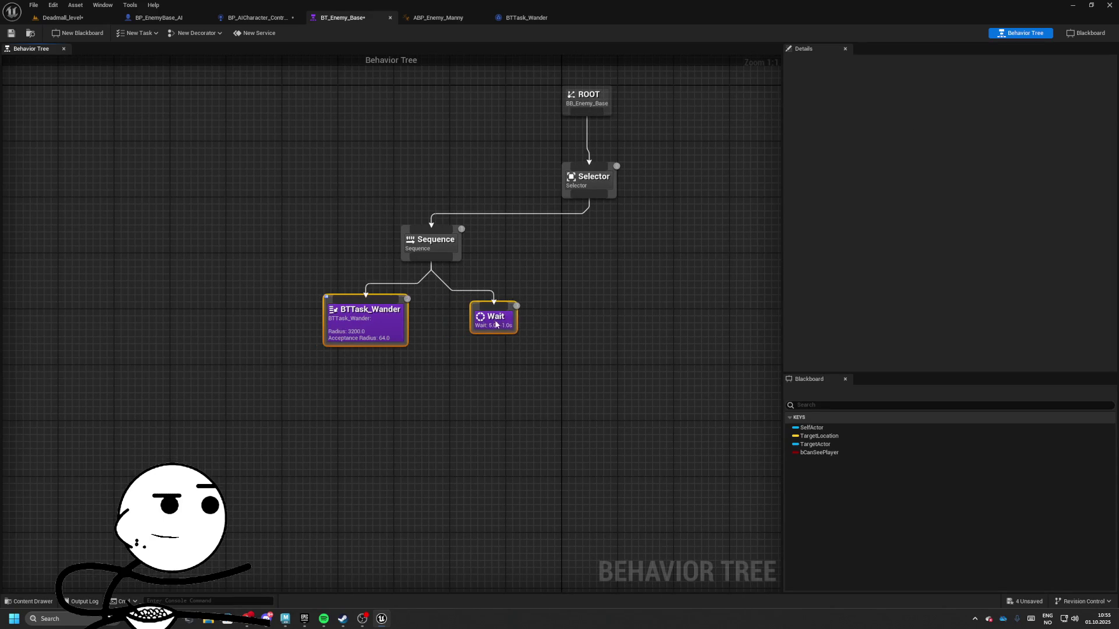
{"action": "left_click", "coordinate": [507, 350]}
{"action": "left_click_drag", "start_coordinate": [365, 320], "coordinate": [380, 328]}
{"action": "left_click_drag", "start_coordinate": [494, 318], "coordinate": [475, 319]}
{"action": "left_click_drag", "start_coordinate": [565, 350], "coordinate": [541, 349]}
{"action": "left_click_drag", "start_coordinate": [489, 301], "coordinate": [464, 348]}
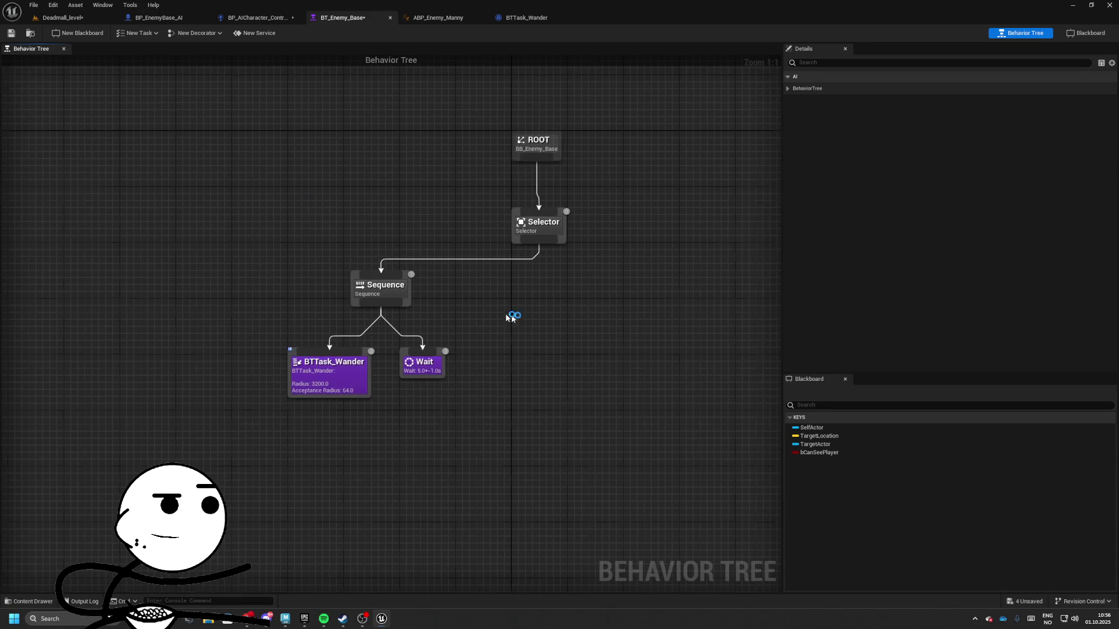
- Set the Mesh component's Anim Class in BP_EnemyBase_AI to ABP_Enemy_Manny_C
{"action": "left_click", "coordinate": [273, 19]}
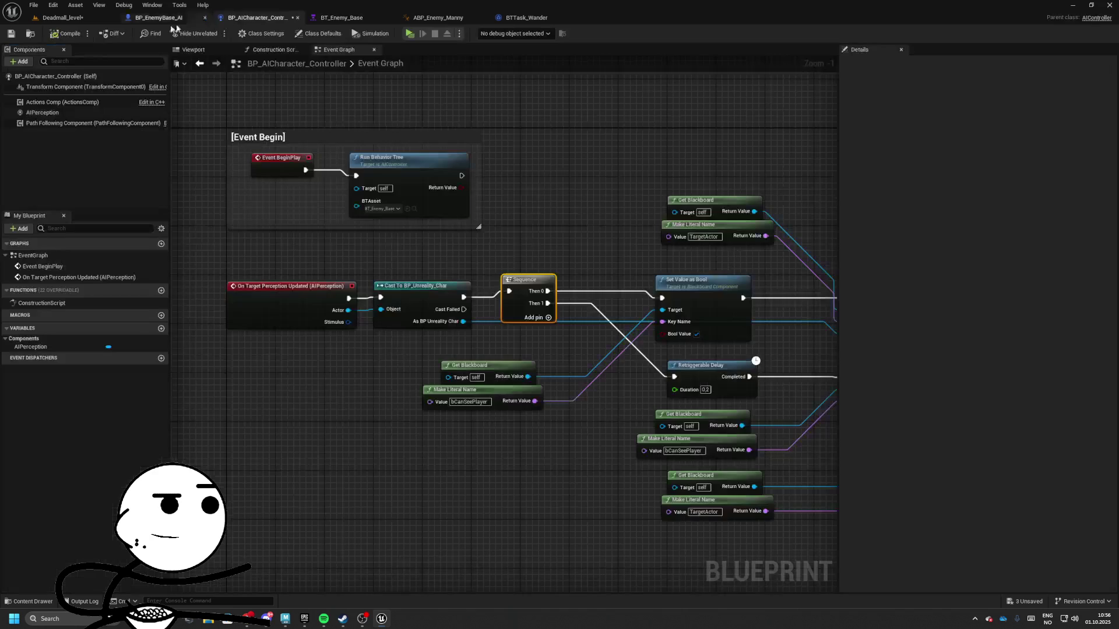
{"action": "left_click", "coordinate": [60, 17]}
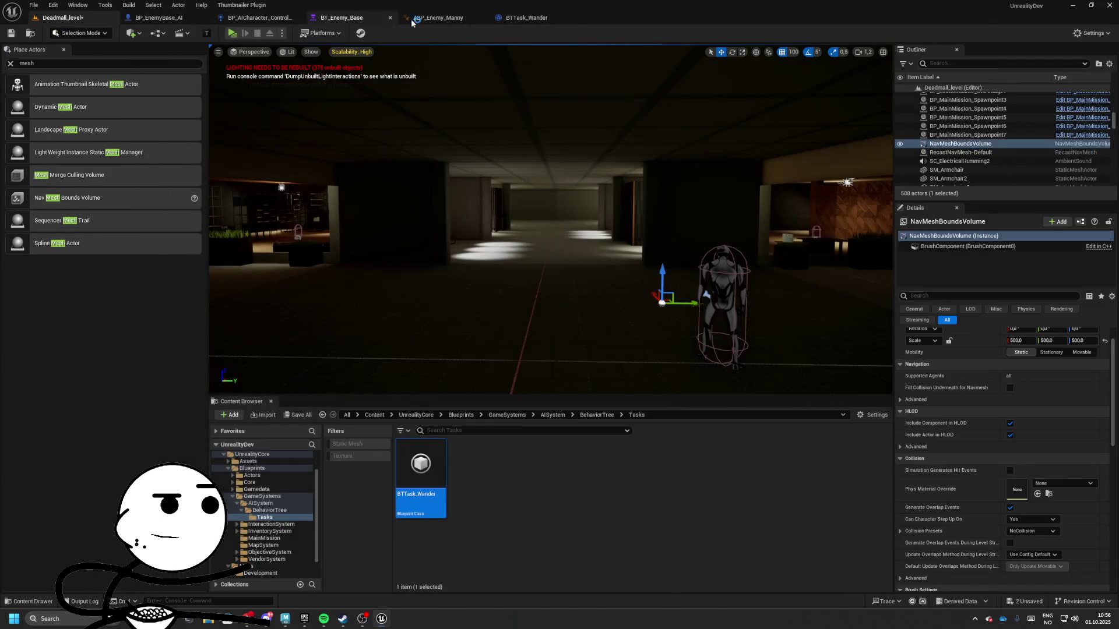
{"action": "left_click", "coordinate": [438, 18]}
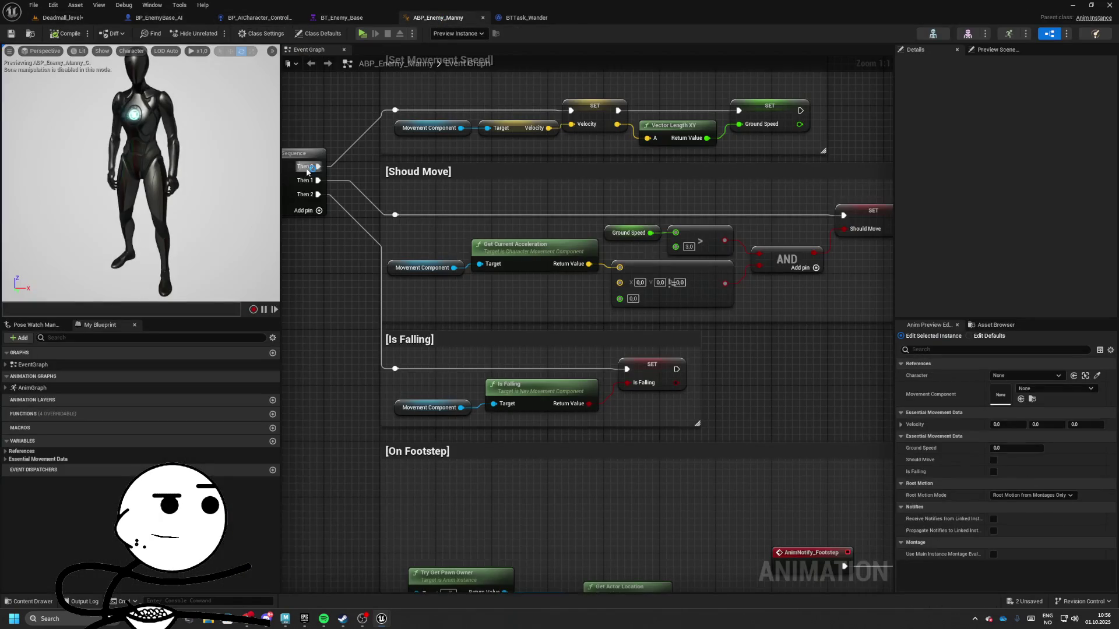
{"action": "left_click", "coordinate": [328, 19]}
{"action": "left_click", "coordinate": [158, 17]}
{"action": "left_click", "coordinate": [61, 108]}
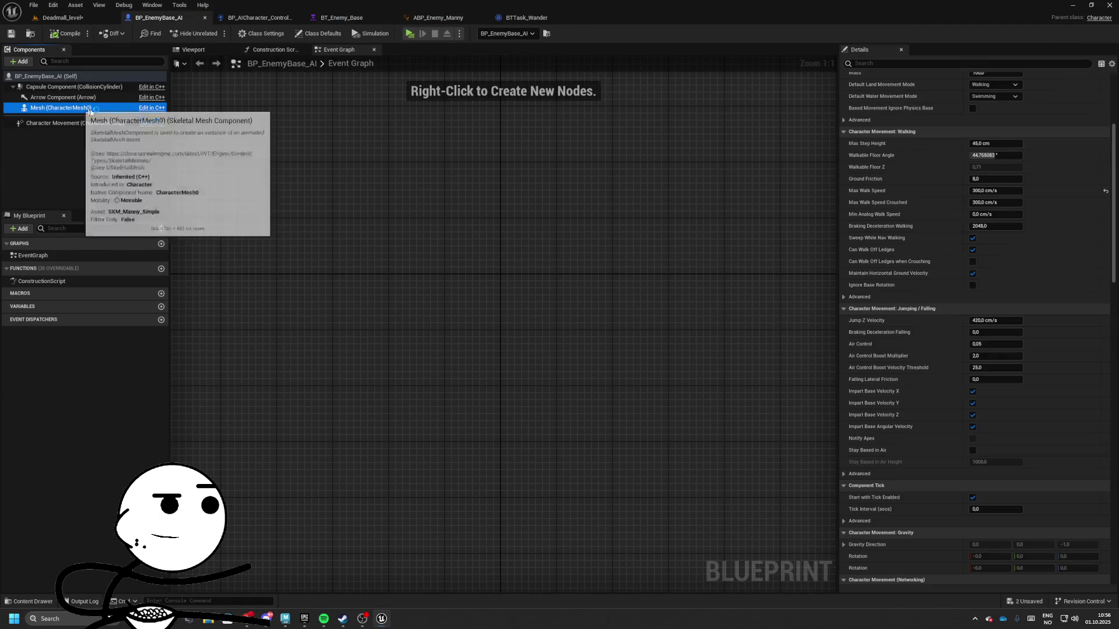
{"action": "scroll", "coordinate": [990, 174], "scroll_direction": "up", "scroll_amount": 2}
{"action": "left_click", "coordinate": [1000, 117]}
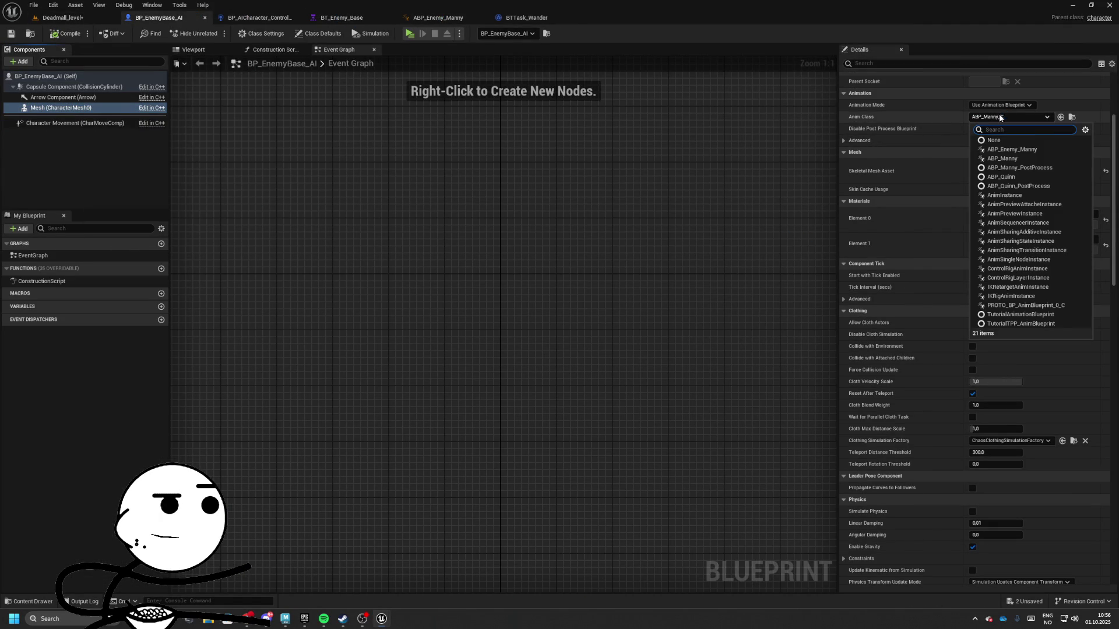
{"action": "left_click", "coordinate": [1024, 149]}
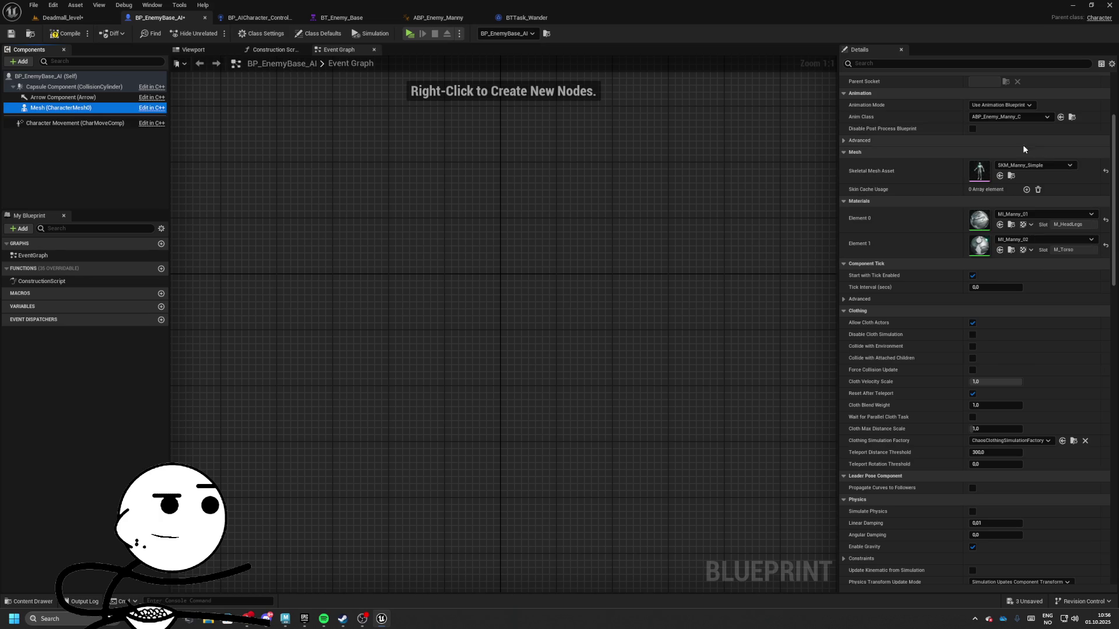
- Save BP_EnemyBase_AI and run a quick play test of Deadmall_level
{"action": "left_click", "coordinate": [10, 33]}
{"action": "left_click", "coordinate": [61, 17]}
{"action": "key", "text": "alt+p"}
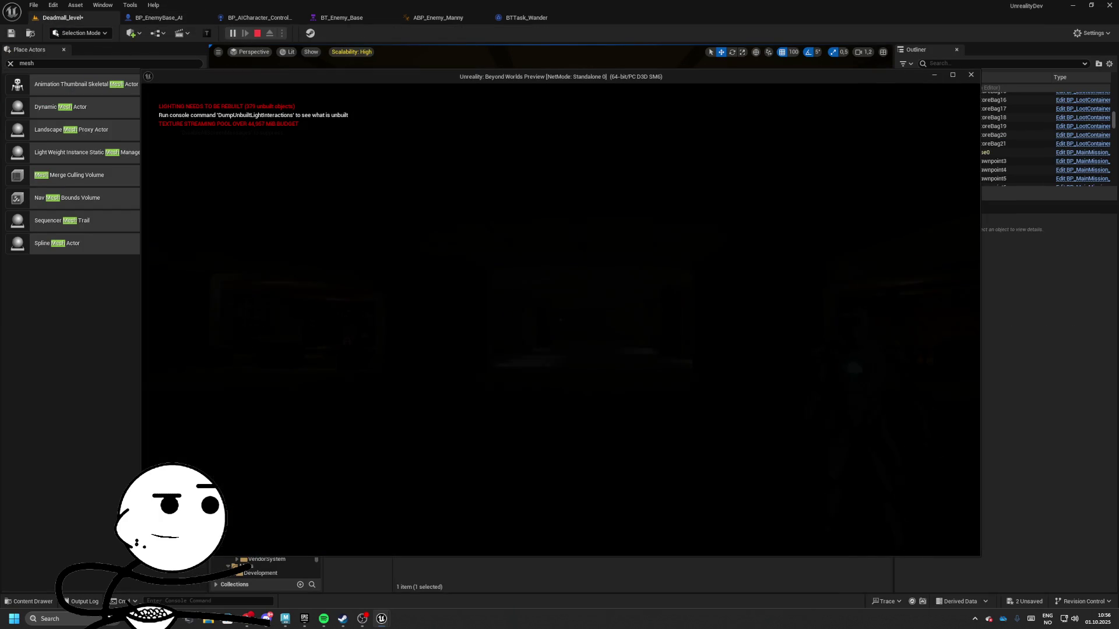
{"action": "key", "text": "Escape"}
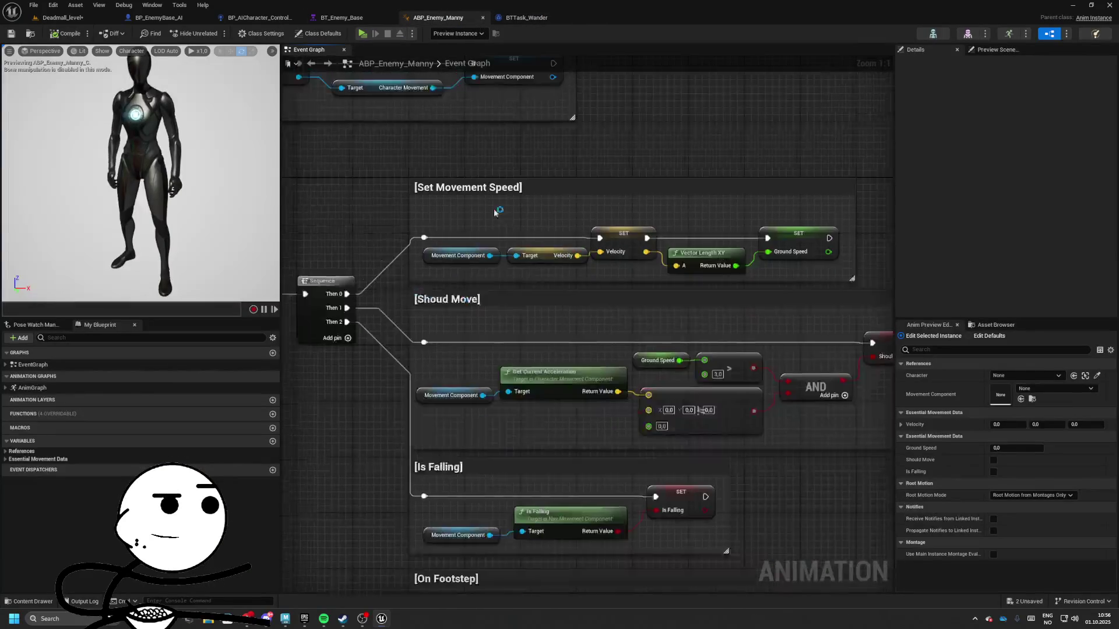
- Delete the Shoud Move comment and its nodes, moving the Is Falling block up into the gap
{"action": "scroll", "coordinate": [494, 213], "scroll_direction": "down", "scroll_amount": 2}
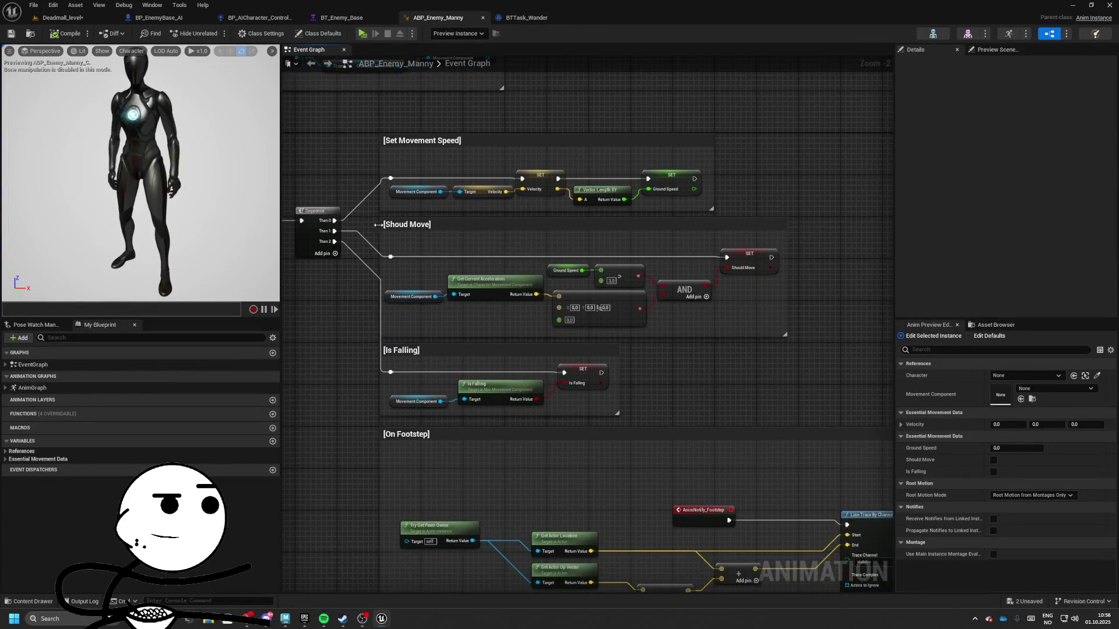
{"action": "left_click_drag", "start_coordinate": [379, 224], "coordinate": [786, 307]}
{"action": "key", "text": "Delete"}
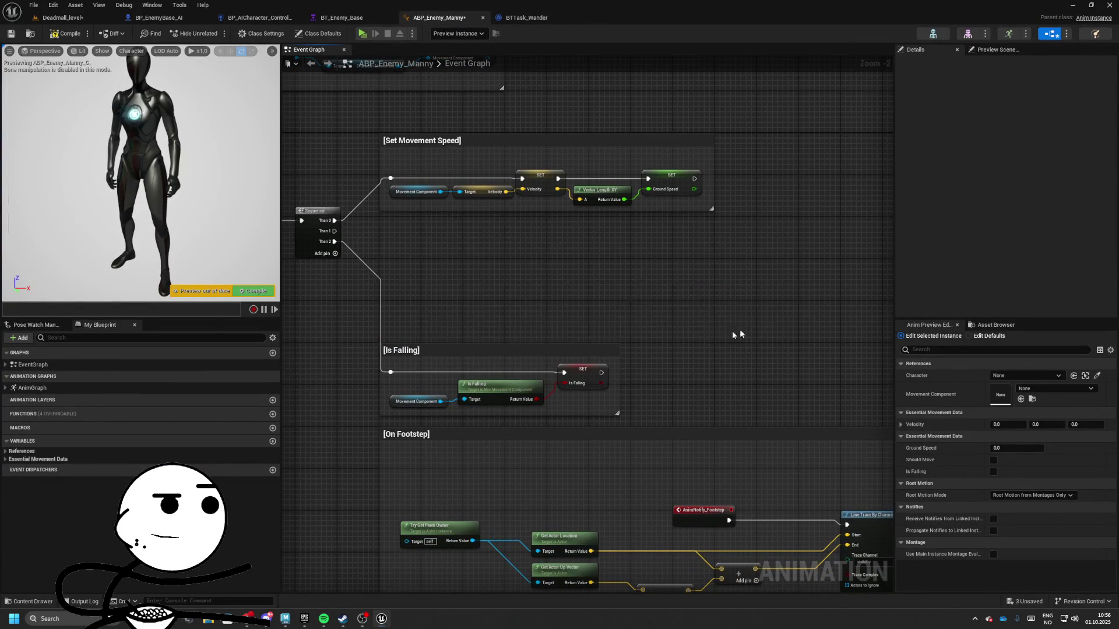
{"action": "left_click_drag", "start_coordinate": [410, 293], "coordinate": [412, 170]}
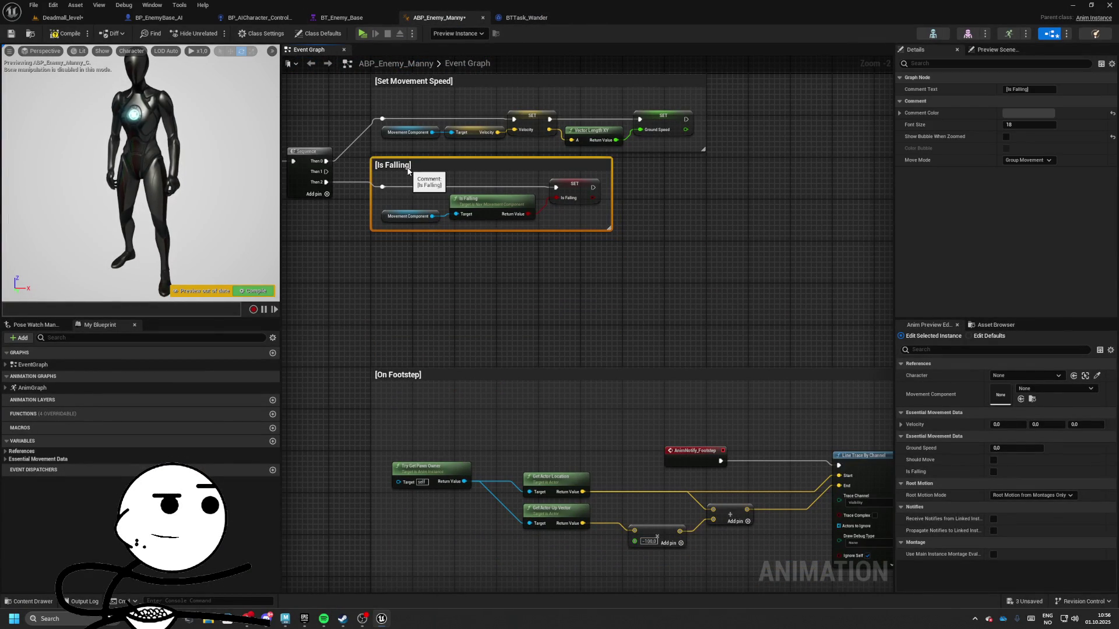
{"action": "scroll", "coordinate": [458, 293], "scroll_direction": "down", "scroll_amount": 4}
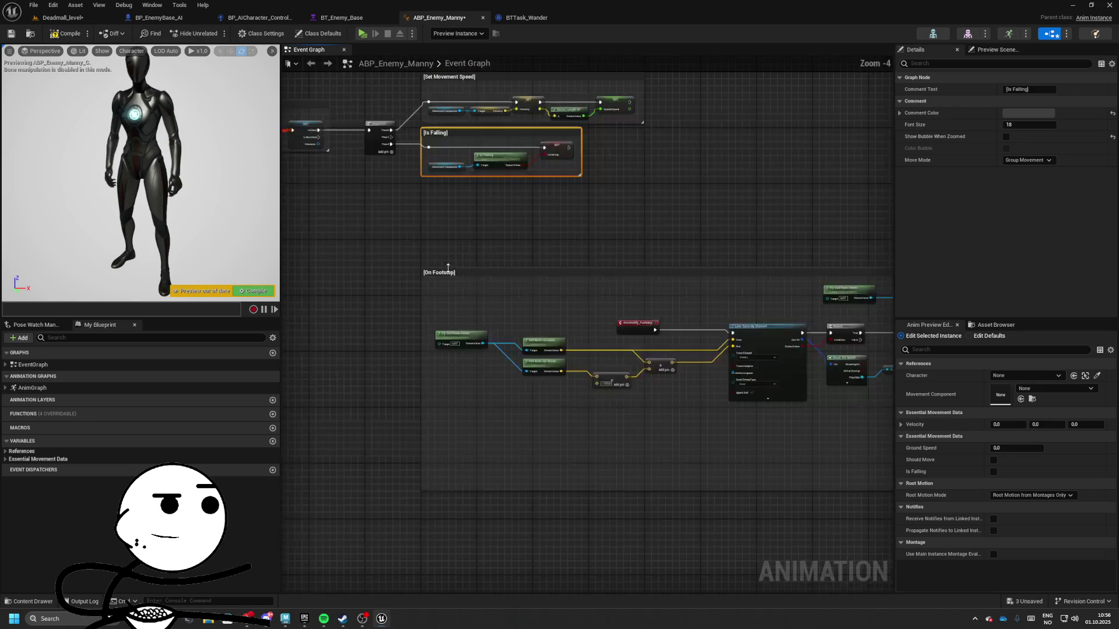
{"action": "left_click", "coordinate": [434, 196]}
{"action": "scroll", "coordinate": [541, 238], "scroll_direction": "up", "scroll_amount": 2}
{"action": "scroll", "coordinate": [540, 239], "scroll_direction": "up", "scroll_amount": 4}
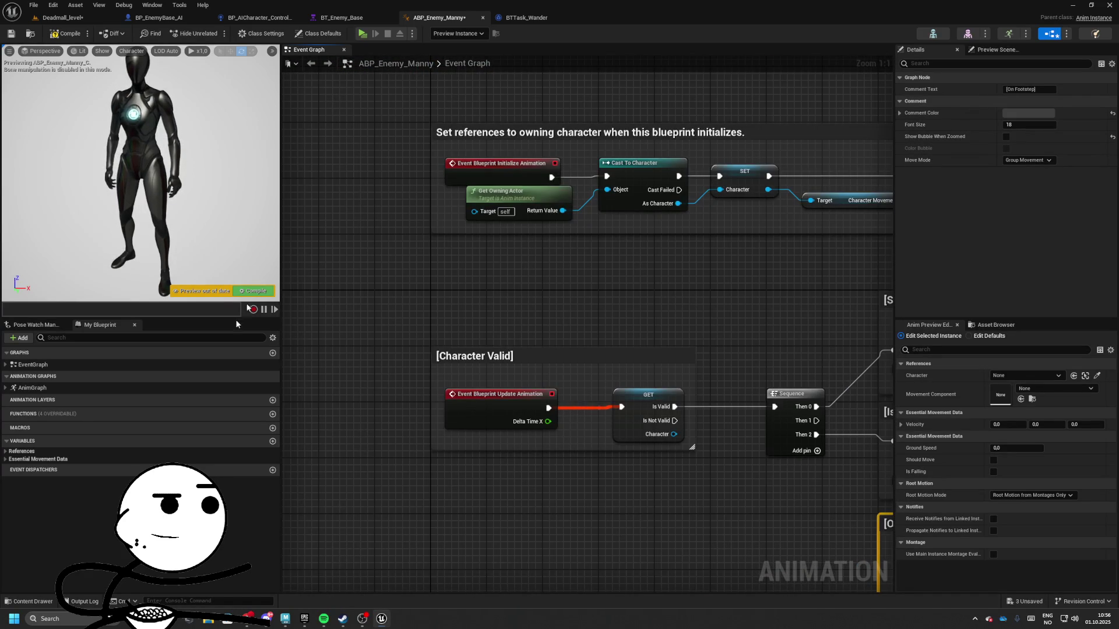
- In AnimGraph's Main States, delete Land, To Land, Jump, Fall Loop and To Falling
{"action": "double_click", "coordinate": [32, 388]}
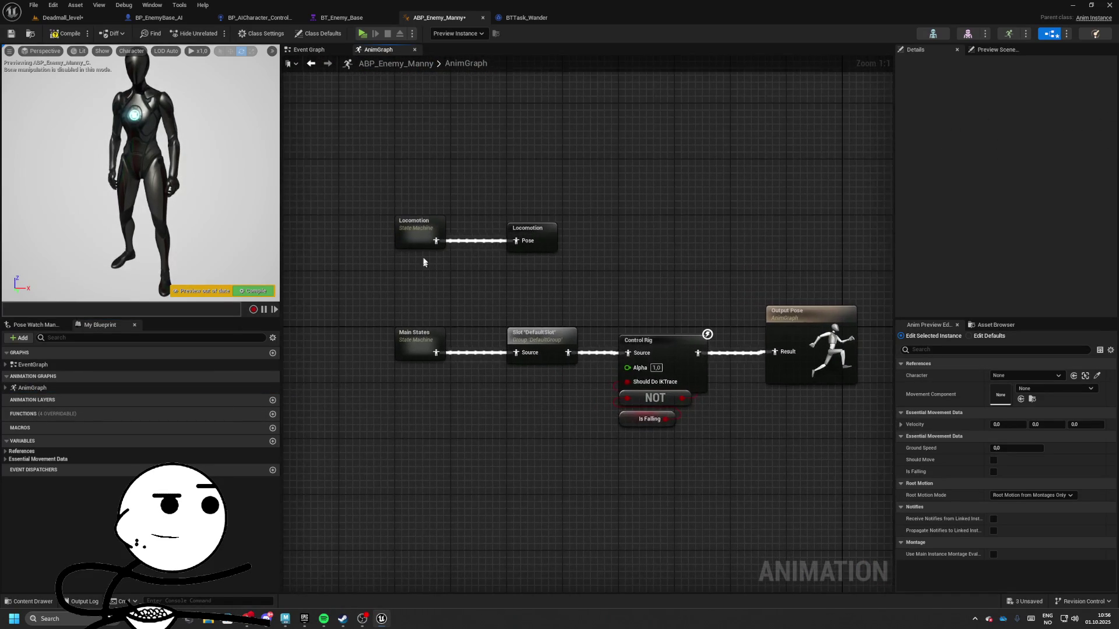
{"action": "double_click", "coordinate": [395, 319]}
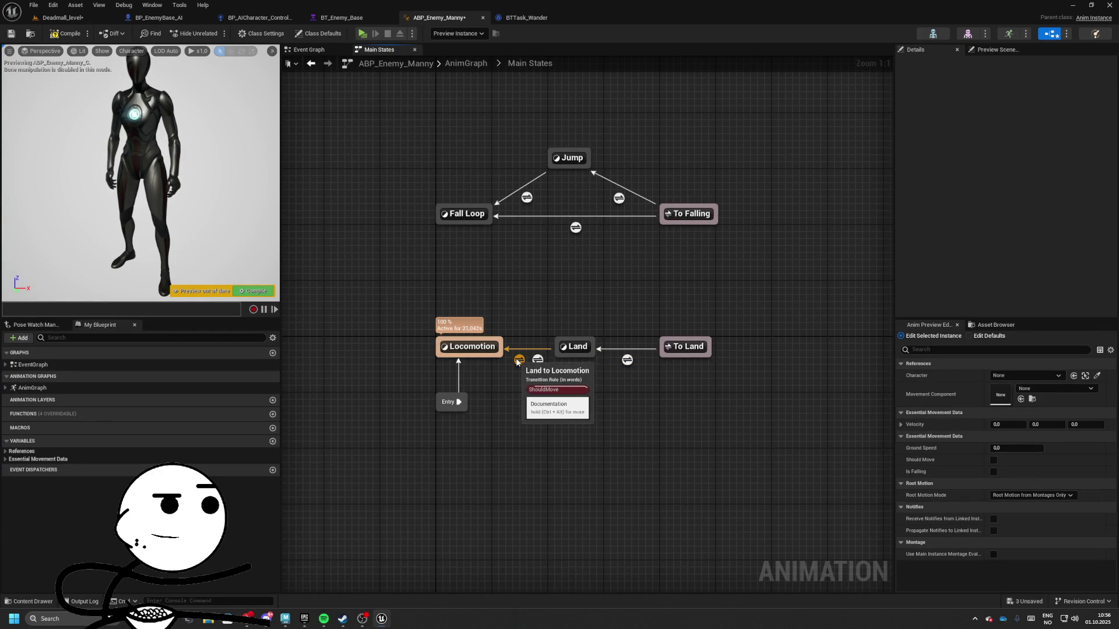
{"action": "left_click_drag", "start_coordinate": [585, 374], "coordinate": [578, 368]}
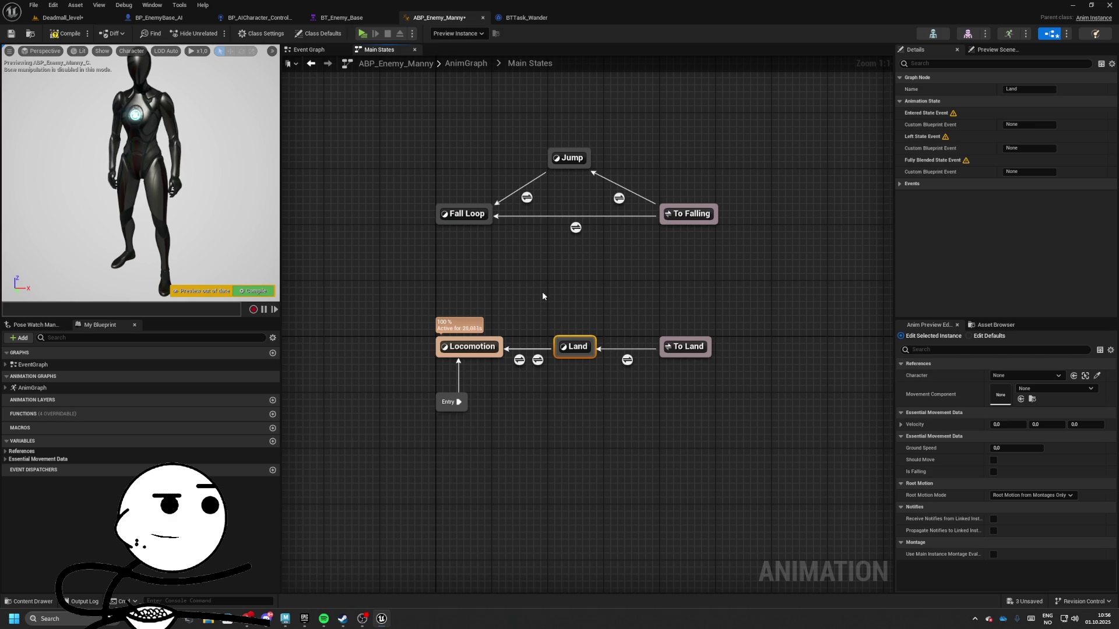
{"action": "left_click", "coordinate": [520, 360]}
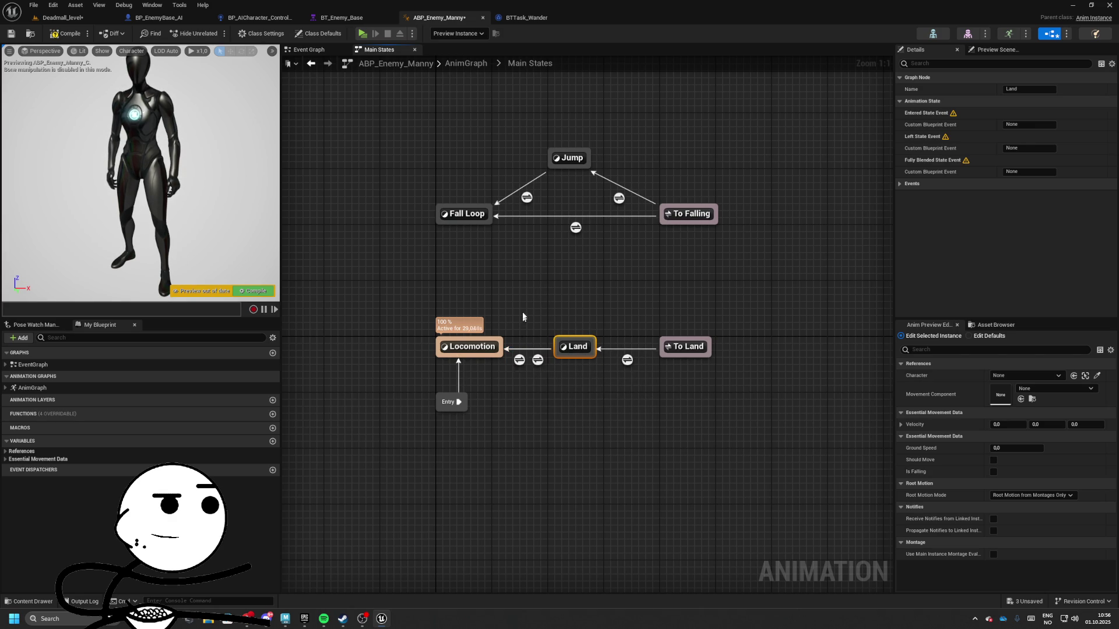
{"action": "key", "text": "Delete"}
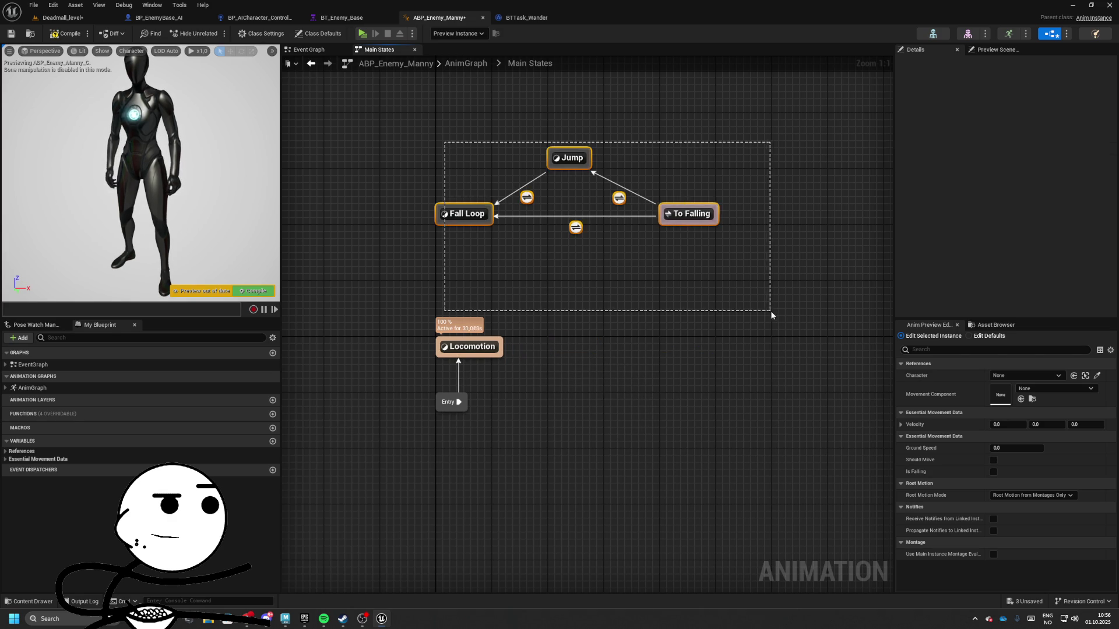
{"action": "left_click_drag", "start_coordinate": [770, 310], "coordinate": [770, 310]}
{"action": "key", "text": "Delete"}
- Make the Idle to Walk / Run rule check GroundSpeed with a greater-than comparison
{"action": "double_click", "coordinate": [525, 308]}
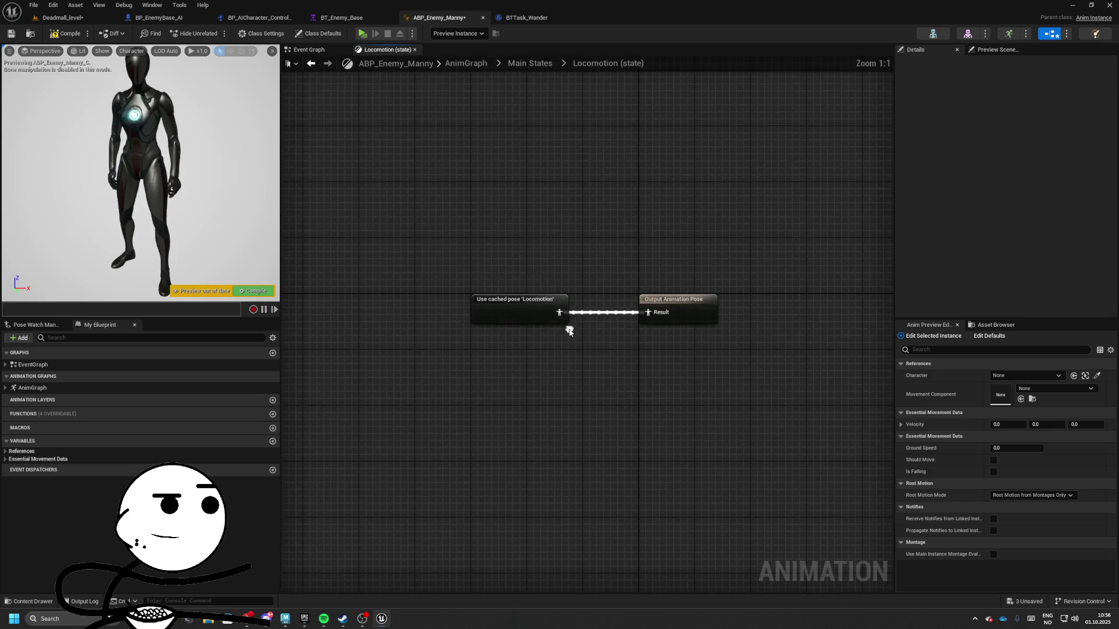
{"action": "double_click", "coordinate": [524, 311]}
{"action": "double_click", "coordinate": [454, 317]}
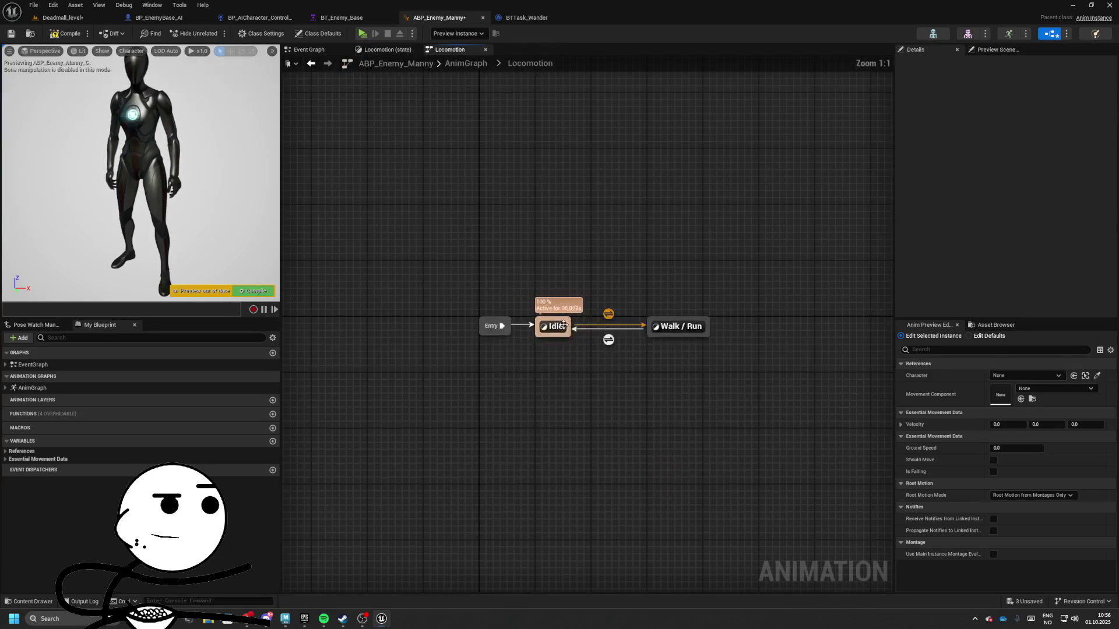
{"action": "double_click", "coordinate": [608, 314]}
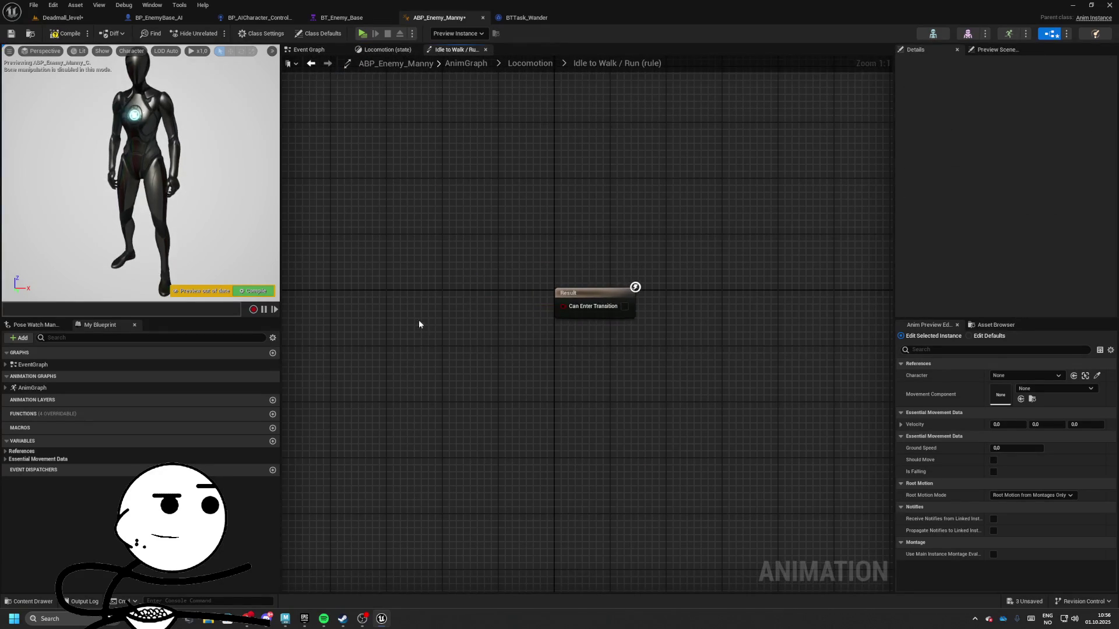
{"action": "left_click", "coordinate": [22, 451]}
{"action": "left_click", "coordinate": [38, 482]}
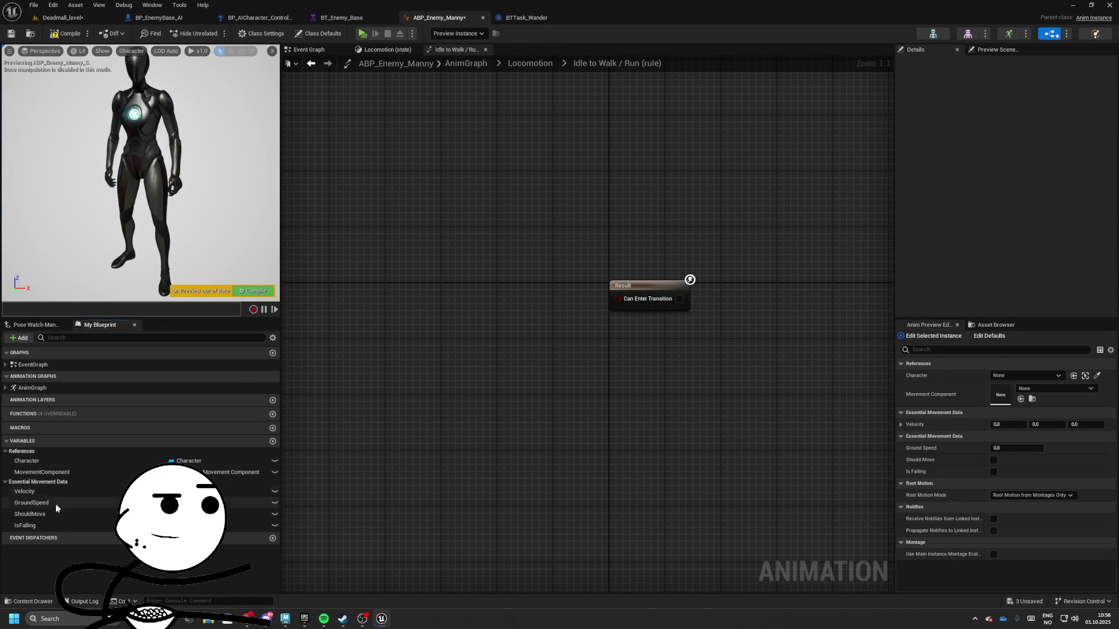
{"action": "left_click_drag", "start_coordinate": [56, 508], "coordinate": [450, 371]}
{"action": "left_click_drag", "start_coordinate": [441, 333], "coordinate": [443, 332]}
{"action": "mouse_move", "coordinate": [487, 333]}
{"action": "left_mouse_down"}
{"action": "mouse_move", "coordinate": [559, 340]}
{"action": "mouse_move", "coordinate": [536, 330]}
{"action": "mouse_move", "coordinate": [612, 322]}
{"action": "left_mouse_up"}
{"action": "type", "text": ">"}
{"action": "key", "text": "Return"}
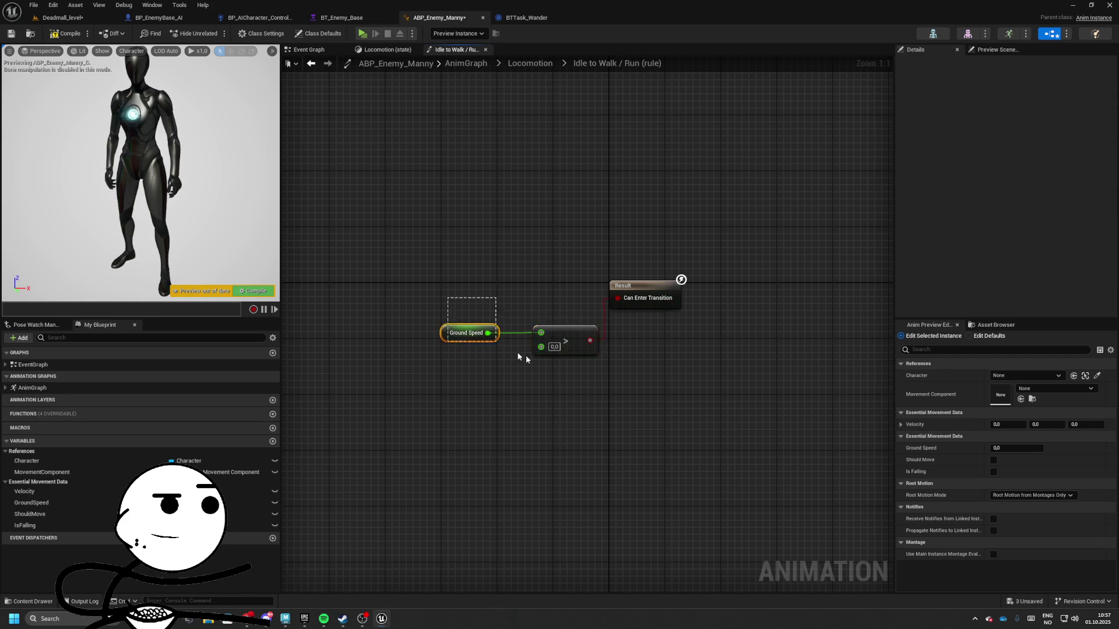
- Replace the Walk / Run to Idle rule's Should Move condition with a Ground Speed <= comparison
{"action": "left_click", "coordinate": [529, 63]}
{"action": "double_click", "coordinate": [603, 341]}
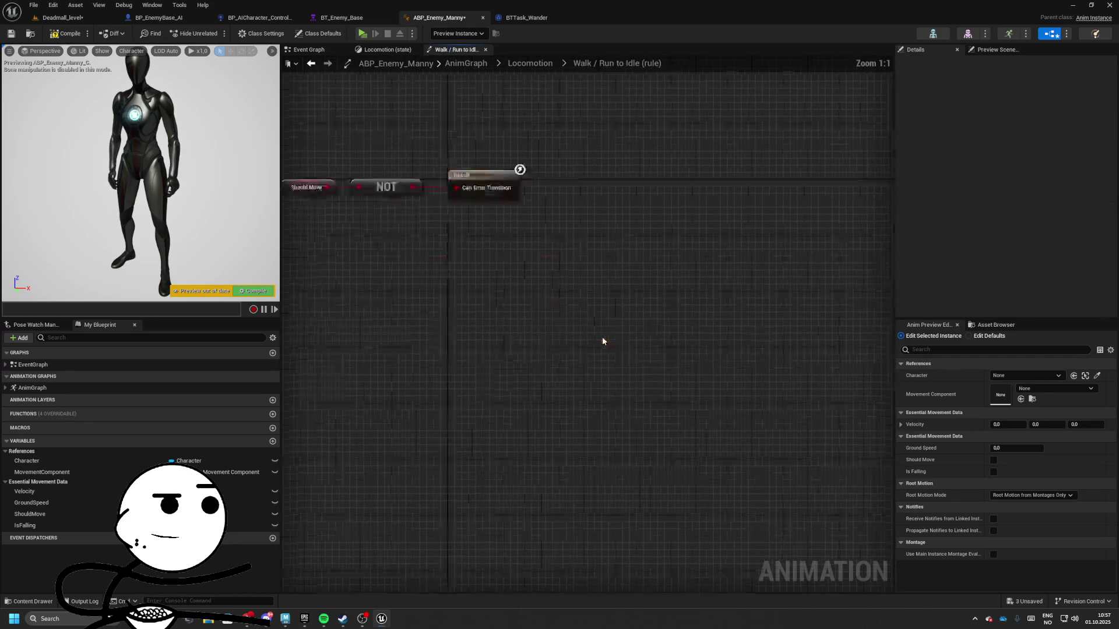
{"action": "left_click_drag", "start_coordinate": [581, 342], "coordinate": [505, 339]}
{"action": "key", "text": "Delete"}
{"action": "left_click", "coordinate": [35, 513]}
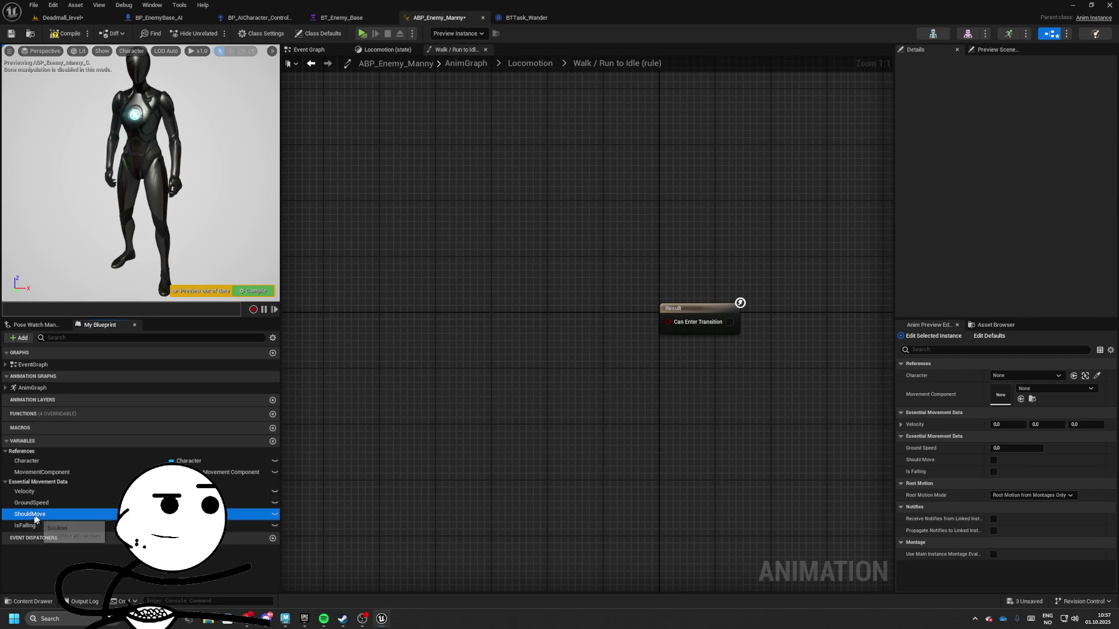
{"action": "left_click_drag", "start_coordinate": [35, 517], "coordinate": [460, 323]}
{"action": "left_click_drag", "start_coordinate": [24, 491], "coordinate": [211, 463]}
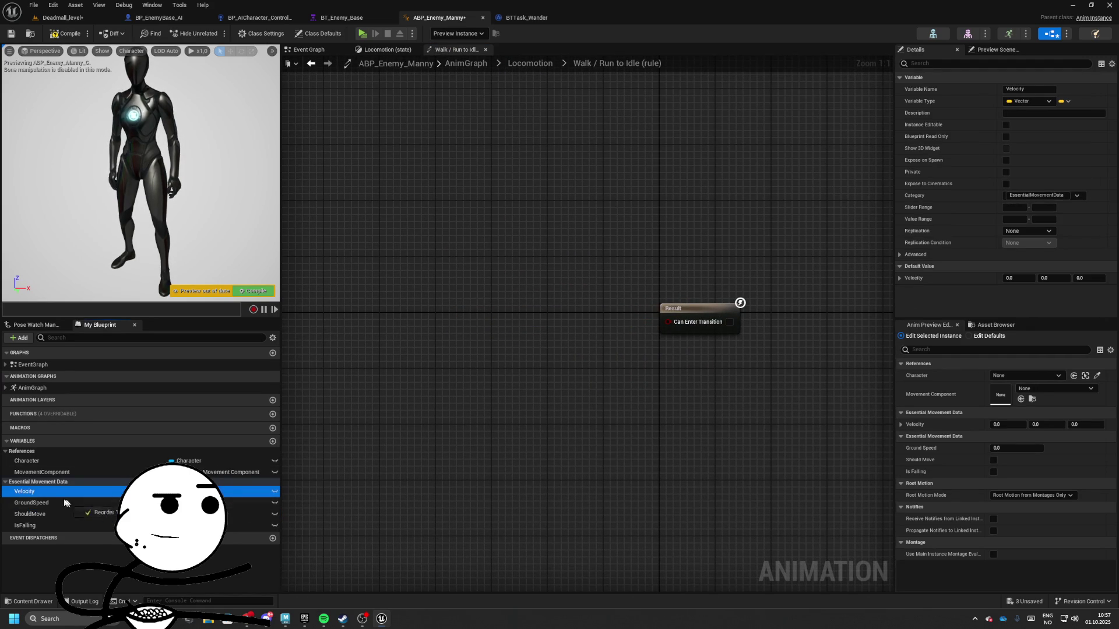
{"action": "mouse_move", "coordinate": [66, 503]}
{"action": "left_mouse_down"}
{"action": "mouse_move", "coordinate": [515, 317]}
{"action": "mouse_move", "coordinate": [667, 321]}
{"action": "left_mouse_up"}
{"action": "type", "text": "<="}
{"action": "key", "text": "Return"}
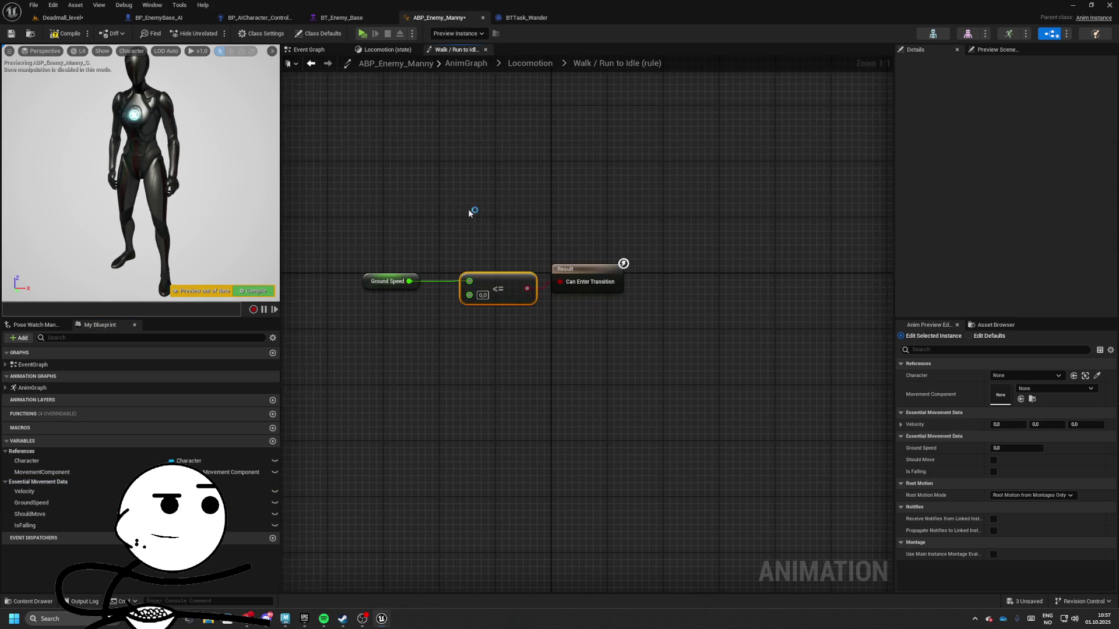
{"action": "mouse_move", "coordinate": [437, 359]}
{"action": "left_mouse_down"}
{"action": "mouse_move", "coordinate": [536, 359]}
{"action": "mouse_move", "coordinate": [526, 348]}
{"action": "left_mouse_up"}
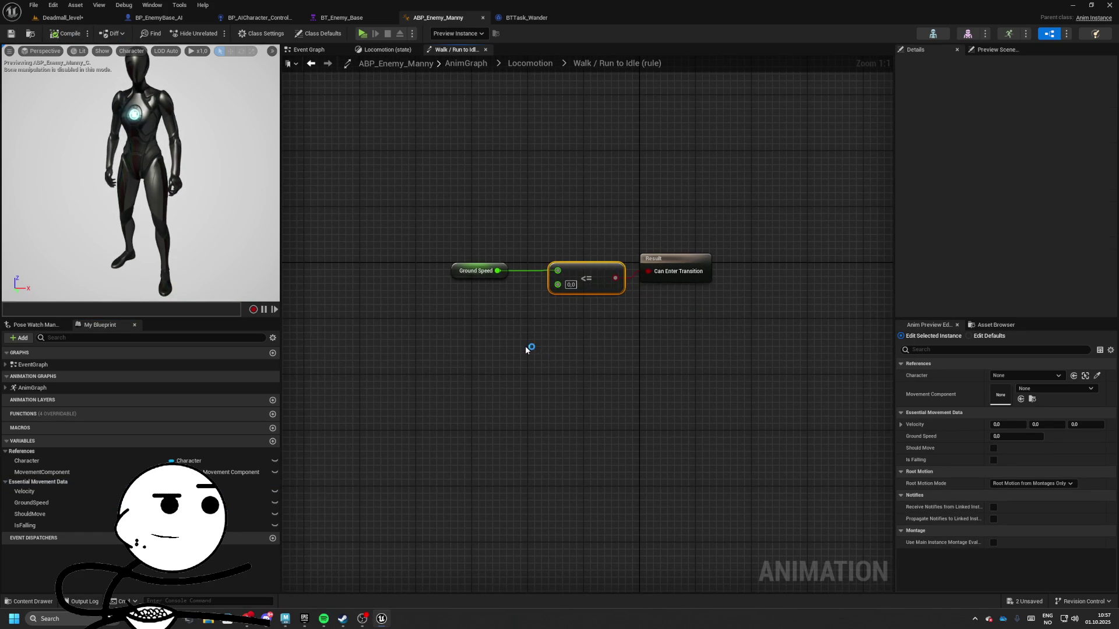
- Keep IsFalling, delete the ShouldMove variable, and start playing Deadmall_level
{"action": "left_click", "coordinate": [26, 525]}
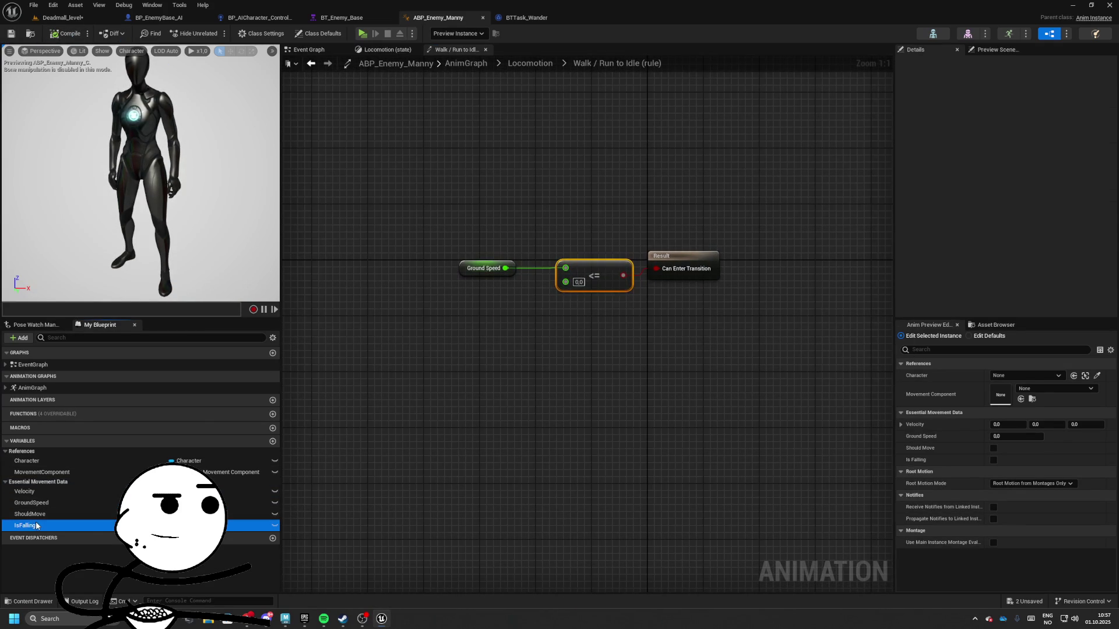
{"action": "key", "text": "Delete"}
{"action": "left_click", "coordinate": [629, 325]}
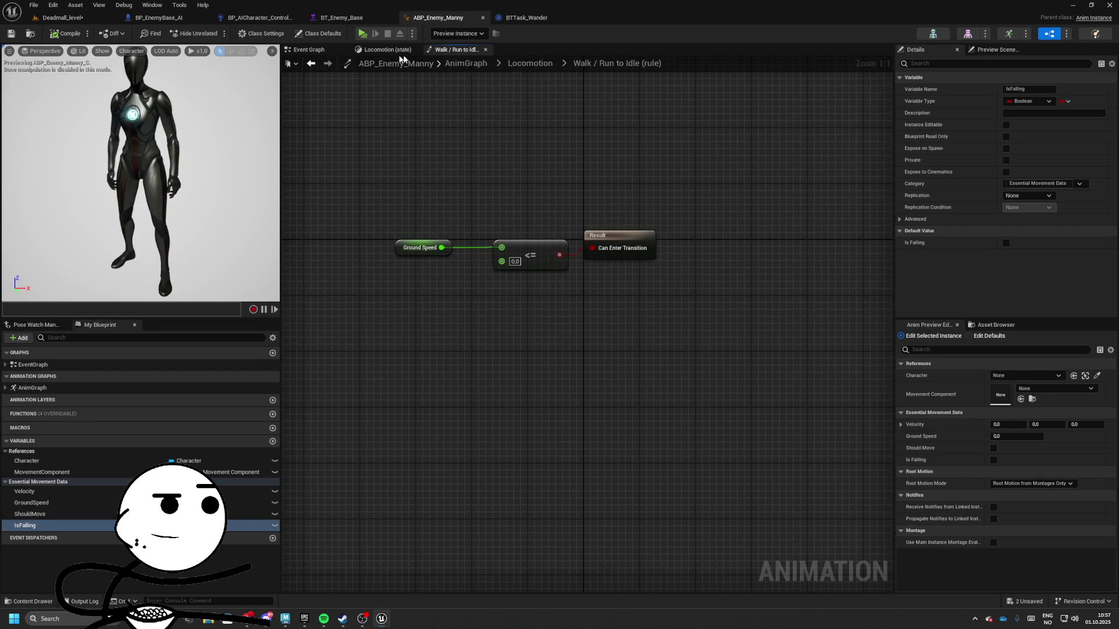
{"action": "left_click", "coordinate": [511, 65]}
{"action": "left_click", "coordinate": [415, 60]}
{"action": "mouse_move", "coordinate": [452, 182]}
{"action": "left_mouse_down"}
{"action": "mouse_move", "coordinate": [467, 323]}
{"action": "mouse_move", "coordinate": [179, 140]}
{"action": "left_mouse_up"}
{"action": "mouse_move", "coordinate": [407, 408]}
{"action": "left_mouse_down"}
{"action": "mouse_move", "coordinate": [430, 298]}
{"action": "mouse_move", "coordinate": [420, 260]}
{"action": "left_mouse_up"}
{"action": "left_click", "coordinate": [29, 514]}
{"action": "key", "text": "Delete"}
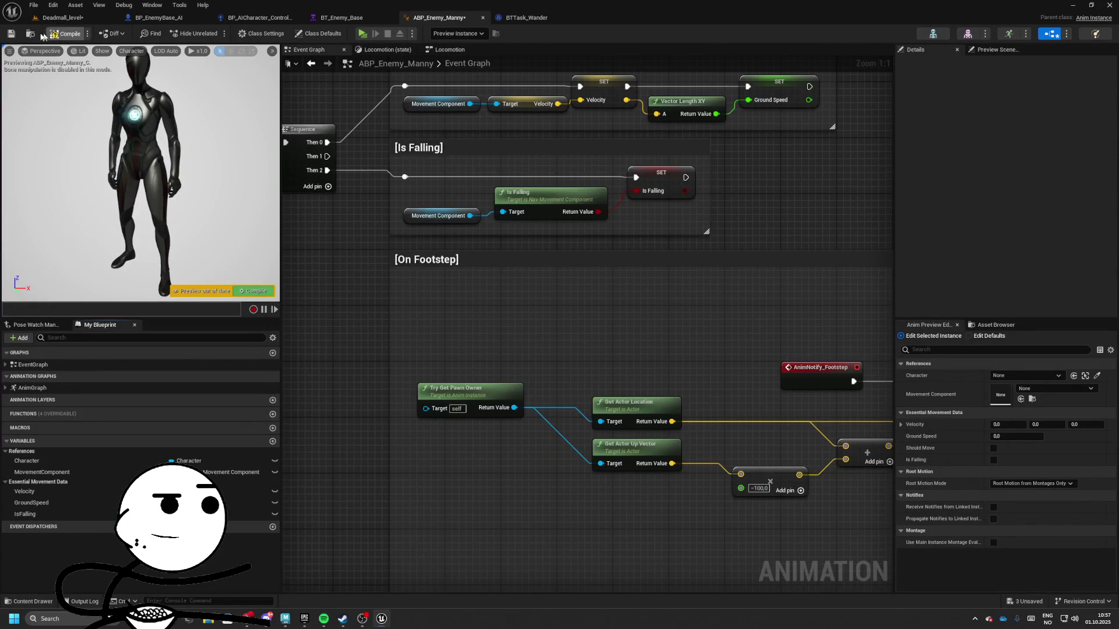
{"action": "left_click", "coordinate": [74, 19]}
{"action": "left_click", "coordinate": [231, 33]}
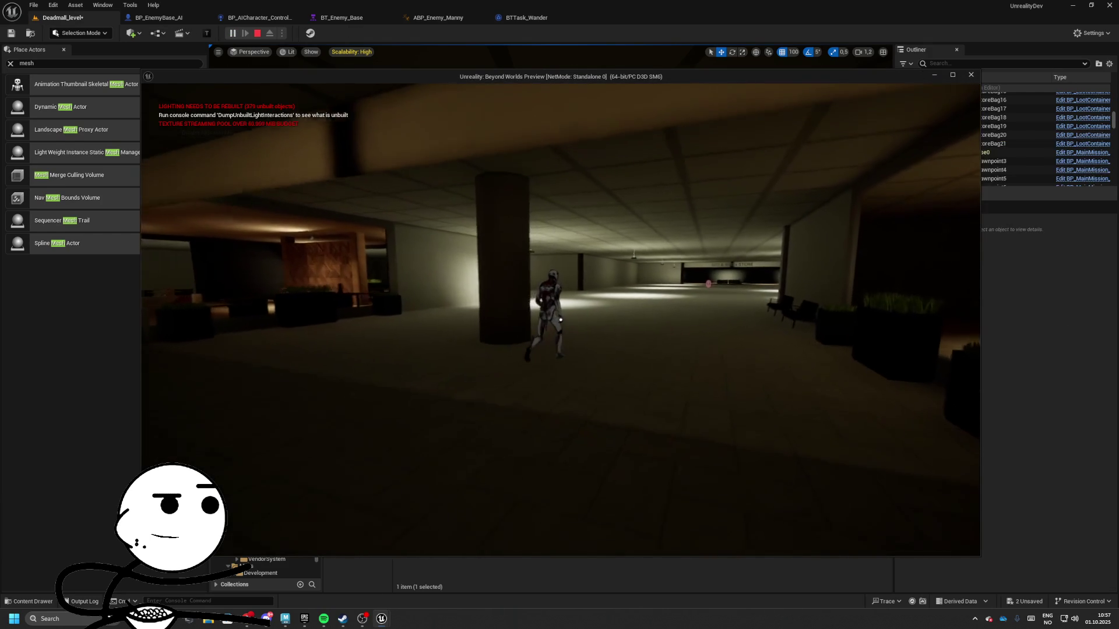
- Walk the character forward through the mall with W, then stop play
{"action": "key", "text": "w"}
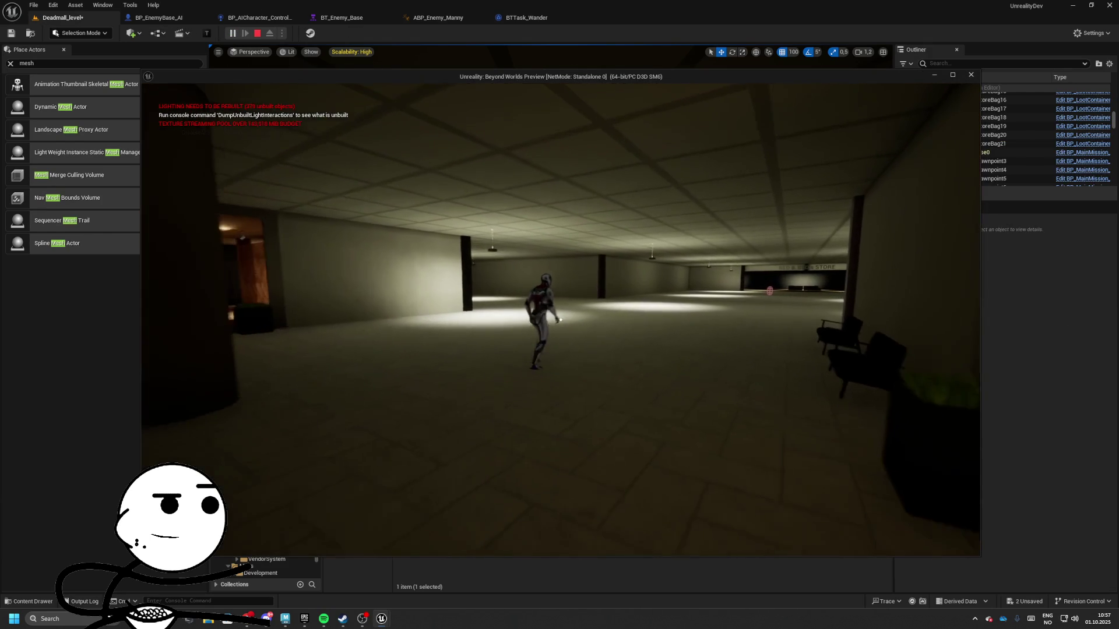
{"action": "key", "text": "w"}
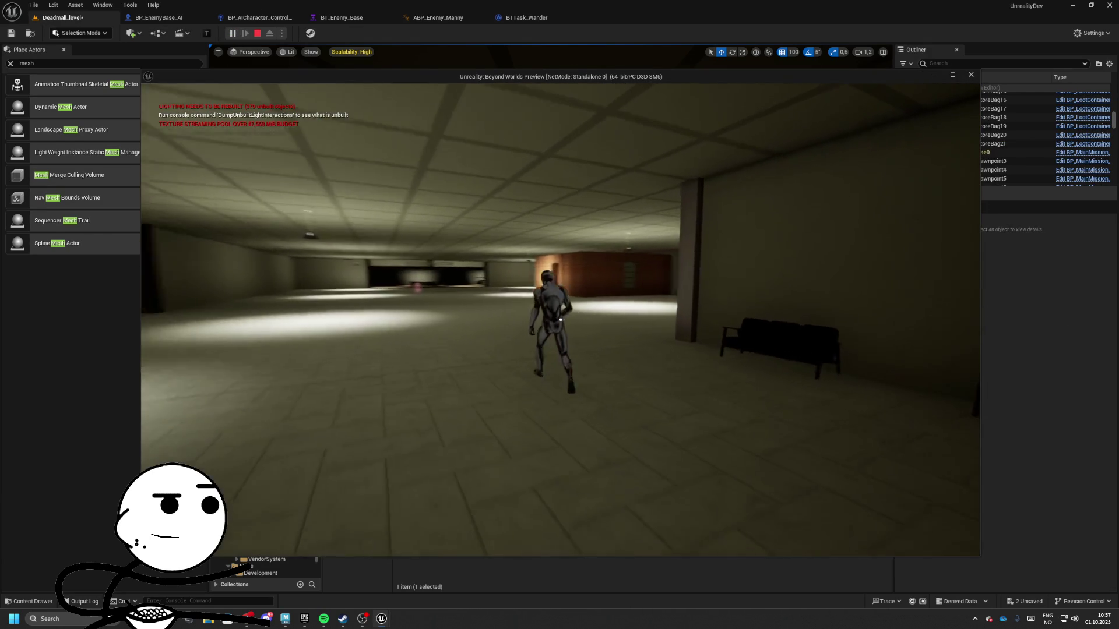
{"action": "key", "text": "w"}
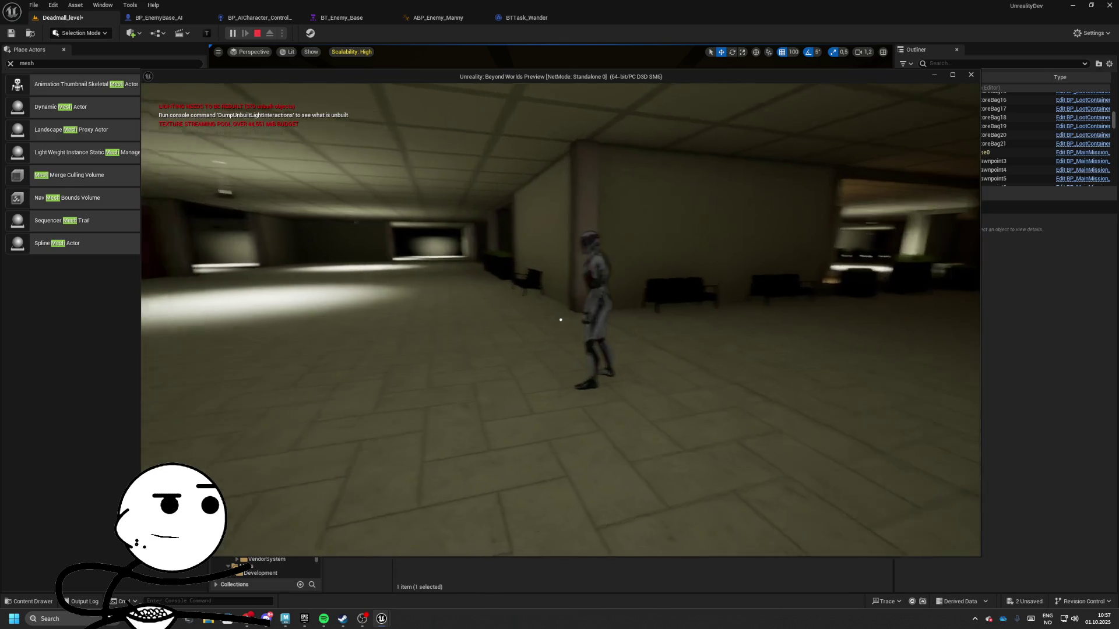
{"action": "key", "text": "w"}
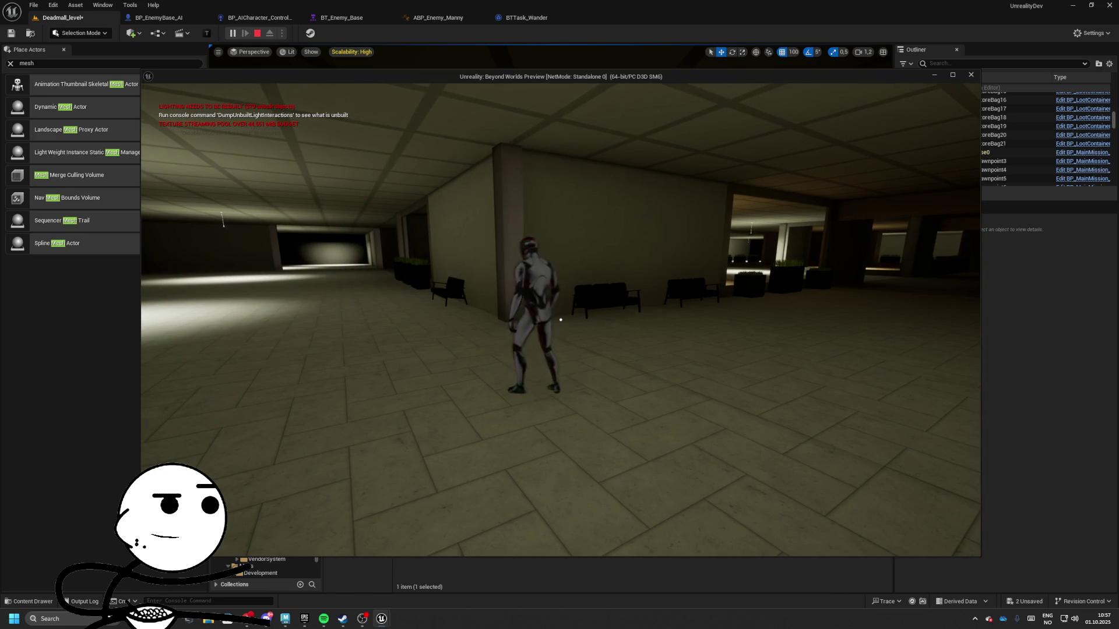
{"action": "key", "text": "Escape"}
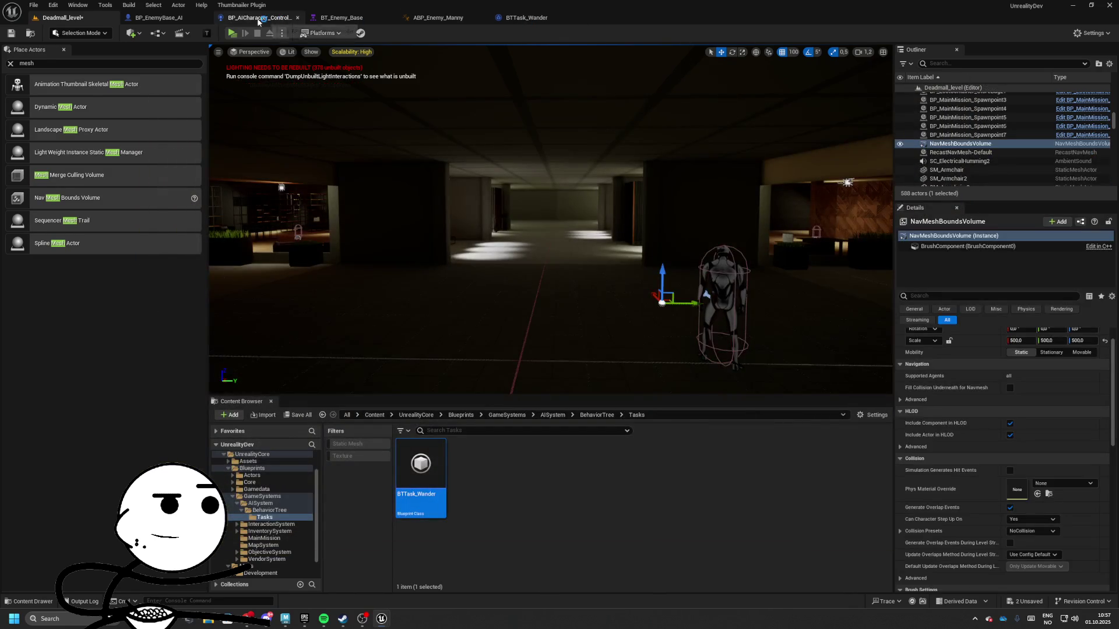
- Search BP_EnemyBase_AI's Details for yaw, then play again running through the lit halls
{"action": "left_click", "coordinate": [157, 17]}
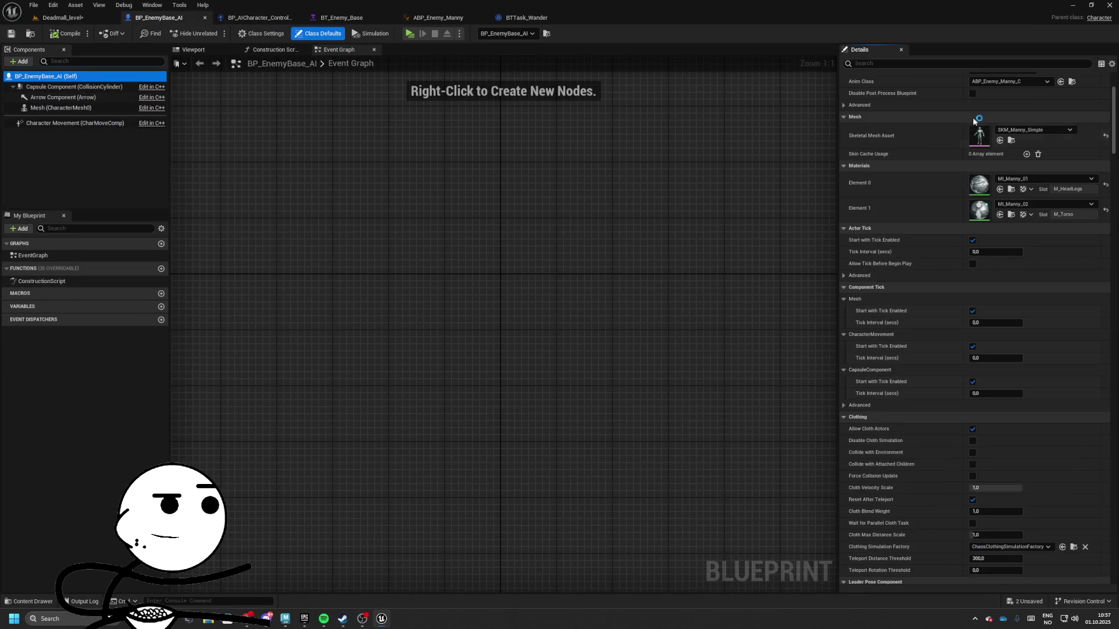
{"action": "type", "text": "vaw"}
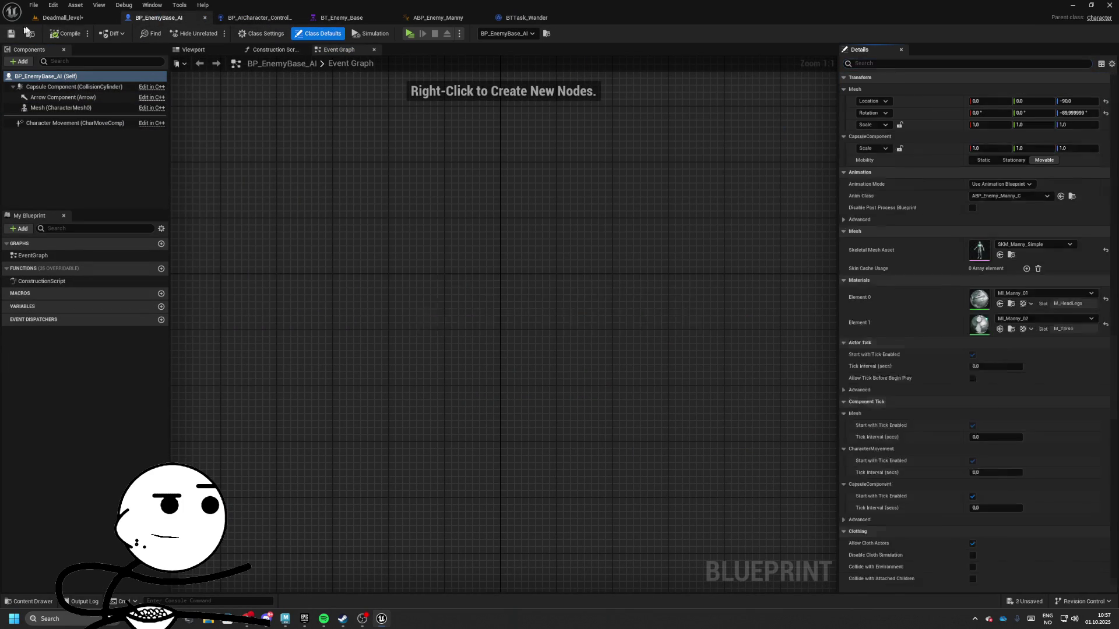
{"action": "left_click", "coordinate": [58, 18]}
{"action": "key", "text": "alt+p"}
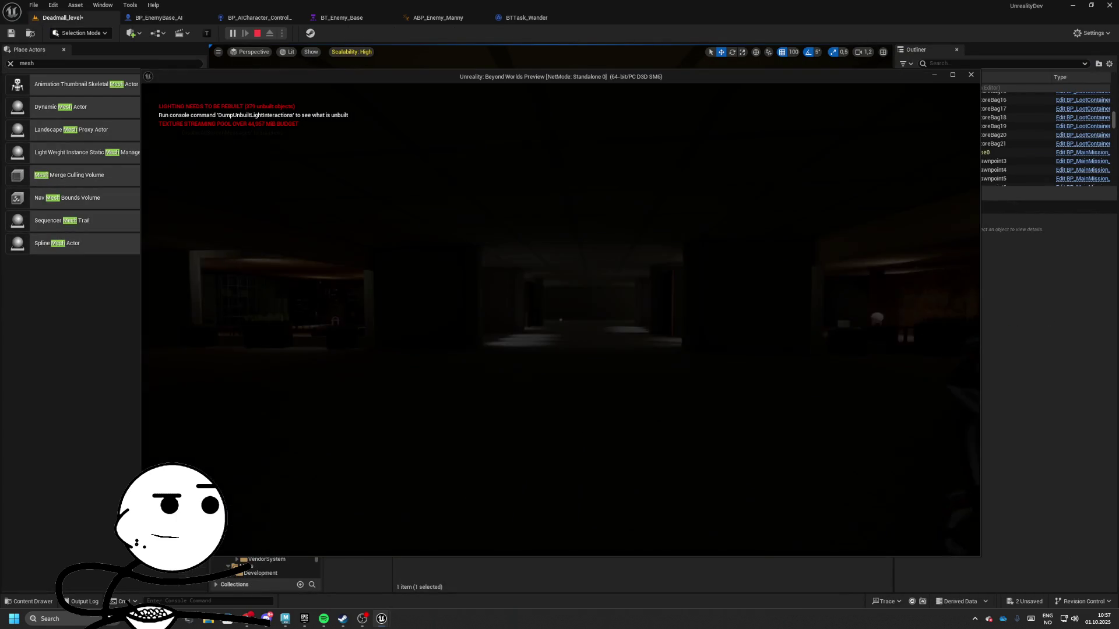
{"action": "key", "text": "w"}
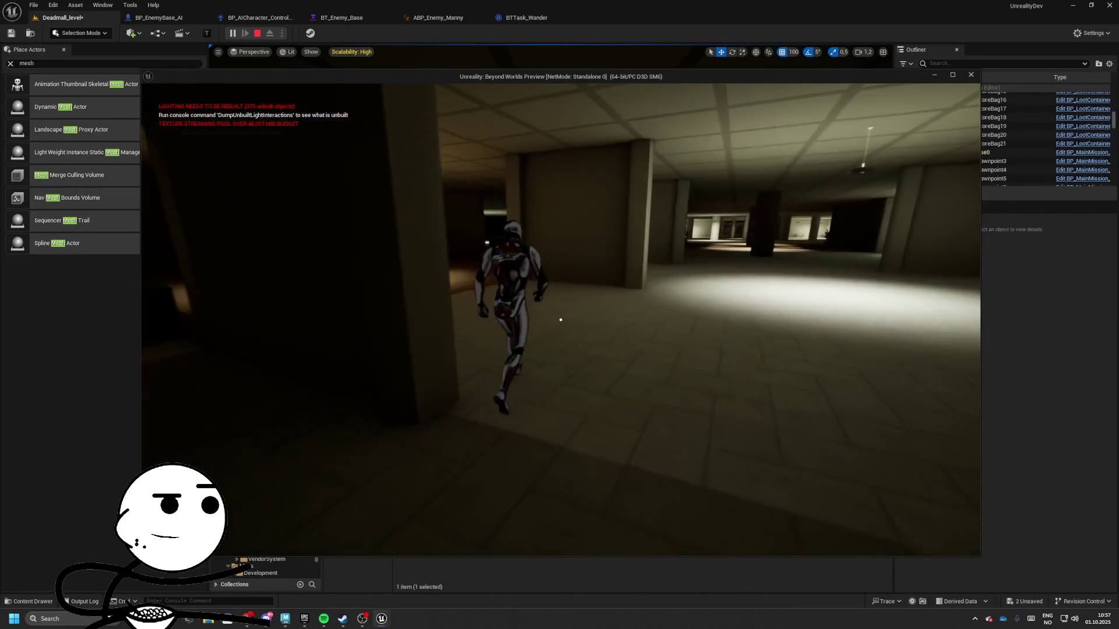
{"action": "key", "text": "w"}
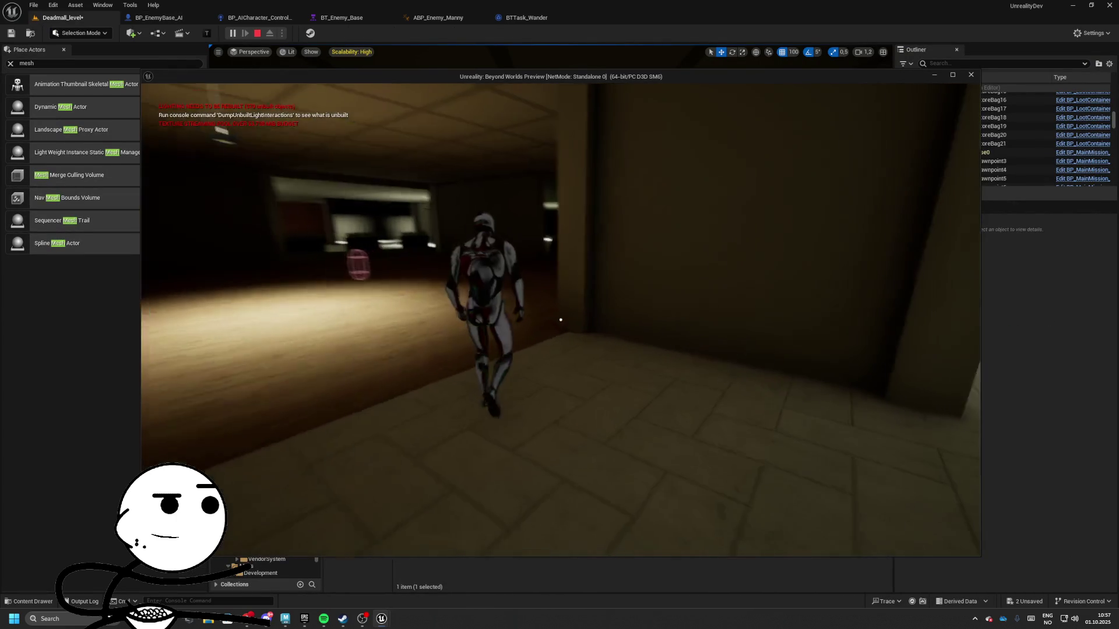
{"action": "key", "text": "w"}
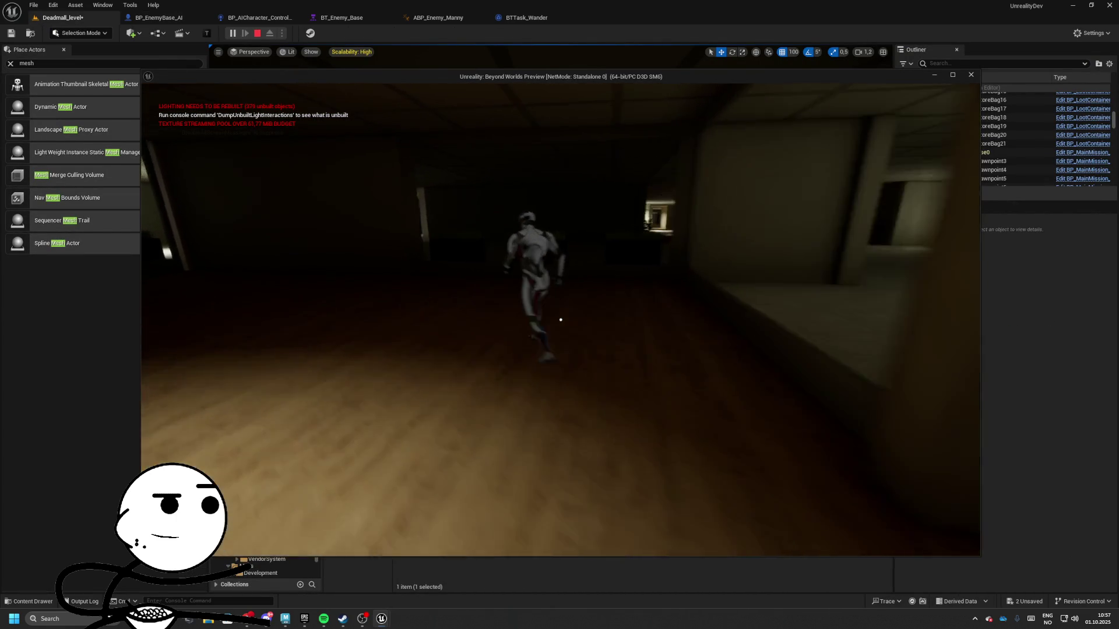
{"action": "key", "text": "w"}
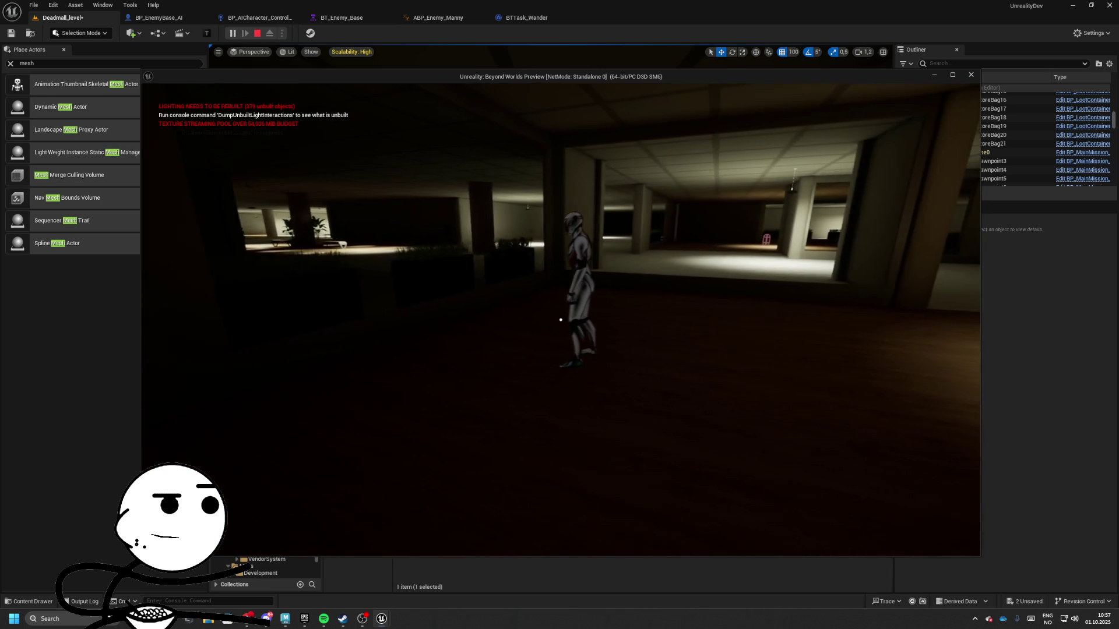
{"action": "key", "text": "w"}
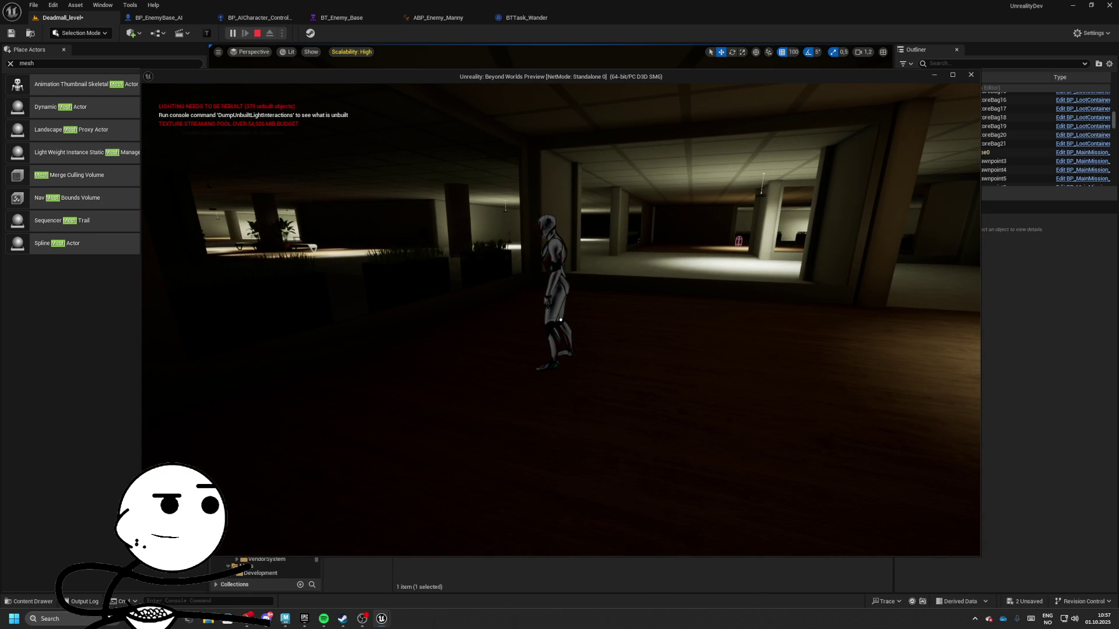
{"action": "key", "text": "w"}
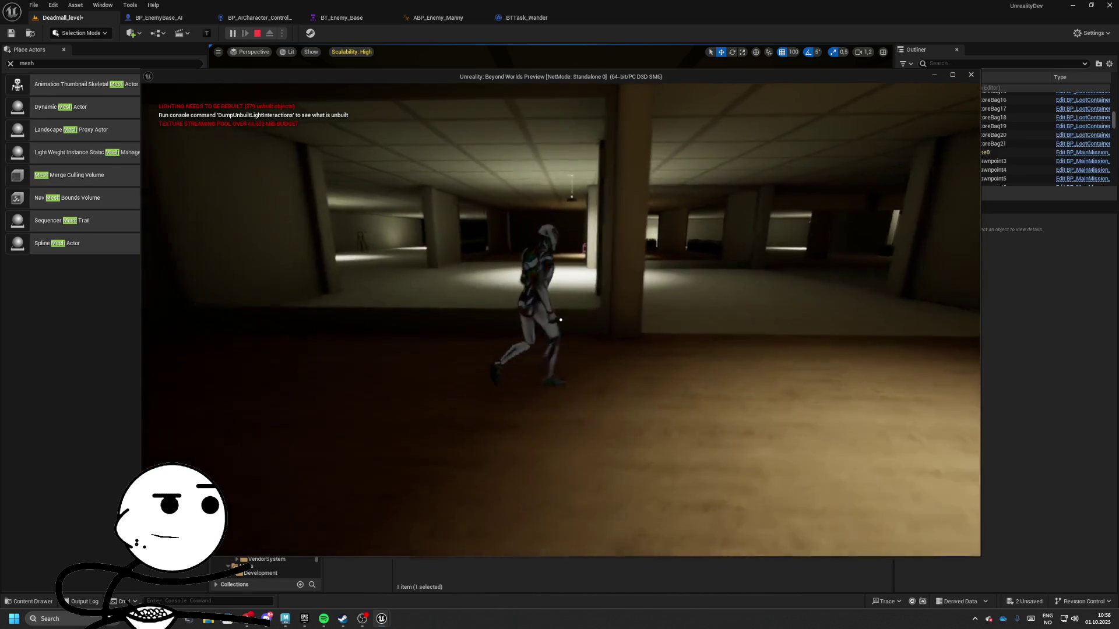
{"action": "key", "text": "Escape"}
{"action": "left_click", "coordinate": [542, 21]}
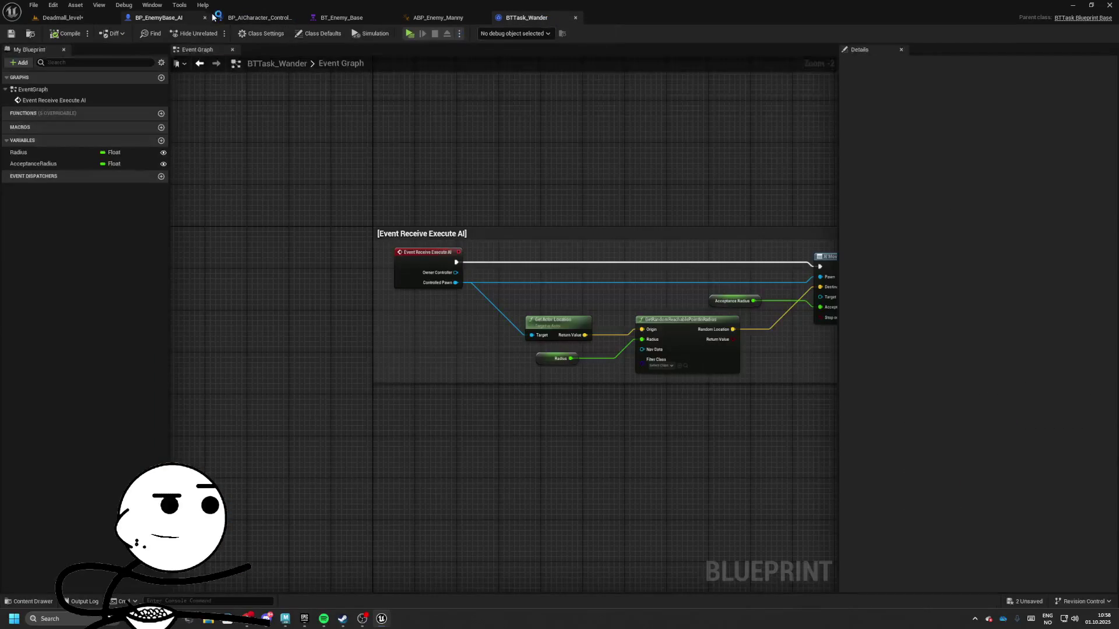
- Change Character Movement's Rotation Rate Z from 180 to 360 in BP_EnemyBase_AI and save
{"action": "left_click", "coordinate": [168, 17]}
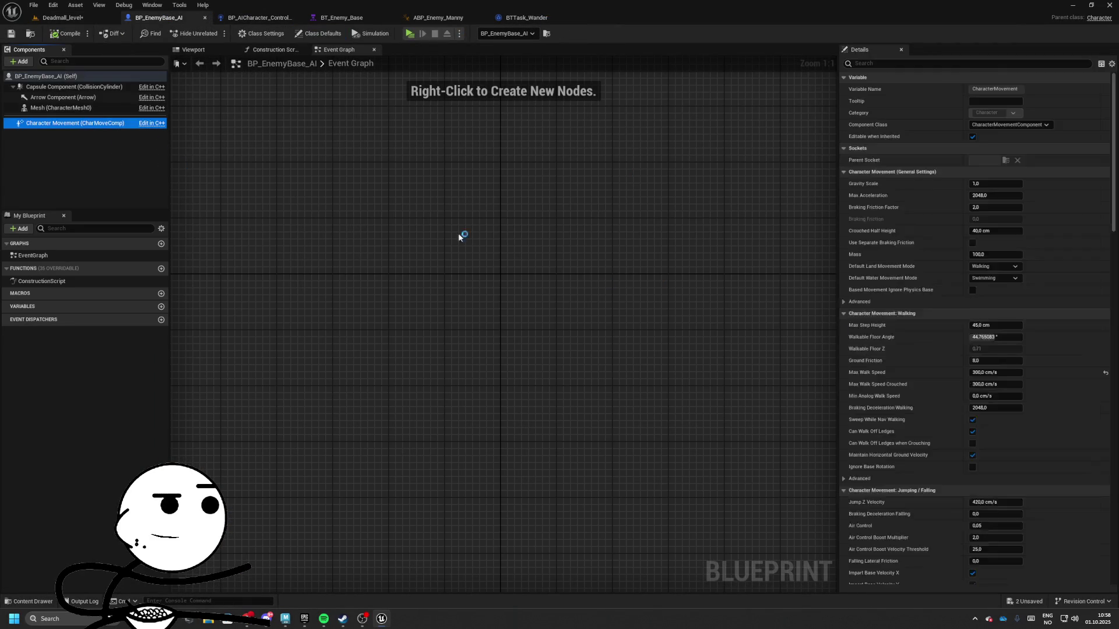
{"action": "scroll", "coordinate": [973, 326], "scroll_direction": "down", "scroll_amount": 5}
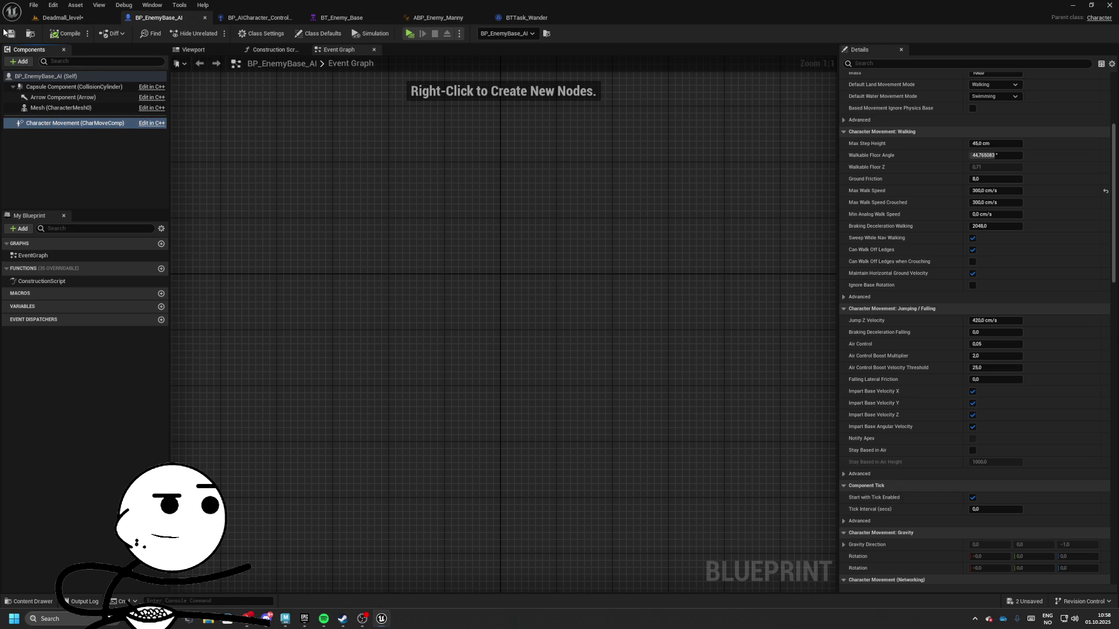
{"action": "left_click_drag", "start_coordinate": [316, 147], "coordinate": [344, 175]}
{"action": "scroll", "coordinate": [1016, 275], "scroll_direction": "down", "scroll_amount": 10}
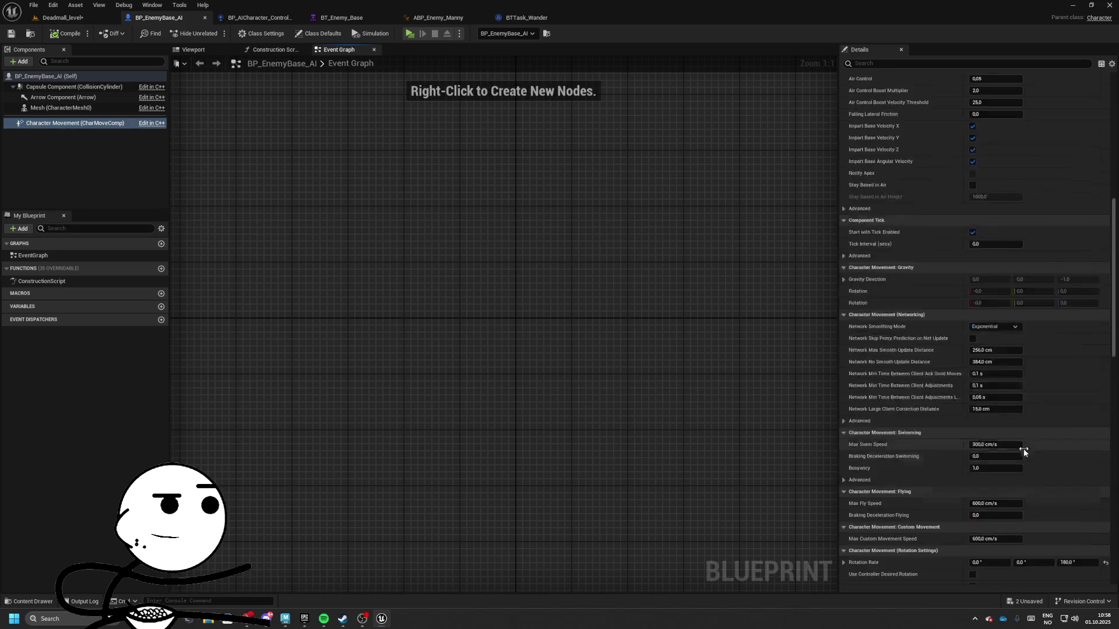
{"action": "left_click", "coordinate": [1070, 463]}
{"action": "type", "text": "360"}
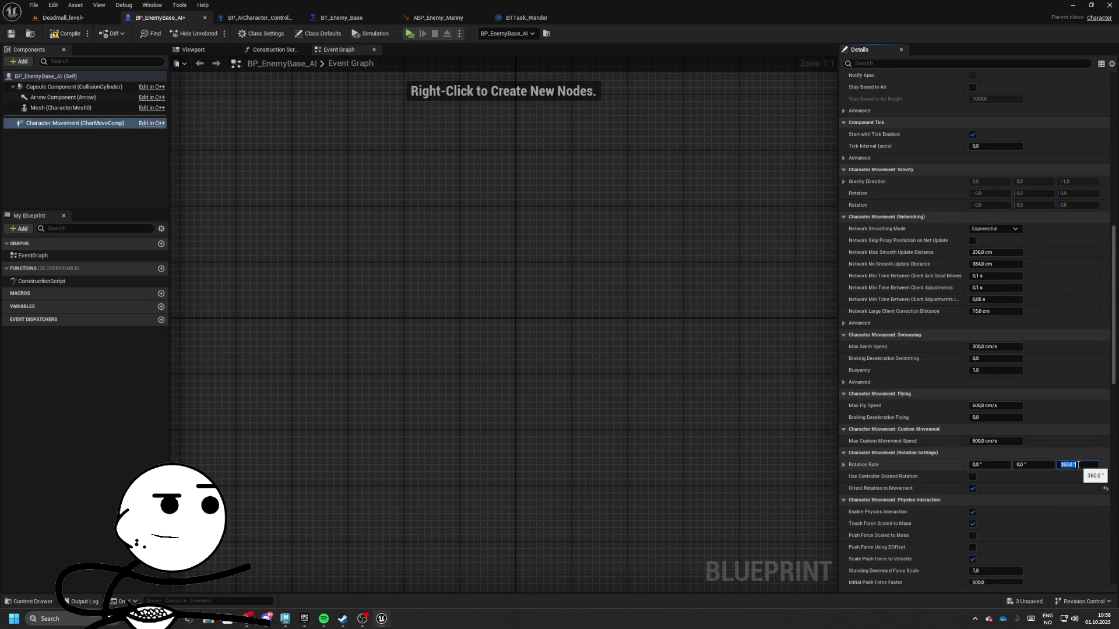
{"action": "key", "text": "Return"}
{"action": "left_click", "coordinate": [11, 33]}
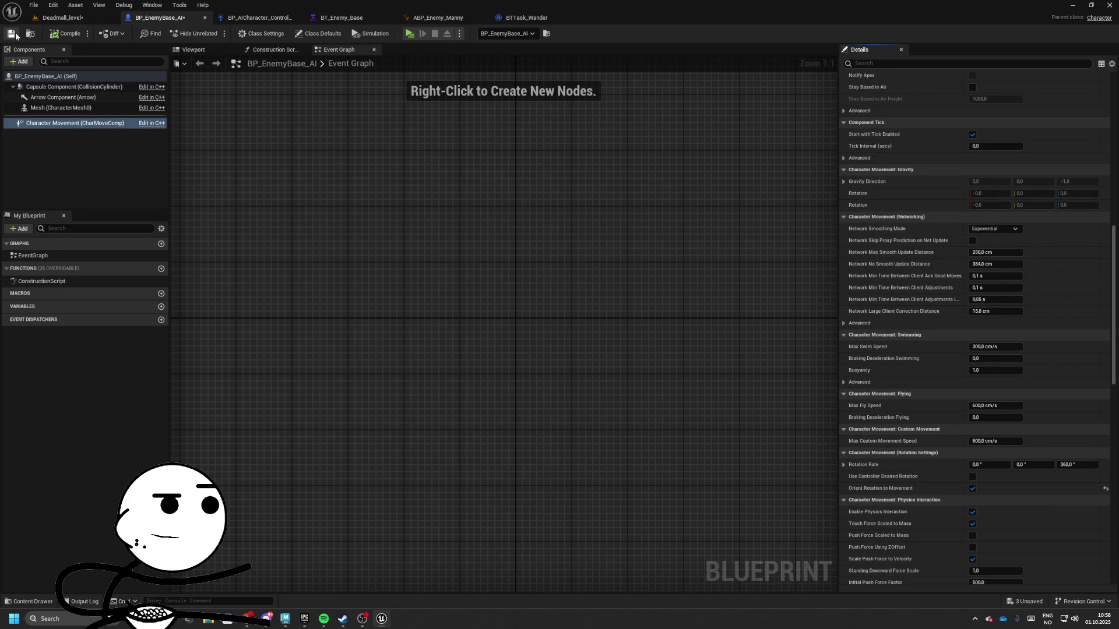
{"action": "left_click", "coordinate": [342, 17]}
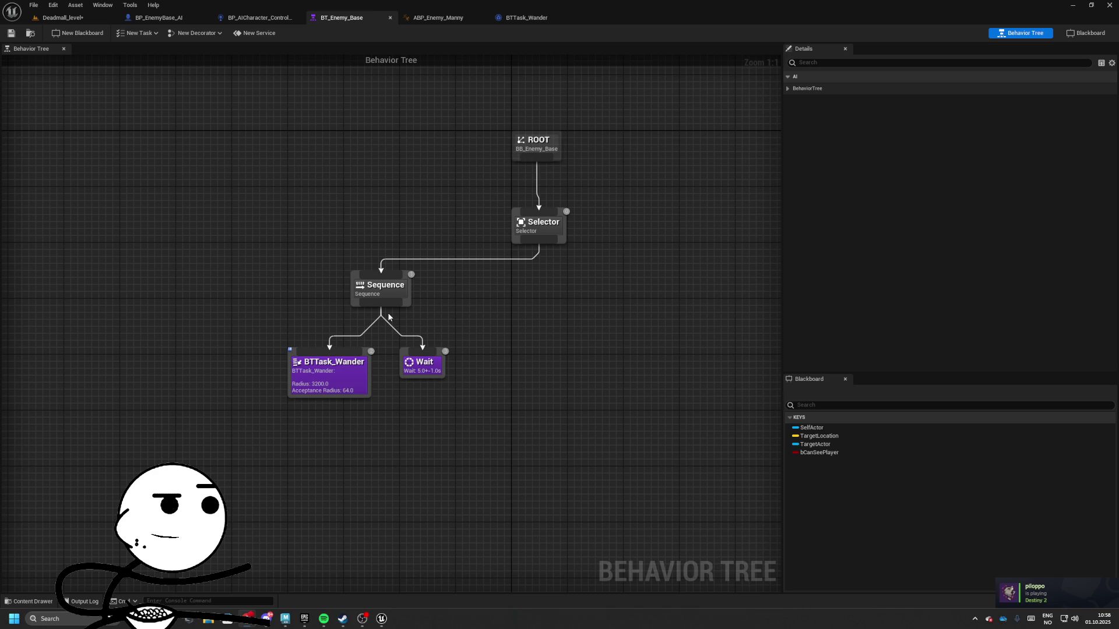
- Move BTTask_Wander and Wait lower, then locate BTTask_Wander's asset in the Tasks folder
{"action": "mouse_move", "coordinate": [227, 308]}
{"action": "left_mouse_down"}
{"action": "mouse_move", "coordinate": [374, 379]}
{"action": "mouse_move", "coordinate": [426, 355]}
{"action": "mouse_move", "coordinate": [425, 391]}
{"action": "left_mouse_up"}
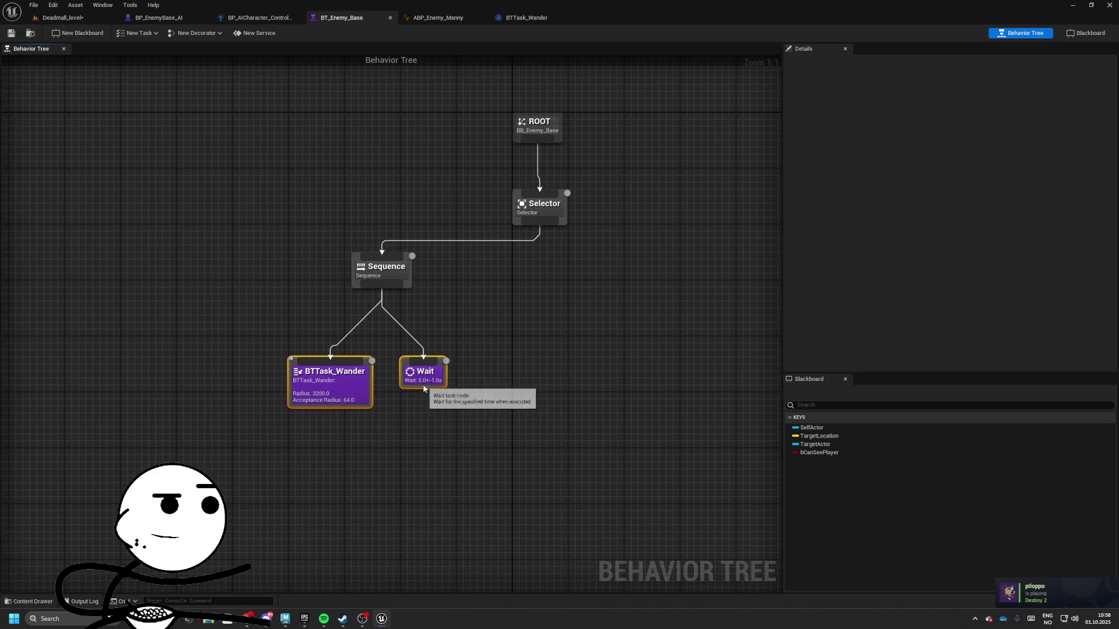
{"action": "left_click", "coordinate": [330, 384]}
{"action": "double_click", "coordinate": [330, 383]}
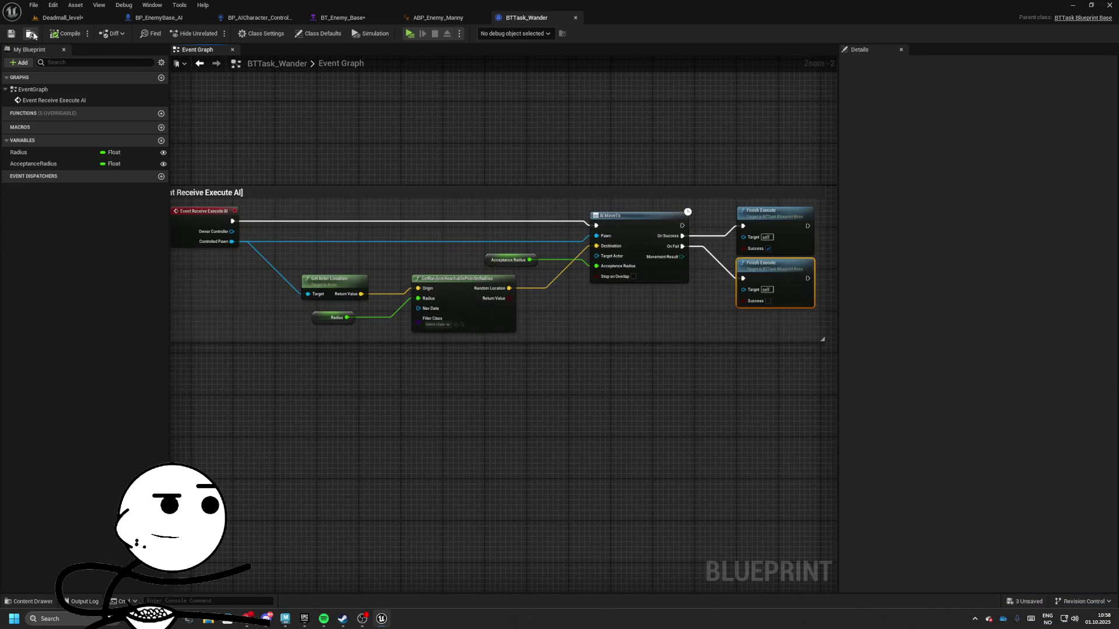
{"action": "left_click", "coordinate": [30, 33]}
{"action": "right_click", "coordinate": [422, 472]}
{"action": "left_click", "coordinate": [458, 297]}
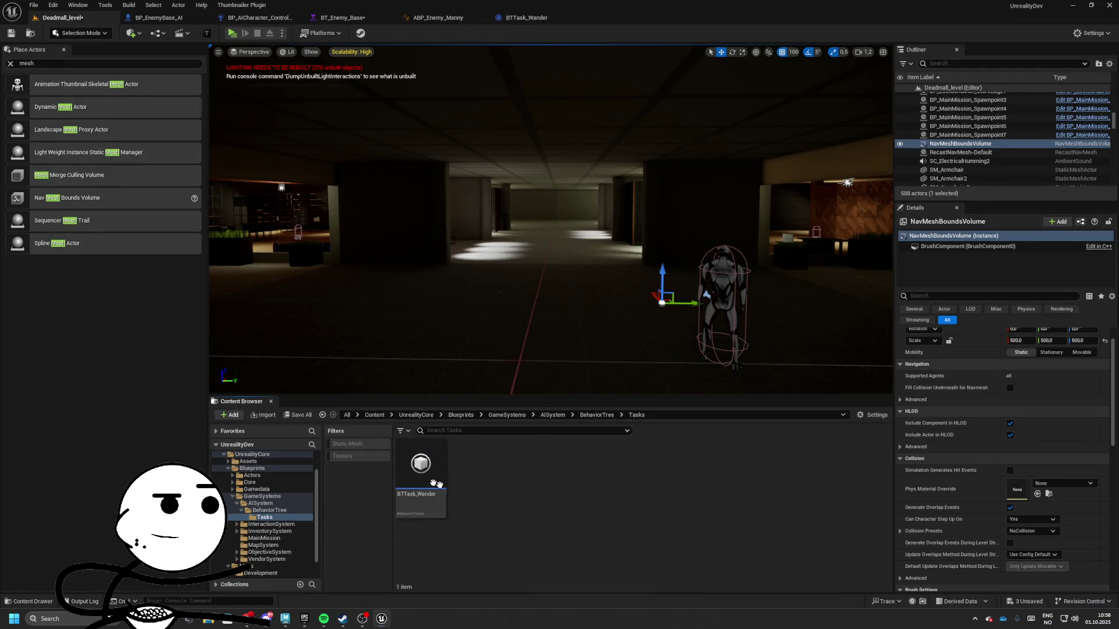
- Duplicate BTTask_Wander and name the copy BTTask_ChasePlayer
{"action": "right_click", "coordinate": [421, 475]}
{"action": "left_click", "coordinate": [459, 317]}
{"action": "key", "text": "End"}
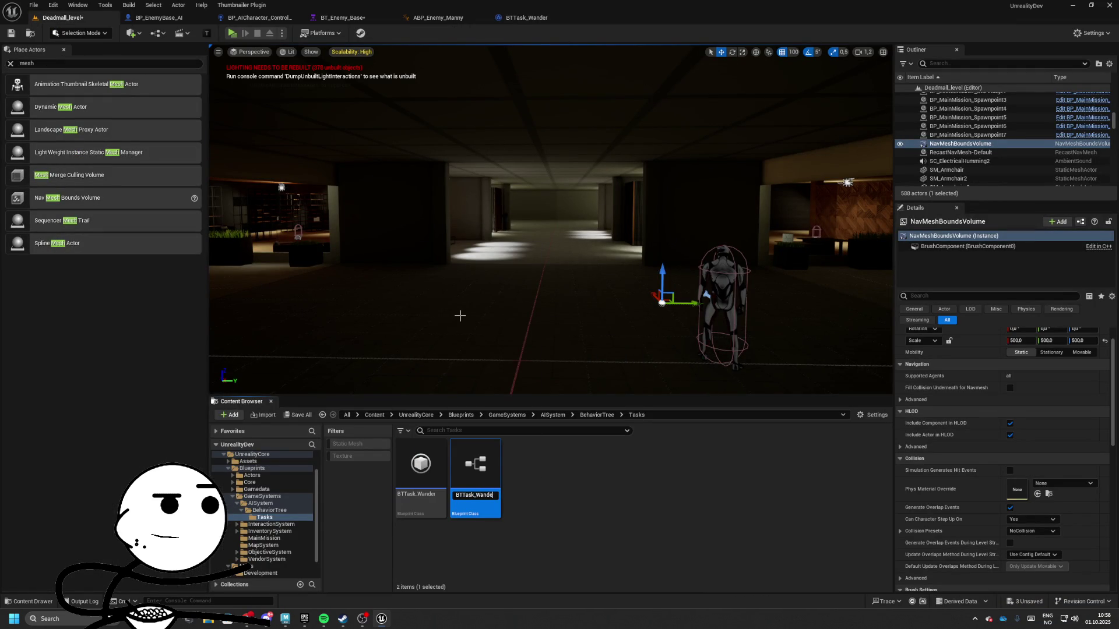
{"action": "key", "text": "BackSpace"}
{"action": "key", "text": "BackSpace"}
{"action": "key", "text": "BackSpace"}
{"action": "key", "text": "BackSpace"}
{"action": "type", "text": "ChasePlayer"}
{"action": "key", "text": "Return"}
- In BTTask_ChasePlayer, delete the movement nodes from the middle of the event graph
{"action": "double_click", "coordinate": [405, 507]}
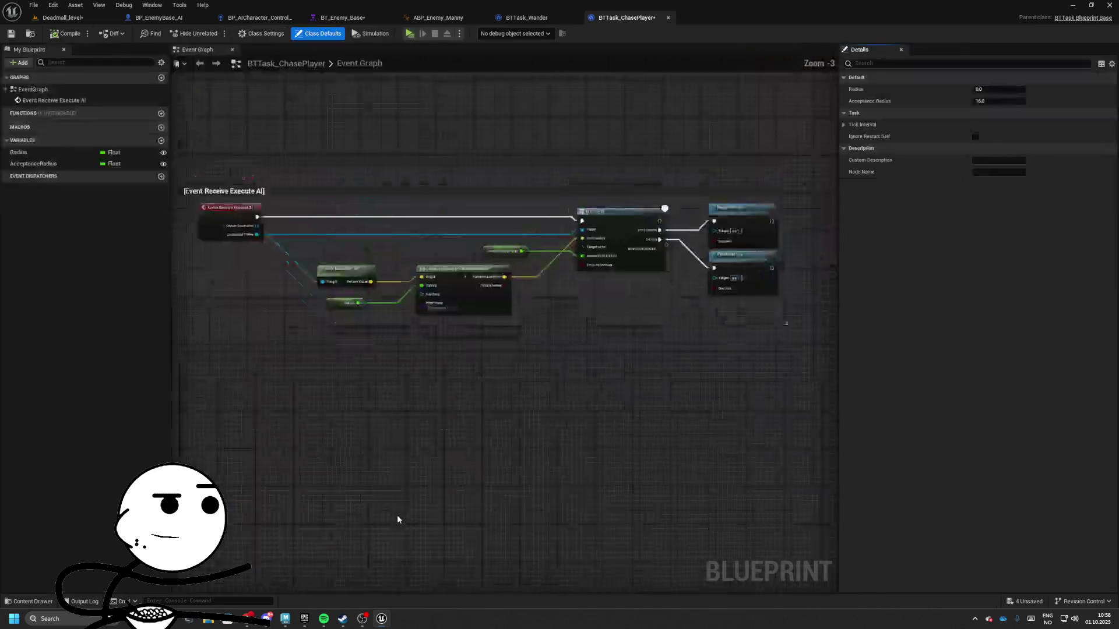
{"action": "mouse_move", "coordinate": [294, 265]}
{"action": "left_mouse_down"}
{"action": "mouse_move", "coordinate": [485, 383]}
{"action": "mouse_move", "coordinate": [612, 400]}
{"action": "left_mouse_up"}
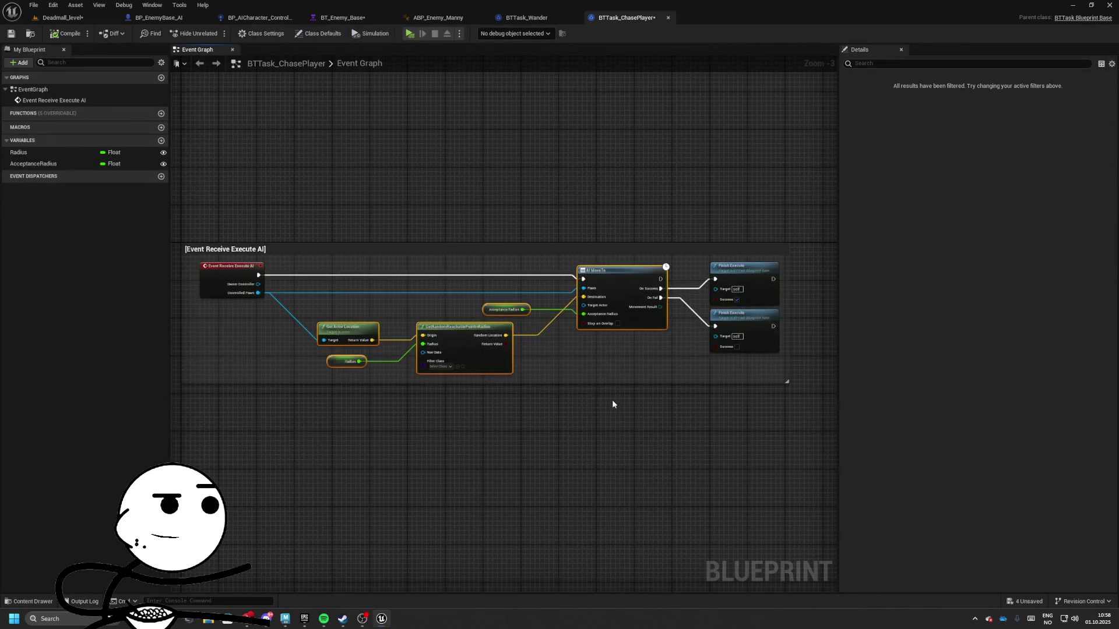
{"action": "key", "text": "Delete"}
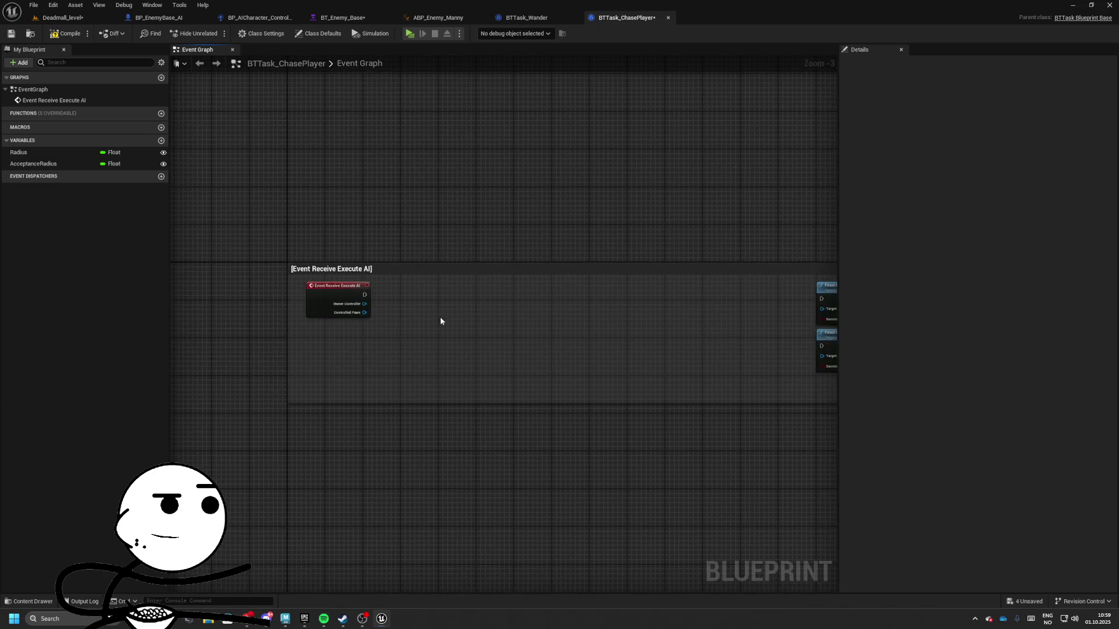
- Add a Blackboard Based Condition decorator to the Sequence in BT_Enemy_Base
{"action": "left_click", "coordinate": [521, 19]}
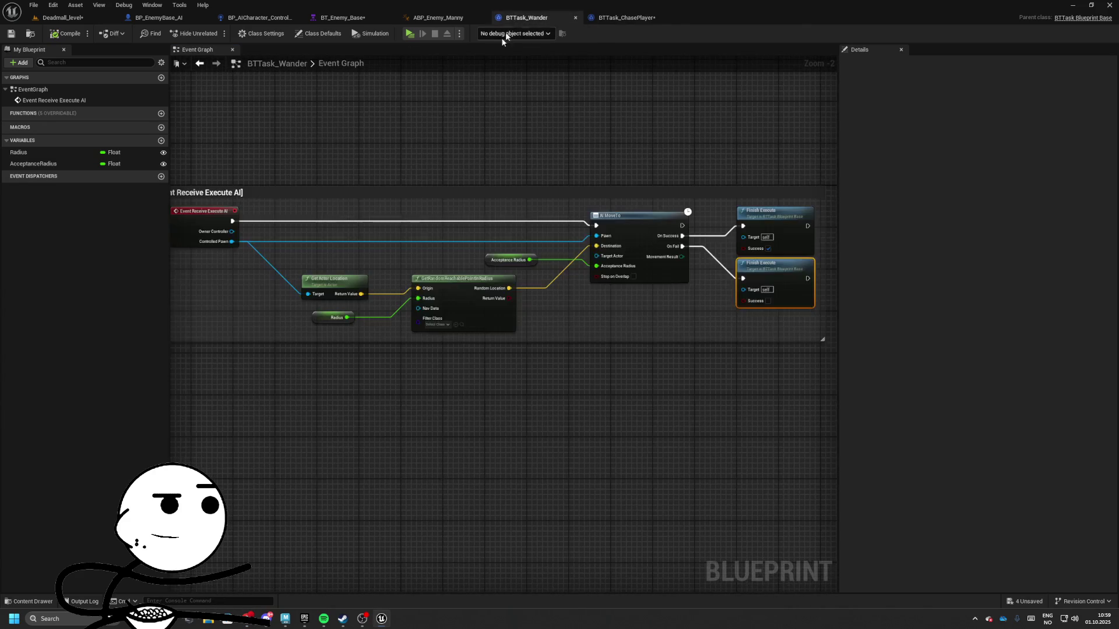
{"action": "left_click", "coordinate": [438, 17]}
{"action": "left_click", "coordinate": [353, 18]}
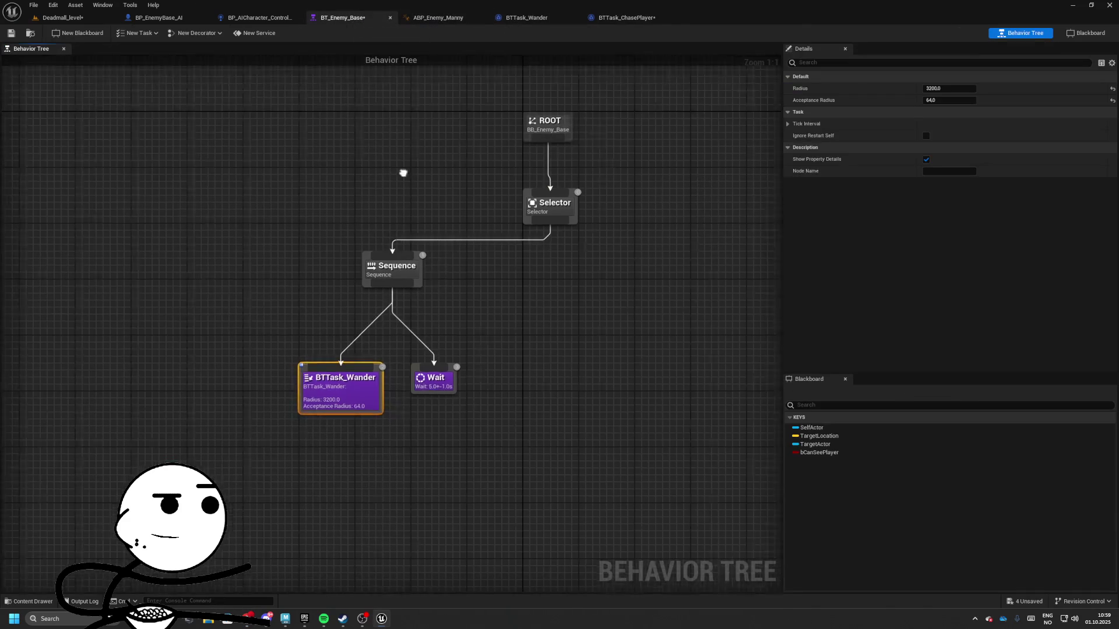
{"action": "right_click", "coordinate": [421, 270]}
{"action": "mouse_move", "coordinate": [453, 395]}
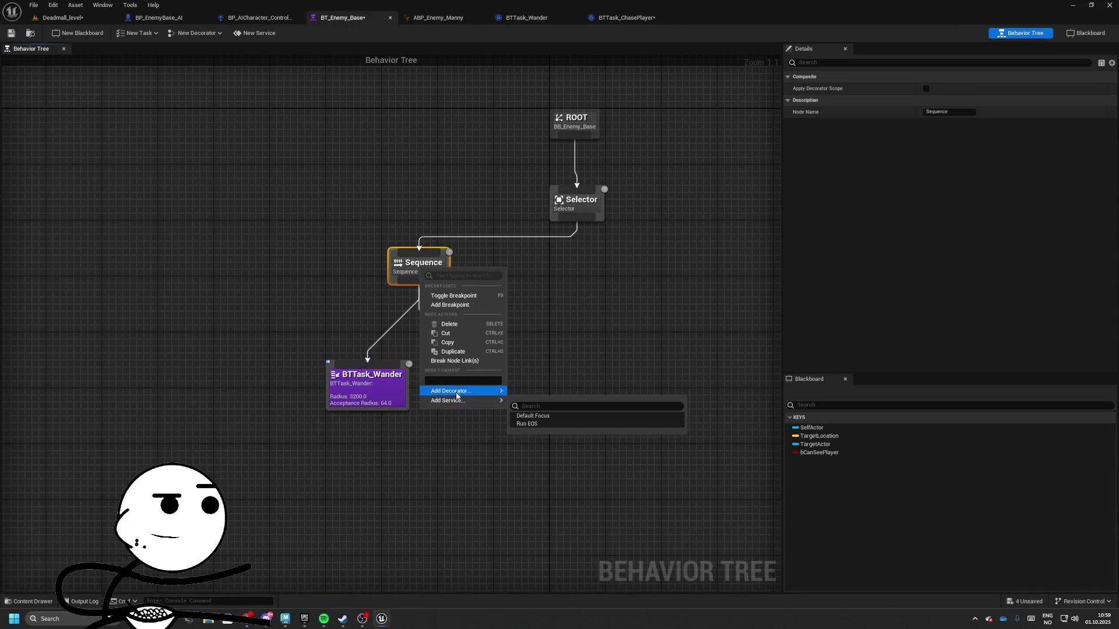
{"action": "left_click", "coordinate": [561, 407]}
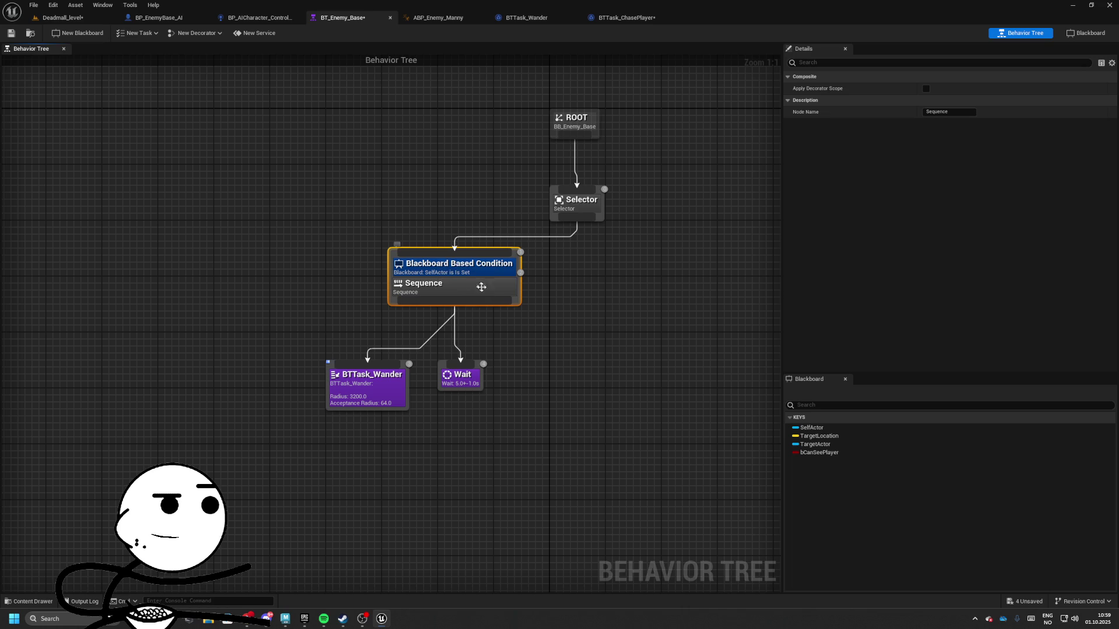
- Set the condition to TargetActor Is Not Set with Observer aborts Self, and save
{"action": "left_click", "coordinate": [463, 273]}
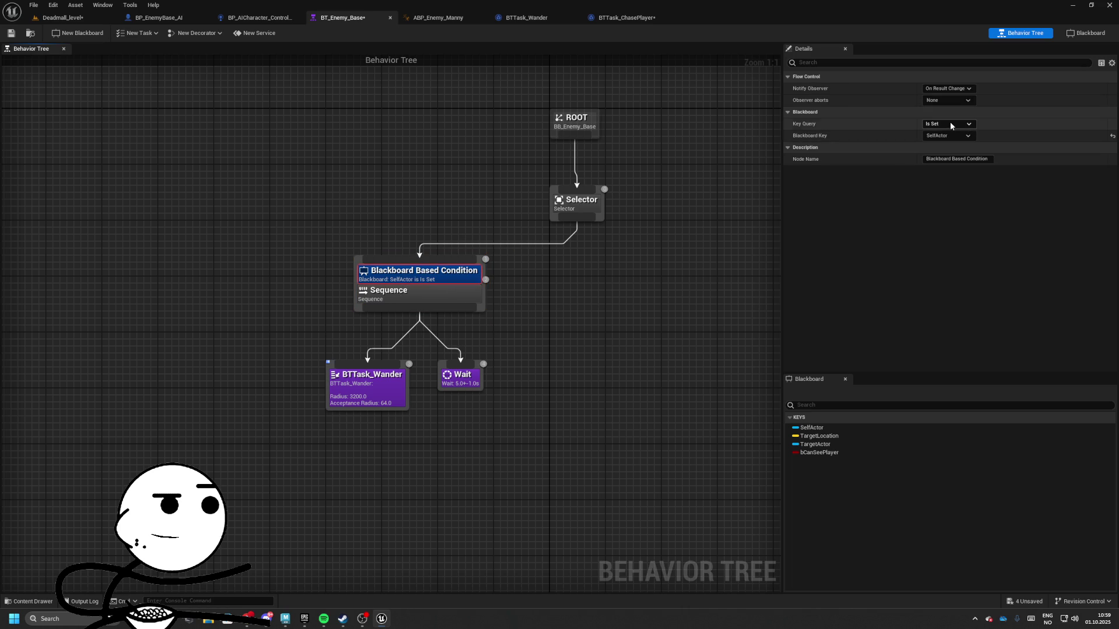
{"action": "left_click", "coordinate": [940, 135]}
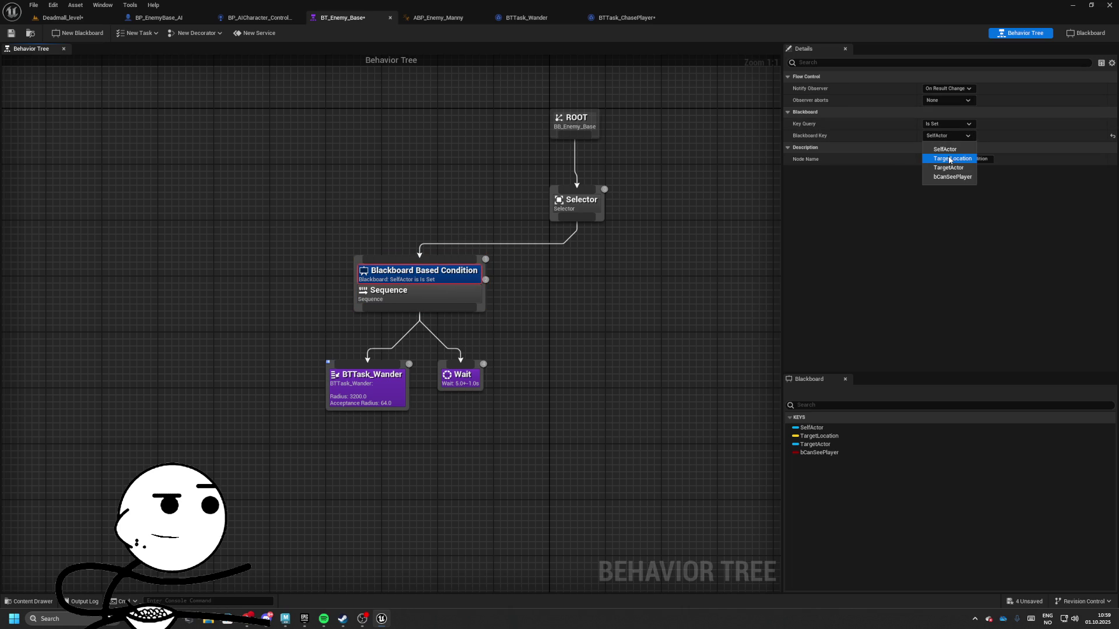
{"action": "left_click", "coordinate": [943, 169]}
{"action": "left_click", "coordinate": [946, 123]}
{"action": "left_click", "coordinate": [943, 142]}
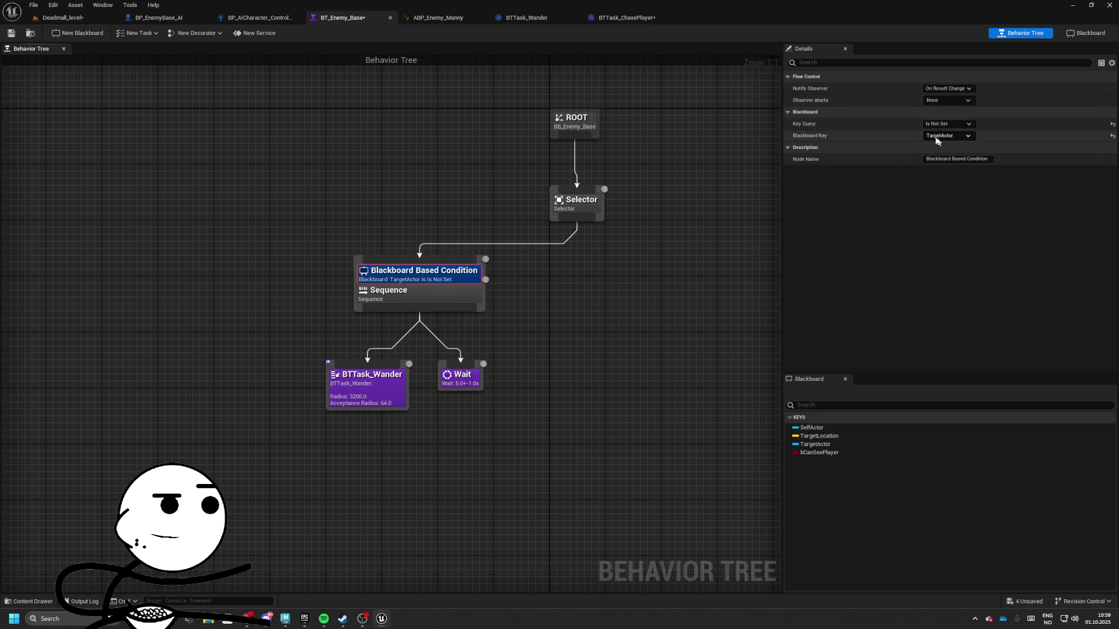
{"action": "left_click", "coordinate": [956, 101]}
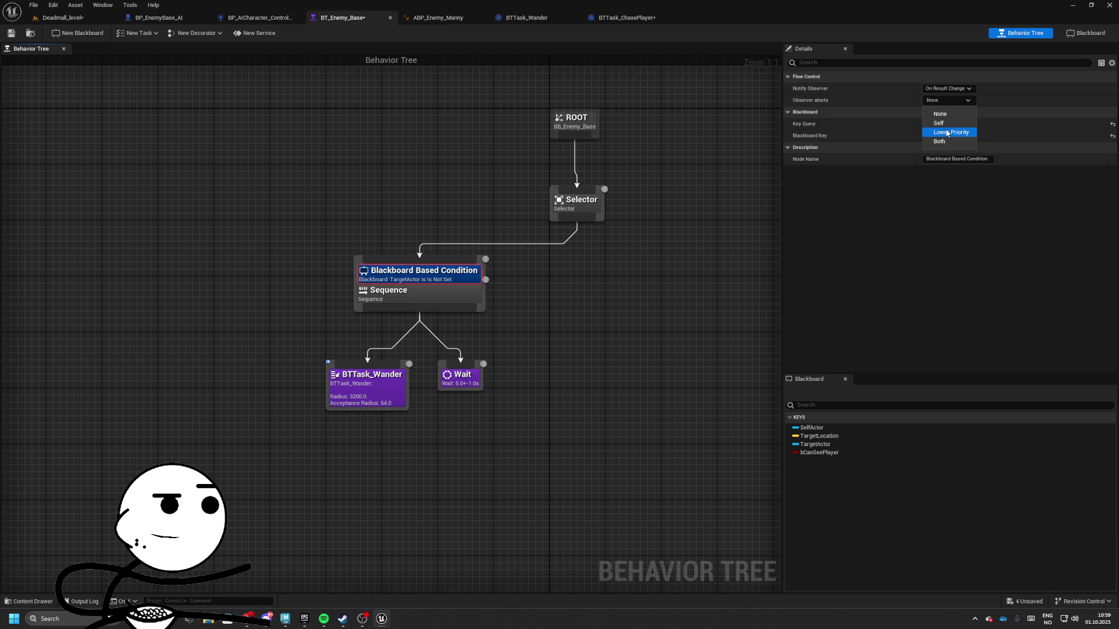
{"action": "left_click", "coordinate": [944, 124]}
{"action": "left_click", "coordinate": [578, 283]}
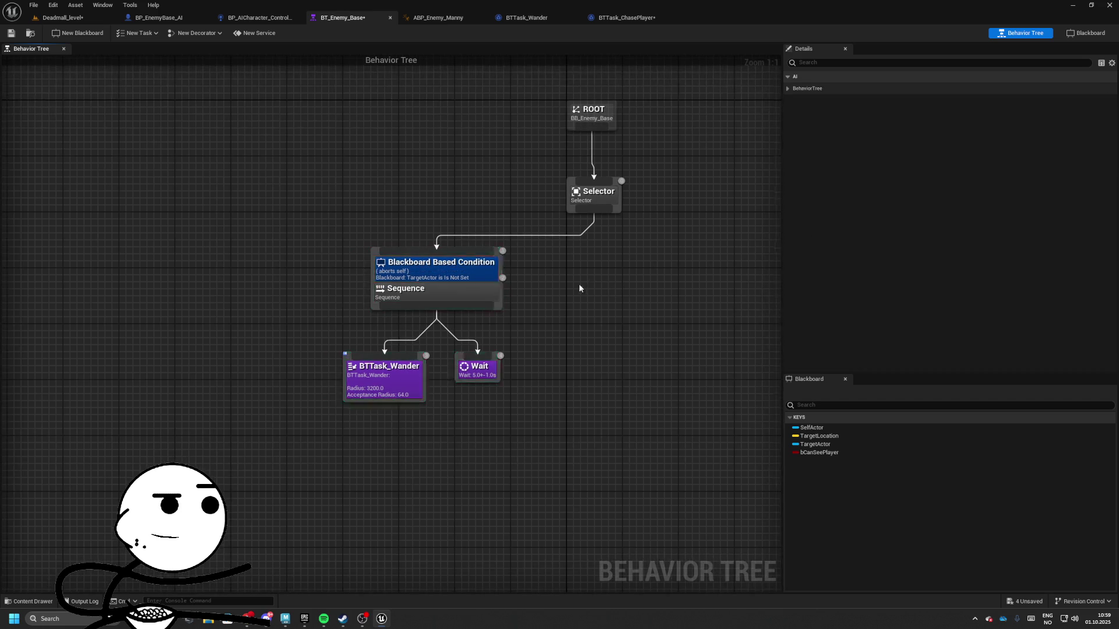
{"action": "left_click_drag", "start_coordinate": [578, 283], "coordinate": [471, 320]}
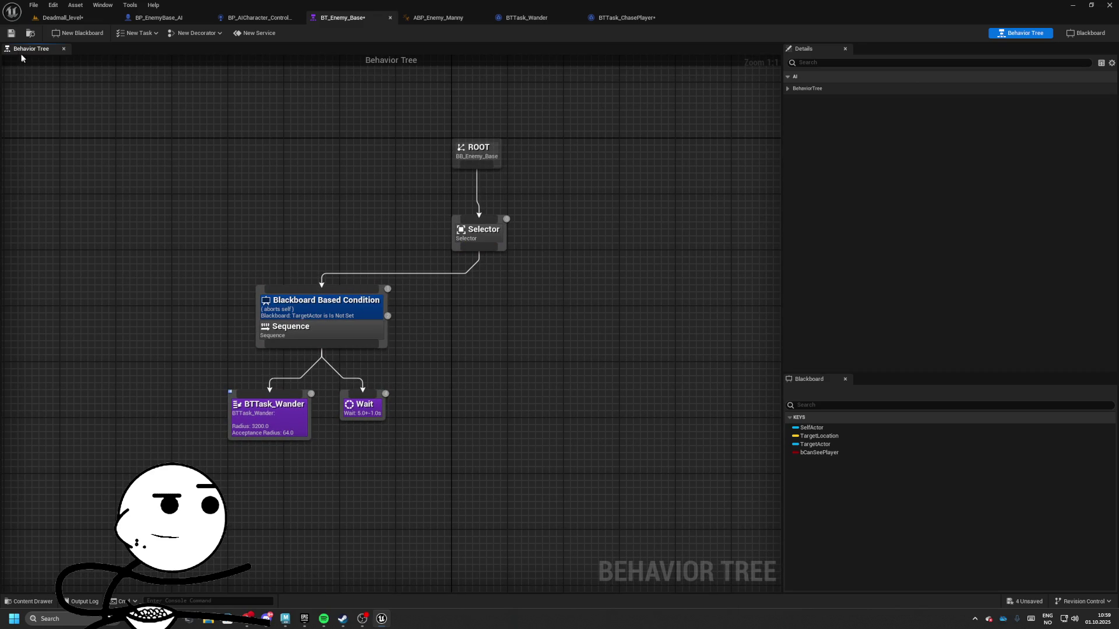
{"action": "key", "text": "ctrl+s"}
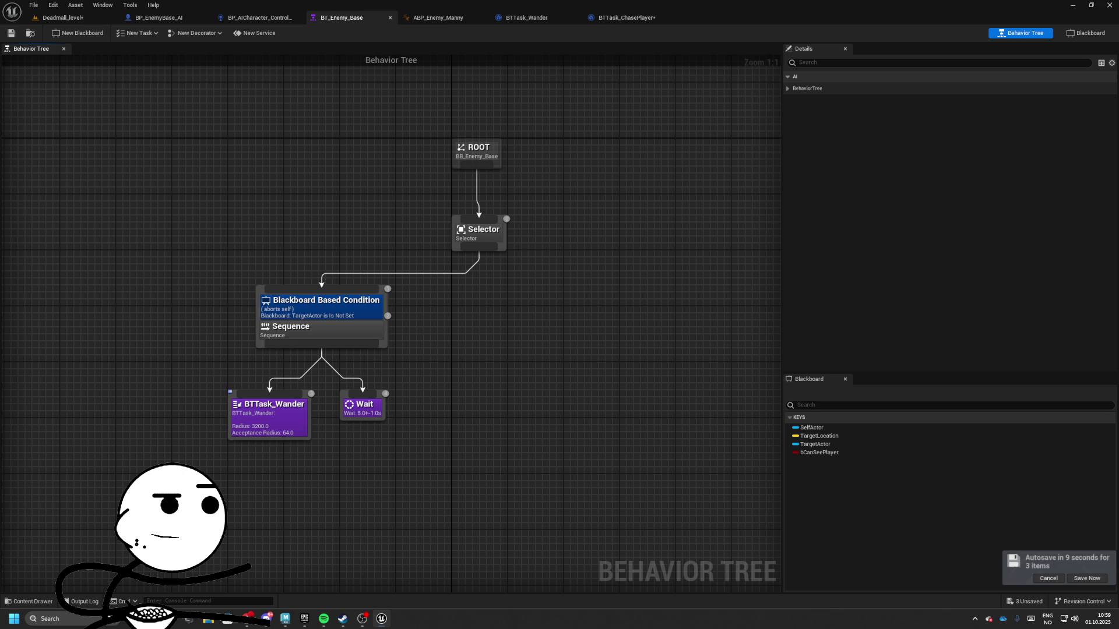
- Save the pending autosave items, then save BTTask_ChasePlayer
{"action": "left_click", "coordinate": [1075, 578]}
{"action": "left_click", "coordinate": [624, 17]}
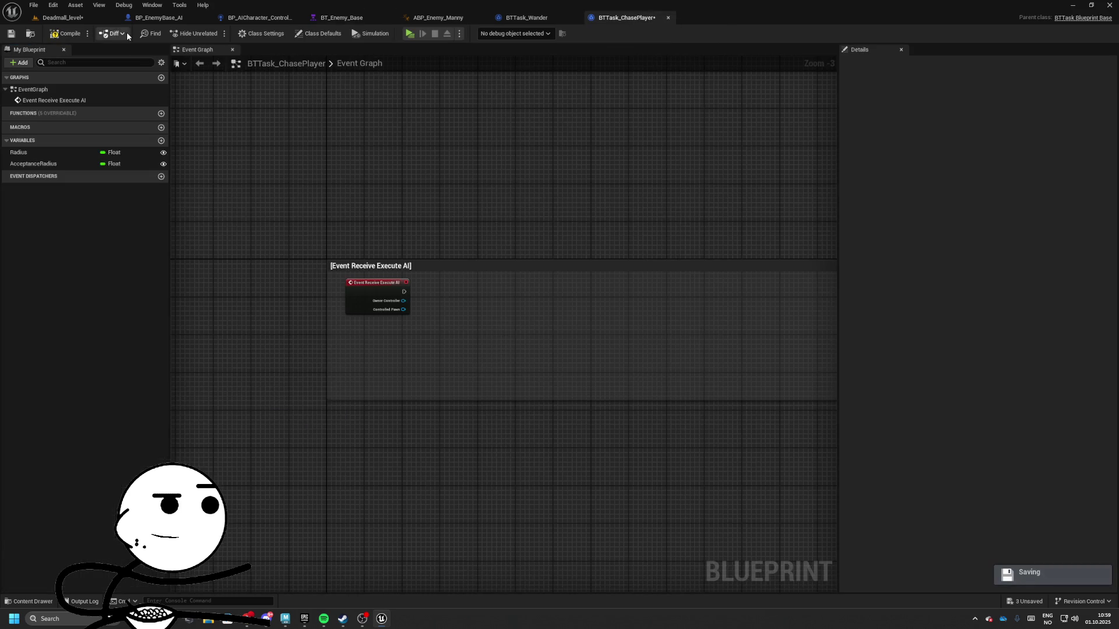
{"action": "left_click", "coordinate": [11, 33]}
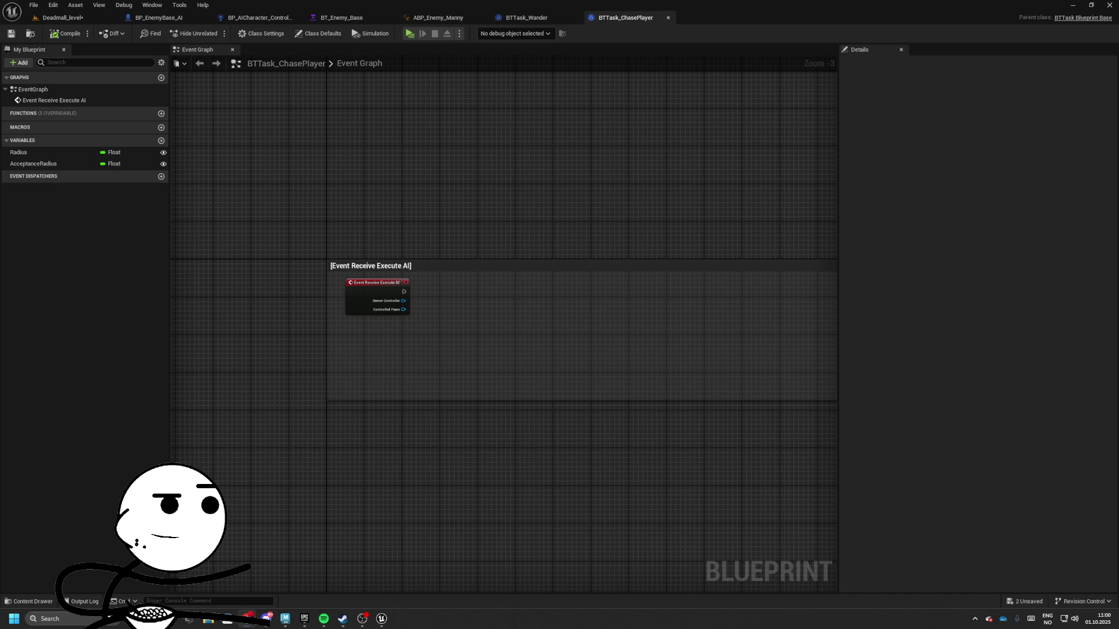
- In BT_Enemy_Base, set the wander Sequence's node name to Roaming Sequence
{"action": "left_click", "coordinate": [536, 19]}
{"action": "left_click", "coordinate": [438, 17]}
{"action": "left_click", "coordinate": [344, 18]}
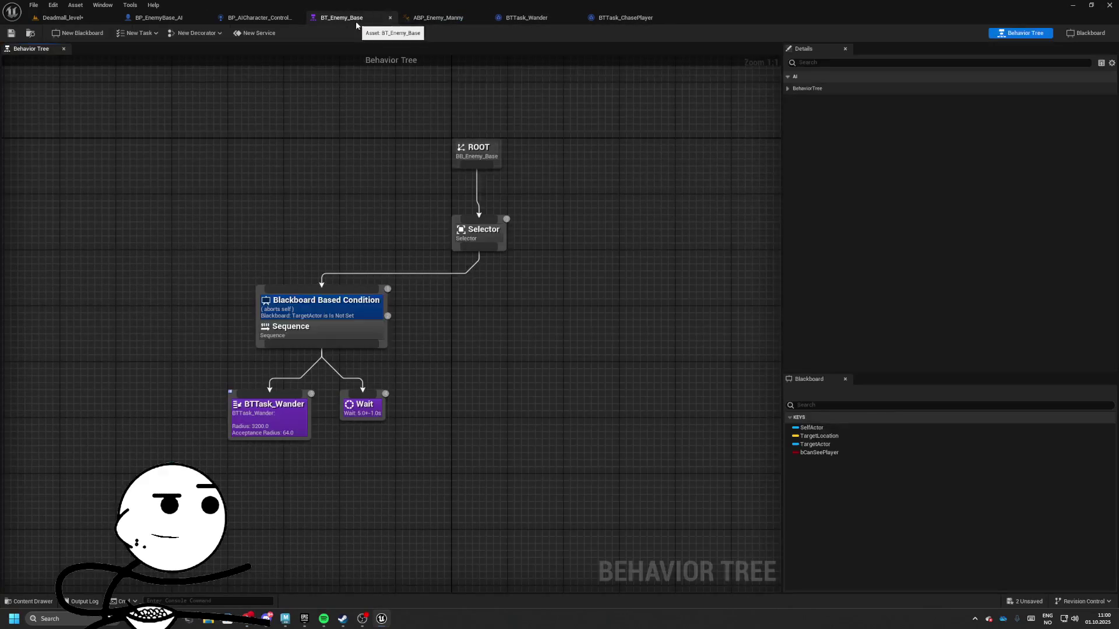
{"action": "left_click", "coordinate": [322, 329]}
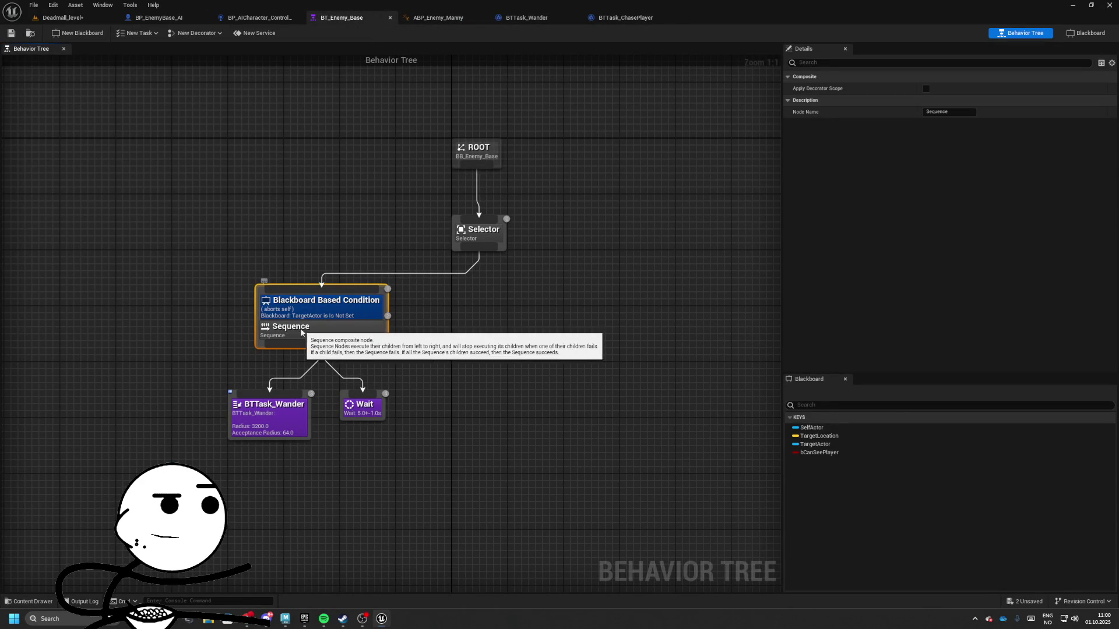
{"action": "right_click", "coordinate": [302, 331]}
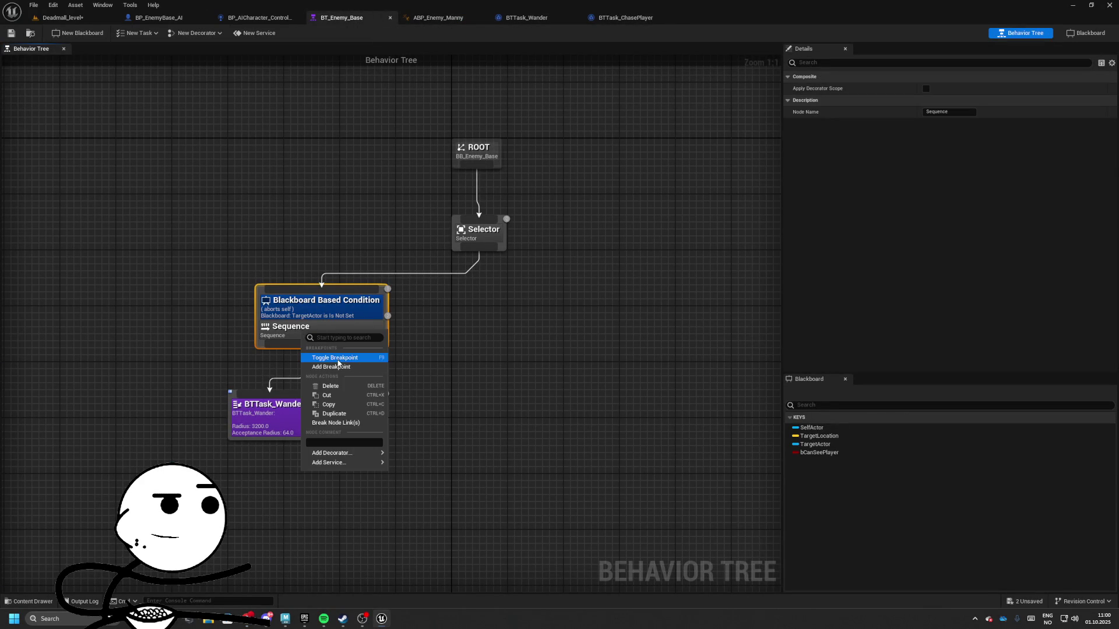
{"action": "left_click", "coordinate": [947, 112]}
{"action": "type", "text": "Roaming"}
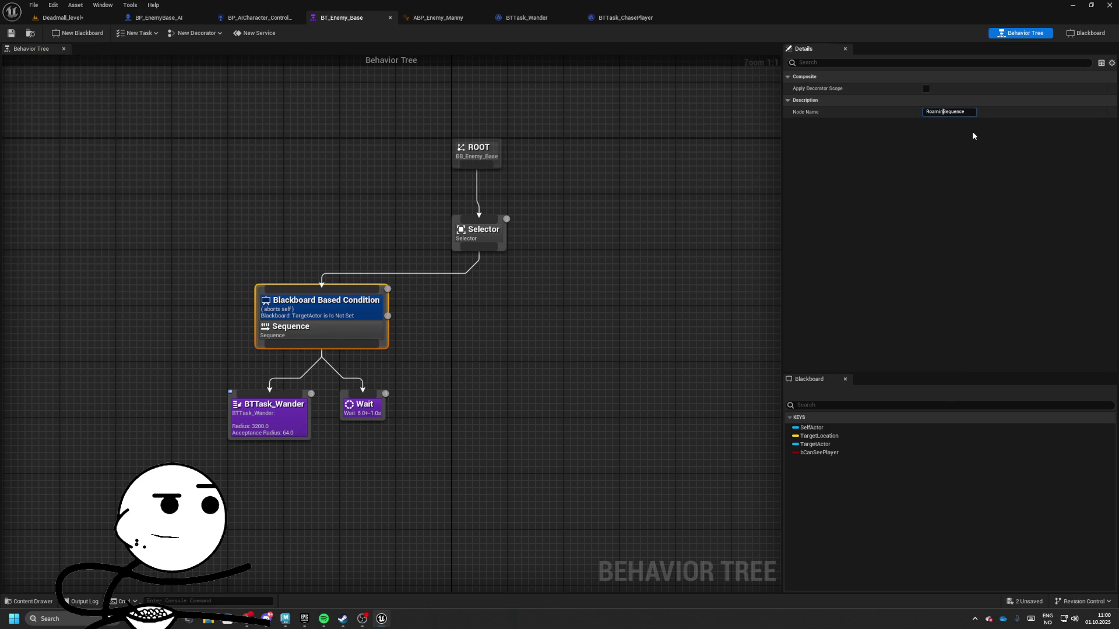
{"action": "key", "text": "Return"}
{"action": "left_click", "coordinate": [705, 279]}
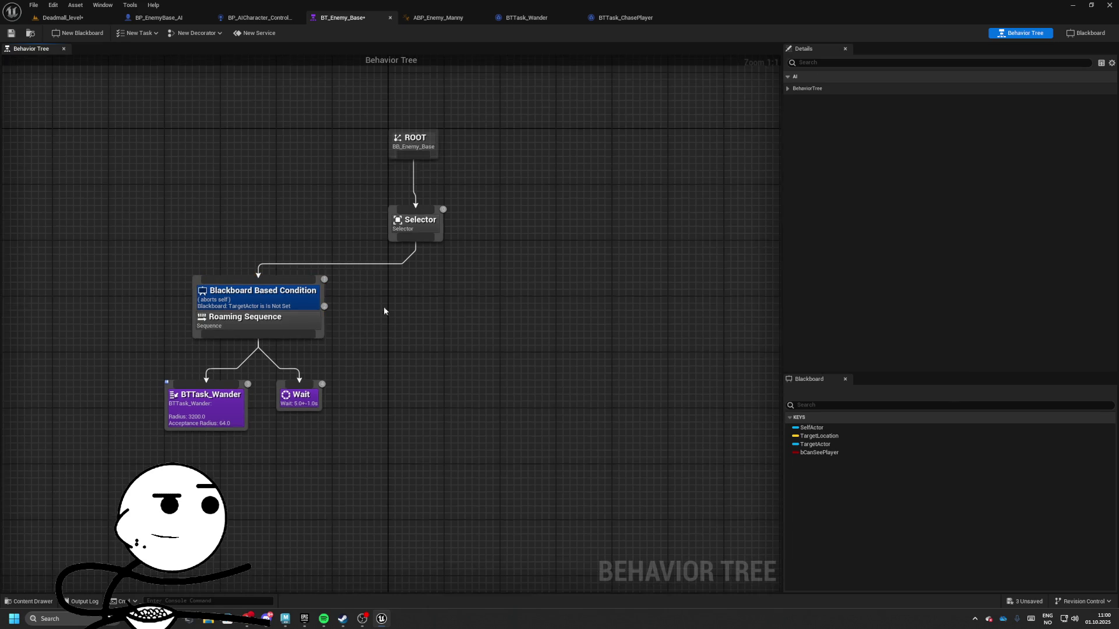
- Rename the BTTask_Wander asset to BTTask_Roaming and save all assets
{"action": "left_click", "coordinate": [254, 377]}
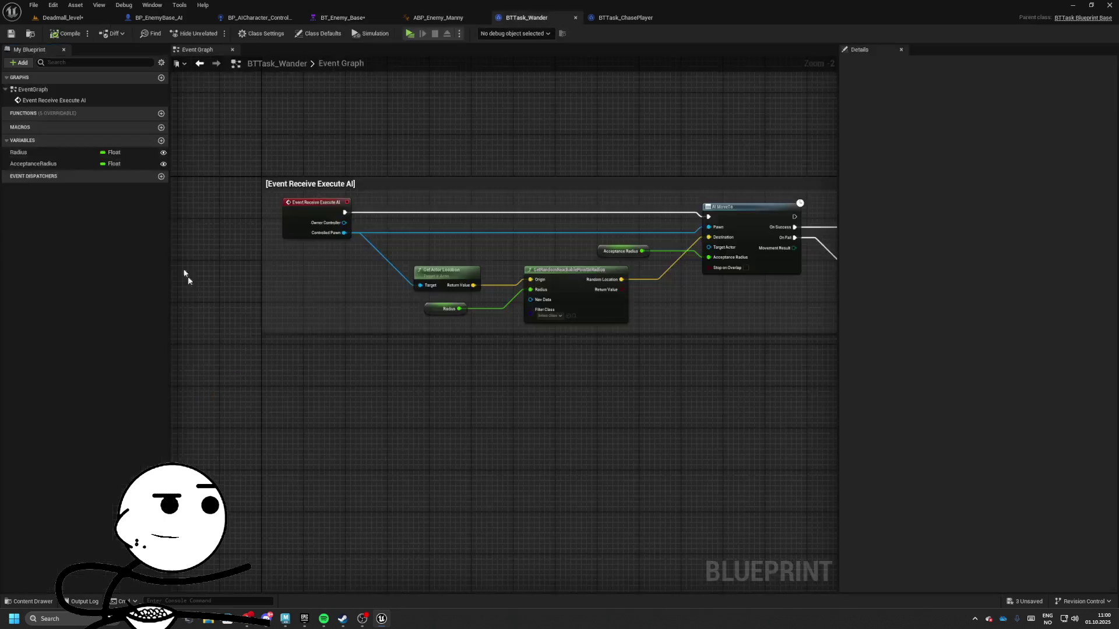
{"action": "double_click", "coordinate": [241, 382]}
{"action": "left_click", "coordinate": [30, 39]}
{"action": "key", "text": "F2"}
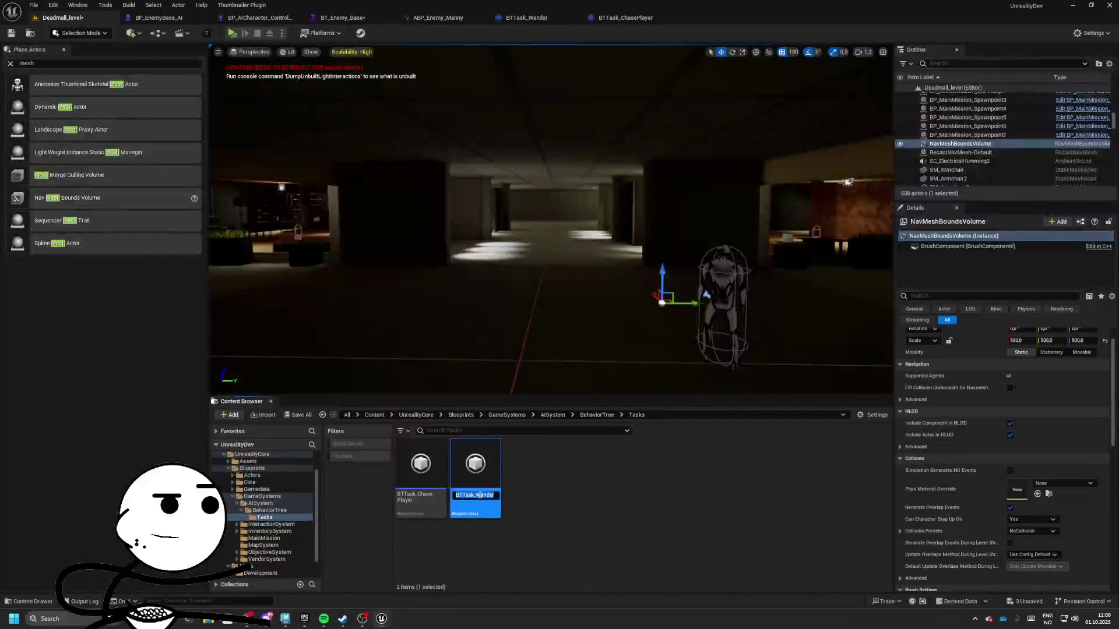
{"action": "type", "text": "BTTask_Roaming"}
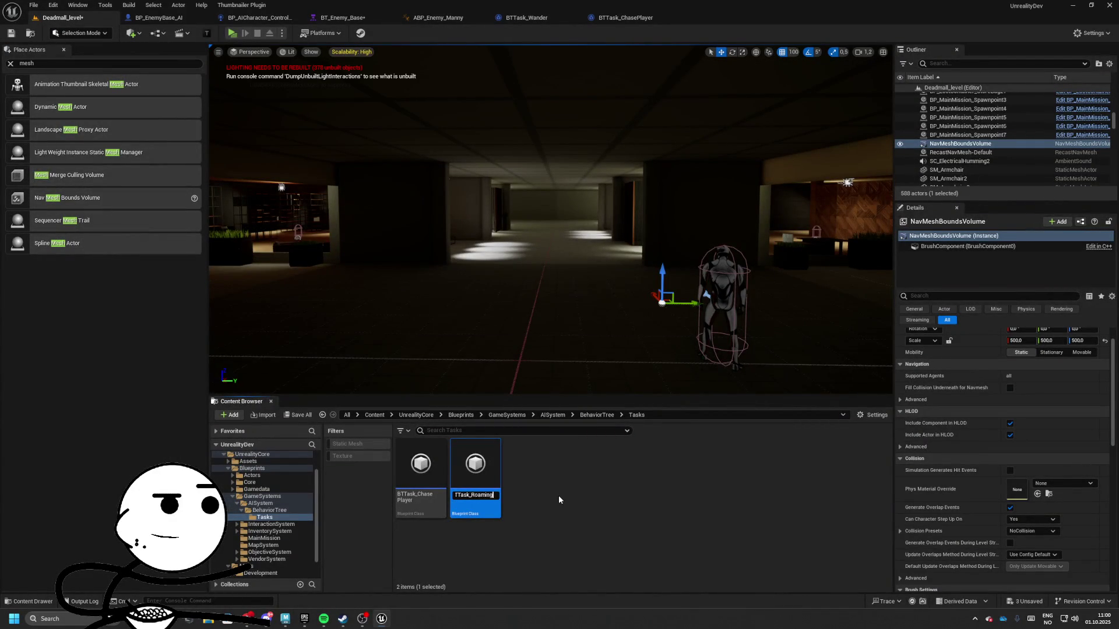
{"action": "key", "text": "Return"}
{"action": "left_click", "coordinate": [293, 415]}
{"action": "left_click", "coordinate": [630, 407]}
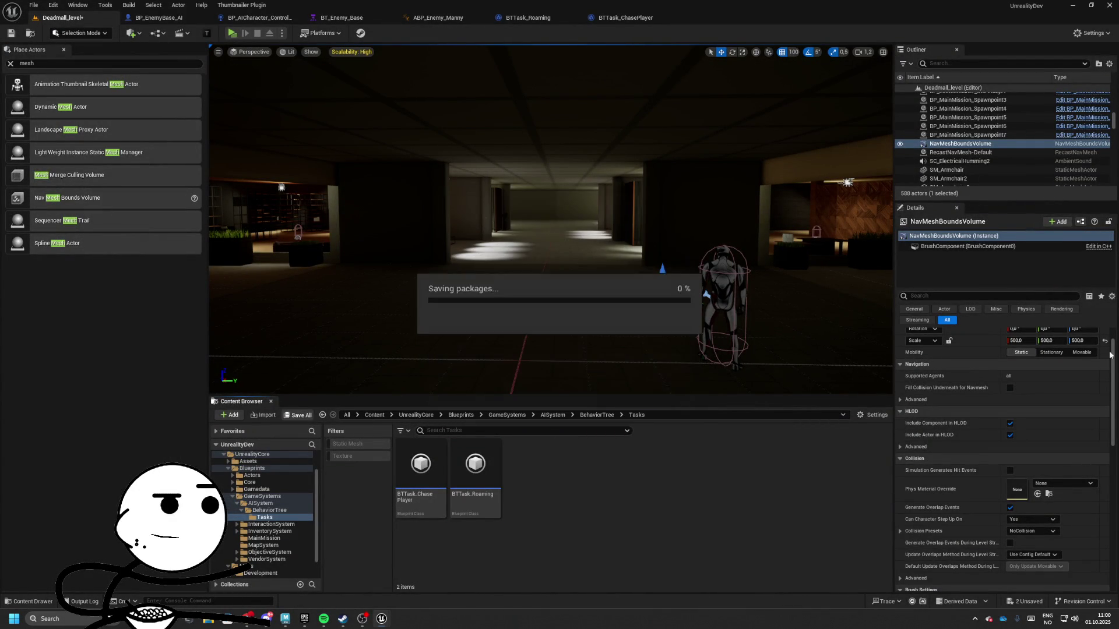
- Nudge the Execute AI event node in the BTTask_ChasePlayer graph
{"action": "left_click", "coordinate": [626, 18]}
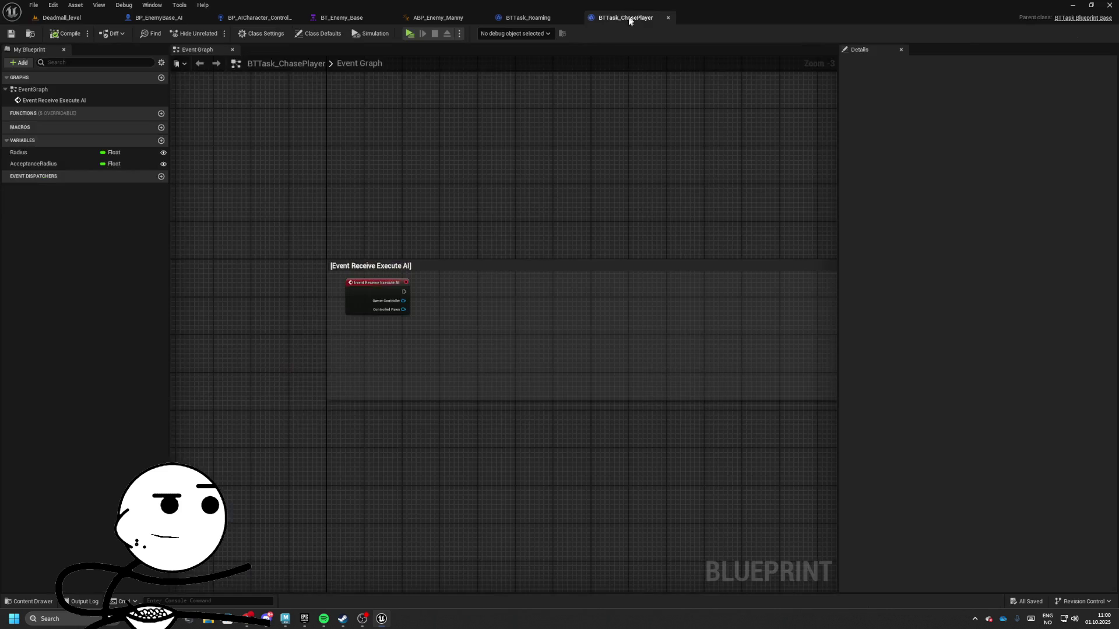
{"action": "left_click_drag", "start_coordinate": [460, 293], "coordinate": [422, 290]}
{"action": "left_click", "coordinate": [562, 302]}
{"action": "left_click_drag", "start_coordinate": [562, 303], "coordinate": [533, 314]}
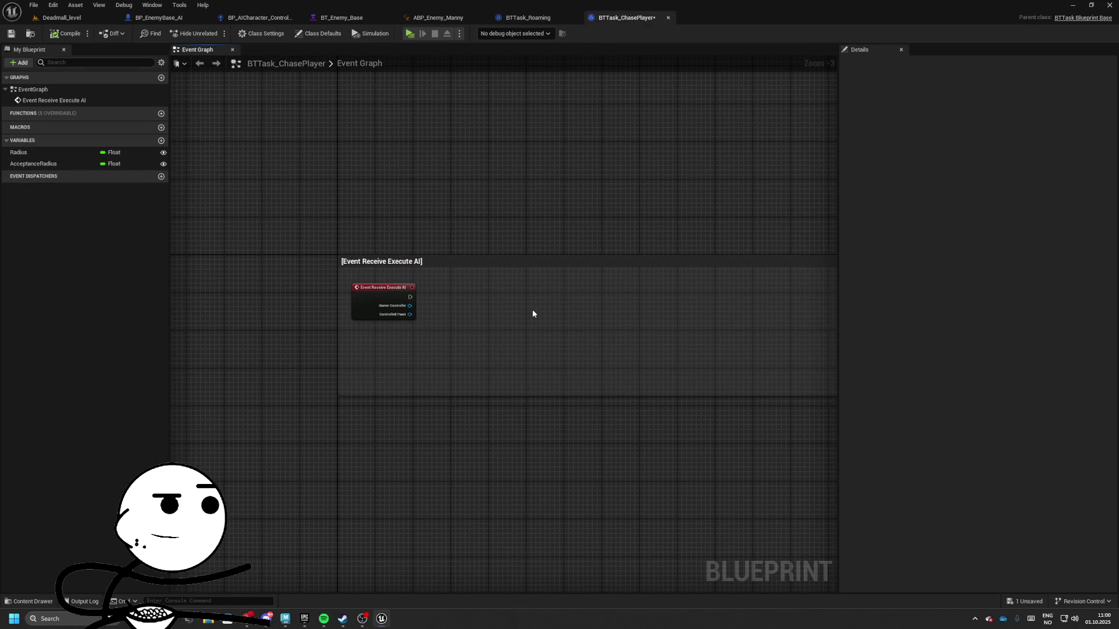
- Add a Sequence under the Selector in BT_Enemy_Base and name it Chase Sequence
{"action": "left_click", "coordinate": [524, 18]}
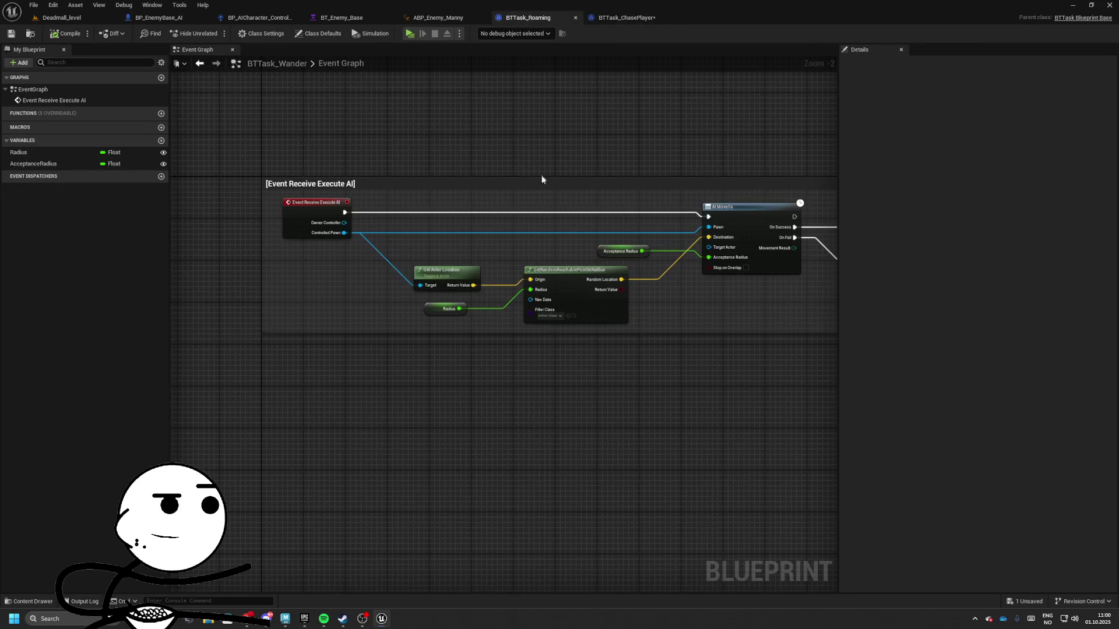
{"action": "left_click", "coordinate": [342, 17]}
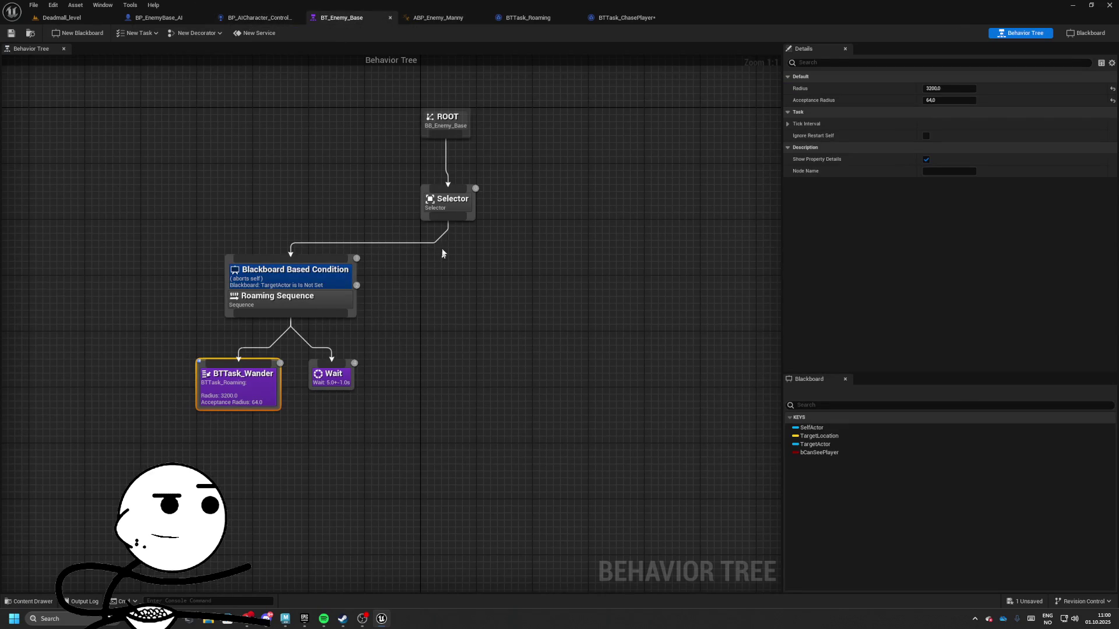
{"action": "left_click_drag", "start_coordinate": [469, 233], "coordinate": [579, 272]}
{"action": "type", "text": "seq"}
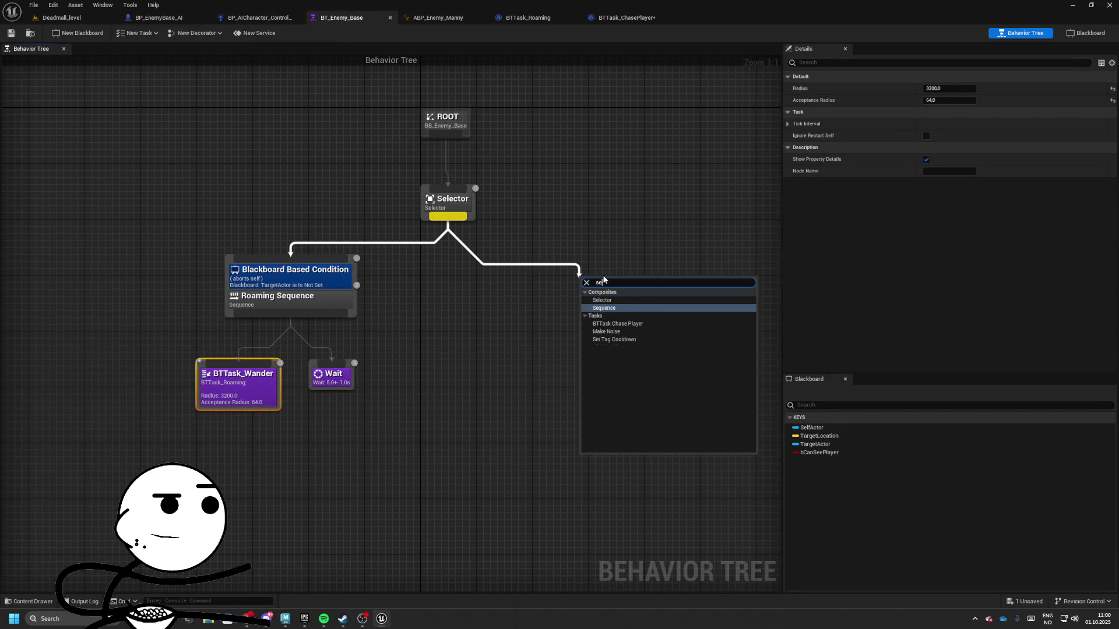
{"action": "key", "text": "Return"}
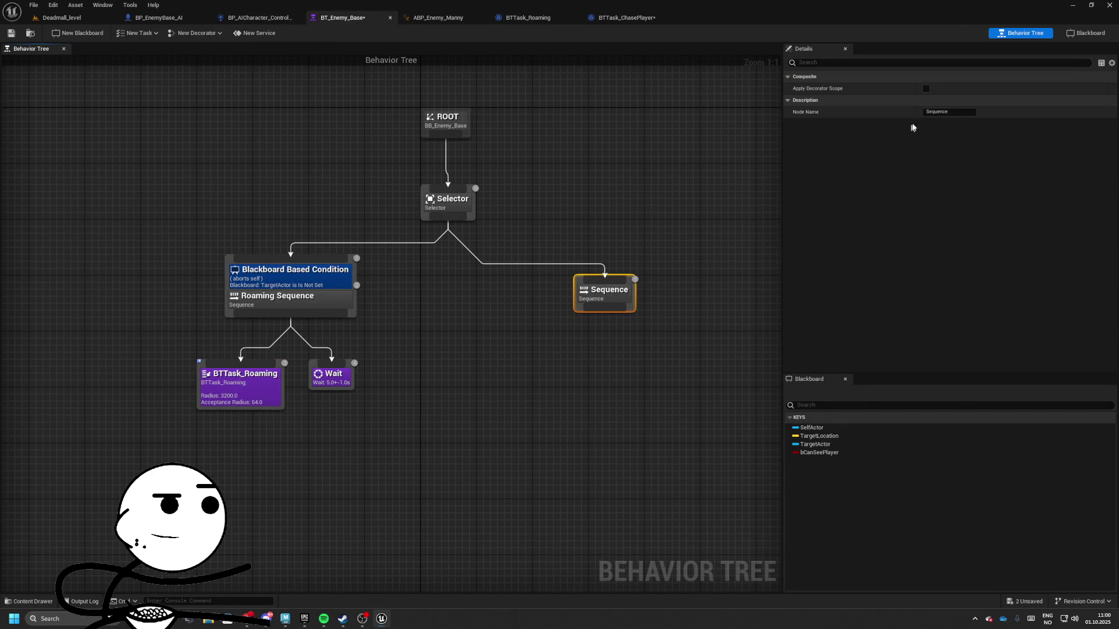
{"action": "left_click", "coordinate": [904, 115]}
{"action": "key", "text": "Home"}
{"action": "type", "text": "C"}
{"action": "type", "text": "hase"}
{"action": "key", "text": "Return"}
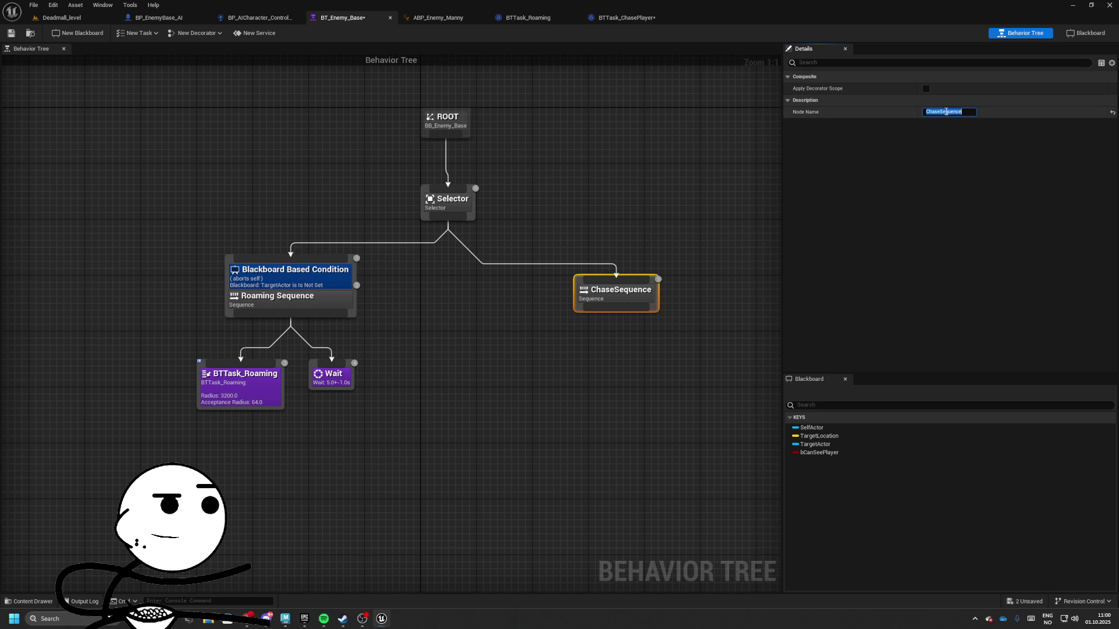
{"action": "left_click", "coordinate": [940, 112]}
{"action": "key", "text": "Return"}
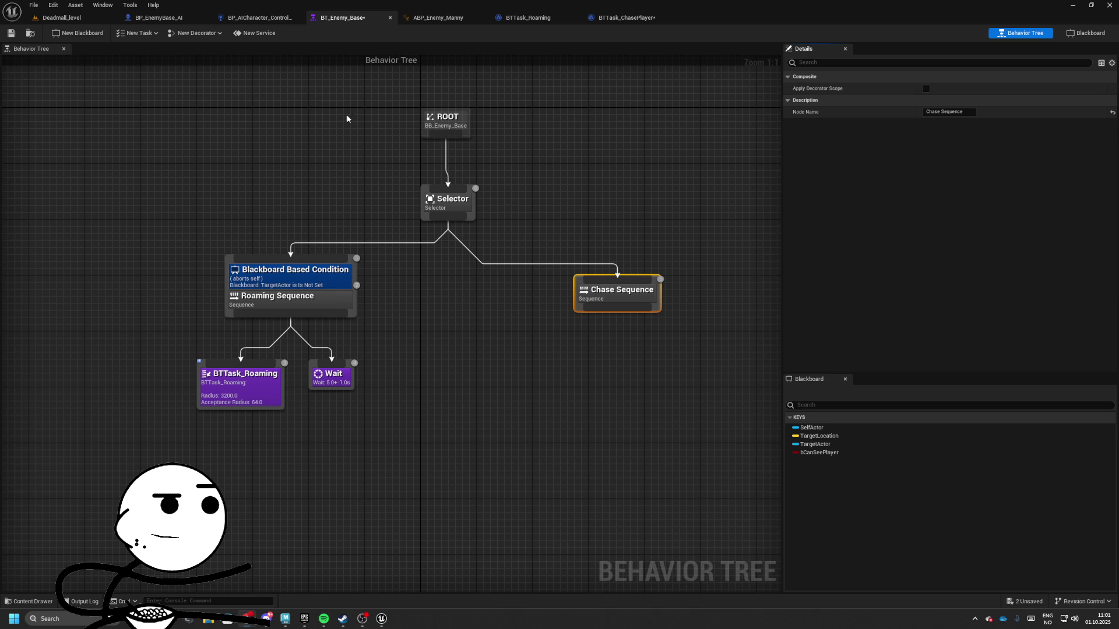
- Rename the TargetLocation blackboard key to LastKnownLocation and save BB_Enemy_Base
{"action": "left_click", "coordinate": [1086, 33]}
{"action": "left_click", "coordinate": [75, 114]}
{"action": "left_click", "coordinate": [75, 114]}
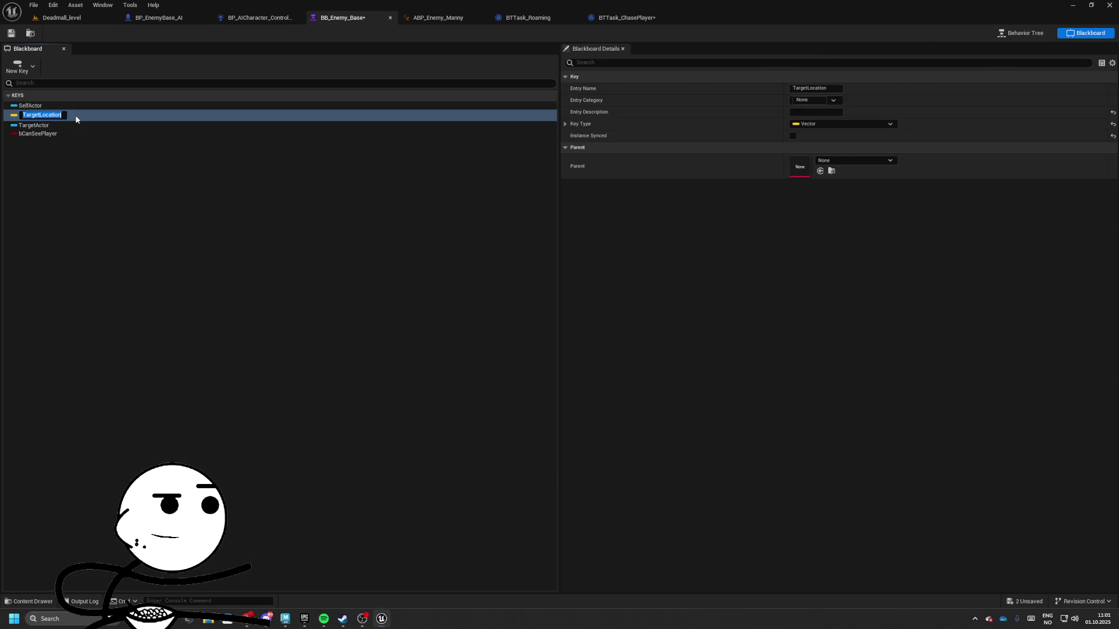
{"action": "type", "text": "LastKn"}
{"action": "type", "text": "own"}
{"action": "type", "text": "Location"}
{"action": "key", "text": "Return"}
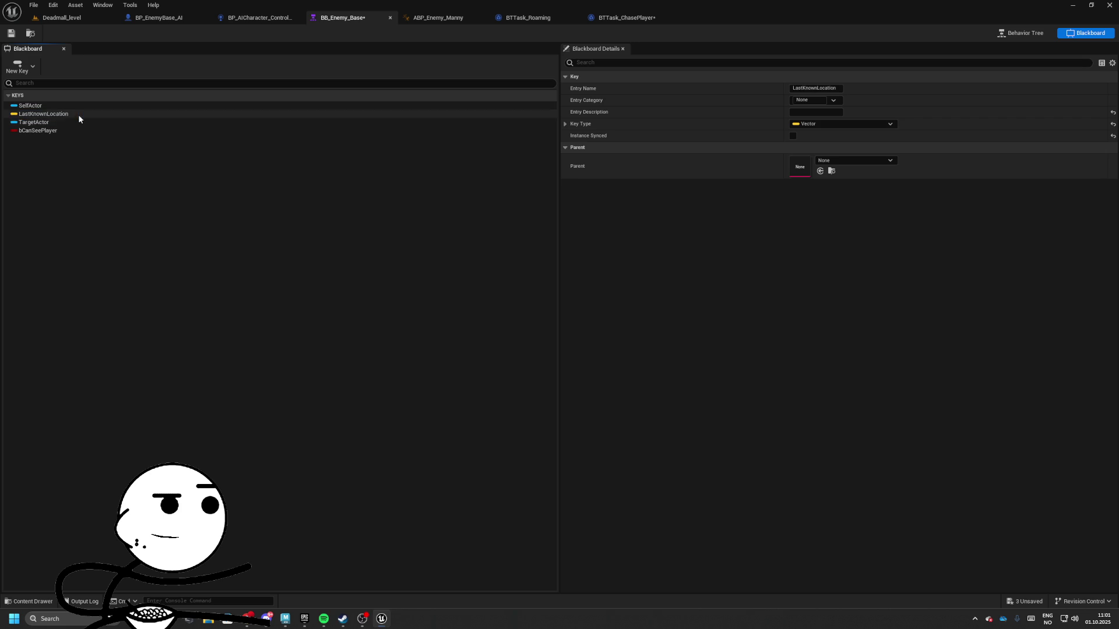
{"action": "left_click", "coordinate": [41, 122]}
{"action": "left_click", "coordinate": [41, 114]}
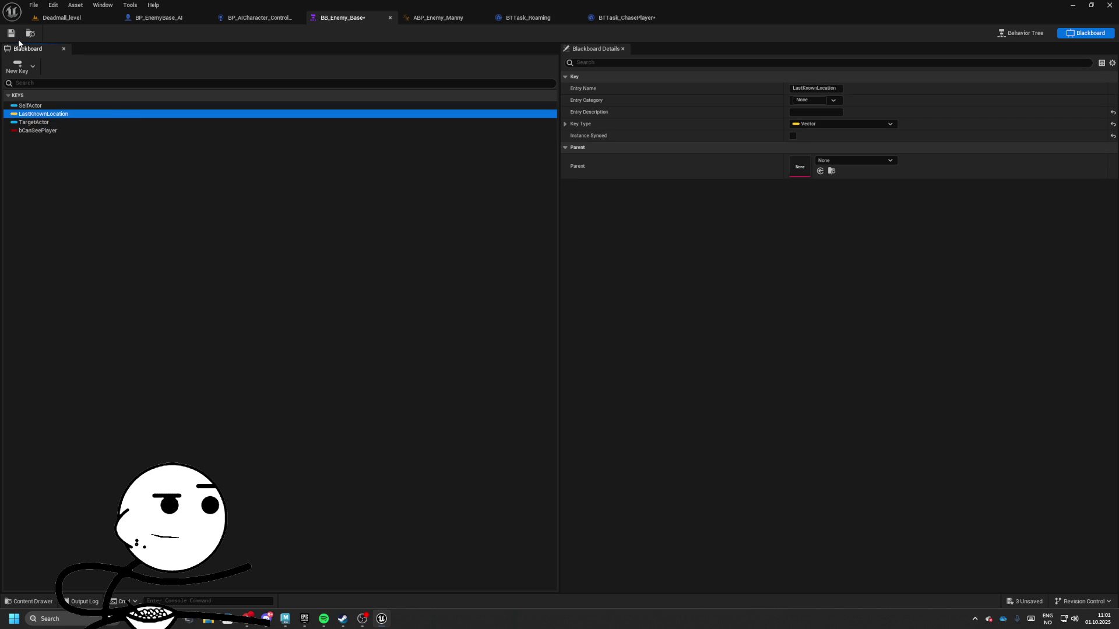
{"action": "key", "text": "ctrl+s"}
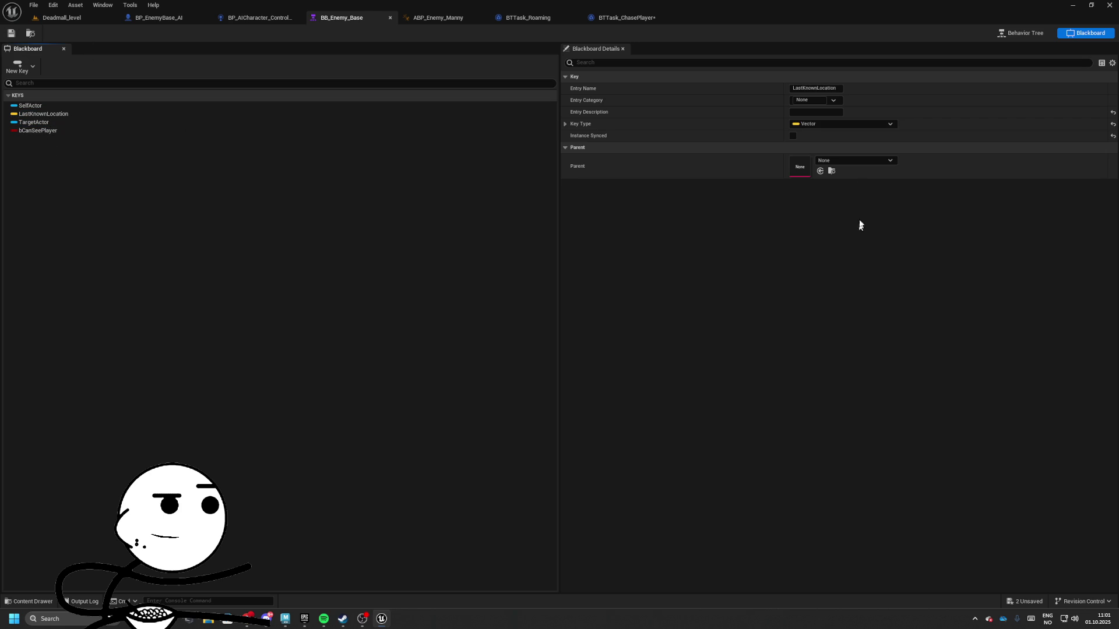
{"action": "left_click", "coordinate": [623, 17]}
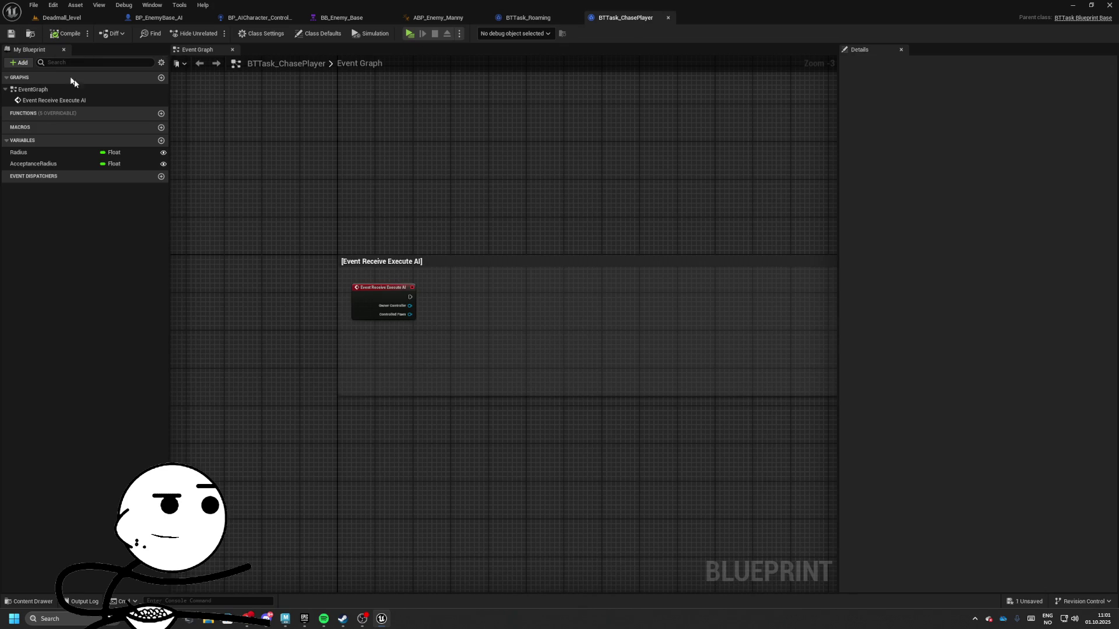
- Search Controlled Pawn's actions for 'last' and 'get' without adding a node
{"action": "left_click_drag", "start_coordinate": [448, 261], "coordinate": [430, 295]}
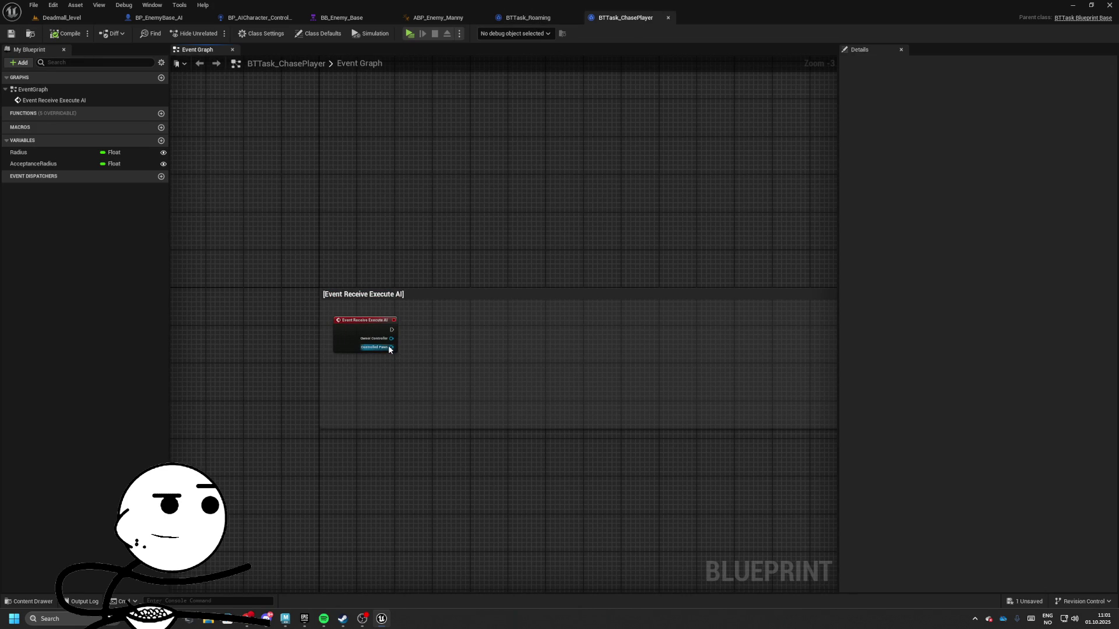
{"action": "left_click_drag", "start_coordinate": [390, 348], "coordinate": [436, 349]}
{"action": "type", "text": "last"}
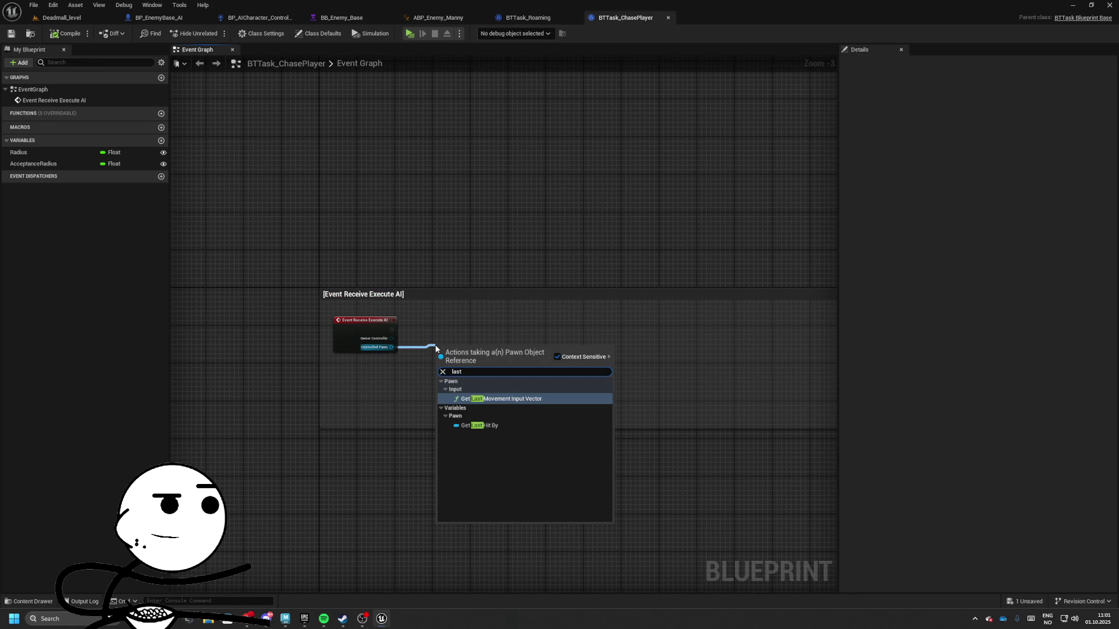
{"action": "key", "text": "BackSpace"}
{"action": "key", "text": "BackSpace"}
{"action": "key", "text": "BackSpace"}
{"action": "type", "text": "get"}
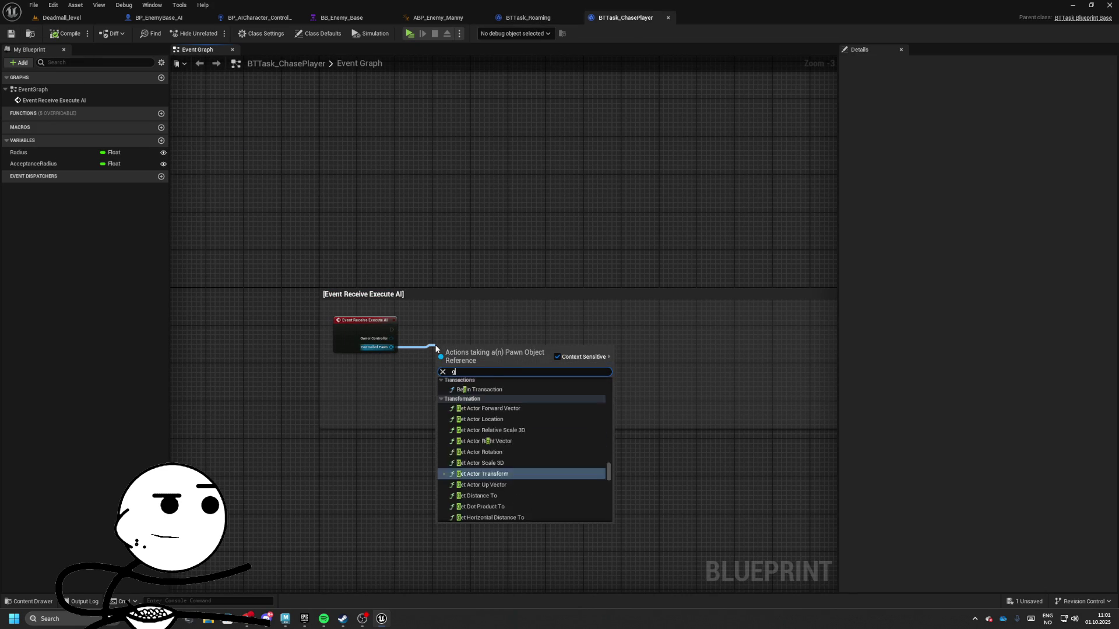
{"action": "key", "text": "Escape"}
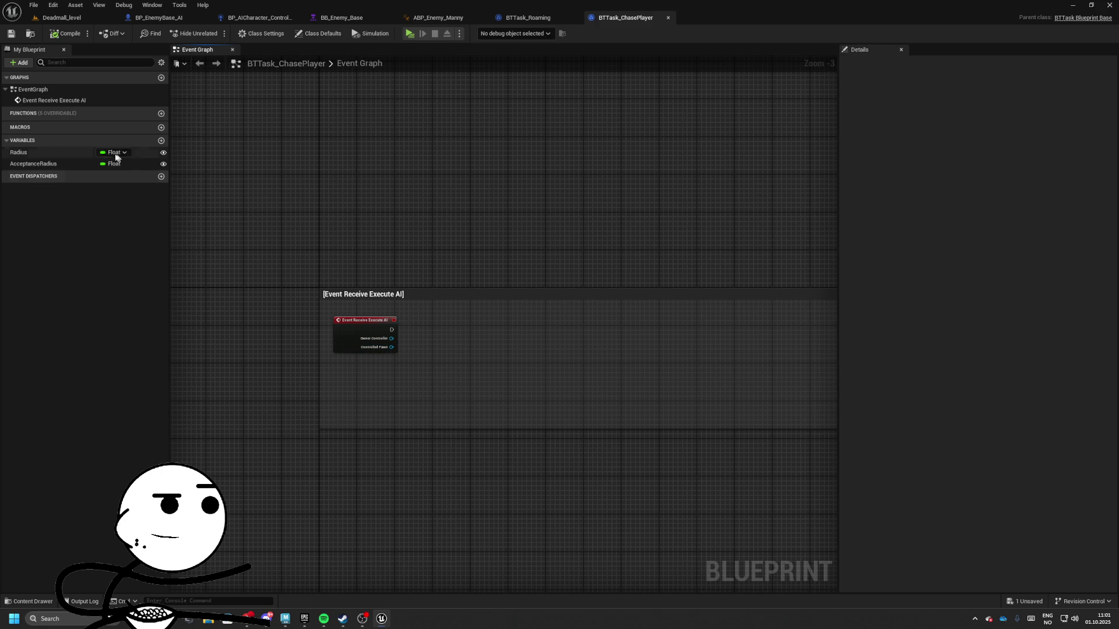
- Review the BTTask_Roaming and enemy animation graphs, then launch Deadmall_level as a standalone game
{"action": "left_click", "coordinate": [527, 17]}
{"action": "left_click", "coordinate": [443, 17]}
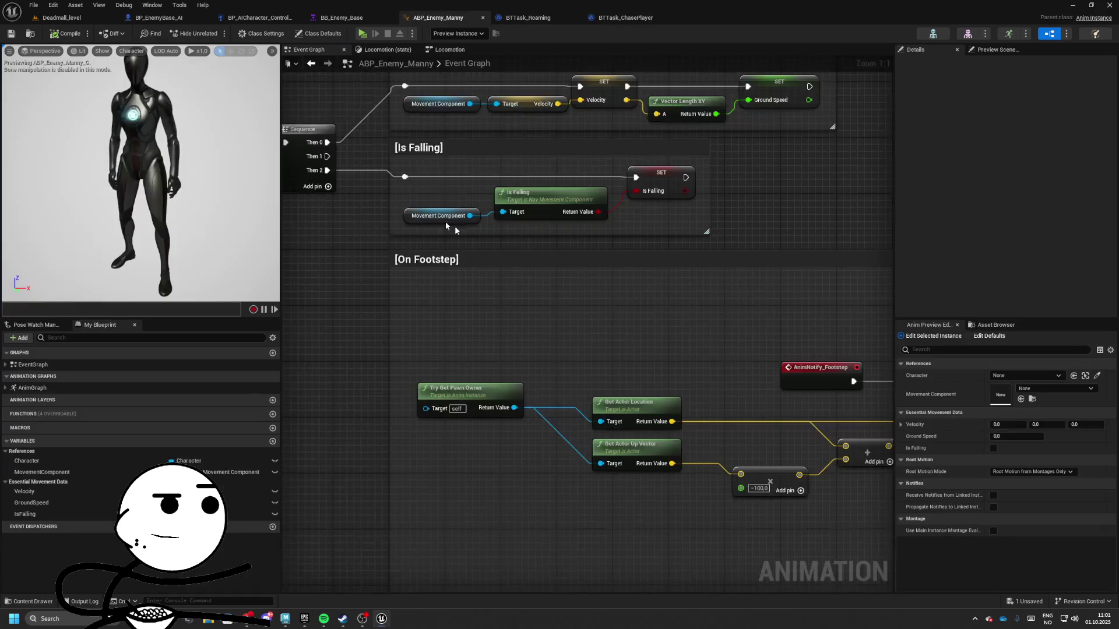
{"action": "mouse_move", "coordinate": [455, 230]}
{"action": "left_mouse_down"}
{"action": "mouse_move", "coordinate": [210, 166]}
{"action": "mouse_move", "coordinate": [211, 229]}
{"action": "mouse_move", "coordinate": [117, 192]}
{"action": "mouse_move", "coordinate": [126, 304]}
{"action": "left_mouse_up"}
{"action": "left_click_drag", "start_coordinate": [304, 195], "coordinate": [498, 219]}
{"action": "key", "text": "alt+p"}
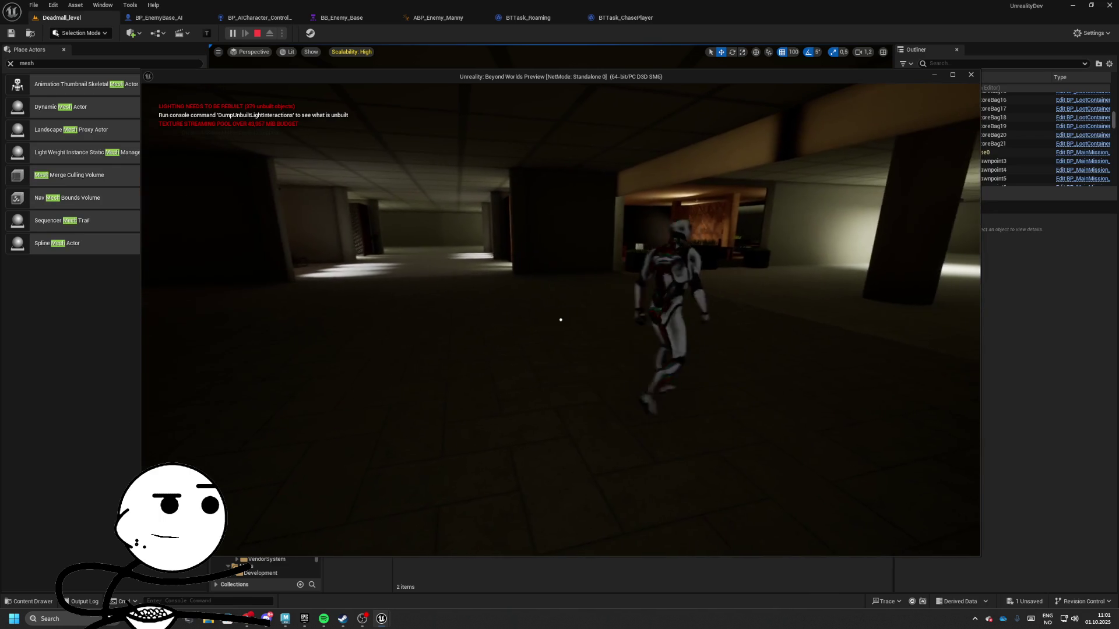
- Set the roaming branch's Blackboard Based Condition Observer aborts to None
{"action": "key", "text": "Escape"}
{"action": "left_click", "coordinate": [625, 18]}
{"action": "left_click", "coordinate": [344, 16]}
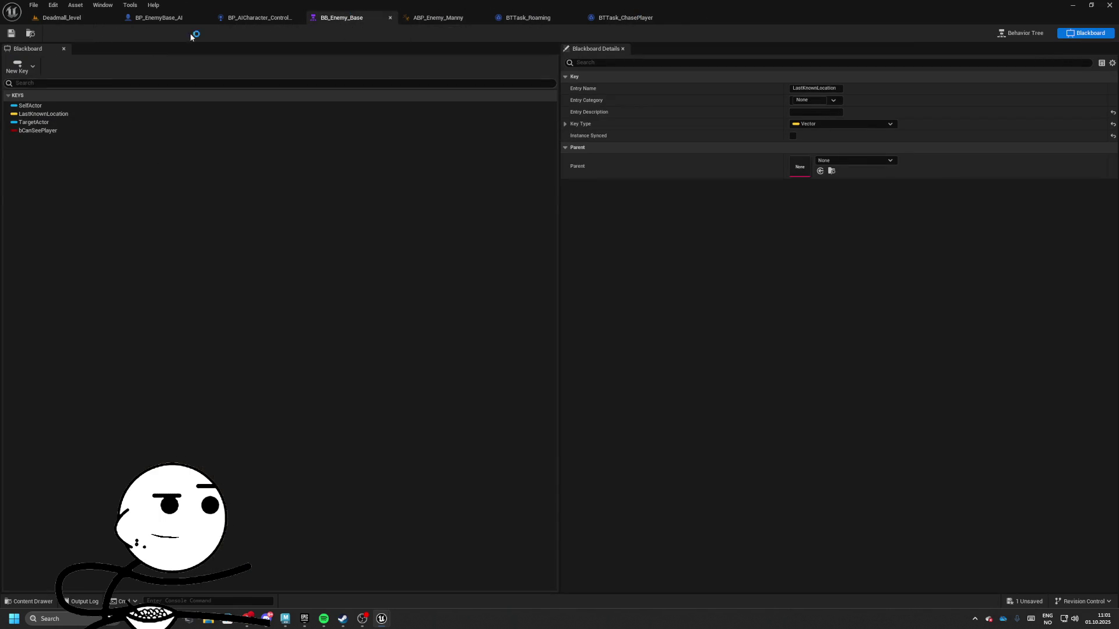
{"action": "left_click", "coordinate": [1021, 33]}
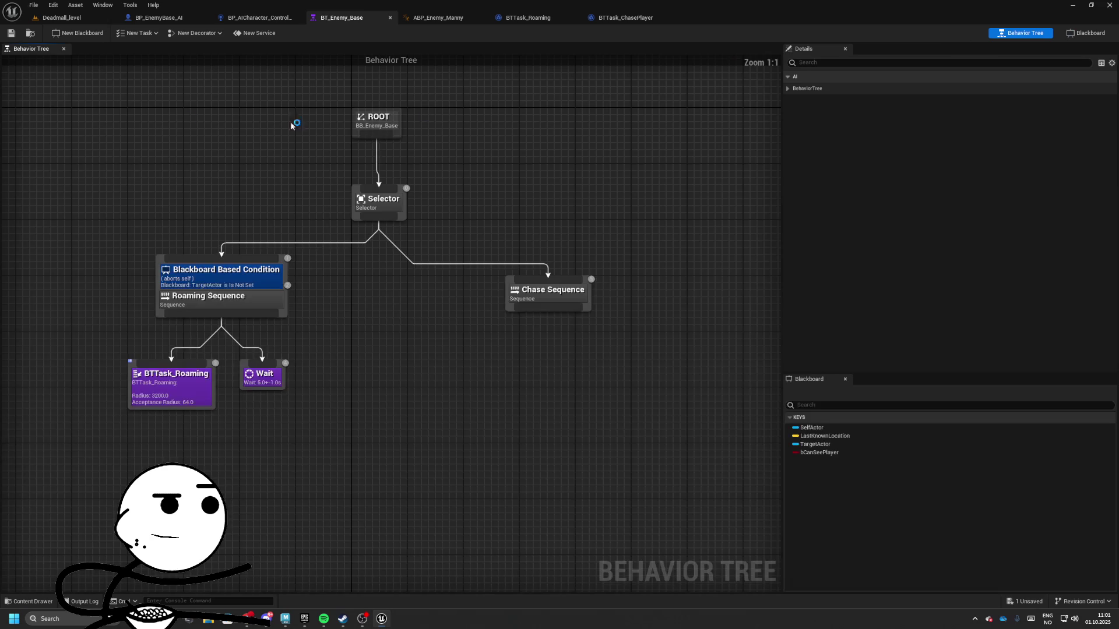
{"action": "left_click", "coordinate": [205, 285]}
{"action": "left_click", "coordinate": [947, 100]}
{"action": "left_click", "coordinate": [938, 108]}
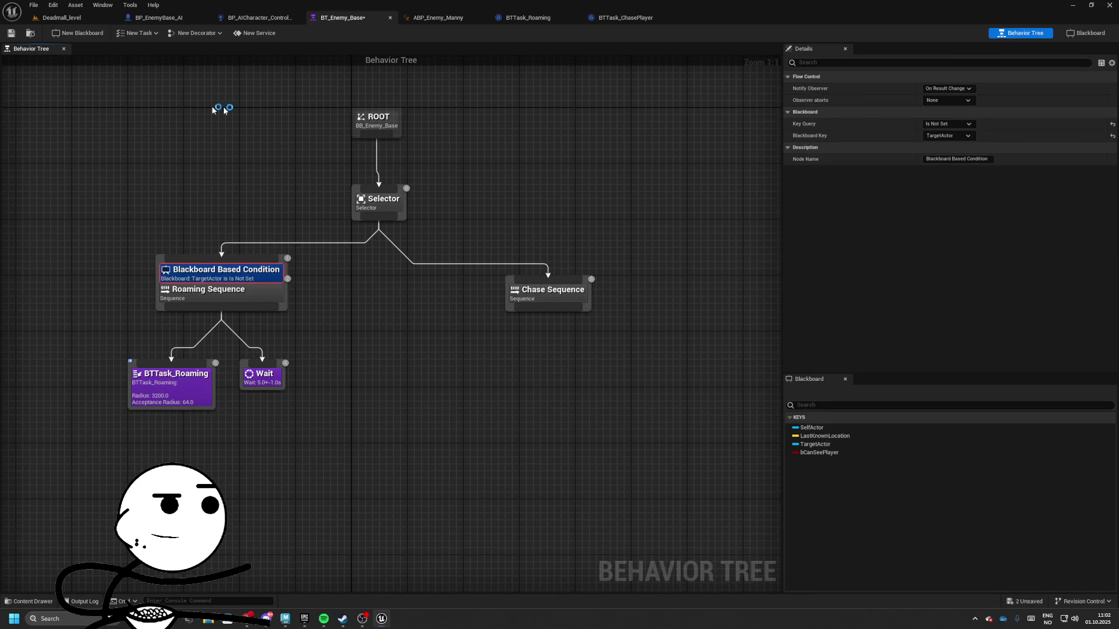
- Play-test the level, then return to the BT_Enemy_Base behavior tree
{"action": "left_click", "coordinate": [59, 18]}
{"action": "left_click", "coordinate": [232, 33]}
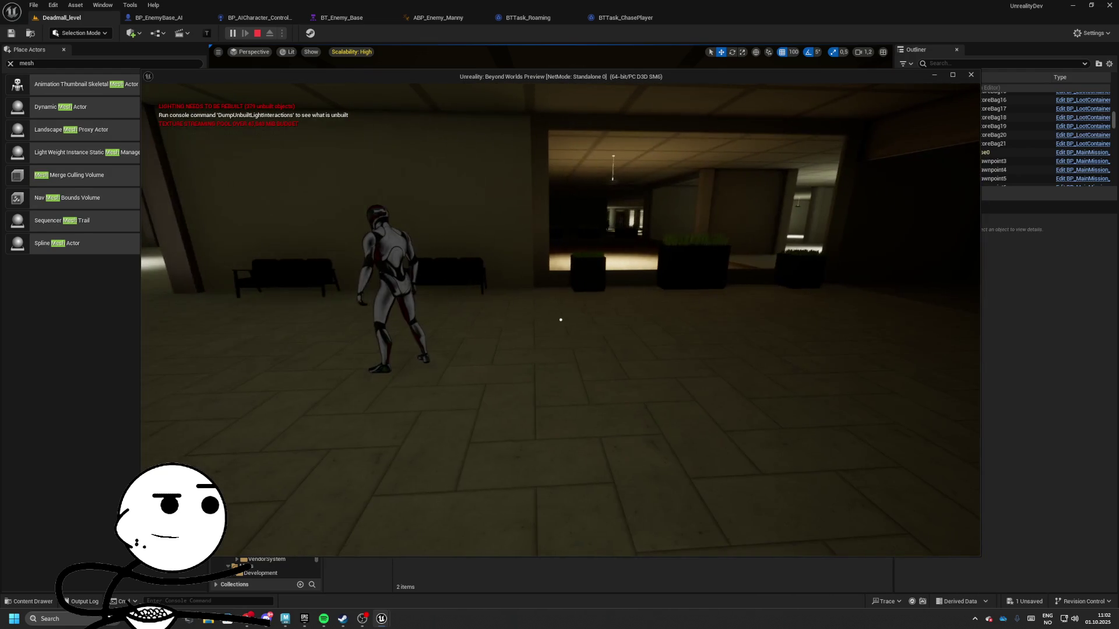
{"action": "key", "text": "Escape"}
{"action": "left_click", "coordinate": [625, 17]}
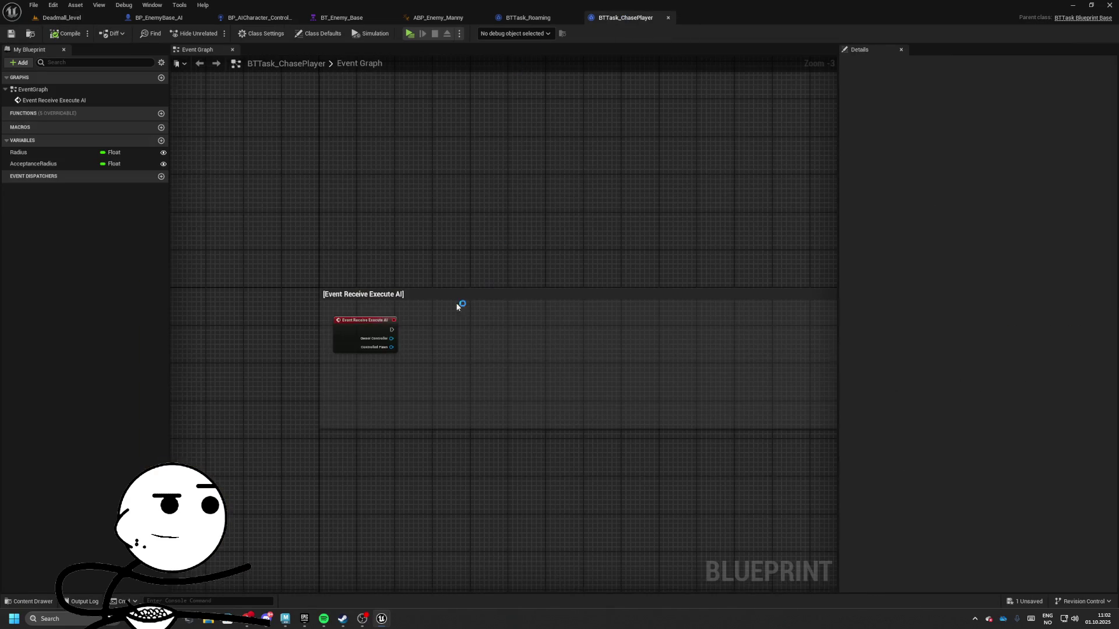
{"action": "left_click", "coordinate": [528, 17]}
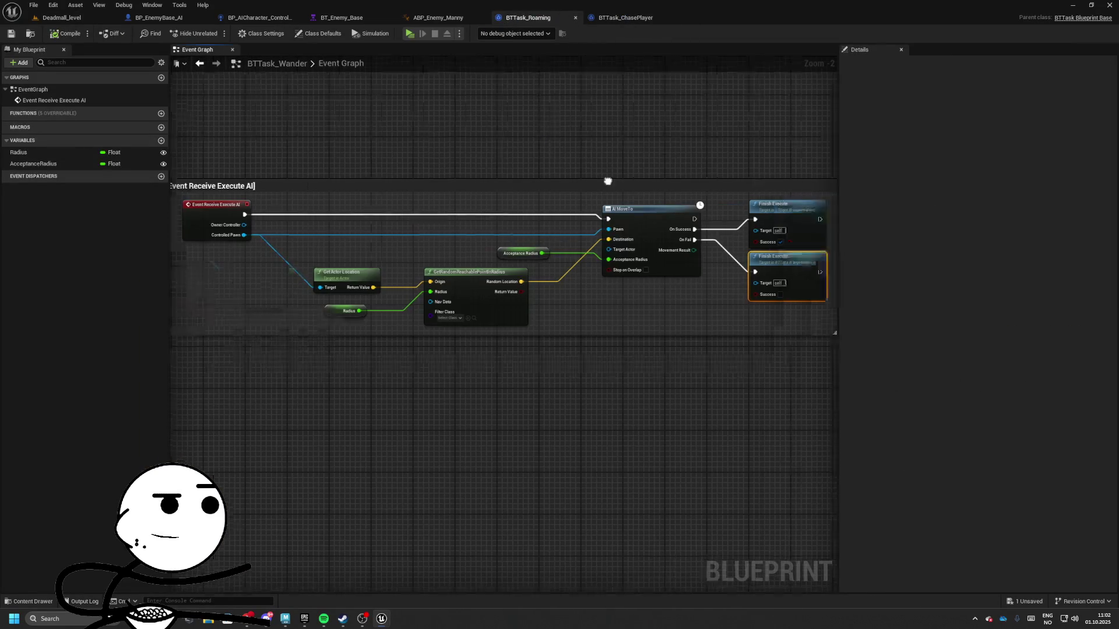
{"action": "left_click", "coordinate": [341, 17]}
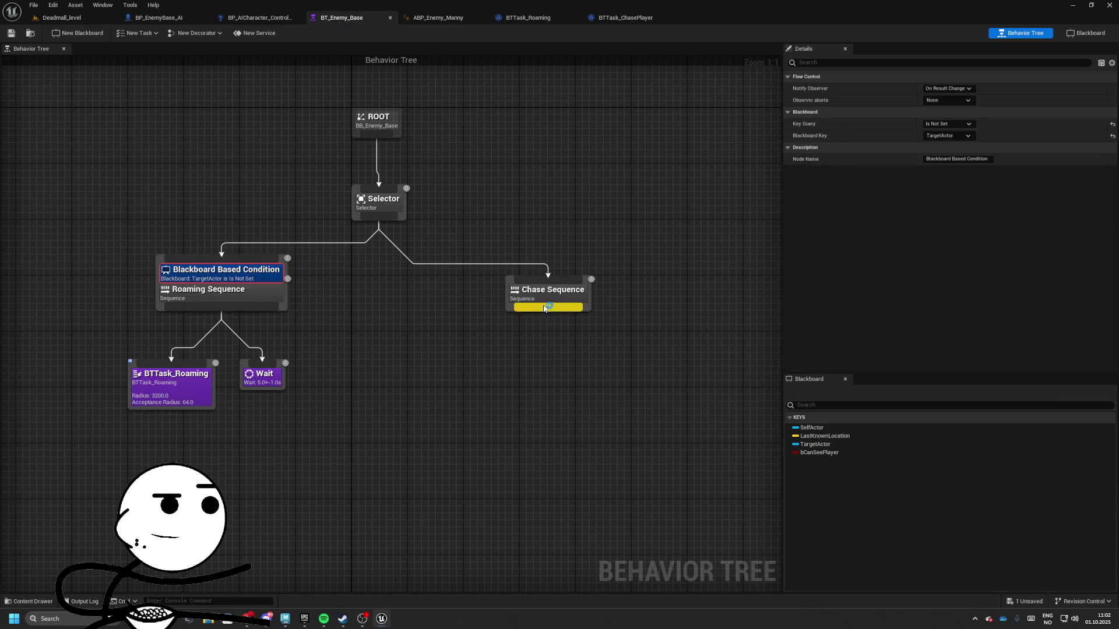
- Add a Move To task under Chase Sequence and toggle observing its blackboard value
{"action": "left_click_drag", "start_coordinate": [547, 307], "coordinate": [530, 351]}
{"action": "type", "text": "move to"}
{"action": "key", "text": "Return"}
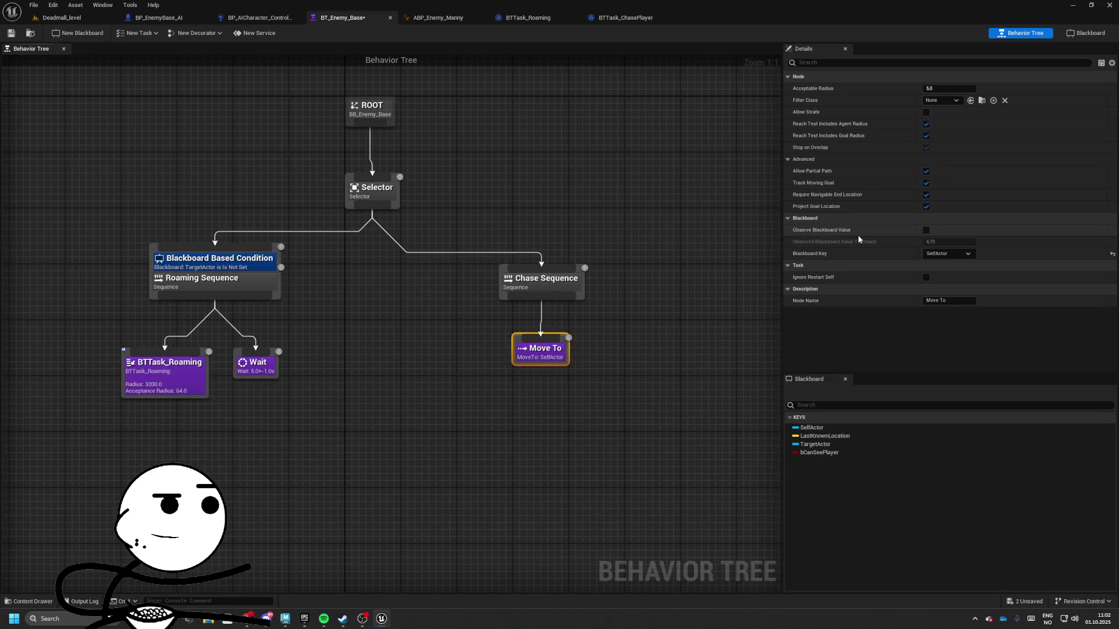
{"action": "left_click", "coordinate": [947, 254]}
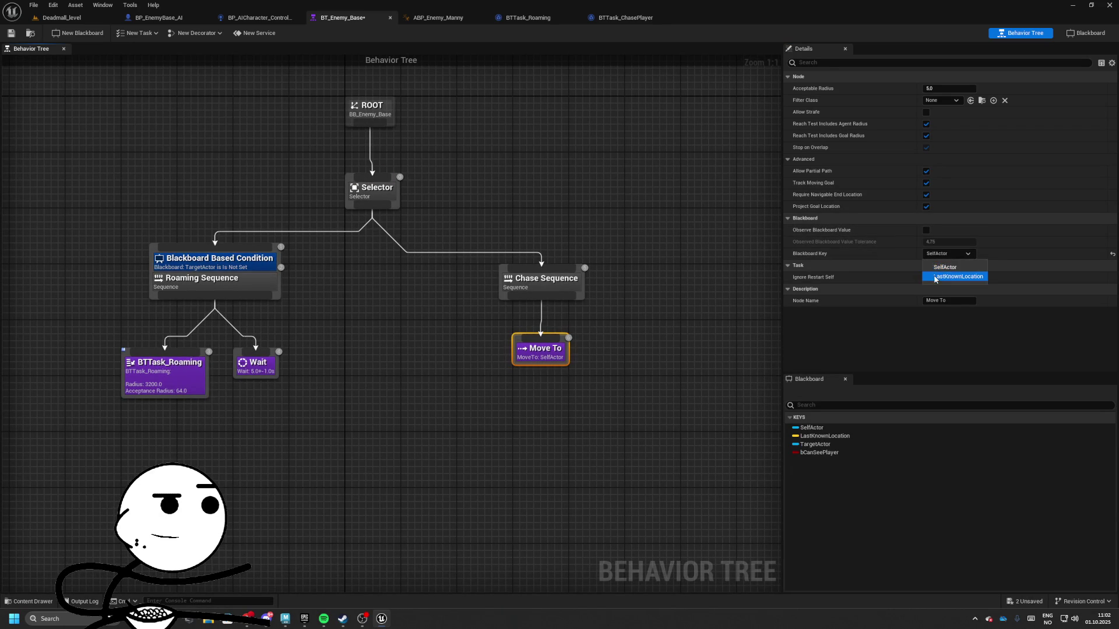
{"action": "left_click", "coordinate": [914, 232]}
{"action": "left_click", "coordinate": [926, 230]}
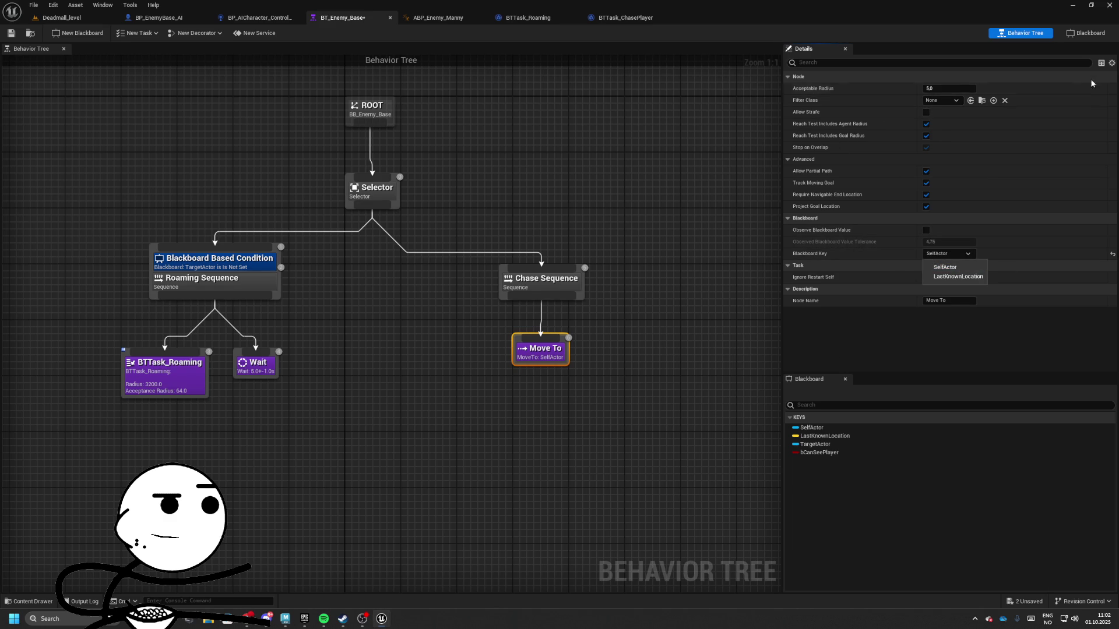
- Inspect the TargetActor key and parent blackboard options, then review the Move To key choices
{"action": "left_click", "coordinate": [1084, 33]}
{"action": "left_click", "coordinate": [50, 122]}
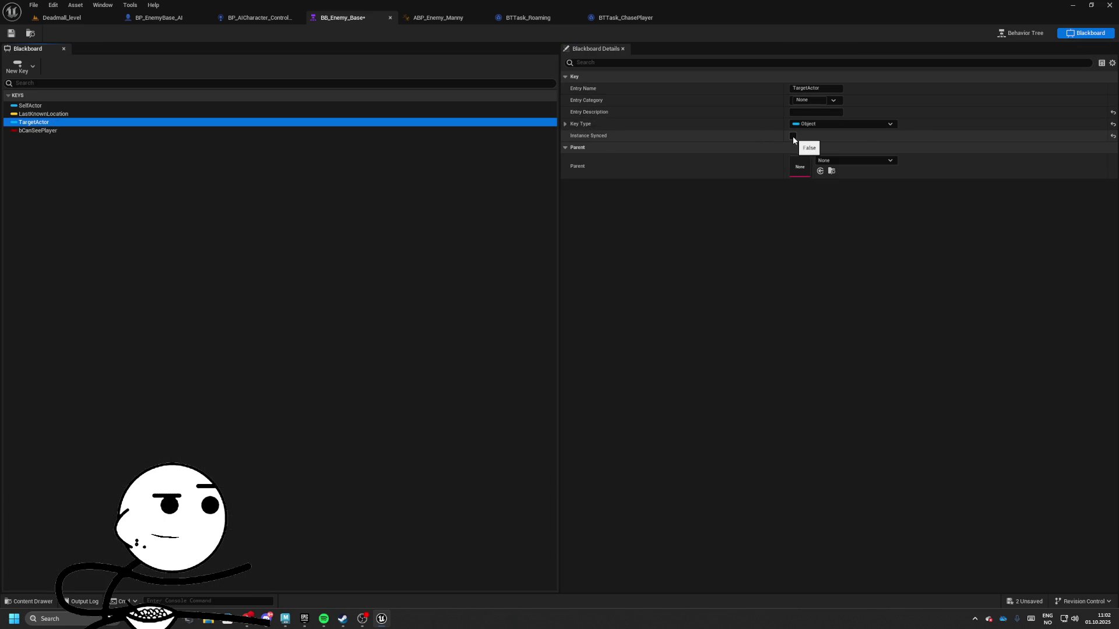
{"action": "left_click", "coordinate": [842, 160]}
{"action": "left_click", "coordinate": [882, 279]}
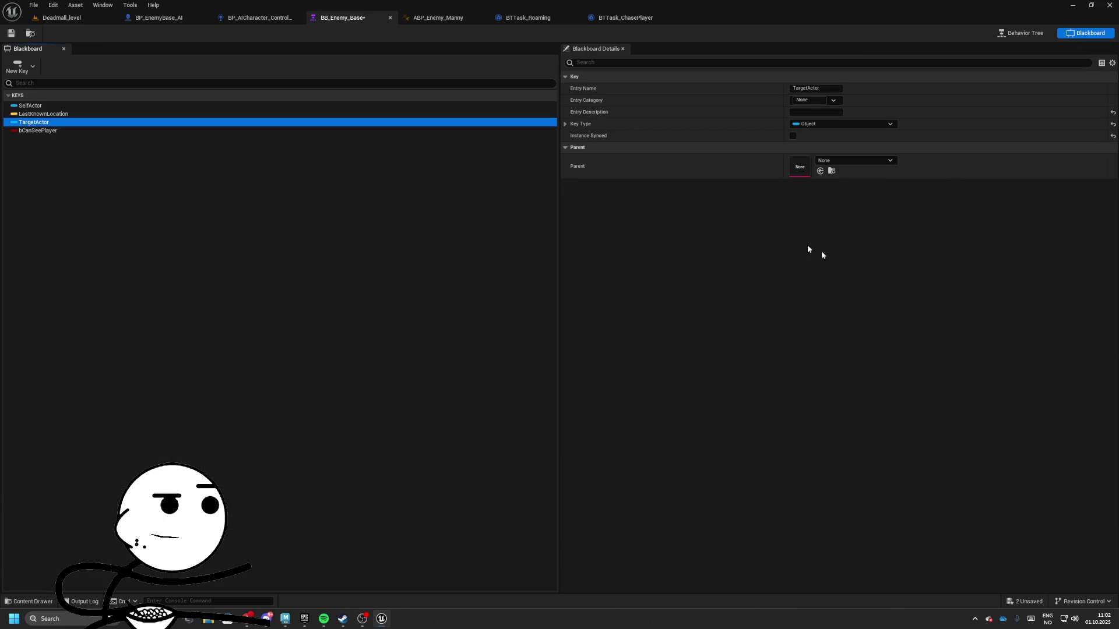
{"action": "left_click", "coordinate": [1039, 34]}
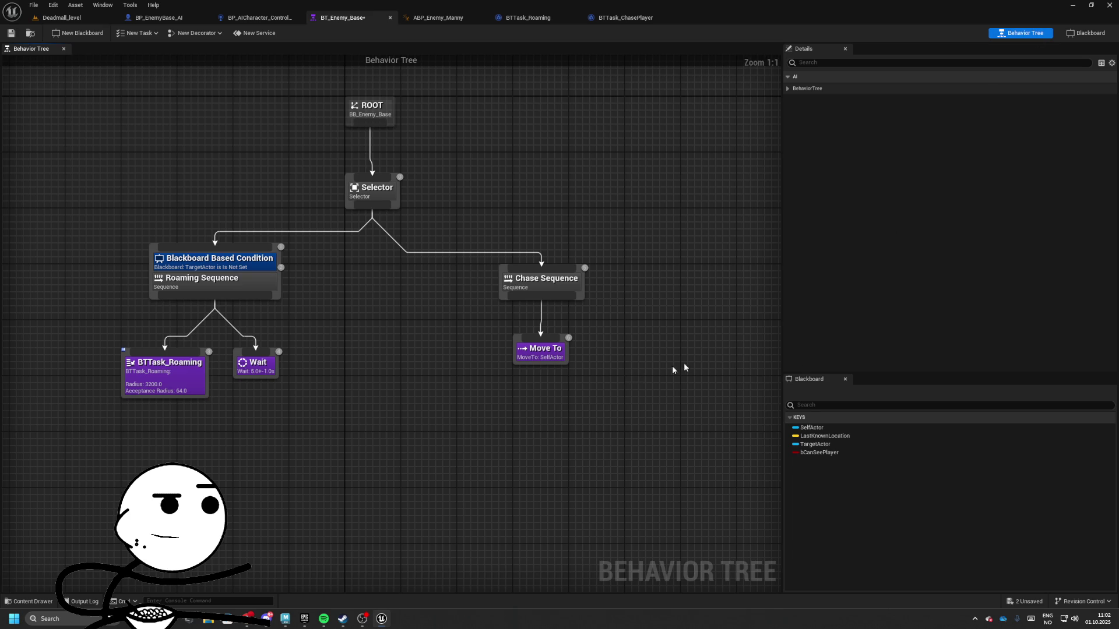
{"action": "left_click", "coordinate": [555, 357]}
{"action": "left_click", "coordinate": [942, 253]}
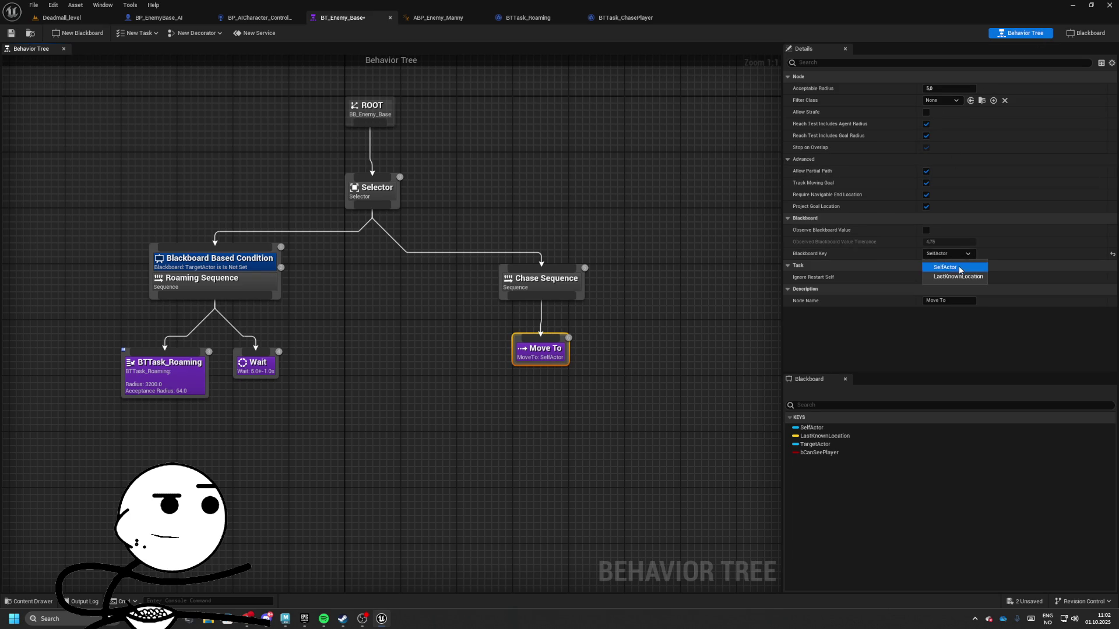
{"action": "left_click", "coordinate": [959, 267]}
- Replace the Move To under Chase Sequence with a fresh one targeting SelfActor
{"action": "left_click", "coordinate": [445, 340]}
{"action": "left_click", "coordinate": [540, 350]}
{"action": "key", "text": "Delete"}
{"action": "left_click_drag", "start_coordinate": [541, 297], "coordinate": [541, 329]}
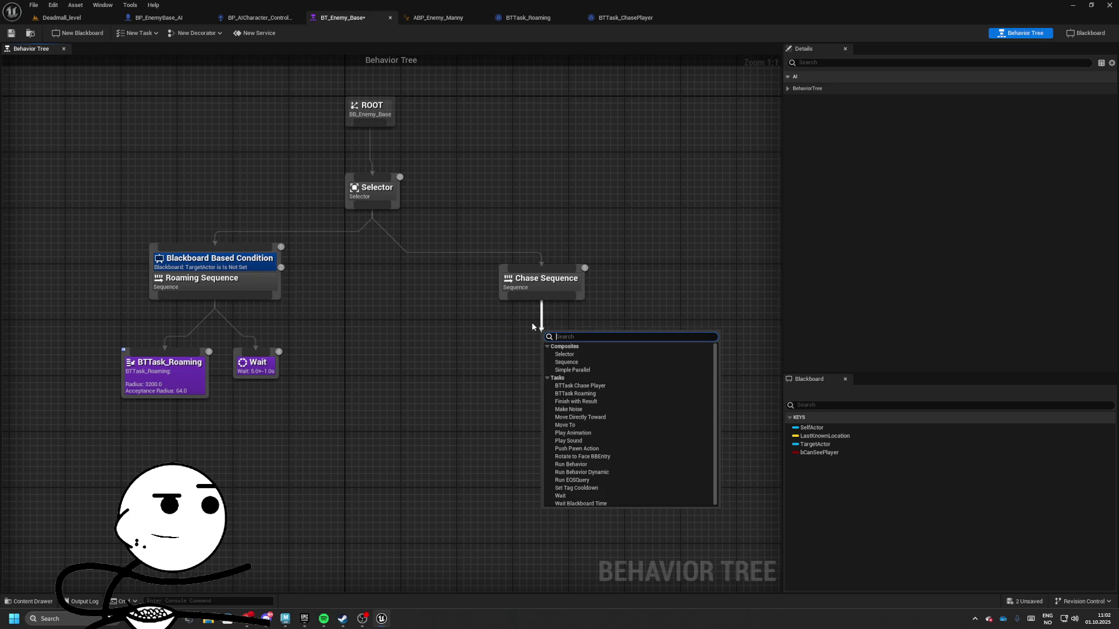
{"action": "type", "text": "move to"}
{"action": "key", "text": "Return"}
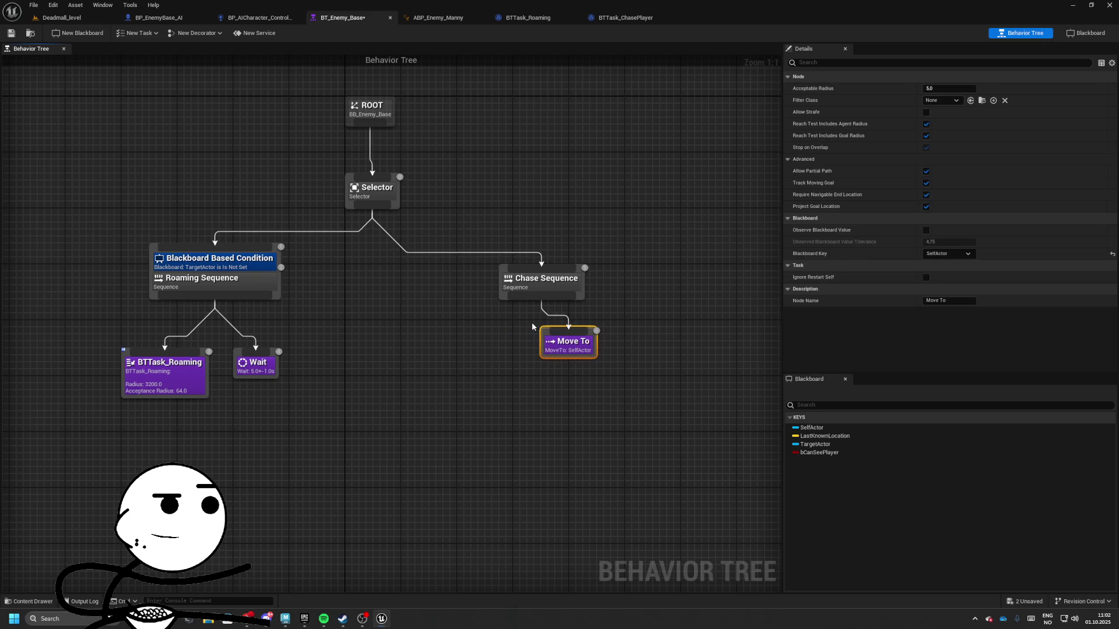
{"action": "left_click", "coordinate": [945, 253]}
{"action": "left_click", "coordinate": [945, 253]}
{"action": "left_click", "coordinate": [1113, 255]}
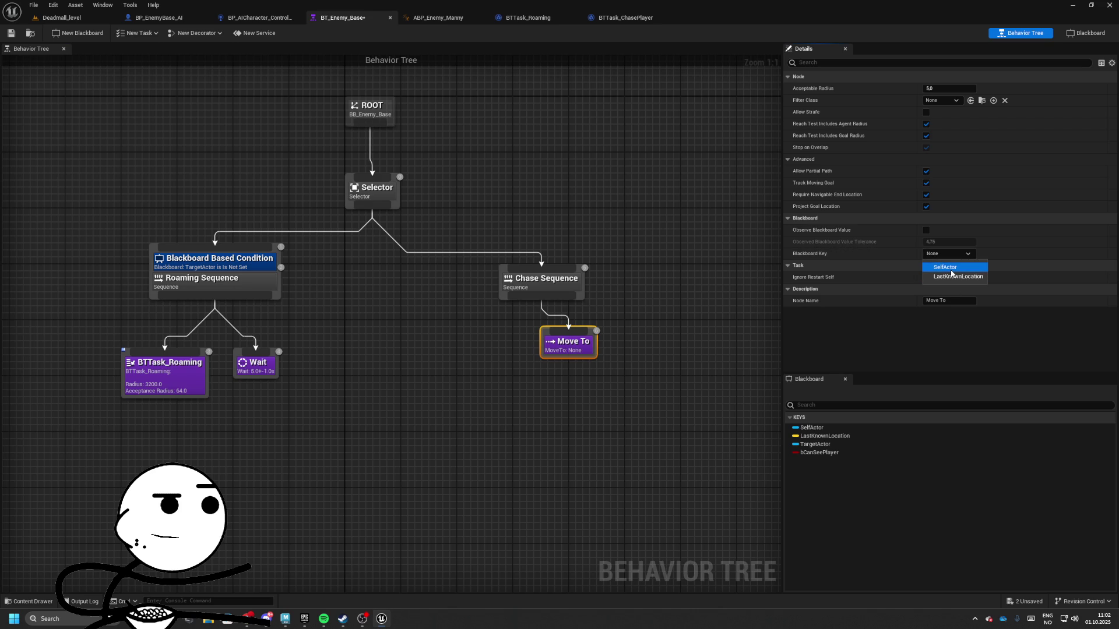
{"action": "left_click", "coordinate": [711, 310]}
{"action": "left_click_drag", "start_coordinate": [589, 346], "coordinate": [562, 346]}
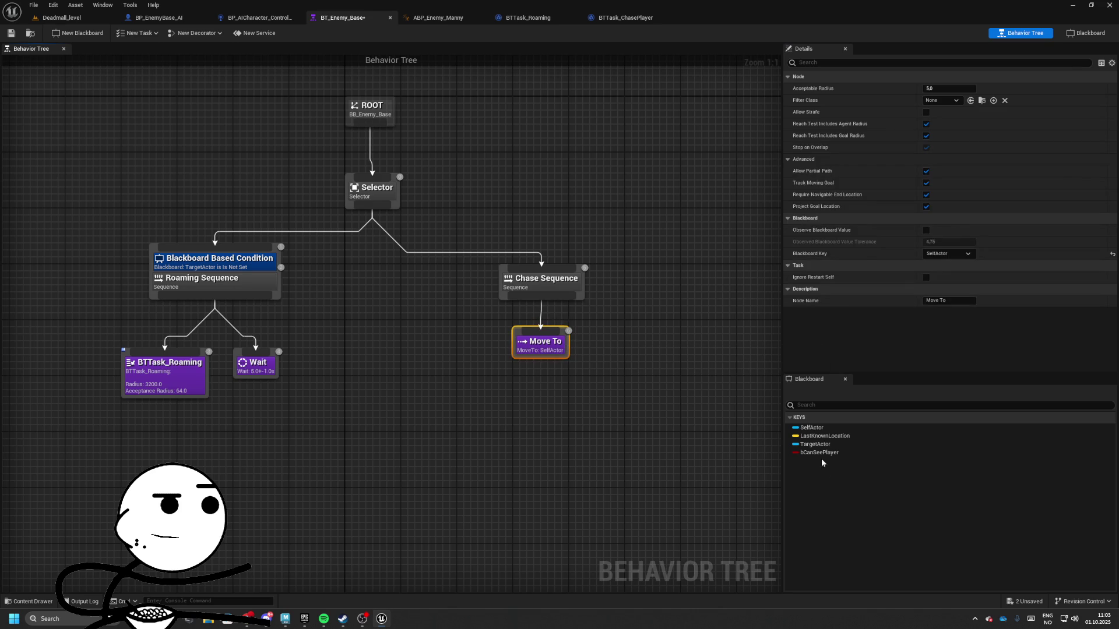
{"action": "left_click", "coordinate": [815, 444]}
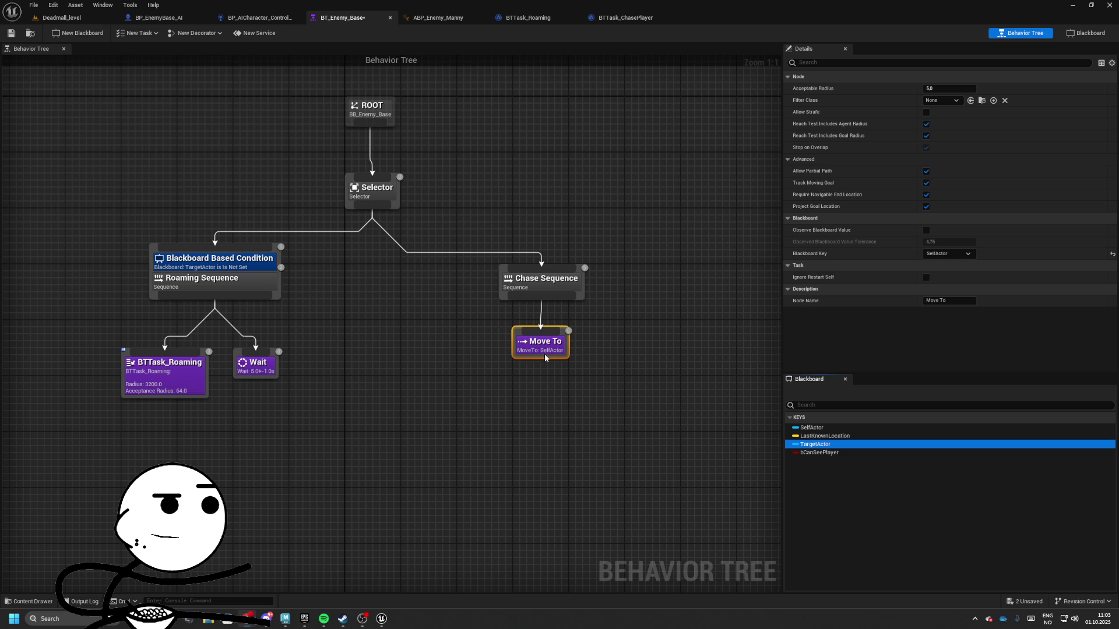
- Move the Move To node aside and shift the Chase branch lower in the tree
{"action": "left_click", "coordinate": [484, 303]}
{"action": "left_click", "coordinate": [545, 344]}
{"action": "left_click_drag", "start_coordinate": [545, 344], "coordinate": [649, 344]}
{"action": "left_click_drag", "start_coordinate": [542, 298], "coordinate": [475, 336]}
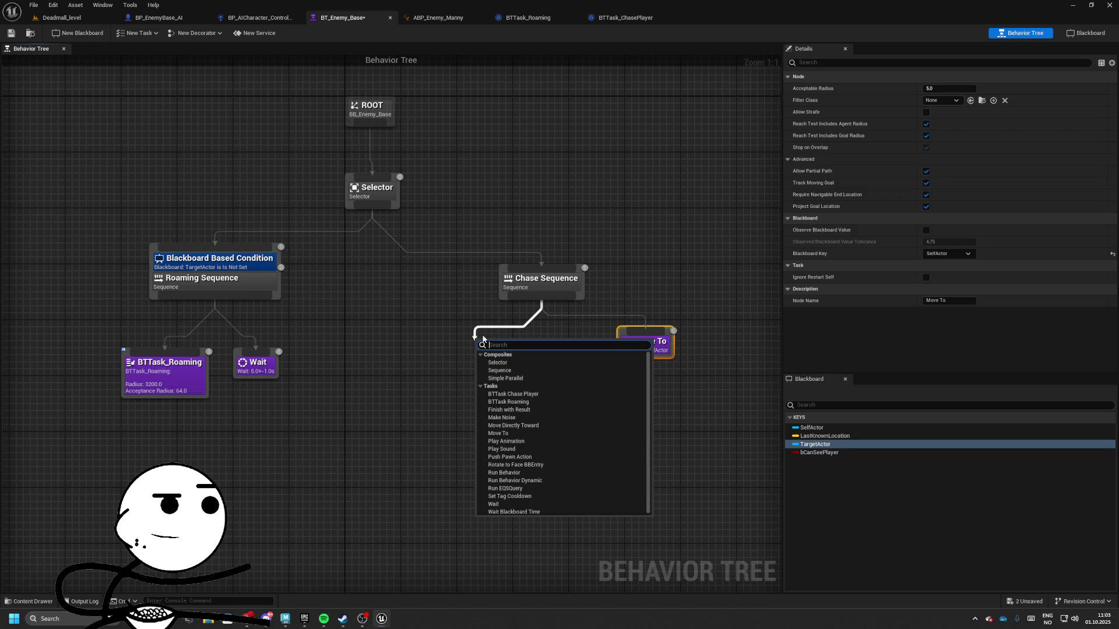
{"action": "left_click", "coordinate": [443, 349]}
{"action": "left_click_drag", "start_coordinate": [489, 257], "coordinate": [685, 408]}
{"action": "left_click_drag", "start_coordinate": [542, 279], "coordinate": [542, 329]}
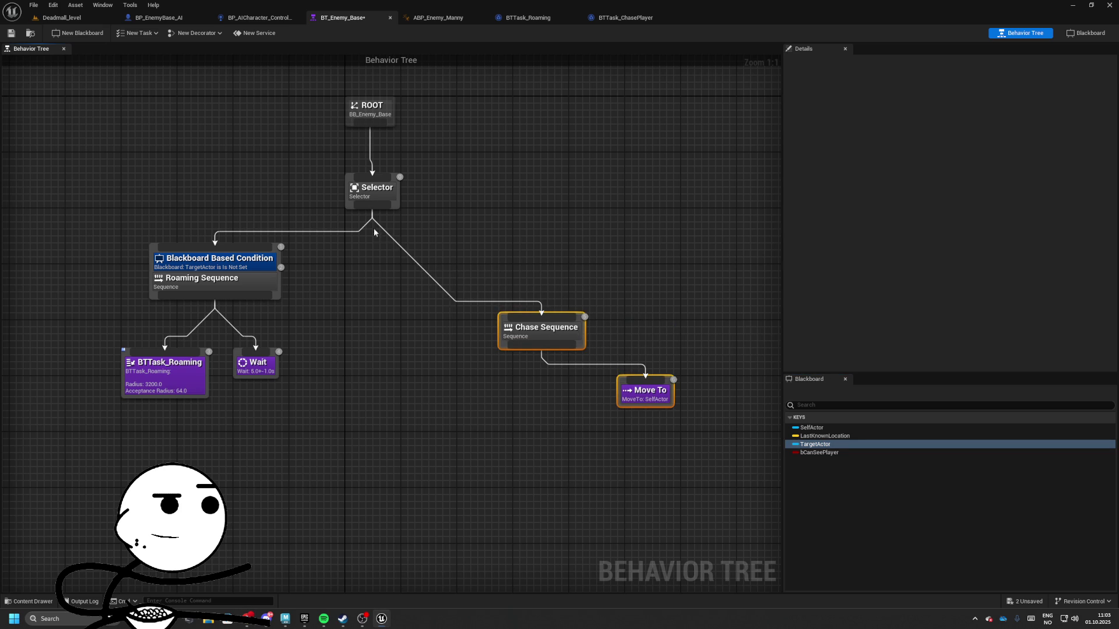
- Add a Chase Selector under the root Selector and attach Chase Sequence beneath it
{"action": "mouse_move", "coordinate": [373, 211]}
{"action": "left_mouse_down"}
{"action": "mouse_move", "coordinate": [525, 271]}
{"action": "mouse_move", "coordinate": [519, 290]}
{"action": "left_mouse_up"}
{"action": "type", "text": "sele"}
{"action": "key", "text": "Return"}
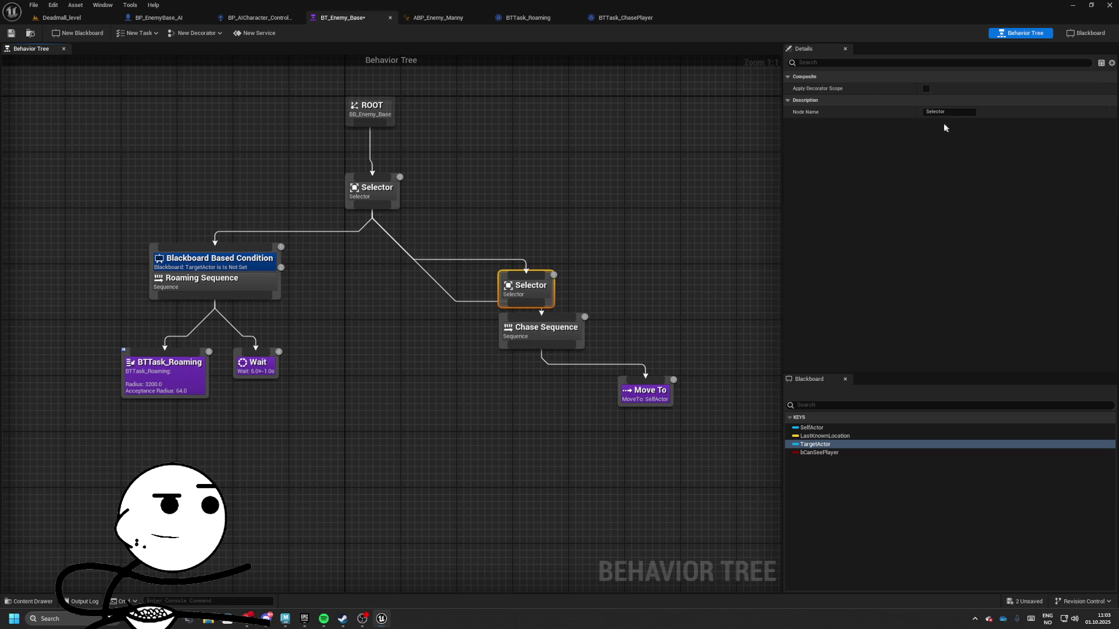
{"action": "left_click", "coordinate": [935, 112]}
{"action": "type", "text": "se"}
{"action": "key", "text": "Return"}
{"action": "mouse_move", "coordinate": [574, 336]}
{"action": "left_mouse_down"}
{"action": "mouse_move", "coordinate": [573, 353]}
{"action": "mouse_move", "coordinate": [531, 327]}
{"action": "left_mouse_up"}
{"action": "mouse_move", "coordinate": [641, 357]}
{"action": "left_mouse_down"}
{"action": "mouse_move", "coordinate": [457, 384]}
{"action": "mouse_move", "coordinate": [438, 399]}
{"action": "left_mouse_up"}
{"action": "left_click_drag", "start_coordinate": [519, 326], "coordinate": [435, 319]}
- Add a Blackboard decorator to Chase Sequence checking TargetActor Is Not Set
{"action": "right_click", "coordinate": [435, 320]}
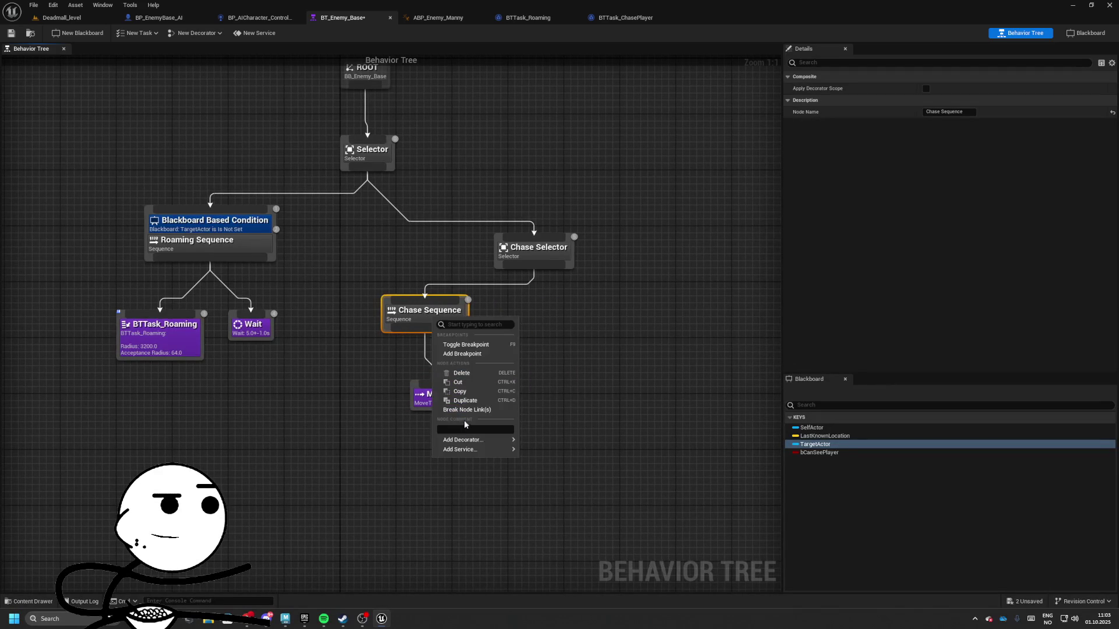
{"action": "mouse_move", "coordinate": [507, 461]}
{"action": "left_click", "coordinate": [554, 456]}
{"action": "left_click", "coordinate": [452, 408]}
{"action": "left_click", "coordinate": [448, 318]}
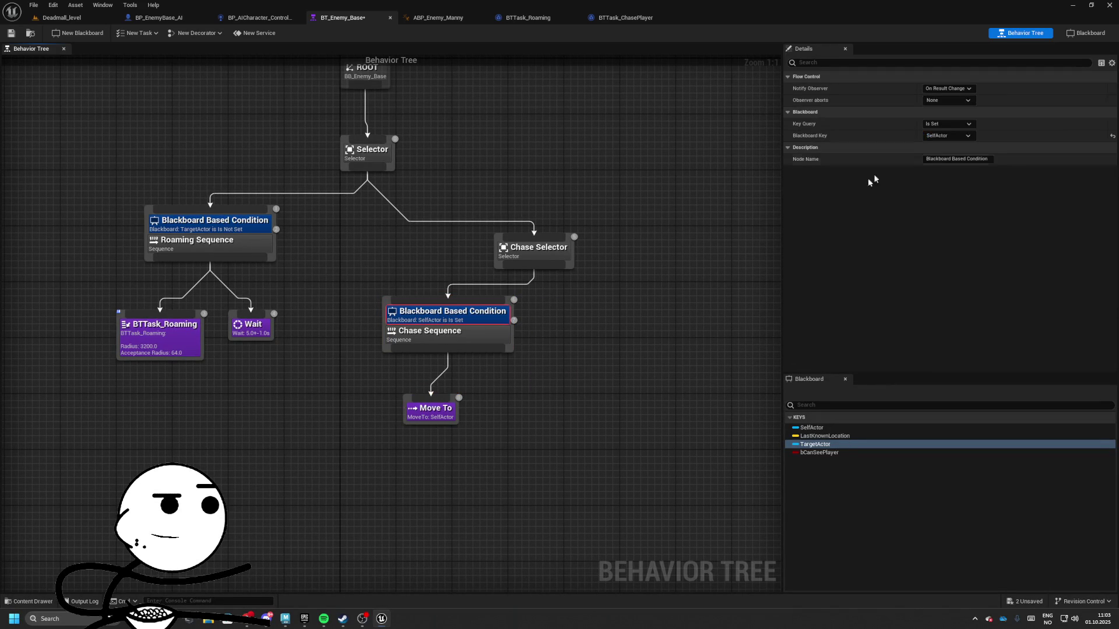
{"action": "left_click", "coordinate": [946, 135]}
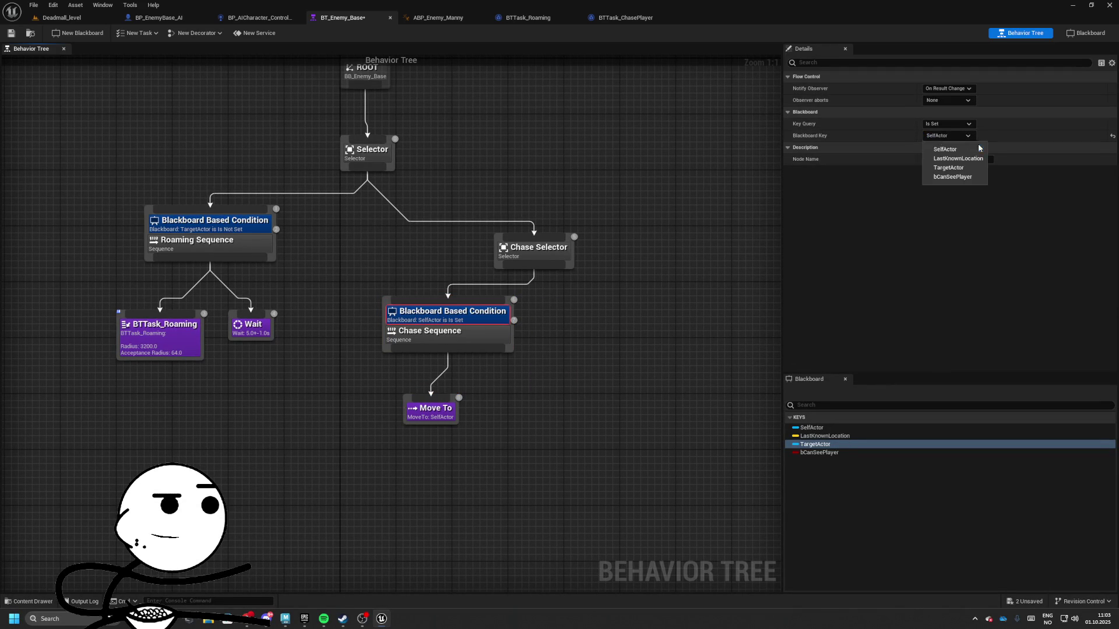
{"action": "left_click", "coordinate": [943, 168]}
{"action": "left_click", "coordinate": [946, 124]}
{"action": "left_click", "coordinate": [941, 142]}
- Add a second Move To under Chase Selector targeting LastKnownLocation
{"action": "left_click_drag", "start_coordinate": [507, 313], "coordinate": [486, 313]}
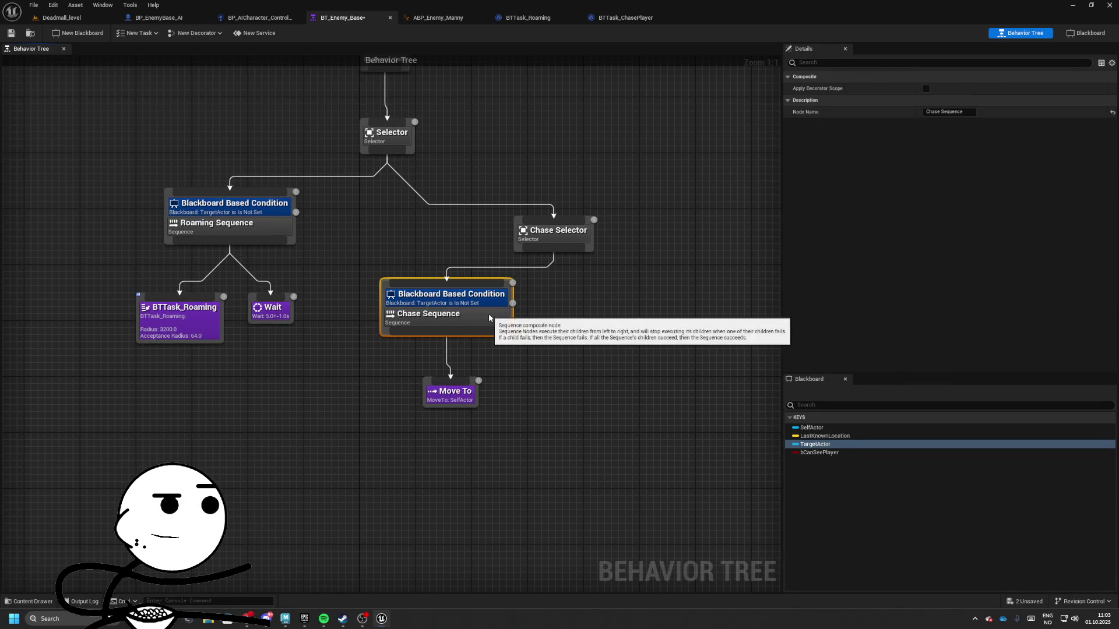
{"action": "left_click_drag", "start_coordinate": [449, 394], "coordinate": [433, 399]}
{"action": "left_click_drag", "start_coordinate": [553, 251], "coordinate": [616, 300]}
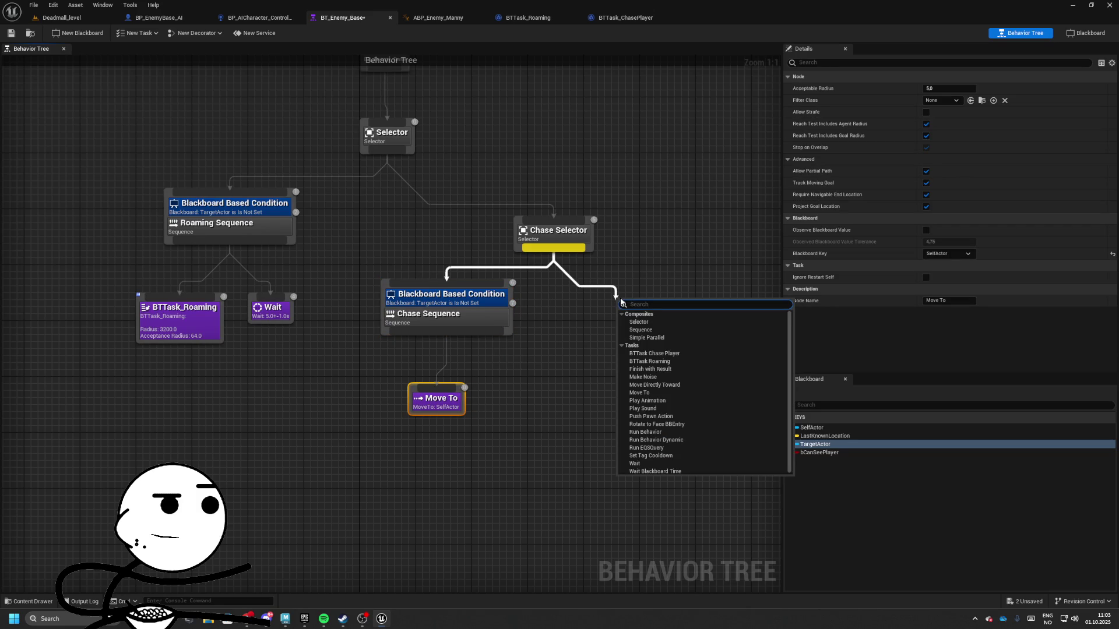
{"action": "type", "text": "move t"}
{"action": "key", "text": "Return"}
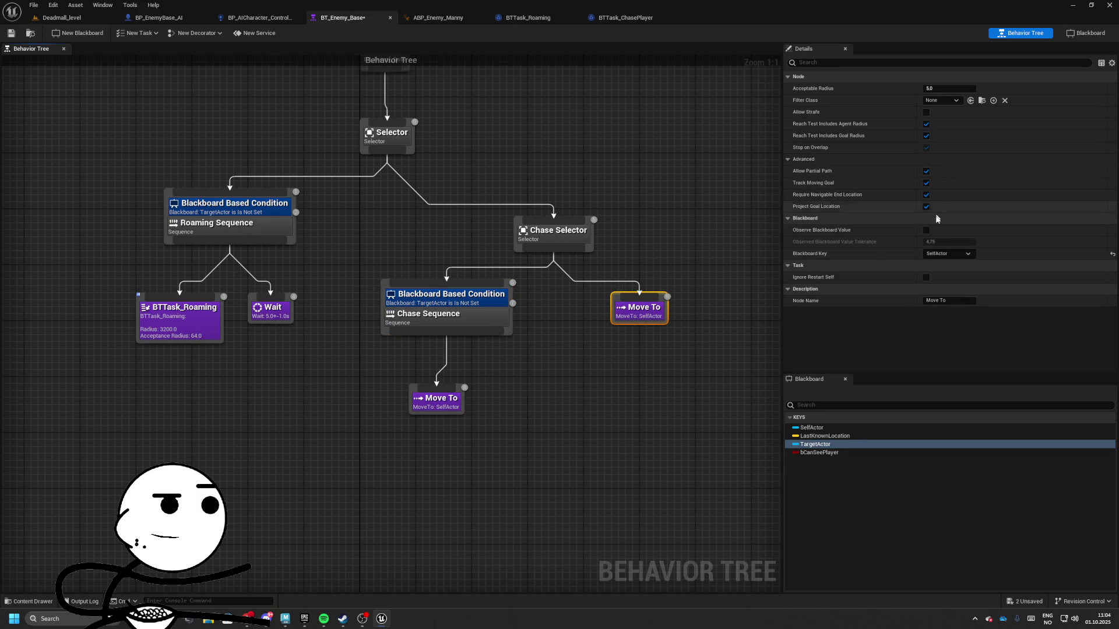
{"action": "left_click", "coordinate": [946, 253]}
{"action": "left_click", "coordinate": [957, 277]}
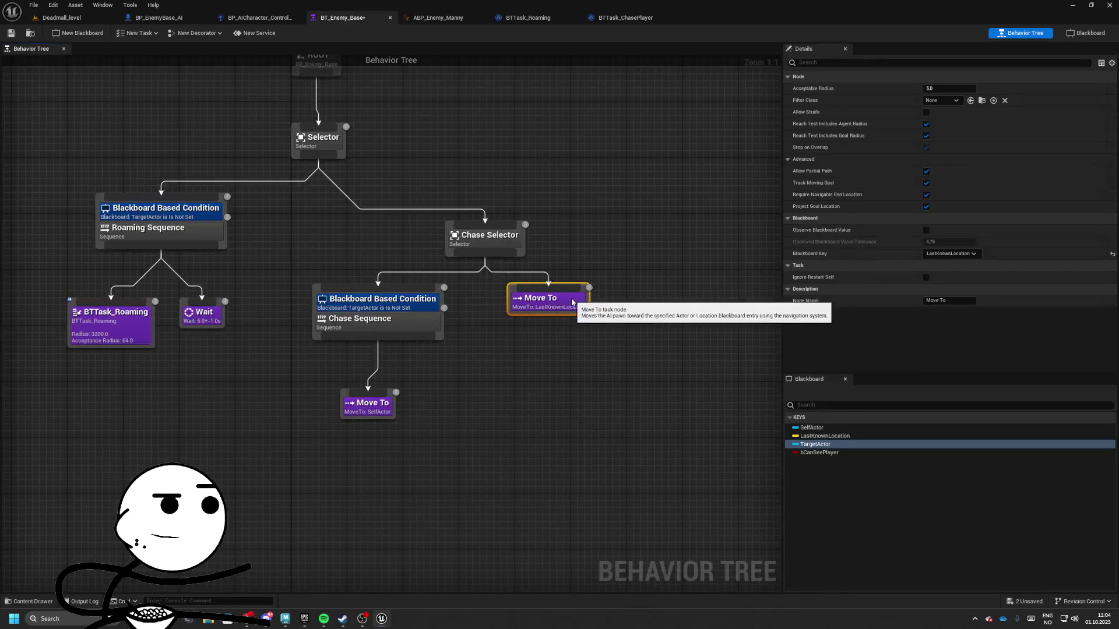
{"action": "left_click", "coordinate": [445, 417]}
{"action": "left_click_drag", "start_coordinate": [367, 349], "coordinate": [586, 453]}
{"action": "left_click", "coordinate": [429, 463]}
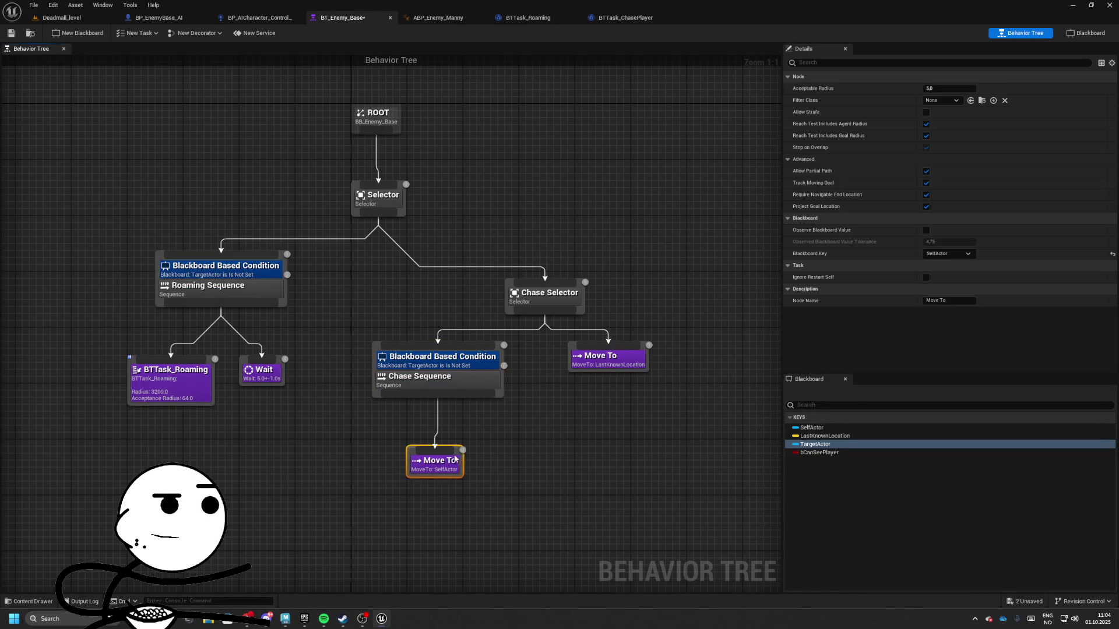
{"action": "left_click", "coordinate": [505, 426]}
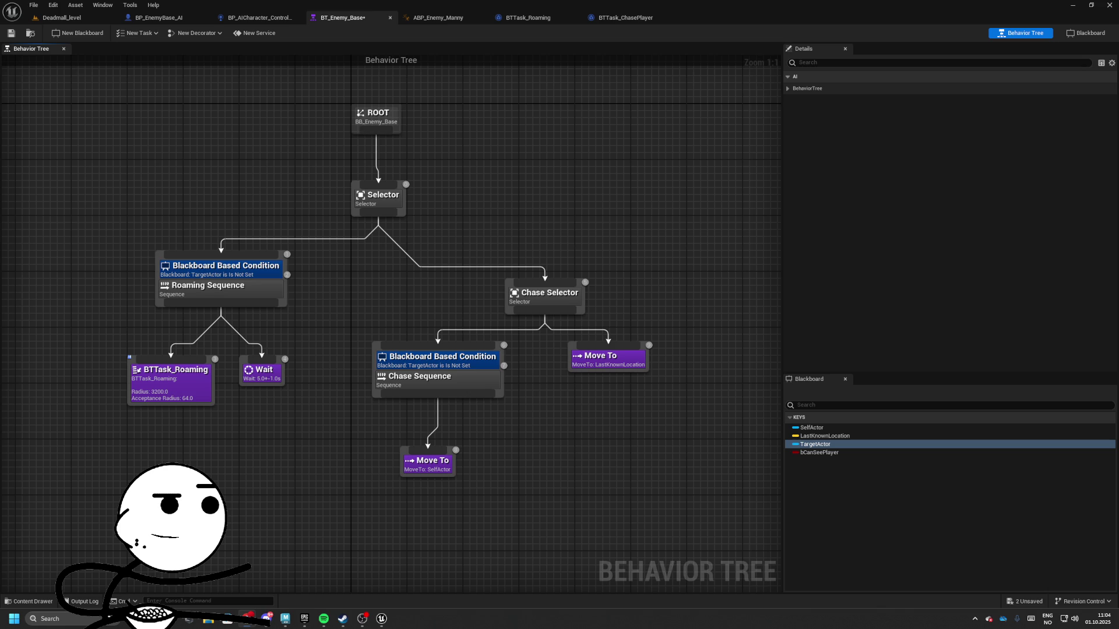
- Set the Chase condition's Key Query to Is Set and Observer aborts to Self
{"action": "left_click", "coordinate": [444, 365]}
{"action": "left_click", "coordinate": [945, 124]}
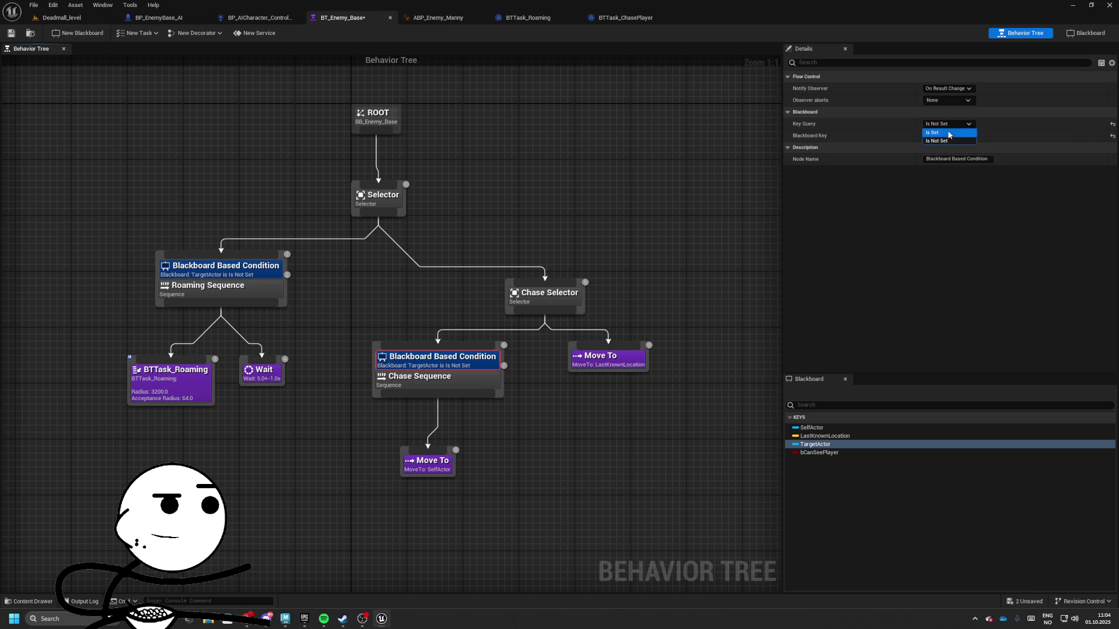
{"action": "left_click", "coordinate": [948, 133]}
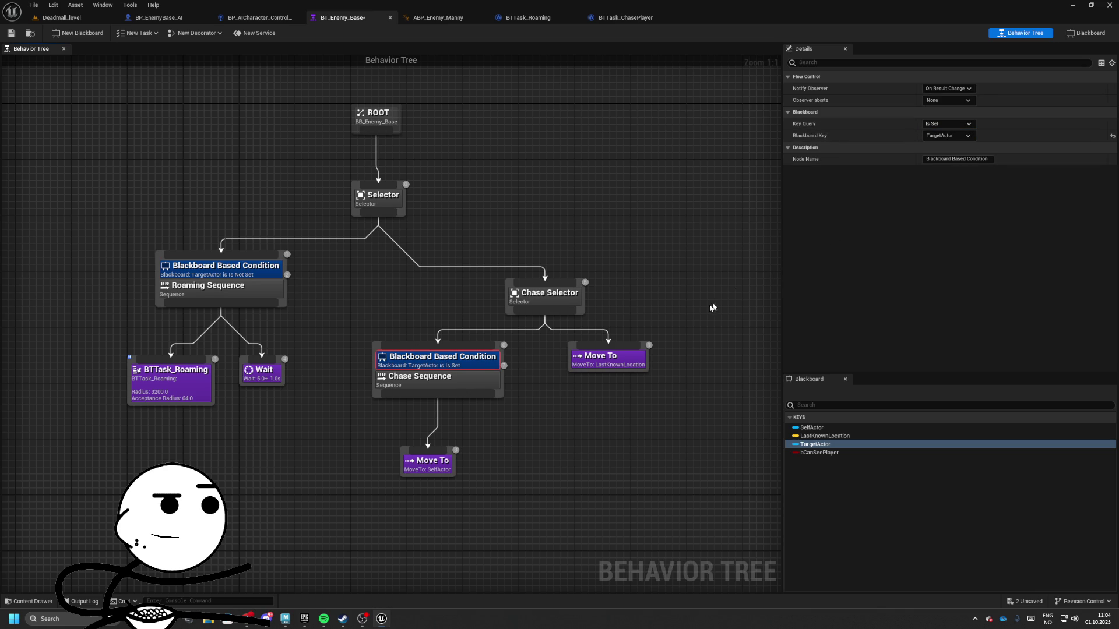
{"action": "left_click", "coordinate": [948, 100]}
{"action": "left_click", "coordinate": [938, 121]}
{"action": "left_click", "coordinate": [542, 383]}
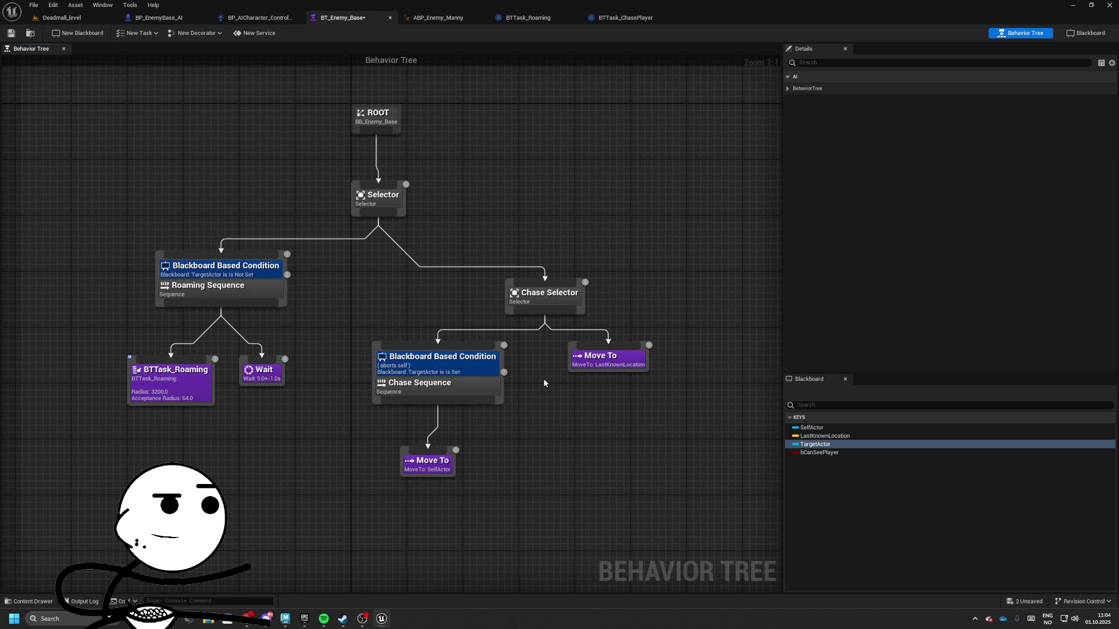
- Detach the BT_Enemy_Base tab into its own floating window
{"action": "left_click_drag", "start_coordinate": [256, 334], "coordinate": [357, 332]}
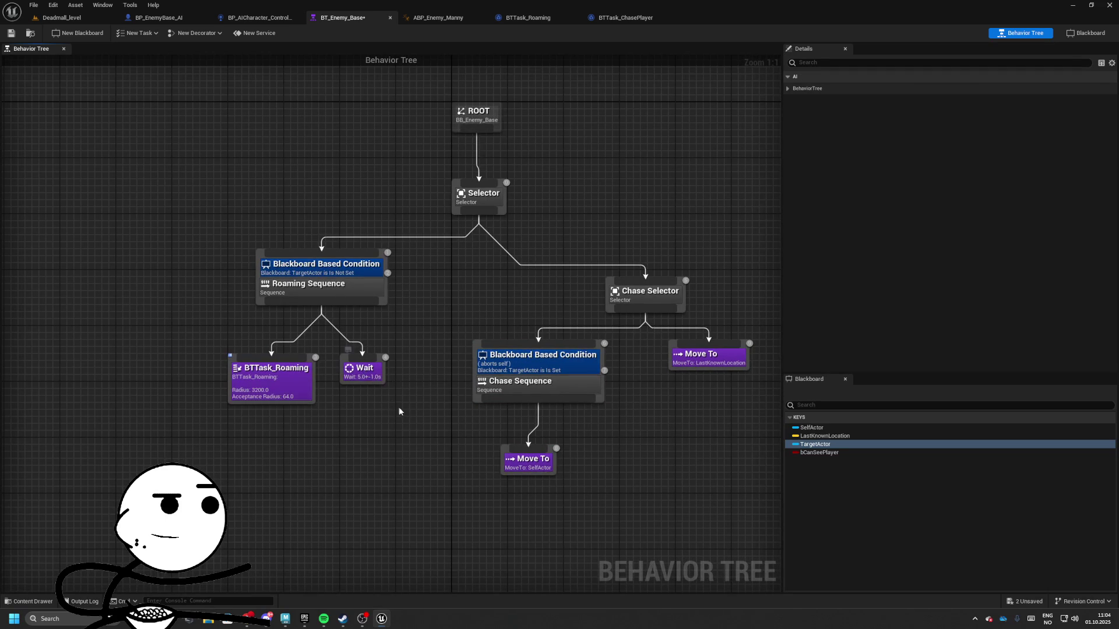
{"action": "left_click_drag", "start_coordinate": [399, 407], "coordinate": [374, 397]}
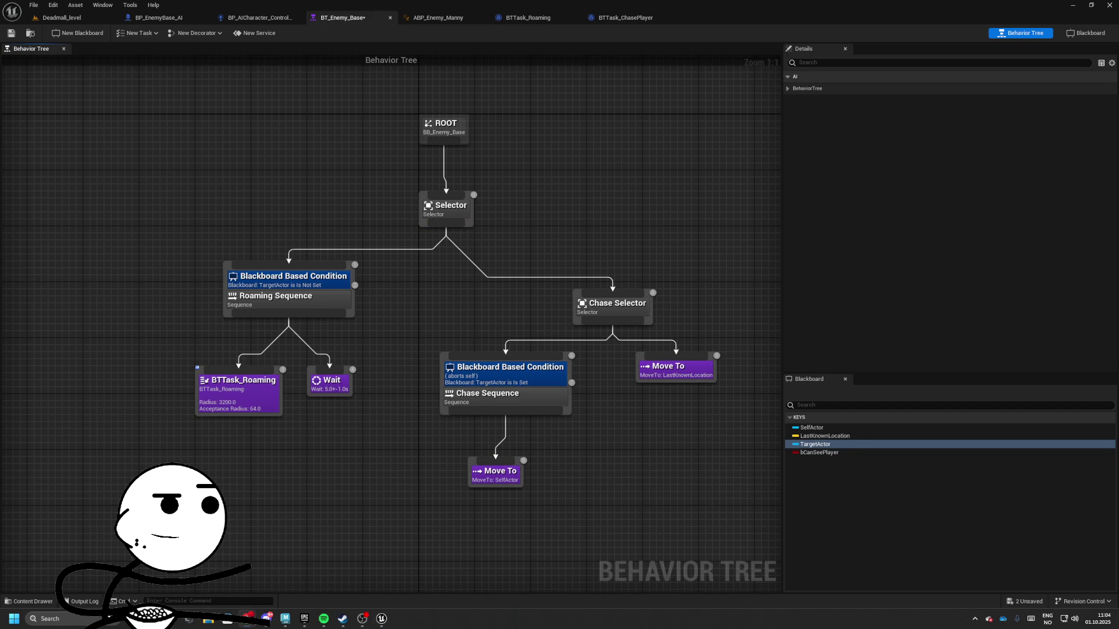
{"action": "mouse_move", "coordinate": [670, 350]}
{"action": "left_mouse_down"}
{"action": "mouse_move", "coordinate": [641, 349]}
{"action": "mouse_move", "coordinate": [536, 295]}
{"action": "left_mouse_up"}
{"action": "left_click_drag", "start_coordinate": [646, 450], "coordinate": [587, 454]}
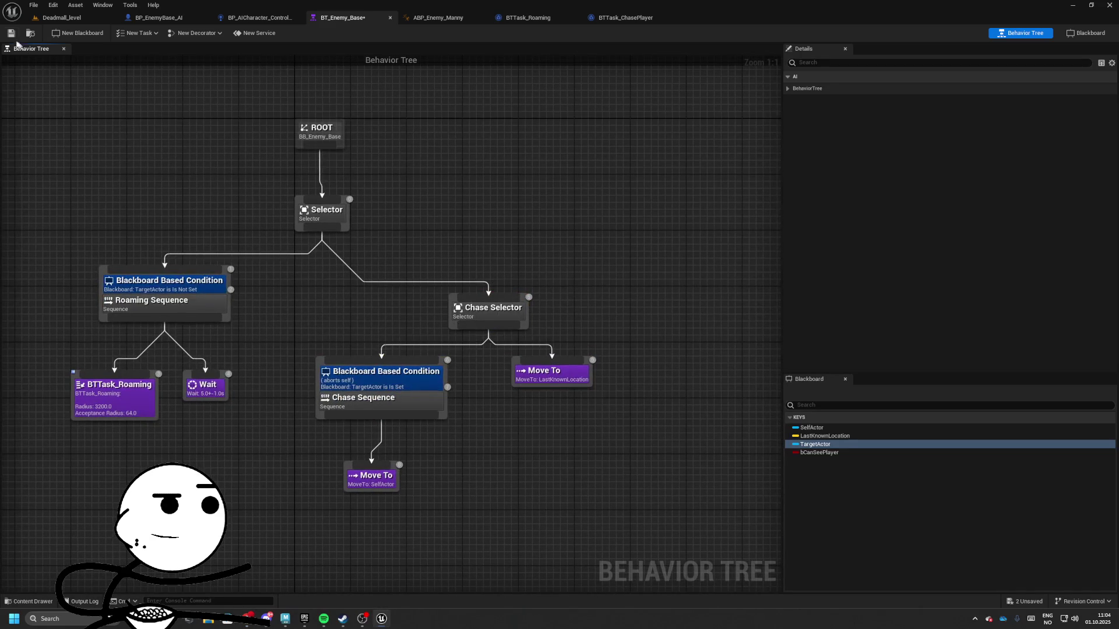
{"action": "left_click_drag", "start_coordinate": [338, 17], "coordinate": [587, 91]}
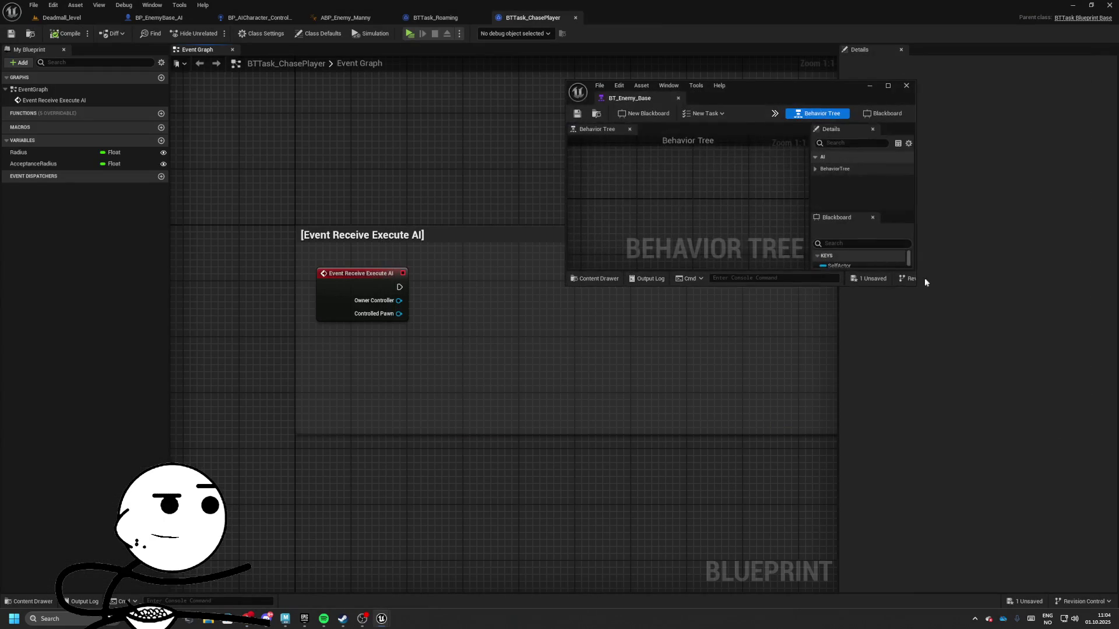
- Enlarge the floating BT_Enemy_Base window and pan the tree into view
{"action": "left_click_drag", "start_coordinate": [916, 286], "coordinate": [1087, 587]}
{"action": "left_click_drag", "start_coordinate": [850, 395], "coordinate": [725, 336]}
{"action": "scroll", "coordinate": [742, 357], "scroll_direction": "down", "scroll_amount": 2}
- Play Deadmall_level with the shrunken preview beside the tree, watch it simulate, then stop
{"action": "left_click", "coordinate": [61, 17]}
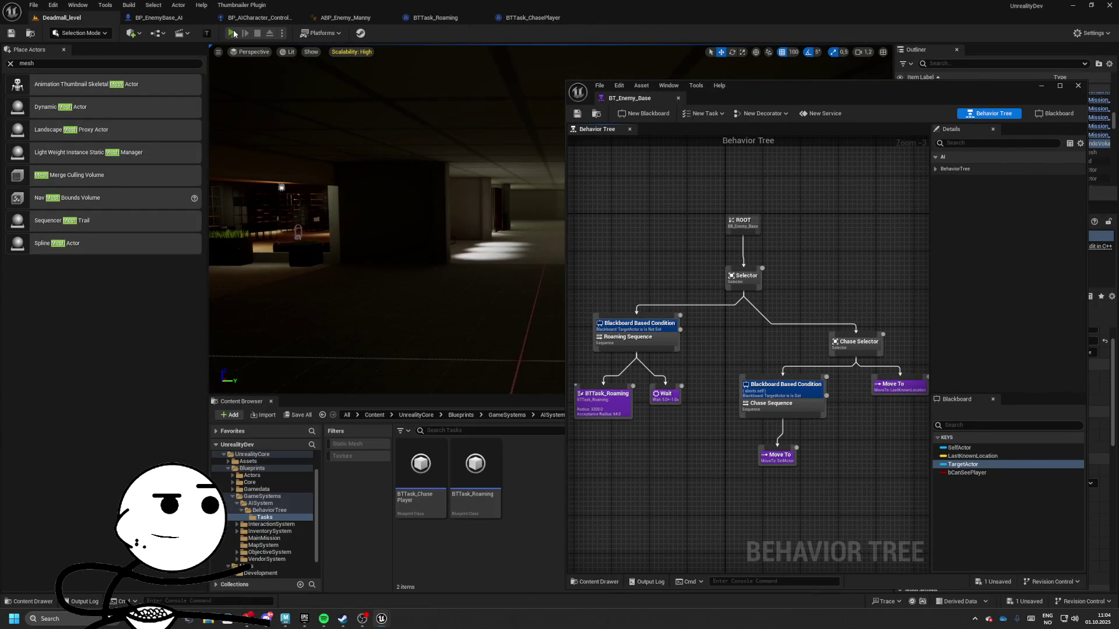
{"action": "key", "text": "alt+Tab"}
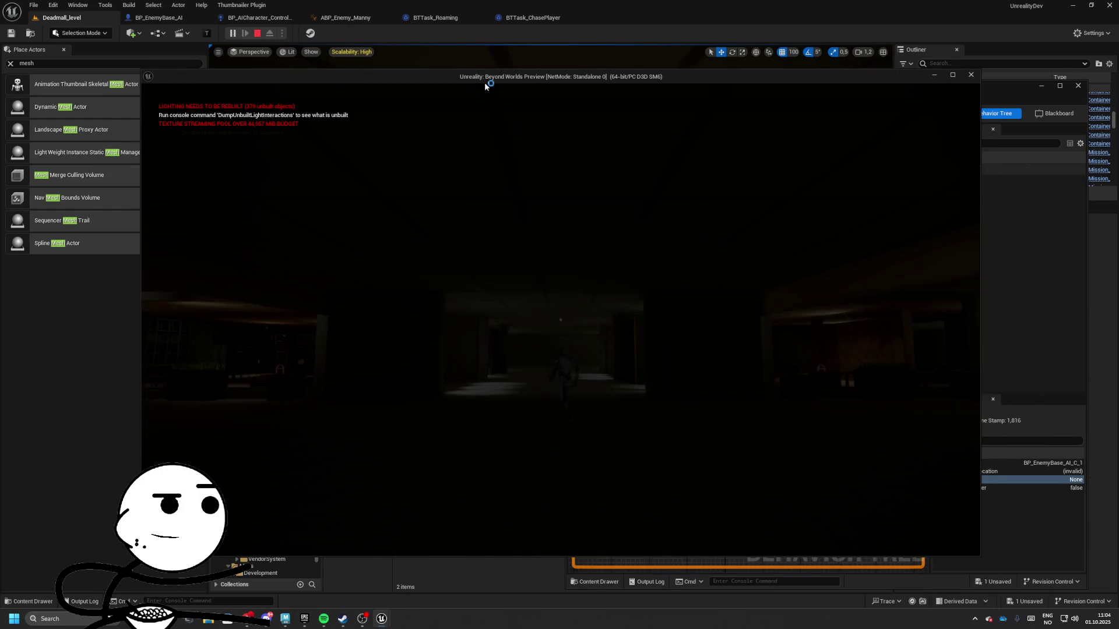
{"action": "mouse_move", "coordinate": [487, 85]}
{"action": "left_mouse_down"}
{"action": "mouse_move", "coordinate": [239, 123]}
{"action": "mouse_move", "coordinate": [326, 135]}
{"action": "left_mouse_up"}
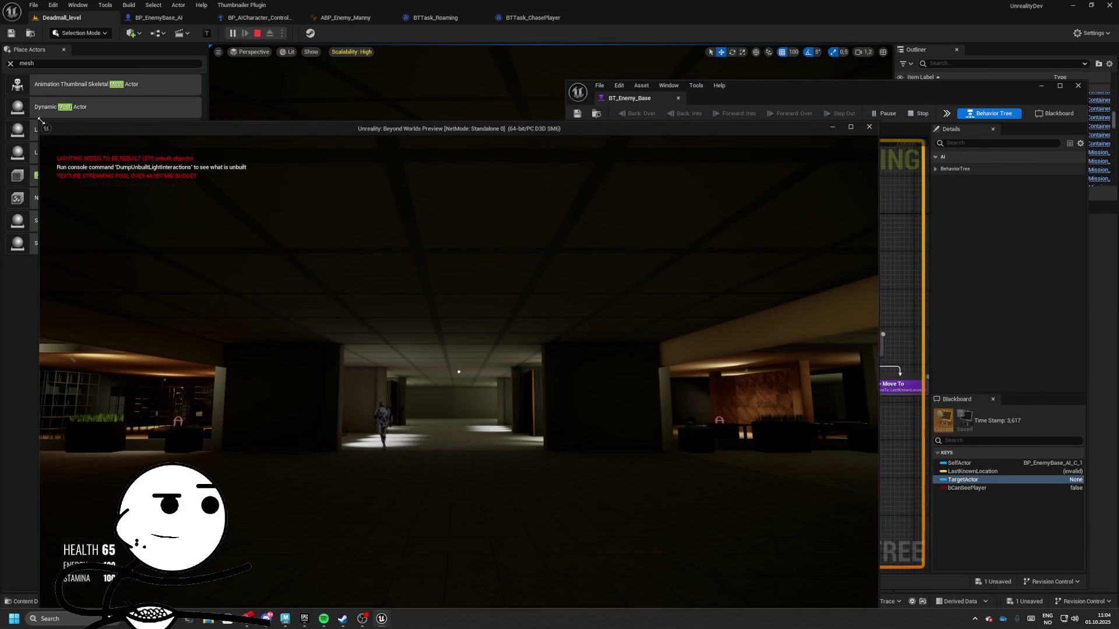
{"action": "mouse_move", "coordinate": [41, 122]}
{"action": "left_mouse_down"}
{"action": "mouse_move", "coordinate": [208, 231]}
{"action": "mouse_move", "coordinate": [524, 324]}
{"action": "mouse_move", "coordinate": [489, 341]}
{"action": "mouse_move", "coordinate": [248, 232]}
{"action": "left_mouse_up"}
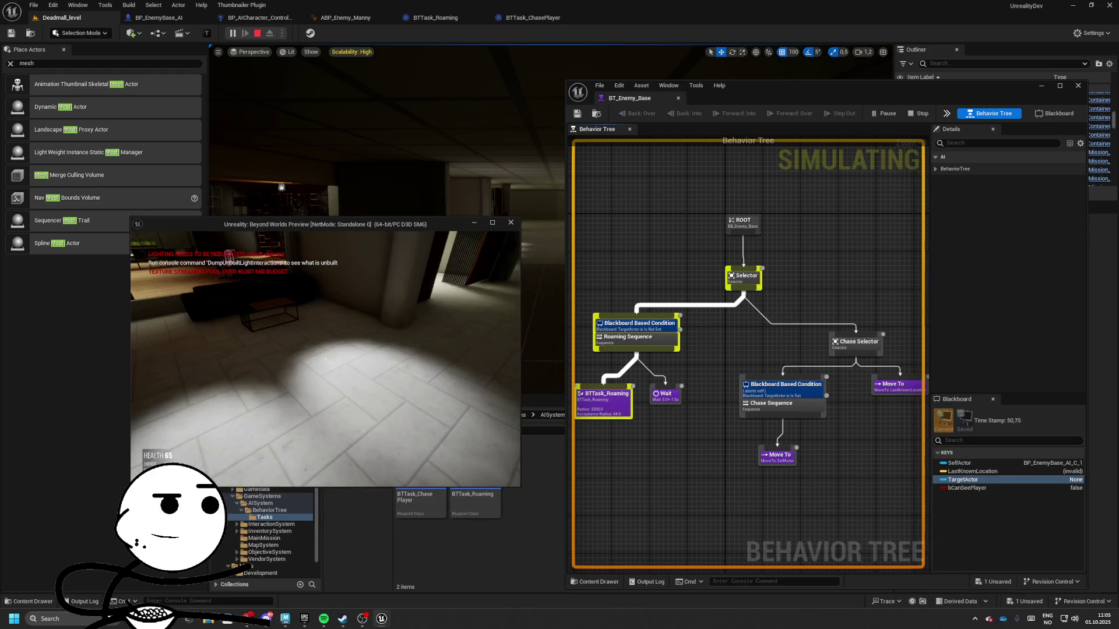
{"action": "key", "text": "Escape"}
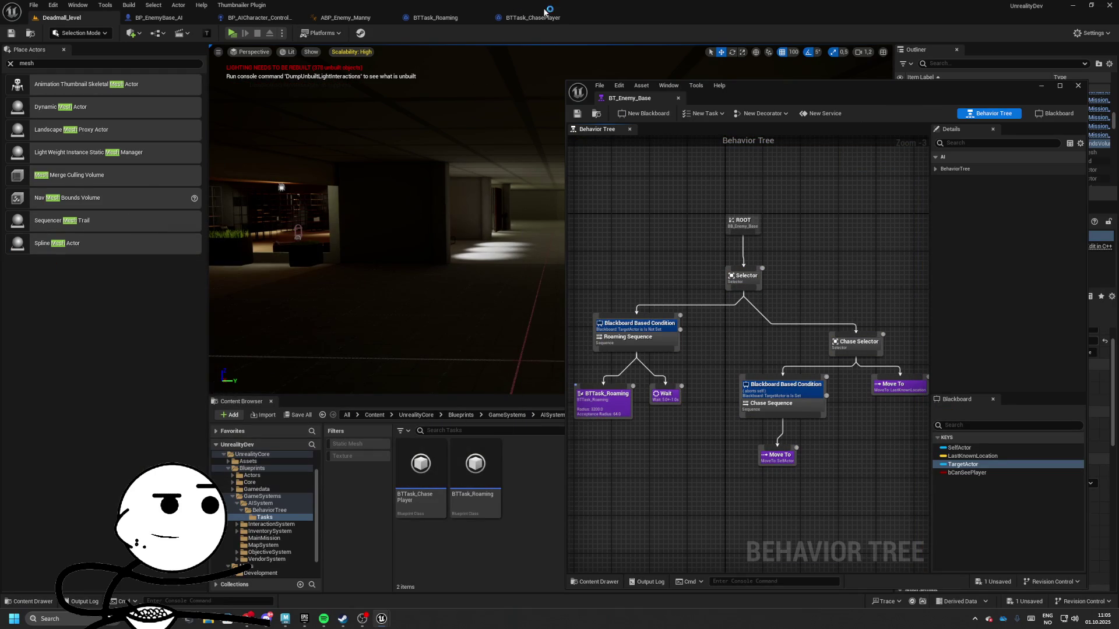
- Set the Retriggerable Delay Duration to 5 in BP_AICharacter_Controller's event graph
{"action": "left_click", "coordinate": [529, 17]}
{"action": "left_click", "coordinate": [327, 18]}
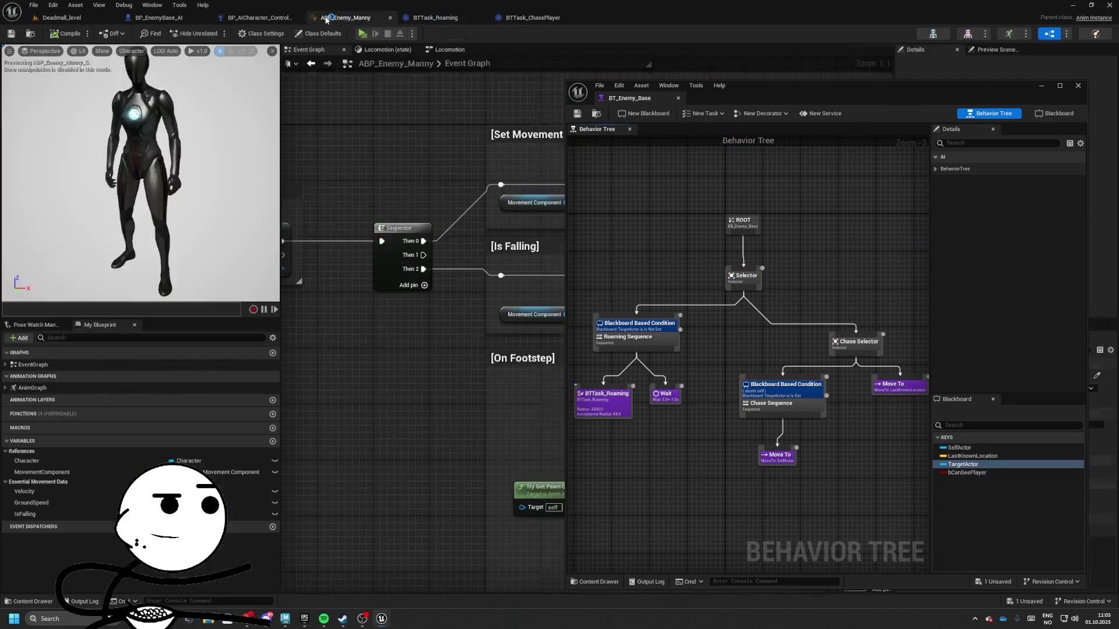
{"action": "mouse_move", "coordinate": [733, 93]}
{"action": "left_mouse_down"}
{"action": "mouse_move", "coordinate": [754, 183]}
{"action": "mouse_move", "coordinate": [642, 458]}
{"action": "mouse_move", "coordinate": [238, 176]}
{"action": "mouse_move", "coordinate": [254, 126]}
{"action": "mouse_move", "coordinate": [823, 113]}
{"action": "left_mouse_up"}
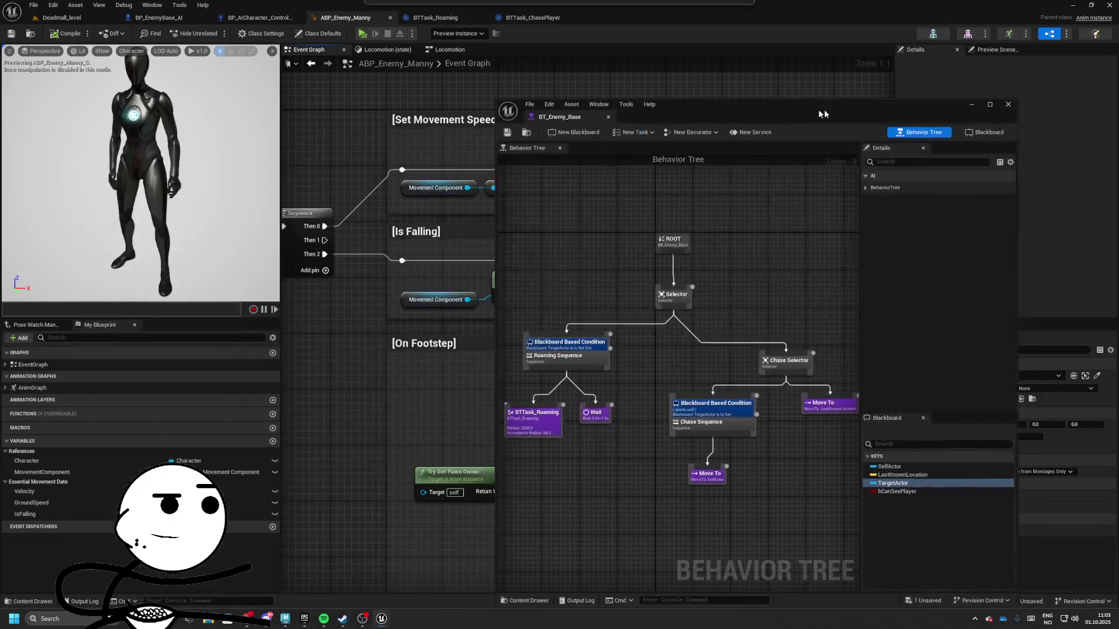
{"action": "left_click", "coordinate": [259, 18]}
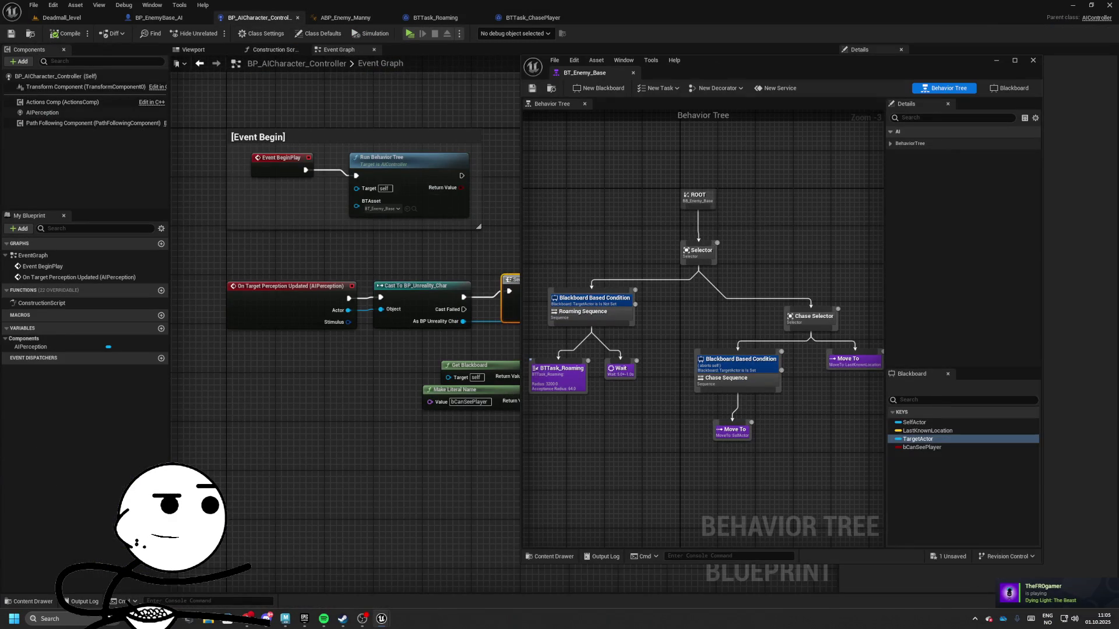
{"action": "left_click_drag", "start_coordinate": [775, 60], "coordinate": [902, 49]}
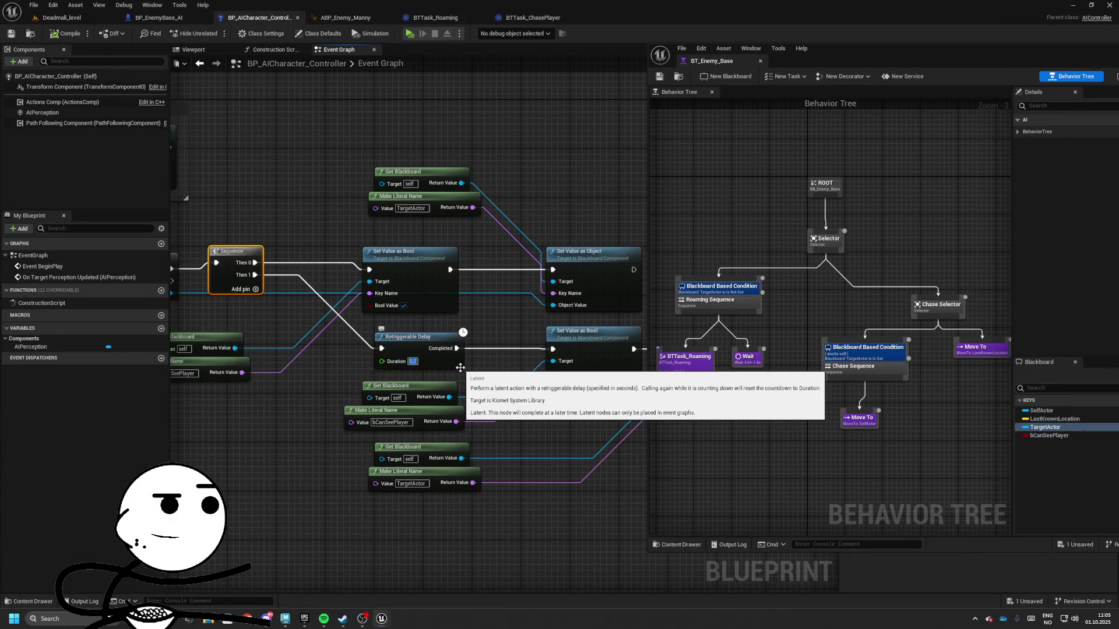
{"action": "type", "text": "5"}
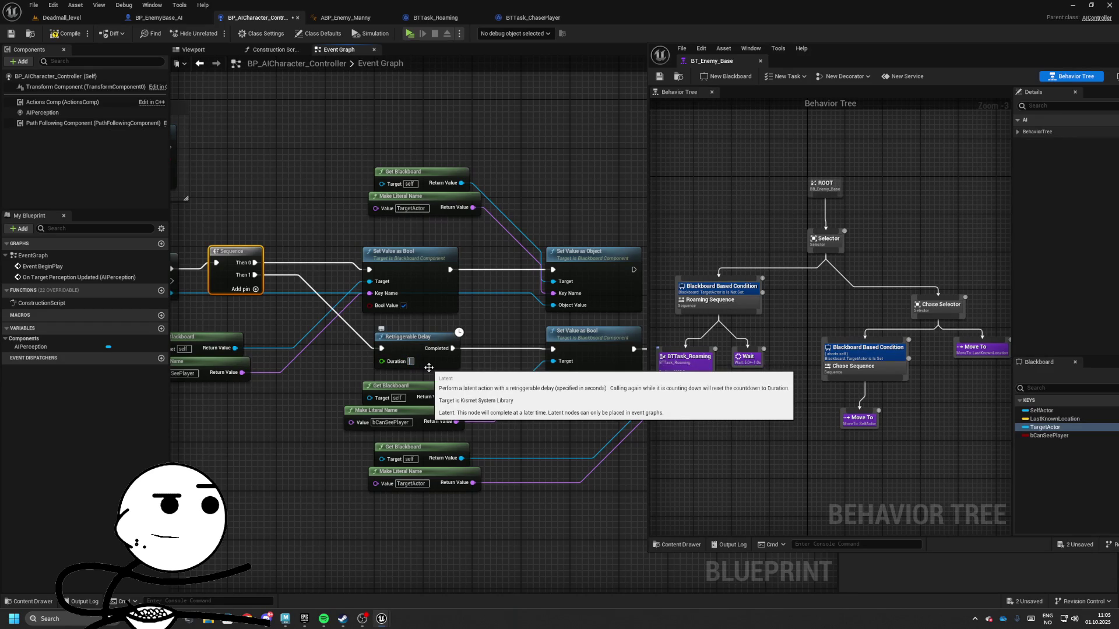
- Check the AIPerception component's sight settings and launch Play In Editor
{"action": "left_click", "coordinate": [42, 113]}
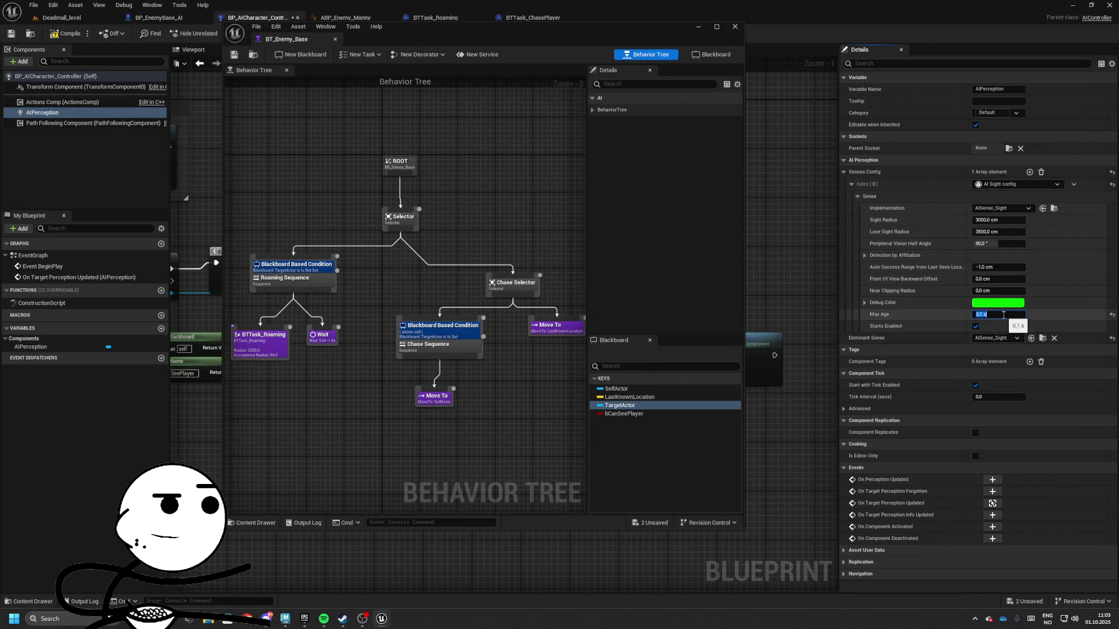
{"action": "left_click_drag", "start_coordinate": [496, 39], "coordinate": [828, 66]}
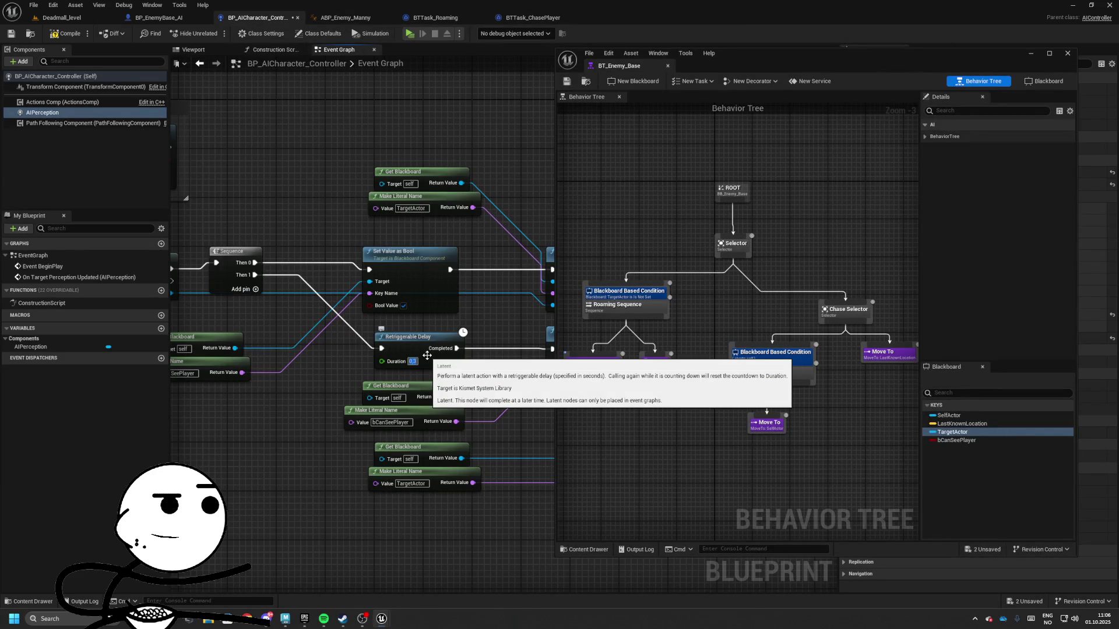
{"action": "key", "text": "alt+p"}
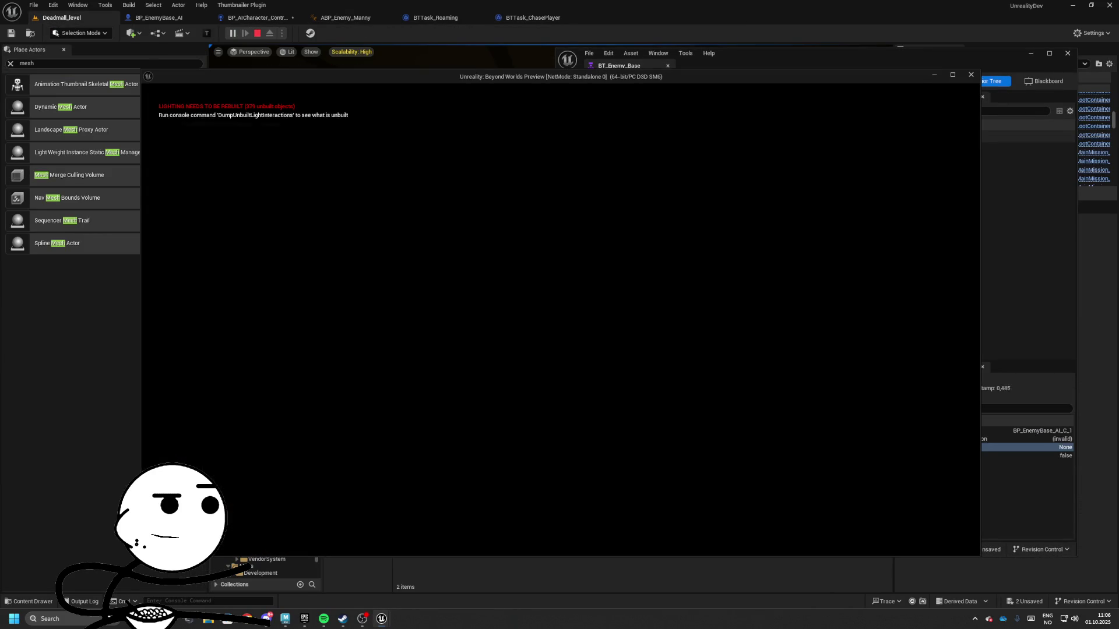
- Walk the player to the enemy while watching the behavior tree's Blackboard beside the preview
{"action": "left_click", "coordinate": [794, 88]}
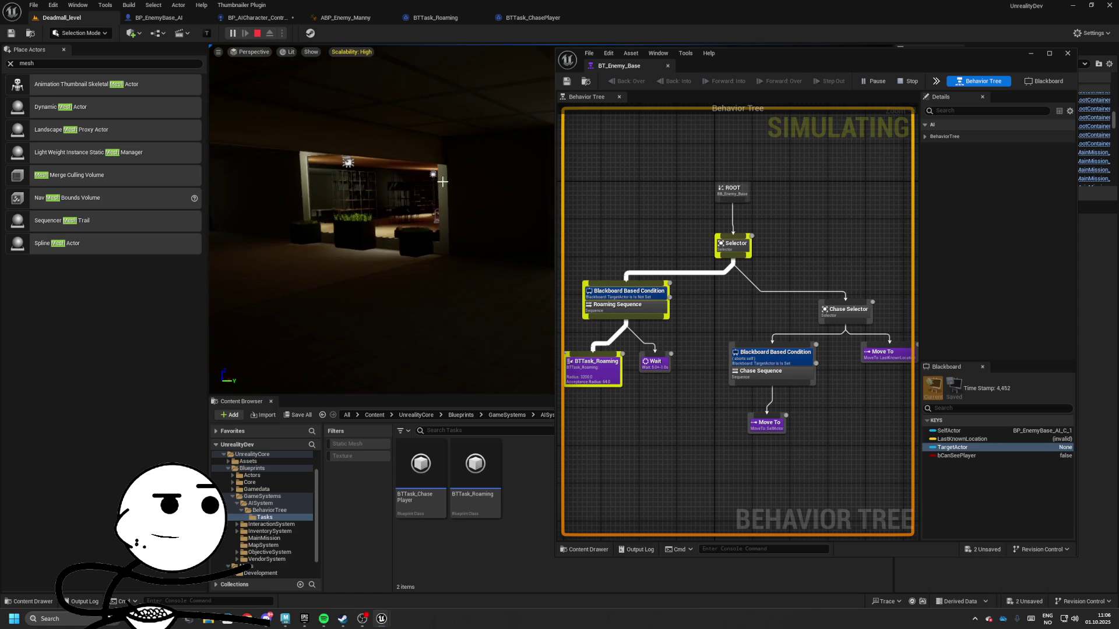
{"action": "key", "text": "alt+Tab"}
{"action": "left_click", "coordinate": [432, 190]}
{"action": "left_click_drag", "start_coordinate": [594, 80], "coordinate": [412, 81]}
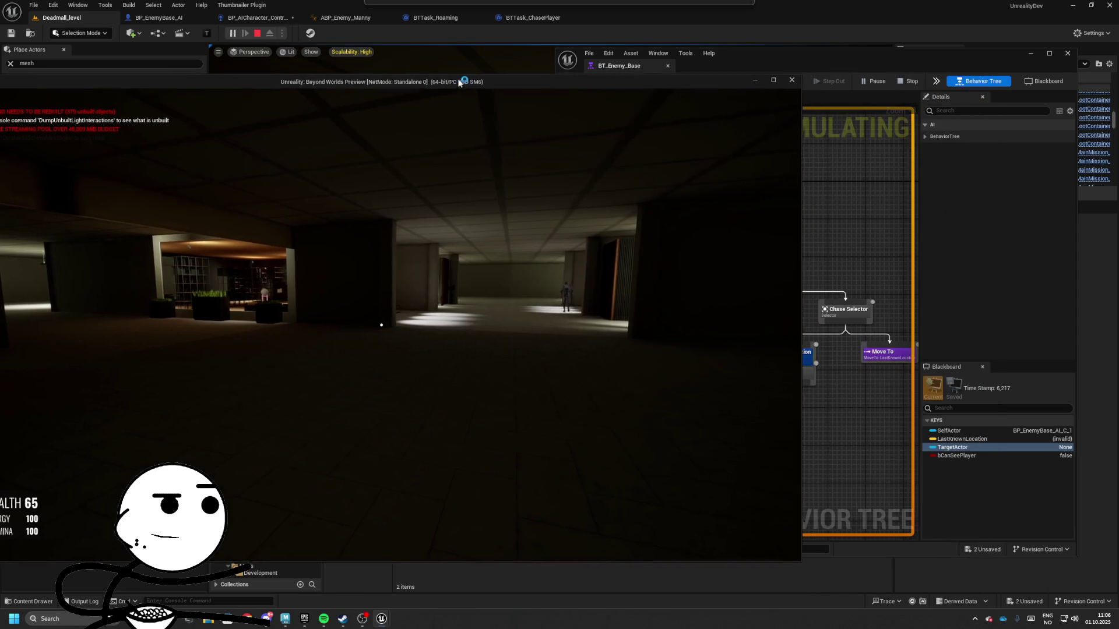
{"action": "key", "text": "w"}
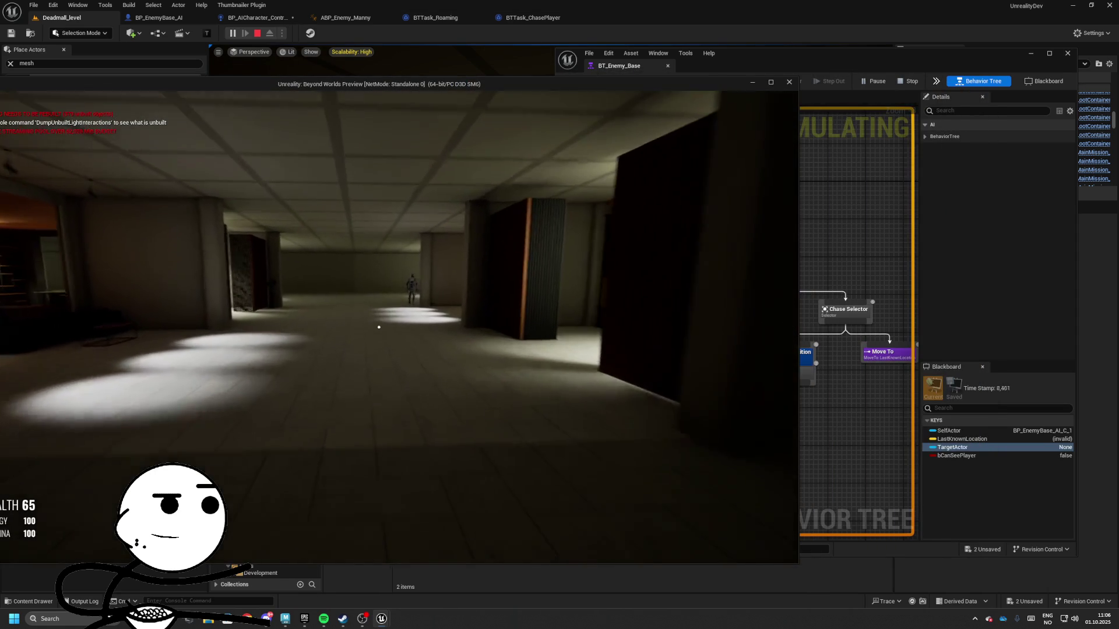
{"action": "key", "text": "w"}
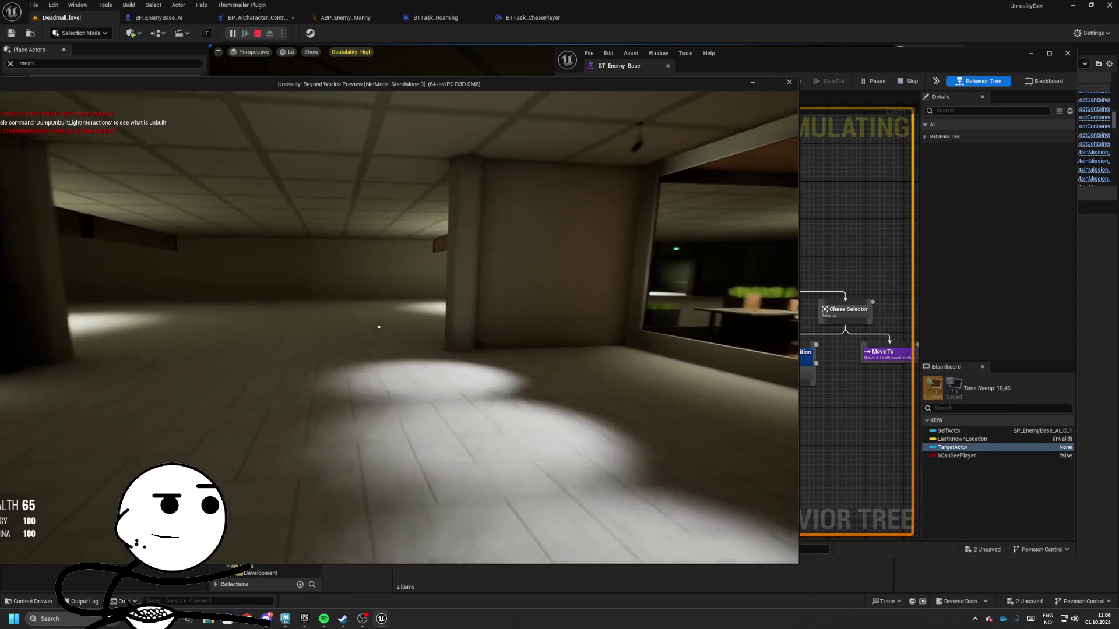
{"action": "key", "text": "w"}
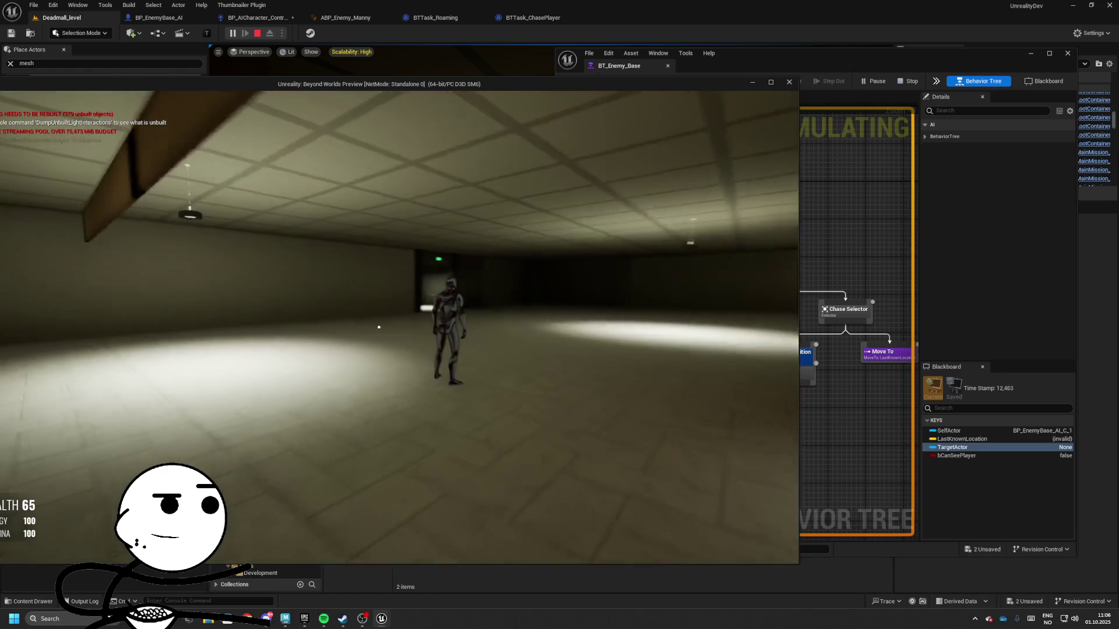
{"action": "key", "text": "w"}
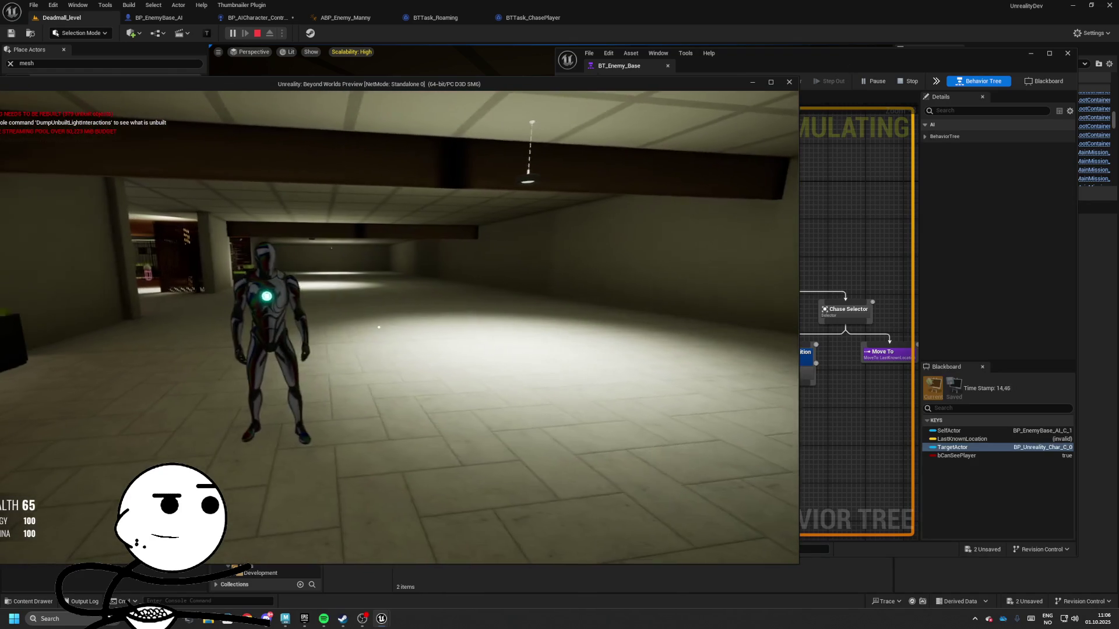
{"action": "left_click", "coordinate": [565, 120]}
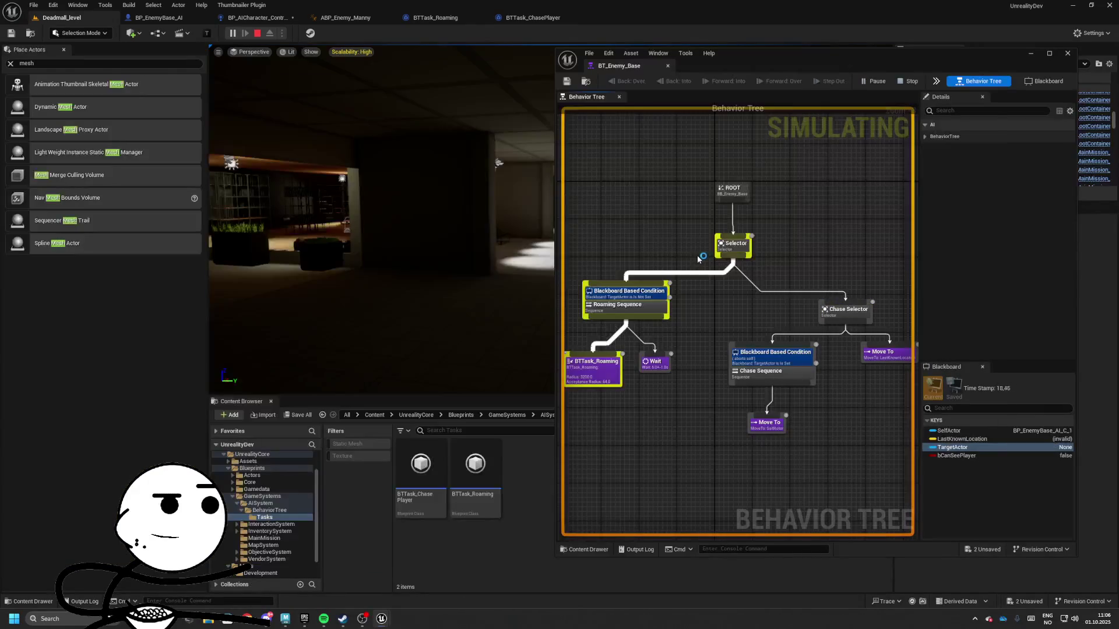
{"action": "key", "text": "alt+Tab"}
{"action": "key", "text": "w"}
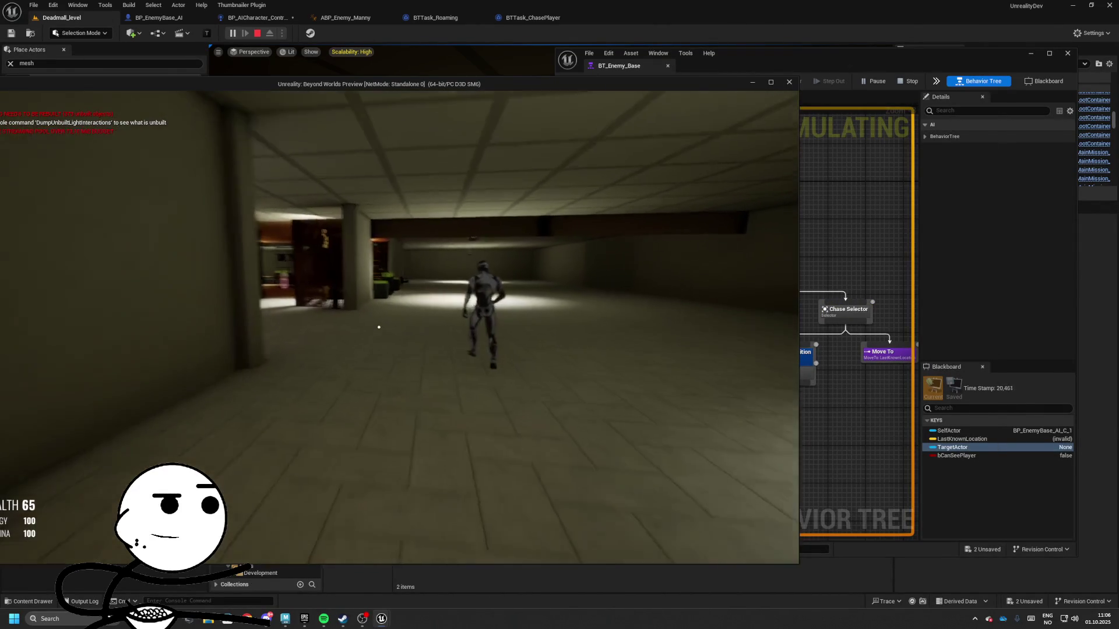
- Stop the session and set the Roaming Blackboard condition's Observer aborts to Self
{"action": "key", "text": "Escape"}
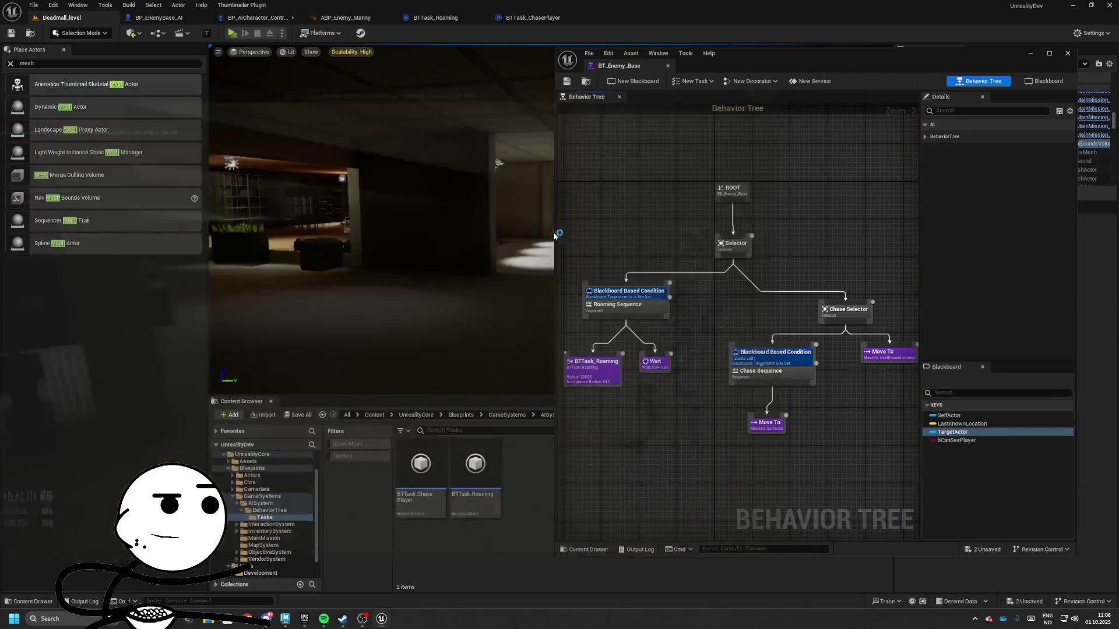
{"action": "left_click", "coordinate": [626, 291]}
{"action": "left_click", "coordinate": [1013, 148]}
{"action": "left_click", "coordinate": [1002, 169]}
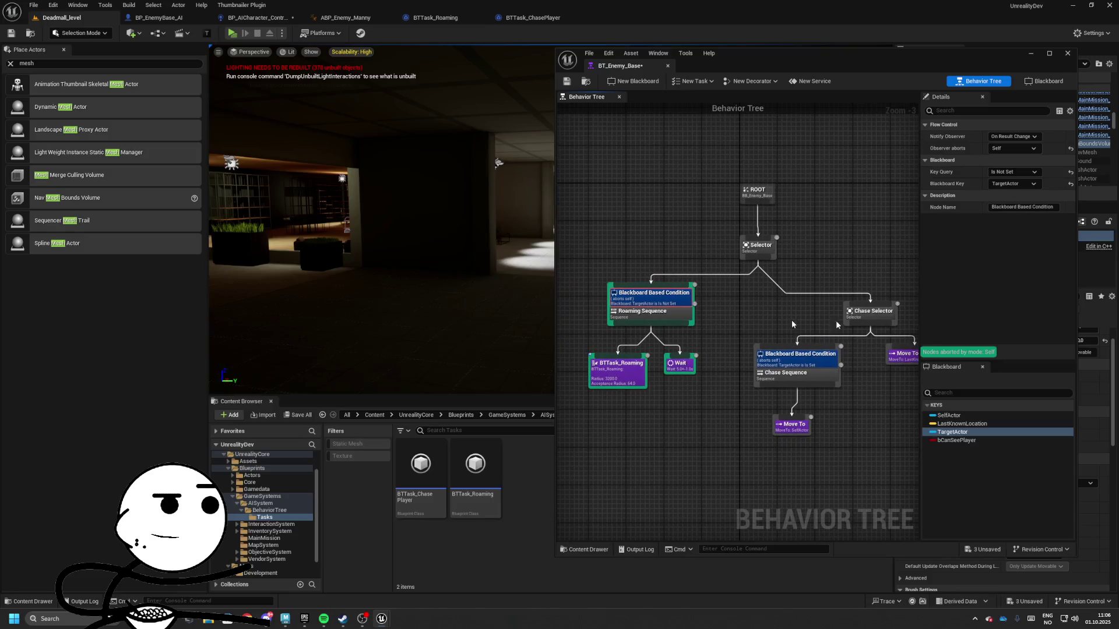
- Inspect the Chase branch condition and the Move To task's Blackboard Key options
{"action": "left_click_drag", "start_coordinate": [787, 284], "coordinate": [737, 292]}
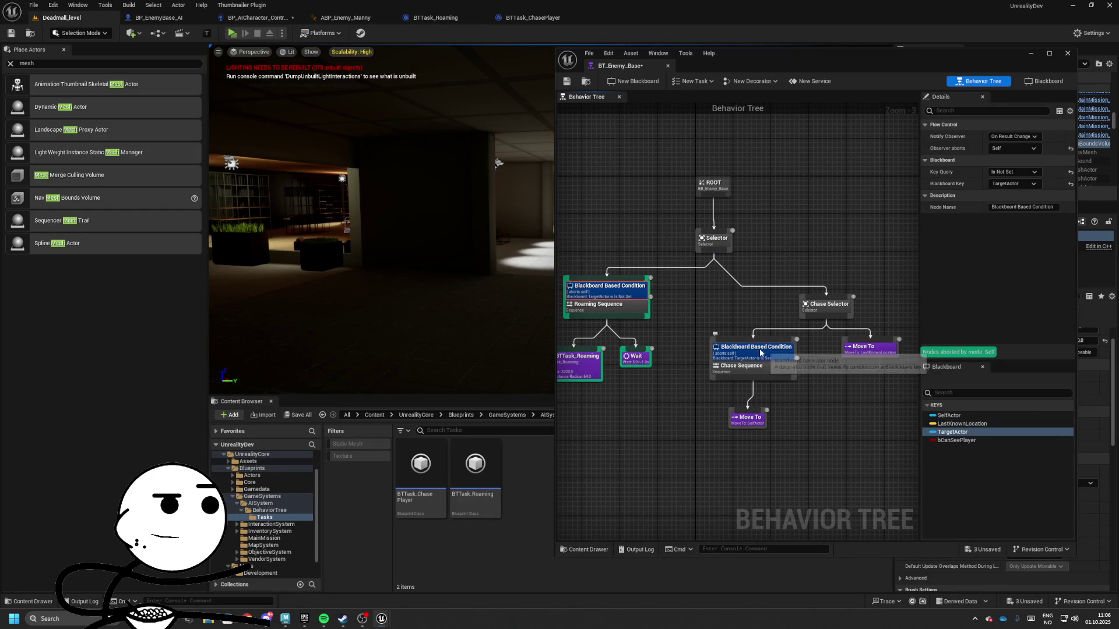
{"action": "left_click", "coordinate": [767, 366]}
{"action": "left_click_drag", "start_coordinate": [748, 423], "coordinate": [753, 428]}
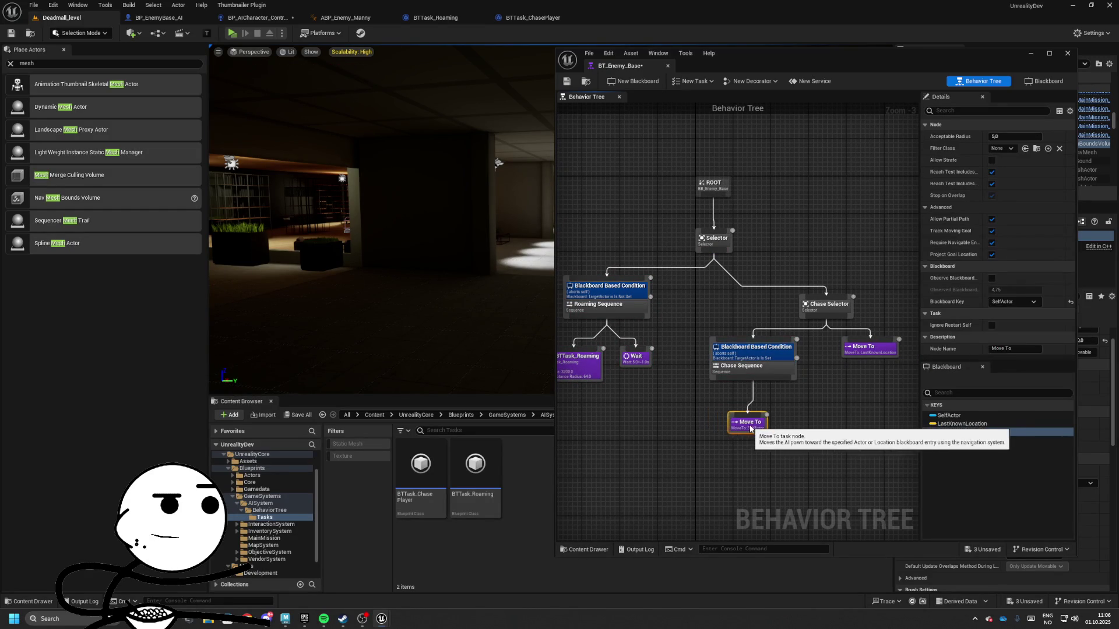
{"action": "left_click", "coordinate": [1012, 302]}
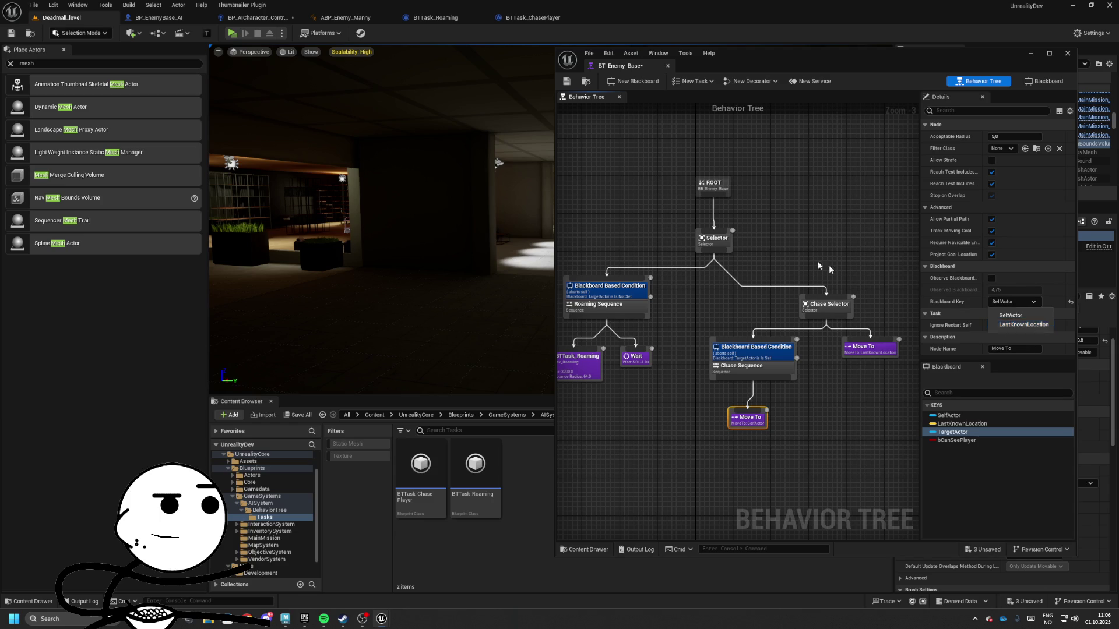
{"action": "mouse_move", "coordinate": [818, 266]}
{"action": "left_mouse_down"}
{"action": "mouse_move", "coordinate": [776, 248]}
{"action": "mouse_move", "coordinate": [790, 233]}
{"action": "left_mouse_up"}
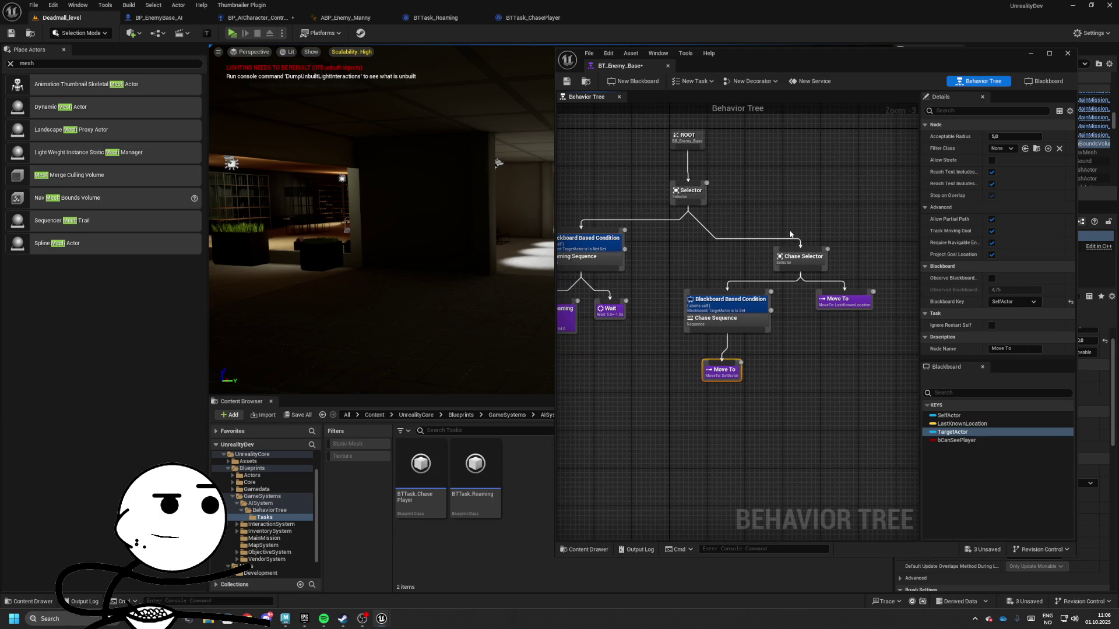
- Put BTTask_Roaming's AI MoveTo and Finish Execute in BTTask_ChasePlayer, wired from Event Receive Execute AI
{"action": "left_click", "coordinate": [517, 17]}
{"action": "left_click_drag", "start_coordinate": [715, 69], "coordinate": [869, 139]}
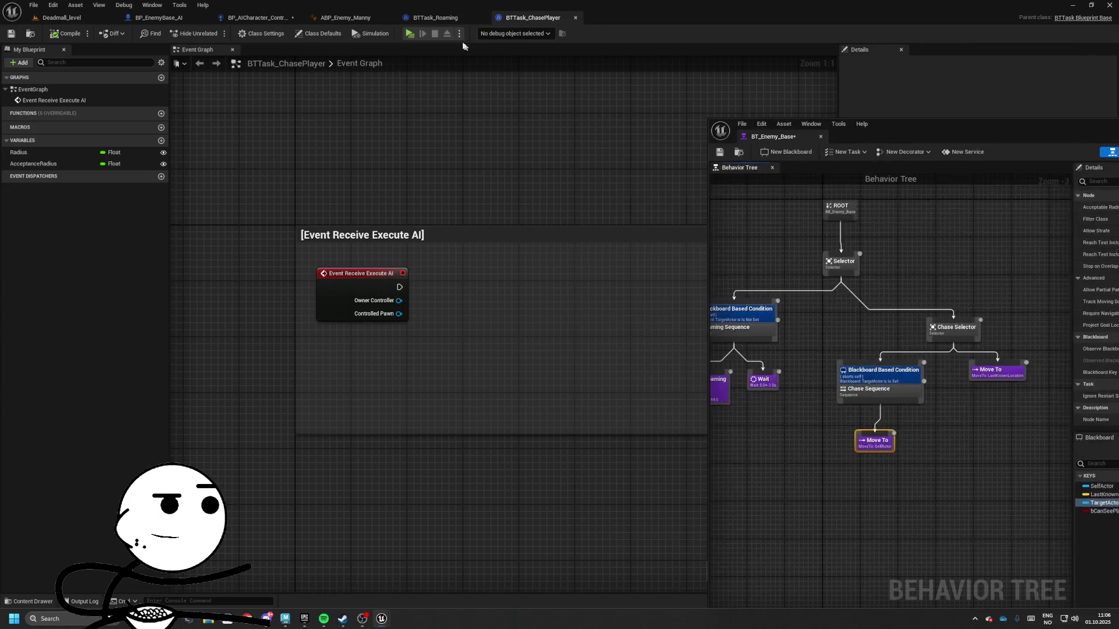
{"action": "left_click", "coordinate": [435, 17]}
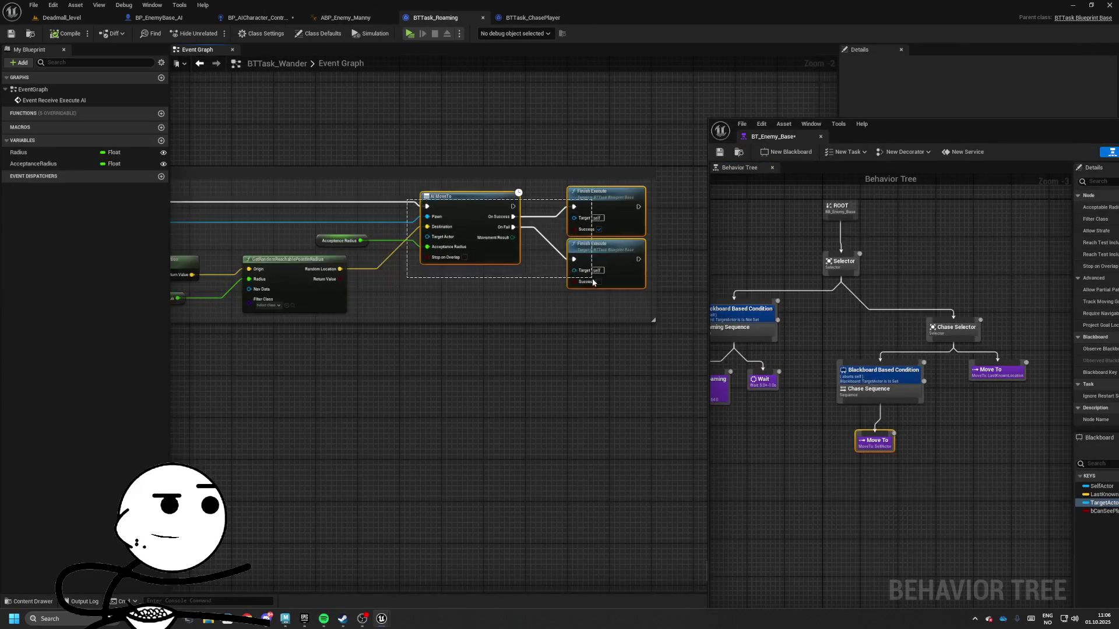
{"action": "left_click", "coordinate": [533, 18]}
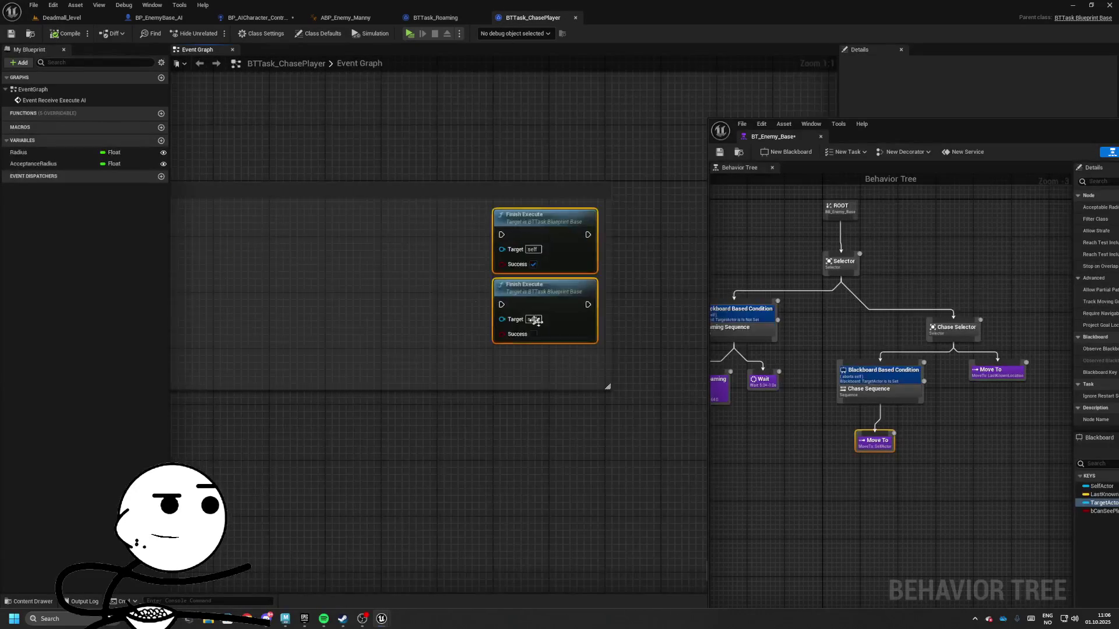
{"action": "left_click_drag", "start_coordinate": [460, 254], "coordinate": [312, 248]}
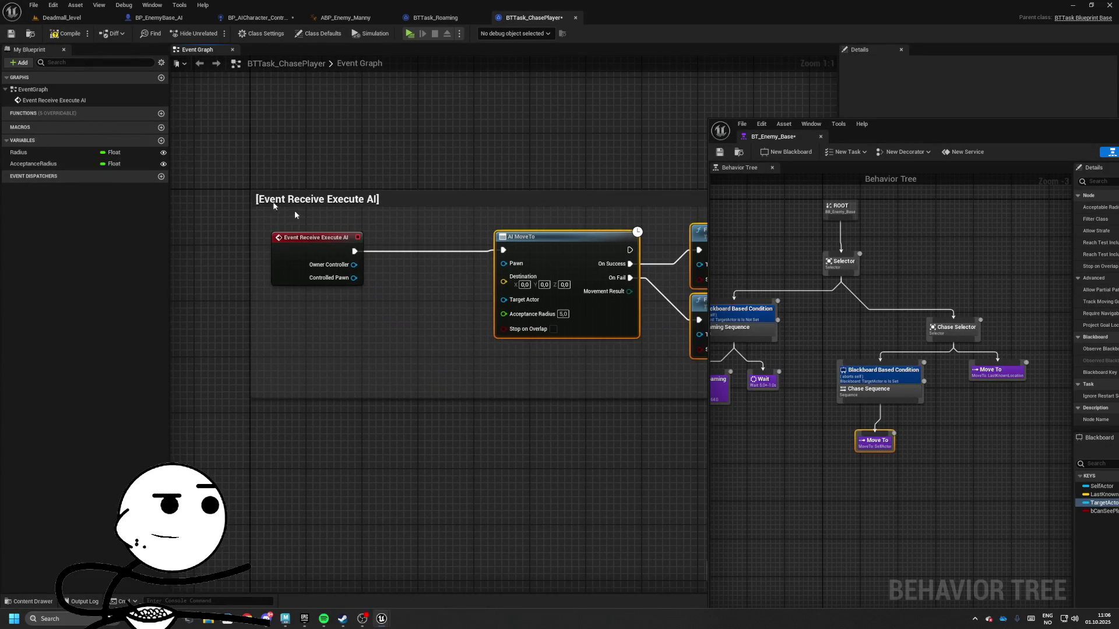
{"action": "left_click", "coordinate": [161, 140]}
- Name the new variable BlackboardKeySelector and change its type to Blackboard Key Selector
{"action": "type", "text": "BlackboardKeyS"}
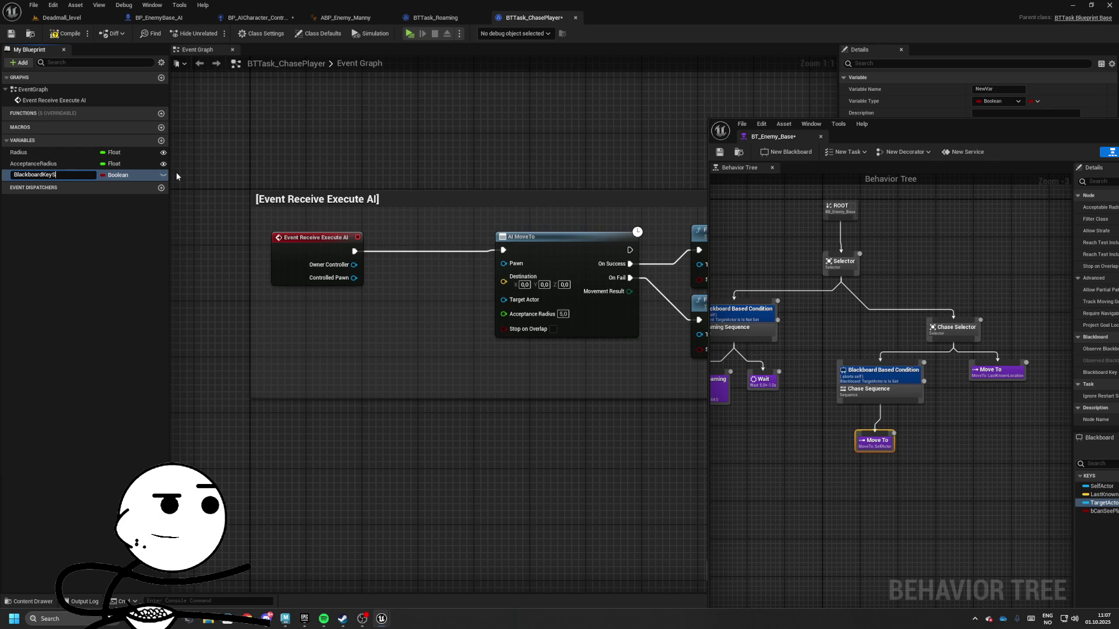
{"action": "type", "text": "elector"}
{"action": "key", "text": "Return"}
{"action": "left_click", "coordinate": [116, 175]}
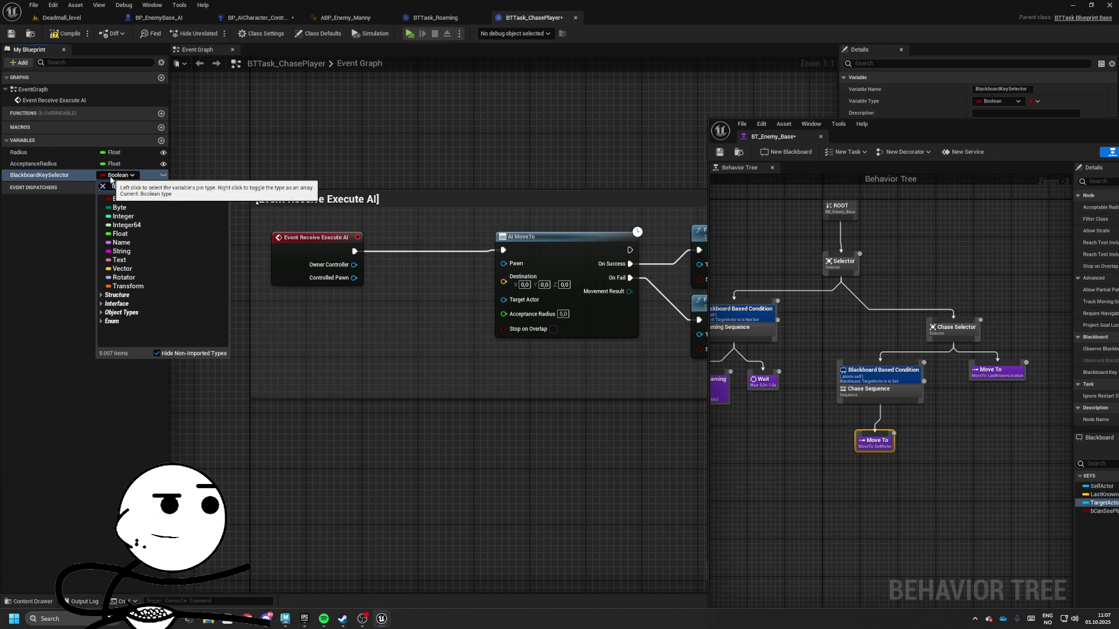
{"action": "type", "text": "blackboardkeyselector"}
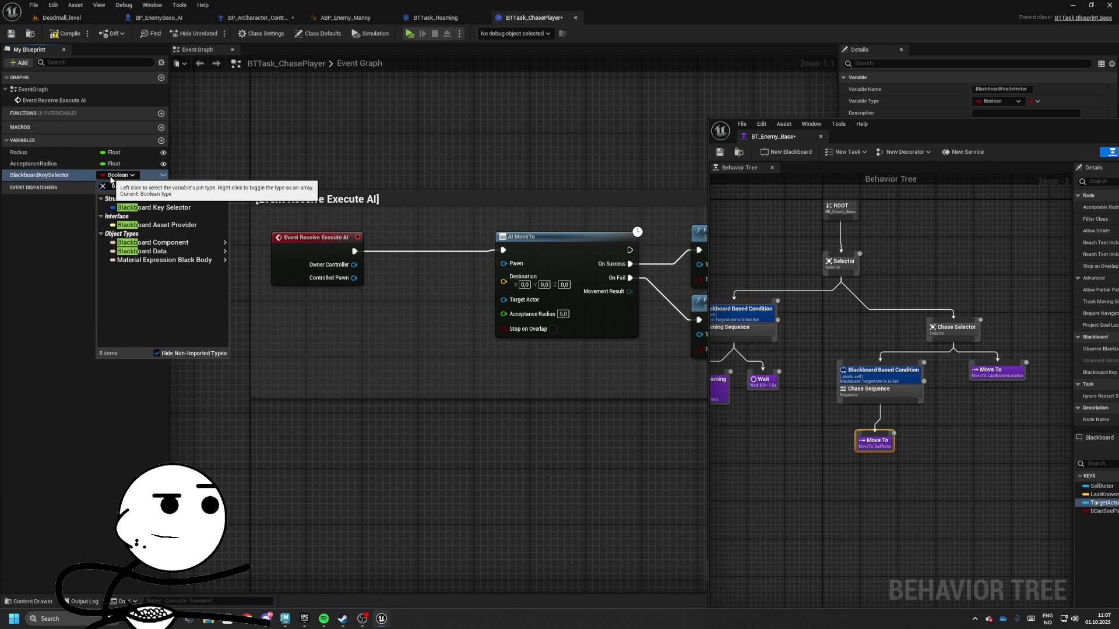
{"action": "left_click", "coordinate": [140, 207]}
{"action": "left_click_drag", "start_coordinate": [895, 145], "coordinate": [463, 165]}
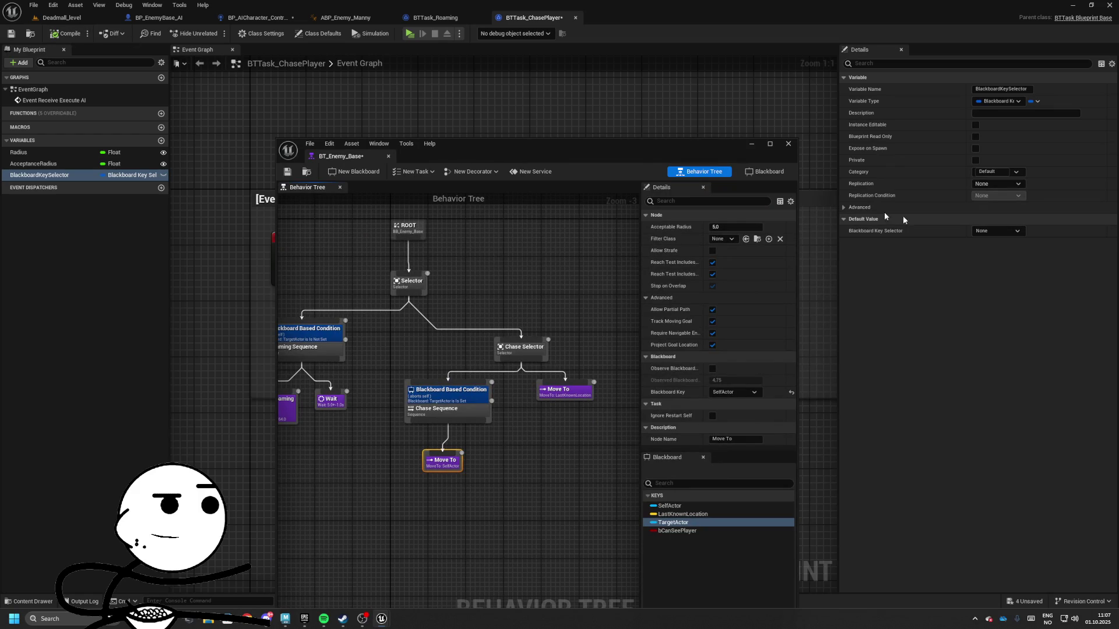
- Add Get Blackboard, Get Value as Object, and a Make Literal Name 'TargetActor' key
{"action": "left_click_drag", "start_coordinate": [620, 153], "coordinate": [934, 153]}
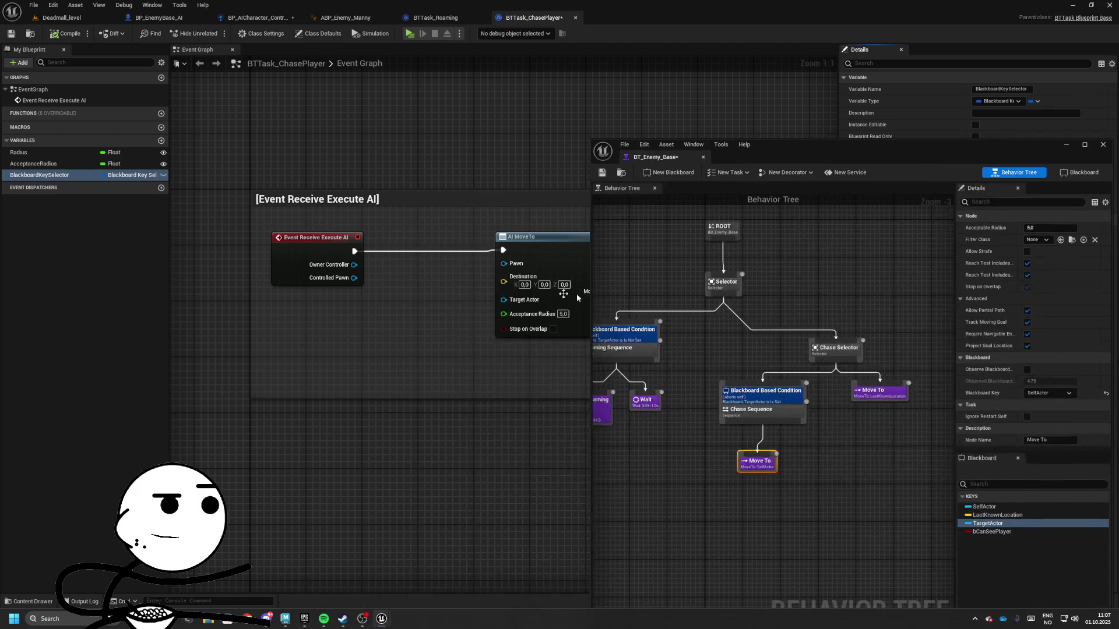
{"action": "right_click", "coordinate": [341, 345]}
{"action": "type", "text": "get blackboar"}
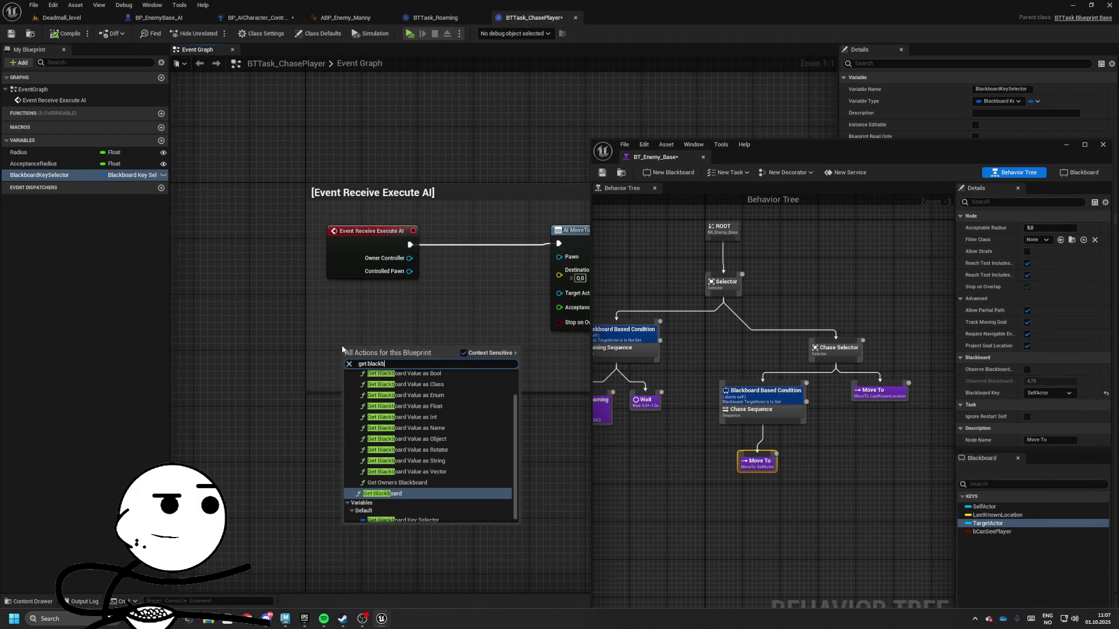
{"action": "key", "text": "Up"}
{"action": "key", "text": "Up"}
{"action": "key", "text": "Up"}
{"action": "key", "text": "Up"}
{"action": "key", "text": "Up"}
{"action": "key", "text": "Up"}
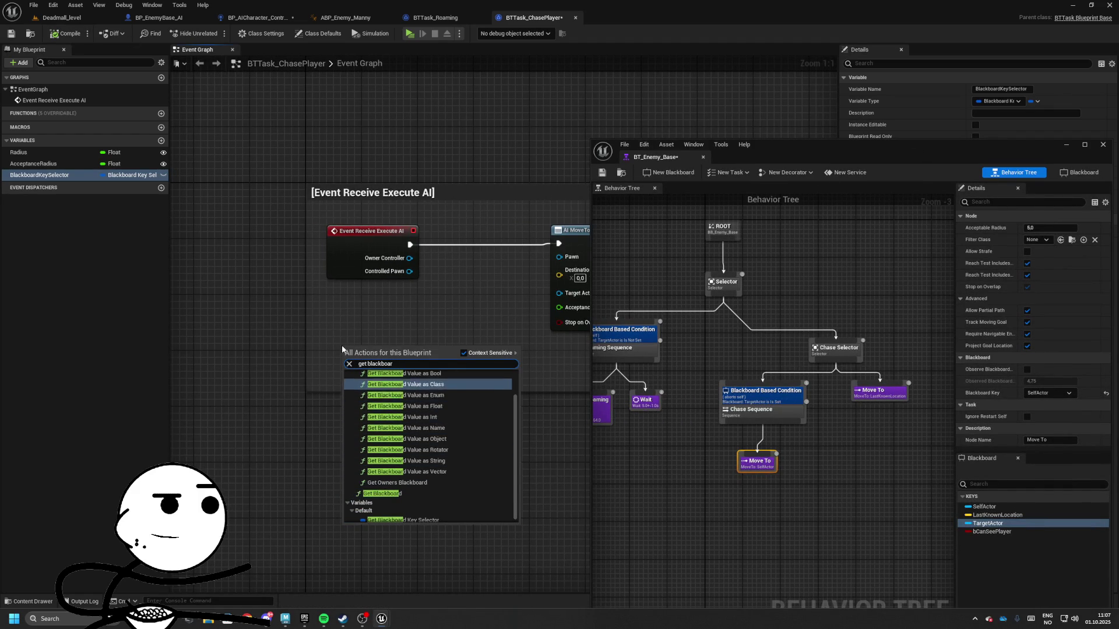
{"action": "left_click", "coordinate": [405, 493]}
{"action": "mouse_move", "coordinate": [373, 348]}
{"action": "left_mouse_down"}
{"action": "mouse_move", "coordinate": [330, 341]}
{"action": "mouse_move", "coordinate": [439, 357]}
{"action": "left_mouse_up"}
{"action": "type", "text": "g"}
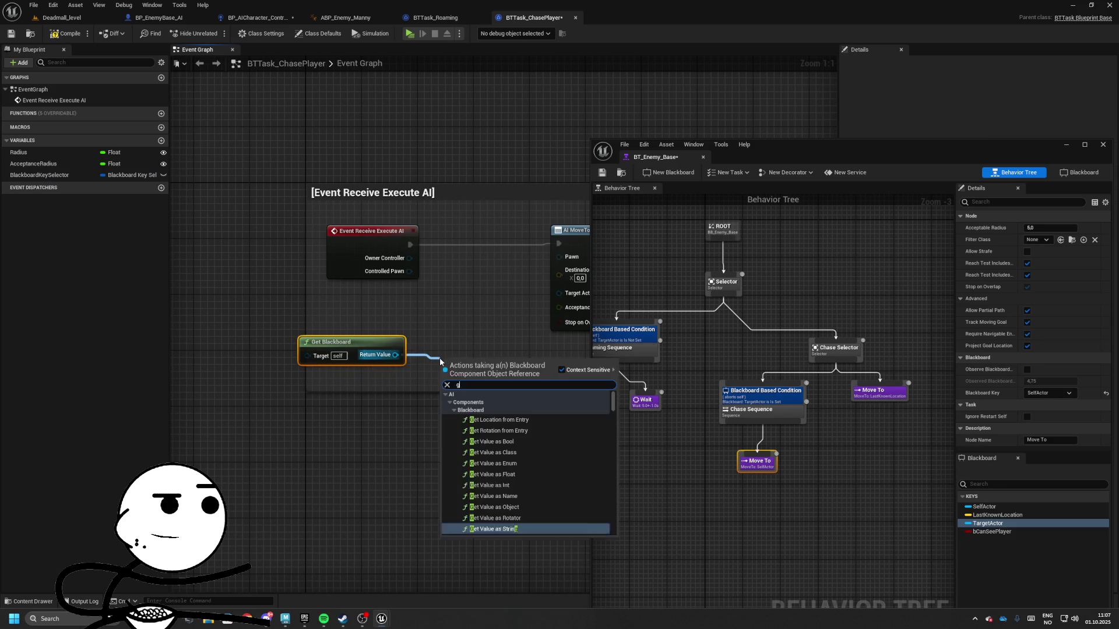
{"action": "type", "text": "et"}
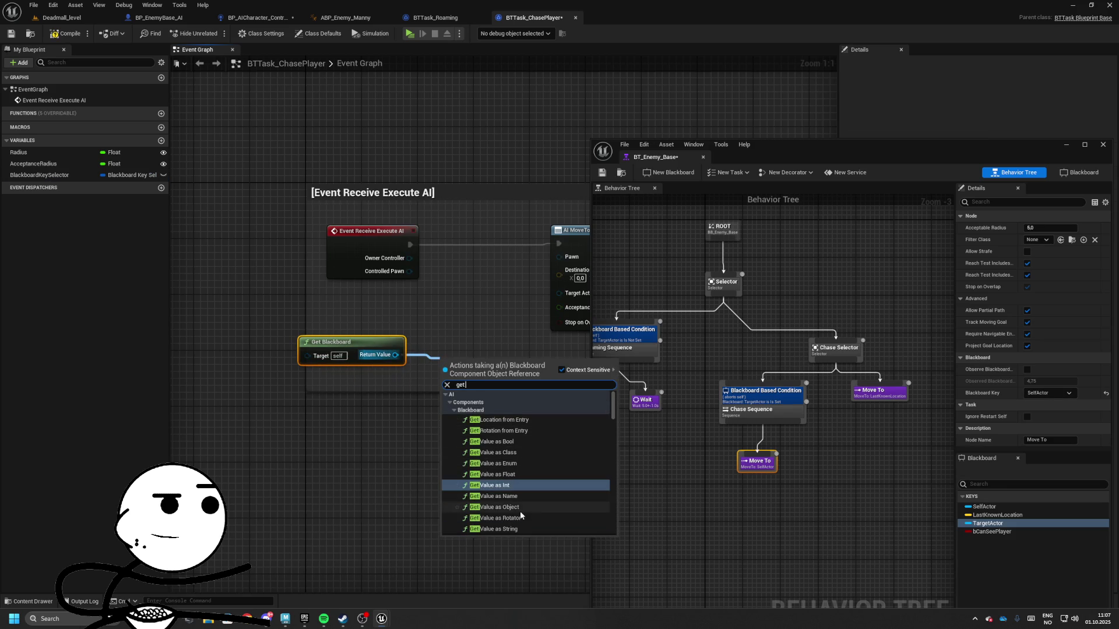
{"action": "left_click", "coordinate": [520, 510]}
{"action": "mouse_move", "coordinate": [388, 371]}
{"action": "left_mouse_down"}
{"action": "mouse_move", "coordinate": [310, 394]}
{"action": "mouse_move", "coordinate": [333, 400]}
{"action": "mouse_move", "coordinate": [265, 398]}
{"action": "left_mouse_up"}
{"action": "type", "text": "m"}
{"action": "left_click", "coordinate": [360, 503]}
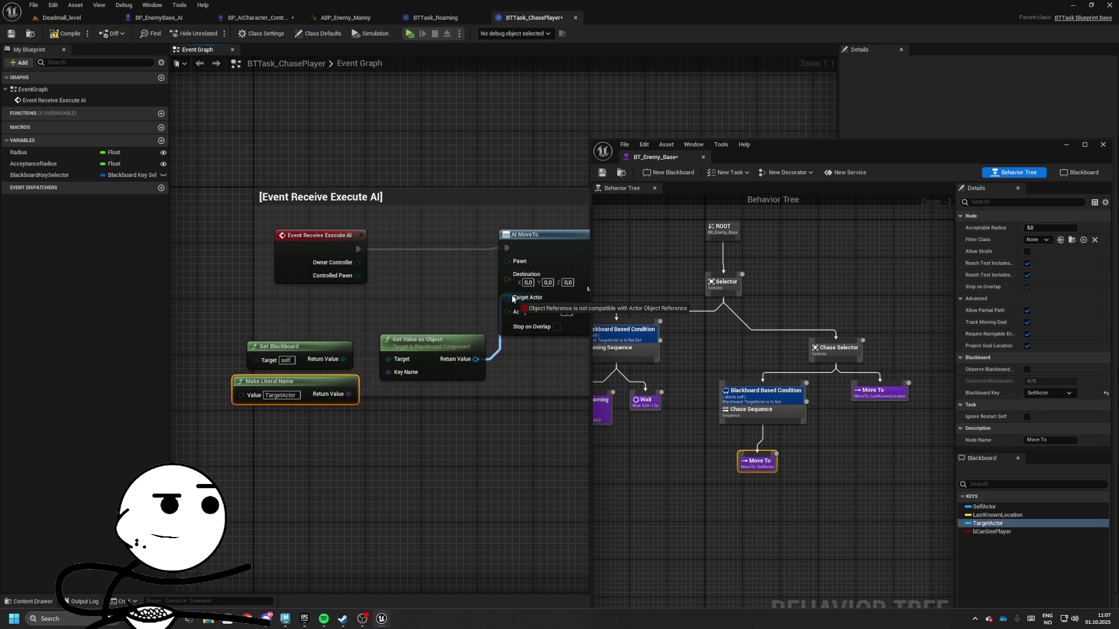
- Shift the AI MoveTo group right and drop a BlackboardKeySelector getter into the graph
{"action": "left_click_drag", "start_coordinate": [454, 307], "coordinate": [338, 303]}
{"action": "scroll", "coordinate": [338, 303], "scroll_direction": "down", "scroll_amount": 2}
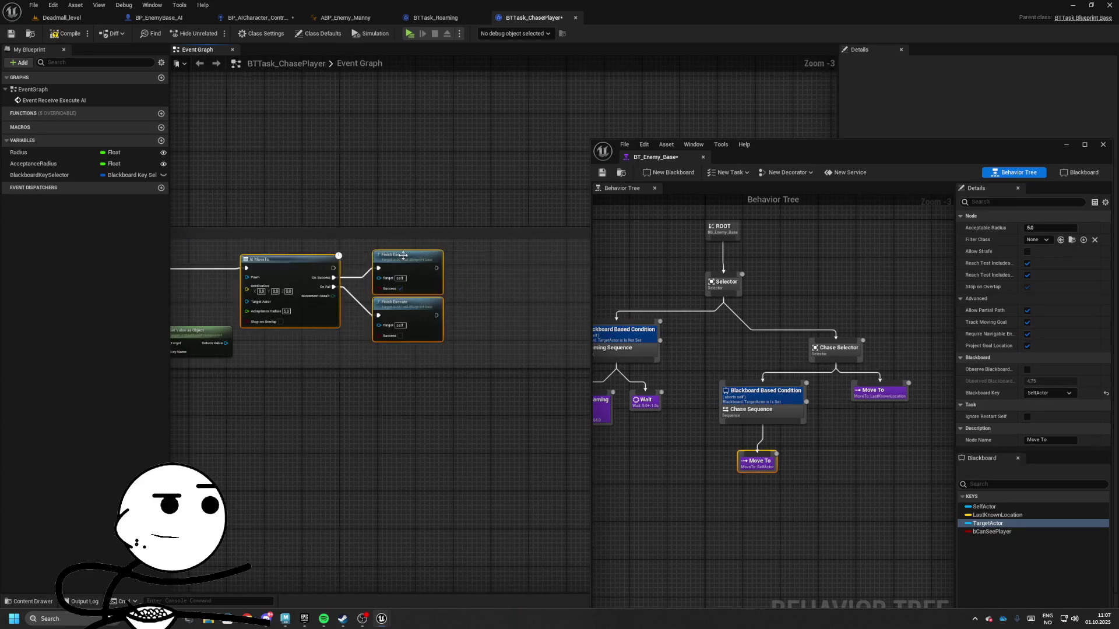
{"action": "left_click_drag", "start_coordinate": [280, 256], "coordinate": [437, 260]}
{"action": "scroll", "coordinate": [407, 351], "scroll_direction": "down", "scroll_amount": 1}
{"action": "left_click_drag", "start_coordinate": [402, 348], "coordinate": [456, 347]}
{"action": "type", "text": "get actor"}
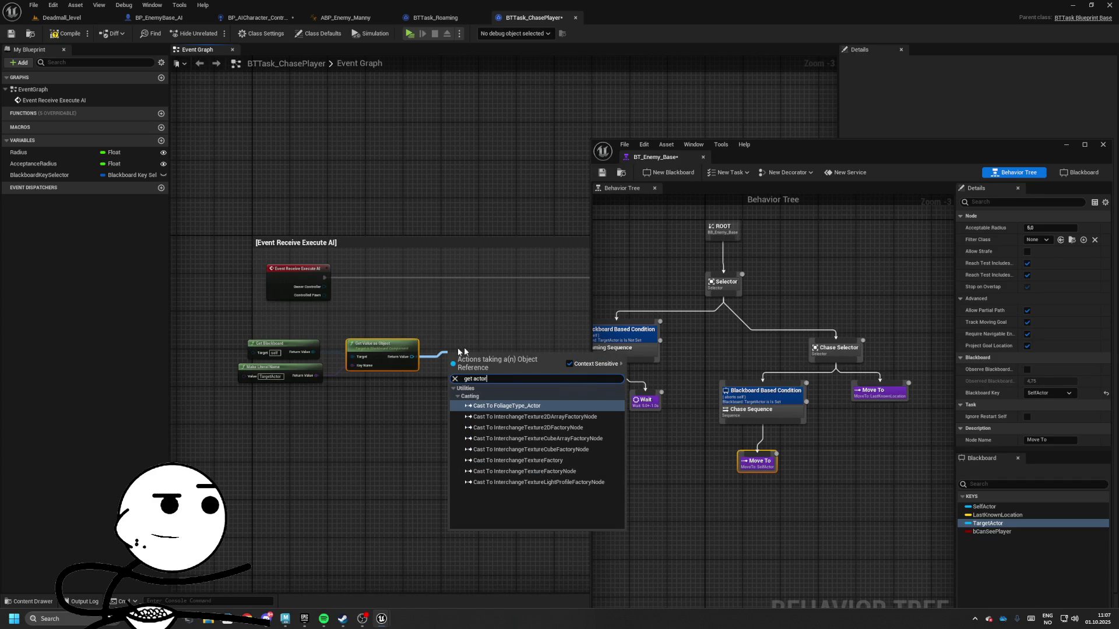
{"action": "mouse_move", "coordinate": [279, 325]}
{"action": "left_mouse_down"}
{"action": "mouse_move", "coordinate": [354, 313]}
{"action": "mouse_move", "coordinate": [331, 313]}
{"action": "left_mouse_up"}
{"action": "scroll", "coordinate": [302, 367], "scroll_direction": "up", "scroll_amount": 3}
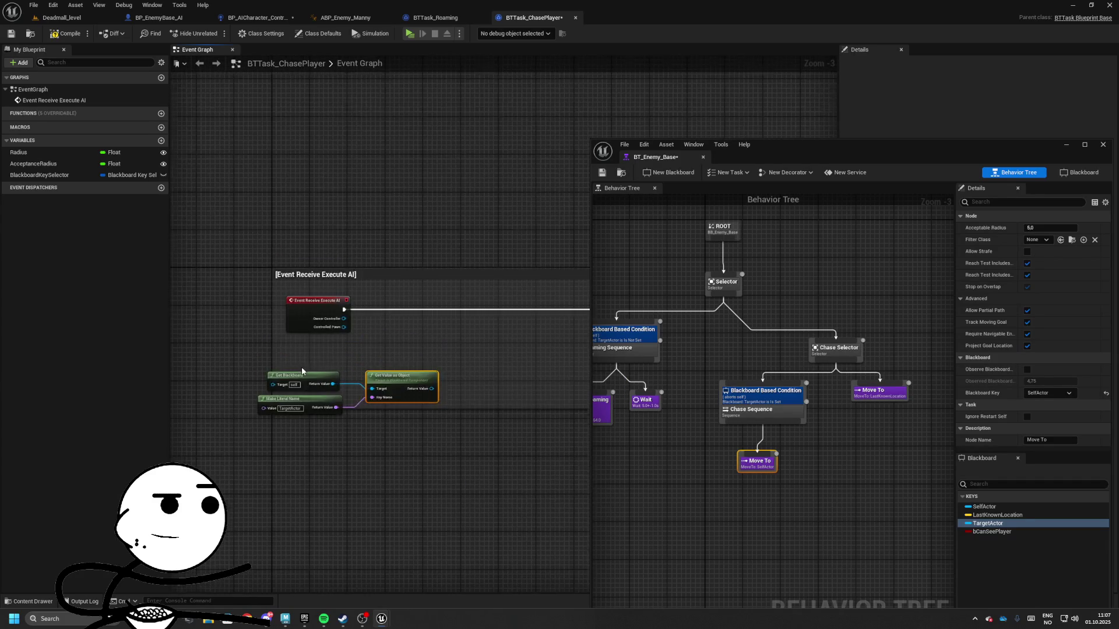
{"action": "mouse_move", "coordinate": [45, 170]}
{"action": "left_mouse_down"}
{"action": "mouse_move", "coordinate": [379, 361]}
{"action": "mouse_move", "coordinate": [324, 354]}
{"action": "mouse_move", "coordinate": [445, 336]}
{"action": "left_mouse_up"}
{"action": "type", "text": "get ac"}
{"action": "left_click", "coordinate": [446, 337]}
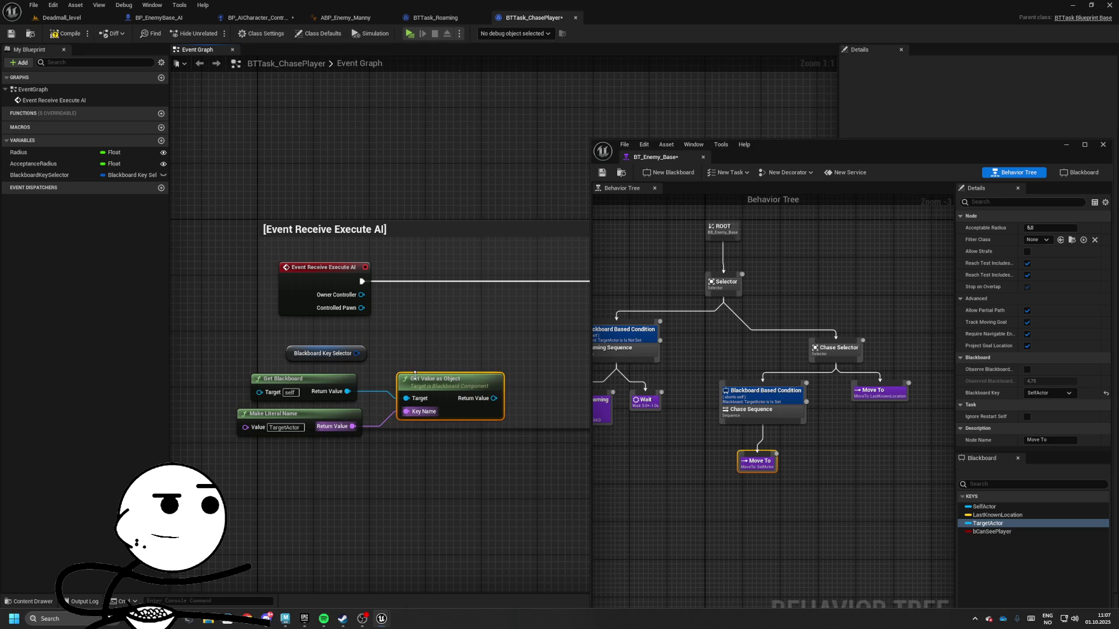
- Delete the object lookup nodes from the chase graph
{"action": "right_click", "coordinate": [376, 347]}
{"action": "key", "text": "Escape"}
{"action": "left_click", "coordinate": [325, 379]}
{"action": "key", "text": "Delete"}
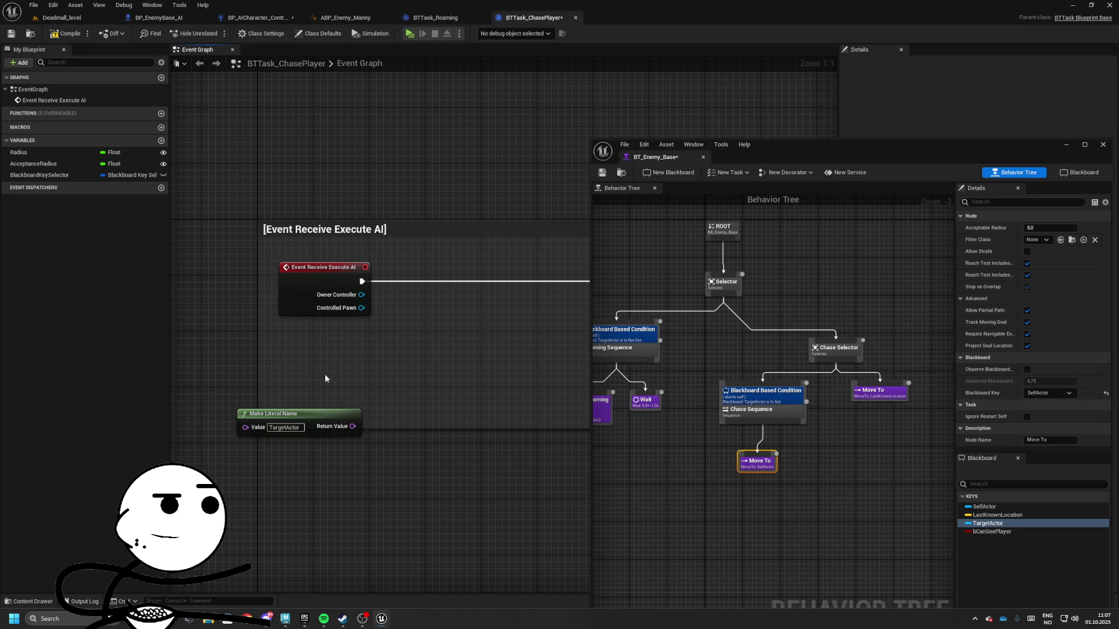
{"action": "key", "text": "ctrl+z"}
{"action": "left_click_drag", "start_coordinate": [348, 391], "coordinate": [421, 383]}
{"action": "type", "text": "g"}
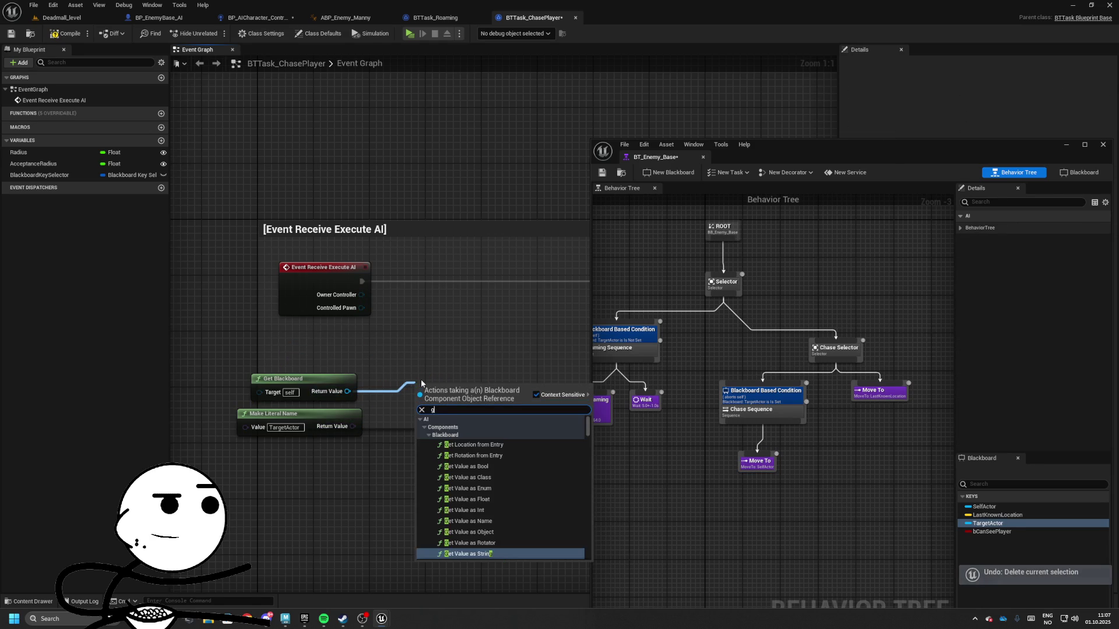
{"action": "type", "text": "et actor"}
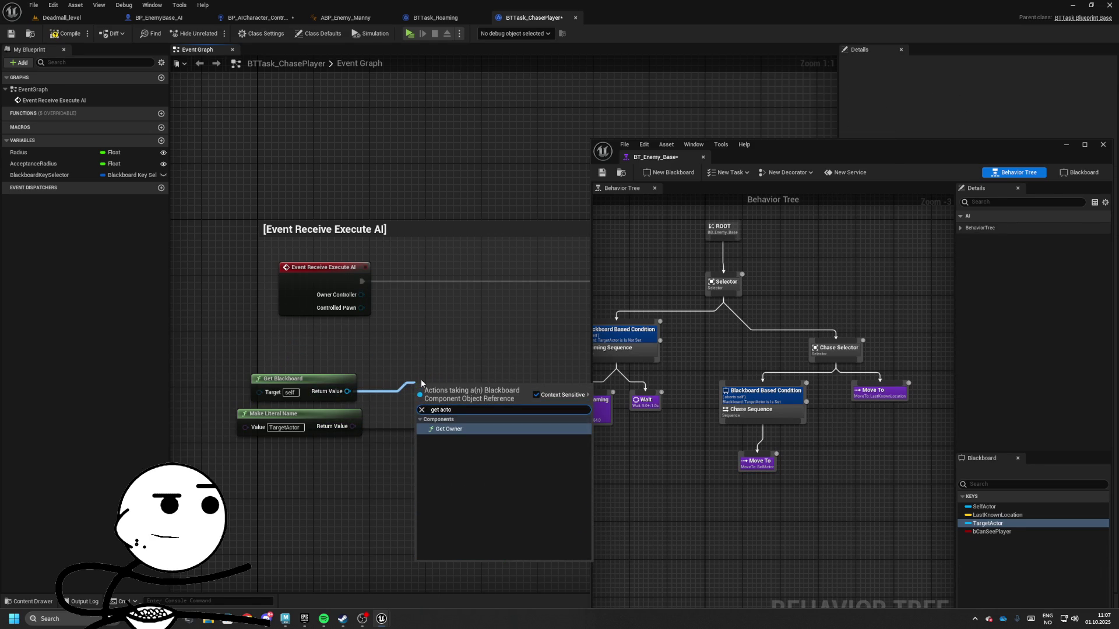
{"action": "key", "text": "Escape"}
- Feed BlackboardKeySelector through Get Blackboard Value as Actor into AI MoveTo's Target Actor
{"action": "left_click", "coordinate": [41, 175]}
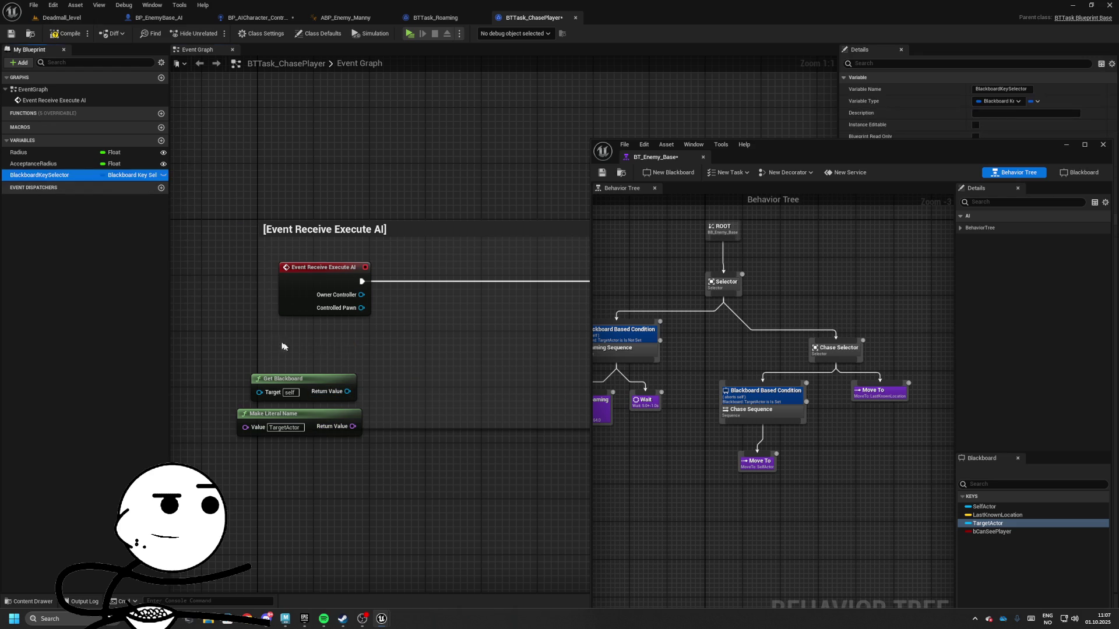
{"action": "left_click_drag", "start_coordinate": [41, 175], "coordinate": [283, 346]}
{"action": "mouse_move", "coordinate": [342, 346]}
{"action": "left_mouse_down"}
{"action": "mouse_move", "coordinate": [412, 350]}
{"action": "mouse_move", "coordinate": [421, 337]}
{"action": "mouse_move", "coordinate": [431, 350]}
{"action": "mouse_move", "coordinate": [414, 350]}
{"action": "mouse_move", "coordinate": [474, 369]}
{"action": "mouse_move", "coordinate": [192, 395]}
{"action": "left_mouse_up"}
{"action": "type", "text": "get blackboard value"}
{"action": "key", "text": "Return"}
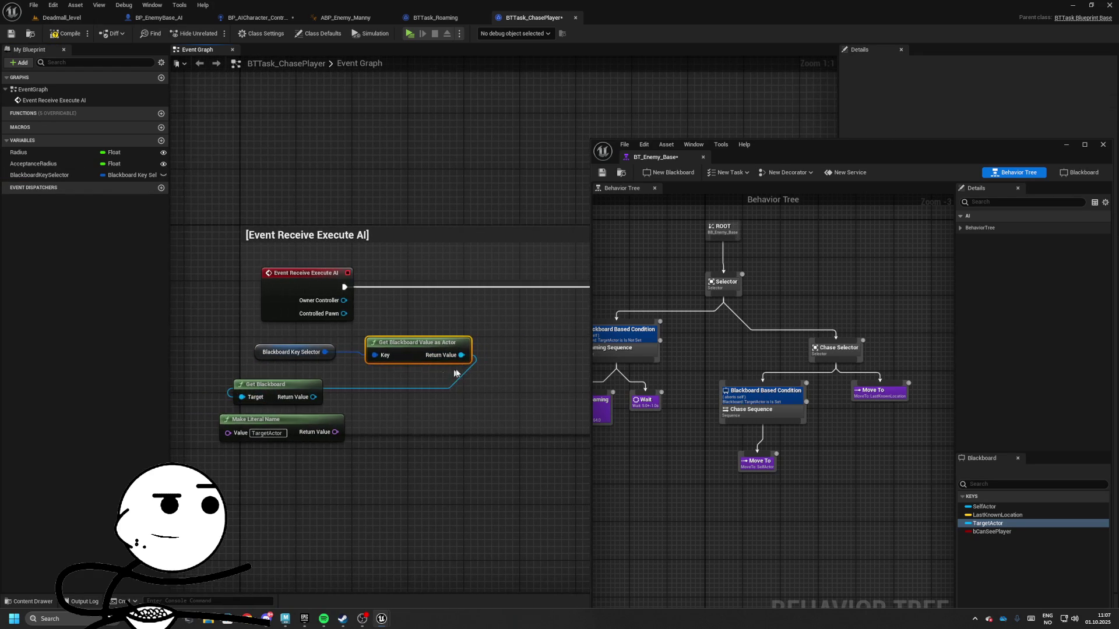
{"action": "mouse_move", "coordinate": [456, 374]}
{"action": "left_mouse_down"}
{"action": "mouse_move", "coordinate": [337, 352]}
{"action": "mouse_move", "coordinate": [590, 348]}
{"action": "left_mouse_up"}
{"action": "mouse_move", "coordinate": [330, 385]}
{"action": "left_mouse_down"}
{"action": "mouse_move", "coordinate": [377, 380]}
{"action": "mouse_move", "coordinate": [420, 412]}
{"action": "mouse_move", "coordinate": [391, 336]}
{"action": "mouse_move", "coordinate": [200, 229]}
{"action": "left_mouse_up"}
{"action": "left_click_drag", "start_coordinate": [408, 326], "coordinate": [245, 326]}
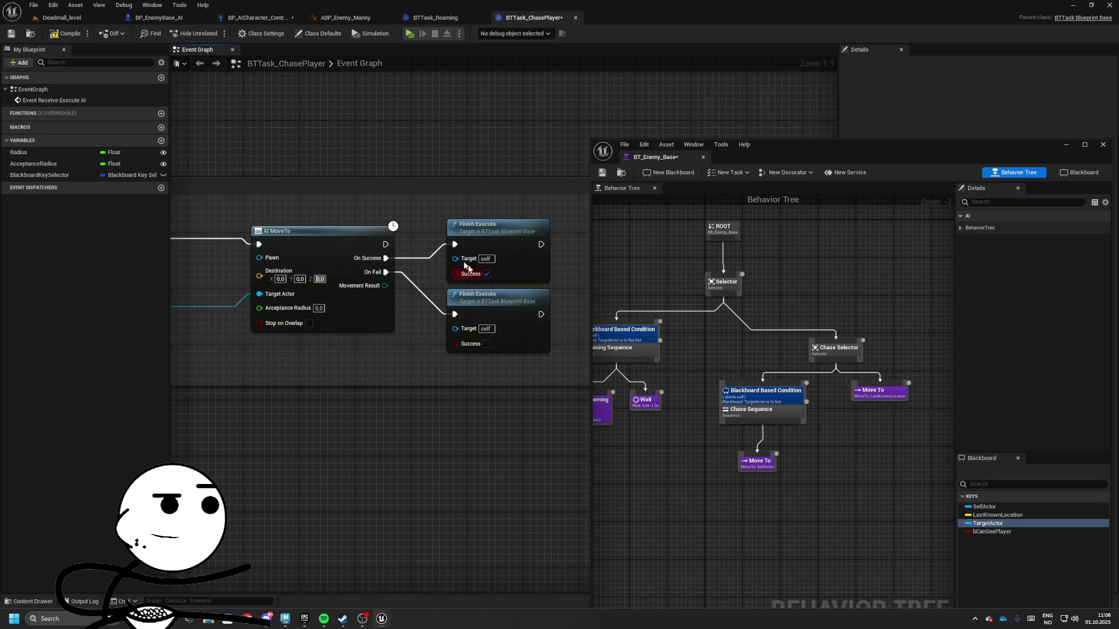
{"action": "left_click_drag", "start_coordinate": [466, 267], "coordinate": [539, 241]}
- Save BTTask_ChasePlayer and swap Chase Sequence's Move To (SelfActor) for BTTask_ChasePlayer
{"action": "left_click", "coordinate": [11, 33]}
{"action": "left_click", "coordinate": [435, 17]}
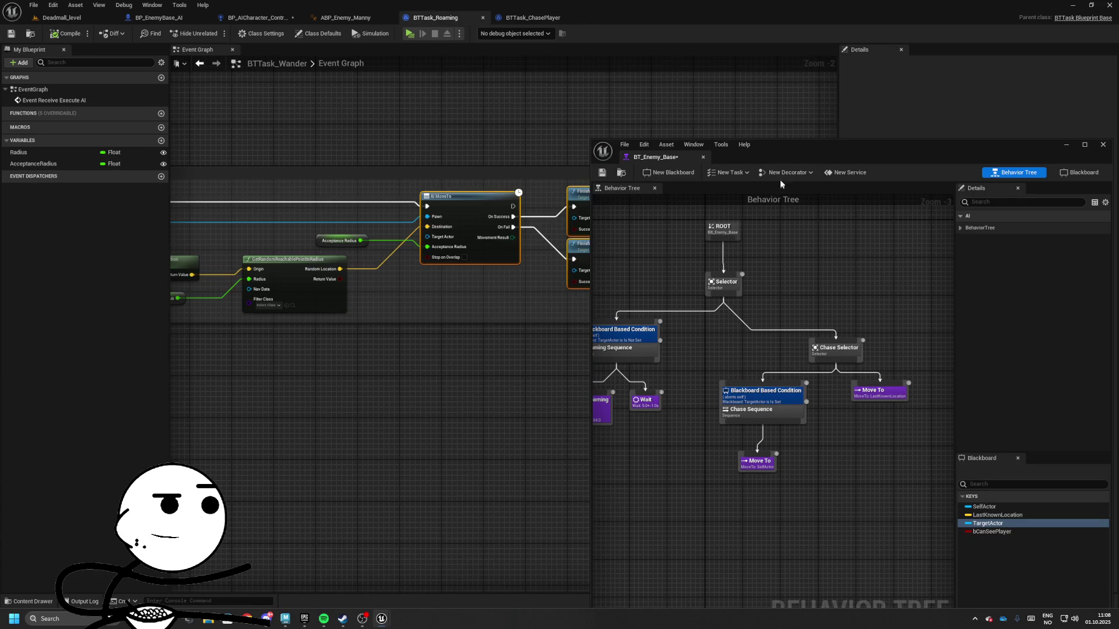
{"action": "left_click_drag", "start_coordinate": [681, 150], "coordinate": [384, 102]}
{"action": "left_click_drag", "start_coordinate": [499, 111], "coordinate": [293, 90]}
{"action": "scroll", "coordinate": [302, 354], "scroll_direction": "up", "scroll_amount": 3}
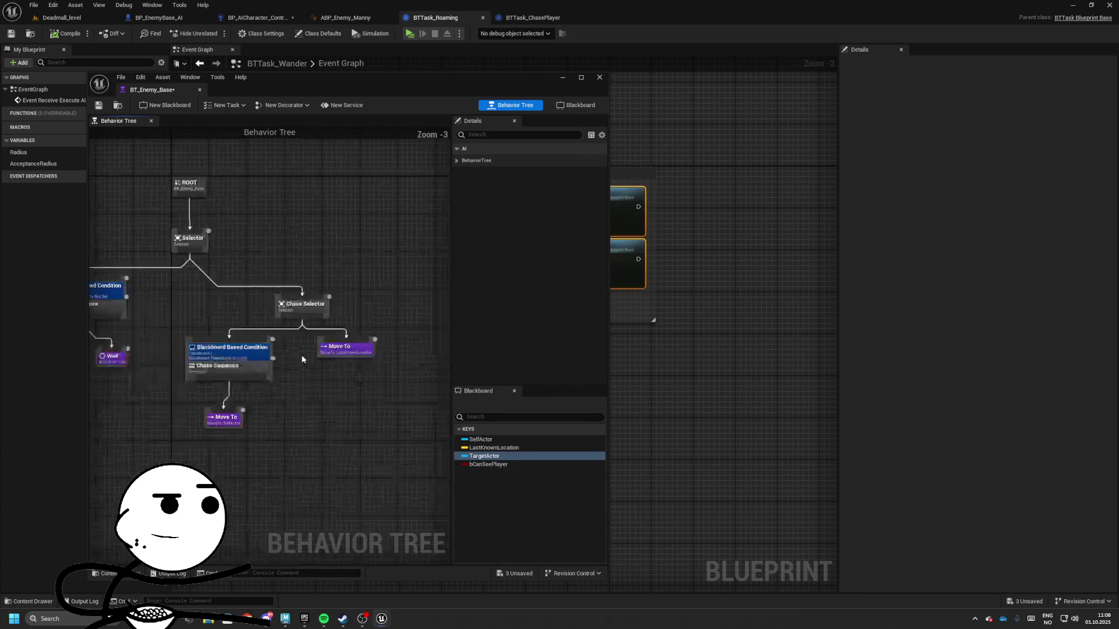
{"action": "mouse_move", "coordinate": [240, 352]}
{"action": "left_mouse_down"}
{"action": "mouse_move", "coordinate": [303, 338]}
{"action": "mouse_move", "coordinate": [275, 369]}
{"action": "mouse_move", "coordinate": [294, 393]}
{"action": "left_mouse_up"}
{"action": "key", "text": "ctrl+z"}
{"action": "left_click", "coordinate": [245, 402]}
{"action": "left_click_drag", "start_coordinate": [215, 388], "coordinate": [265, 378]}
{"action": "key", "text": "Delete"}
{"action": "type", "text": "move"}
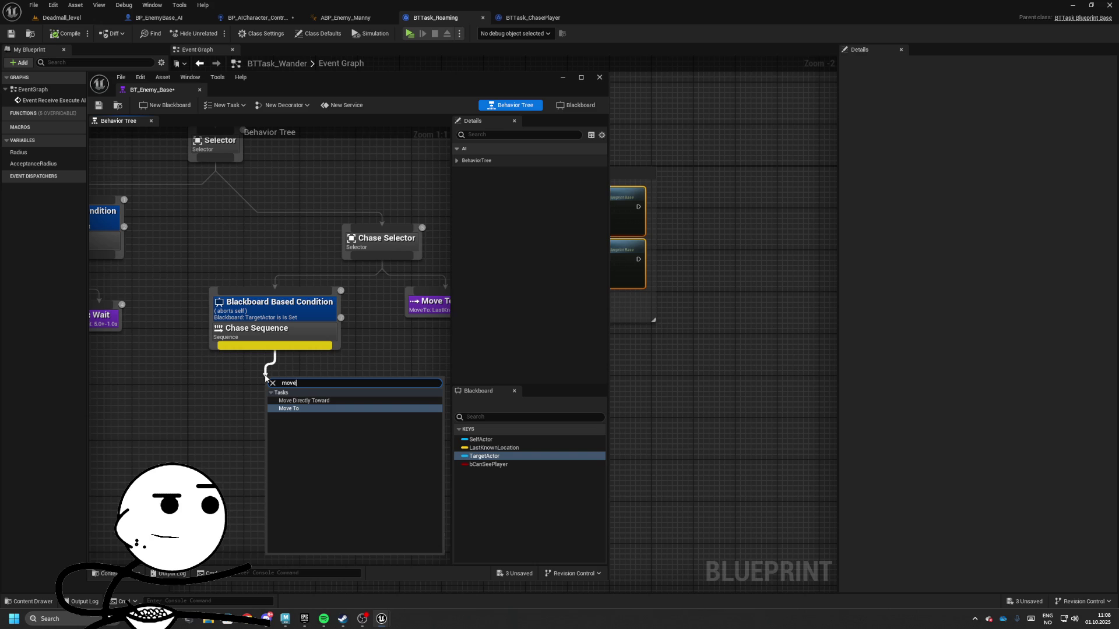
{"action": "key", "text": "BackSpace"}
{"action": "key", "text": "BackSpace"}
{"action": "key", "text": "BackSpace"}
{"action": "type", "text": "chase"}
{"action": "key", "text": "Return"}
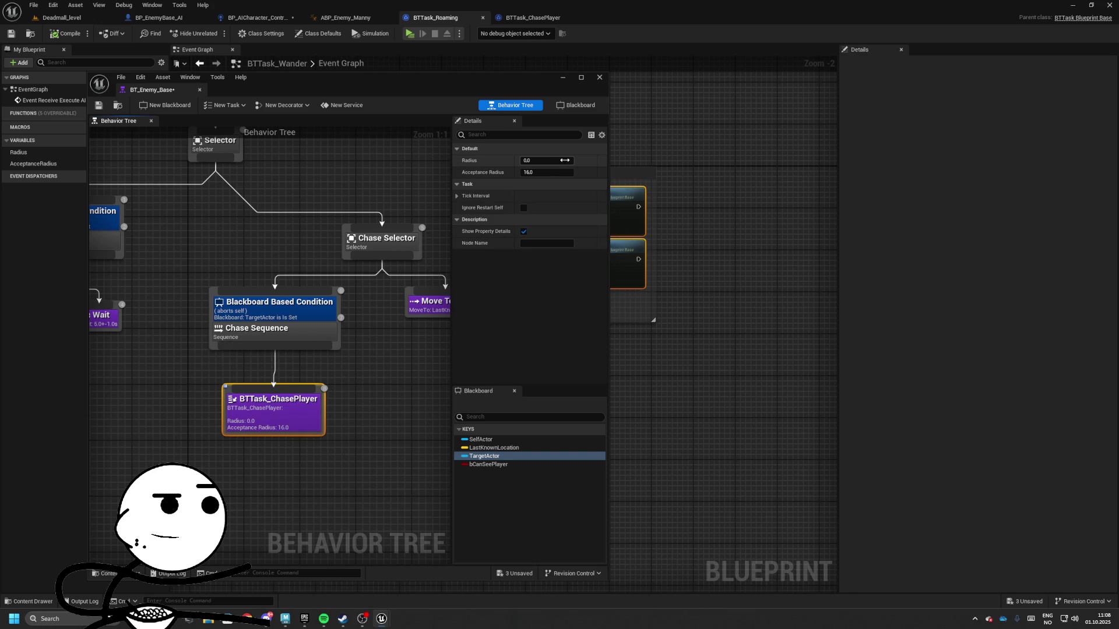
- In BTTask_ChasePlayer, delete Radius and set BlackboardKeySelector up to target TargetActor
{"action": "double_click", "coordinate": [288, 417]}
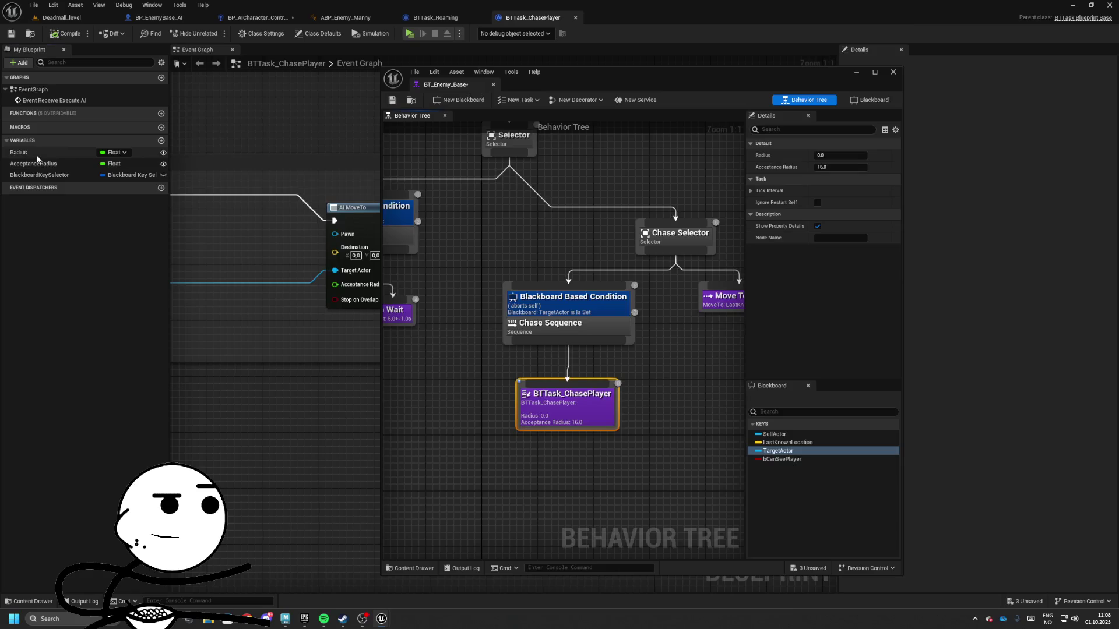
{"action": "left_click", "coordinate": [36, 154]}
{"action": "key", "text": "Delete"}
{"action": "left_click", "coordinate": [124, 164]}
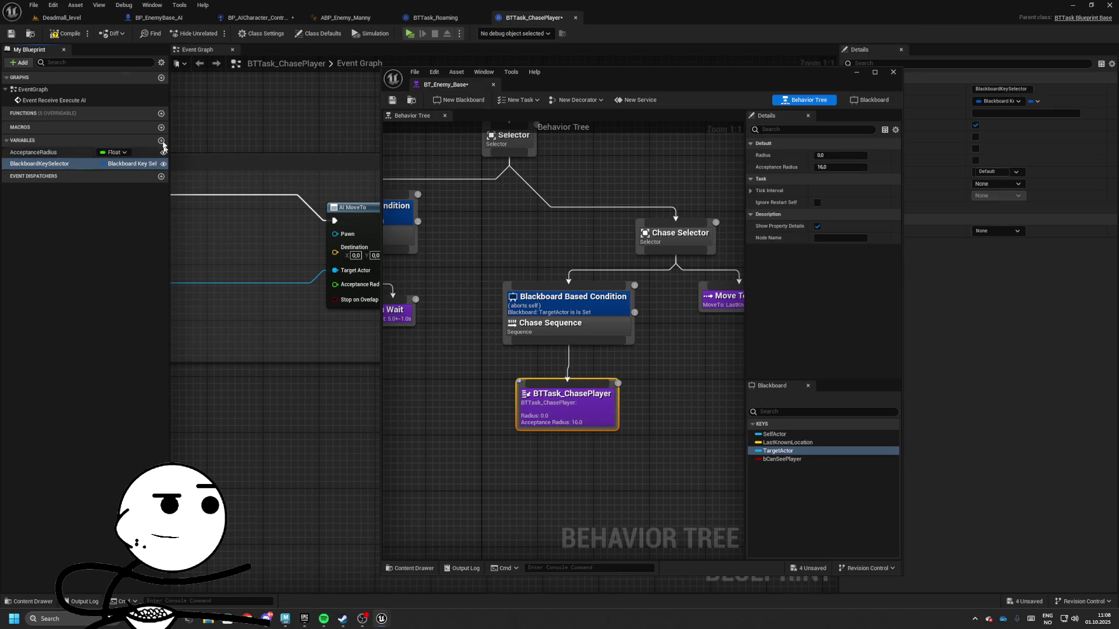
{"action": "left_click_drag", "start_coordinate": [522, 80], "coordinate": [279, 80]}
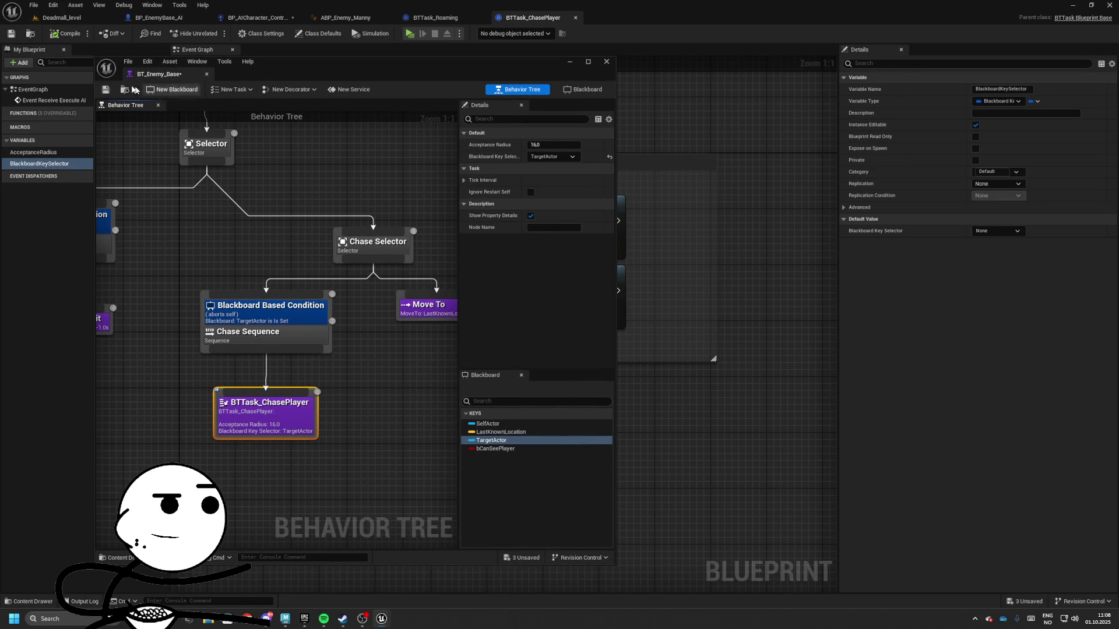
{"action": "left_click", "coordinate": [64, 18]}
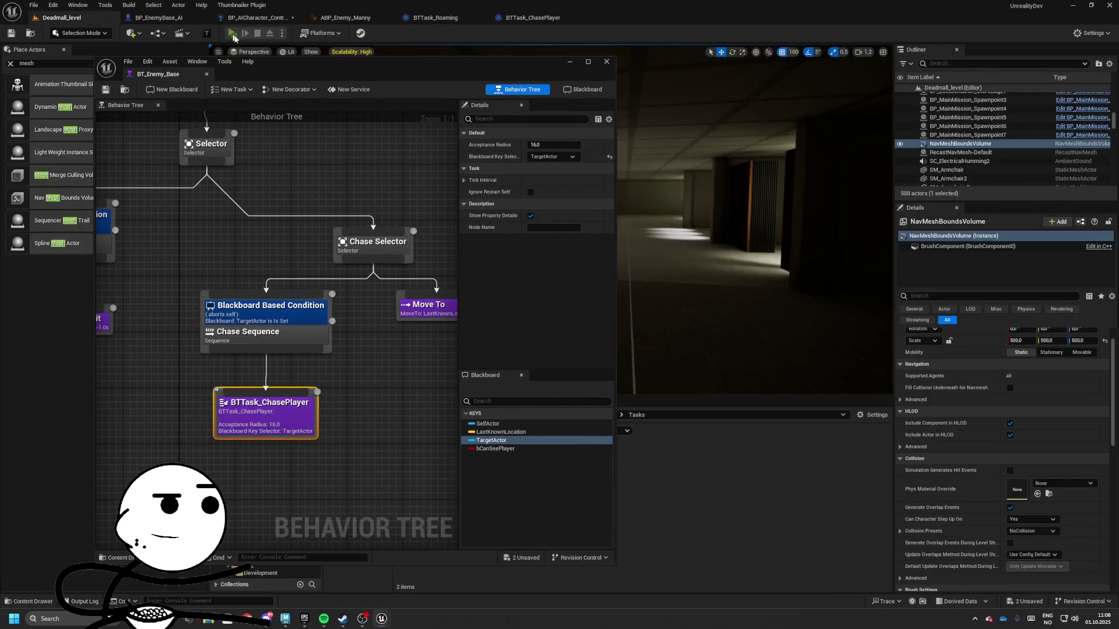
- Play Deadmall_level in a resized standalone preview and watch the Roaming branch simulate
{"action": "left_click", "coordinate": [232, 34]}
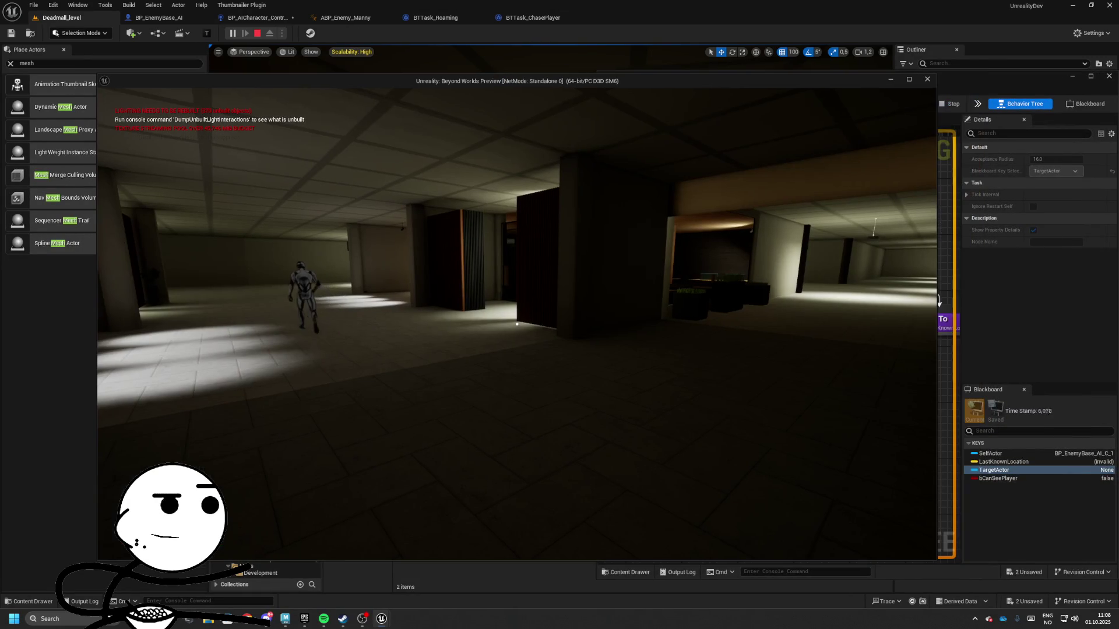
{"action": "left_click_drag", "start_coordinate": [96, 75], "coordinate": [554, 309]}
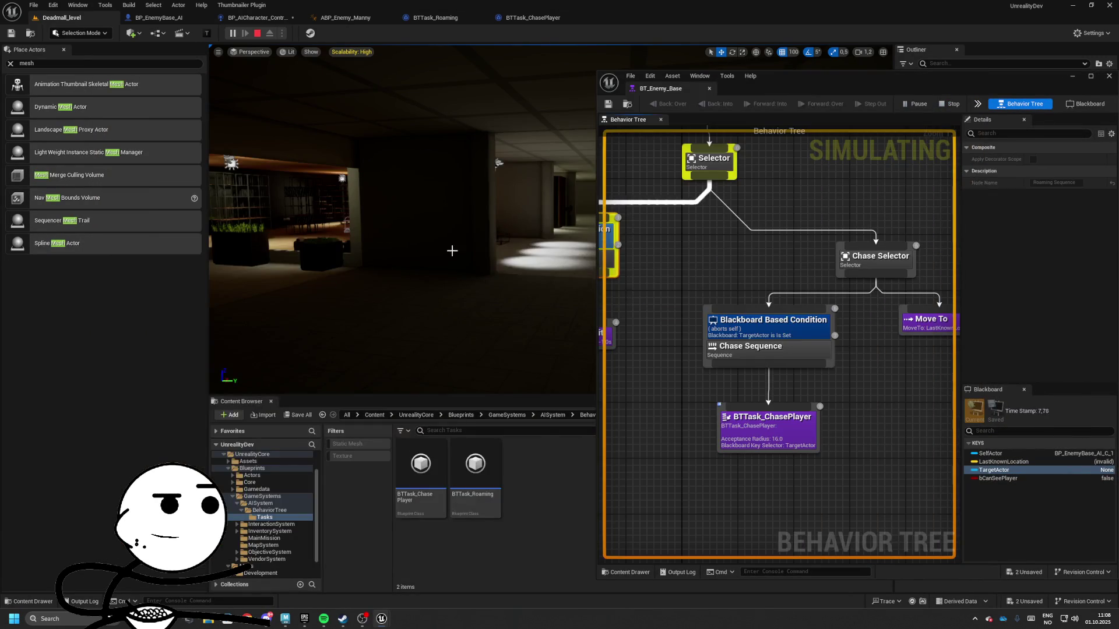
{"action": "scroll", "coordinate": [817, 278], "scroll_direction": "down", "scroll_amount": 2}
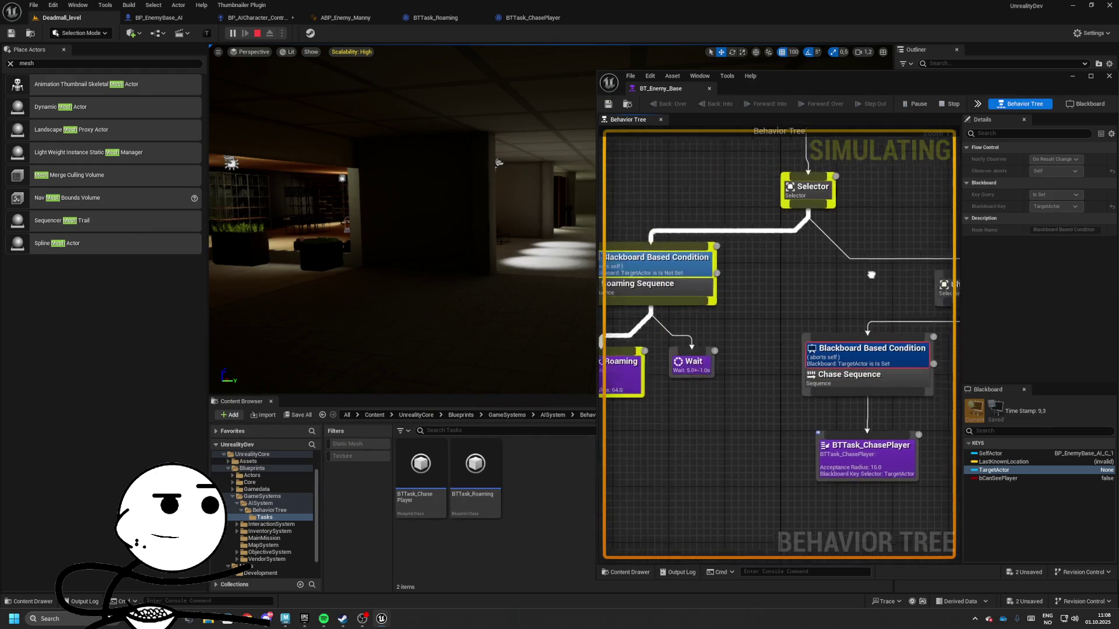
{"action": "scroll", "coordinate": [818, 278], "scroll_direction": "down", "scroll_amount": 1}
{"action": "scroll", "coordinate": [782, 327], "scroll_direction": "up", "scroll_amount": 1}
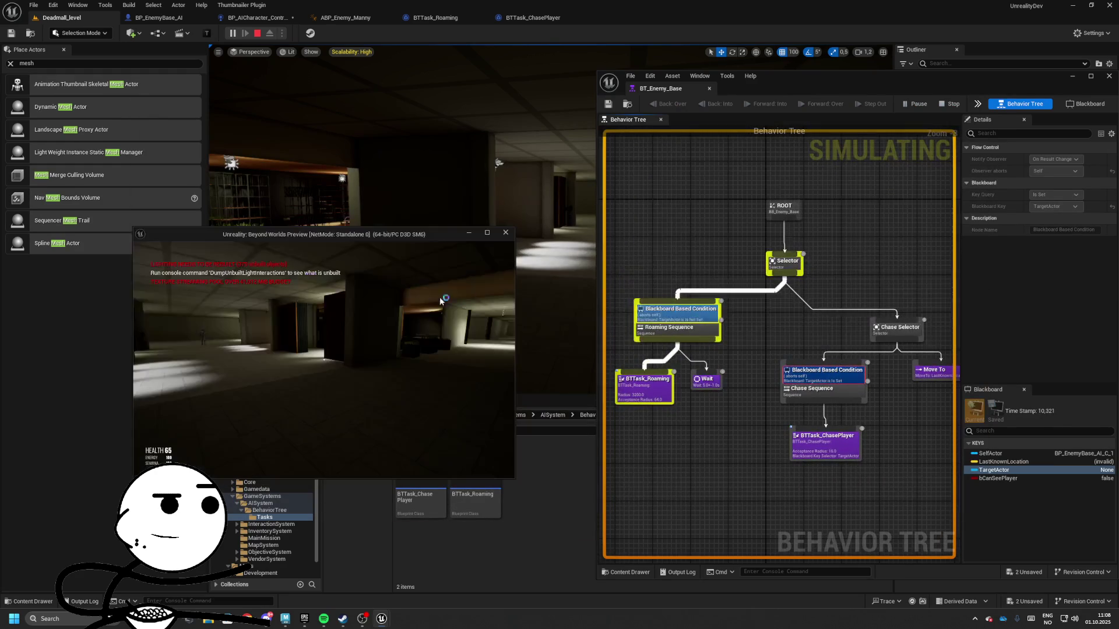
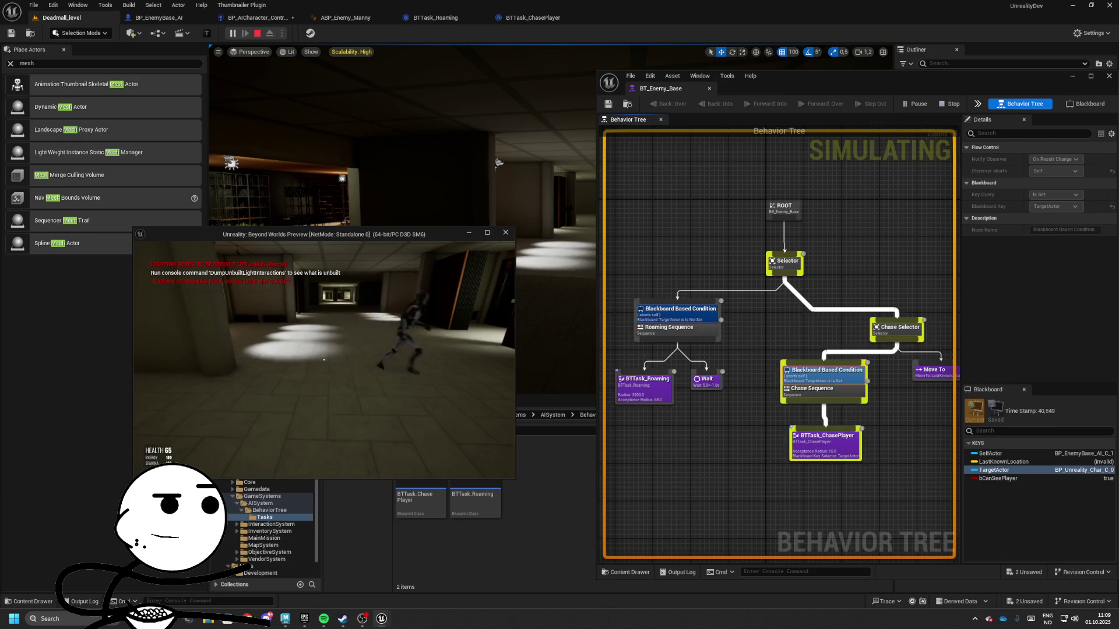
- Stop the test run and shift the ChasePlayer MoveTo and Finish Execute nodes left inside a tighter comment
{"action": "key", "text": "Escape"}
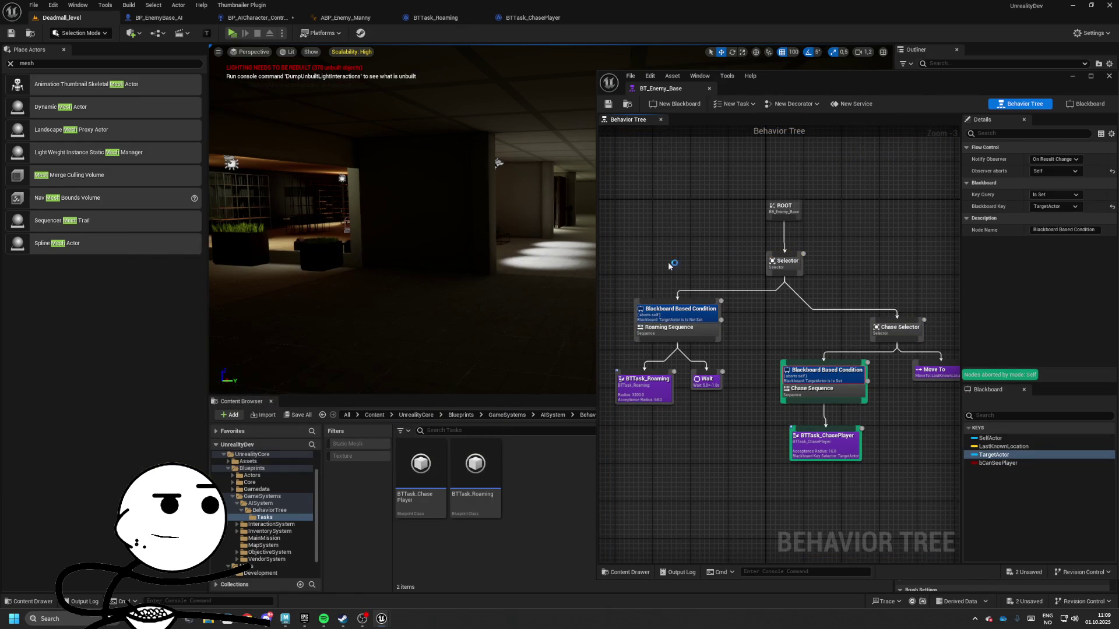
{"action": "left_click", "coordinate": [545, 23]}
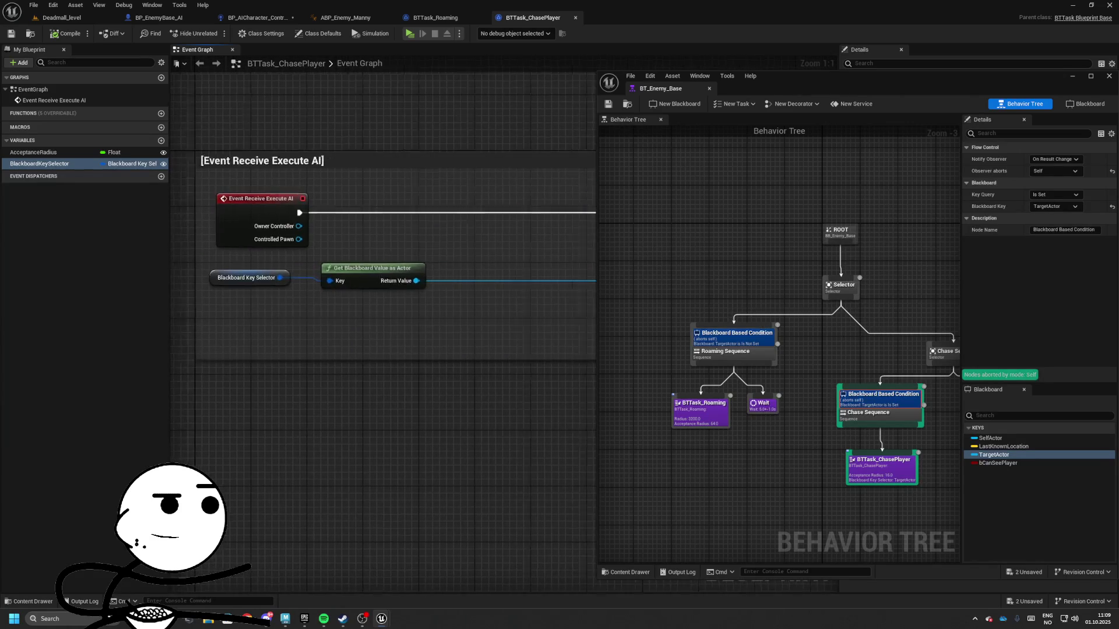
{"action": "left_click_drag", "start_coordinate": [421, 240], "coordinate": [606, 319]}
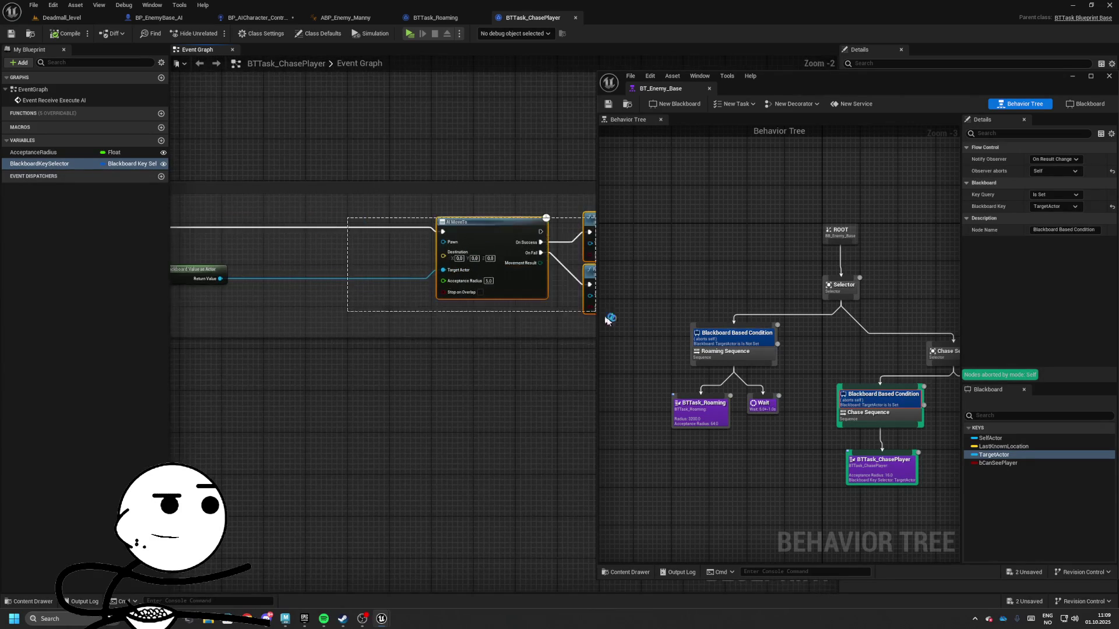
{"action": "scroll", "coordinate": [422, 227], "scroll_direction": "down", "scroll_amount": 2}
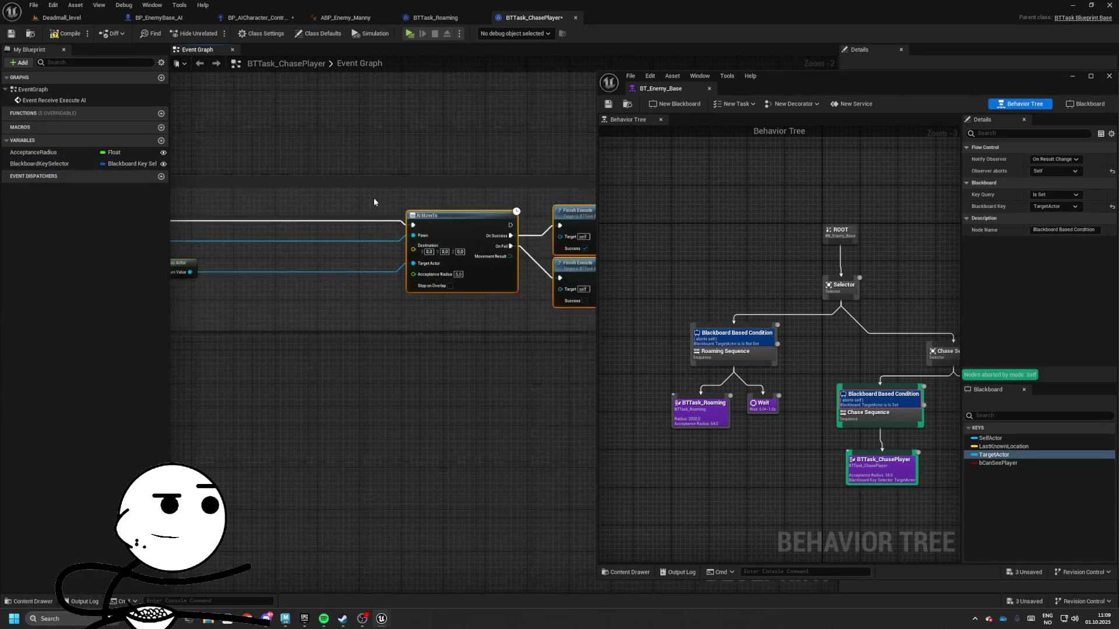
{"action": "left_click_drag", "start_coordinate": [527, 230], "coordinate": [406, 222]}
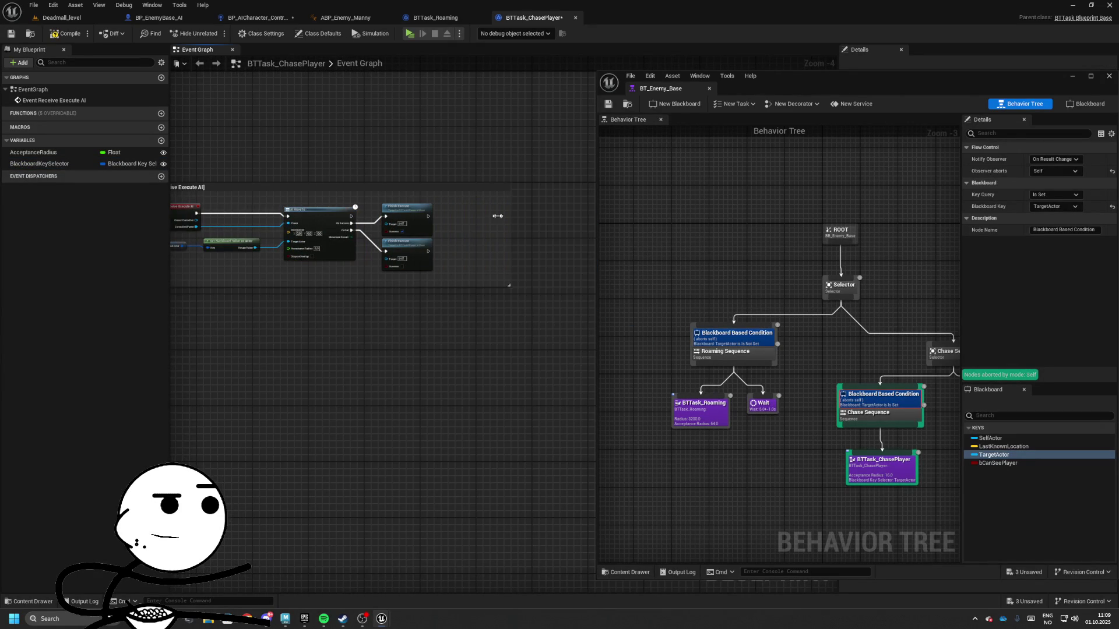
{"action": "left_click_drag", "start_coordinate": [498, 216], "coordinate": [429, 216]}
{"action": "left_click", "coordinate": [10, 34]}
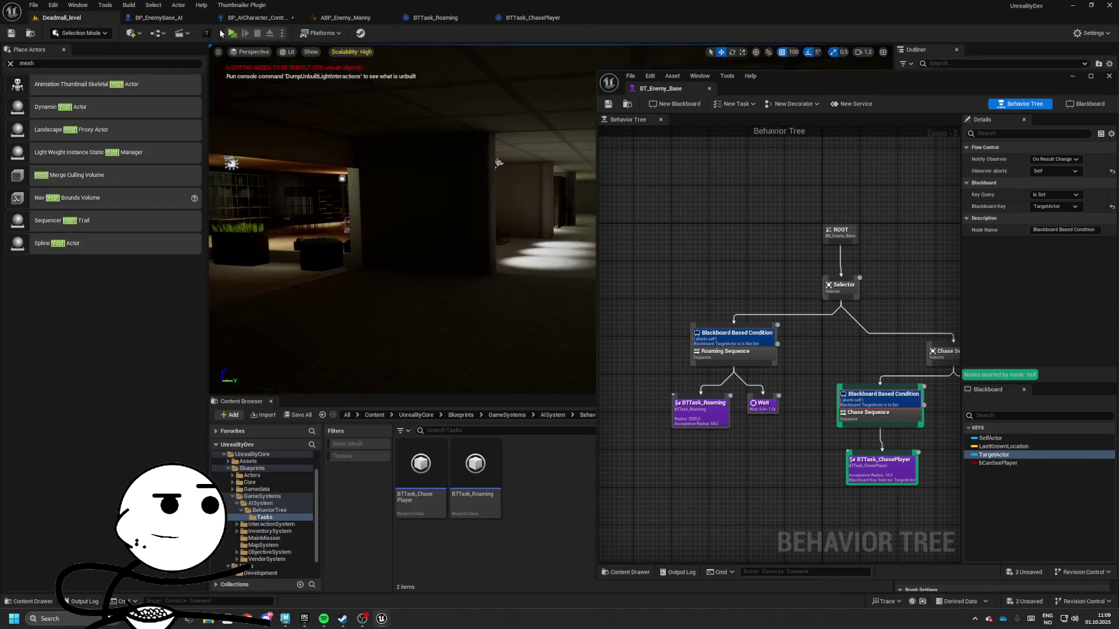
{"action": "key", "text": "alt+p"}
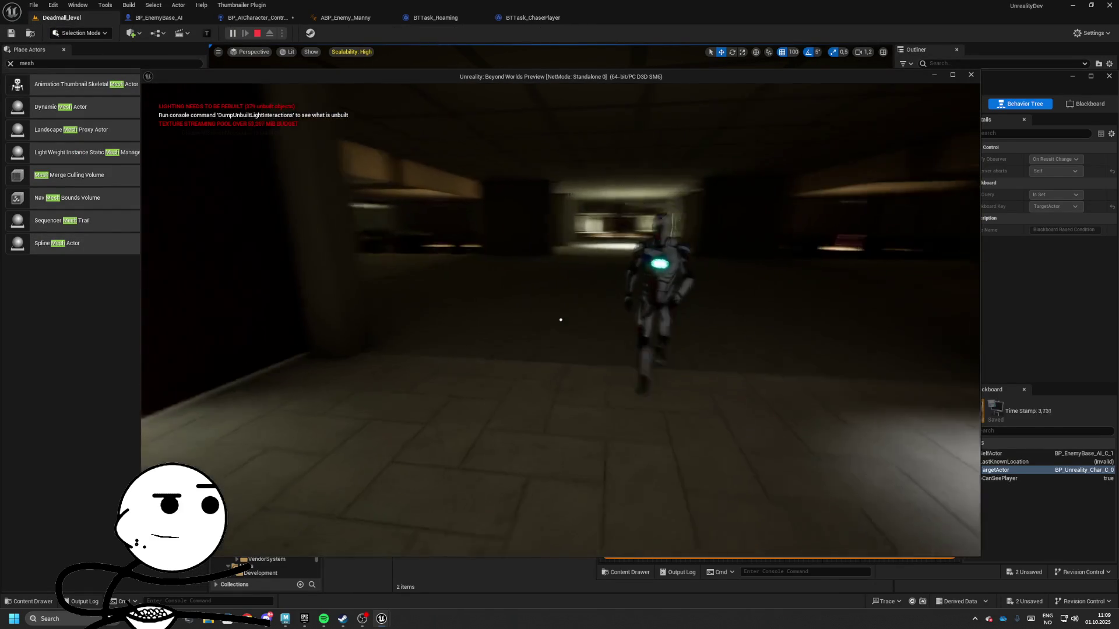
{"action": "key", "text": "alt+Tab"}
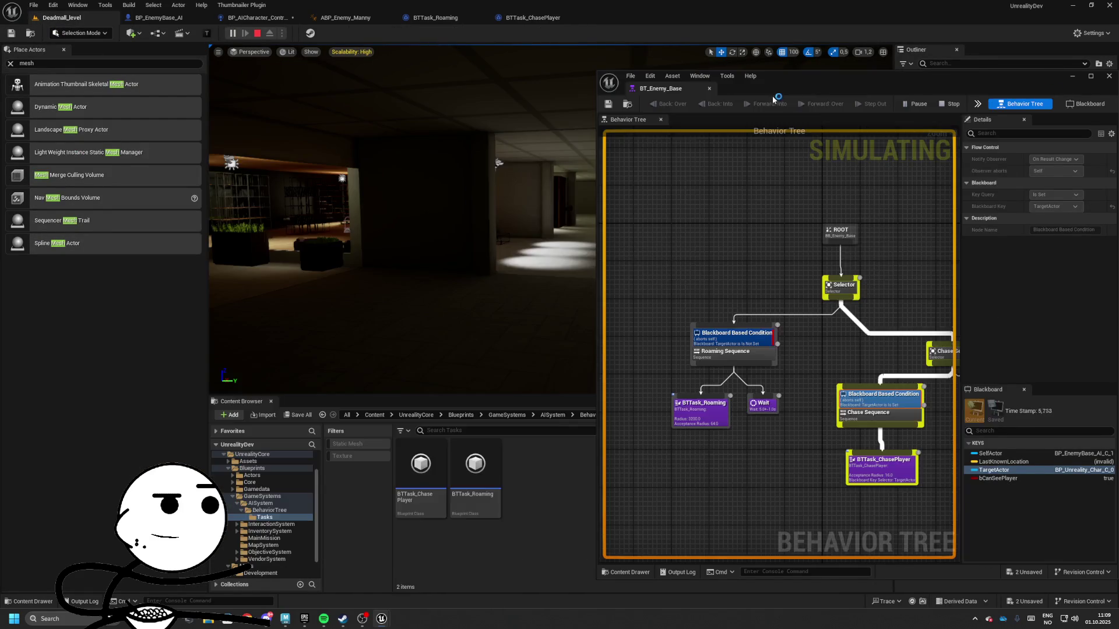
{"action": "key", "text": "super+Left"}
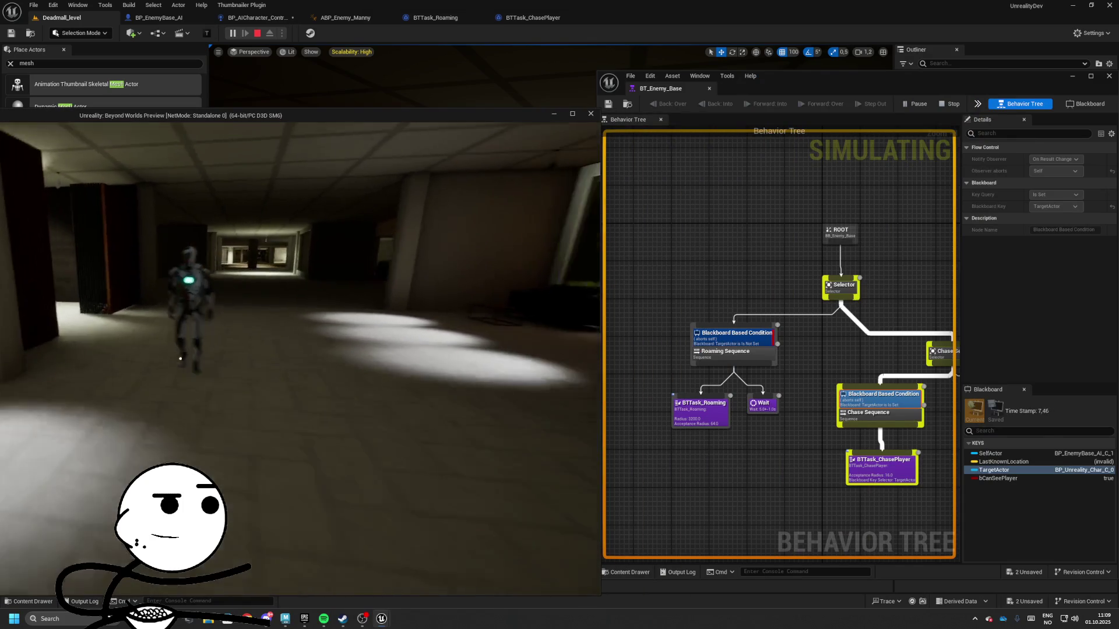
{"action": "key", "text": "alt+Tab"}
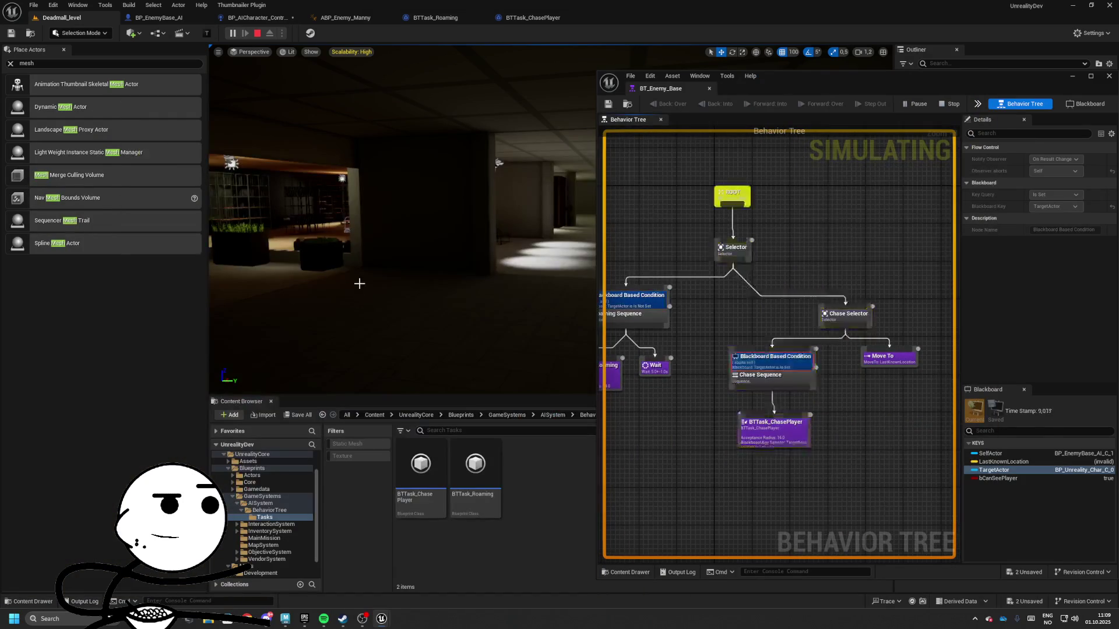
{"action": "key", "text": "alt+Tab"}
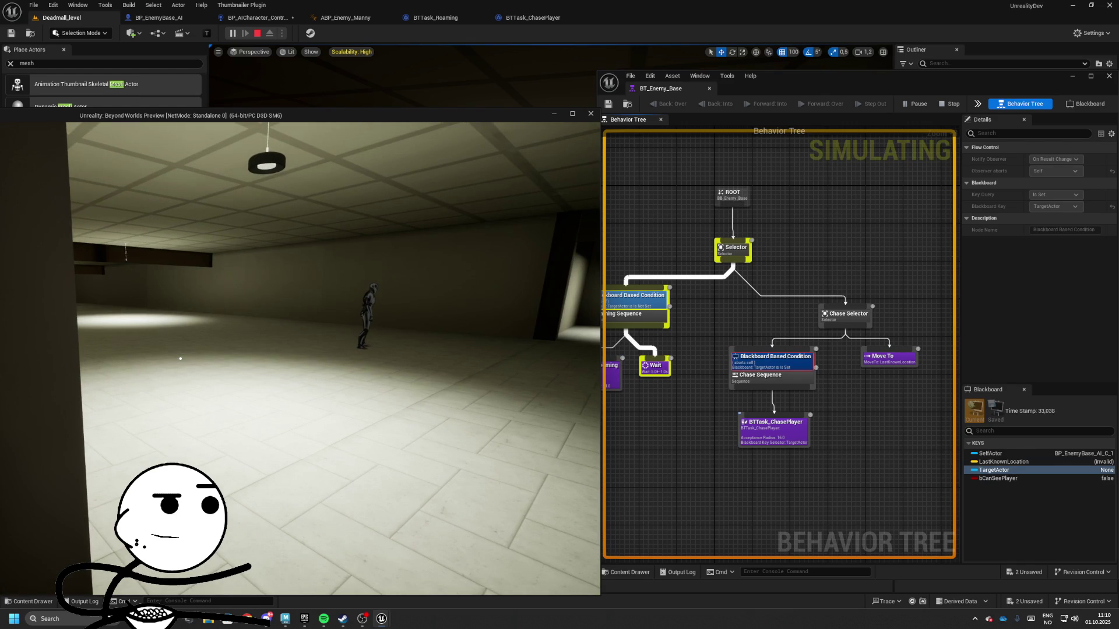
{"action": "key", "text": "Escape"}
- Open the BP_AICharacter_Controller event graph and locate its Clear Value node
{"action": "left_click", "coordinate": [898, 363]}
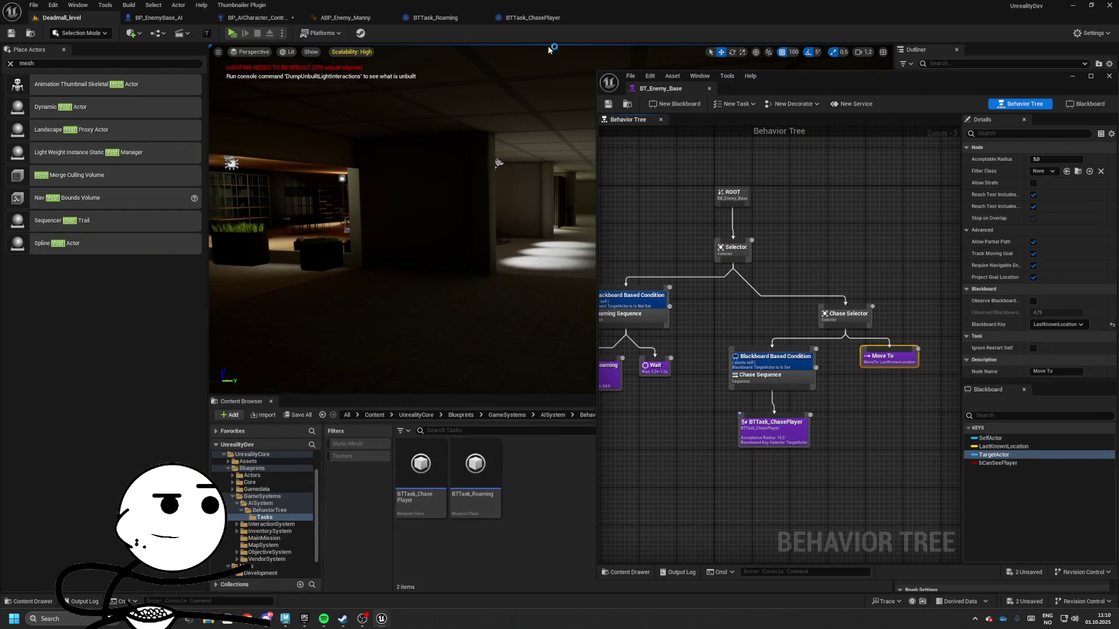
{"action": "left_click", "coordinate": [523, 18]}
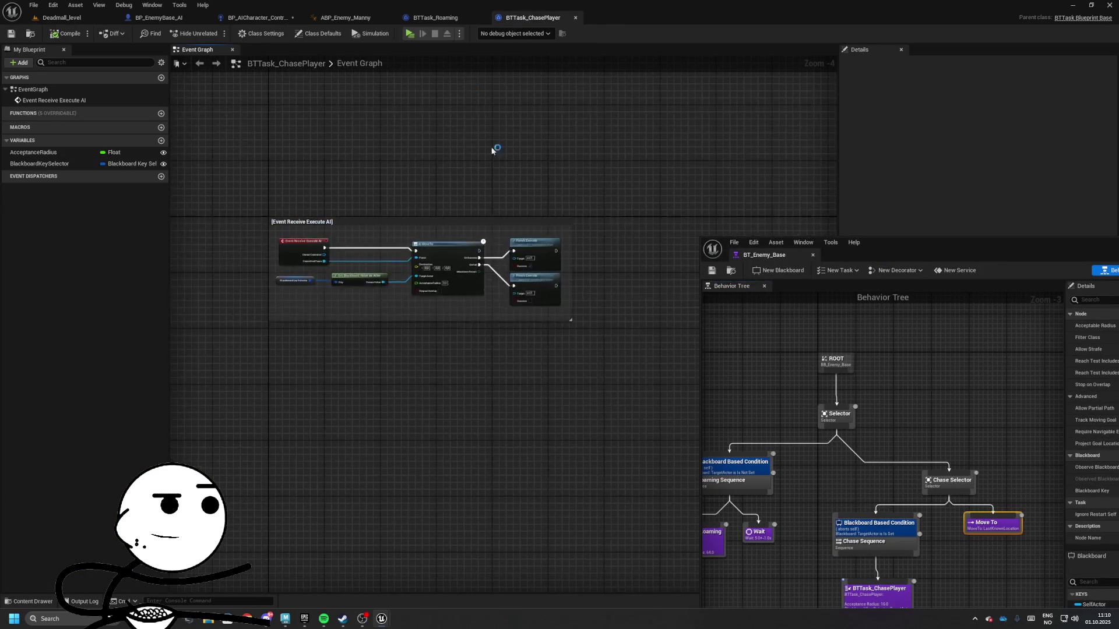
{"action": "left_click", "coordinate": [438, 18]}
{"action": "left_click", "coordinate": [345, 18]}
{"action": "left_click", "coordinate": [256, 18]}
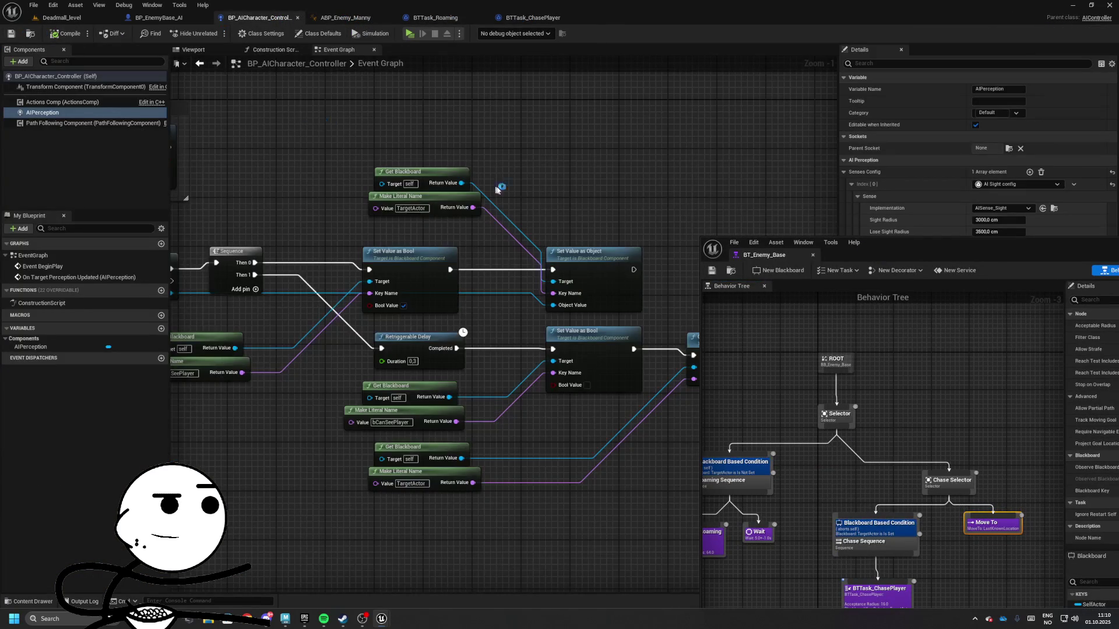
{"action": "mouse_move", "coordinate": [497, 189]}
{"action": "left_mouse_down"}
{"action": "mouse_move", "coordinate": [270, 162]}
{"action": "mouse_move", "coordinate": [505, 301]}
{"action": "mouse_move", "coordinate": [461, 278]}
{"action": "mouse_move", "coordinate": [512, 285]}
{"action": "left_mouse_up"}
- Add a Set Value as Vector node after Clear Value, keyed by a LastKnownLocation name literal
{"action": "left_click_drag", "start_coordinate": [399, 267], "coordinate": [521, 254]}
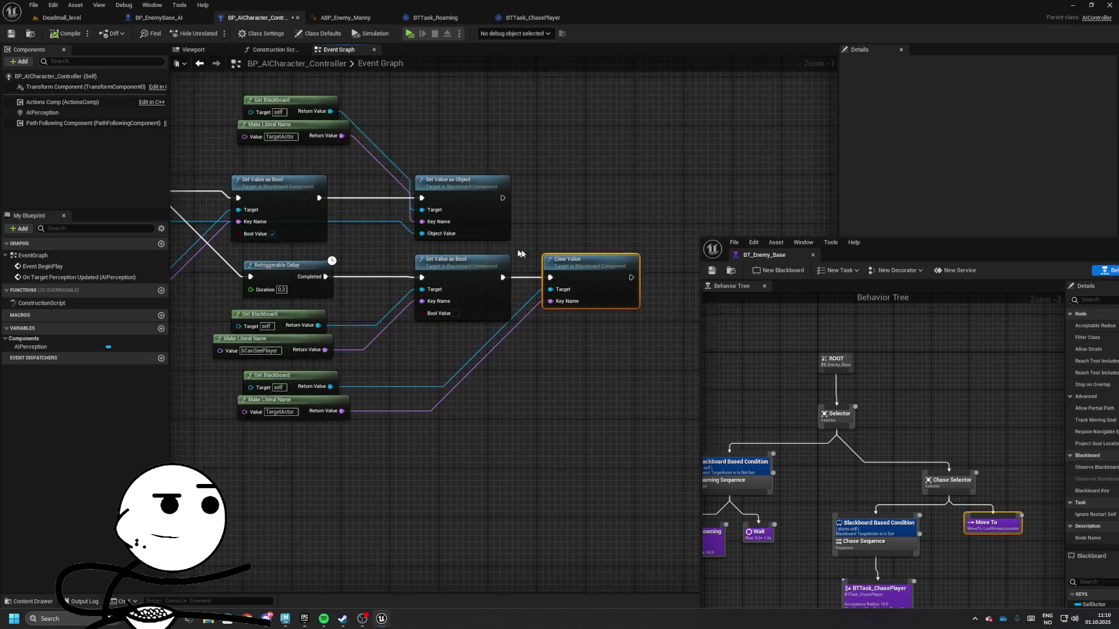
{"action": "mouse_move", "coordinate": [618, 263]}
{"action": "left_mouse_down"}
{"action": "mouse_move", "coordinate": [657, 268]}
{"action": "mouse_move", "coordinate": [593, 251]}
{"action": "mouse_move", "coordinate": [667, 236]}
{"action": "mouse_move", "coordinate": [687, 262]}
{"action": "mouse_move", "coordinate": [529, 257]}
{"action": "left_mouse_up"}
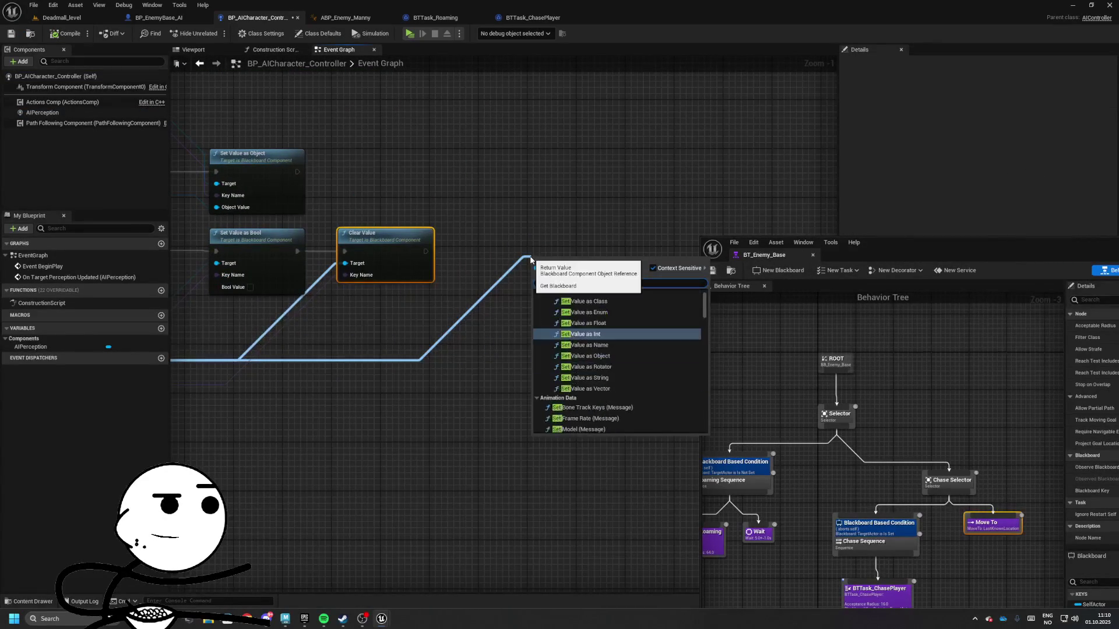
{"action": "key", "text": "Return"}
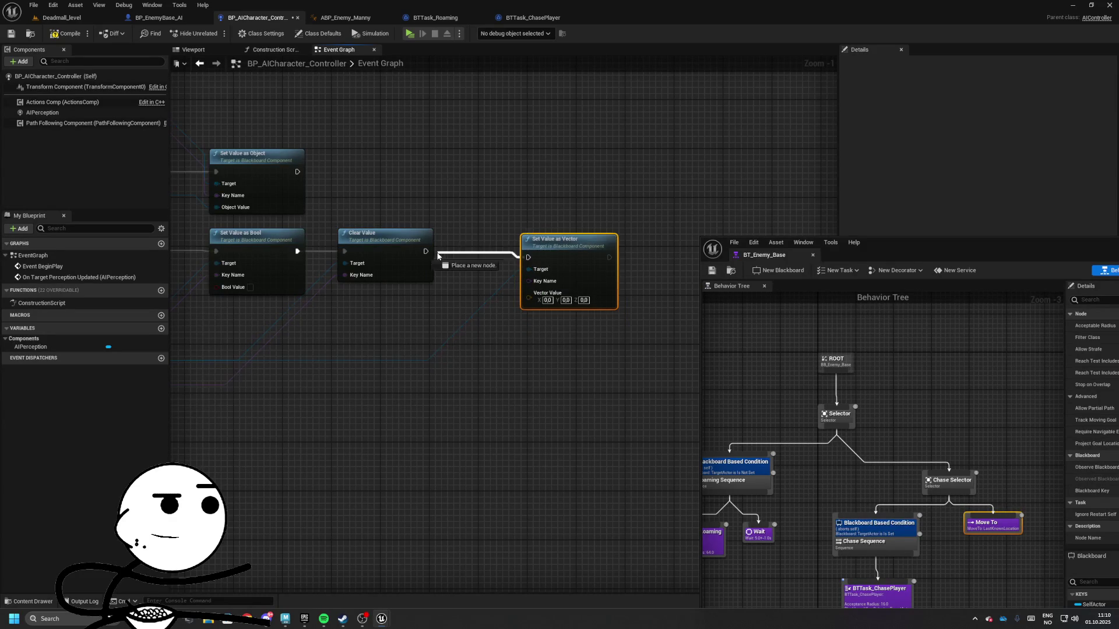
{"action": "left_click_drag", "start_coordinate": [545, 278], "coordinate": [414, 346]}
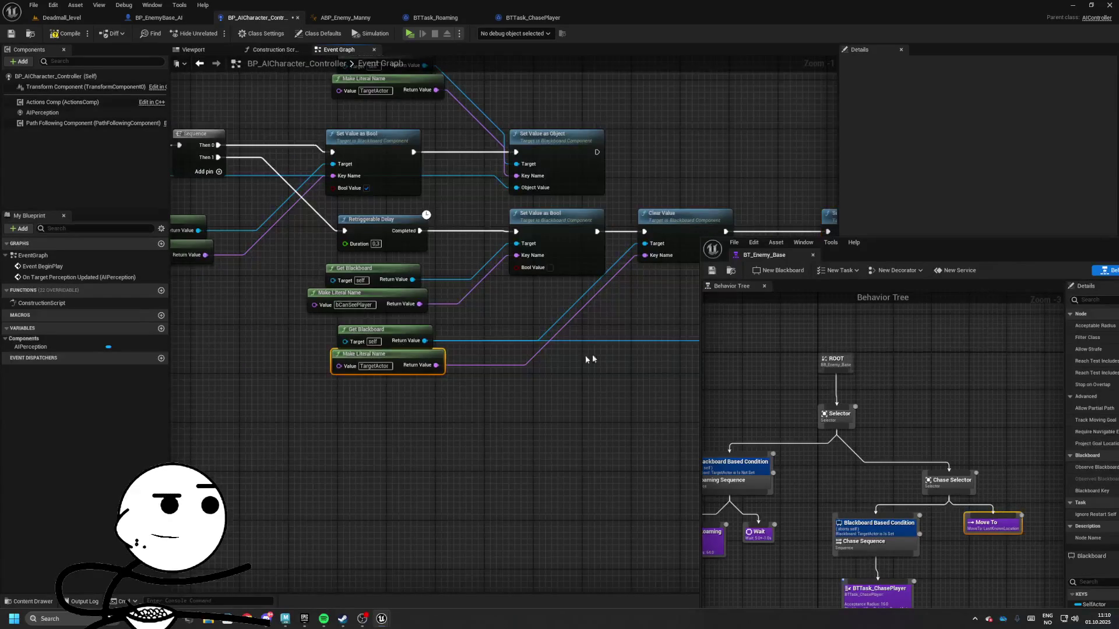
{"action": "key", "text": "ctrl+v"}
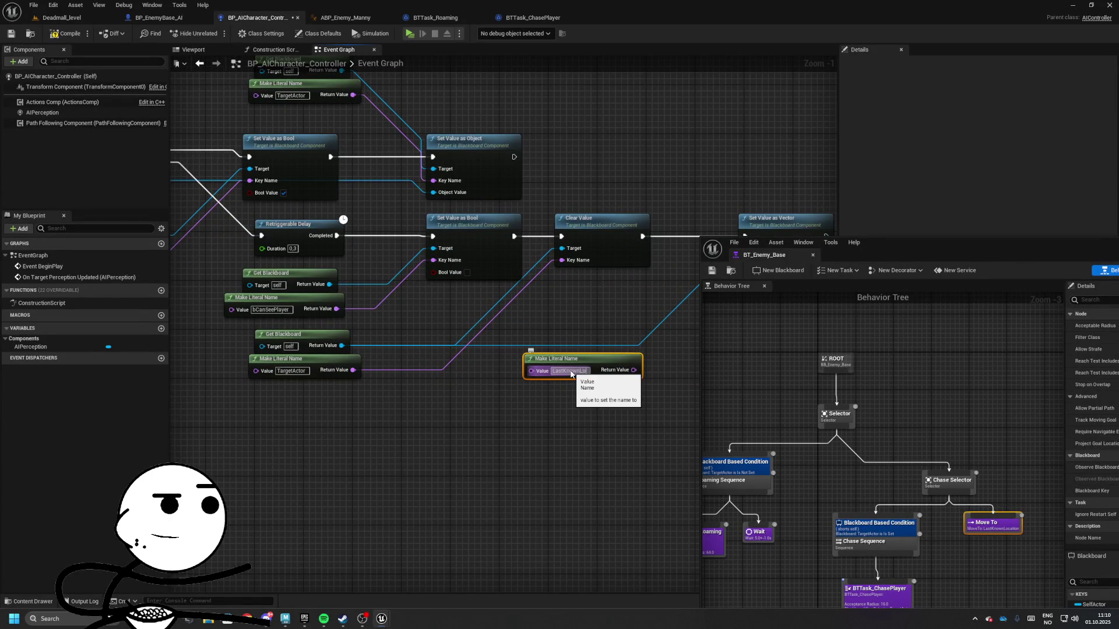
{"action": "left_click_drag", "start_coordinate": [573, 374], "coordinate": [533, 383]}
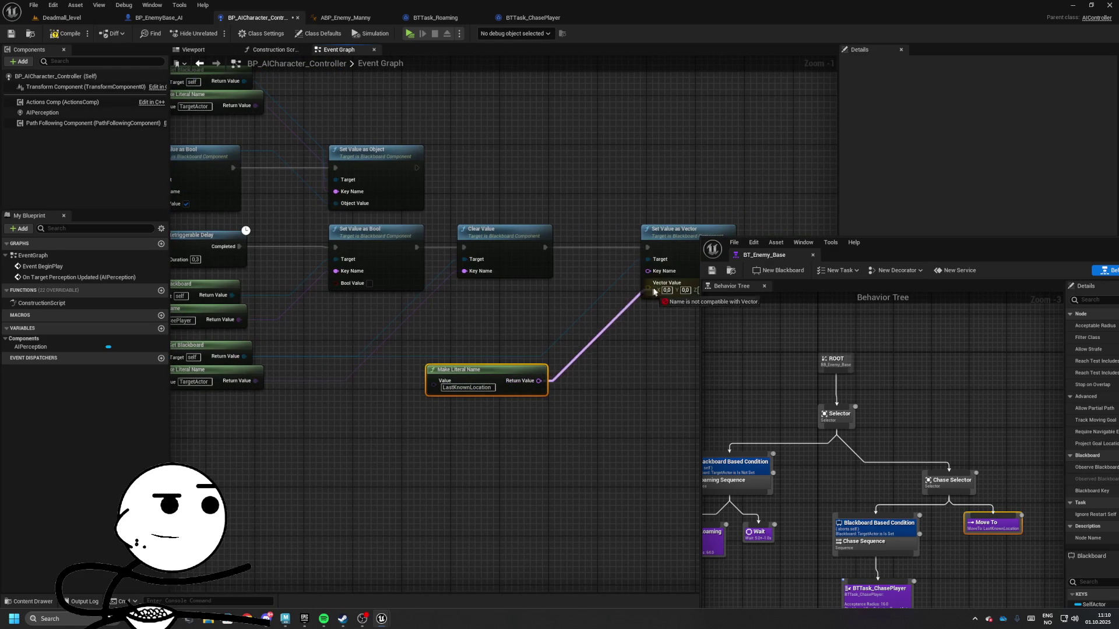
{"action": "left_click_drag", "start_coordinate": [653, 291], "coordinate": [539, 391]}
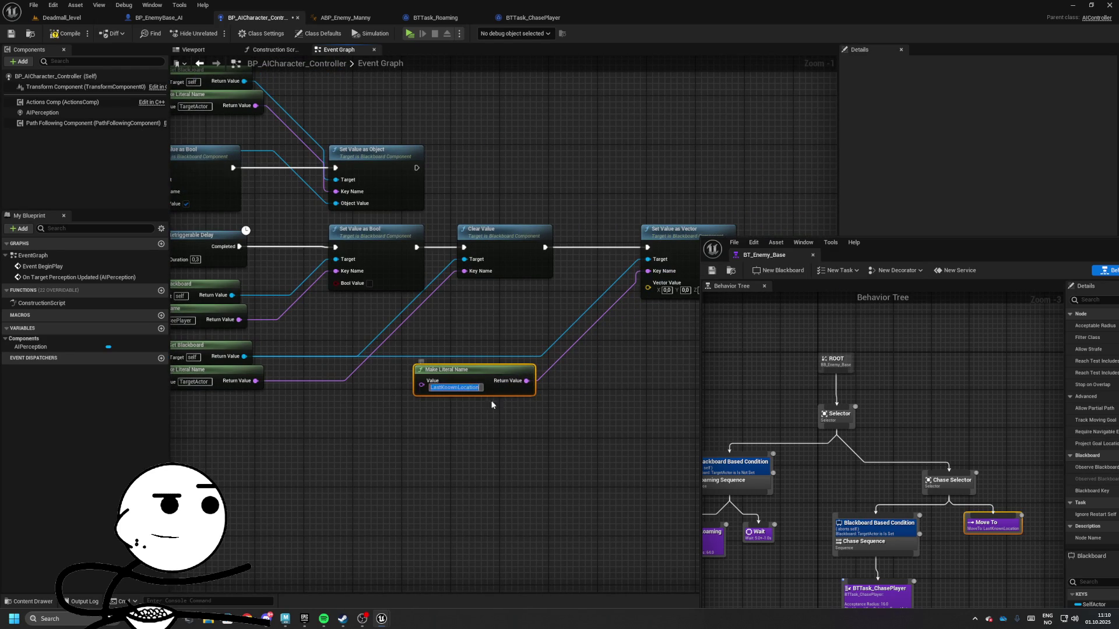
- Feed the player's Get Actor Location into the vector value and tidy the wiring
{"action": "mouse_move", "coordinate": [482, 292]}
{"action": "left_mouse_down"}
{"action": "mouse_move", "coordinate": [699, 210]}
{"action": "mouse_move", "coordinate": [532, 345]}
{"action": "mouse_move", "coordinate": [551, 332]}
{"action": "mouse_move", "coordinate": [289, 236]}
{"action": "mouse_move", "coordinate": [609, 285]}
{"action": "mouse_move", "coordinate": [395, 350]}
{"action": "left_mouse_up"}
{"action": "type", "text": "get actor loca"}
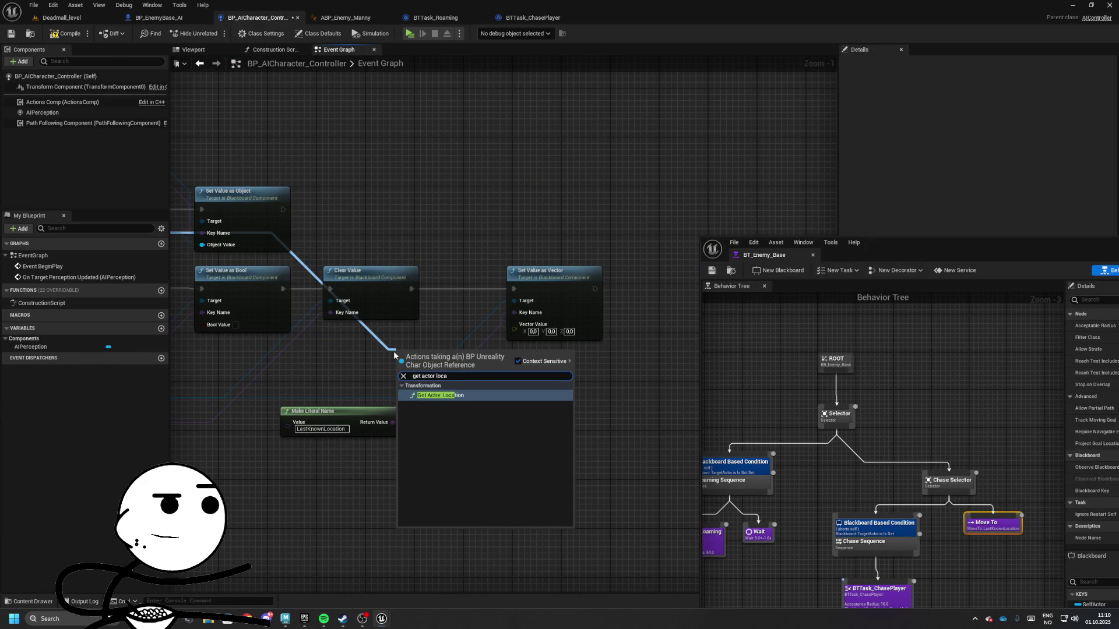
{"action": "key", "text": "Return"}
{"action": "mouse_move", "coordinate": [428, 362]}
{"action": "left_mouse_down"}
{"action": "mouse_move", "coordinate": [367, 362]}
{"action": "mouse_move", "coordinate": [471, 355]}
{"action": "left_mouse_up"}
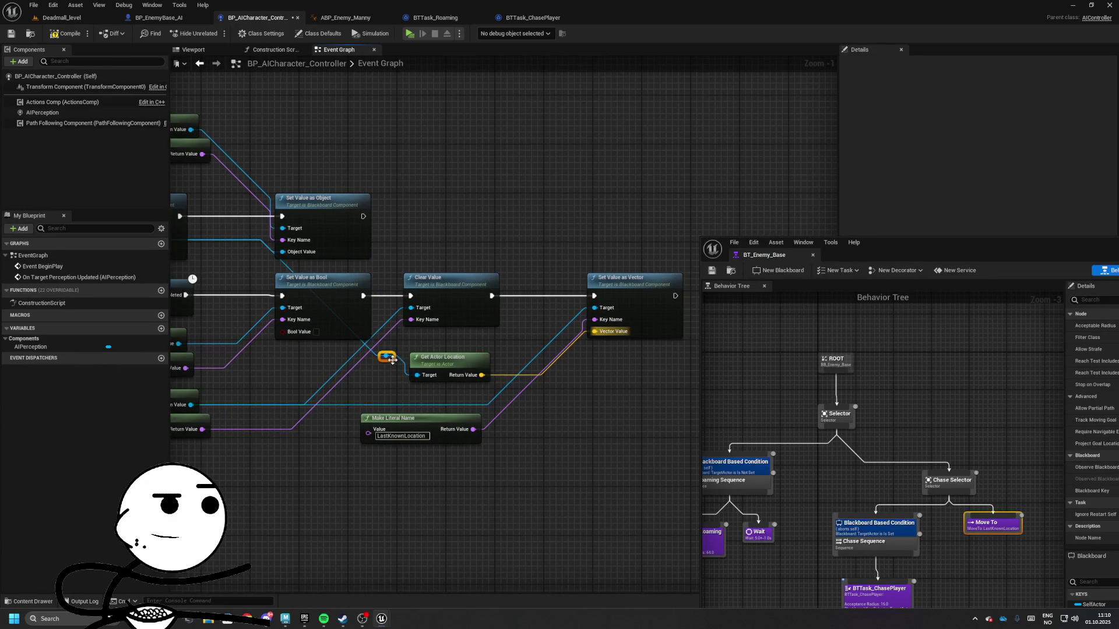
{"action": "mouse_move", "coordinate": [392, 360]}
{"action": "left_mouse_down"}
{"action": "mouse_move", "coordinate": [303, 175]}
{"action": "mouse_move", "coordinate": [673, 479]}
{"action": "mouse_move", "coordinate": [613, 443]}
{"action": "mouse_move", "coordinate": [529, 354]}
{"action": "mouse_move", "coordinate": [430, 396]}
{"action": "mouse_move", "coordinate": [452, 388]}
{"action": "mouse_move", "coordinate": [384, 303]}
{"action": "mouse_move", "coordinate": [392, 294]}
{"action": "left_mouse_up"}
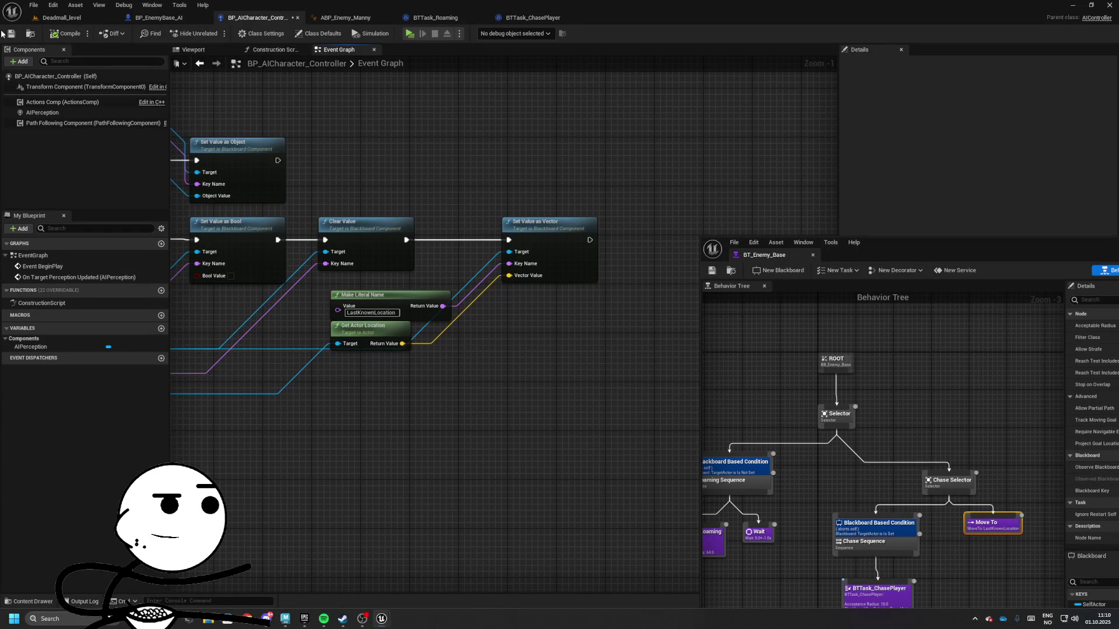
- Start a new playtest of the level from the level editor
{"action": "left_click", "coordinate": [52, 18]}
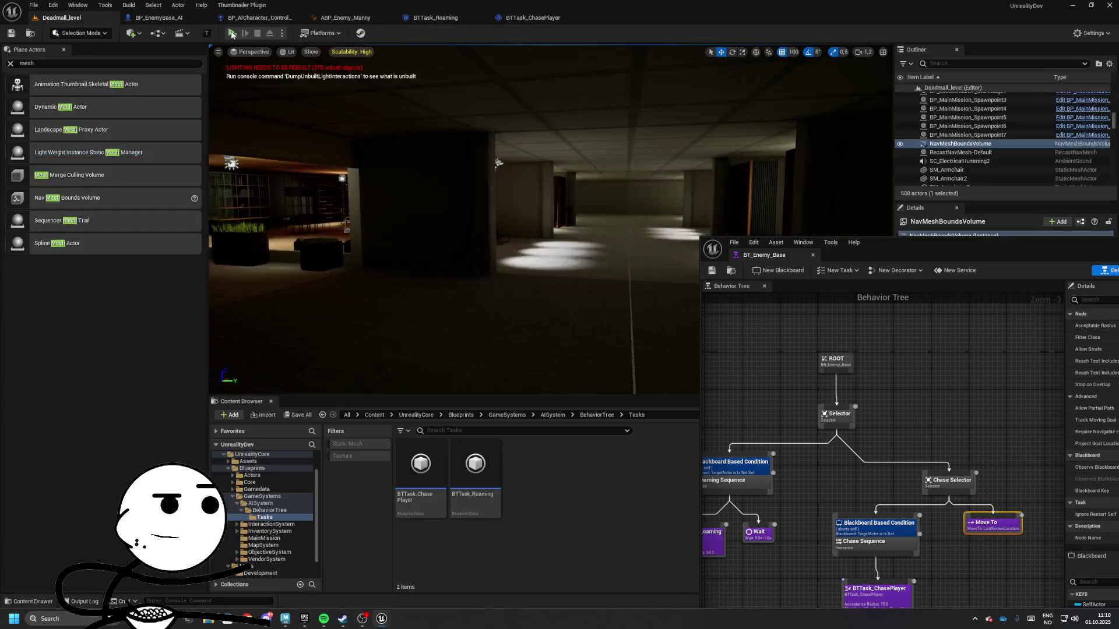
{"action": "key", "text": "alt+p"}
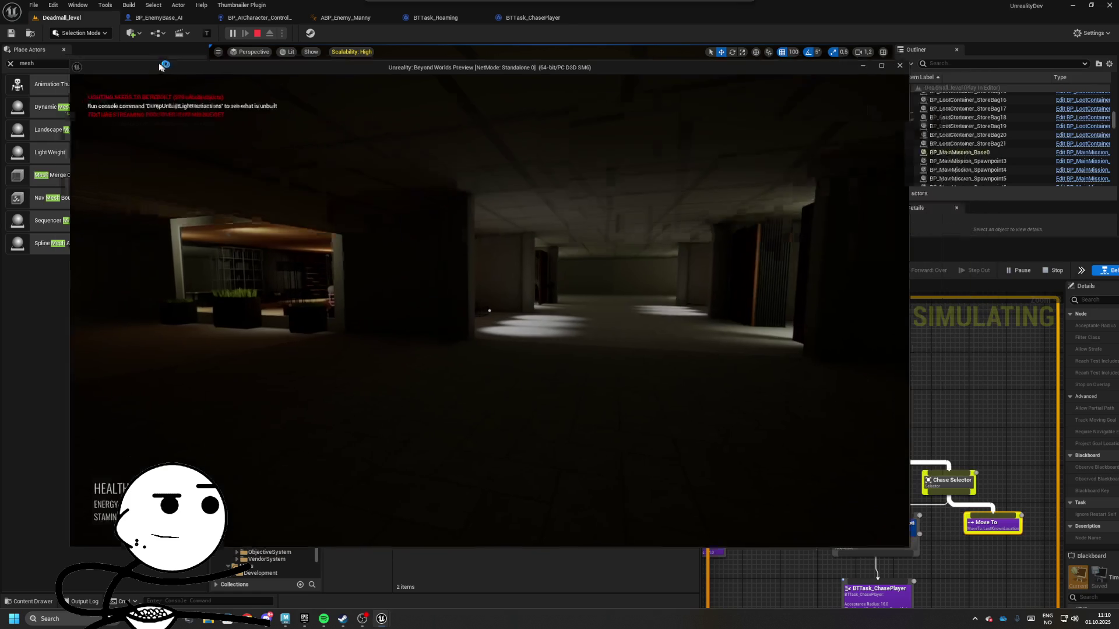
{"action": "left_click_drag", "start_coordinate": [161, 67], "coordinate": [130, 45]}
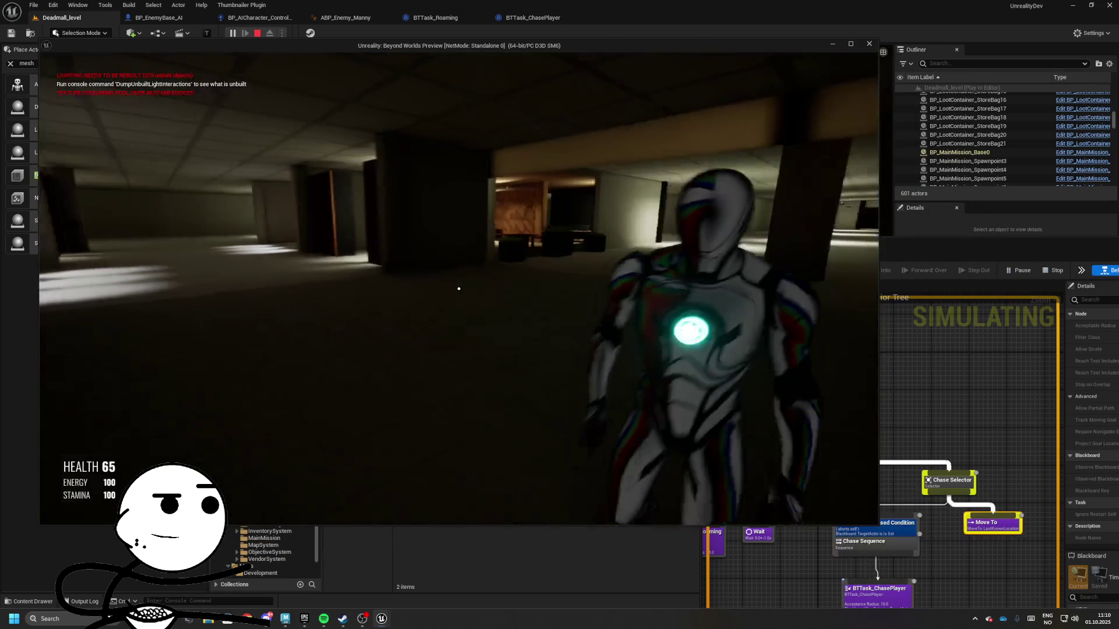
- Run the player away from the chasing enemy through the mall corridors, then stop play
{"action": "key", "text": "s"}
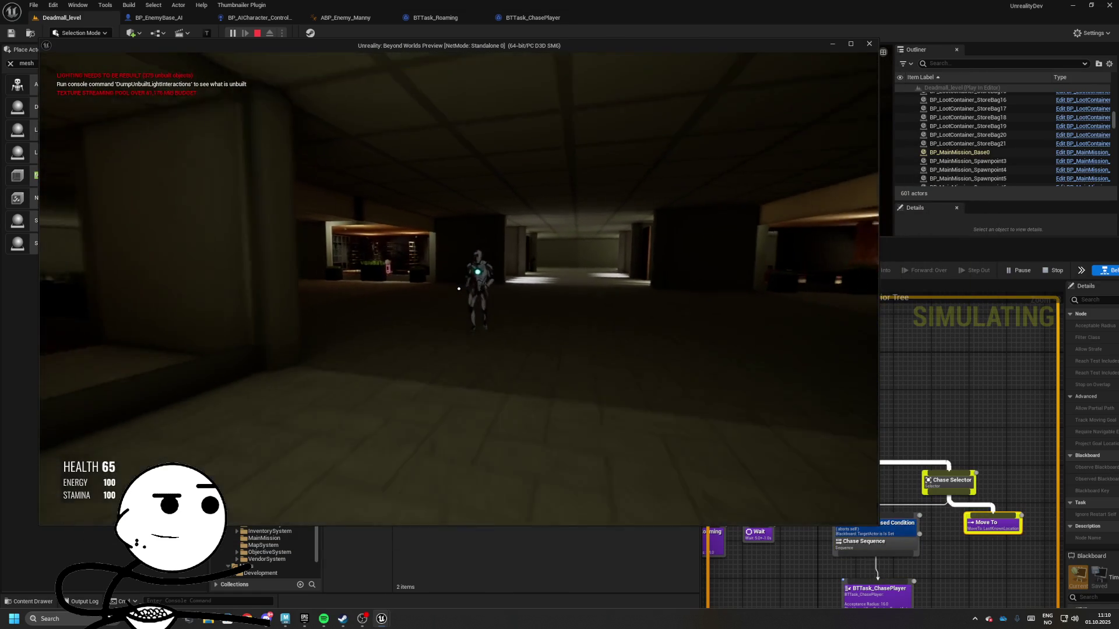
{"action": "key", "text": "s"}
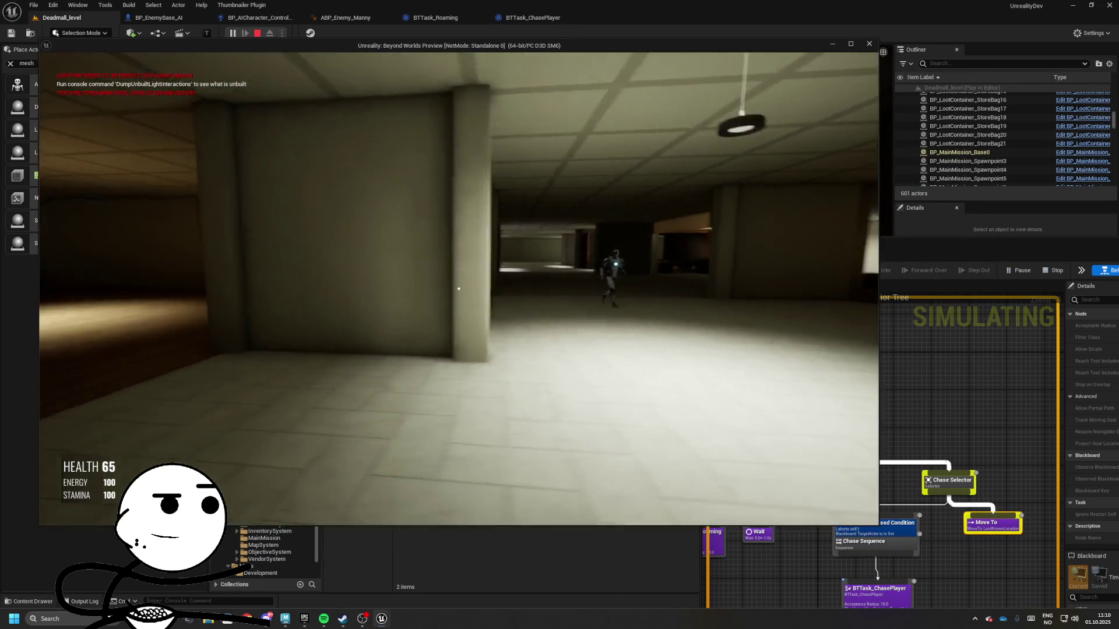
{"action": "key", "text": "s"}
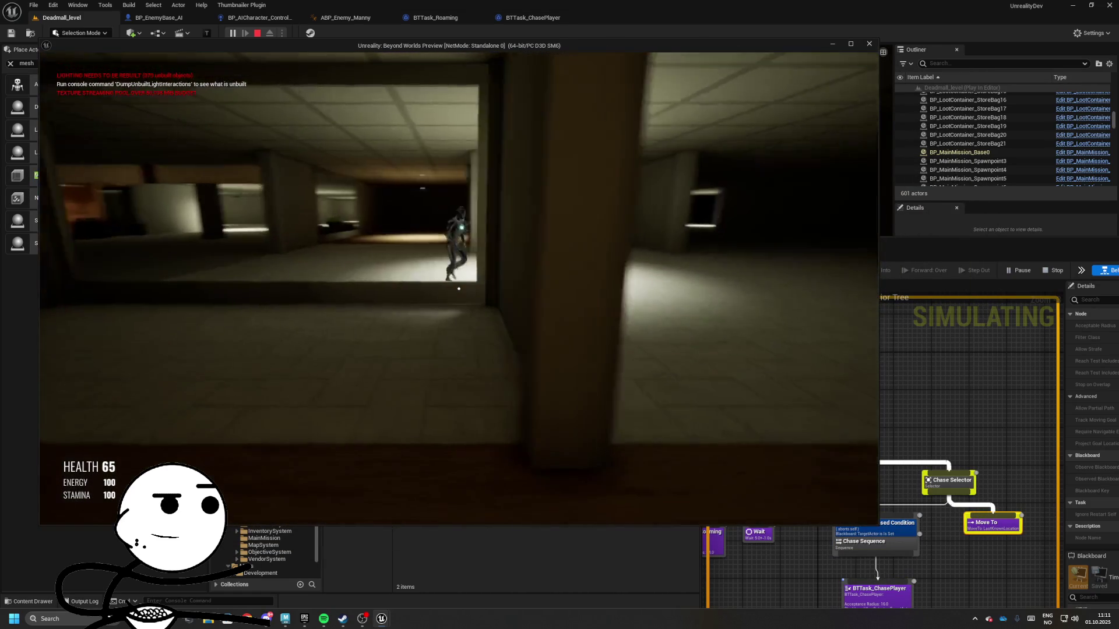
{"action": "key", "text": "s"}
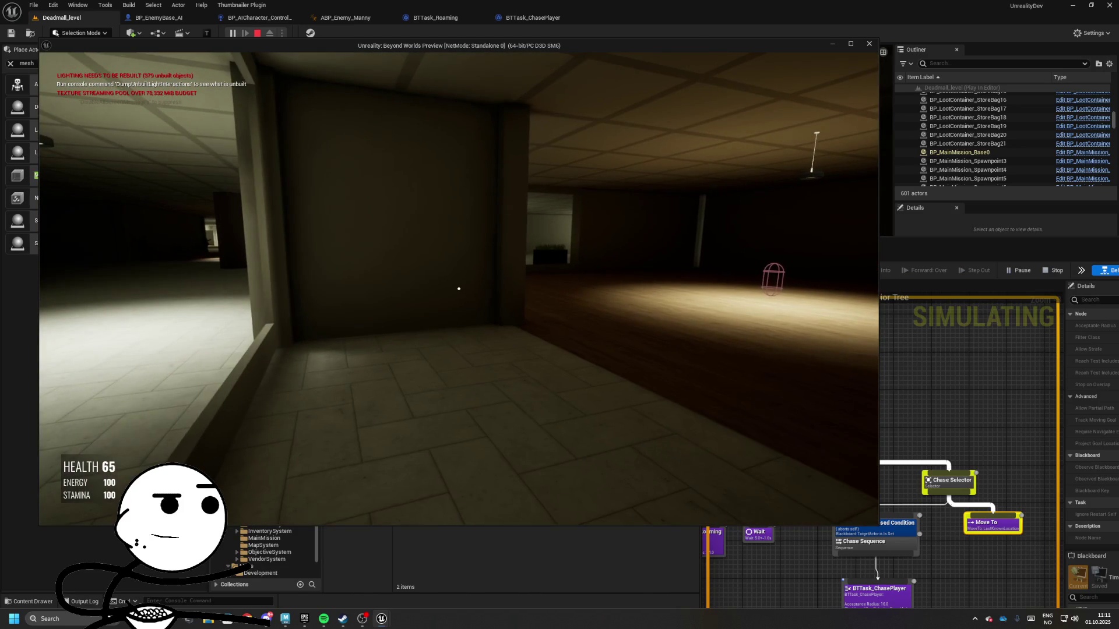
{"action": "key", "text": "s"}
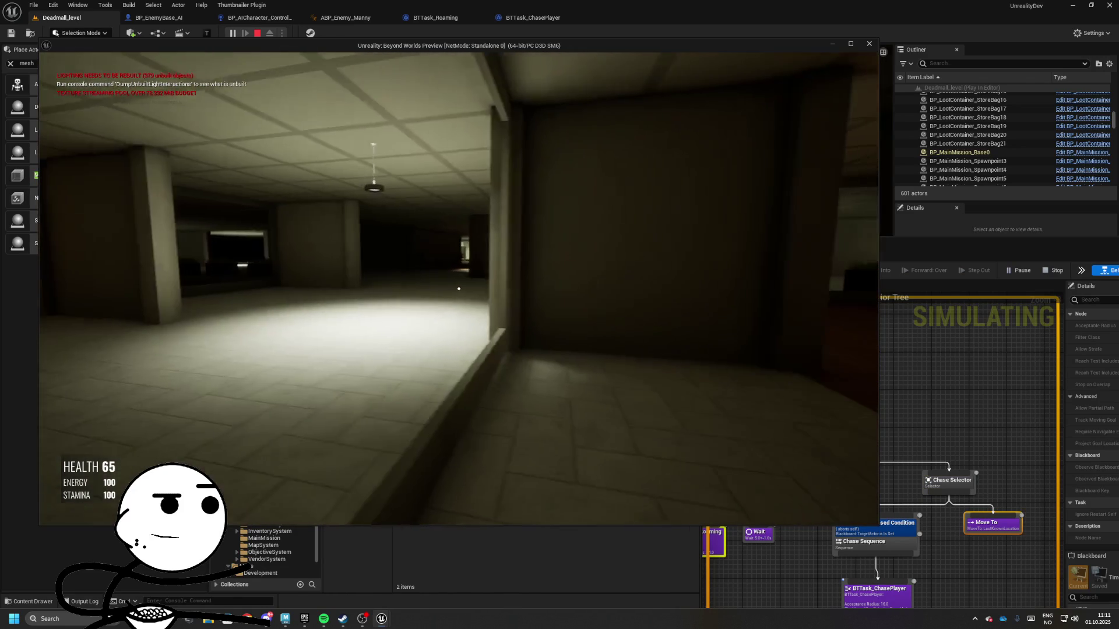
{"action": "key", "text": "s"}
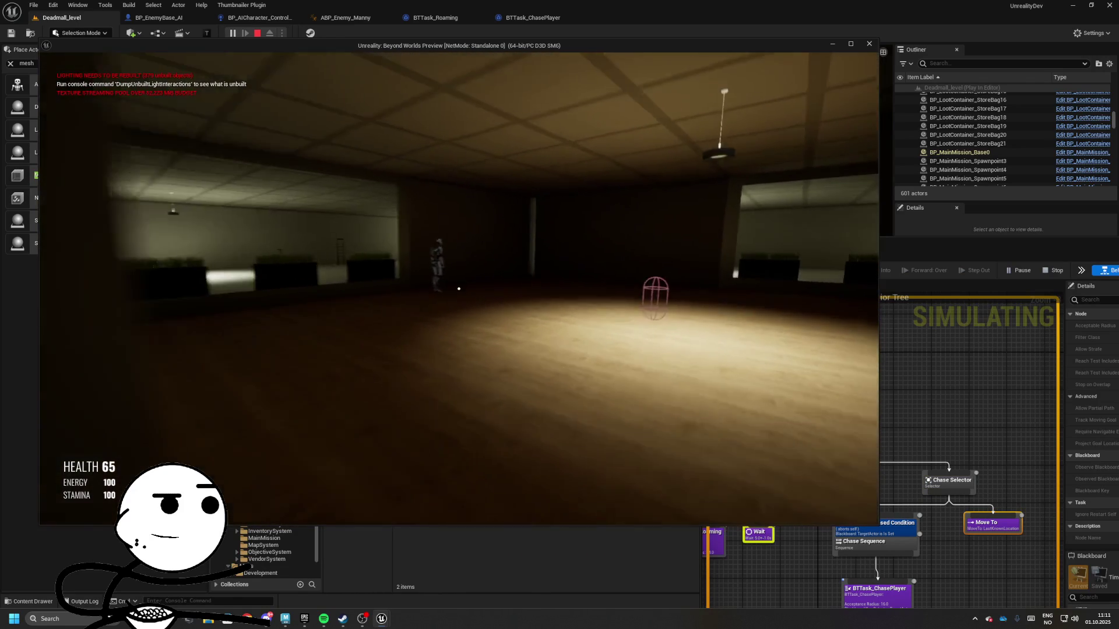
{"action": "key", "text": "s"}
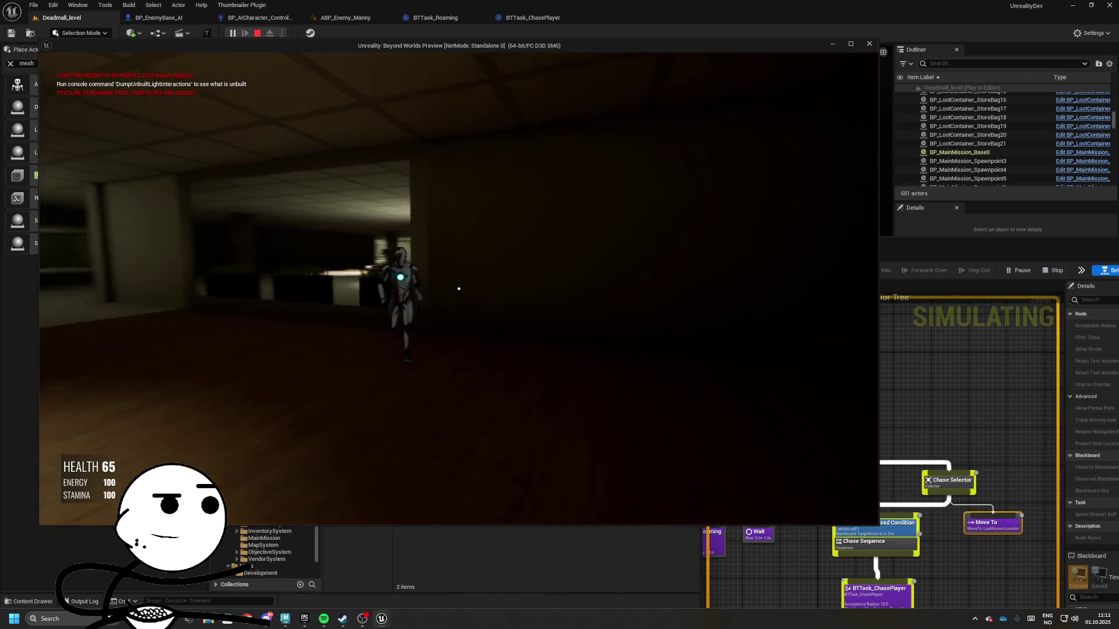
{"action": "key", "text": "s"}
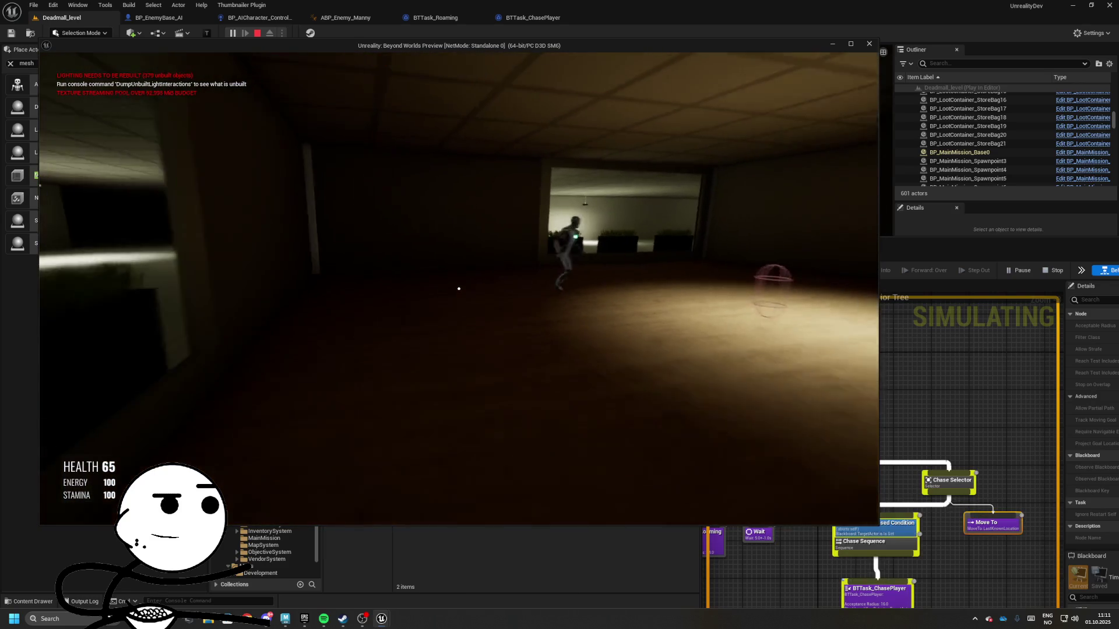
{"action": "key", "text": "s"}
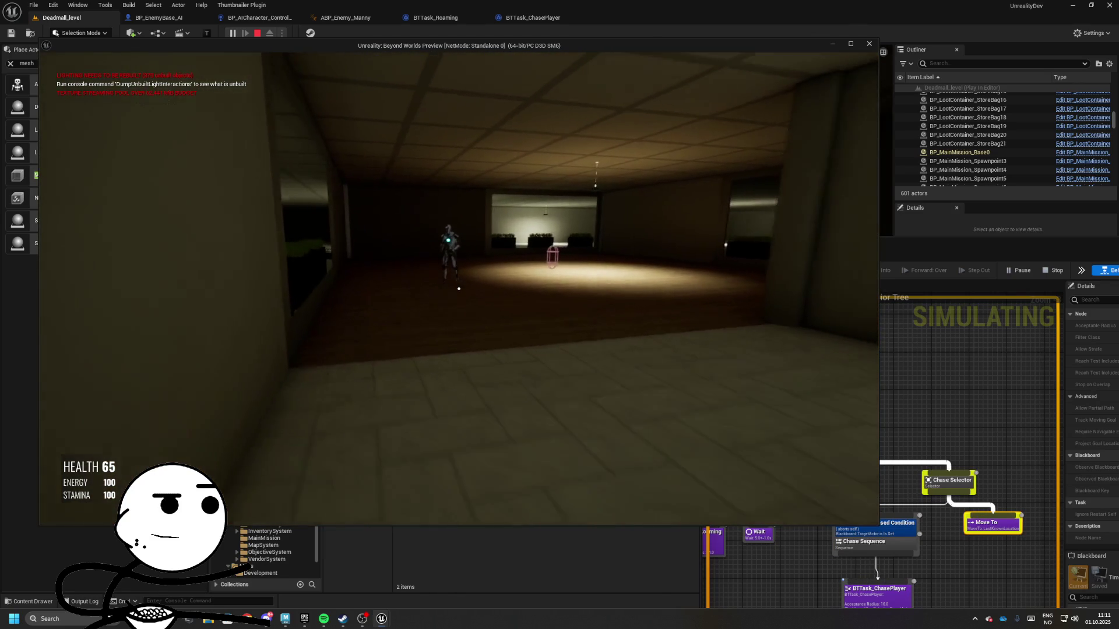
{"action": "key", "text": "s"}
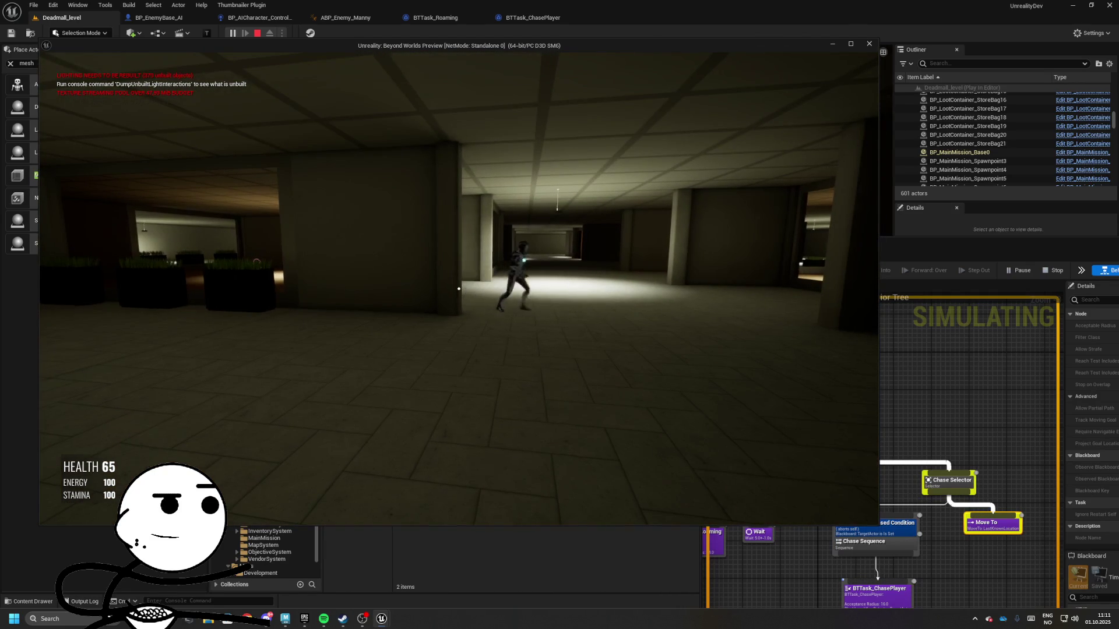
{"action": "key", "text": "s"}
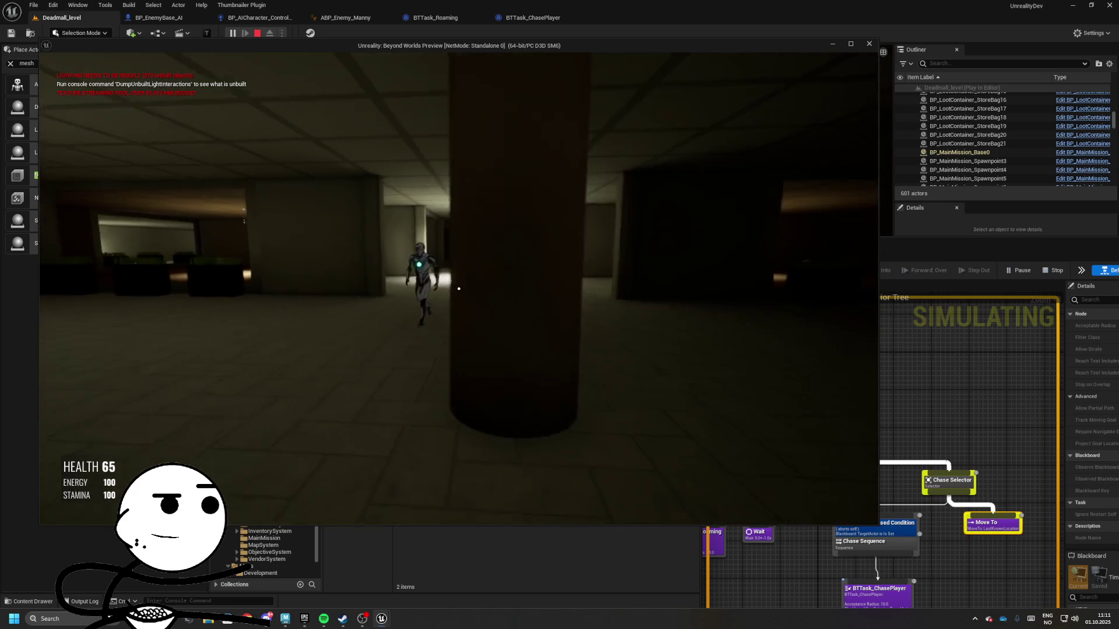
{"action": "key", "text": "s"}
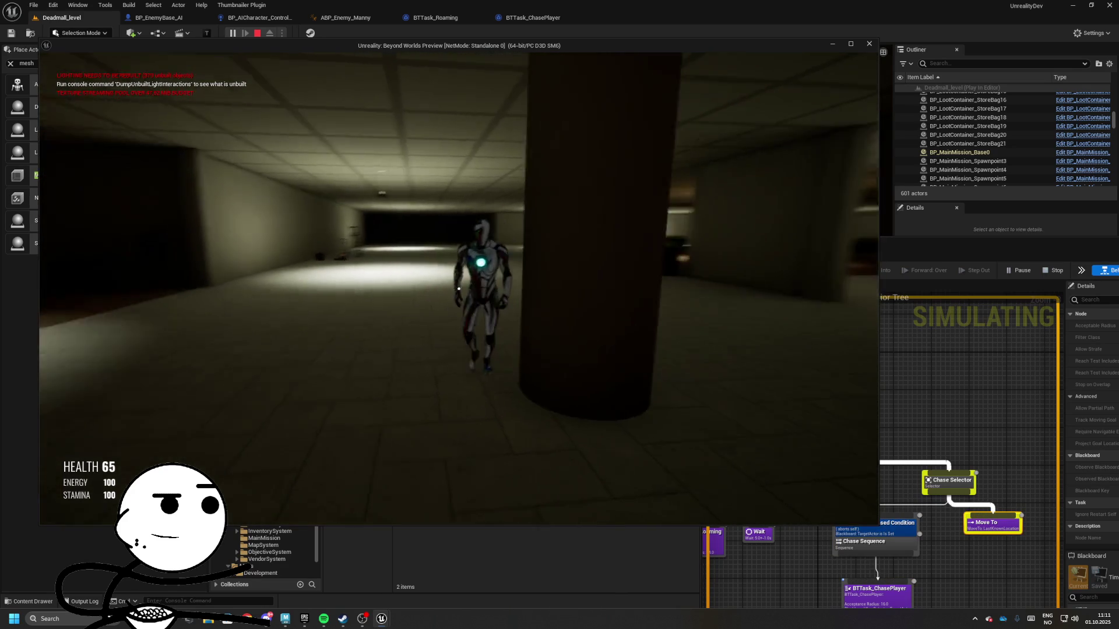
{"action": "key", "text": "Escape"}
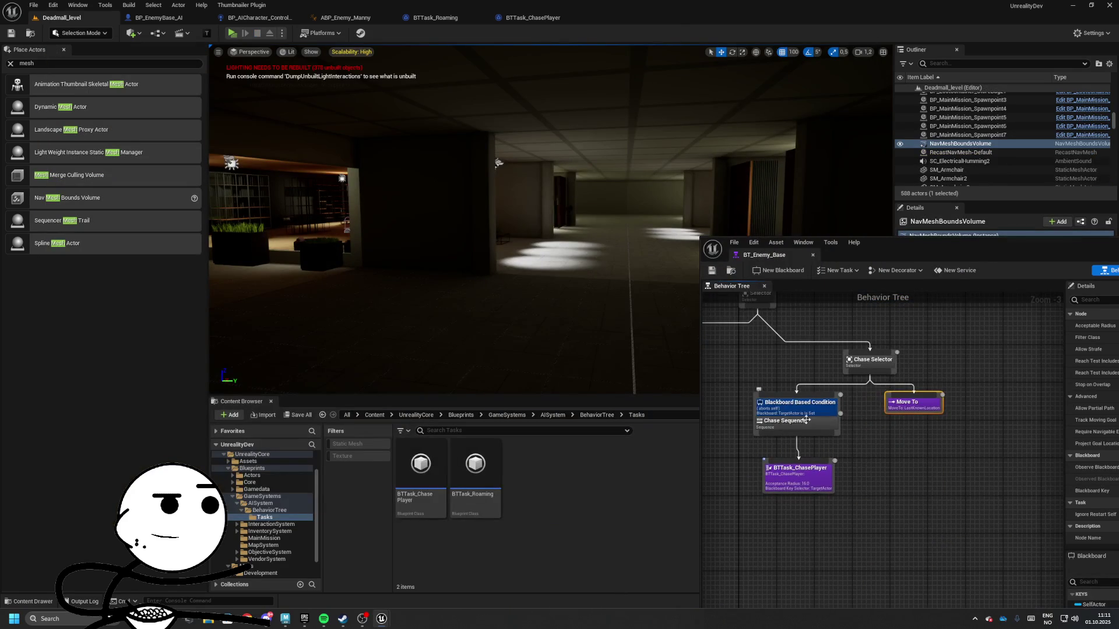
{"action": "left_click_drag", "start_coordinate": [812, 471], "coordinate": [783, 468]}
- Set the AI controller's Retriggerable Delay duration to 0.2
{"action": "left_click", "coordinate": [527, 17]}
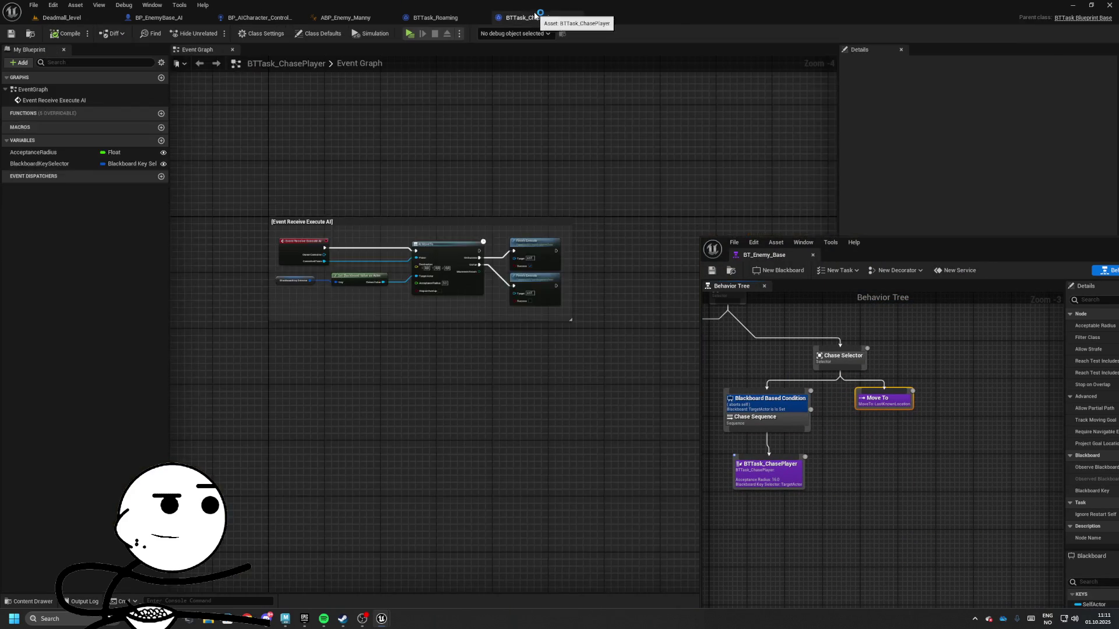
{"action": "left_click", "coordinate": [438, 17]}
{"action": "left_click", "coordinate": [344, 18]}
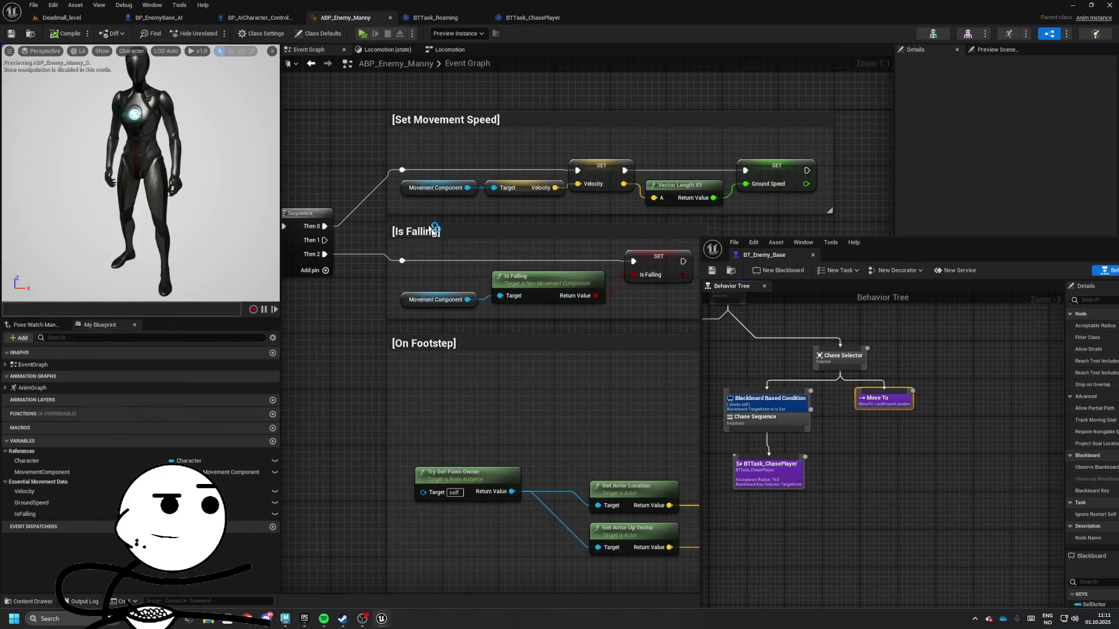
{"action": "left_click", "coordinate": [260, 17]}
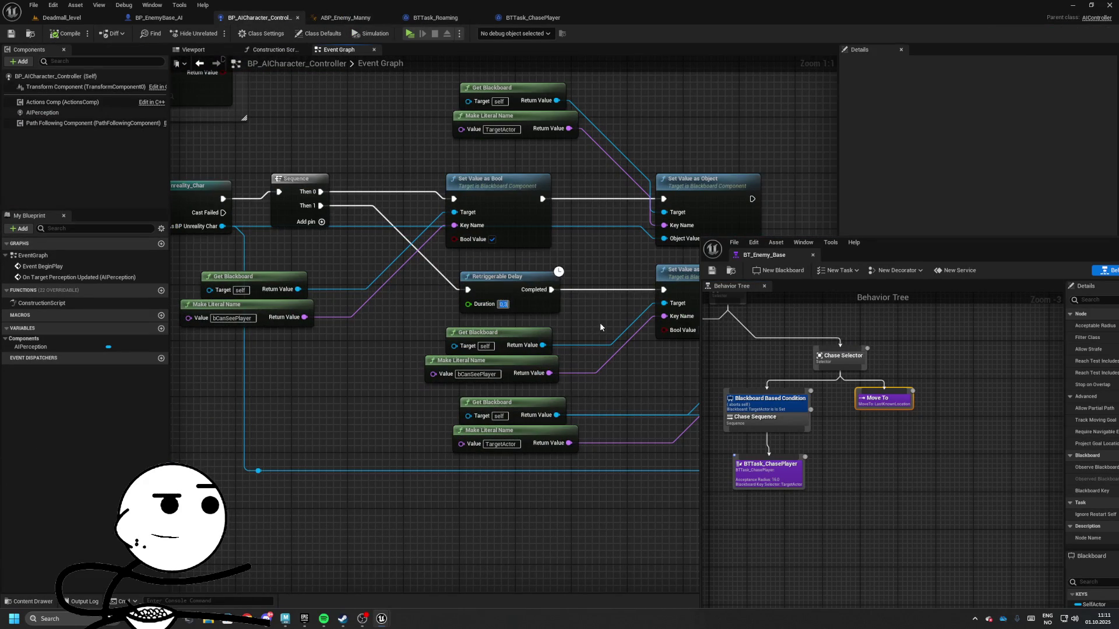
{"action": "type", "text": "0"}
{"action": "type", "text": ",2"}
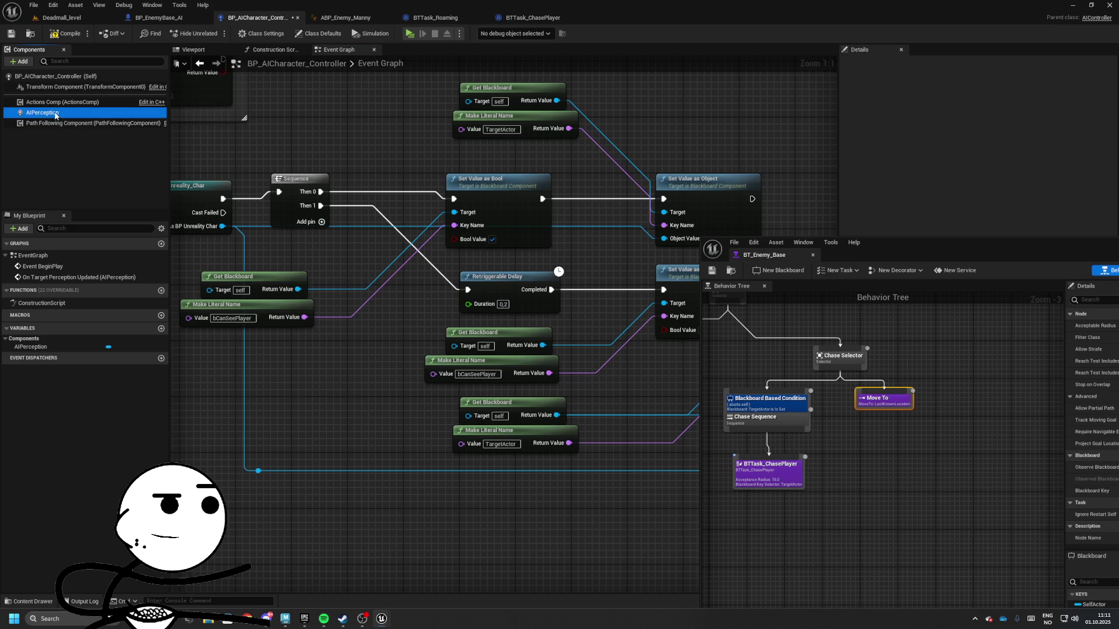
- Reveal the AIPerception sight settings and compile the AI controller
{"action": "mouse_move", "coordinate": [890, 249]}
{"action": "left_mouse_down"}
{"action": "mouse_move", "coordinate": [470, 217]}
{"action": "mouse_move", "coordinate": [513, 152]}
{"action": "mouse_move", "coordinate": [460, 109]}
{"action": "left_mouse_up"}
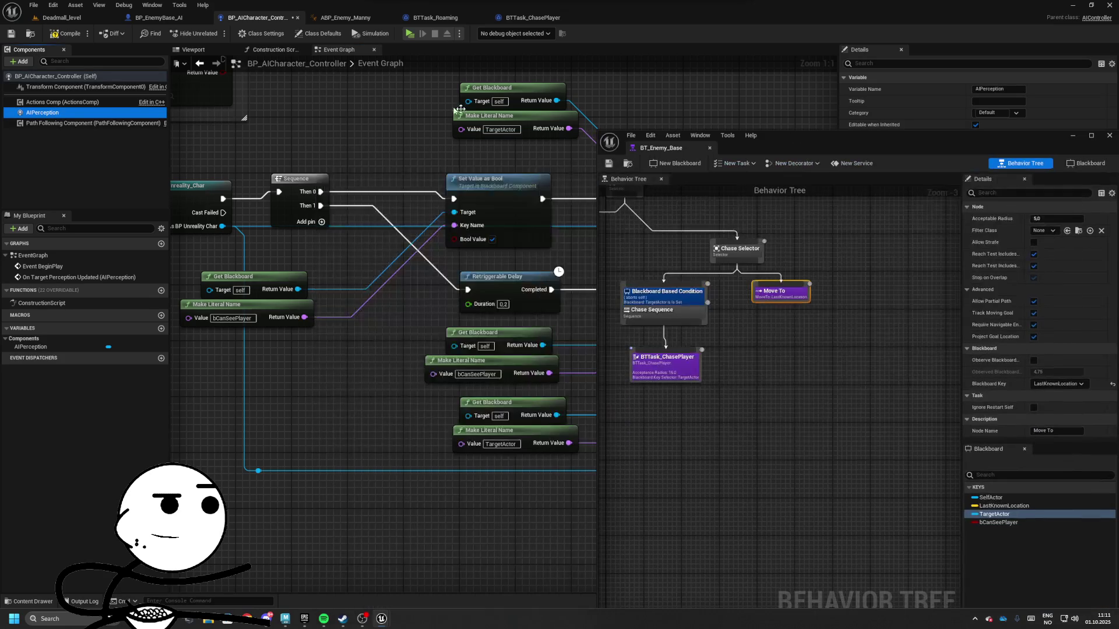
{"action": "left_click", "coordinate": [166, 19]}
{"action": "left_click", "coordinate": [256, 18]}
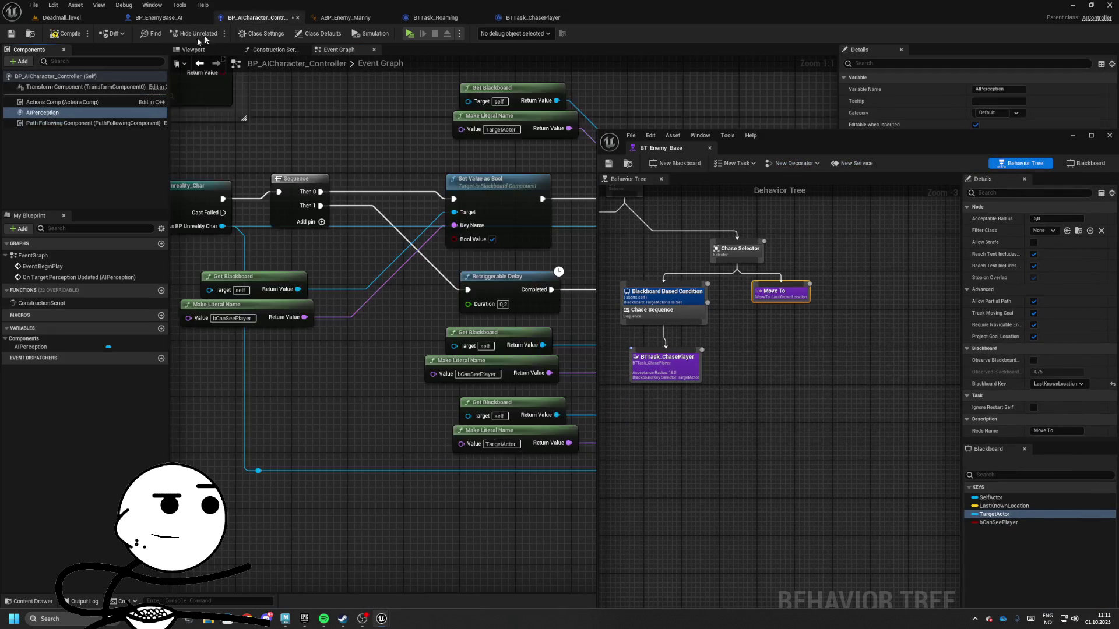
{"action": "left_click_drag", "start_coordinate": [802, 149], "coordinate": [418, 104]}
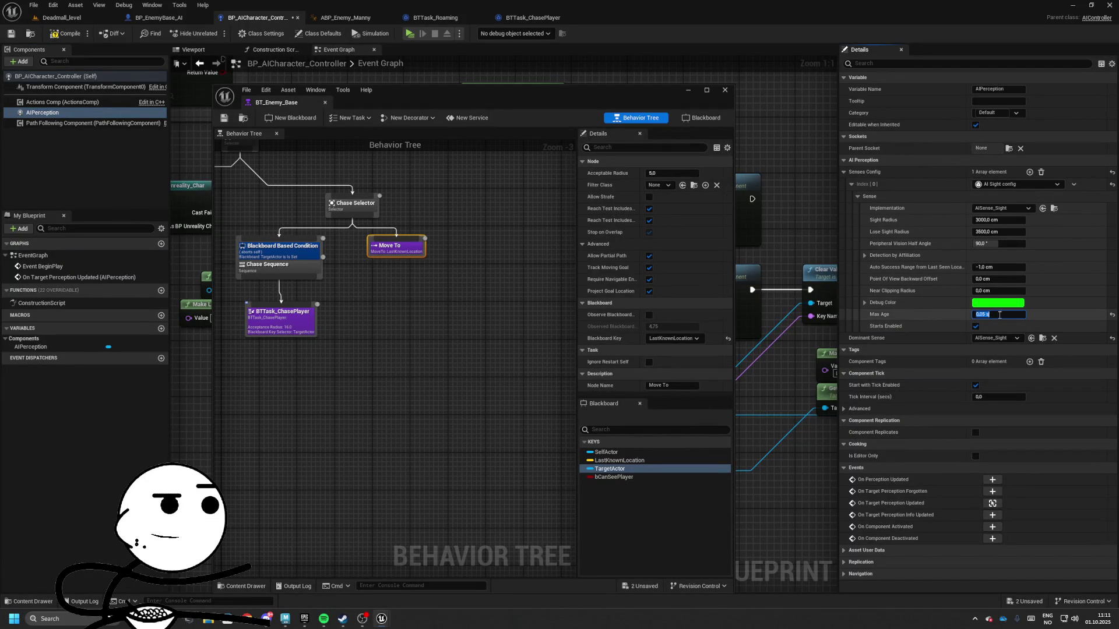
{"action": "left_click_drag", "start_coordinate": [495, 93], "coordinate": [794, 96]}
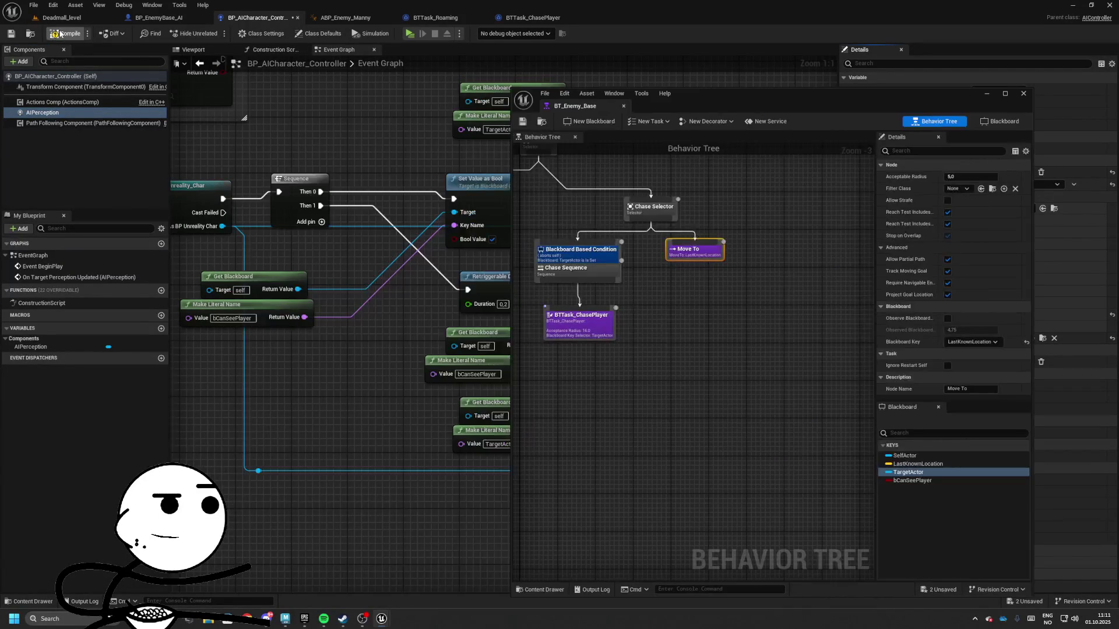
{"action": "left_click", "coordinate": [61, 17]}
- Start a playtest and bring the simulating BT_Enemy_Base debugger into view
{"action": "key", "text": "alt+p"}
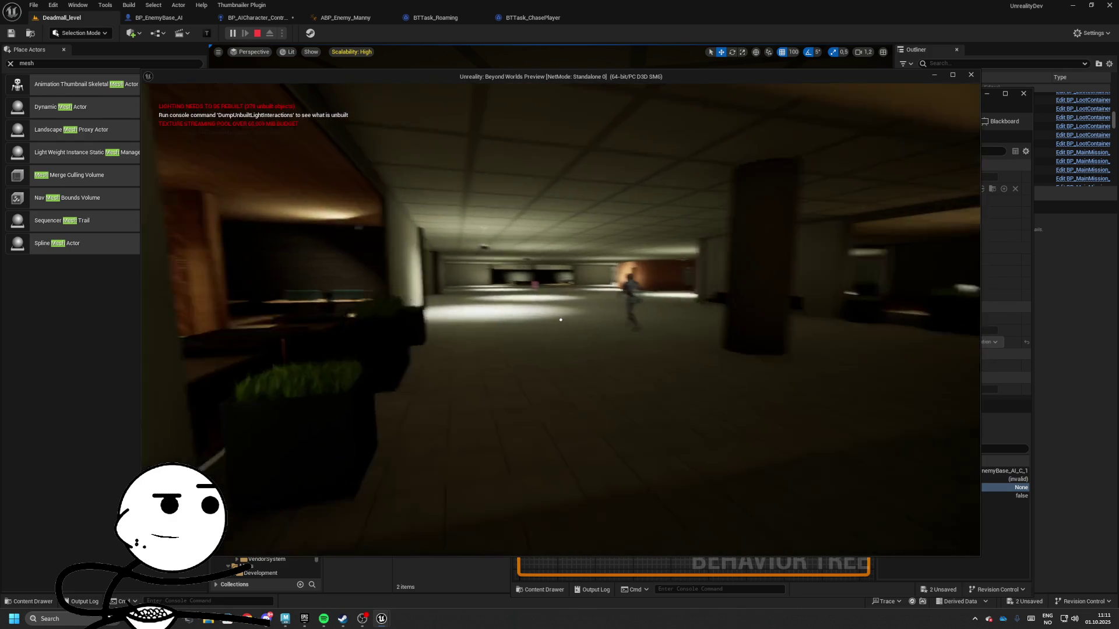
{"action": "key", "text": "shift+F1"}
{"action": "left_click", "coordinate": [868, 128]}
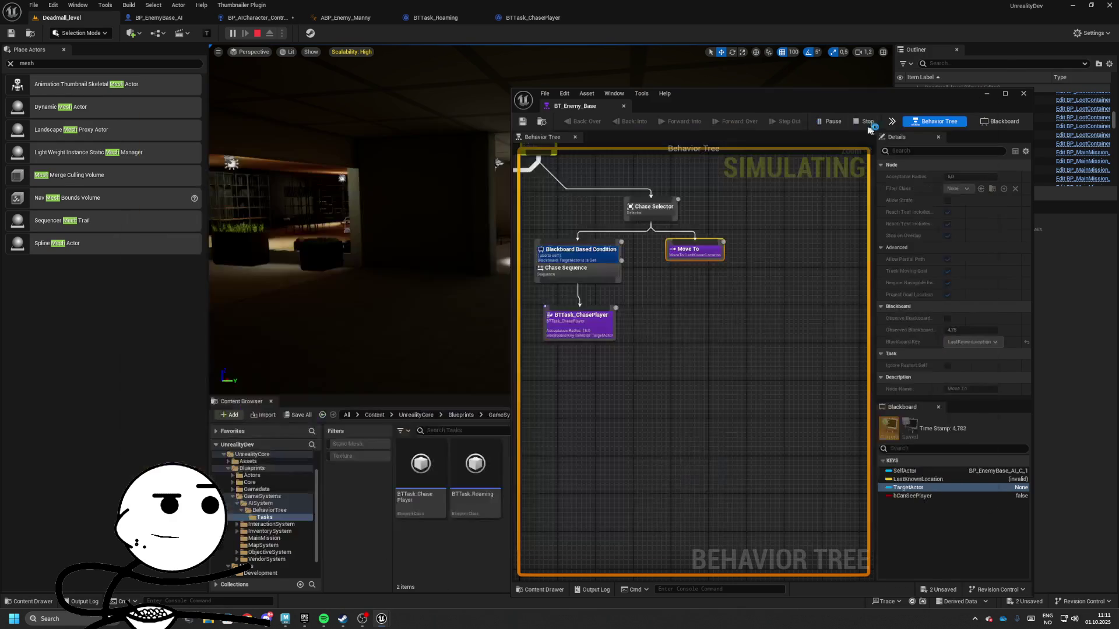
{"action": "left_click_drag", "start_coordinate": [699, 96], "coordinate": [856, 158]}
{"action": "scroll", "coordinate": [851, 407], "scroll_direction": "down", "scroll_amount": 2}
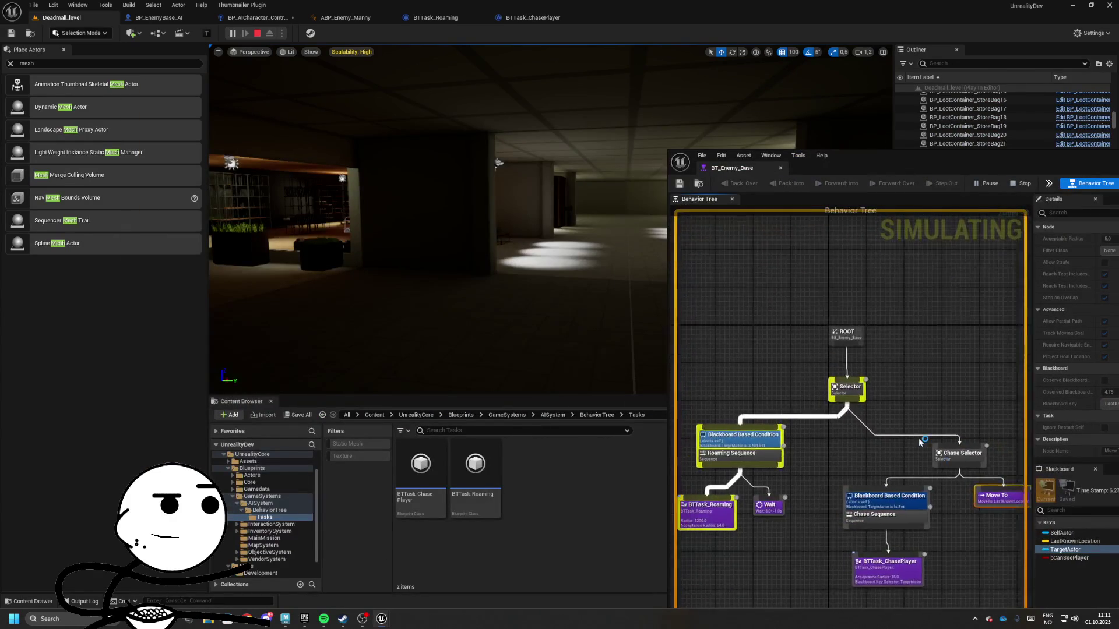
- Place a shrunken game window beside the tree and walk toward the enemy to trigger Chase
{"action": "key", "text": "alt+Tab"}
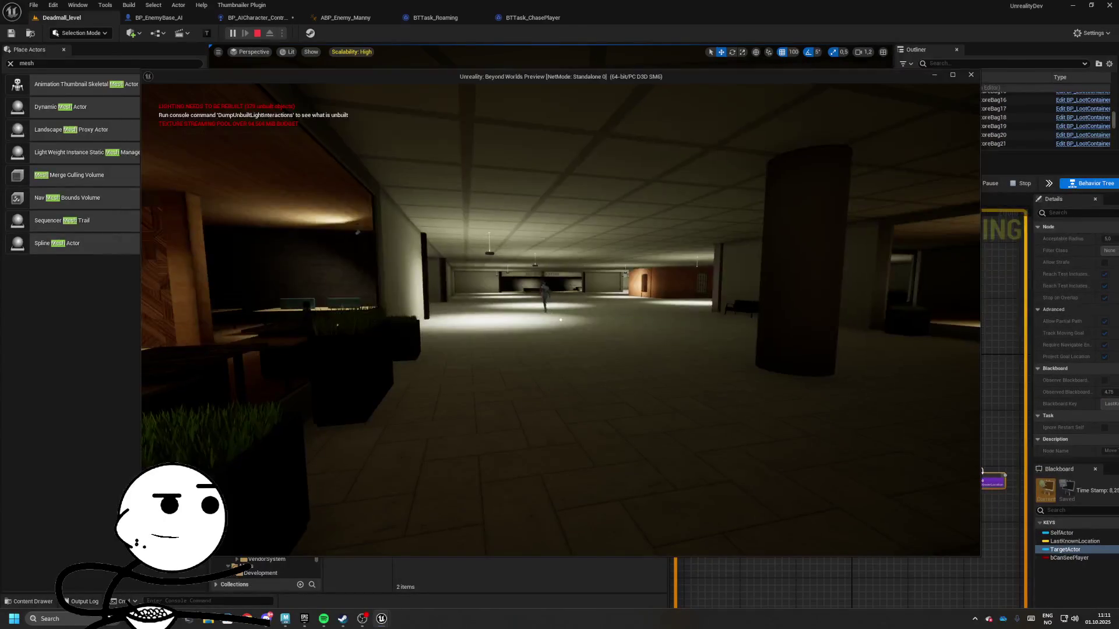
{"action": "mouse_move", "coordinate": [139, 73]}
{"action": "left_mouse_down"}
{"action": "mouse_move", "coordinate": [405, 244]}
{"action": "mouse_move", "coordinate": [437, 250]}
{"action": "left_mouse_up"}
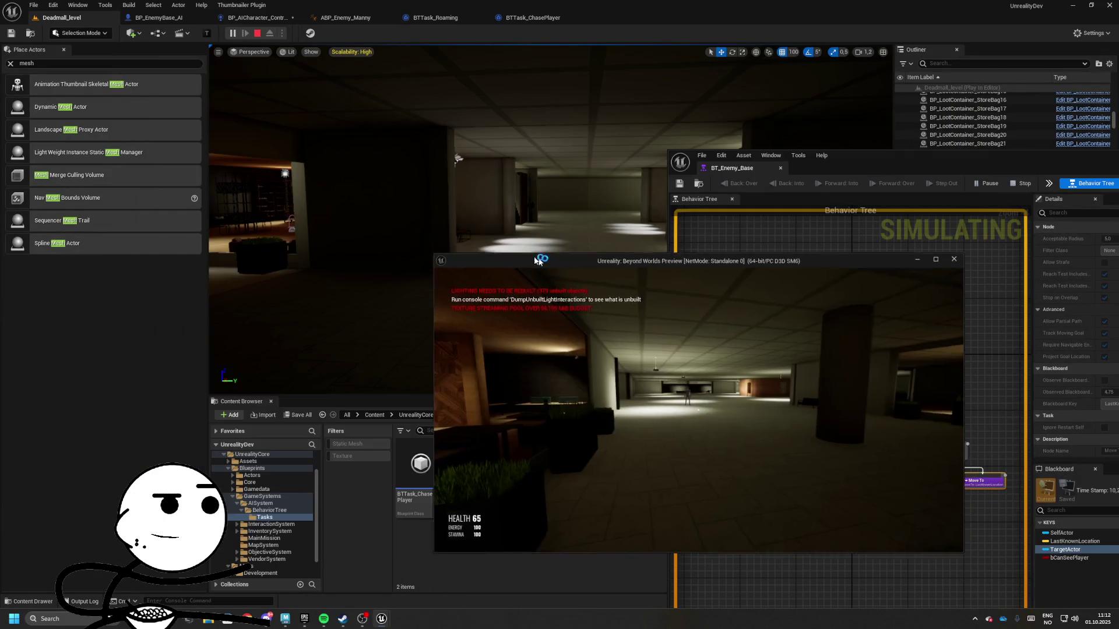
{"action": "left_click_drag", "start_coordinate": [670, 256], "coordinate": [445, 193]}
{"action": "key", "text": "w"}
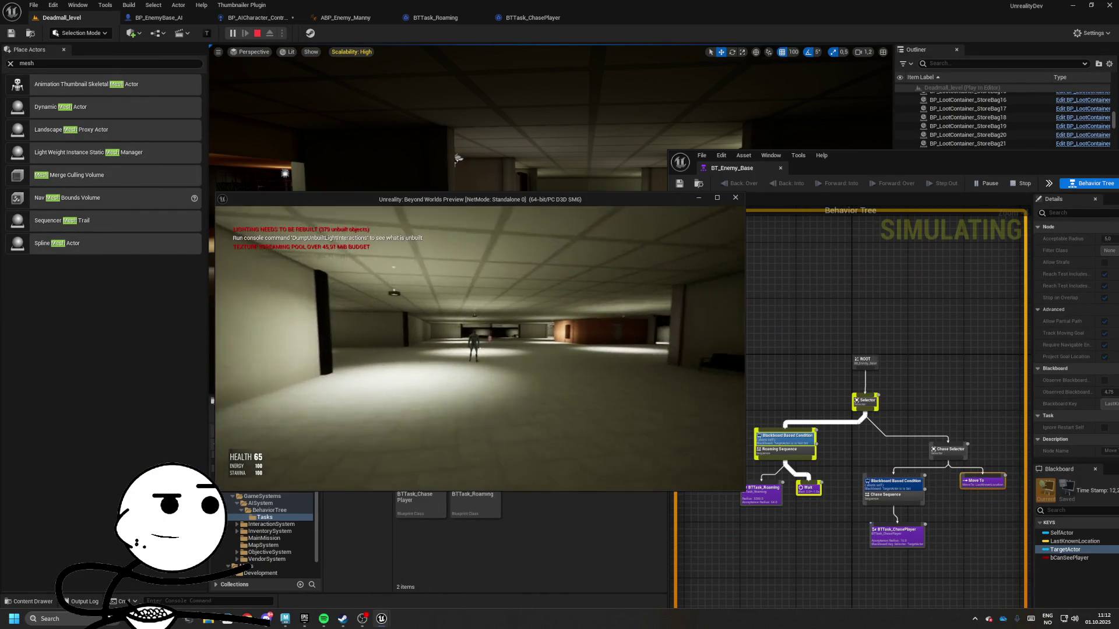
{"action": "key", "text": "w"}
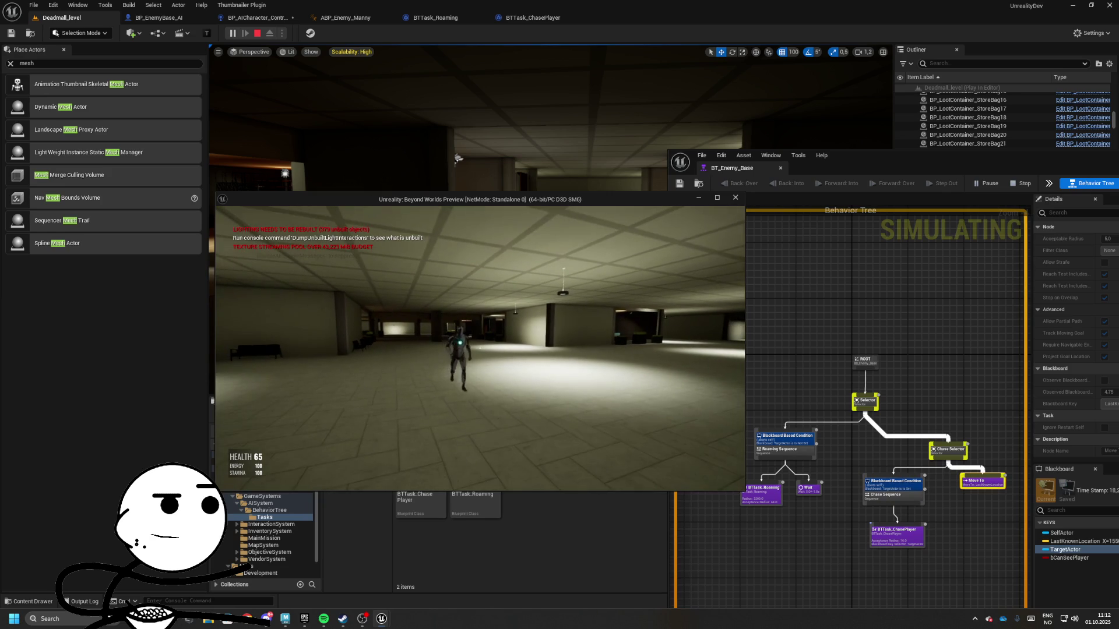
- Stop play and add a TargetActor Blackboard Based Condition to the Chase Selector
{"action": "key", "text": "Escape"}
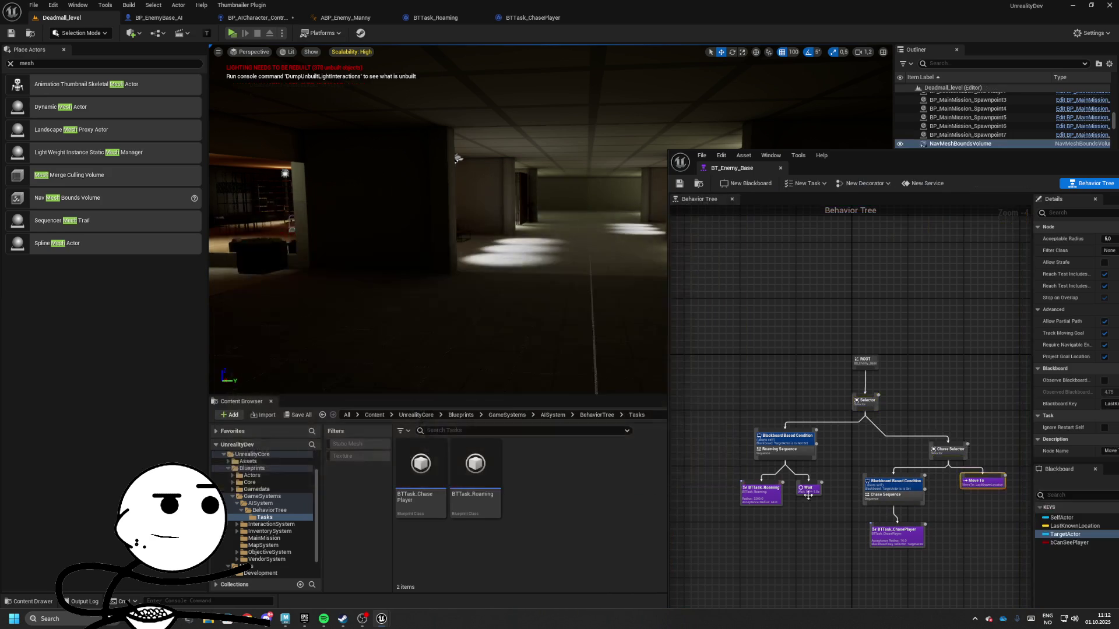
{"action": "left_click_drag", "start_coordinate": [848, 169], "coordinate": [541, 58]}
{"action": "scroll", "coordinate": [525, 285], "scroll_direction": "up", "scroll_amount": 5}
{"action": "right_click", "coordinate": [522, 290]}
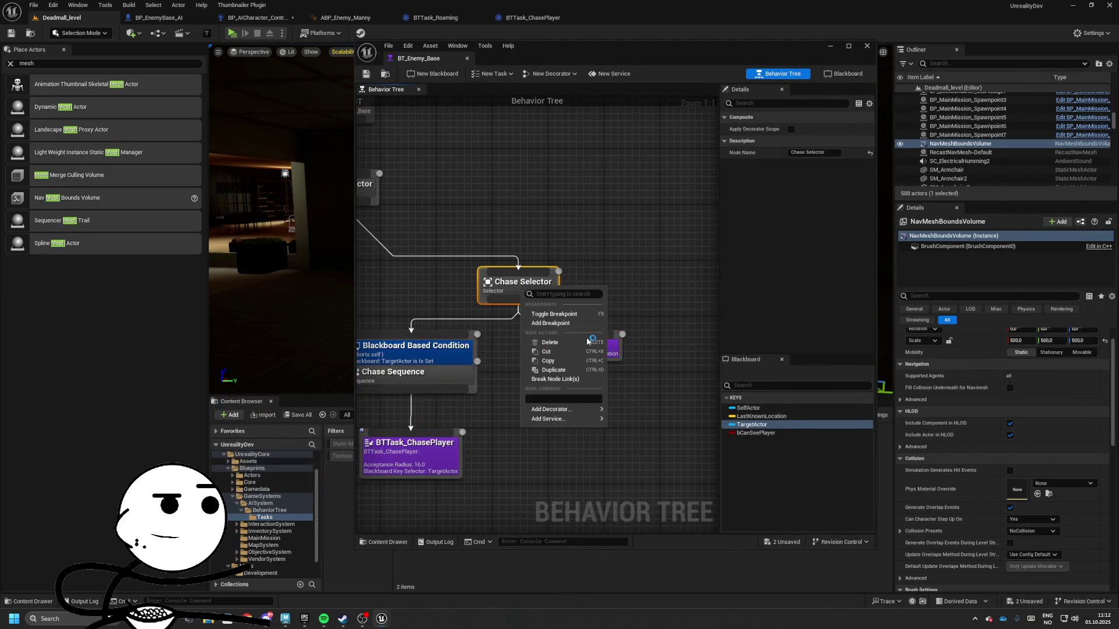
{"action": "mouse_move", "coordinate": [567, 413]}
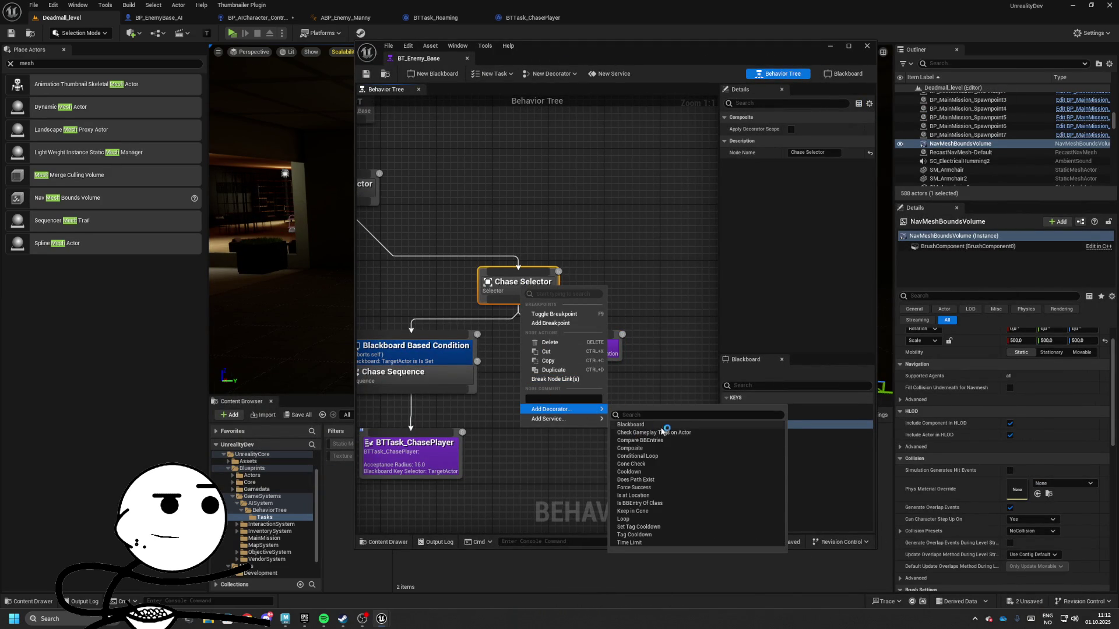
{"action": "left_click", "coordinate": [631, 424]}
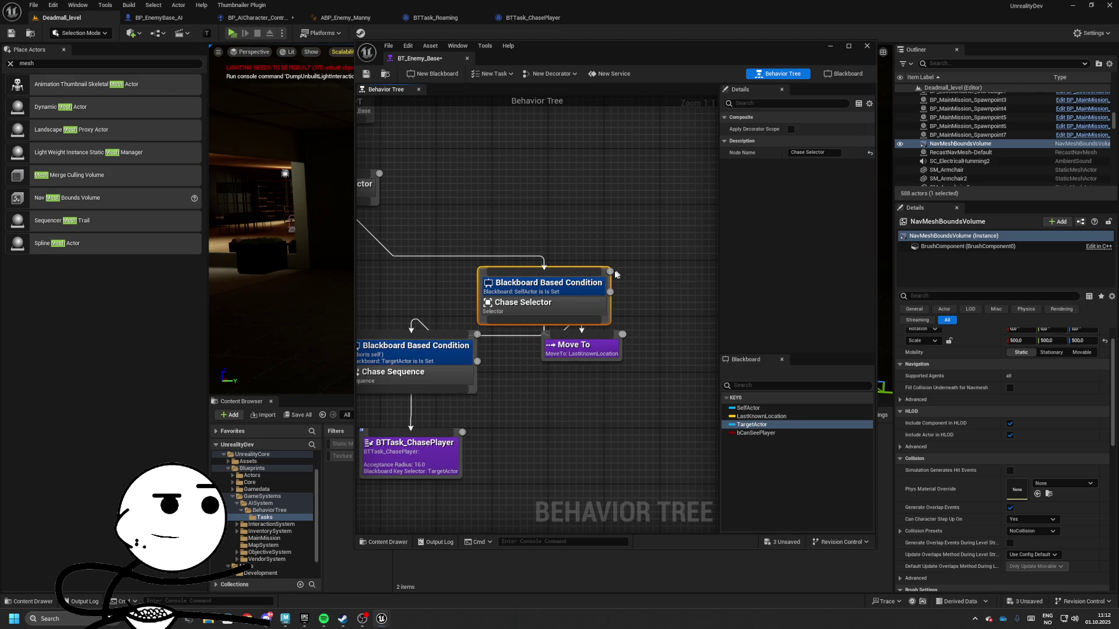
{"action": "left_click_drag", "start_coordinate": [604, 271], "coordinate": [555, 244]}
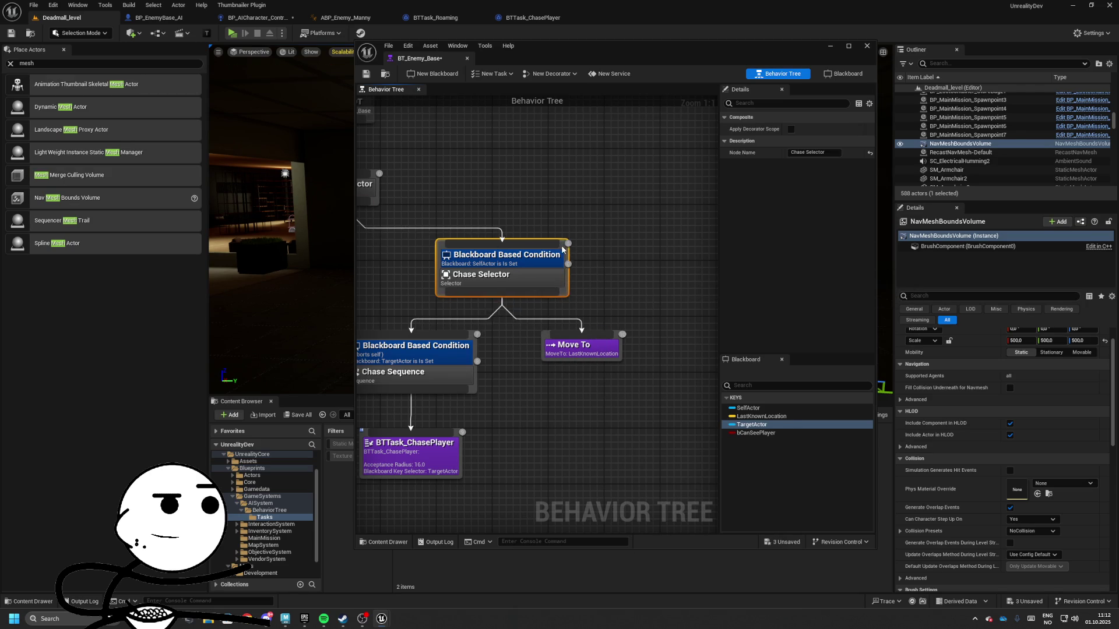
{"action": "left_click", "coordinate": [806, 176]}
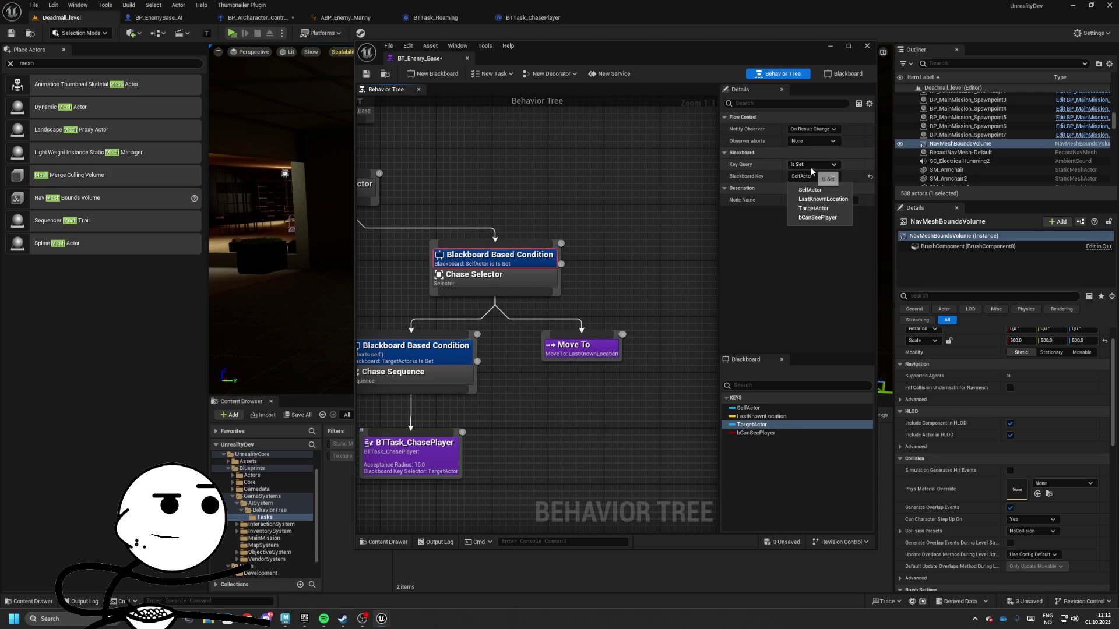
{"action": "left_click", "coordinate": [818, 210]}
{"action": "left_click", "coordinate": [811, 166]}
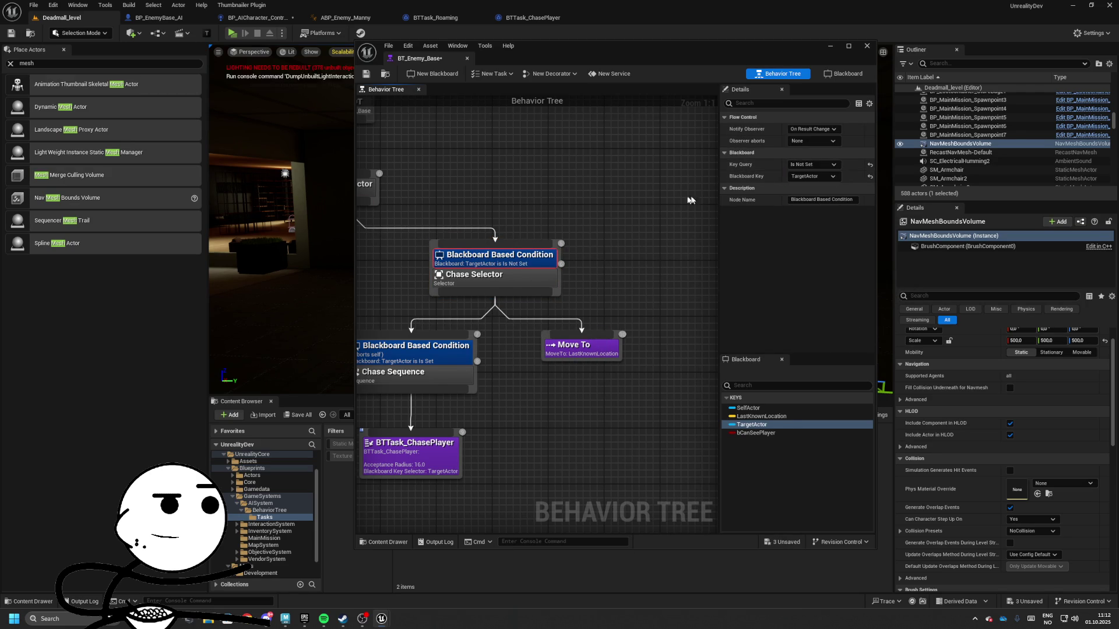
{"action": "key", "text": "Home"}
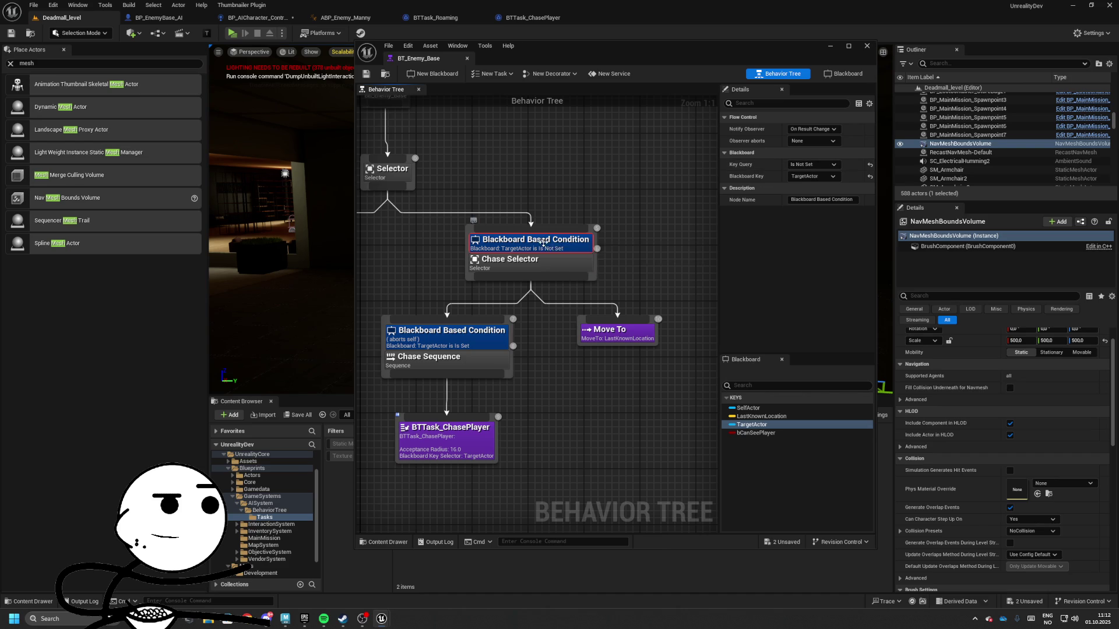
- Delete the Chase Selector condition and set the Chase Sequence condition's Observer aborts to None
{"action": "key", "text": "Delete"}
{"action": "left_click", "coordinate": [534, 302]}
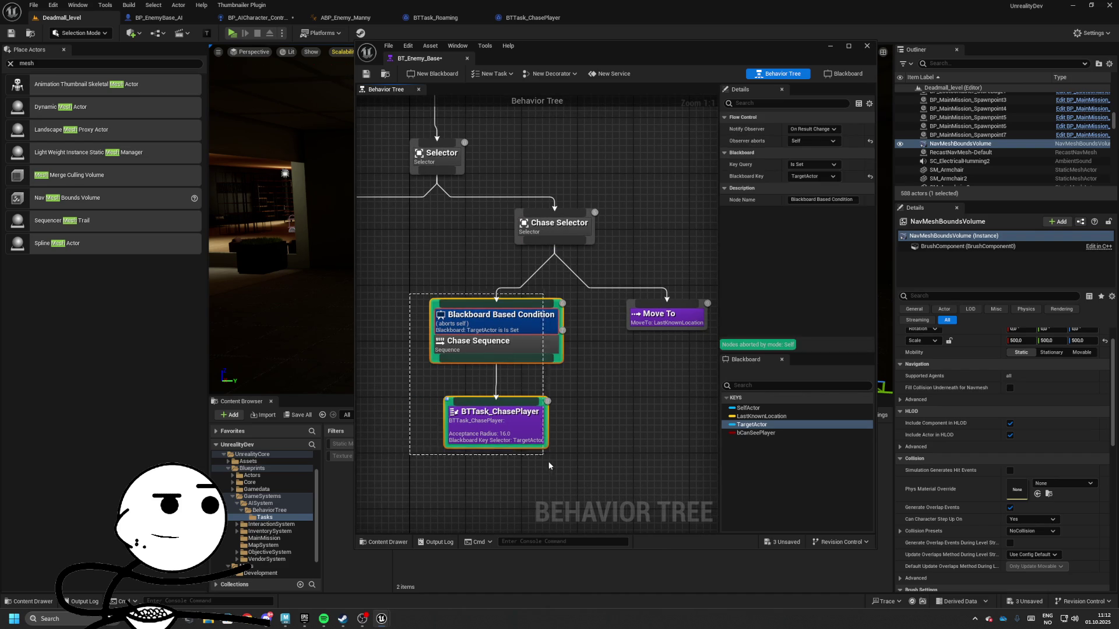
{"action": "left_click_drag", "start_coordinate": [549, 466], "coordinate": [554, 460]}
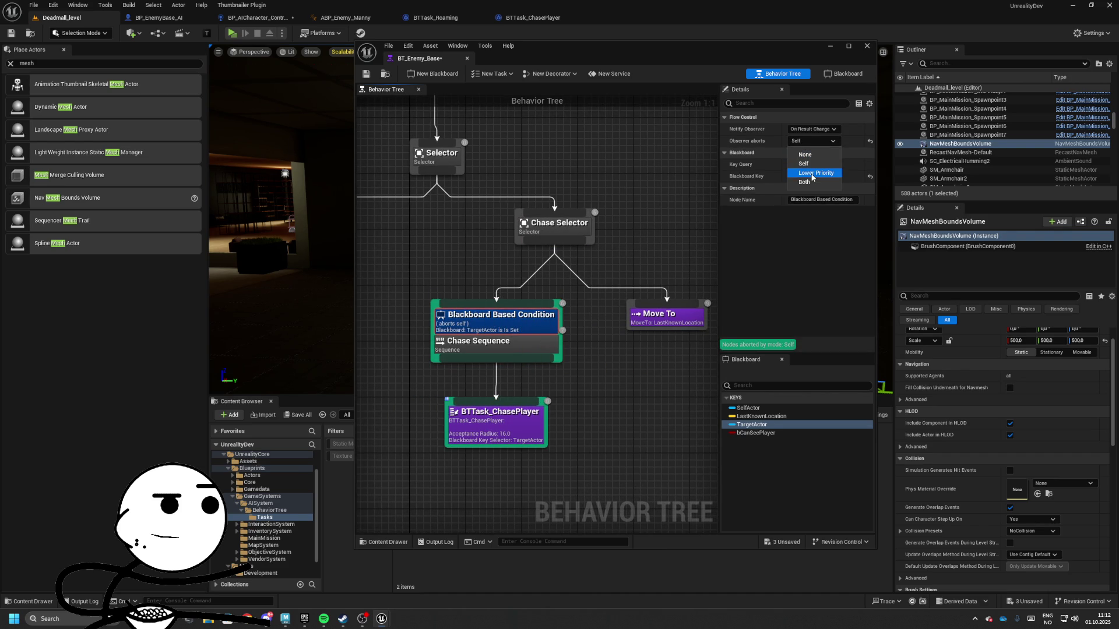
{"action": "left_click", "coordinate": [805, 155]}
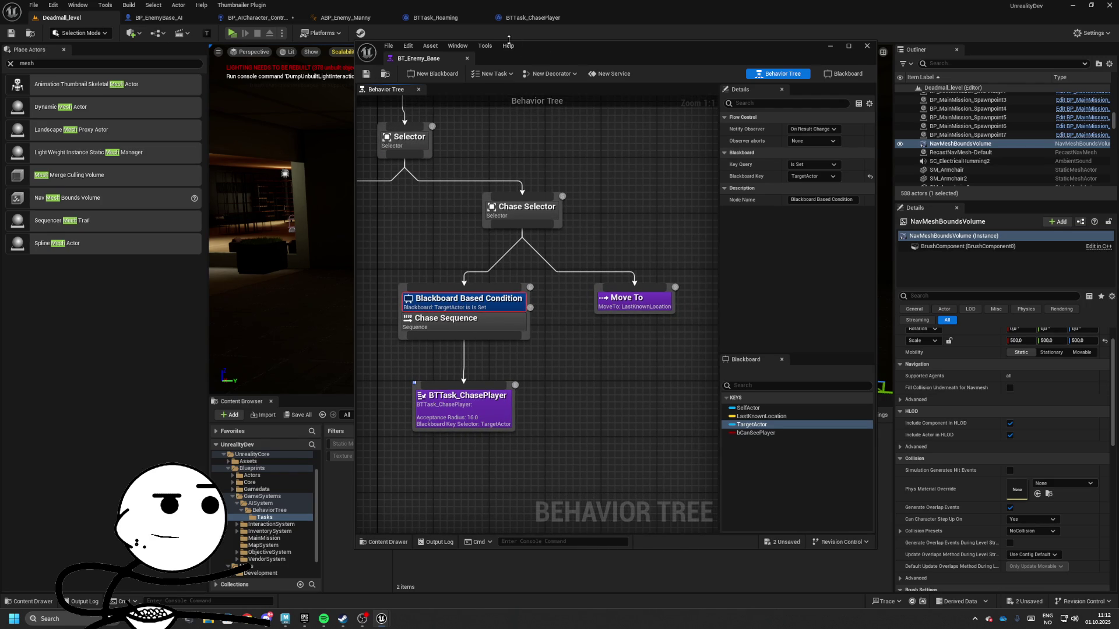
{"action": "left_click_drag", "start_coordinate": [508, 41], "coordinate": [835, 81]}
{"action": "scroll", "coordinate": [935, 345], "scroll_direction": "down", "scroll_amount": 2}
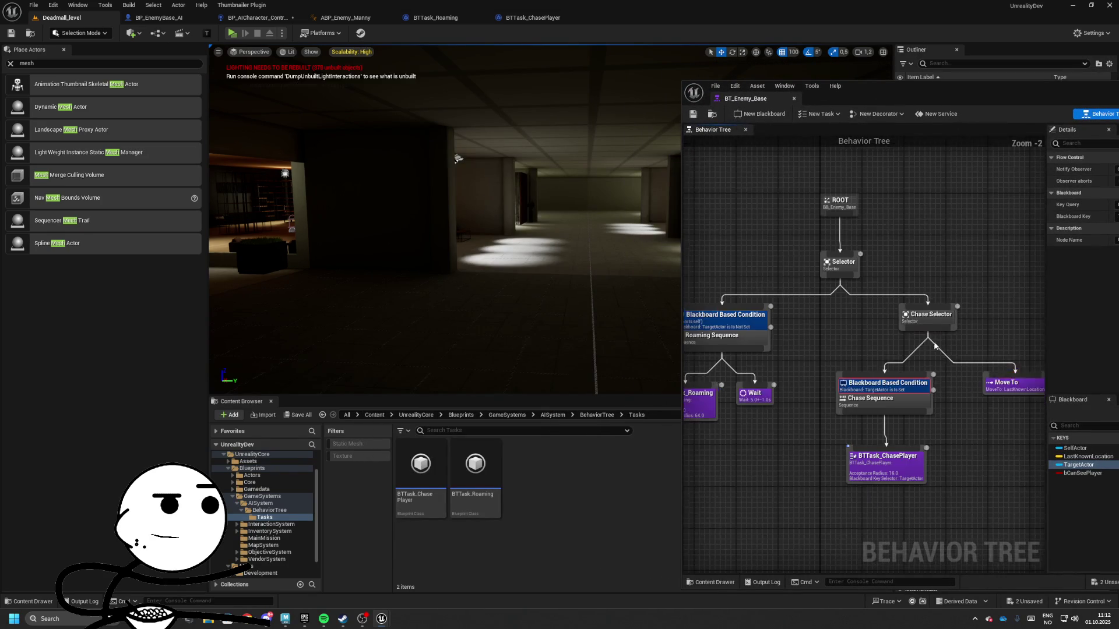
{"action": "scroll", "coordinate": [934, 345], "scroll_direction": "down", "scroll_amount": 1}
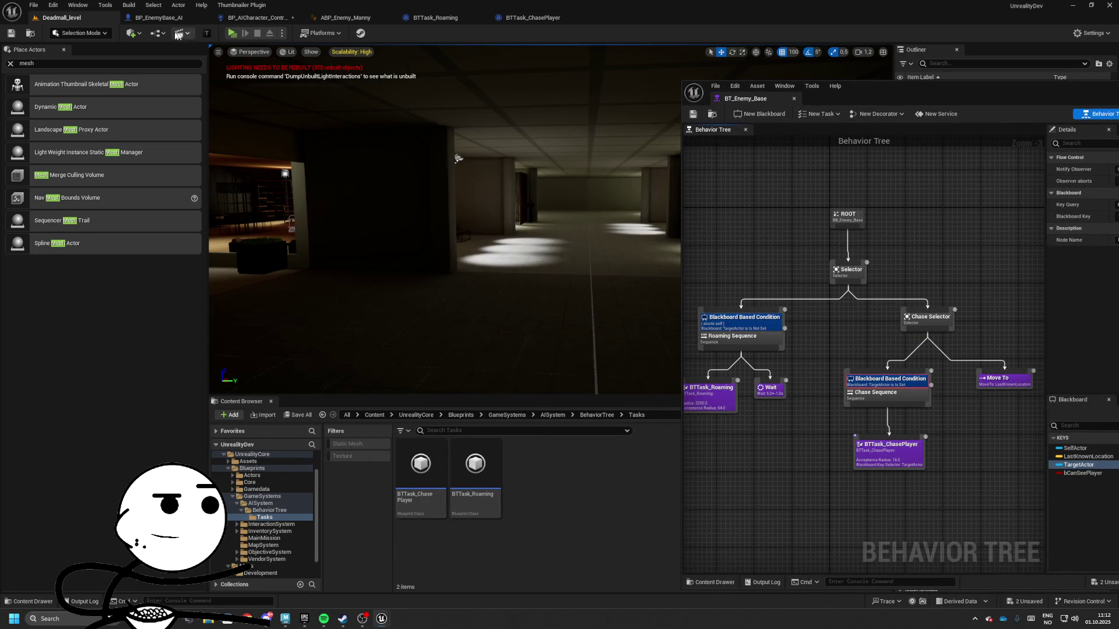
{"action": "left_click", "coordinate": [232, 33]}
{"action": "key", "text": "alt+Tab"}
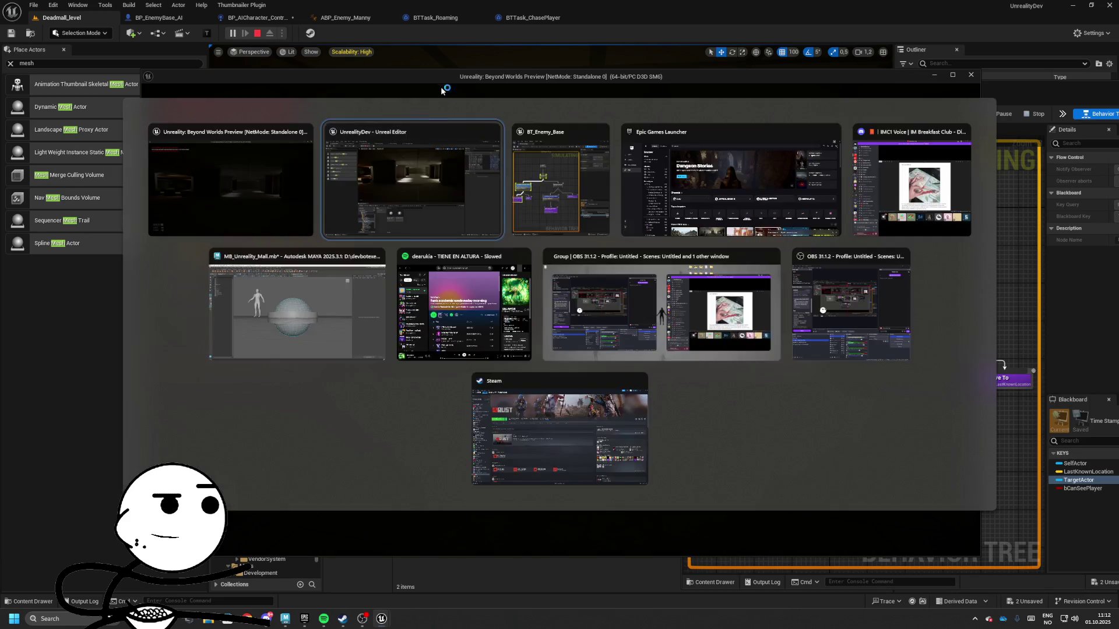
{"action": "left_click_drag", "start_coordinate": [561, 76], "coordinate": [246, 86]}
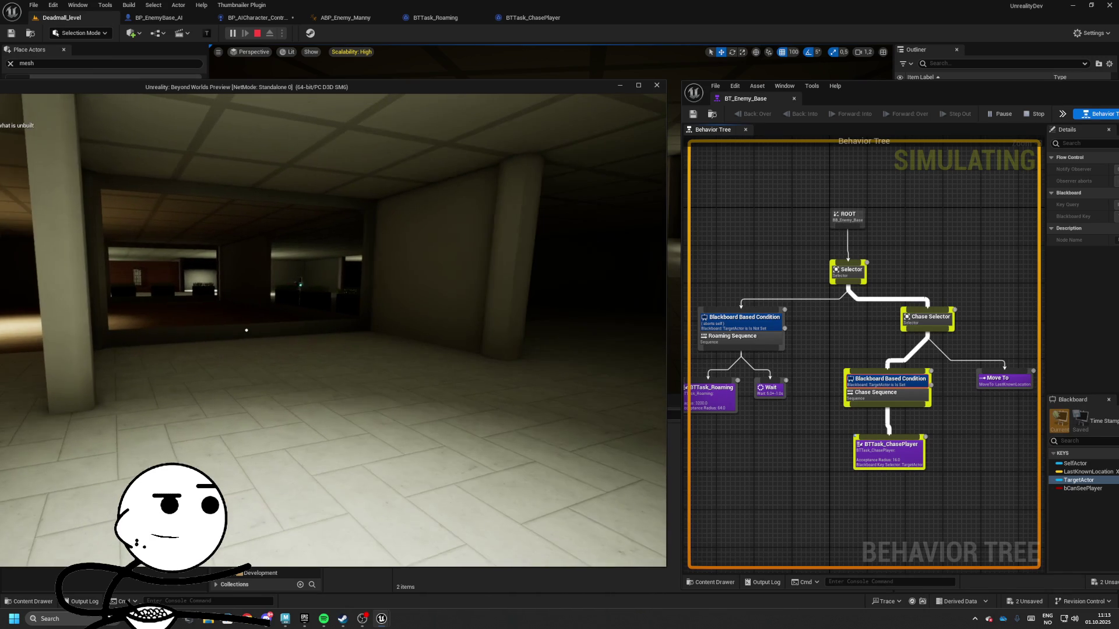
{"action": "key", "text": "Escape"}
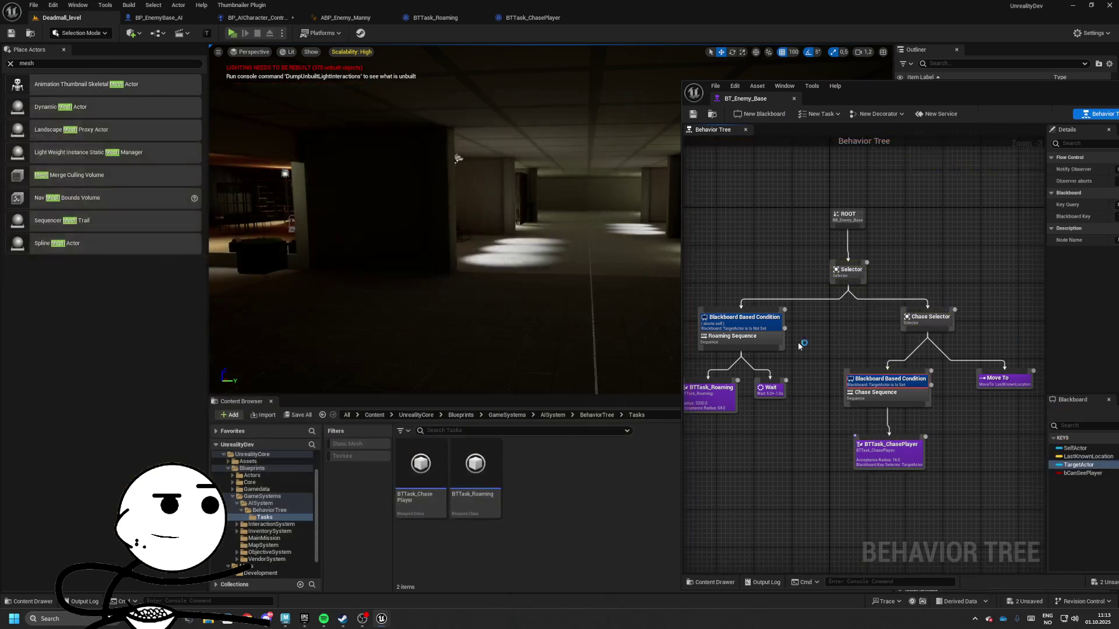
- Set the Chase Sequence condition's Observer aborts to Self, checking TargetActor Is Not Set
{"action": "scroll", "coordinate": [923, 287], "scroll_direction": "up", "scroll_amount": 3}
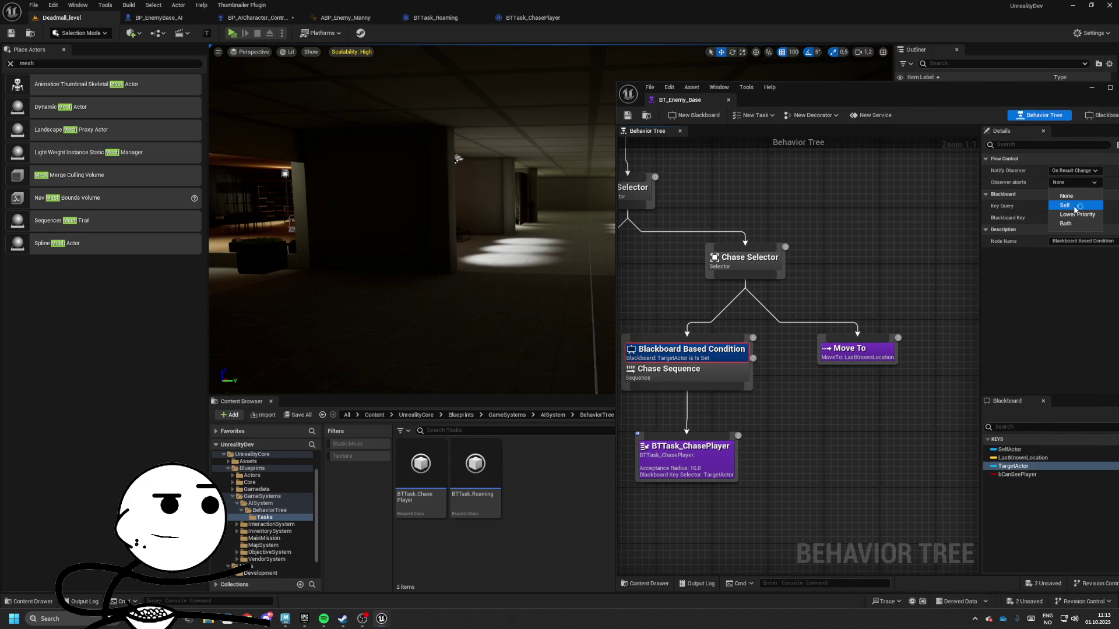
{"action": "left_click", "coordinate": [1070, 226]}
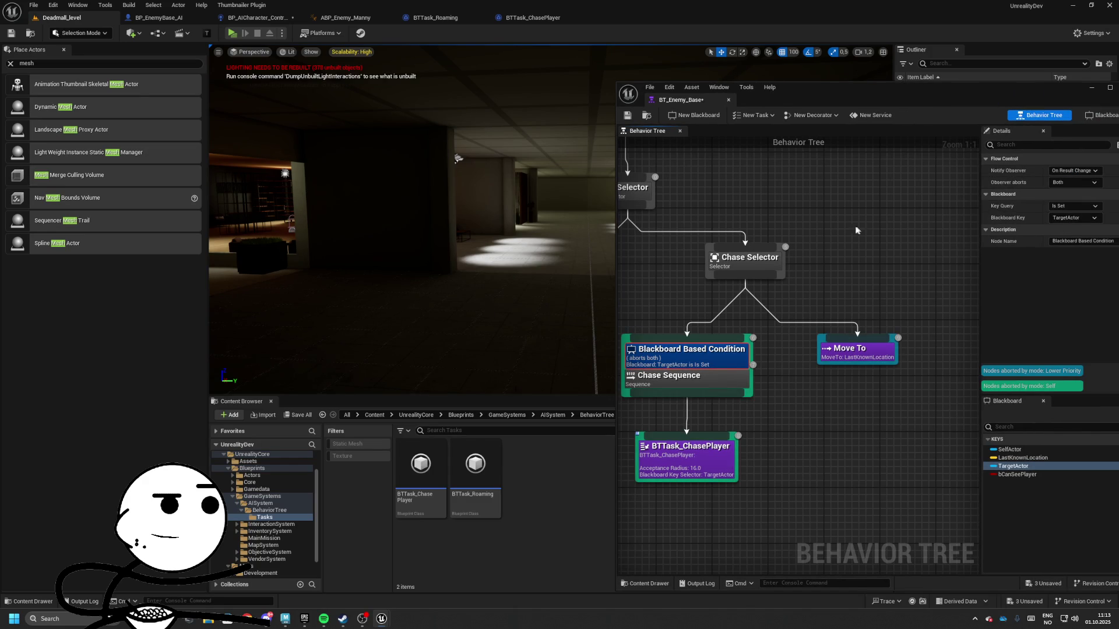
{"action": "left_click_drag", "start_coordinate": [856, 230], "coordinate": [931, 219]}
{"action": "left_click", "coordinate": [1074, 182]}
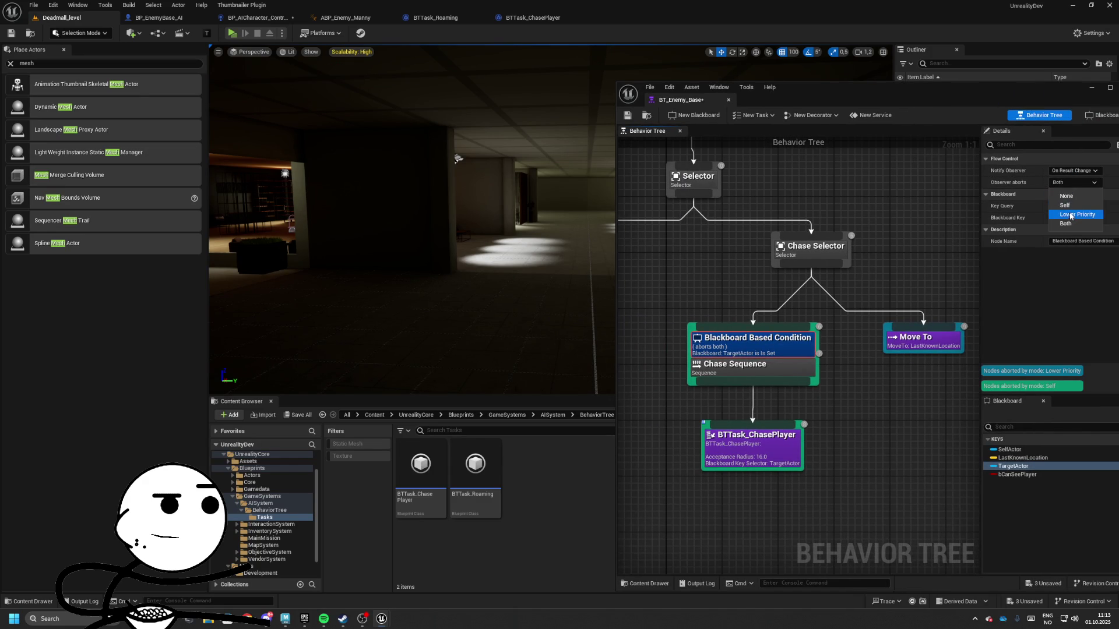
{"action": "left_click", "coordinate": [1065, 205]}
{"action": "mouse_move", "coordinate": [689, 300]}
{"action": "left_mouse_down"}
{"action": "mouse_move", "coordinate": [625, 297]}
{"action": "mouse_move", "coordinate": [628, 277]}
{"action": "mouse_move", "coordinate": [687, 265]}
{"action": "left_mouse_up"}
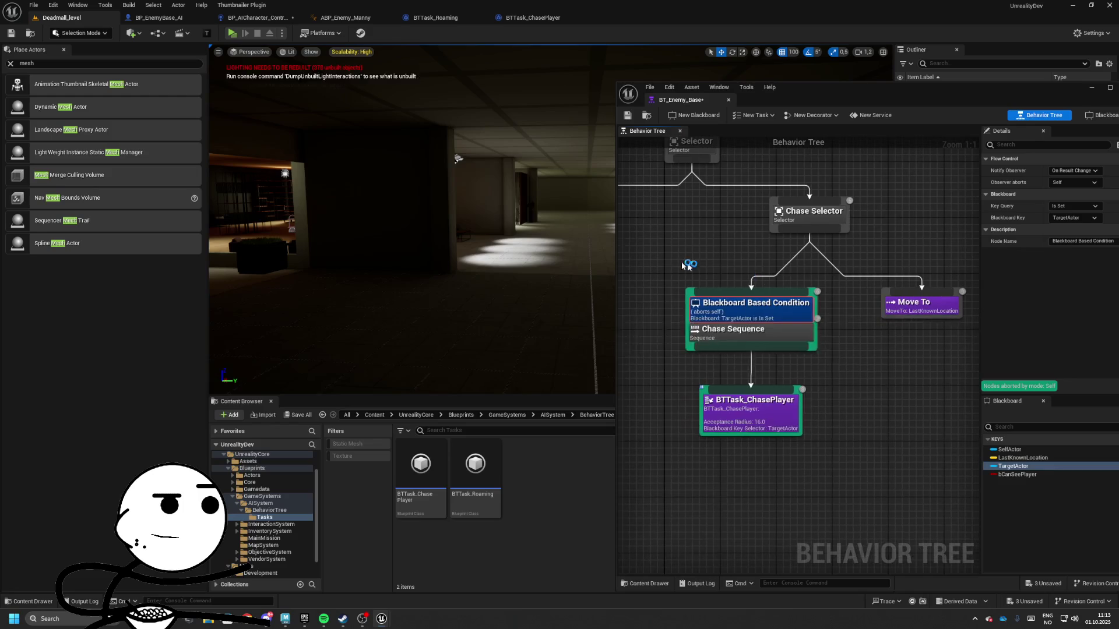
{"action": "left_click_drag", "start_coordinate": [840, 497], "coordinate": [839, 496]}
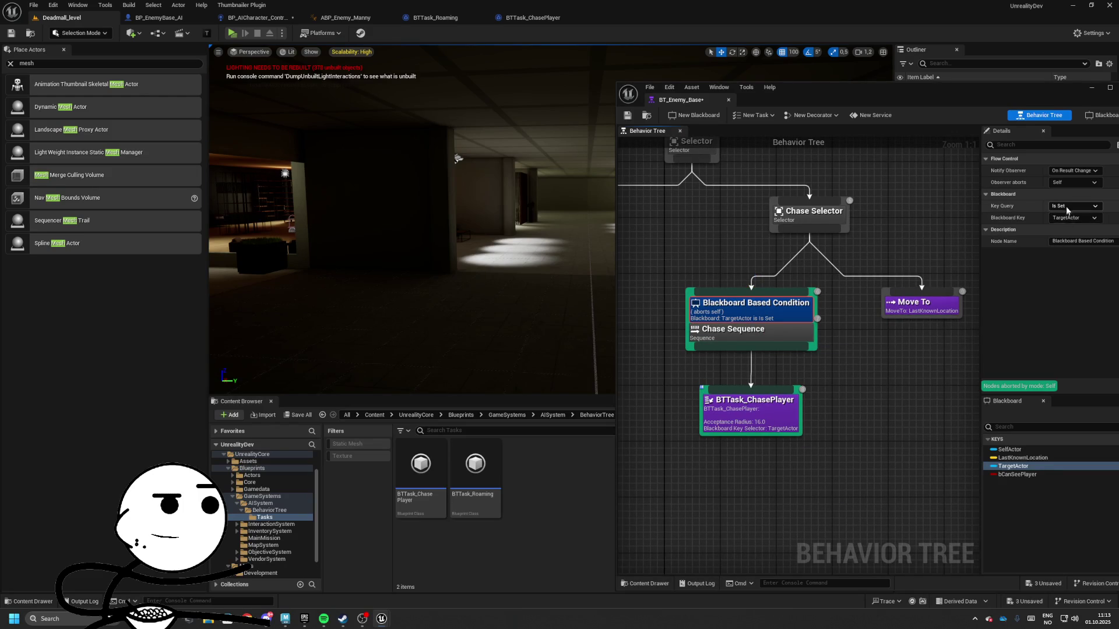
{"action": "left_click_drag", "start_coordinate": [711, 181], "coordinate": [689, 176]}
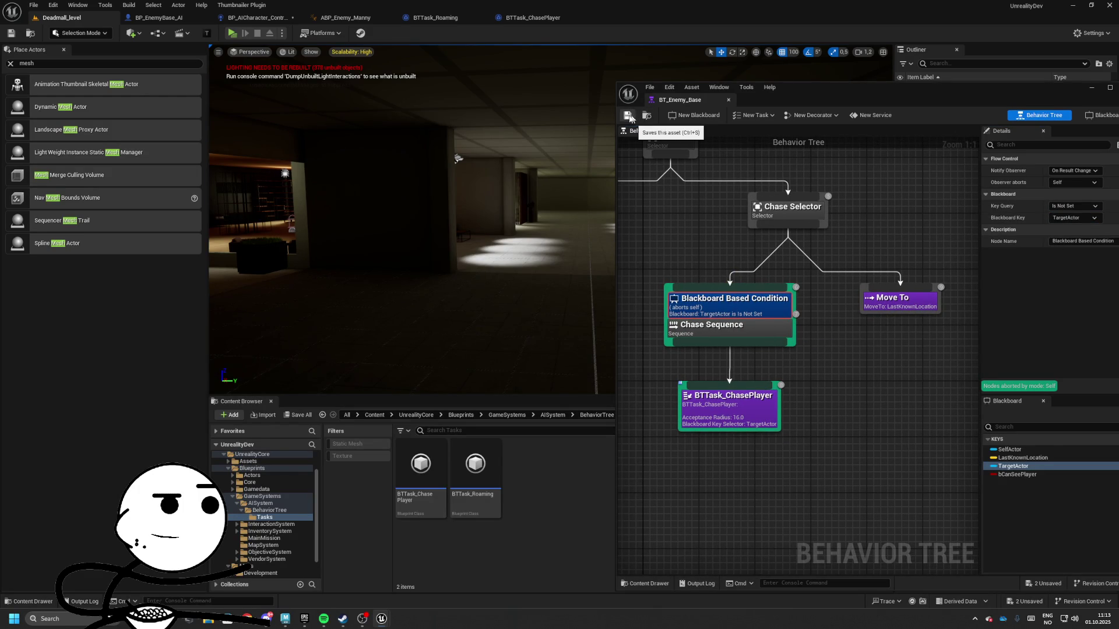
- Playtest the level, checking the simulating BT_Enemy_Base tree mid-run, then stop
{"action": "key", "text": "alt+p"}
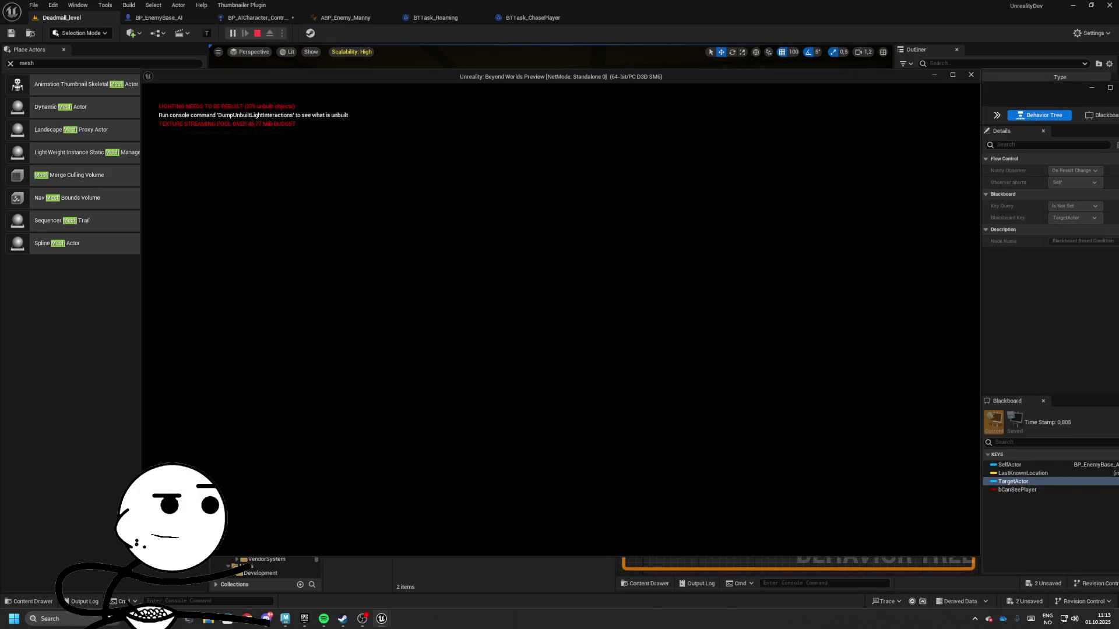
{"action": "key", "text": "alt+Tab"}
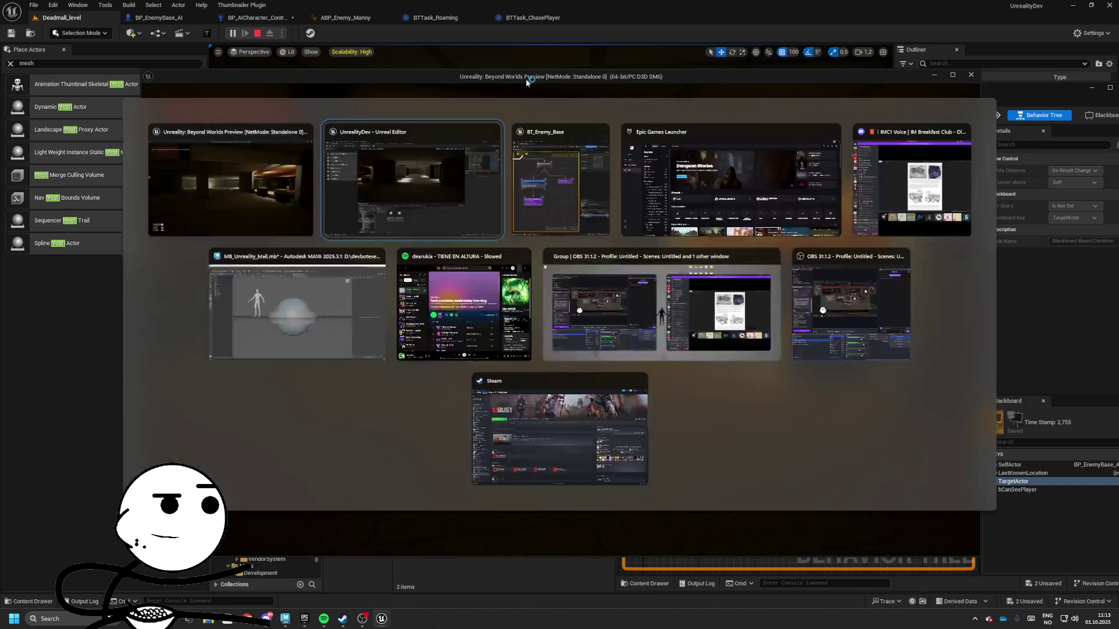
{"action": "scroll", "coordinate": [772, 376], "scroll_direction": "down", "scroll_amount": 3}
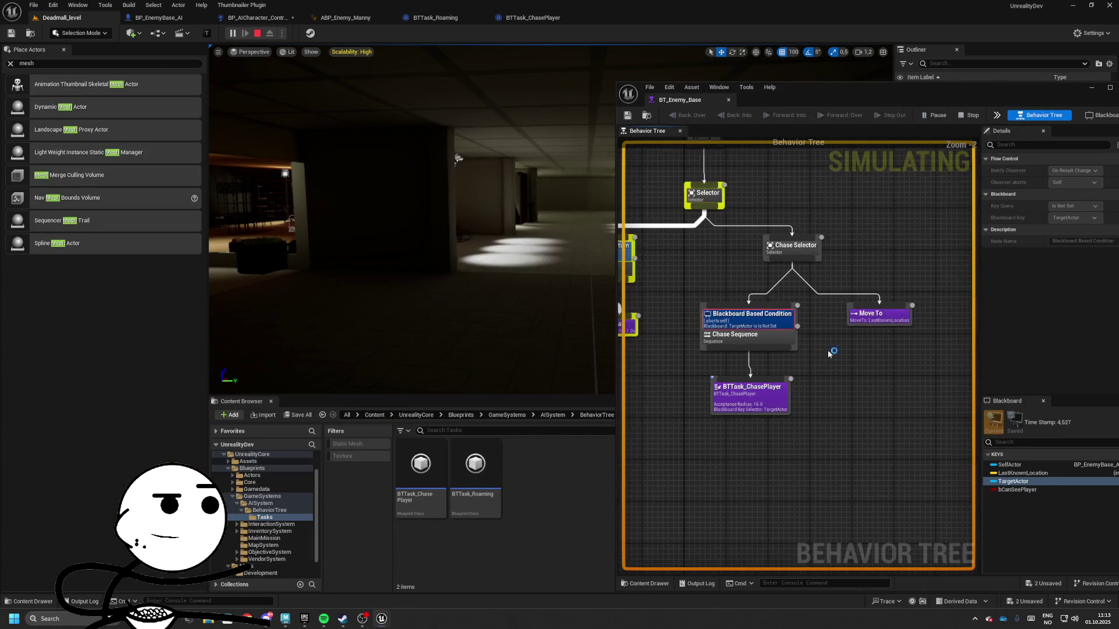
{"action": "key", "text": "alt+Tab"}
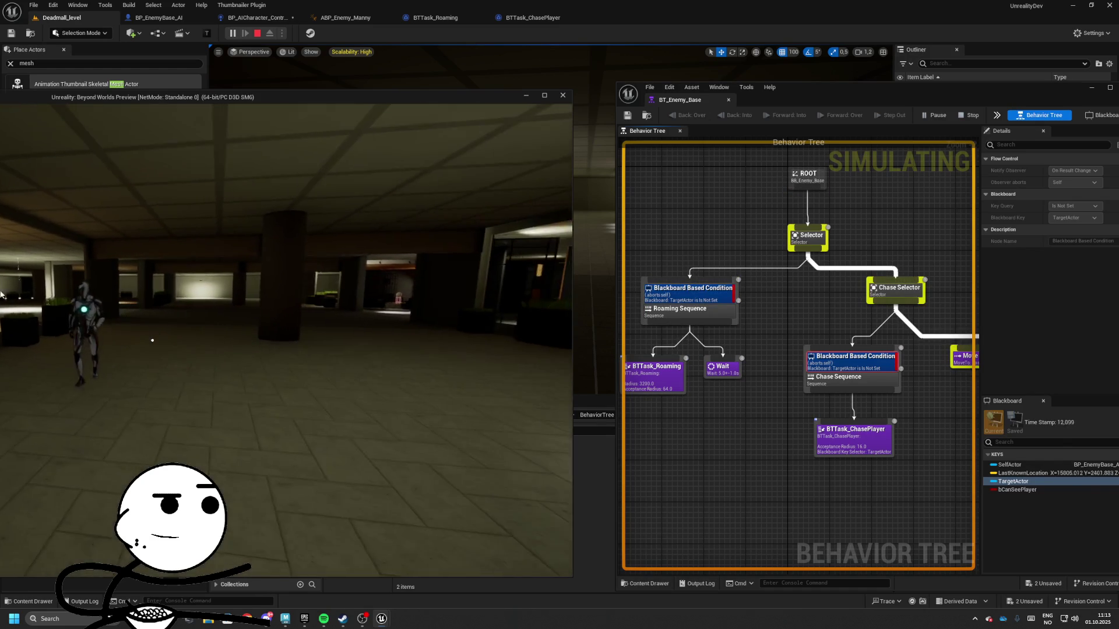
{"action": "key", "text": "Escape"}
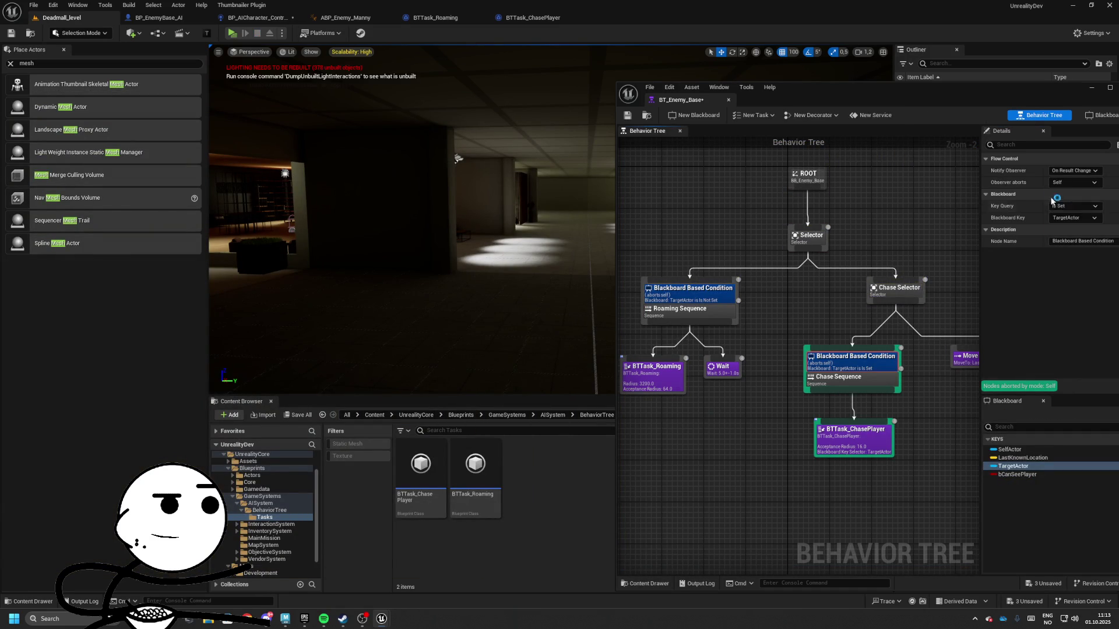
- Select the Chase branch's Move To node and save BT_Enemy_Base
{"action": "mouse_move", "coordinate": [970, 363]}
{"action": "left_mouse_down"}
{"action": "mouse_move", "coordinate": [900, 340]}
{"action": "mouse_move", "coordinate": [816, 354]}
{"action": "left_mouse_up"}
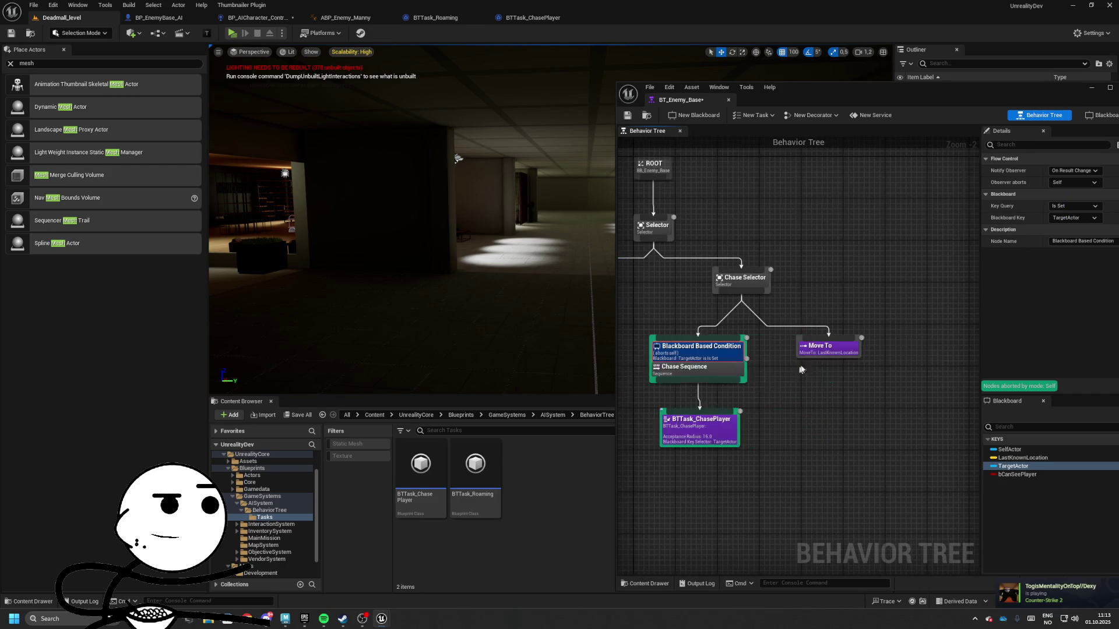
{"action": "left_click", "coordinate": [816, 354]}
{"action": "key", "text": "ctrl+s"}
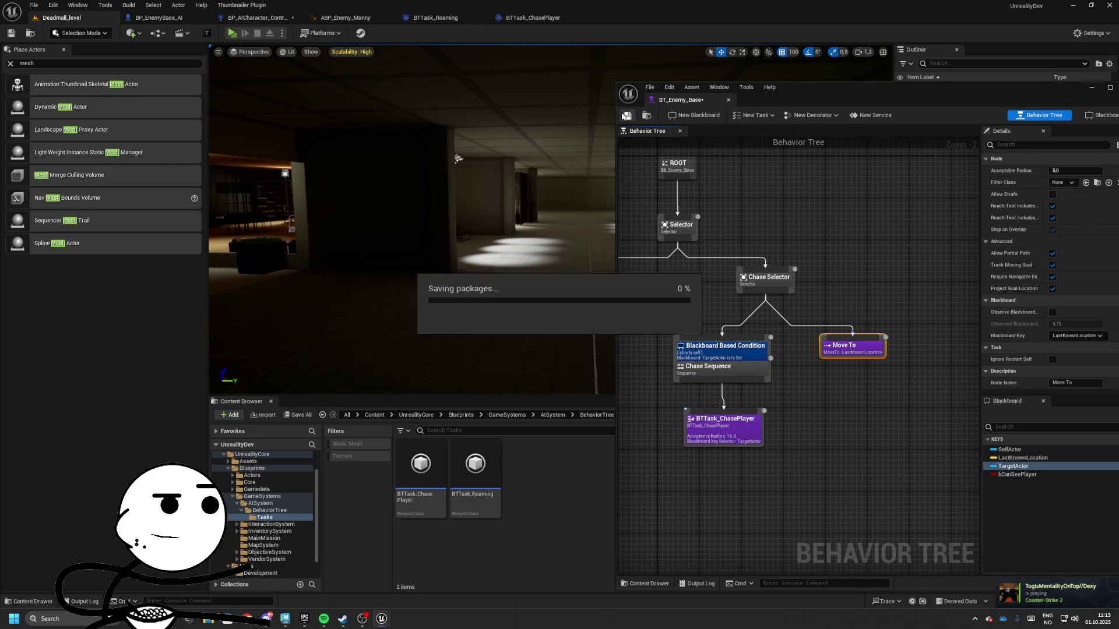
- Set the AI controller's Retriggerable Delay duration to 0.5
{"action": "mouse_move", "coordinate": [785, 103]}
{"action": "left_mouse_down"}
{"action": "mouse_move", "coordinate": [660, 136]}
{"action": "mouse_move", "coordinate": [852, 135]}
{"action": "mouse_move", "coordinate": [956, 225]}
{"action": "left_mouse_up"}
{"action": "left_click", "coordinate": [256, 17]}
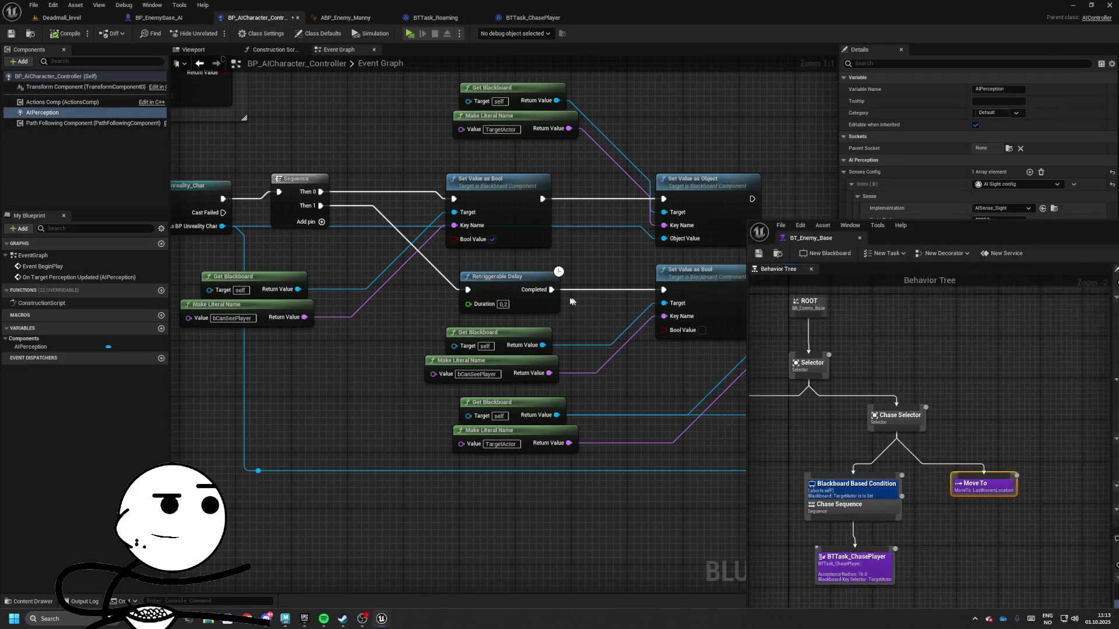
{"action": "type", "text": "0.5"}
{"action": "key", "text": "Return"}
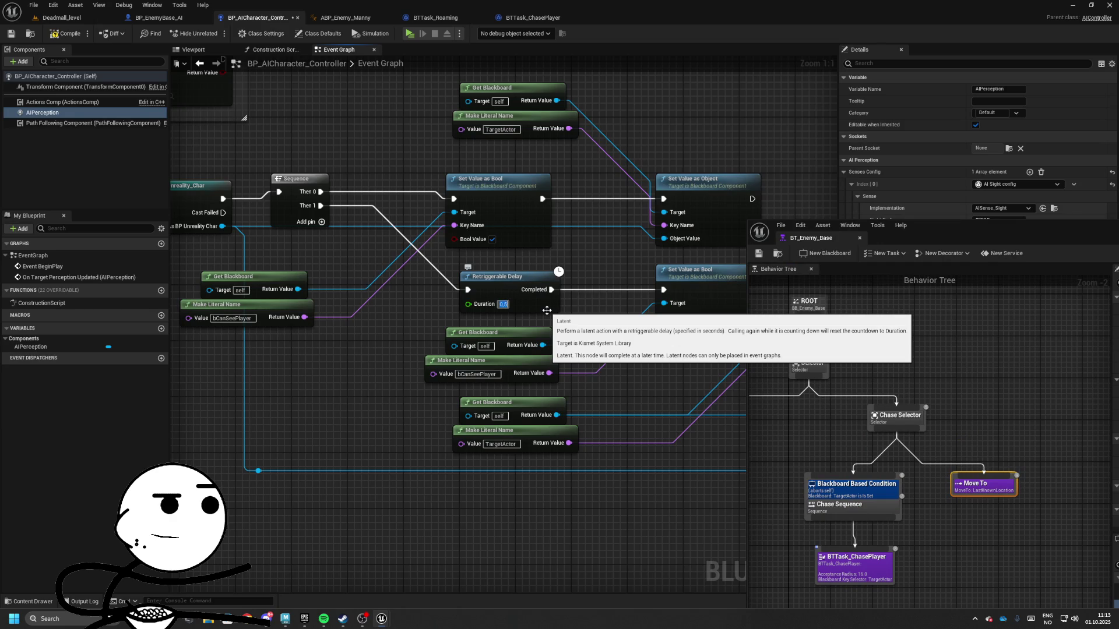
- Review the controller graph from Clear Value through Set Value as Vector to the Delay nodes
{"action": "mouse_move", "coordinate": [944, 225]}
{"action": "left_mouse_down"}
{"action": "mouse_move", "coordinate": [870, 217]}
{"action": "mouse_move", "coordinate": [920, 241]}
{"action": "mouse_move", "coordinate": [958, 408]}
{"action": "left_mouse_up"}
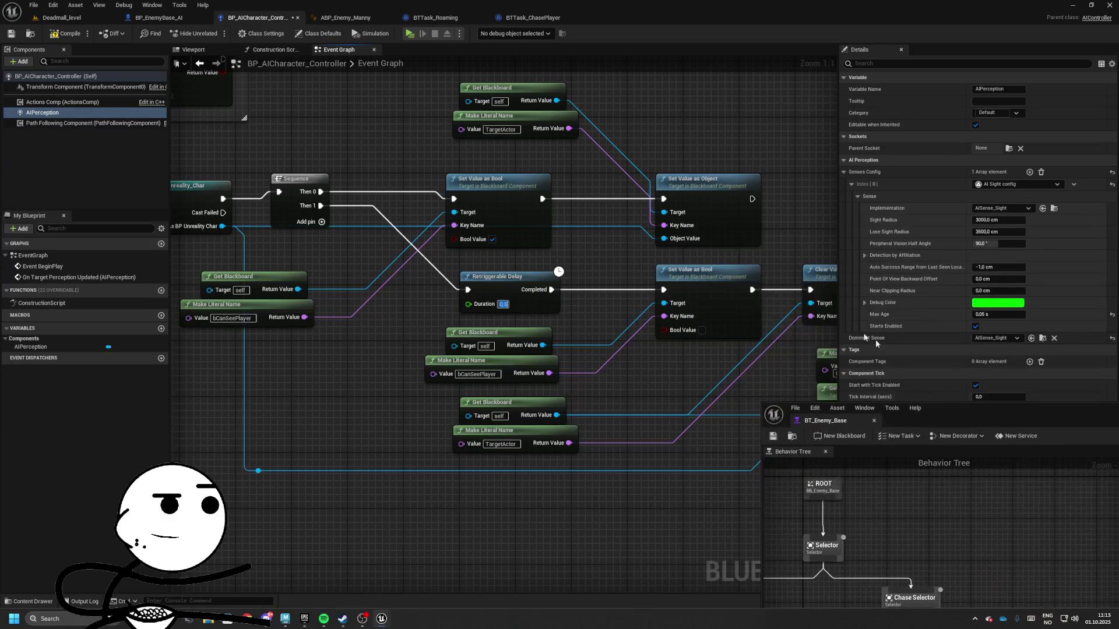
{"action": "left_click_drag", "start_coordinate": [593, 281], "coordinate": [355, 257]}
{"action": "left_click_drag", "start_coordinate": [282, 268], "coordinate": [361, 277]}
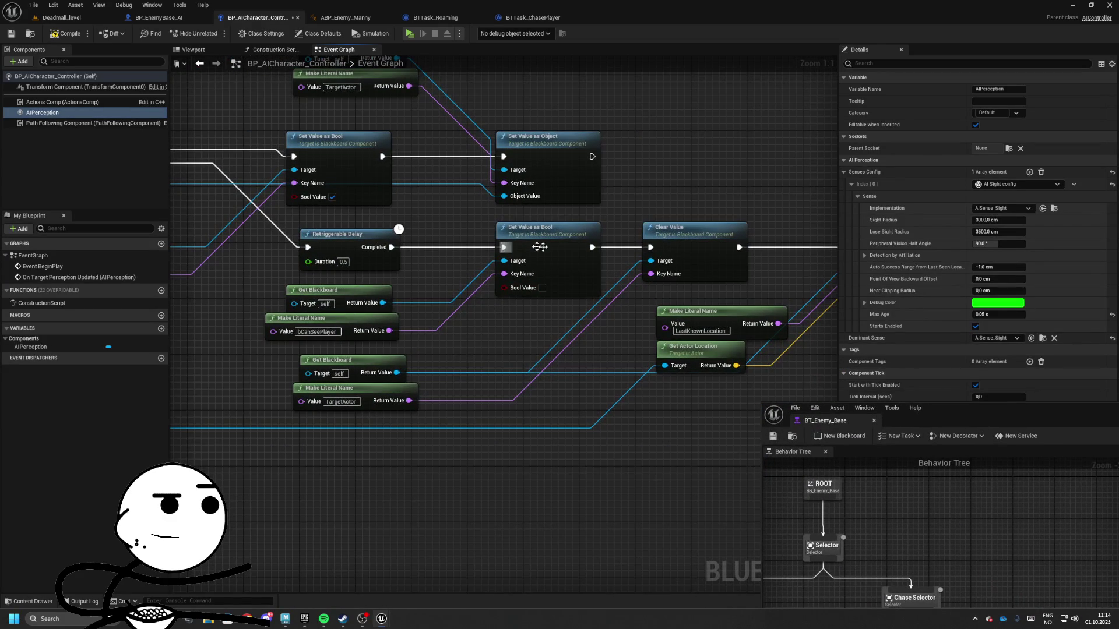
{"action": "mouse_move", "coordinate": [540, 247]}
{"action": "left_mouse_down"}
{"action": "mouse_move", "coordinate": [604, 257]}
{"action": "mouse_move", "coordinate": [487, 219]}
{"action": "mouse_move", "coordinate": [552, 235]}
{"action": "left_mouse_up"}
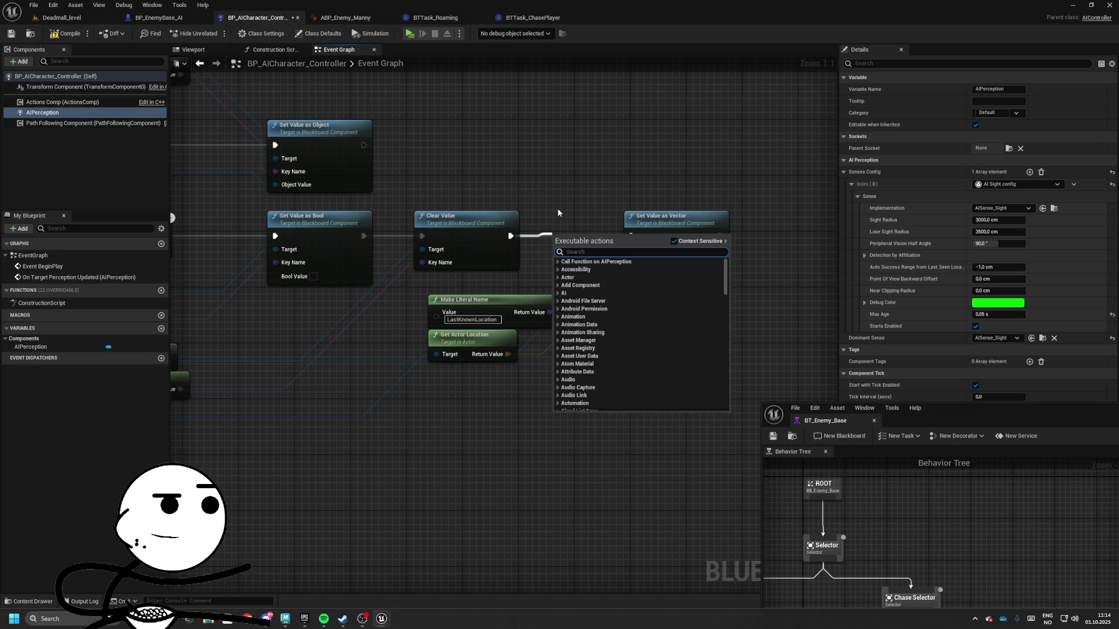
{"action": "left_click", "coordinate": [558, 214]}
{"action": "mouse_move", "coordinate": [544, 195]}
{"action": "left_mouse_down"}
{"action": "mouse_move", "coordinate": [589, 220]}
{"action": "mouse_move", "coordinate": [865, 231]}
{"action": "left_mouse_up"}
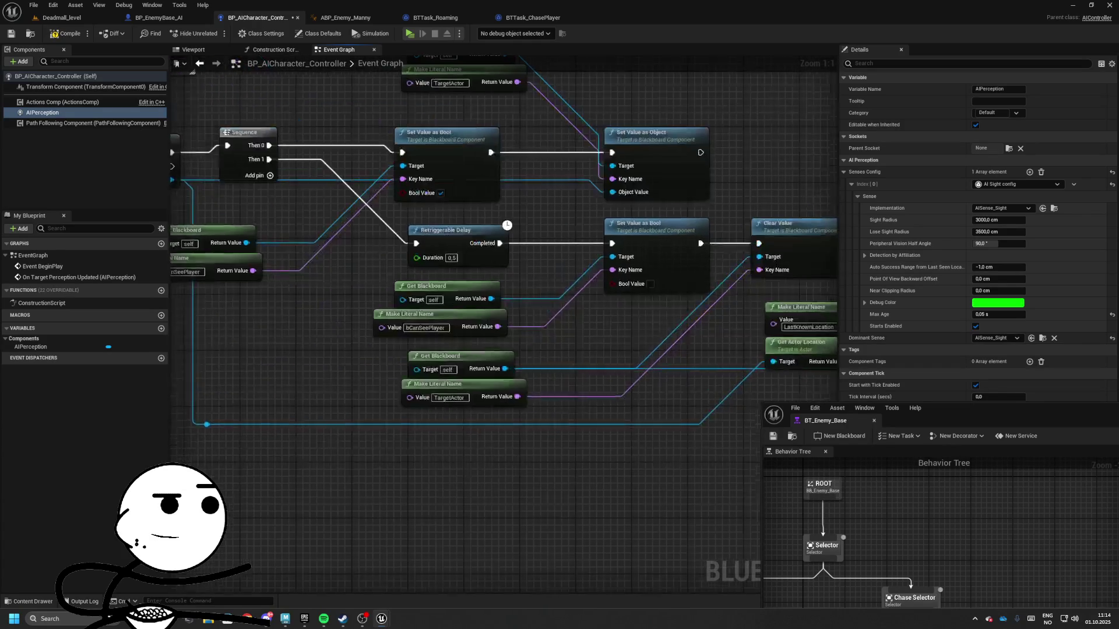
{"action": "scroll", "coordinate": [576, 326], "scroll_direction": "down", "scroll_amount": 3}
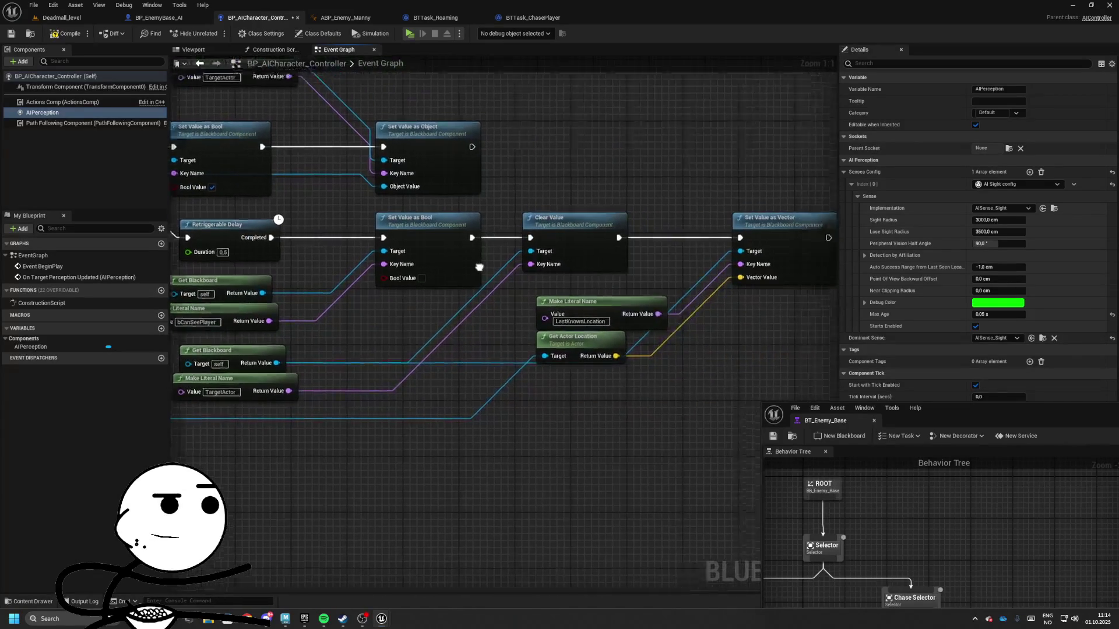
{"action": "scroll", "coordinate": [615, 322], "scroll_direction": "down", "scroll_amount": 1}
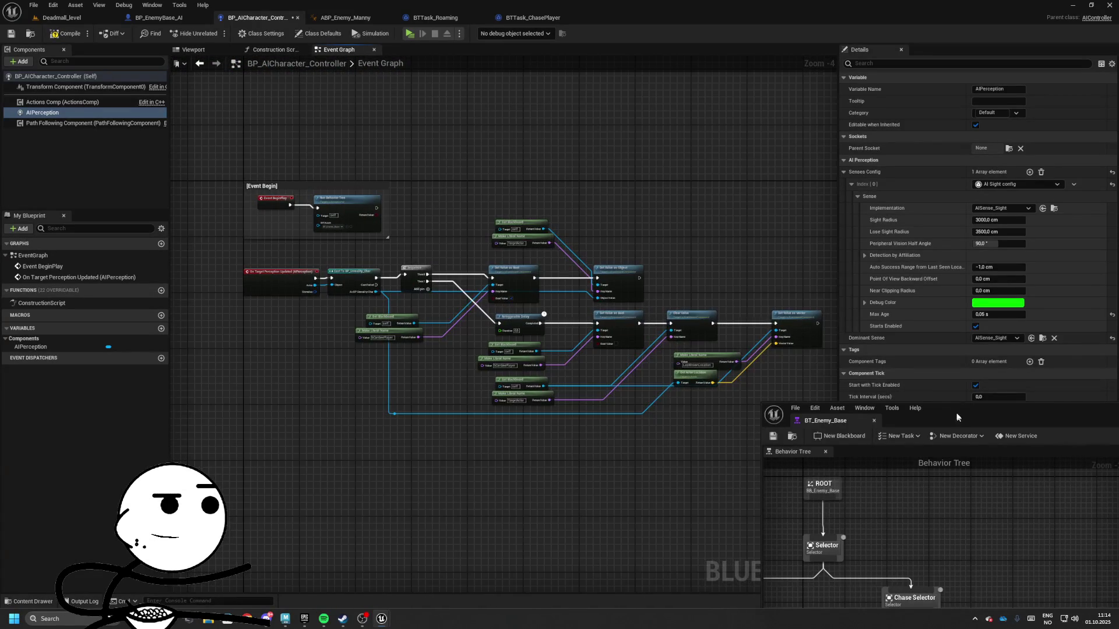
{"action": "left_click_drag", "start_coordinate": [956, 412], "coordinate": [665, 176]}
- Launch Deadmall_level as a standalone game with the BT_Enemy_Base window beside the game view
{"action": "left_click", "coordinate": [61, 17]}
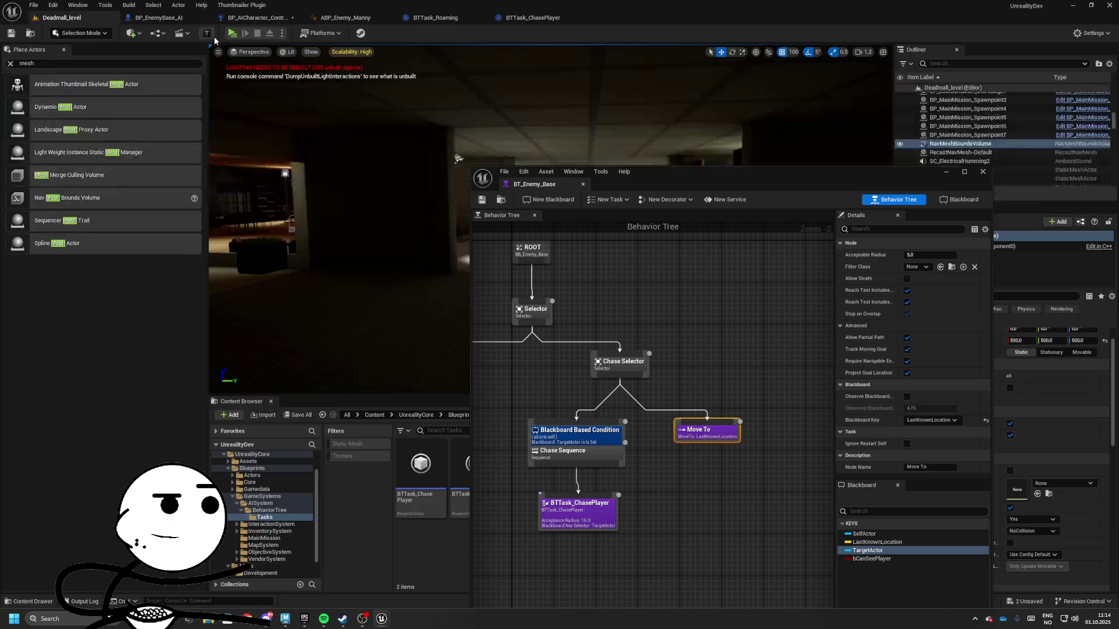
{"action": "left_click", "coordinate": [229, 33]}
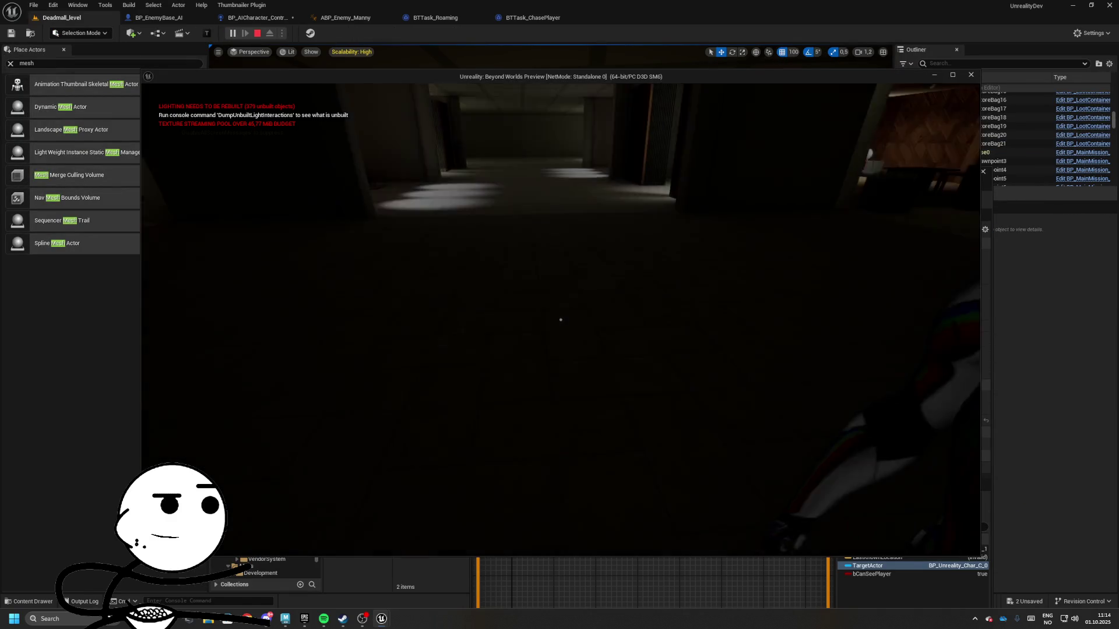
{"action": "left_click", "coordinate": [735, 61]}
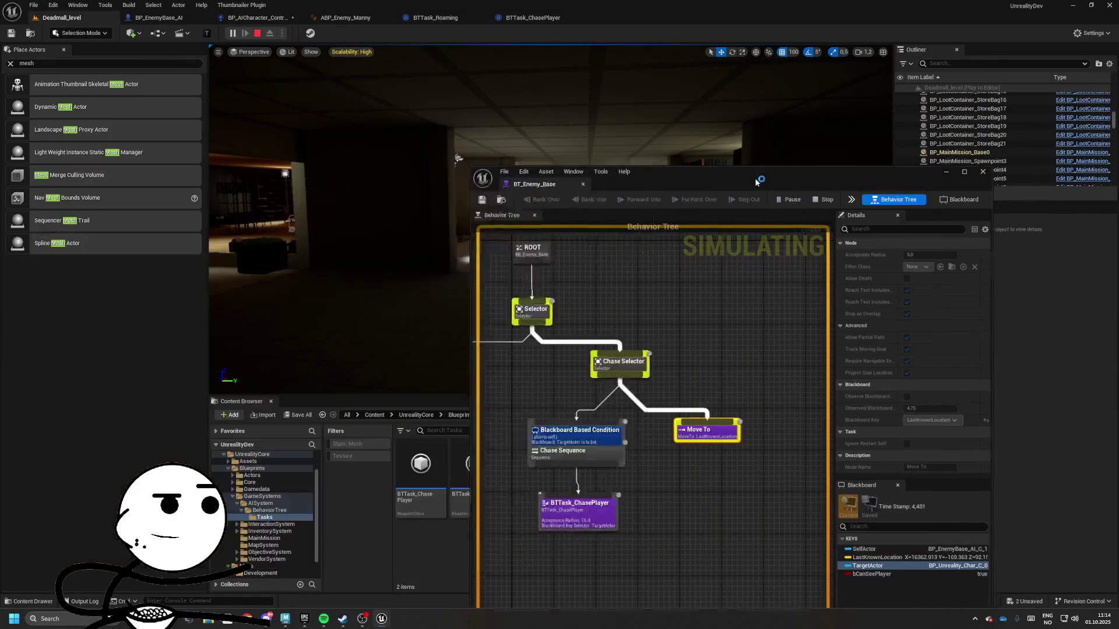
{"action": "left_click_drag", "start_coordinate": [670, 171], "coordinate": [867, 144]}
{"action": "key", "text": "alt+Tab"}
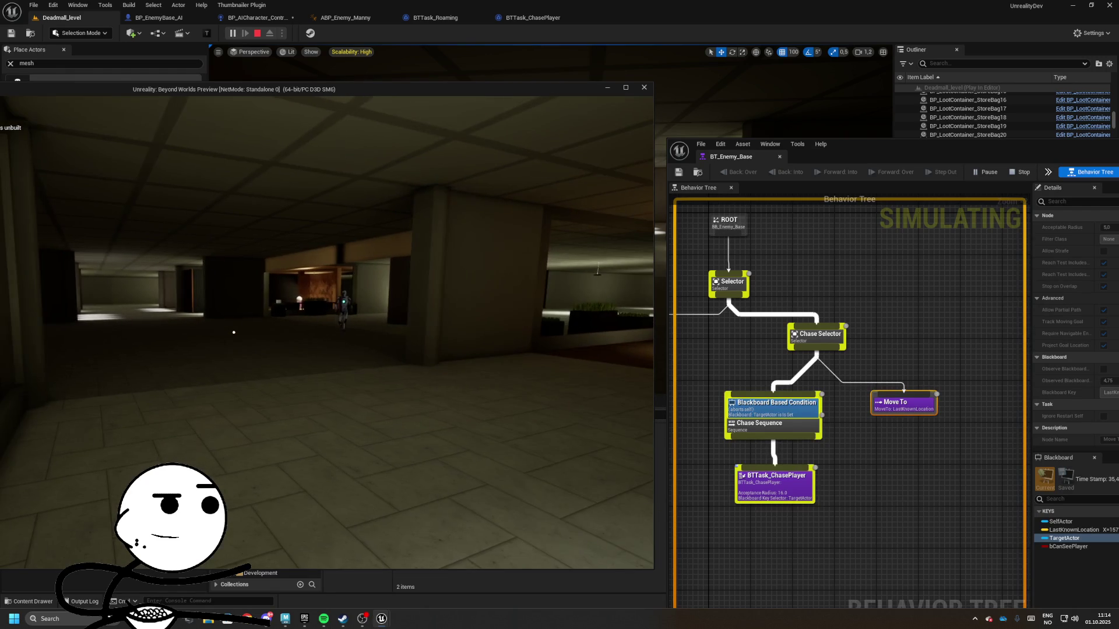
- Stop the playtest and make room beside the Move To node in the behavior tree
{"action": "key", "text": "Escape"}
{"action": "scroll", "coordinate": [821, 501], "scroll_direction": "up", "scroll_amount": 3}
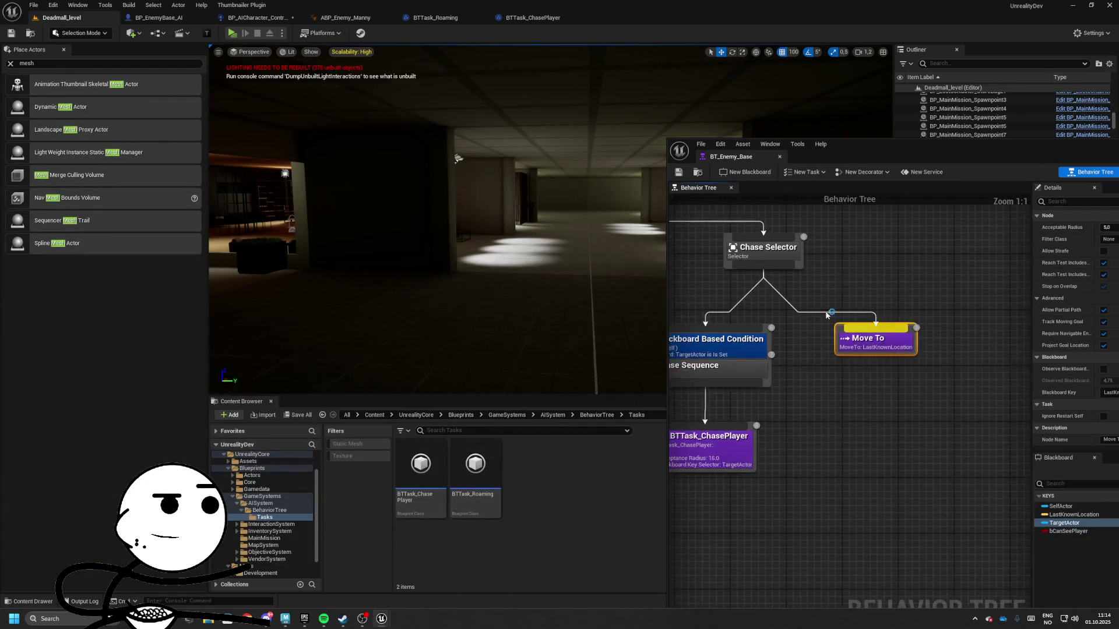
{"action": "right_click", "coordinate": [918, 368]}
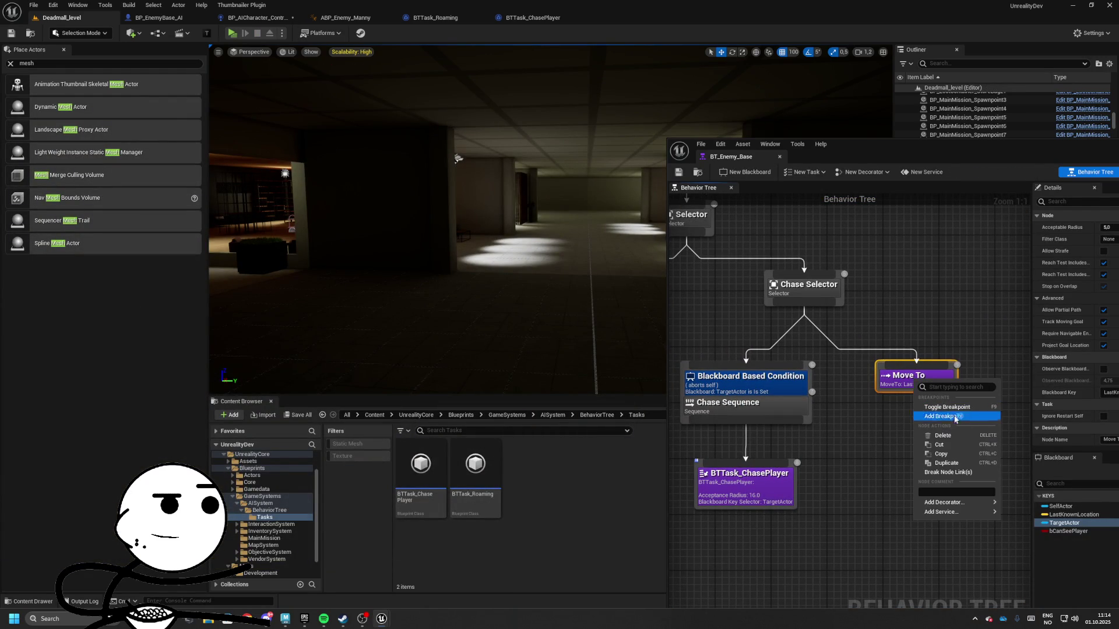
{"action": "mouse_move", "coordinate": [950, 506]}
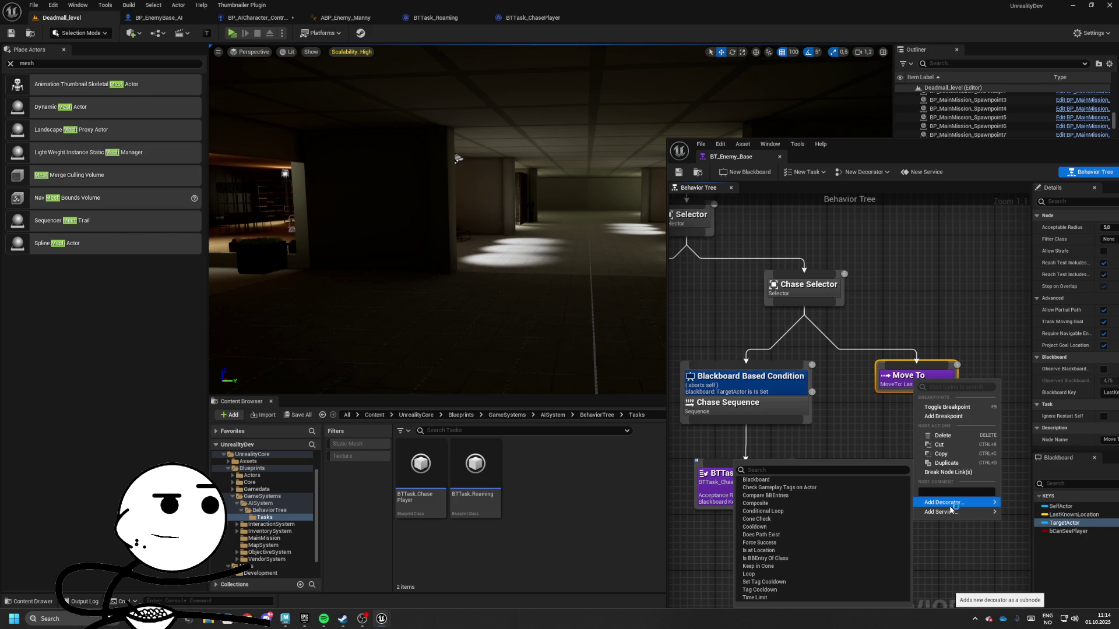
{"action": "key", "text": "Escape"}
{"action": "left_click_drag", "start_coordinate": [862, 335], "coordinate": [845, 323]}
{"action": "left_click", "coordinate": [817, 354]}
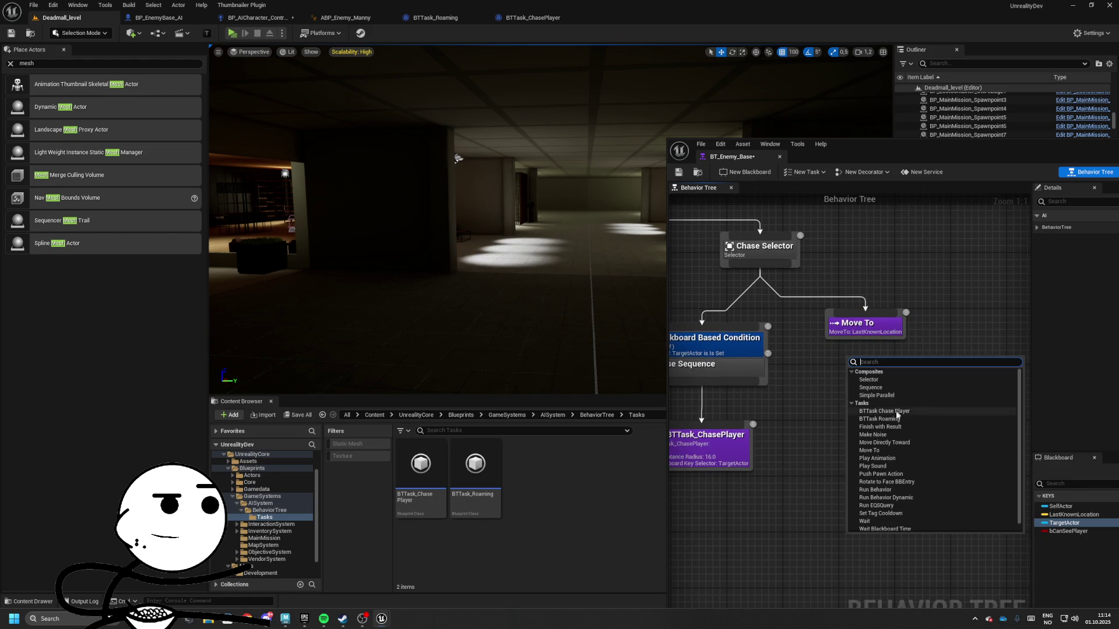
- Add a Sequence composite node and name it Search Sequence
{"action": "right_click", "coordinate": [848, 359]}
{"action": "left_click", "coordinate": [875, 387]}
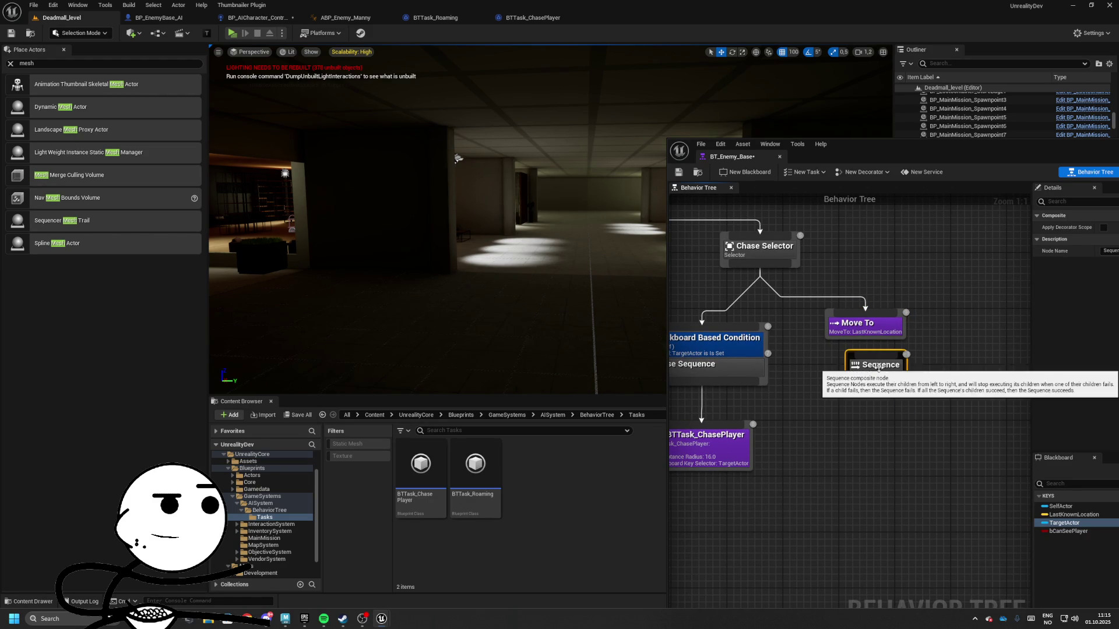
{"action": "left_click_drag", "start_coordinate": [1039, 166], "coordinate": [810, 159]}
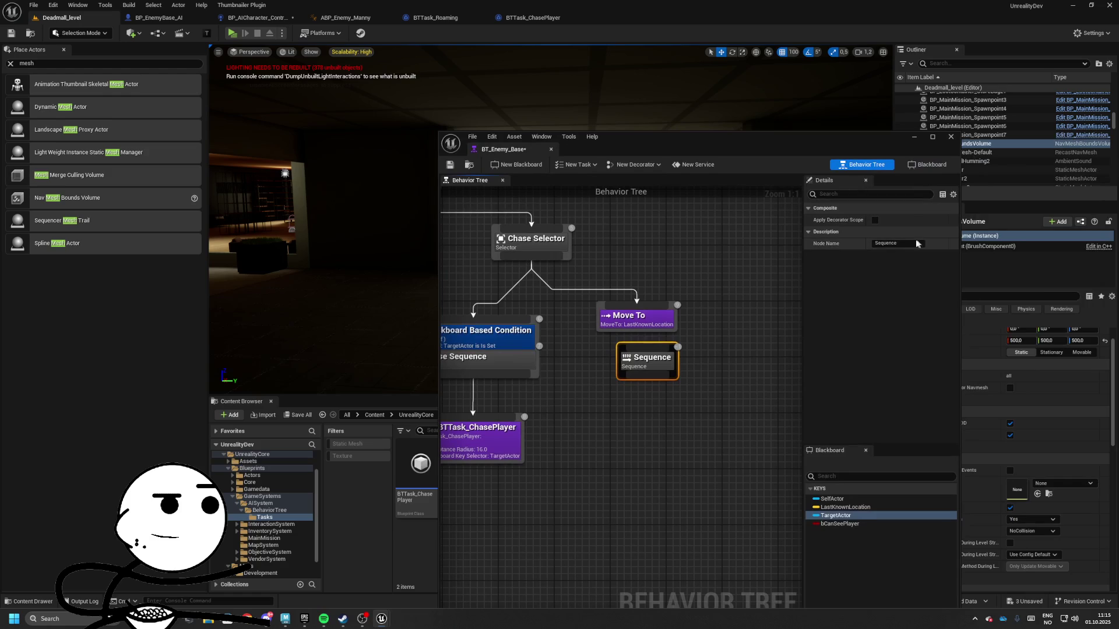
{"action": "left_click", "coordinate": [875, 244]}
{"action": "type", "text": "Searc"}
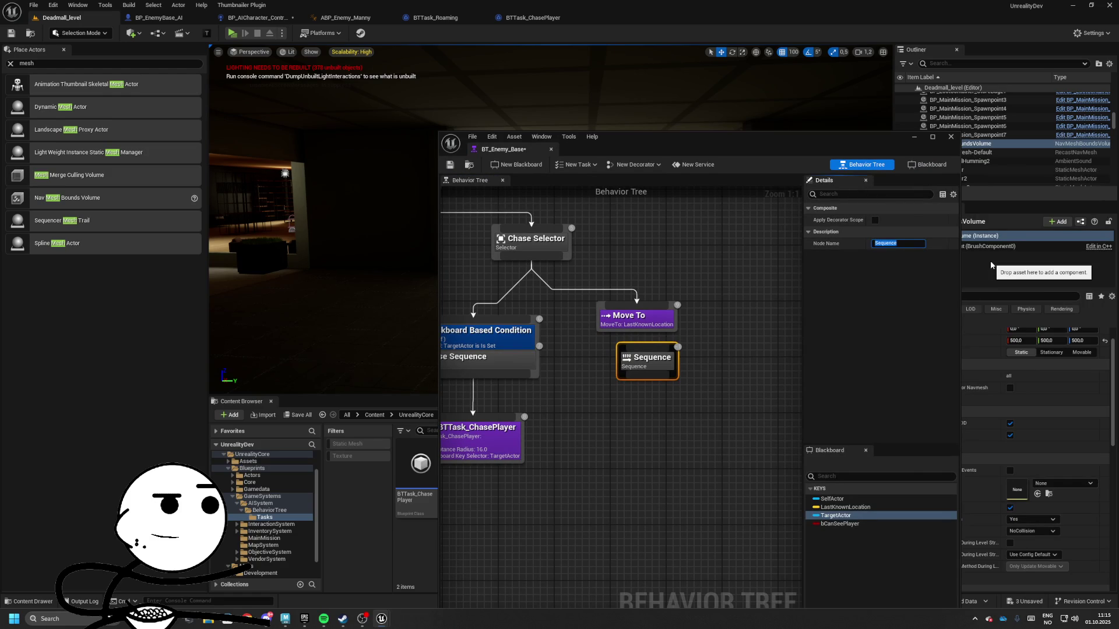
{"action": "type", "text": "h"}
{"action": "key", "text": "Return"}
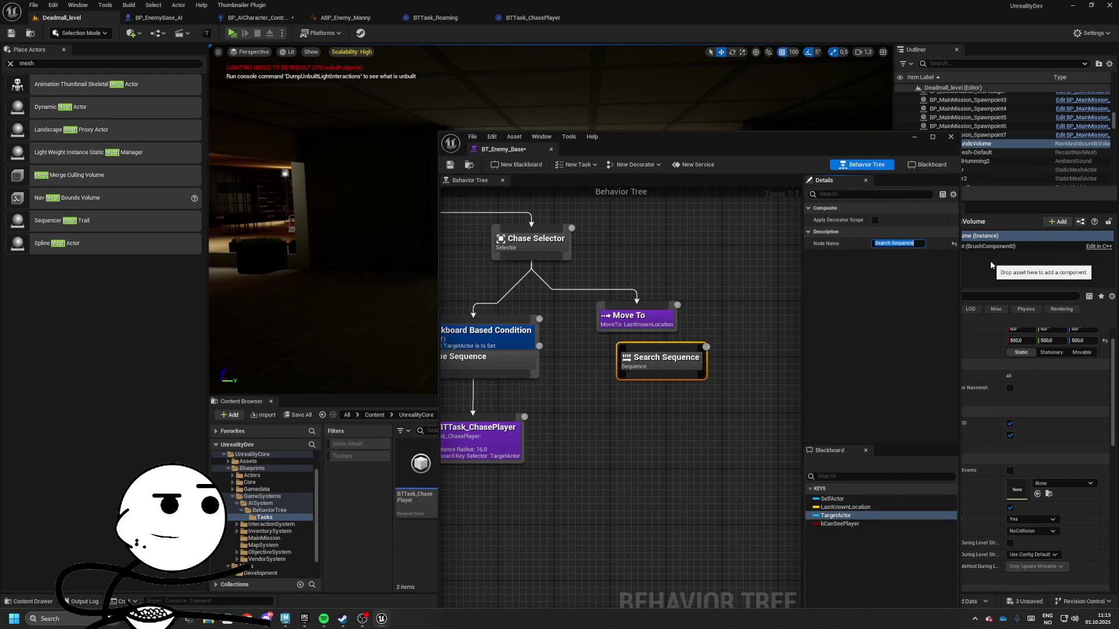
- Make Move To the child of Search Sequence and place it beneath Chase Selector
{"action": "left_click_drag", "start_coordinate": [717, 370], "coordinate": [784, 295]}
{"action": "left_click_drag", "start_coordinate": [638, 318], "coordinate": [642, 351]}
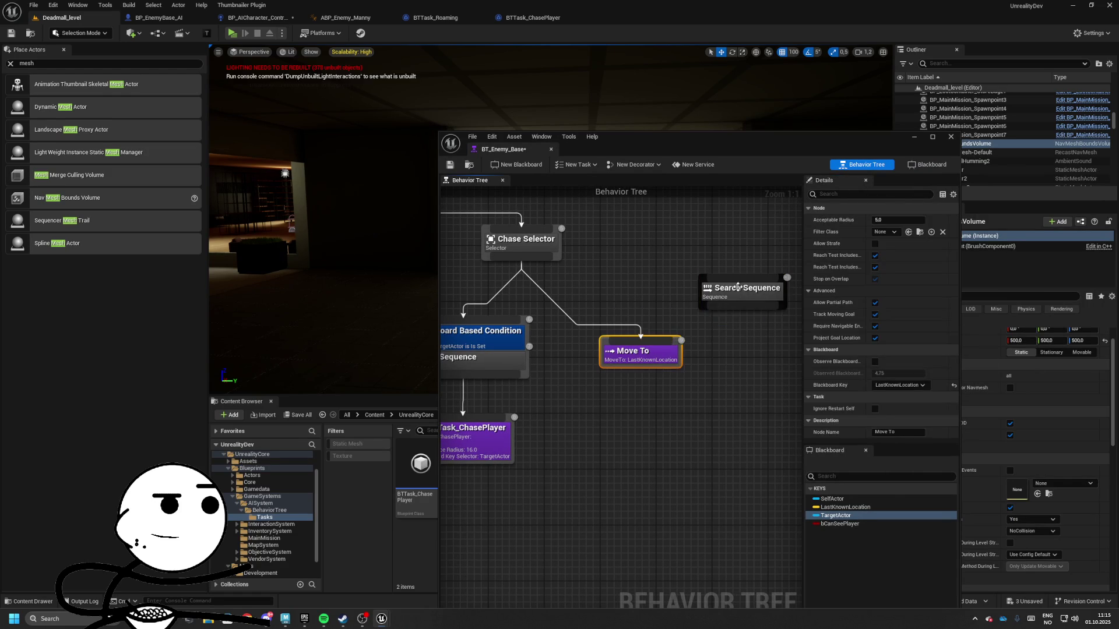
{"action": "left_click_drag", "start_coordinate": [751, 290], "coordinate": [637, 308]}
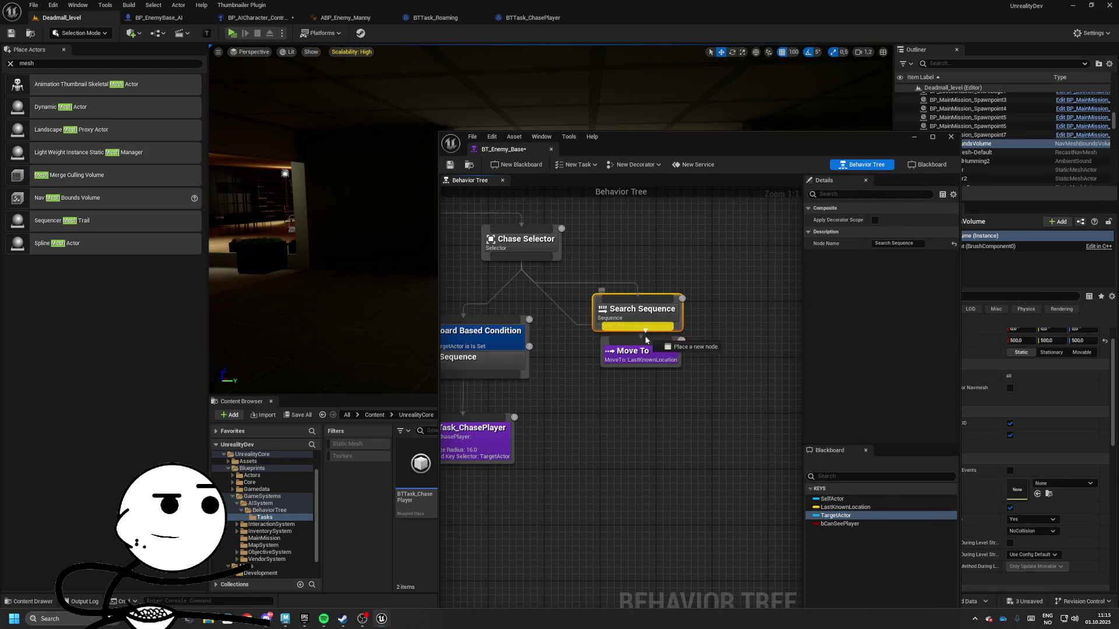
{"action": "left_click_drag", "start_coordinate": [641, 353], "coordinate": [640, 374]}
{"action": "left_click_drag", "start_coordinate": [642, 318], "coordinate": [649, 434]}
- Give Search Sequence a Blackboard condition: key TargetActor, Observer aborts Self, Is Not Set
{"action": "right_click", "coordinate": [645, 331]}
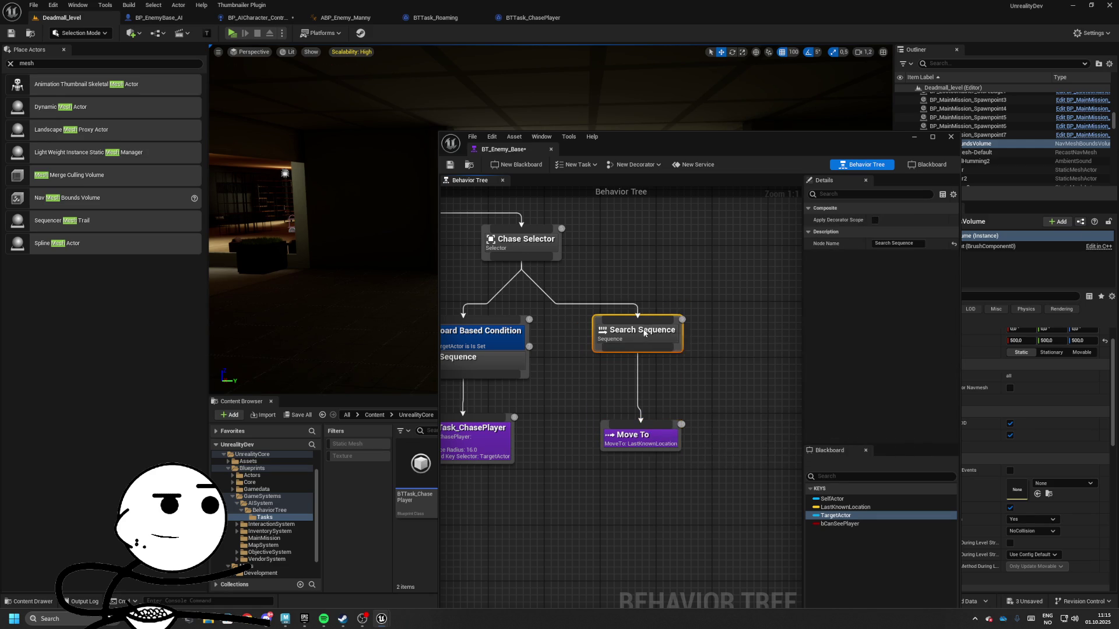
{"action": "mouse_move", "coordinate": [685, 457]}
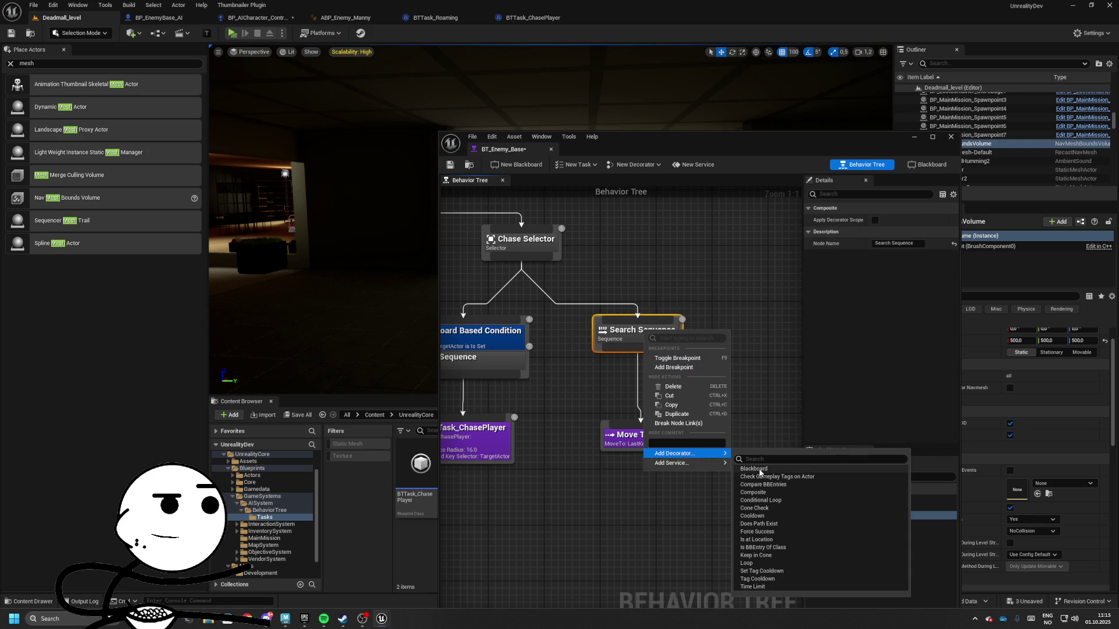
{"action": "left_click", "coordinate": [754, 469]}
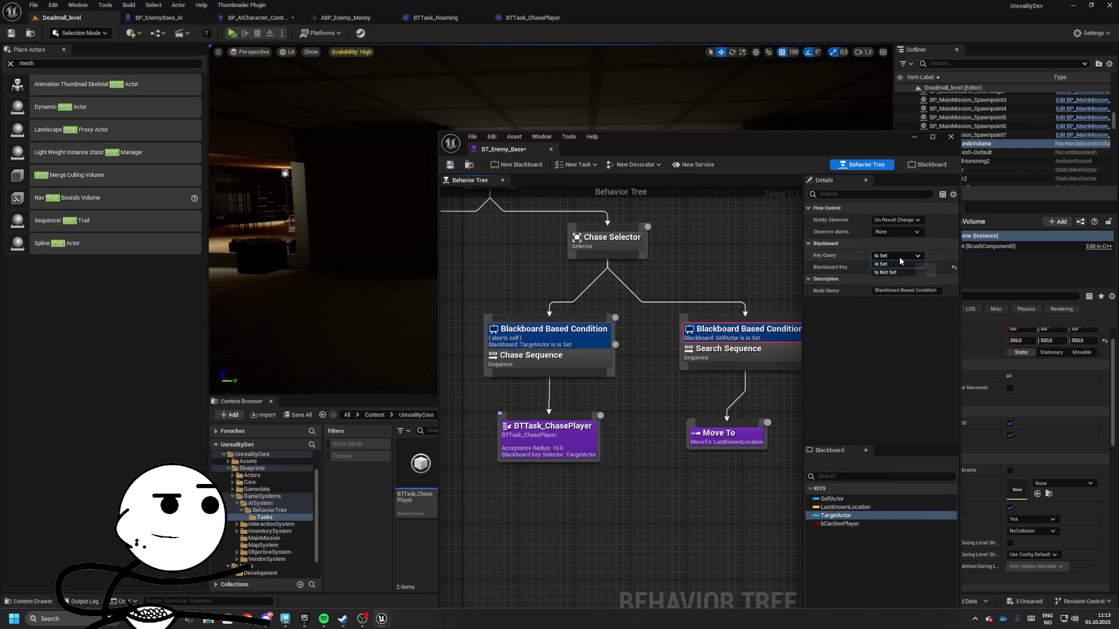
{"action": "left_click", "coordinate": [895, 268]}
{"action": "left_click", "coordinate": [897, 299]}
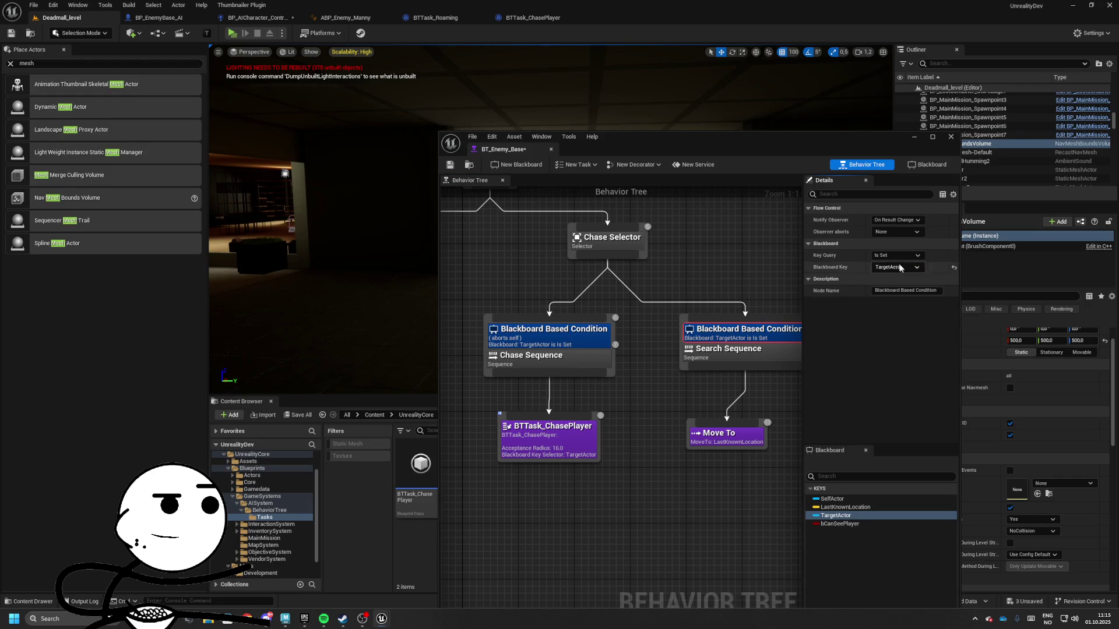
{"action": "left_click", "coordinate": [897, 232]}
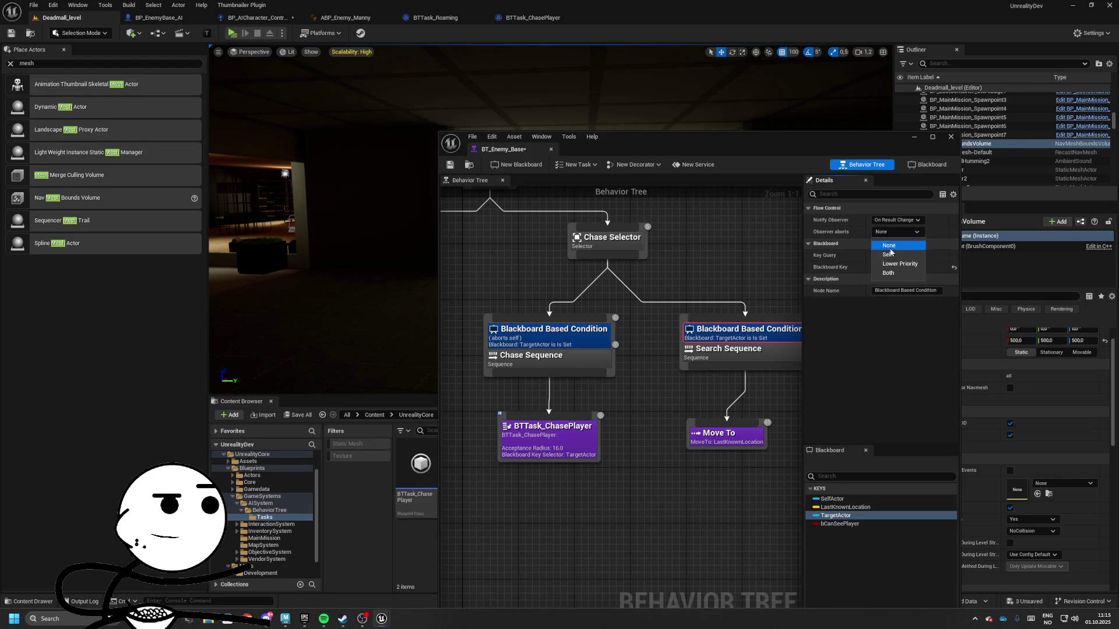
{"action": "left_click", "coordinate": [897, 254]}
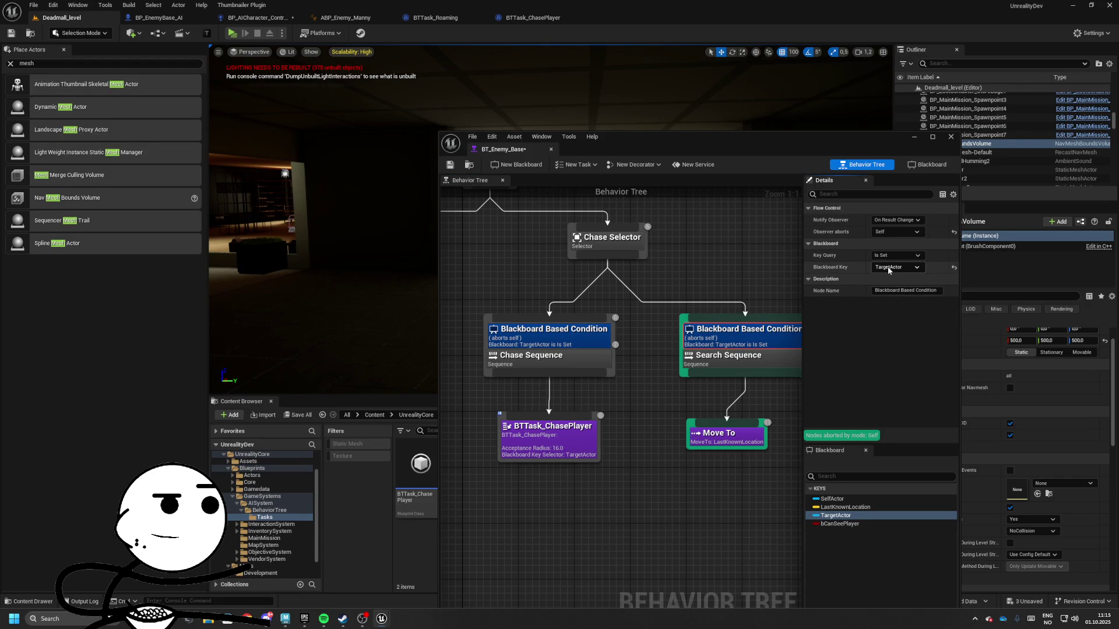
{"action": "left_click", "coordinate": [895, 256]}
{"action": "left_click", "coordinate": [891, 276]}
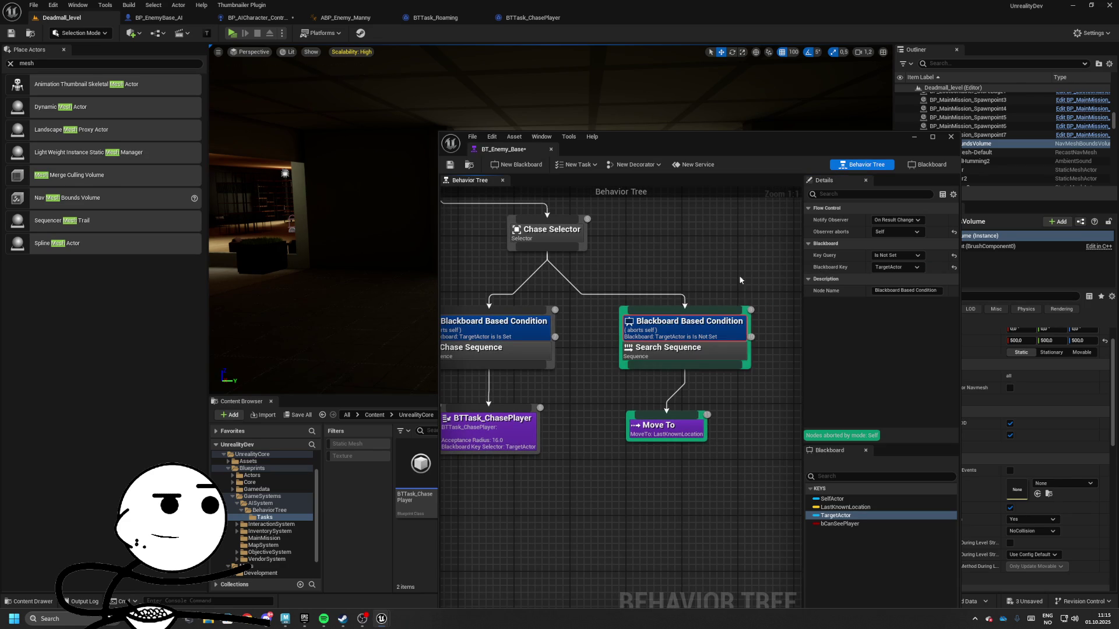
- Save the tree and review the Search Sequence, Move To and BTTask_ChasePlayer settings
{"action": "left_click", "coordinate": [746, 358]}
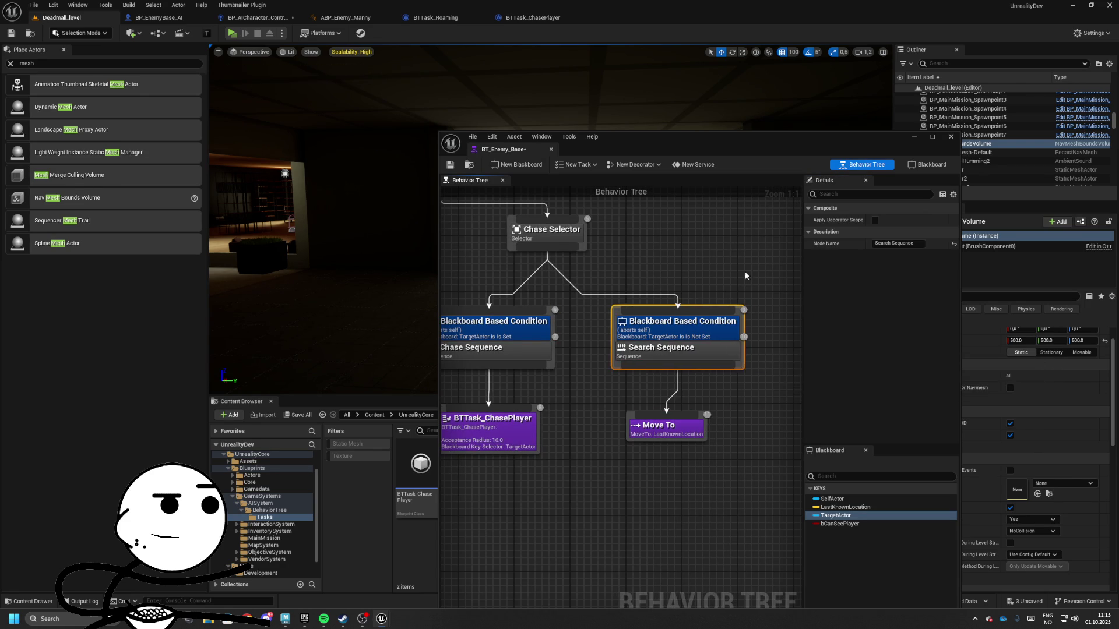
{"action": "left_click", "coordinate": [679, 418]}
{"action": "key", "text": "ctrl+s"}
{"action": "scroll", "coordinate": [676, 378], "scroll_direction": "down", "scroll_amount": 5}
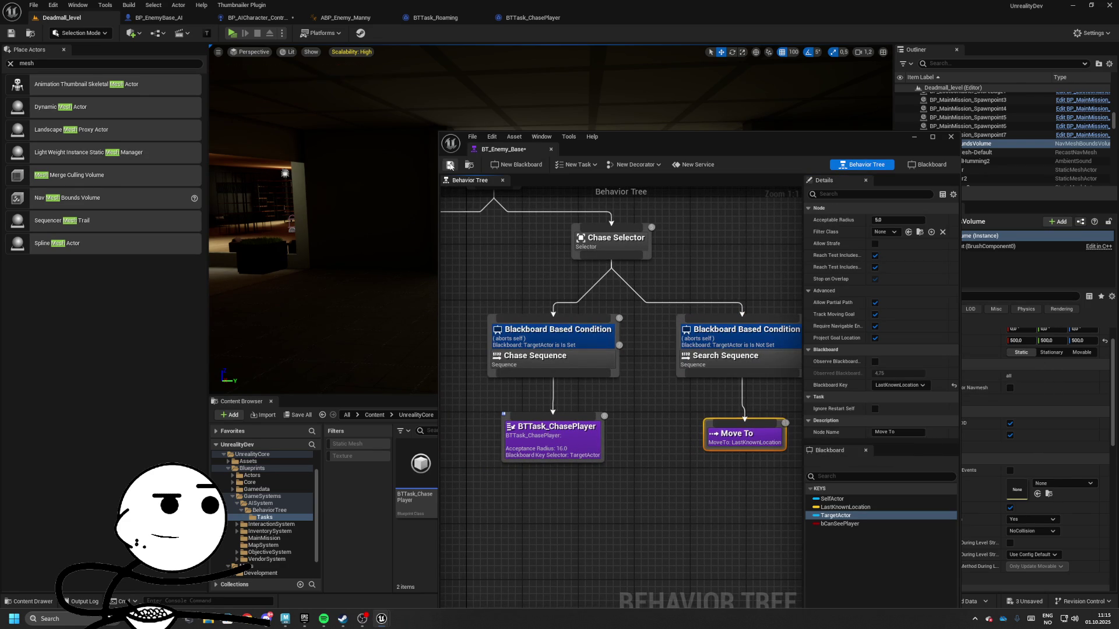
{"action": "left_click", "coordinate": [671, 334]}
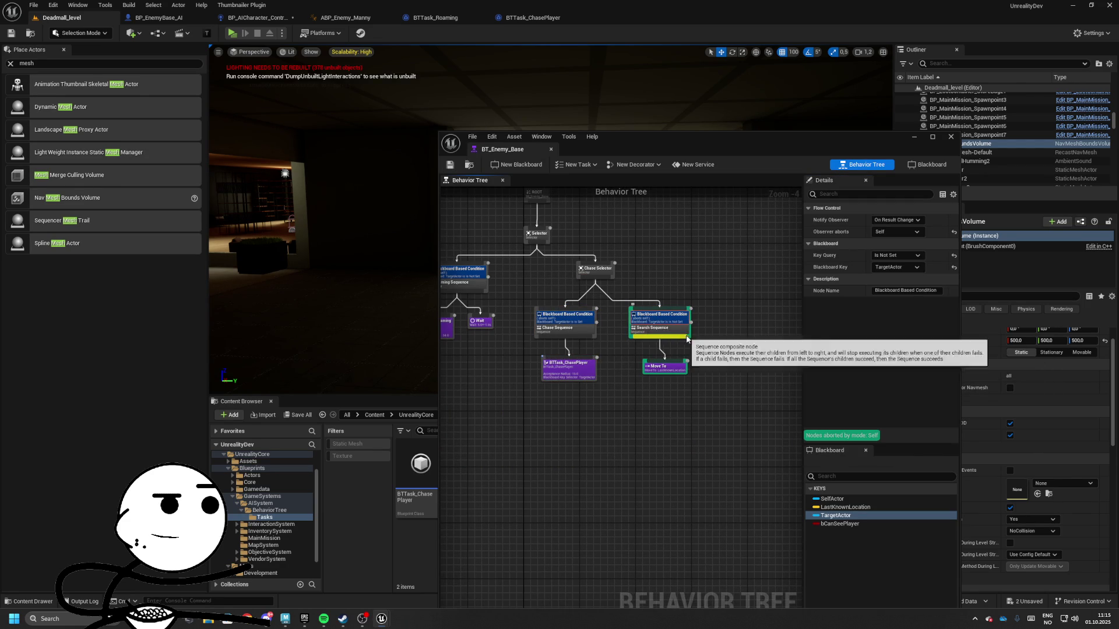
{"action": "mouse_move", "coordinate": [690, 338]}
{"action": "left_mouse_down"}
{"action": "mouse_move", "coordinate": [669, 338]}
{"action": "mouse_move", "coordinate": [646, 376]}
{"action": "left_mouse_up"}
{"action": "left_click", "coordinate": [565, 369]}
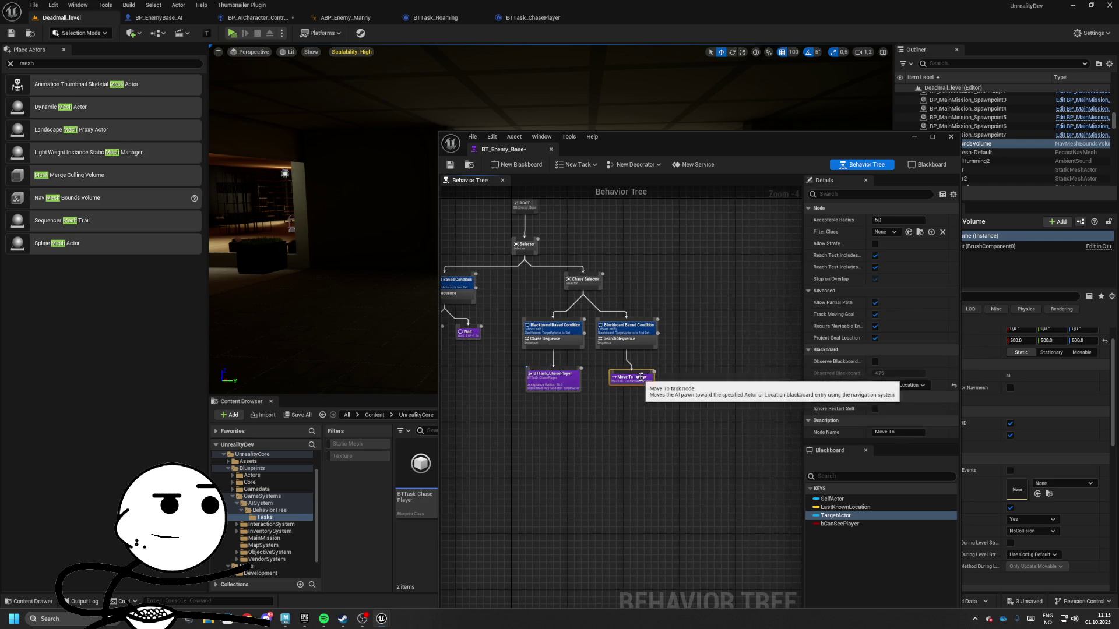
{"action": "left_click_drag", "start_coordinate": [630, 377], "coordinate": [723, 371]}
{"action": "left_click_drag", "start_coordinate": [602, 321], "coordinate": [471, 321]}
{"action": "left_click", "coordinate": [586, 371]}
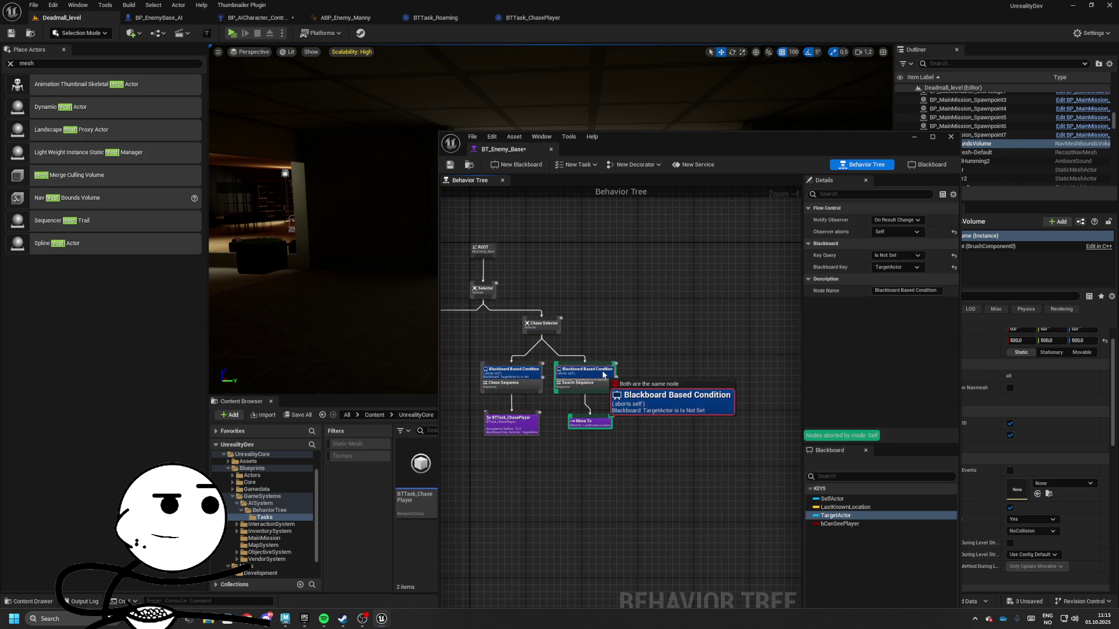
- Wrap the roaming branch and the chase branch each in their own comment box
{"action": "mouse_move", "coordinate": [542, 324]}
{"action": "left_mouse_down"}
{"action": "mouse_move", "coordinate": [641, 421]}
{"action": "mouse_move", "coordinate": [550, 323]}
{"action": "mouse_move", "coordinate": [569, 323]}
{"action": "left_mouse_up"}
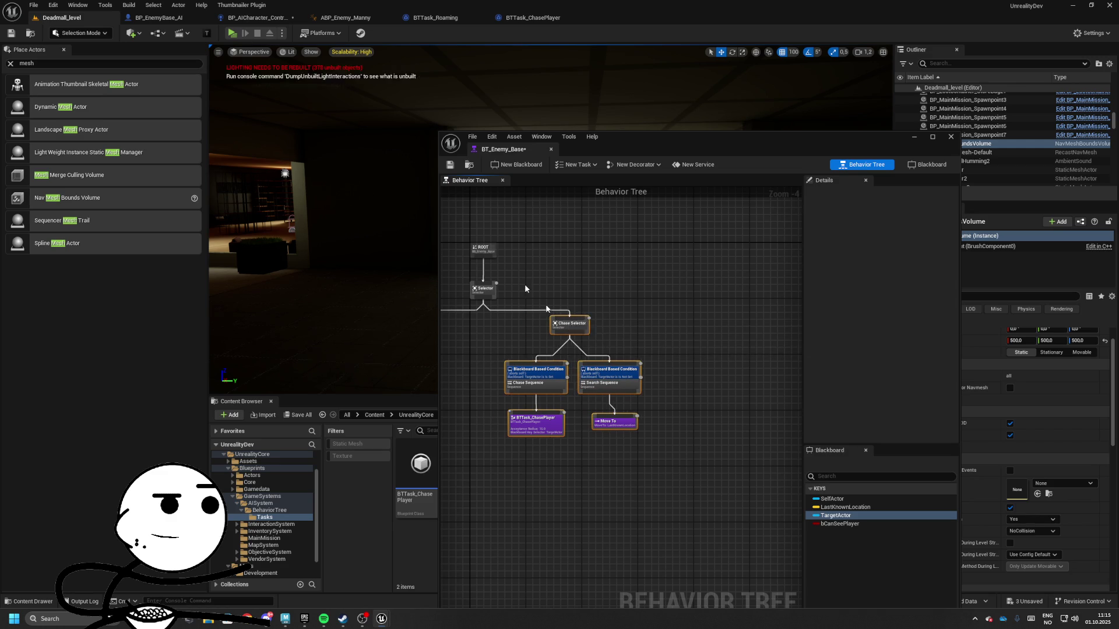
{"action": "left_click_drag", "start_coordinate": [524, 408], "coordinate": [714, 401]}
{"action": "mouse_move", "coordinate": [548, 287]}
{"action": "left_mouse_down"}
{"action": "mouse_move", "coordinate": [511, 282]}
{"action": "mouse_move", "coordinate": [616, 411]}
{"action": "left_mouse_up"}
{"action": "key", "text": "c"}
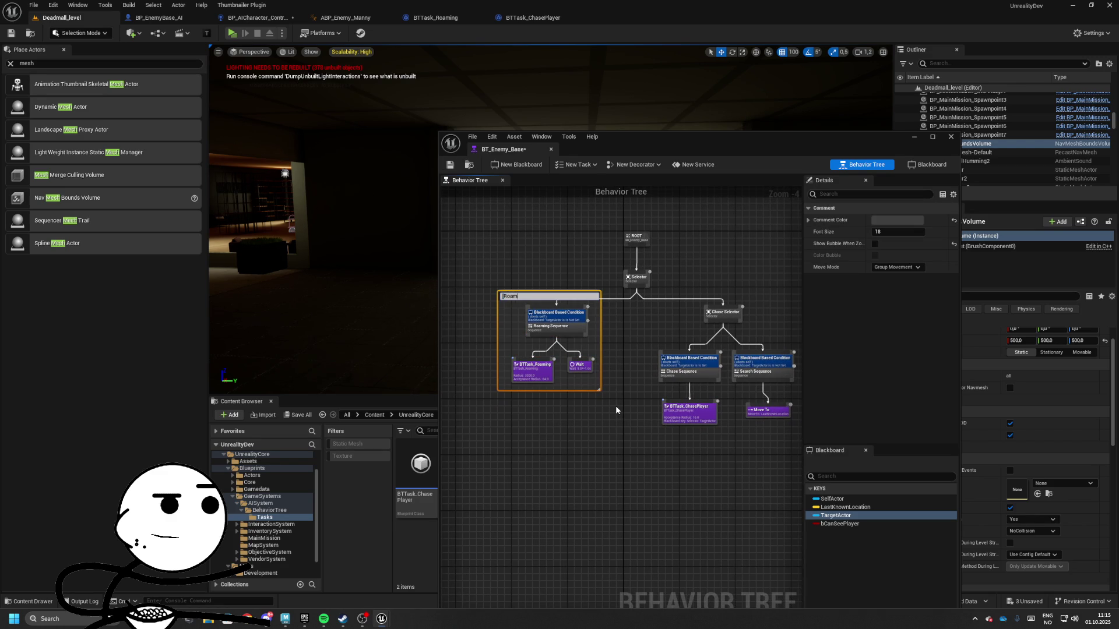
{"action": "left_click_drag", "start_coordinate": [702, 410], "coordinate": [562, 390]}
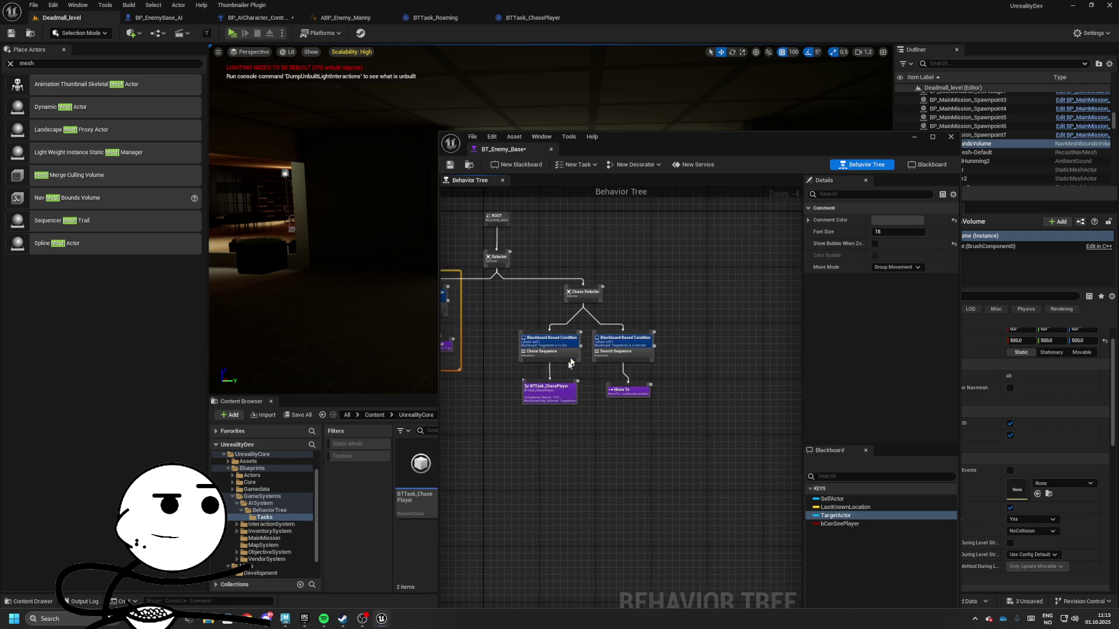
{"action": "left_click_drag", "start_coordinate": [509, 280], "coordinate": [679, 422]}
{"action": "key", "text": "c"}
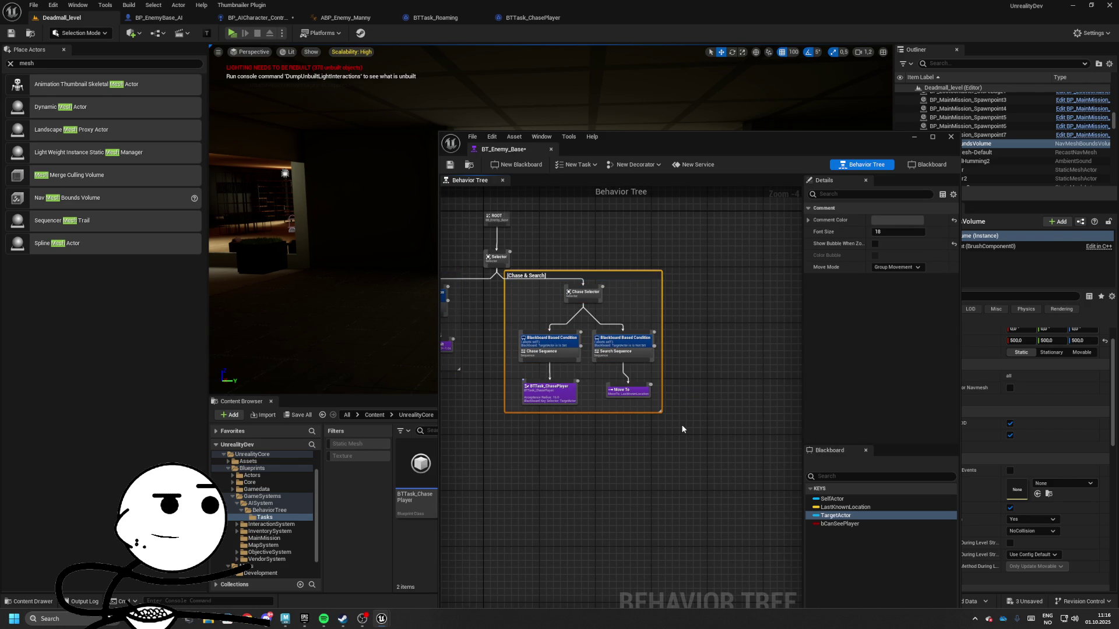
- Shift the Chase & Search comment group right of the Roaming group
{"action": "scroll", "coordinate": [529, 324], "scroll_direction": "up", "scroll_amount": 3}
{"action": "left_click_drag", "start_coordinate": [626, 255], "coordinate": [689, 258]}
{"action": "scroll", "coordinate": [690, 258], "scroll_direction": "down", "scroll_amount": 1}
{"action": "left_click", "coordinate": [550, 308]}
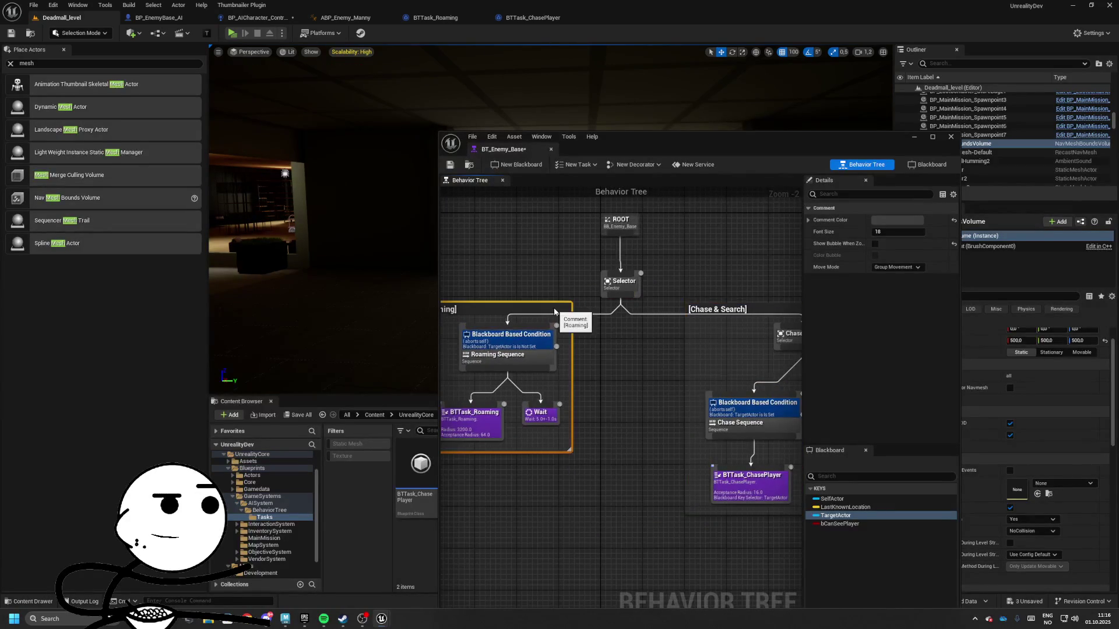
{"action": "left_click_drag", "start_coordinate": [626, 331], "coordinate": [530, 278]}
- Enlarge the behavior tree window, view the whole tree from the root, and save it
{"action": "mouse_move", "coordinate": [506, 150]}
{"action": "left_mouse_down"}
{"action": "mouse_move", "coordinate": [612, 17]}
{"action": "mouse_move", "coordinate": [790, 186]}
{"action": "mouse_move", "coordinate": [694, 217]}
{"action": "left_mouse_up"}
{"action": "scroll", "coordinate": [577, 268], "scroll_direction": "down", "scroll_amount": 2}
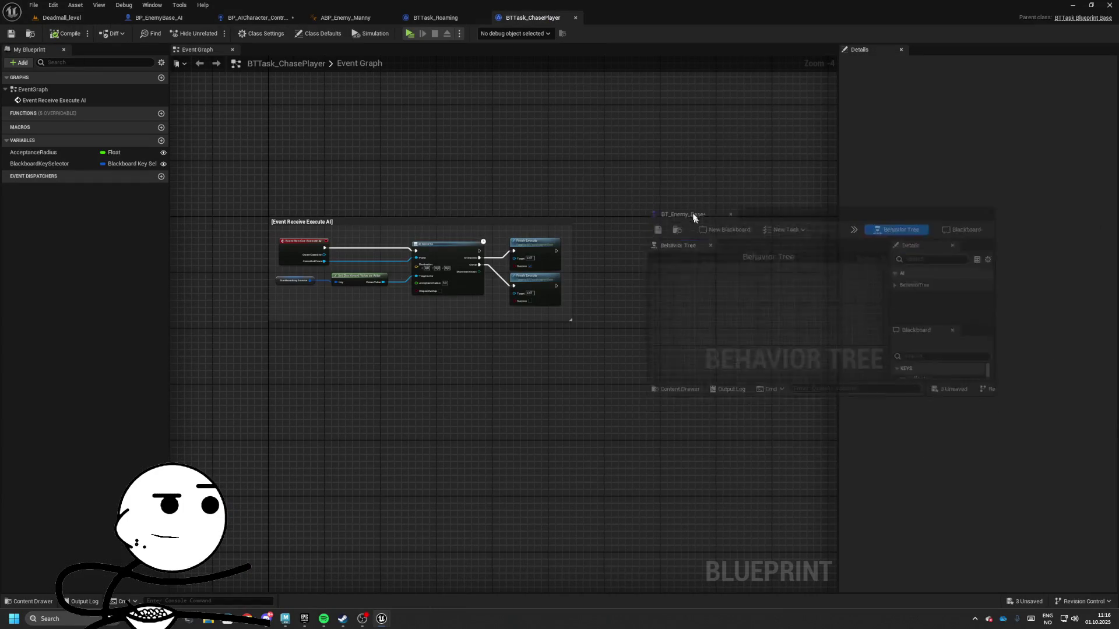
{"action": "left_click_drag", "start_coordinate": [997, 406], "coordinate": [1101, 582]}
{"action": "mouse_move", "coordinate": [774, 513]}
{"action": "left_mouse_down"}
{"action": "mouse_move", "coordinate": [774, 347]}
{"action": "mouse_move", "coordinate": [699, 349]}
{"action": "mouse_move", "coordinate": [725, 348]}
{"action": "left_mouse_up"}
{"action": "left_click", "coordinate": [763, 396]}
{"action": "scroll", "coordinate": [795, 348], "scroll_direction": "down", "scroll_amount": 2}
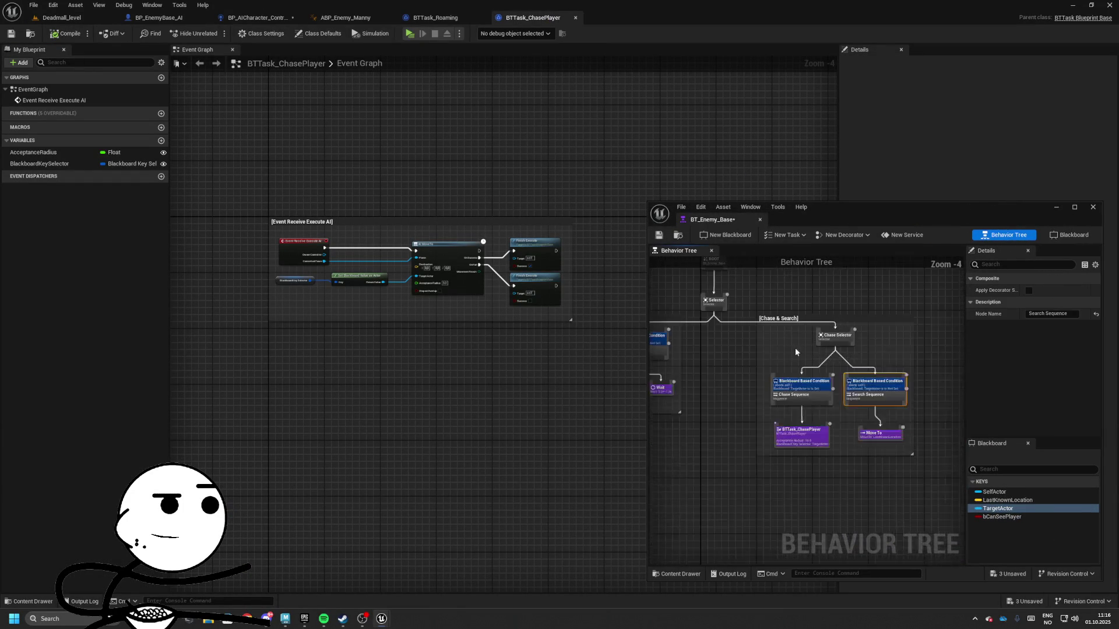
{"action": "left_click_drag", "start_coordinate": [809, 379], "coordinate": [816, 391]}
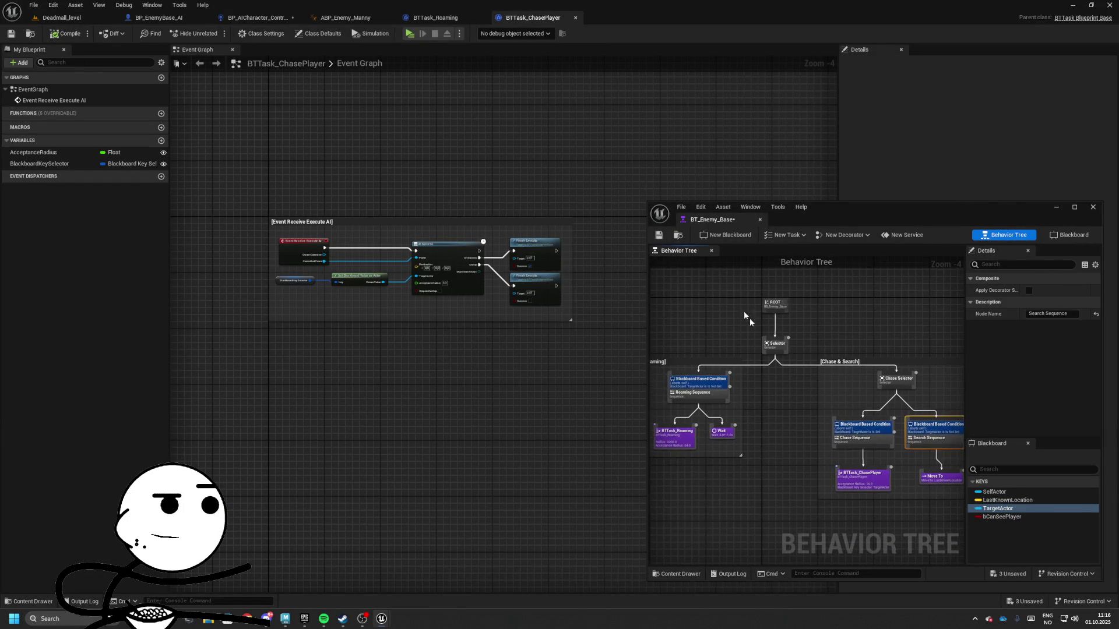
{"action": "left_click", "coordinate": [659, 235]}
{"action": "left_click_drag", "start_coordinate": [811, 216], "coordinate": [857, 185]}
- Play Deadmall_level, watch the tree run Chase & Search, then stop and save all changes
{"action": "left_click", "coordinate": [61, 17]}
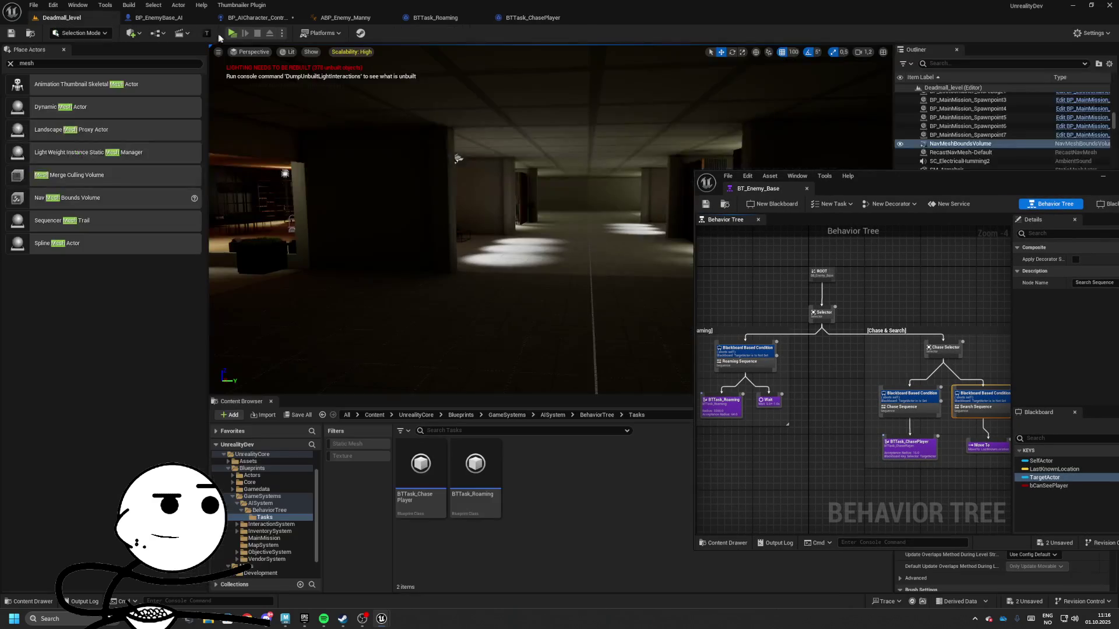
{"action": "key", "text": "alt+p"}
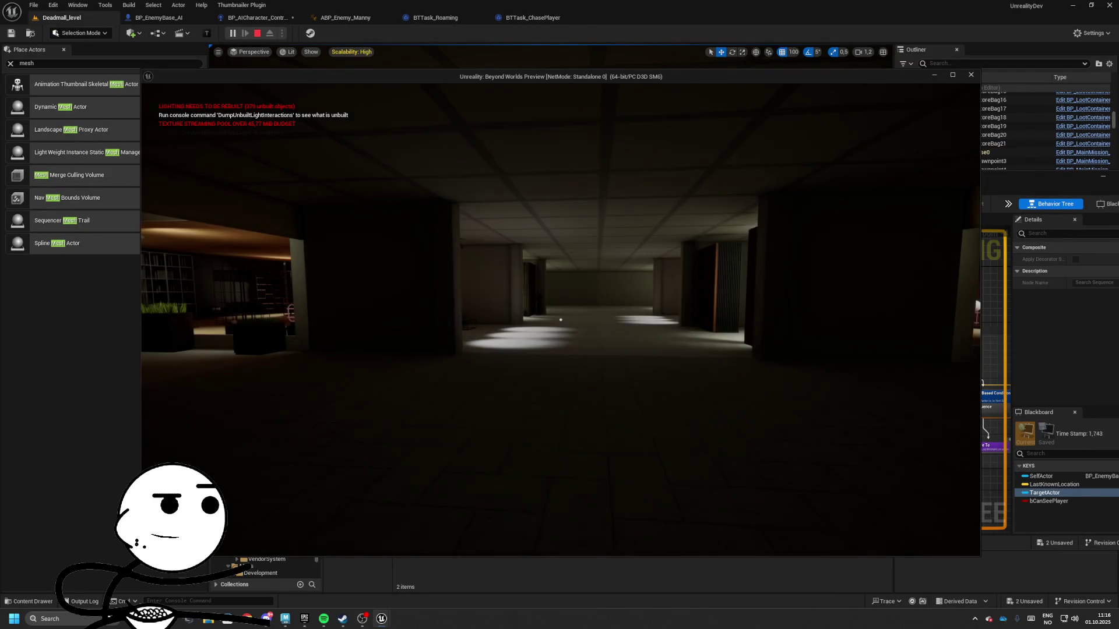
{"action": "key", "text": "alt+Tab"}
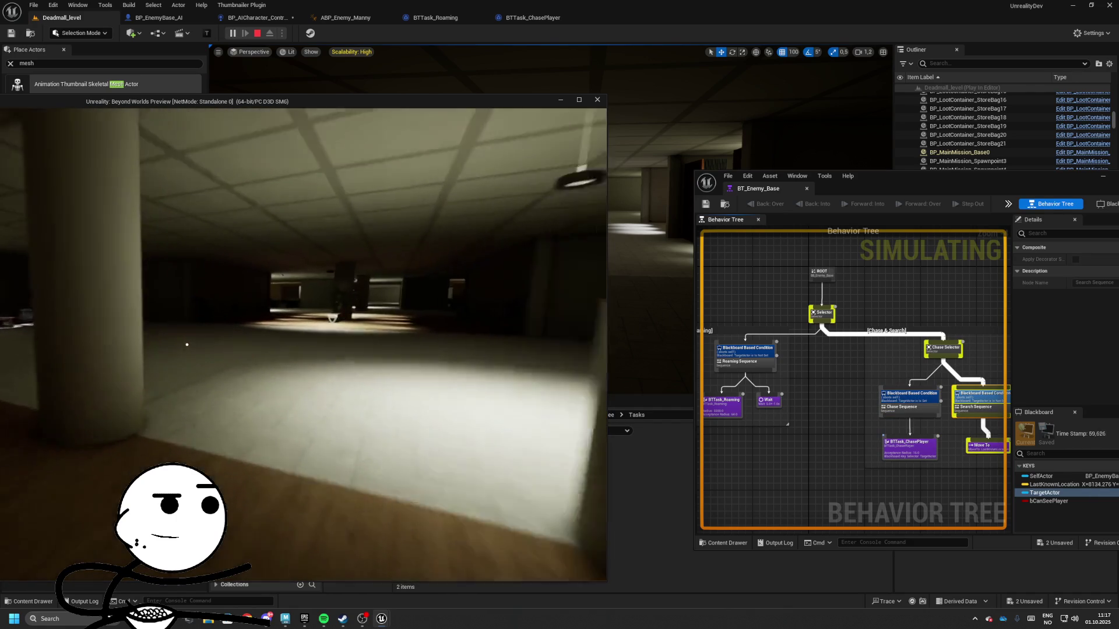
{"action": "key", "text": "Escape"}
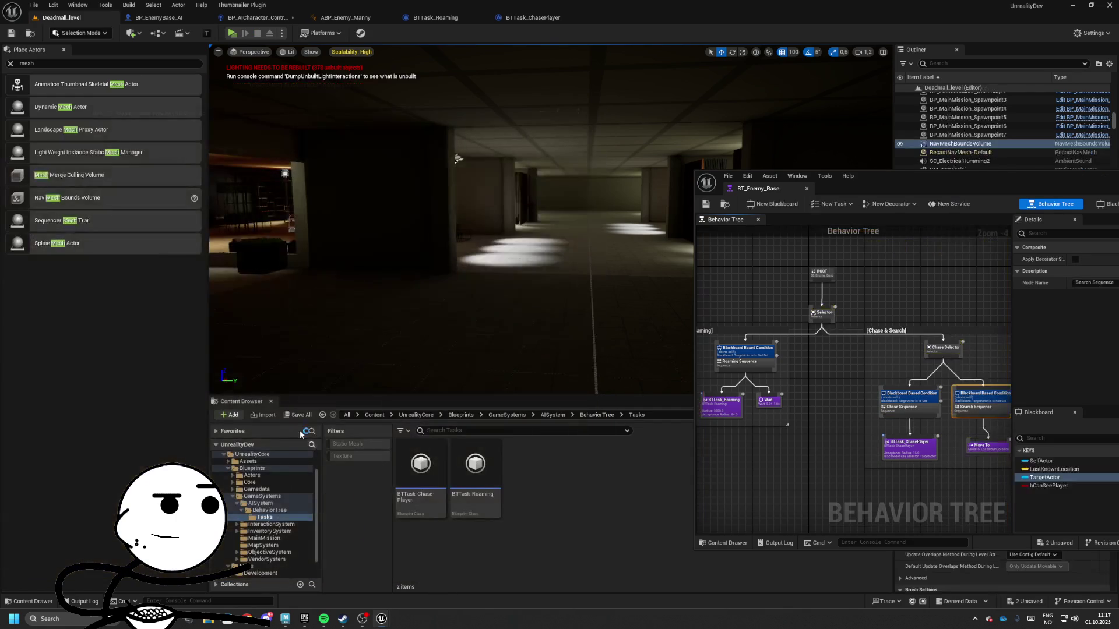
{"action": "key", "text": "ctrl+shift+s"}
- Save the two changed assets, close the behavior tree, and switch to BP_AICharacter_Controller
{"action": "left_click", "coordinate": [630, 410]}
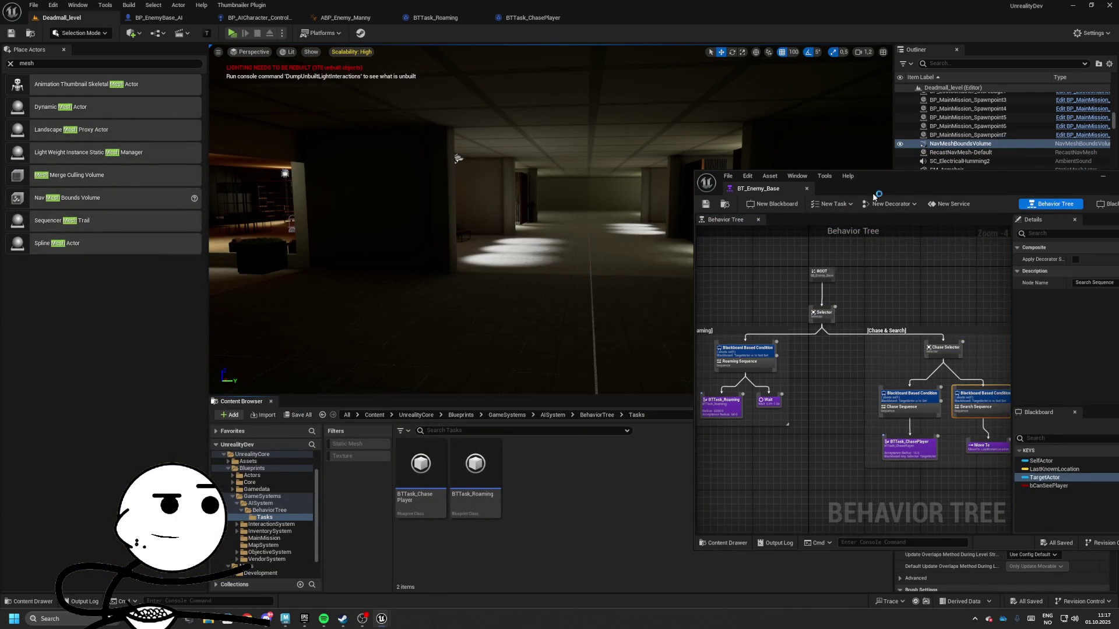
{"action": "left_click_drag", "start_coordinate": [732, 196], "coordinate": [501, 178]}
{"action": "left_click", "coordinate": [575, 170]}
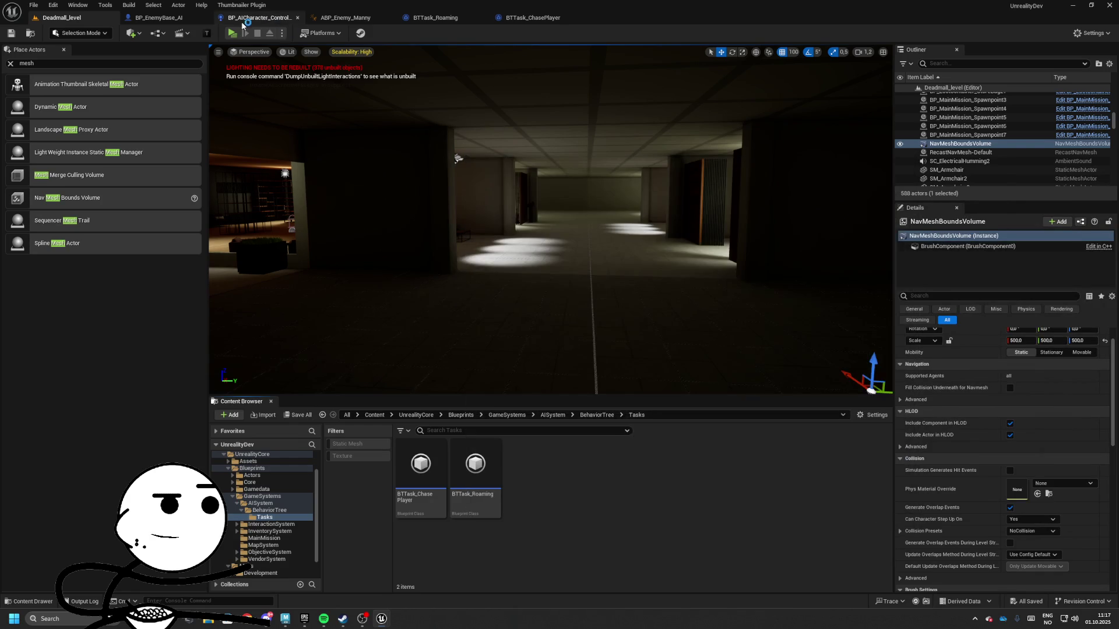
{"action": "left_click", "coordinate": [260, 17]}
- Place the TargetActor and bCanSeePlayer Get Blackboard pairs beside their Set Value nodes
{"action": "mouse_move", "coordinate": [442, 298]}
{"action": "left_mouse_down"}
{"action": "mouse_move", "coordinate": [346, 342]}
{"action": "mouse_move", "coordinate": [824, 487]}
{"action": "left_mouse_up"}
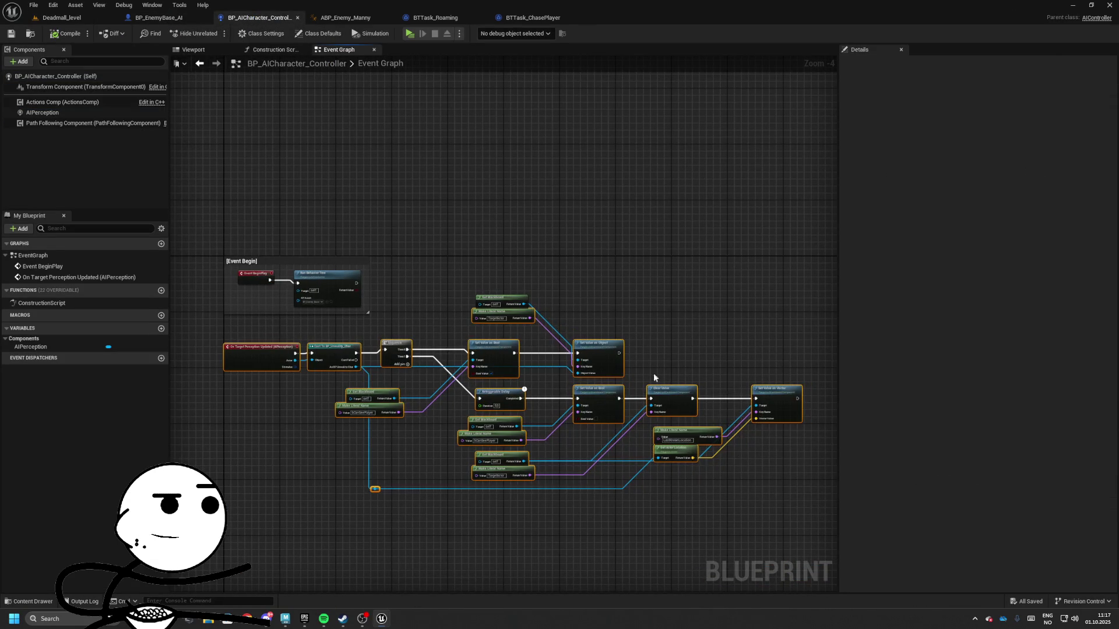
{"action": "left_click_drag", "start_coordinate": [606, 349], "coordinate": [706, 409]}
{"action": "mouse_move", "coordinate": [512, 305]}
{"action": "left_mouse_down"}
{"action": "mouse_move", "coordinate": [636, 341]}
{"action": "mouse_move", "coordinate": [620, 361]}
{"action": "left_mouse_up"}
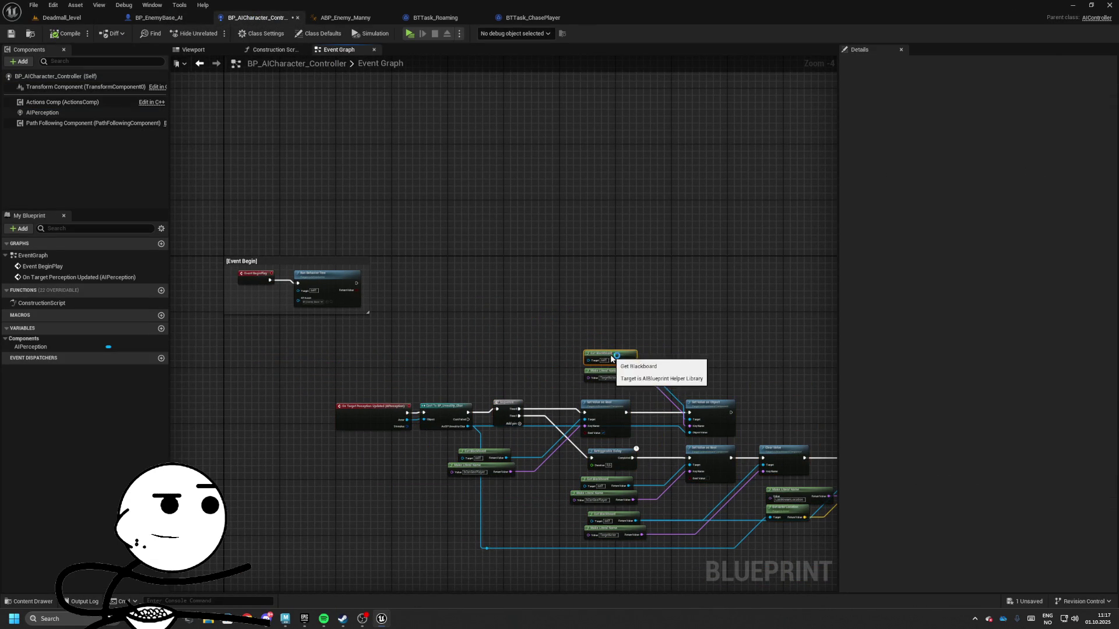
{"action": "scroll", "coordinate": [459, 273], "scroll_direction": "up", "scroll_amount": 4}
{"action": "mouse_move", "coordinate": [465, 344]}
{"action": "left_mouse_down"}
{"action": "mouse_move", "coordinate": [515, 351]}
{"action": "mouse_move", "coordinate": [513, 331]}
{"action": "left_mouse_up"}
{"action": "left_click_drag", "start_coordinate": [608, 300], "coordinate": [681, 344]}
{"action": "left_click_drag", "start_coordinate": [559, 269], "coordinate": [571, 163]}
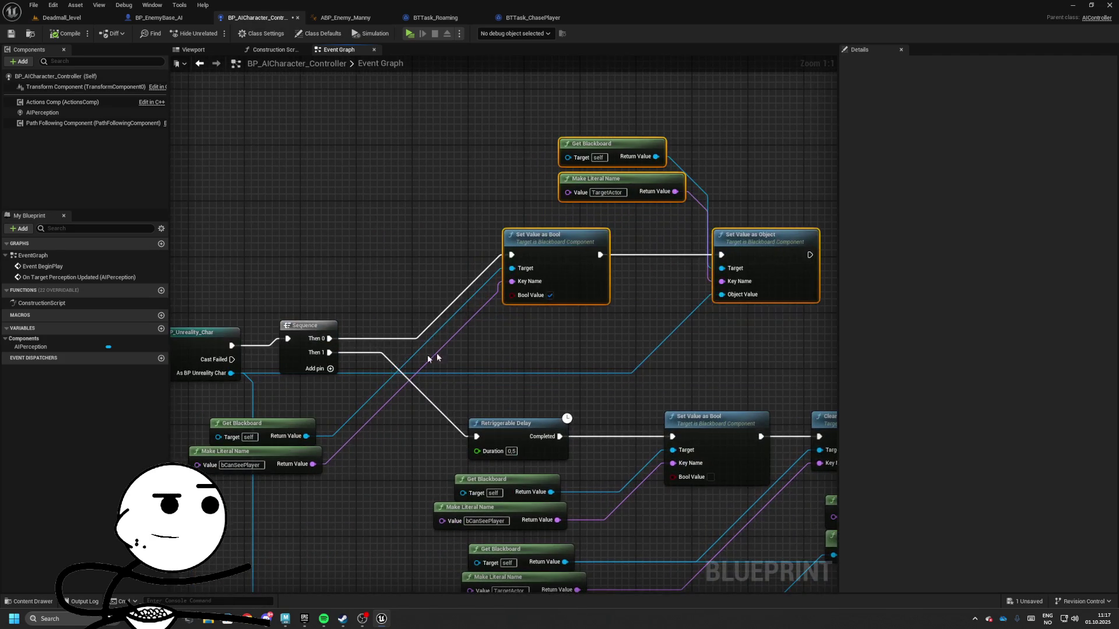
{"action": "left_click_drag", "start_coordinate": [408, 428], "coordinate": [259, 490]}
{"action": "mouse_move", "coordinate": [291, 446]}
{"action": "left_mouse_down"}
{"action": "mouse_move", "coordinate": [452, 278]}
{"action": "mouse_move", "coordinate": [431, 286]}
{"action": "left_mouse_up"}
- Regroup the Set Value nodes and blackboard pairs into tidy rows
{"action": "mouse_move", "coordinate": [420, 134]}
{"action": "left_mouse_down"}
{"action": "mouse_move", "coordinate": [225, 141]}
{"action": "mouse_move", "coordinate": [723, 350]}
{"action": "left_mouse_up"}
{"action": "mouse_move", "coordinate": [693, 274]}
{"action": "left_mouse_down"}
{"action": "mouse_move", "coordinate": [756, 225]}
{"action": "mouse_move", "coordinate": [712, 270]}
{"action": "mouse_move", "coordinate": [628, 301]}
{"action": "left_mouse_up"}
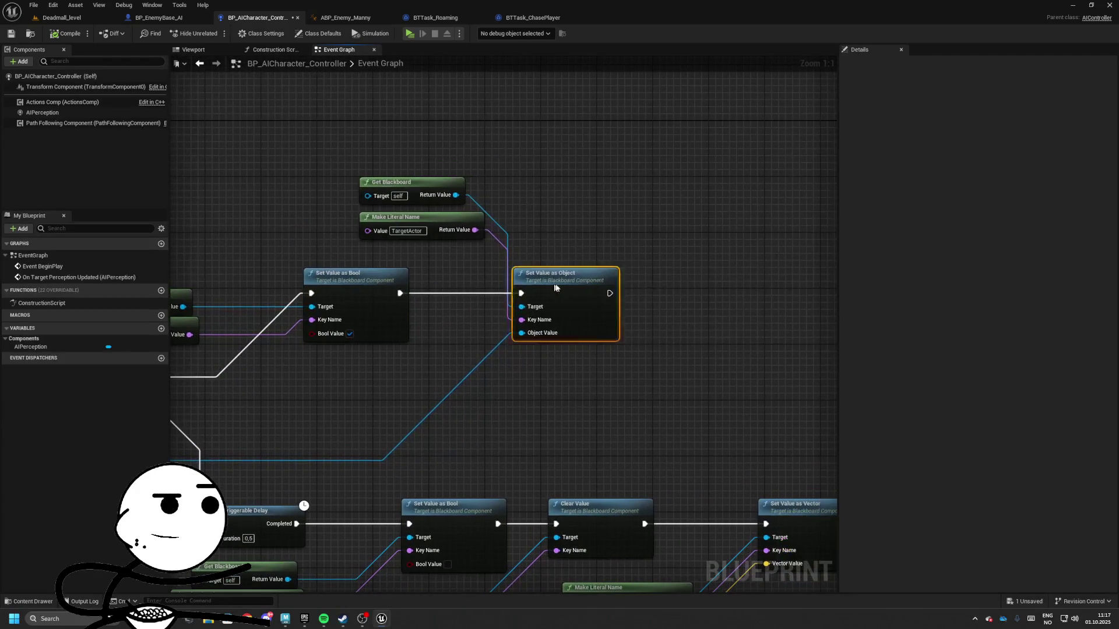
{"action": "left_click_drag", "start_coordinate": [548, 284], "coordinate": [702, 279]}
{"action": "left_click_drag", "start_coordinate": [398, 137], "coordinate": [484, 254]}
{"action": "mouse_move", "coordinate": [442, 218]}
{"action": "left_mouse_down"}
{"action": "mouse_move", "coordinate": [533, 368]}
{"action": "mouse_move", "coordinate": [384, 388]}
{"action": "left_mouse_up"}
{"action": "left_click_drag", "start_coordinate": [274, 338], "coordinate": [484, 280]}
{"action": "scroll", "coordinate": [494, 190], "scroll_direction": "down", "scroll_amount": 3}
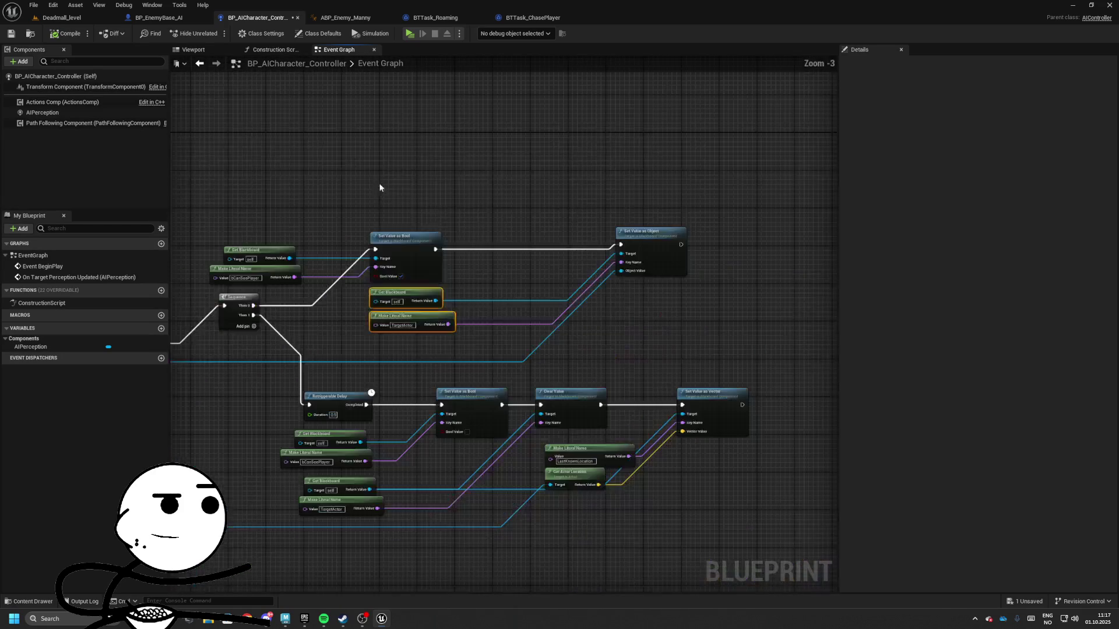
{"action": "left_click_drag", "start_coordinate": [379, 187], "coordinate": [713, 322]}
{"action": "left_click_drag", "start_coordinate": [655, 252], "coordinate": [722, 193]}
{"action": "left_click_drag", "start_coordinate": [186, 212], "coordinate": [337, 225]}
{"action": "mouse_move", "coordinate": [338, 225]}
{"action": "left_mouse_down"}
{"action": "mouse_move", "coordinate": [442, 287]}
{"action": "mouse_move", "coordinate": [473, 224]}
{"action": "mouse_move", "coordinate": [488, 222]}
{"action": "left_mouse_up"}
- Shift the lower row of nodes right and adjust the reroute knot on the blue wire
{"action": "left_click", "coordinate": [492, 276]}
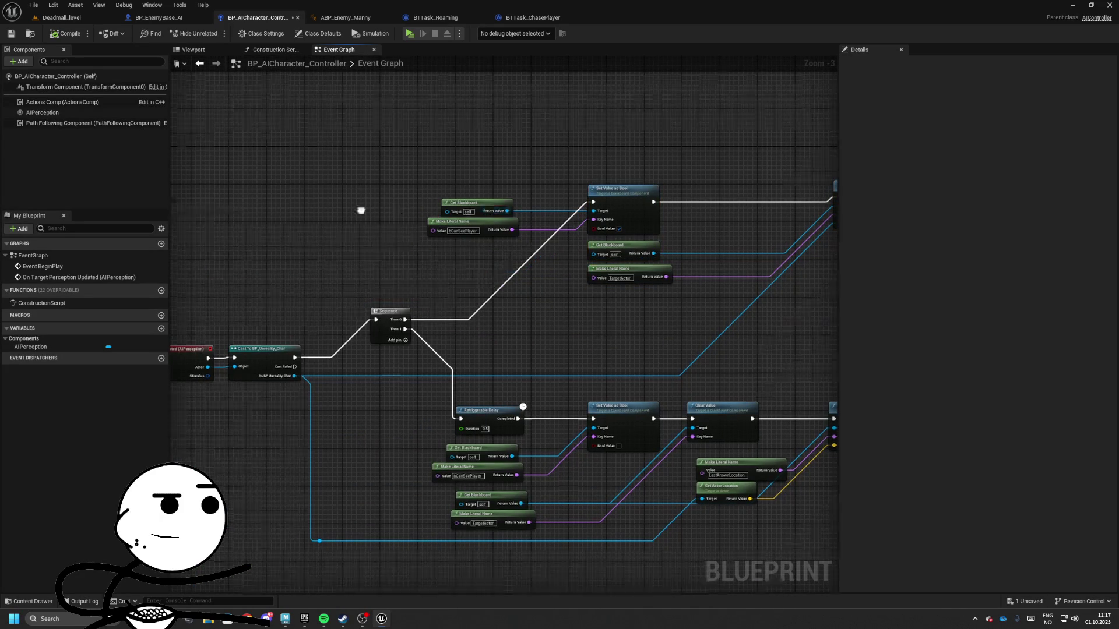
{"action": "scroll", "coordinate": [408, 239], "scroll_direction": "down", "scroll_amount": 2}
{"action": "left_click_drag", "start_coordinate": [450, 165], "coordinate": [820, 424]}
{"action": "left_click_drag", "start_coordinate": [345, 309], "coordinate": [656, 400]}
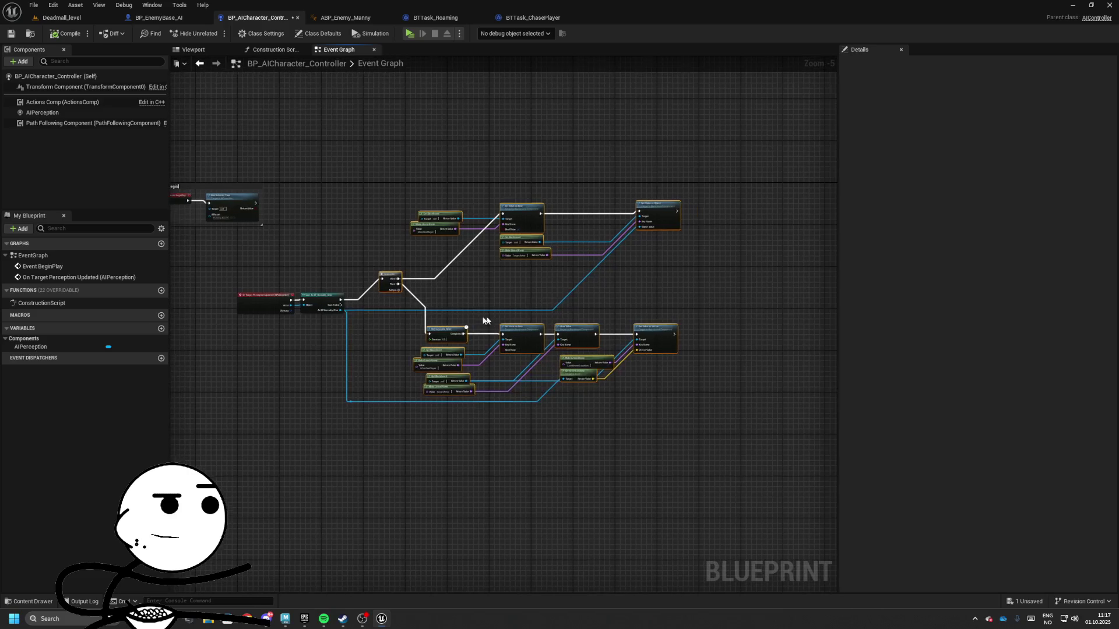
{"action": "left_click_drag", "start_coordinate": [520, 334], "coordinate": [588, 335]}
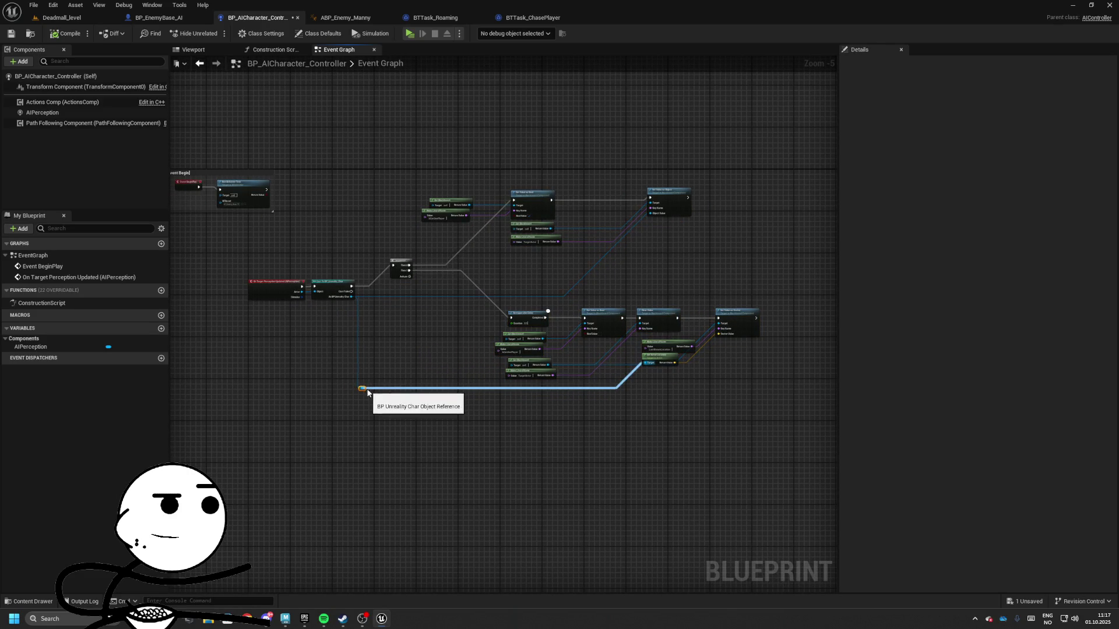
{"action": "left_click", "coordinate": [361, 389]}
{"action": "left_click_drag", "start_coordinate": [365, 389], "coordinate": [366, 411]}
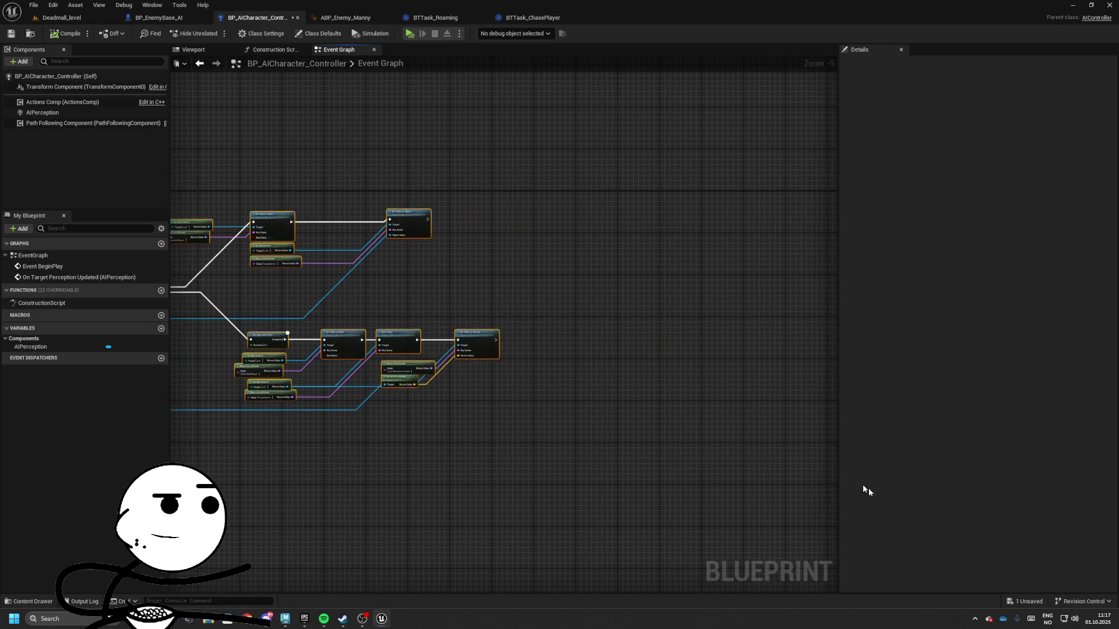
{"action": "scroll", "coordinate": [485, 280], "scroll_direction": "up", "scroll_amount": 2}
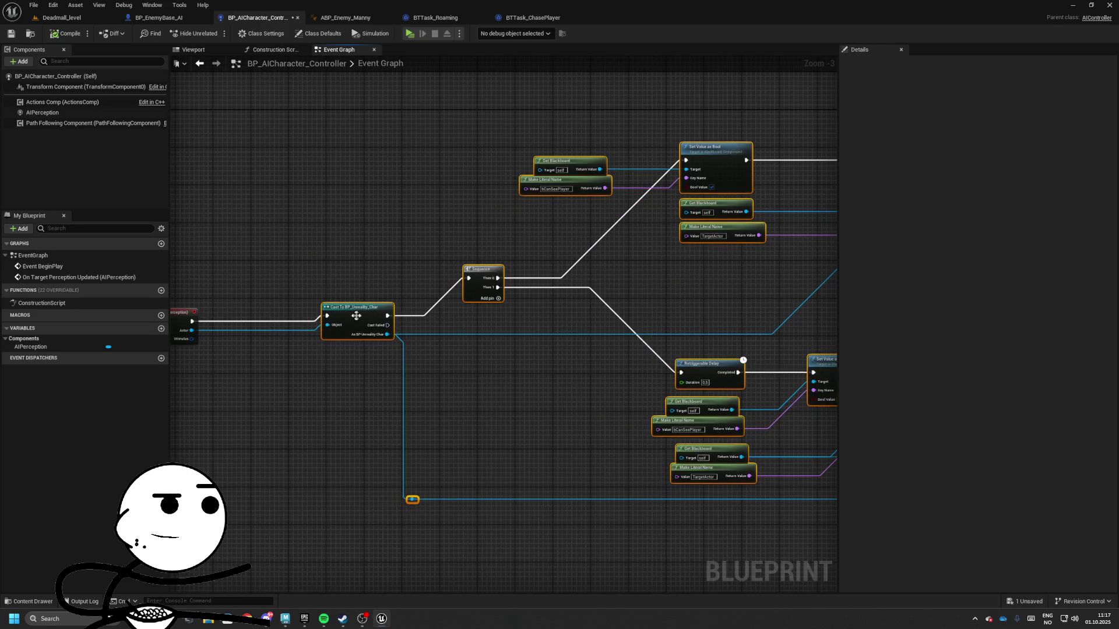
- Collapse the selected perception nodes into a macro placed beside the perception event
{"action": "right_click", "coordinate": [353, 319]}
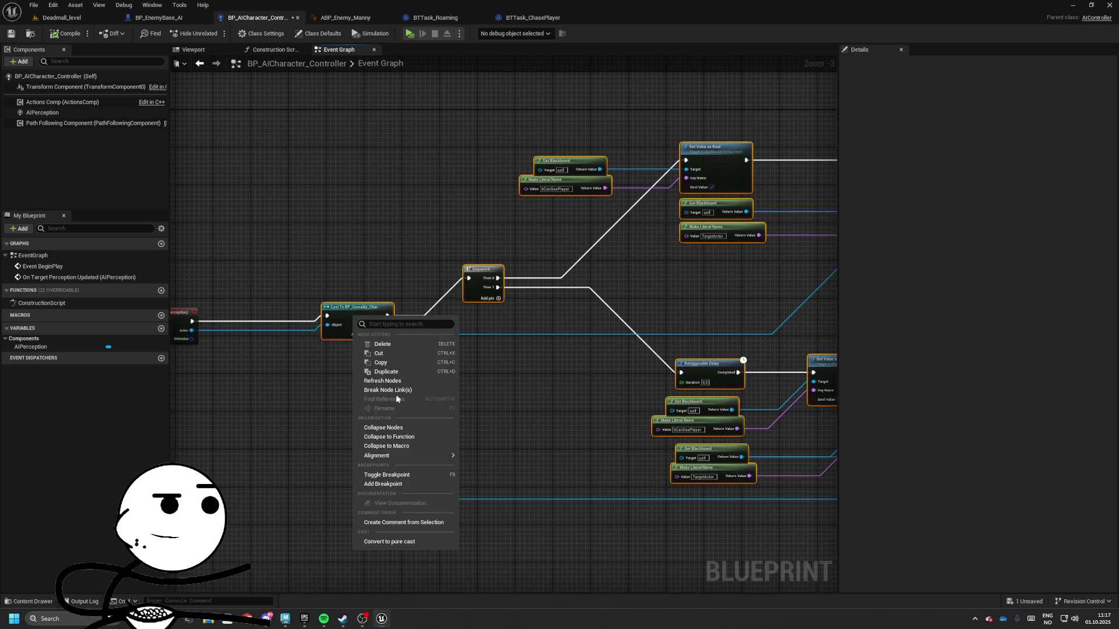
{"action": "left_click", "coordinate": [402, 438]}
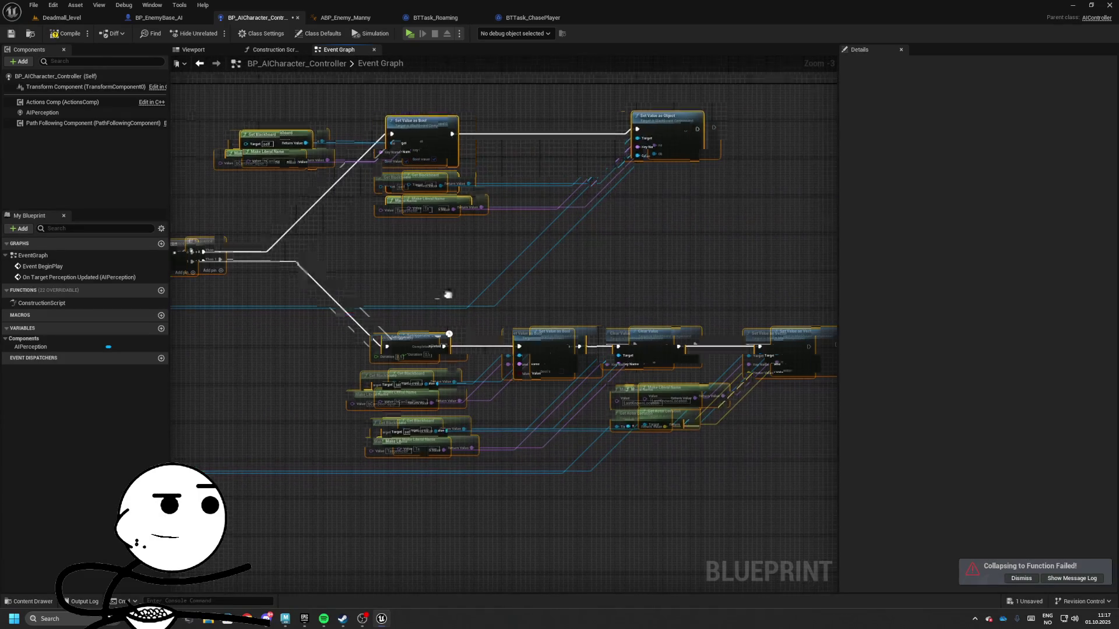
{"action": "left_click_drag", "start_coordinate": [269, 298], "coordinate": [493, 307]}
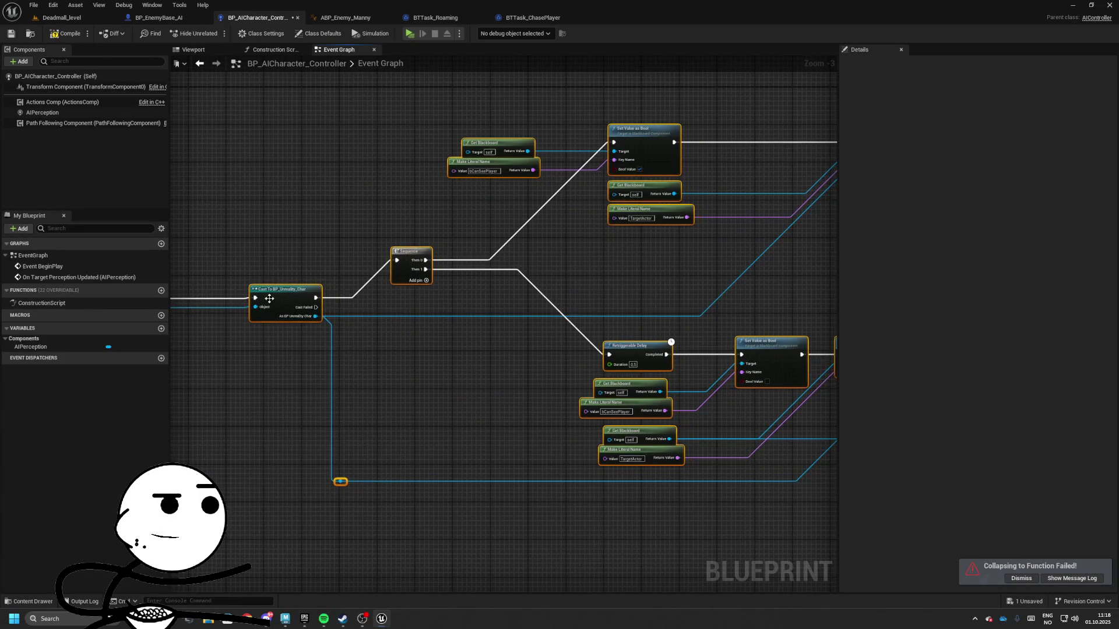
{"action": "right_click", "coordinate": [270, 306]}
{"action": "left_click", "coordinate": [317, 430]}
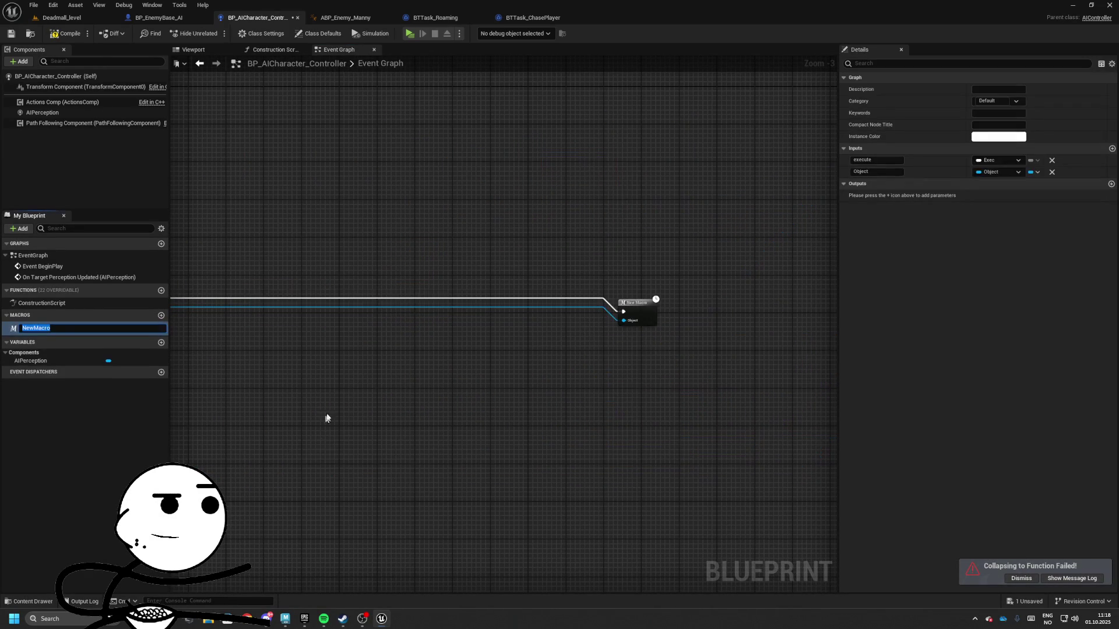
{"action": "left_click_drag", "start_coordinate": [636, 306], "coordinate": [210, 305]}
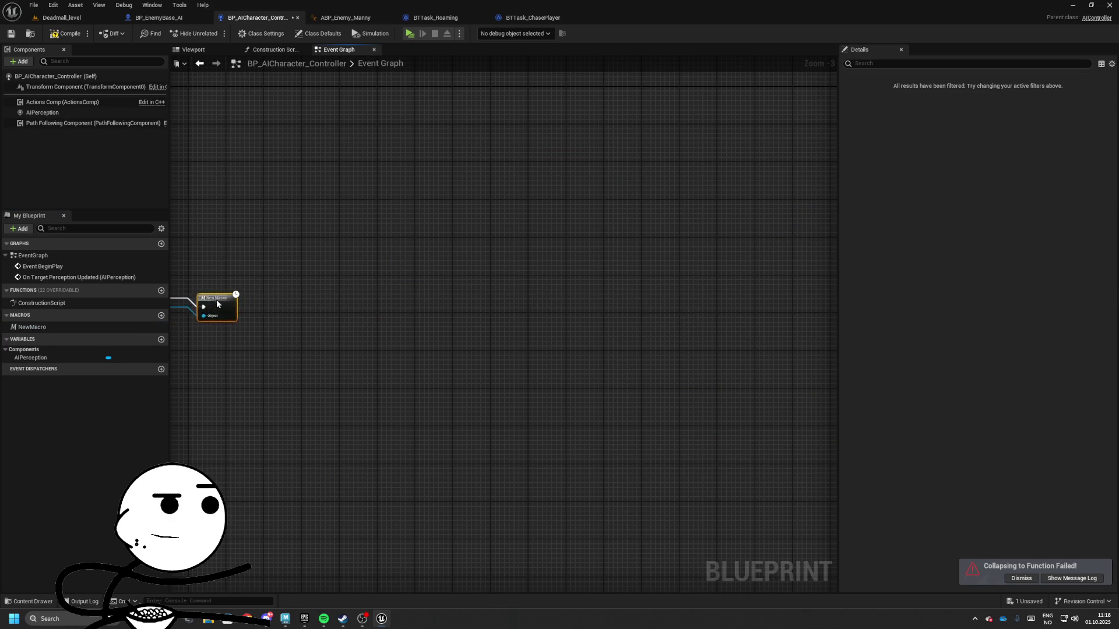
{"action": "scroll", "coordinate": [432, 308], "scroll_direction": "up", "scroll_amount": 3}
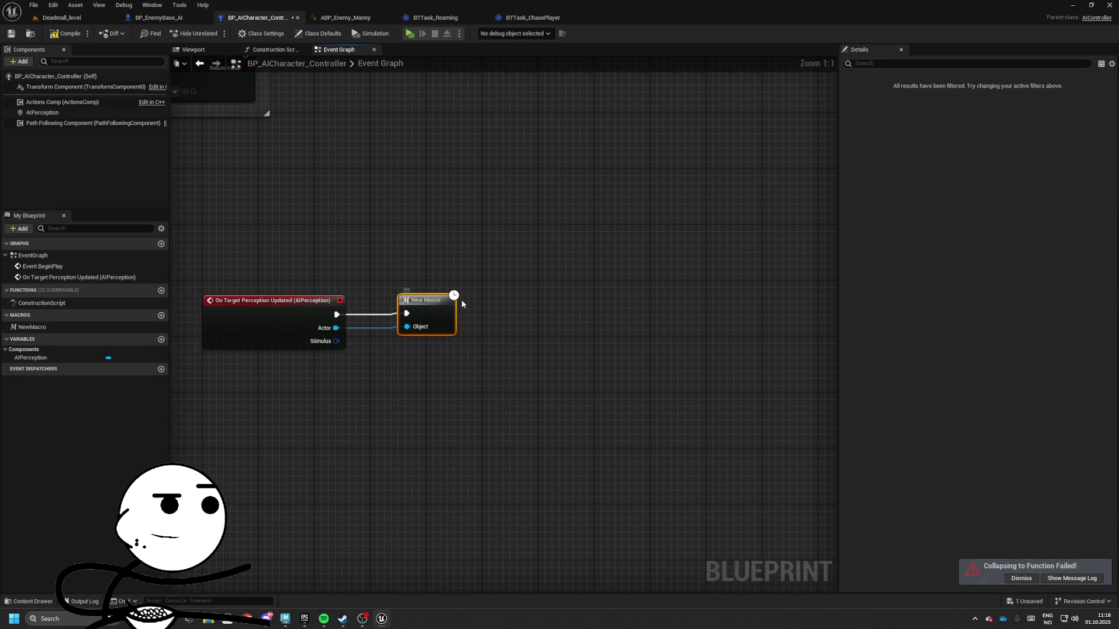
- Rename the macro HandleSighting and wrap it with its event in a comment
{"action": "left_click", "coordinate": [60, 327]}
{"action": "type", "text": "Y"}
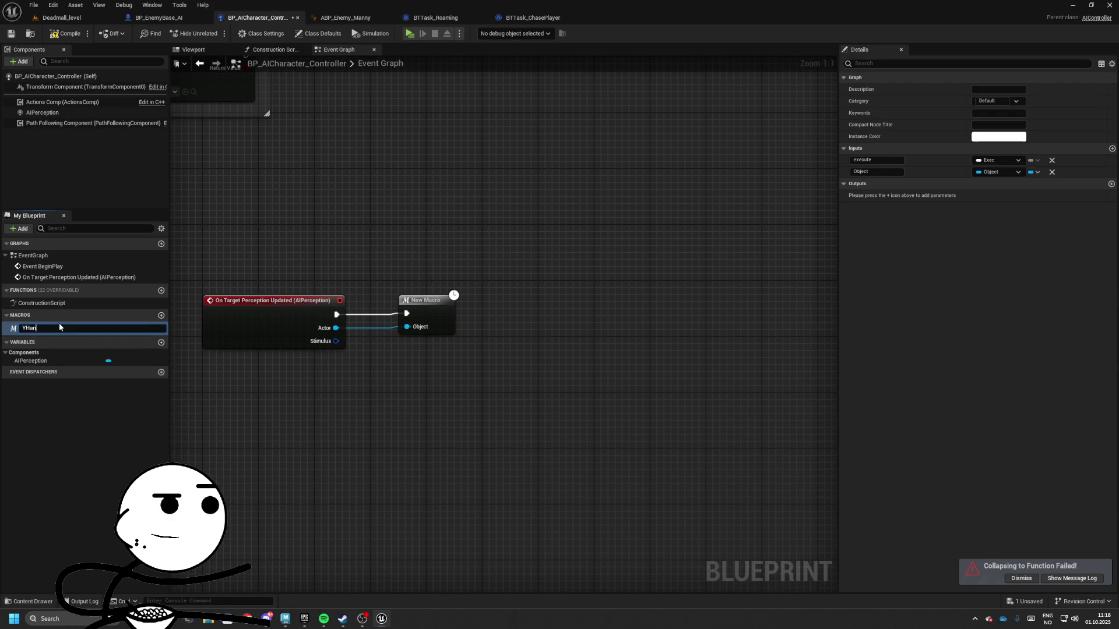
{"action": "key", "text": "BackSpace"}
{"action": "key", "text": "BackSpace"}
{"action": "key", "text": "BackSpace"}
{"action": "type", "text": "H"}
{"action": "type", "text": "ing"}
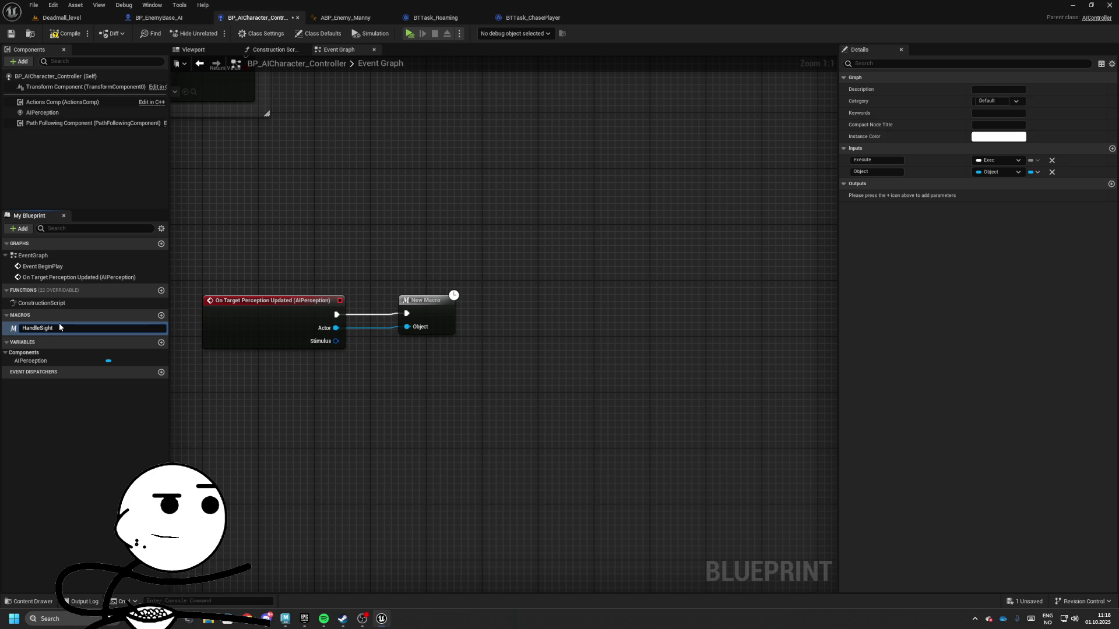
{"action": "key", "text": "Return"}
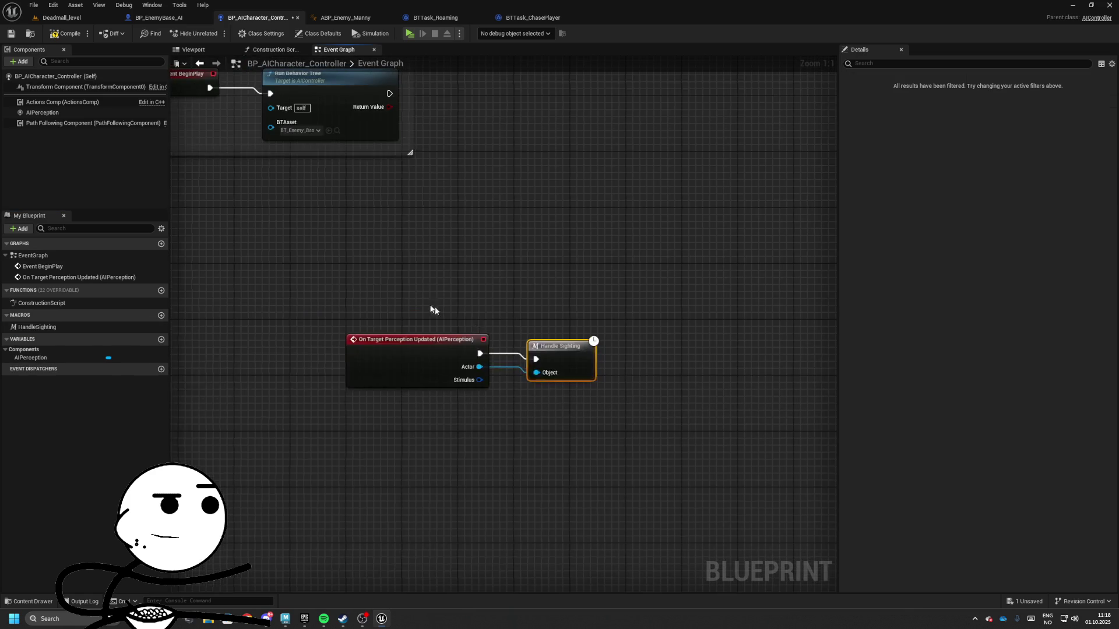
{"action": "left_click_drag", "start_coordinate": [435, 307], "coordinate": [373, 279]}
{"action": "key", "text": "c"}
{"action": "type", "text": "[On Target Perception"}
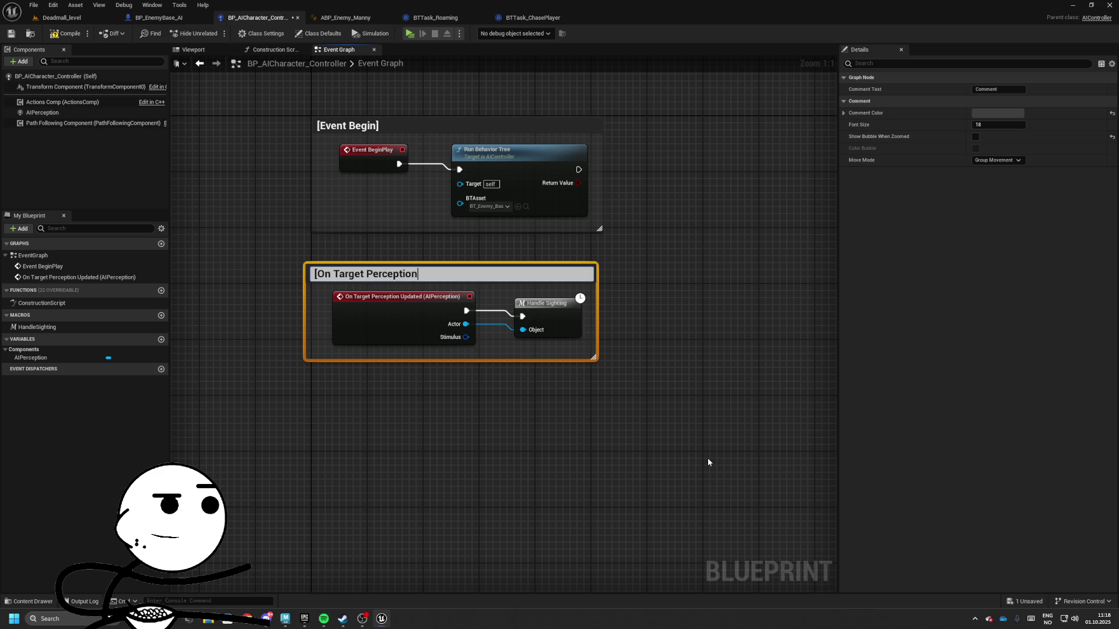
- Title the comment [On Target Perception], align it under Event Begin, and check inside HandleSighting
{"action": "type", "text": "]"}
{"action": "key", "text": "Return"}
{"action": "left_click_drag", "start_coordinate": [409, 278], "coordinate": [420, 261]}
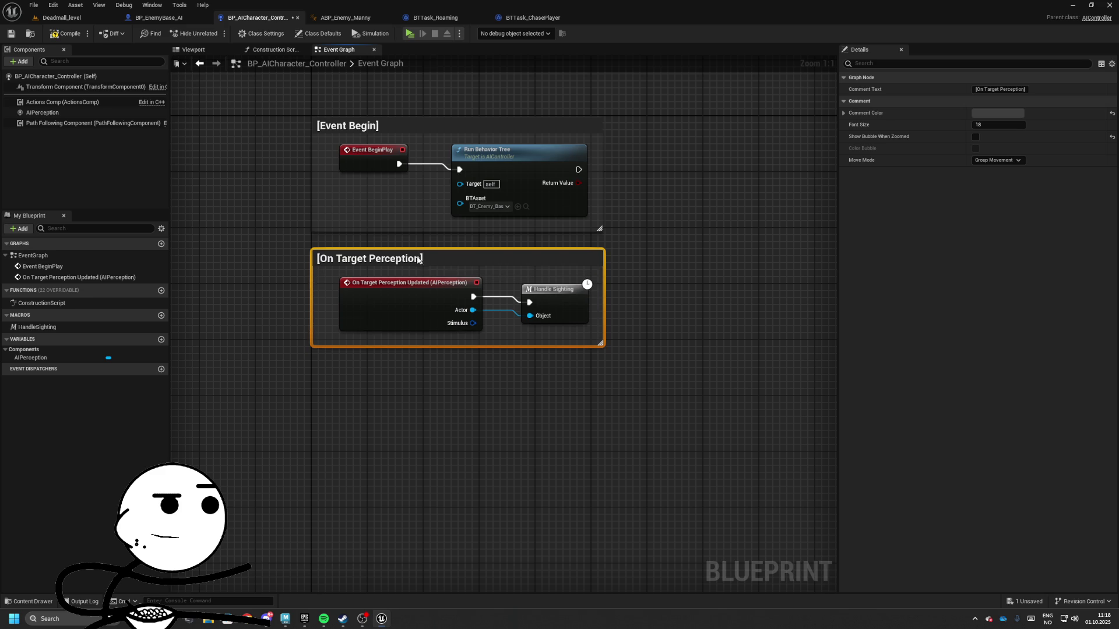
{"action": "double_click", "coordinate": [553, 289]}
{"action": "scroll", "coordinate": [565, 282], "scroll_direction": "up", "scroll_amount": 5}
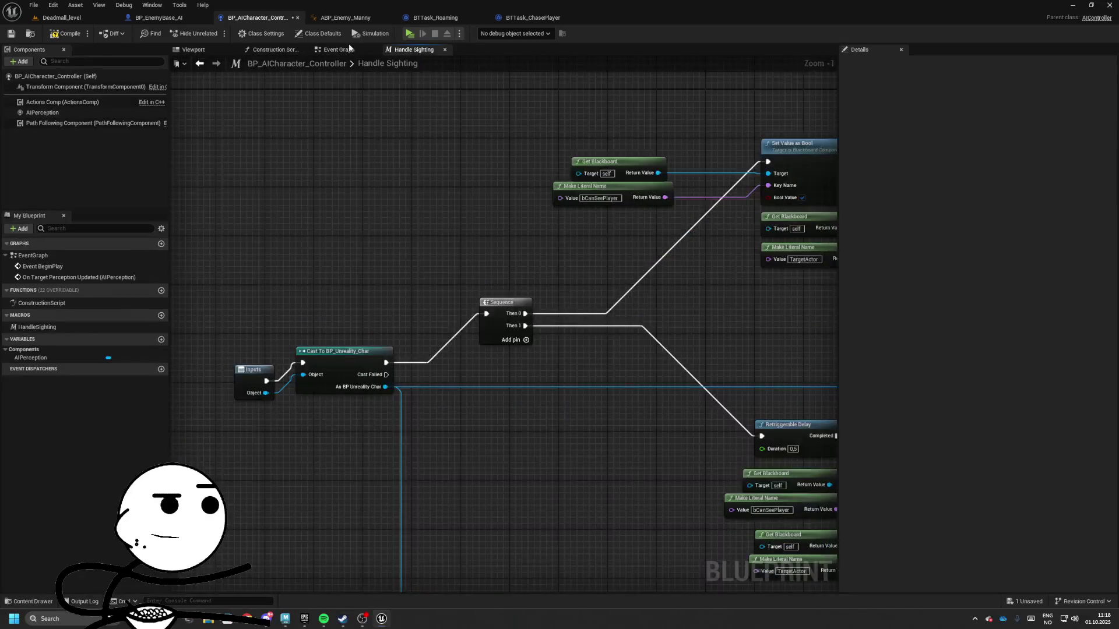
{"action": "left_click", "coordinate": [338, 50]}
{"action": "right_click", "coordinate": [563, 300]}
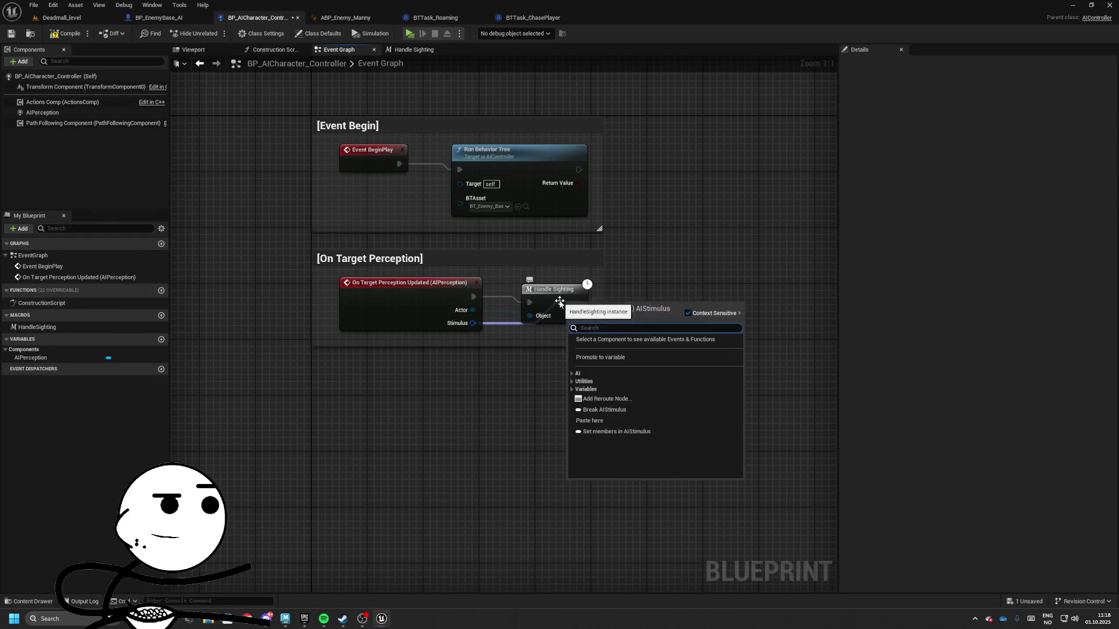
{"action": "key", "text": "Escape"}
- Add an AIStimulus input of type AIStimulus to the Handle Sighting macro
{"action": "double_click", "coordinate": [554, 303]}
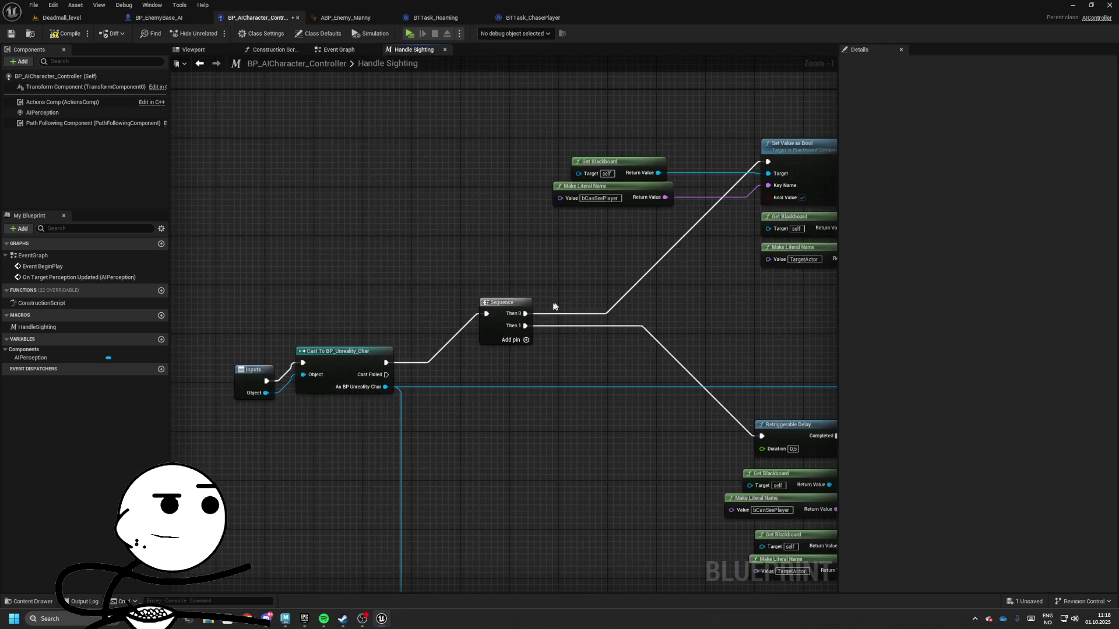
{"action": "left_click_drag", "start_coordinate": [251, 378], "coordinate": [227, 359]}
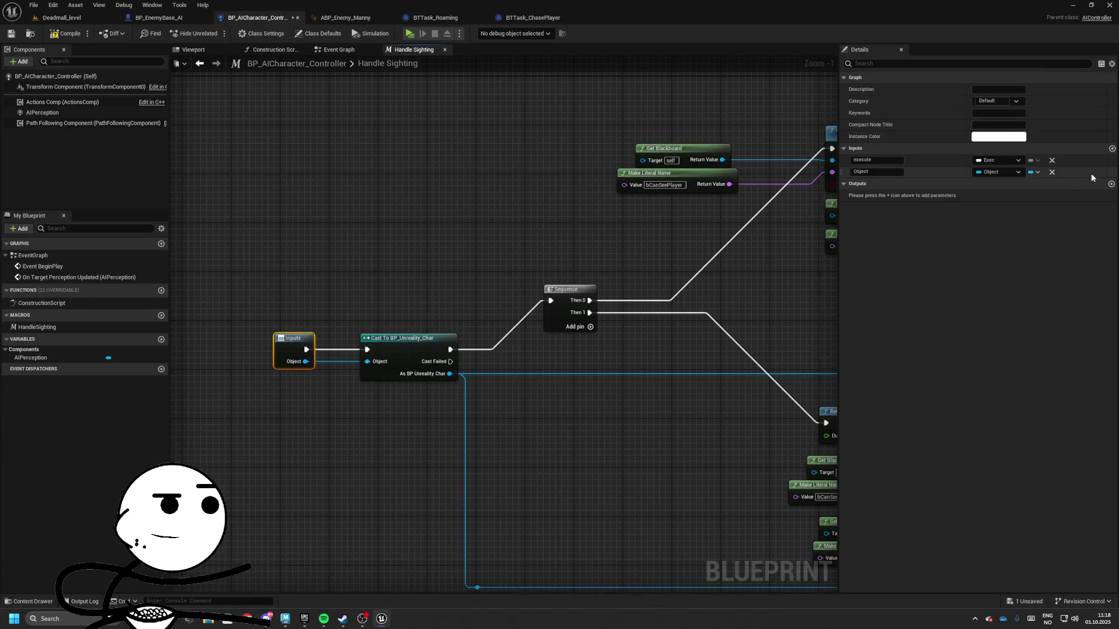
{"action": "left_click", "coordinate": [1112, 150]}
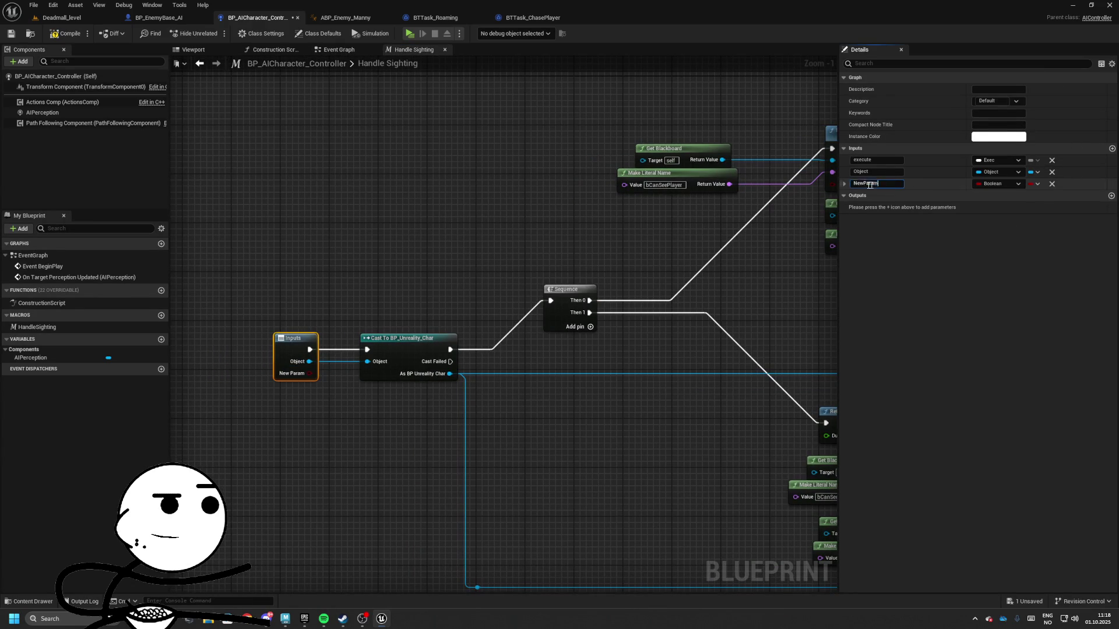
{"action": "type", "text": "AISti"}
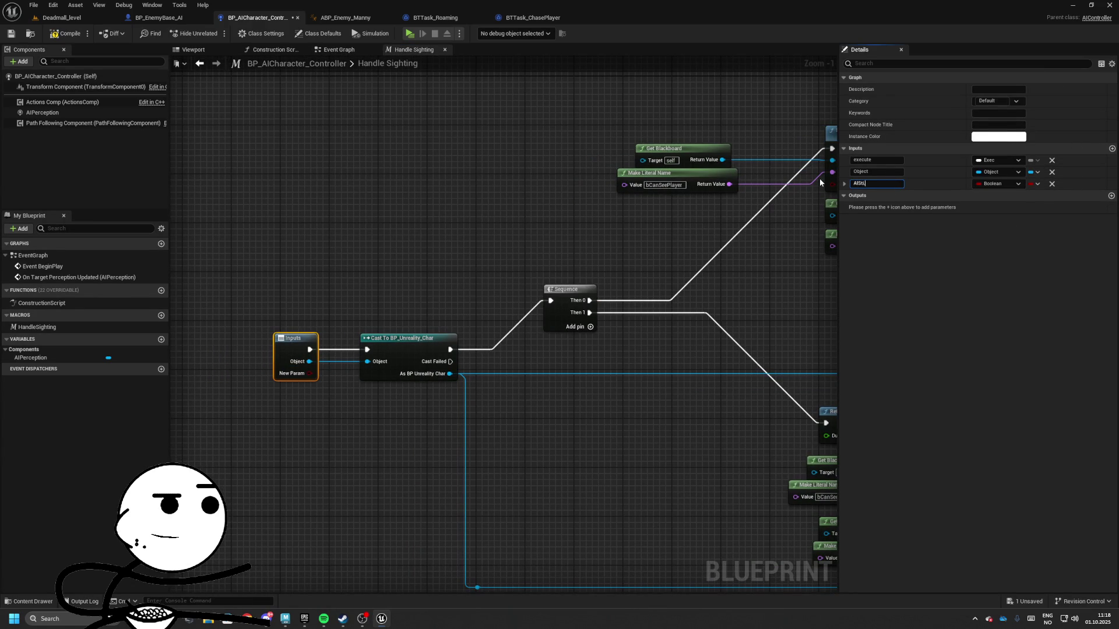
{"action": "type", "text": "miu"}
{"action": "type", "text": "us"}
{"action": "key", "text": "Return"}
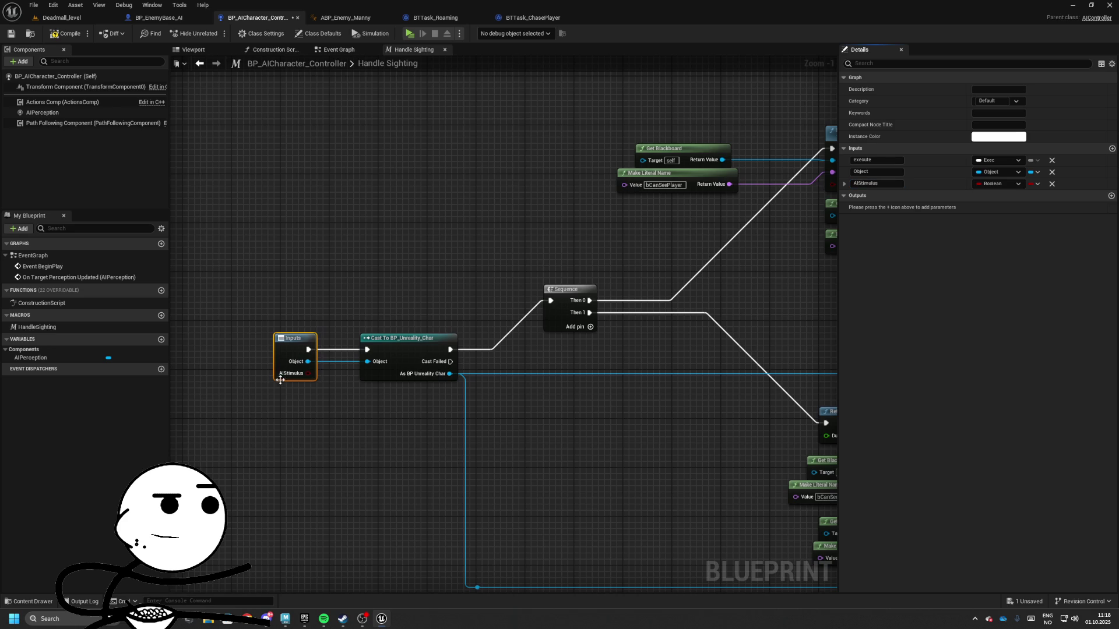
{"action": "left_click", "coordinate": [1018, 187]}
{"action": "type", "text": "Stim"}
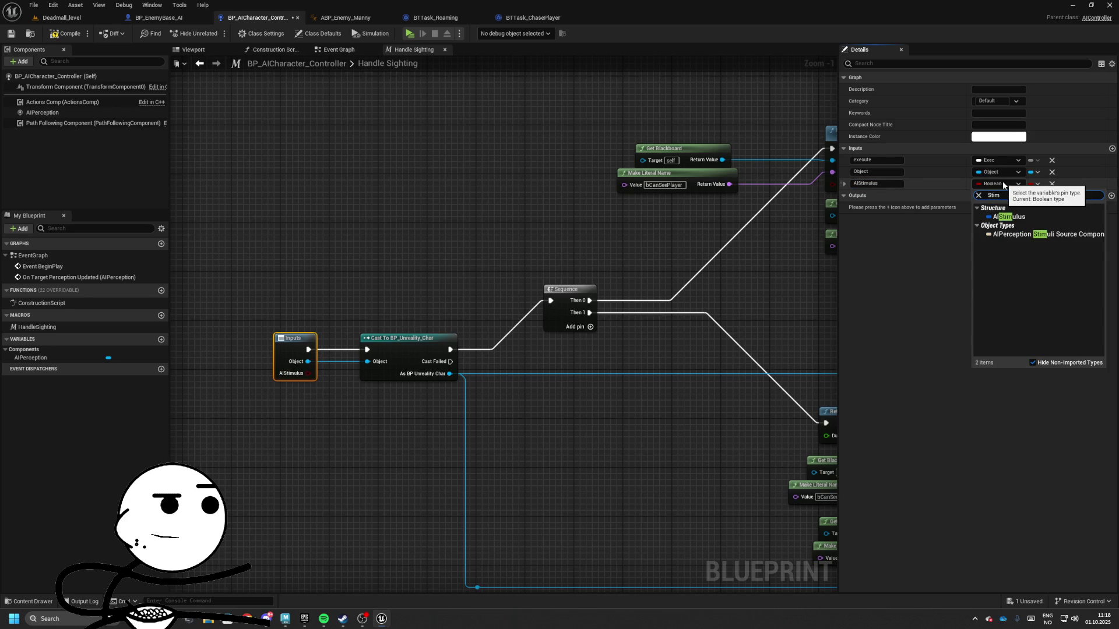
{"action": "key", "text": "Return"}
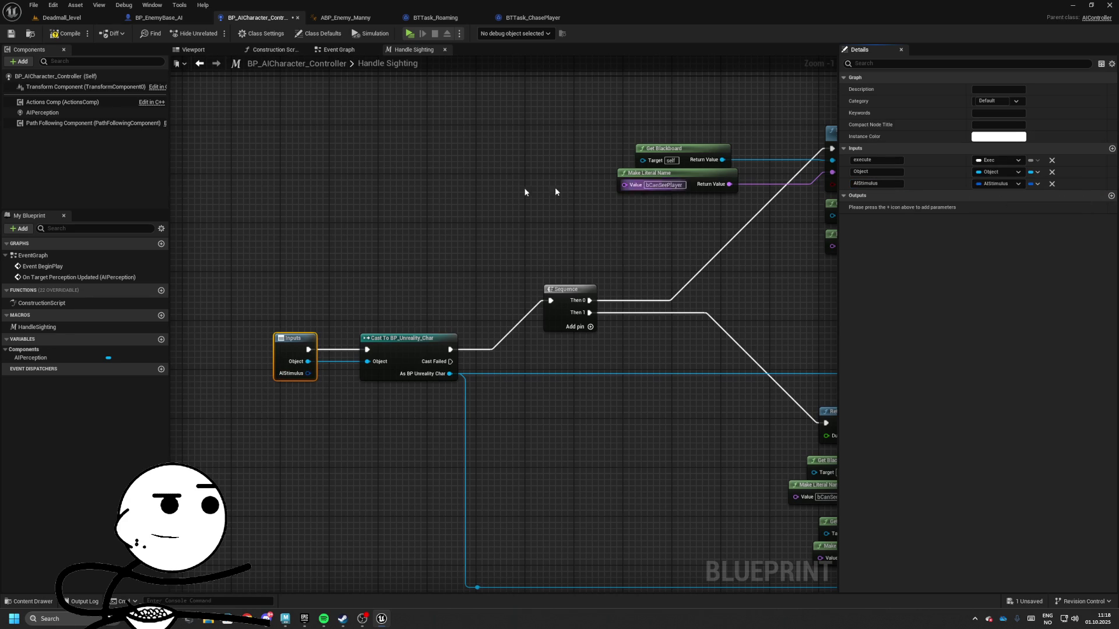
- Save the Blueprint and wire the event's Stimulus output into the macro's AIStimulus input
{"action": "left_click_drag", "start_coordinate": [329, 395], "coordinate": [240, 341]}
{"action": "left_click", "coordinate": [11, 33]}
{"action": "left_click", "coordinate": [338, 50]}
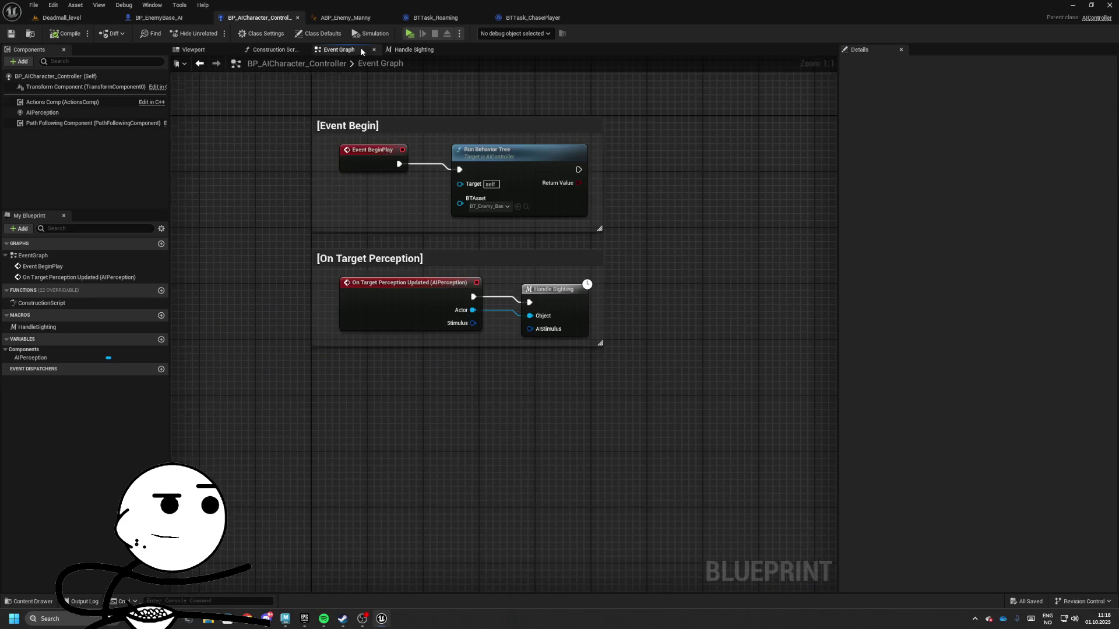
{"action": "left_click_drag", "start_coordinate": [602, 334], "coordinate": [604, 335]}
- Save the AI controller Blueprint, then review the BTTask_ChasePlayer and BTTask_Roaming task graphs
{"action": "scroll", "coordinate": [387, 220], "scroll_direction": "down", "scroll_amount": 4}
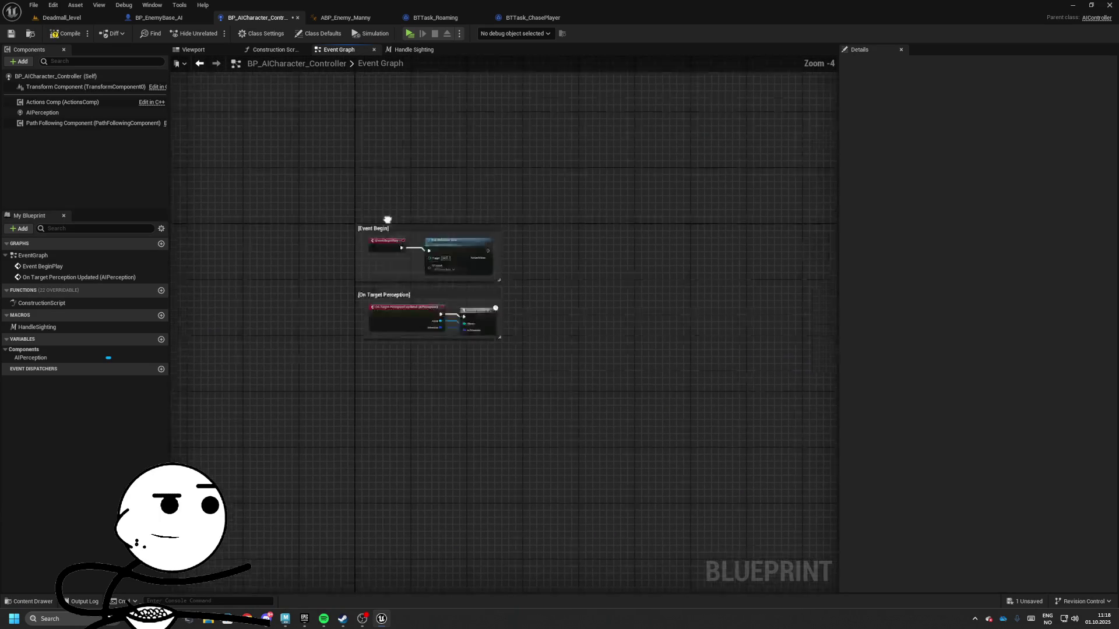
{"action": "scroll", "coordinate": [335, 131], "scroll_direction": "up", "scroll_amount": 2}
{"action": "left_click", "coordinate": [10, 34]}
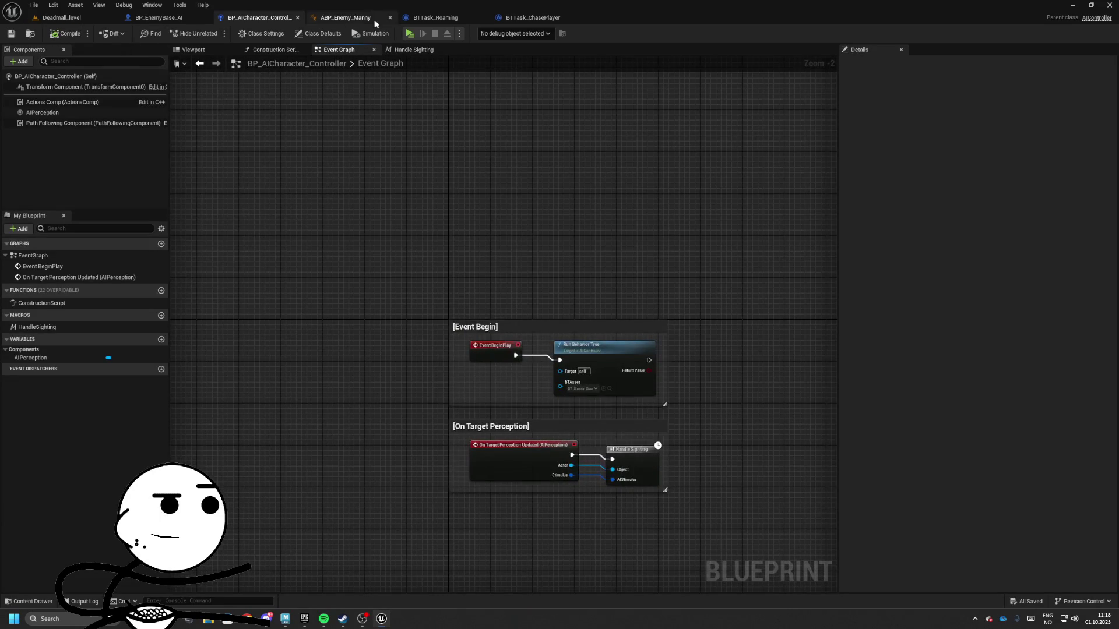
{"action": "left_click", "coordinate": [350, 18]}
{"action": "left_click", "coordinate": [524, 19]}
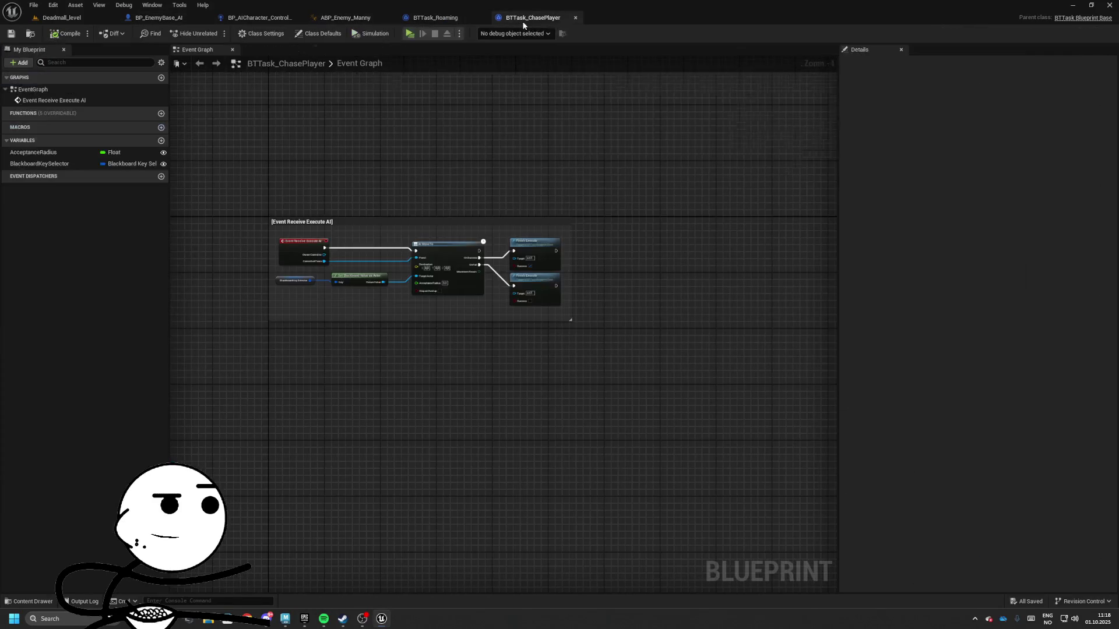
{"action": "left_click", "coordinate": [432, 19]}
{"action": "scroll", "coordinate": [499, 220], "scroll_direction": "down", "scroll_amount": 3}
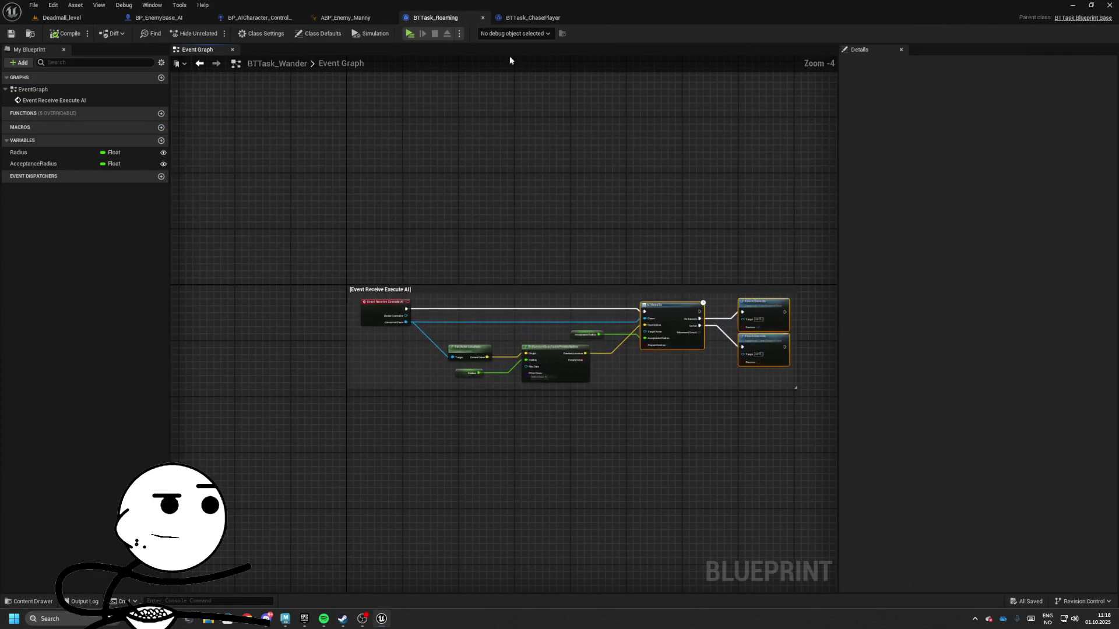
{"action": "left_click", "coordinate": [513, 21]}
{"action": "left_click", "coordinate": [429, 20]}
- Open the BT_Enemy_Base behavior tree from the BTAsset folder in the Content Browser
{"action": "left_click", "coordinate": [169, 17]}
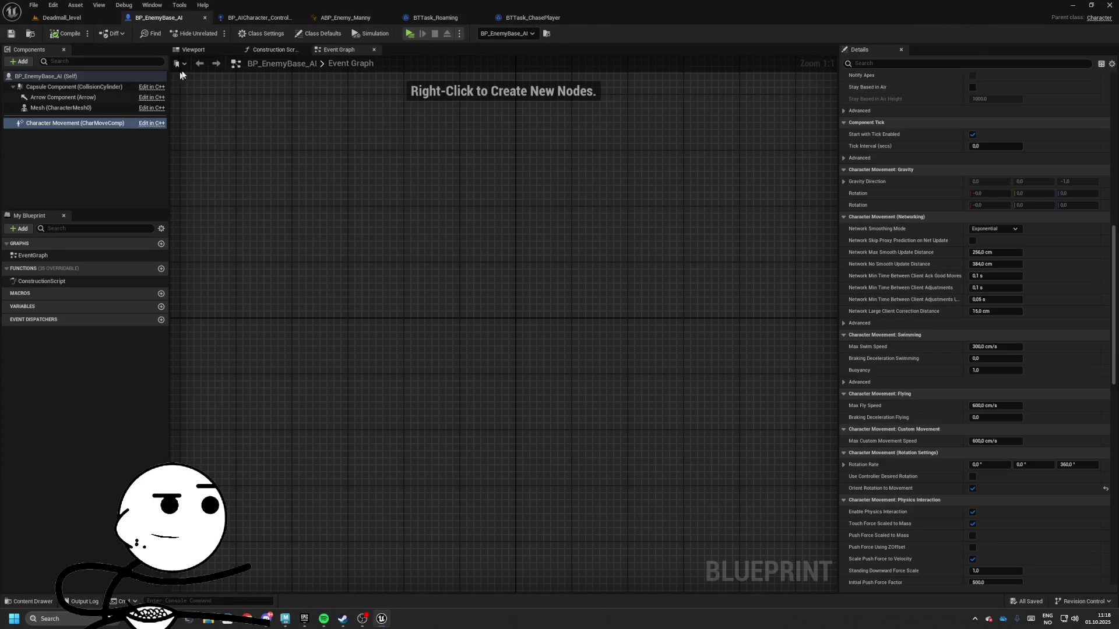
{"action": "left_click", "coordinate": [249, 16]}
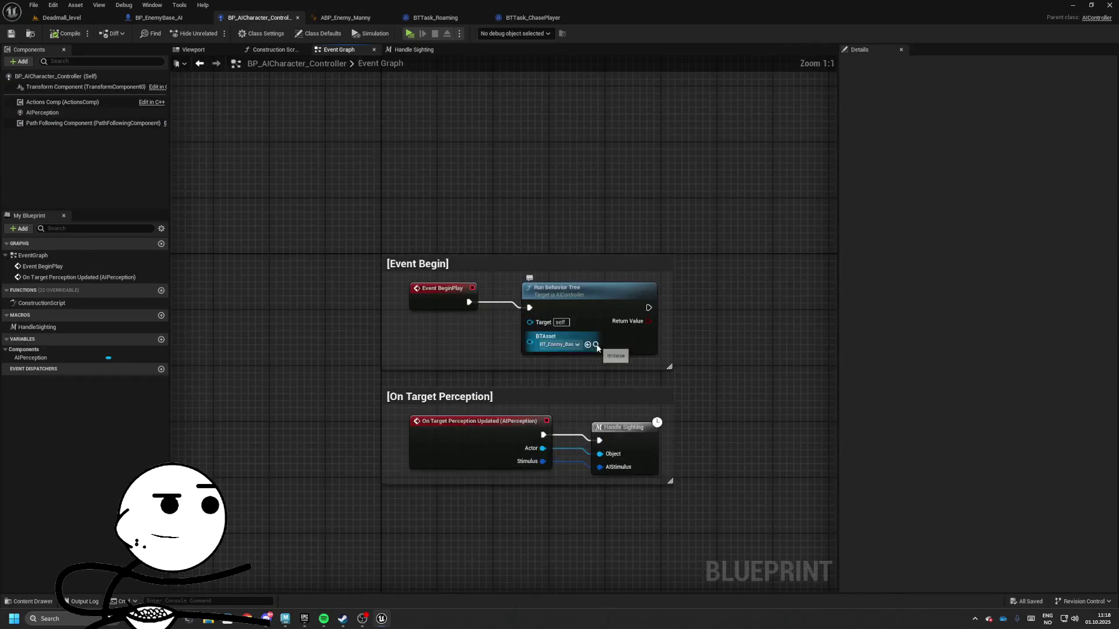
{"action": "left_click", "coordinate": [62, 17]}
{"action": "double_click", "coordinate": [531, 483]}
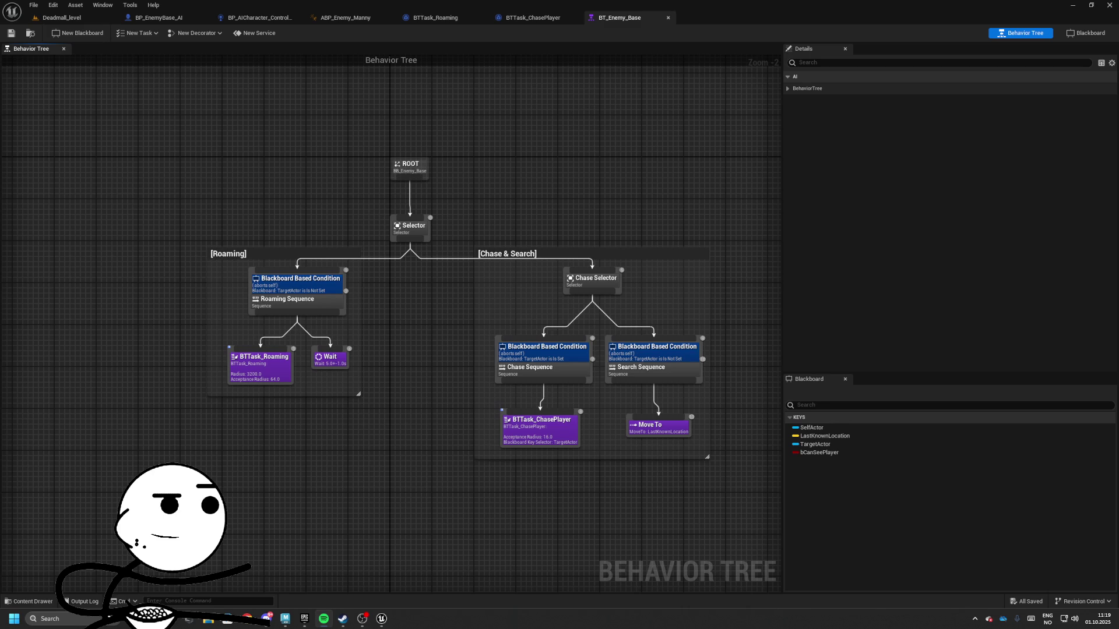
- Run a standalone playtest of Deadmall_level, stop it, and return to BP_AICharacter_Controller
{"action": "scroll", "coordinate": [602, 268], "scroll_direction": "down", "scroll_amount": 2}
{"action": "scroll", "coordinate": [499, 232], "scroll_direction": "up", "scroll_amount": 2}
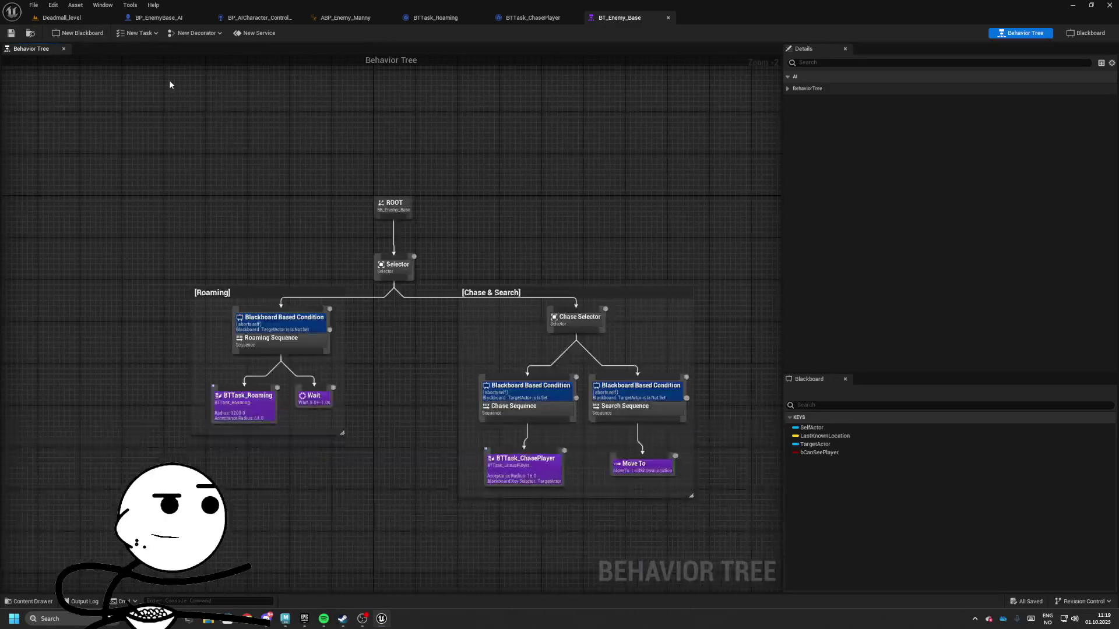
{"action": "left_click", "coordinate": [59, 17]}
{"action": "left_click", "coordinate": [233, 34]}
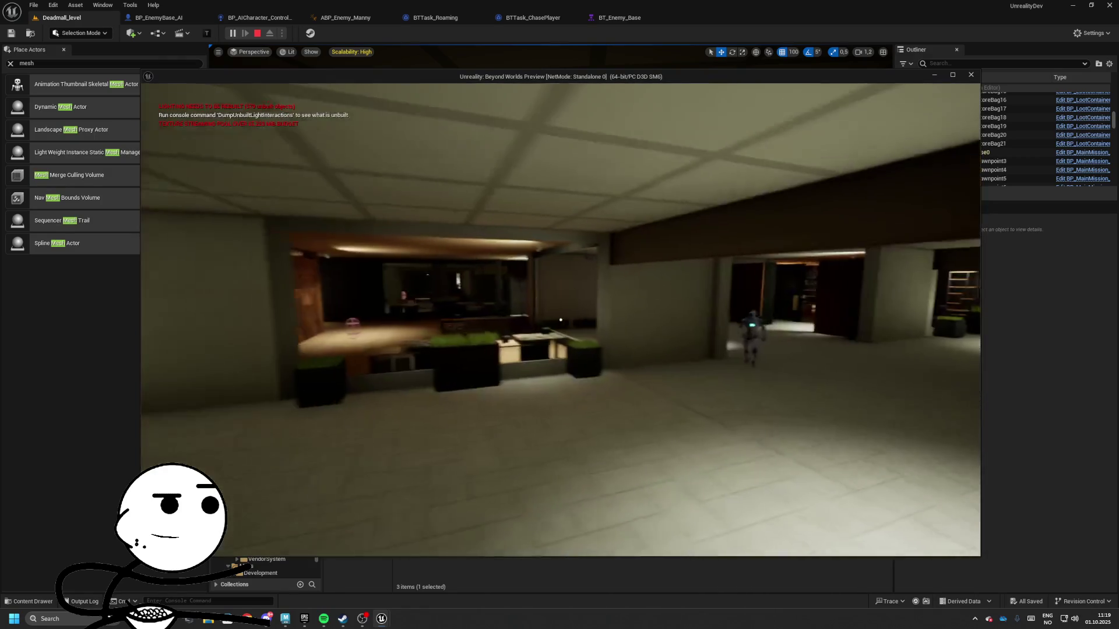
{"action": "key", "text": "Escape"}
{"action": "left_click", "coordinate": [248, 17]}
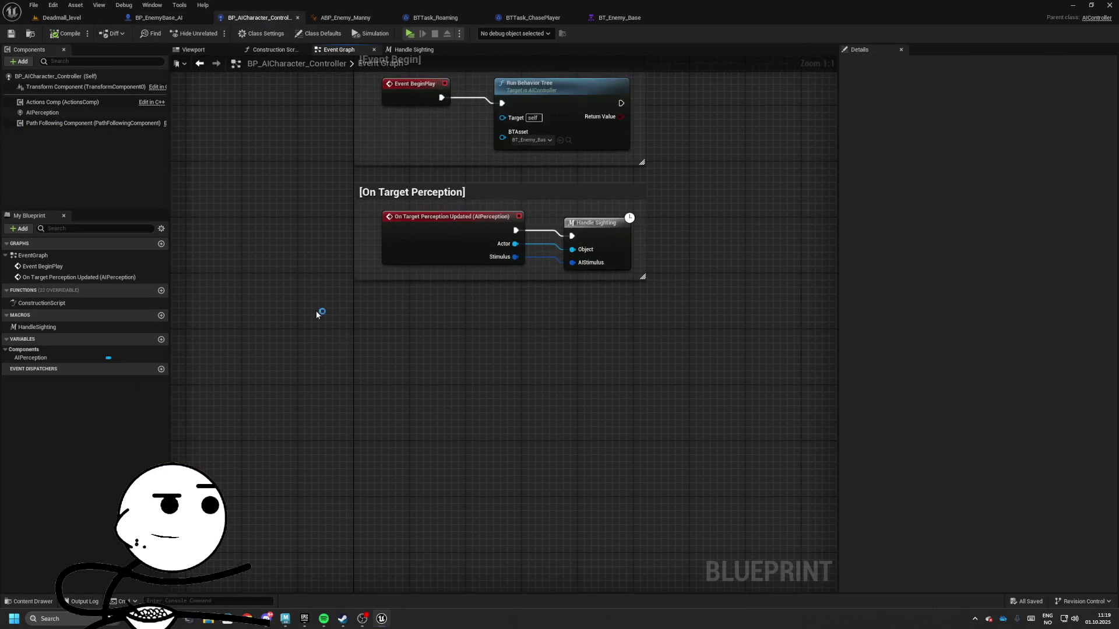
- Add a custom event named SetMaxWalkSpeed to the controller graph
{"action": "right_click", "coordinate": [389, 415]}
{"action": "type", "text": "get"}
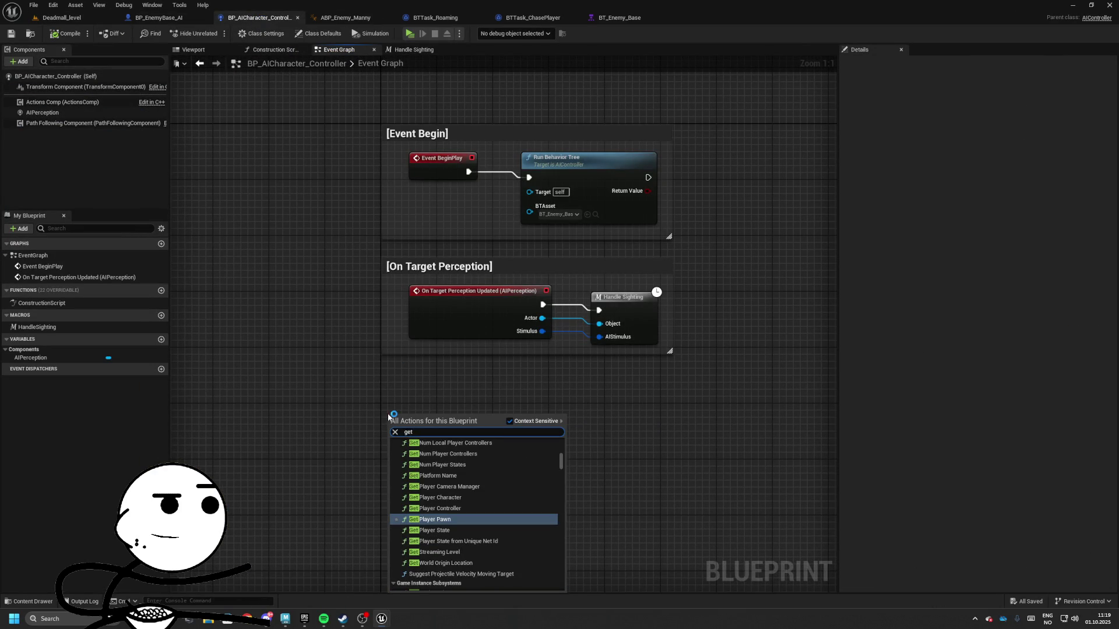
{"action": "key", "text": "Escape"}
{"action": "right_click", "coordinate": [400, 438]}
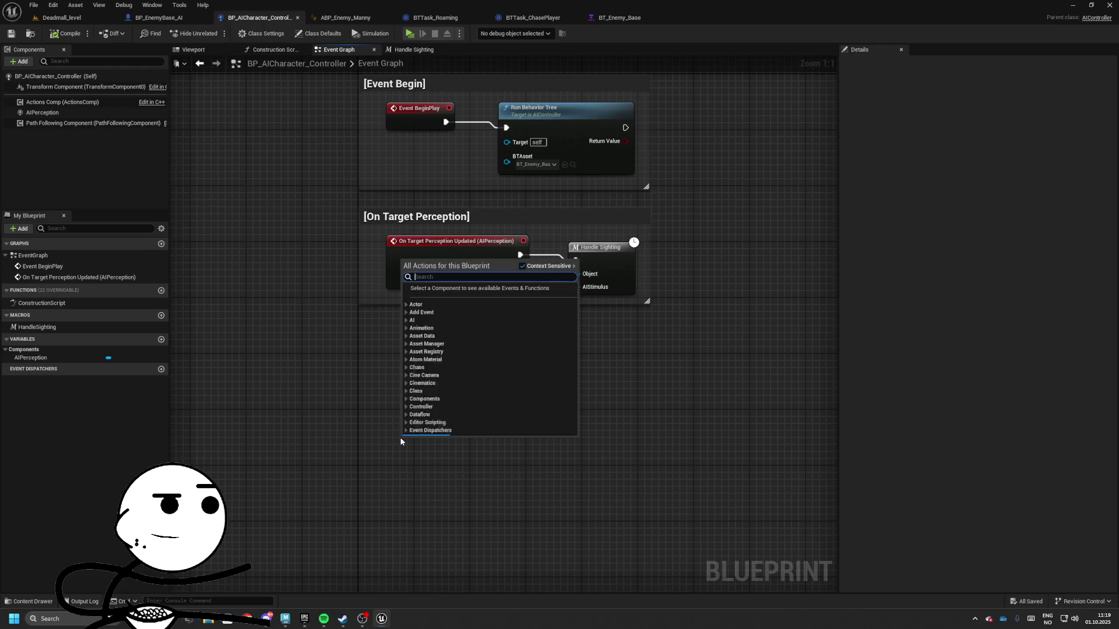
{"action": "type", "text": "custom"}
{"action": "key", "text": "Return"}
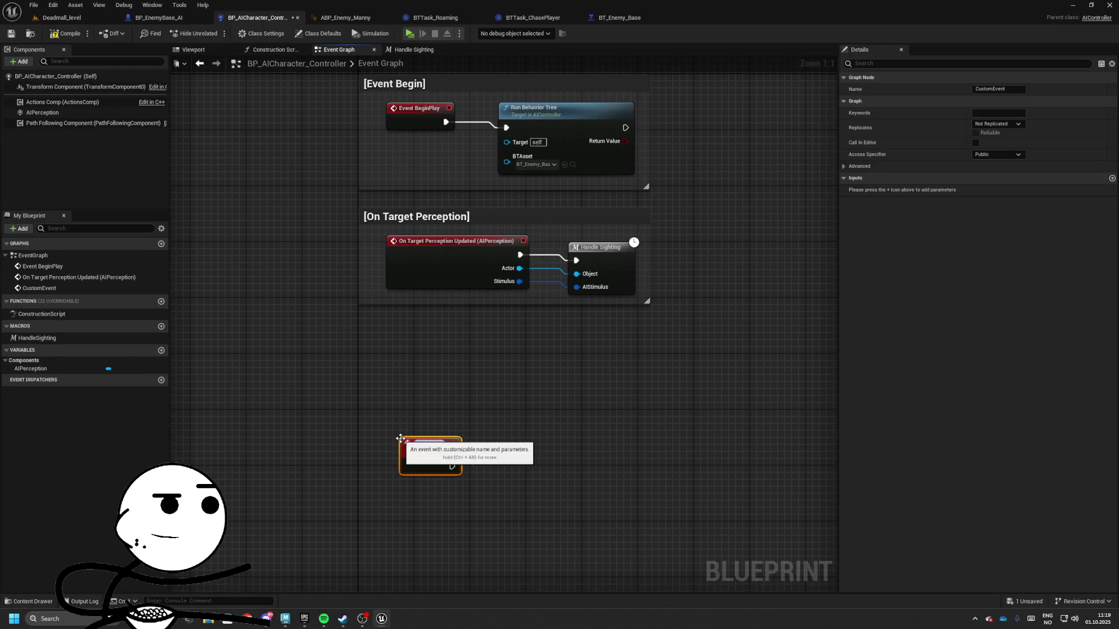
{"action": "type", "text": "S"}
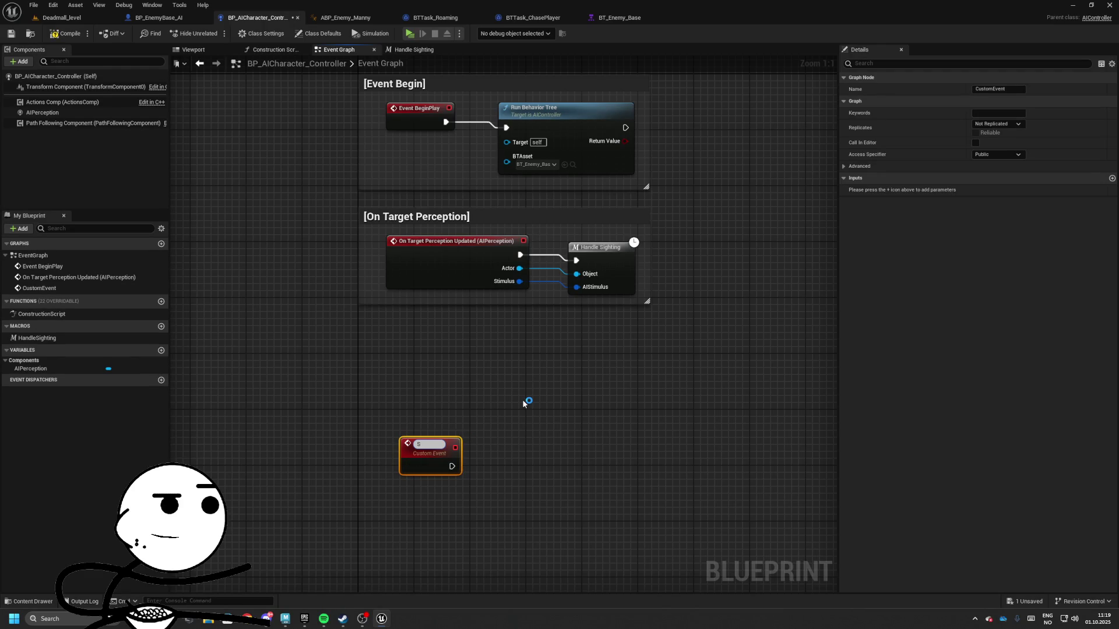
{"action": "type", "text": "etMaxWalkS"}
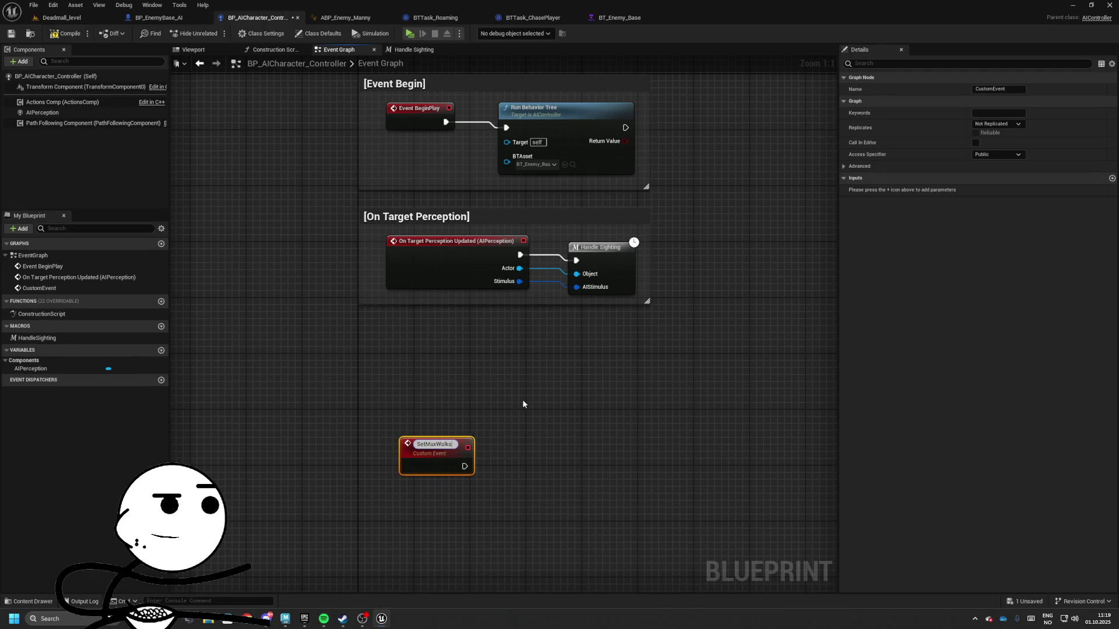
{"action": "type", "text": "peed"}
{"action": "key", "text": "Return"}
- Add Get Controlled Pawn feeding Get Component by Class with Component Class MovementComponent
{"action": "left_click_drag", "start_coordinate": [483, 452], "coordinate": [414, 310]}
{"action": "right_click", "coordinate": [343, 395]}
{"action": "type", "text": "get game in"}
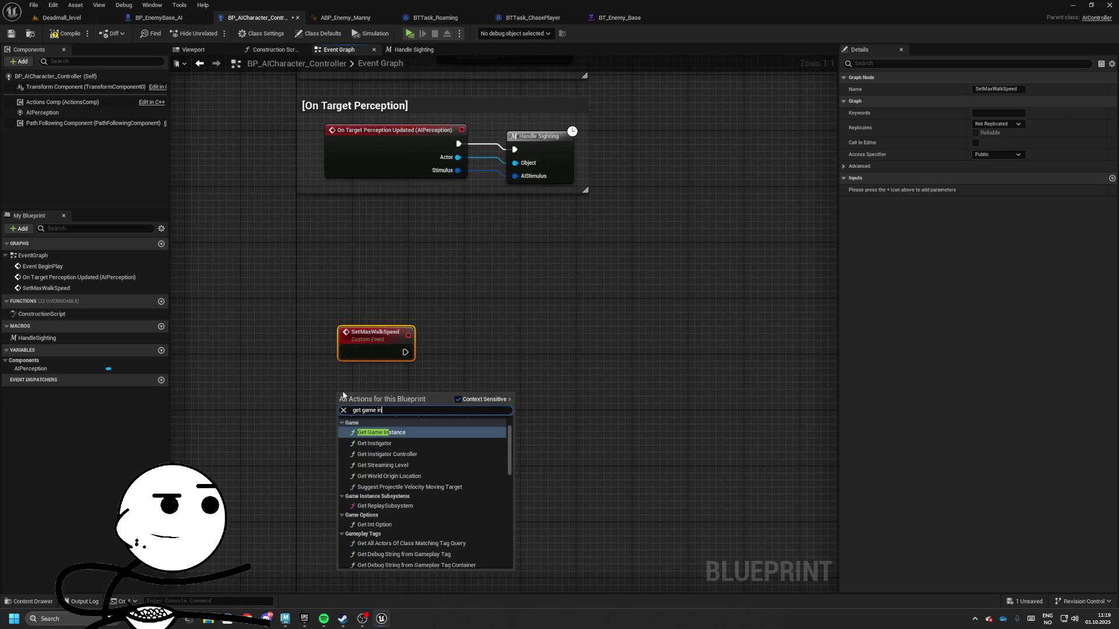
{"action": "type", "text": "get controlled pawn"}
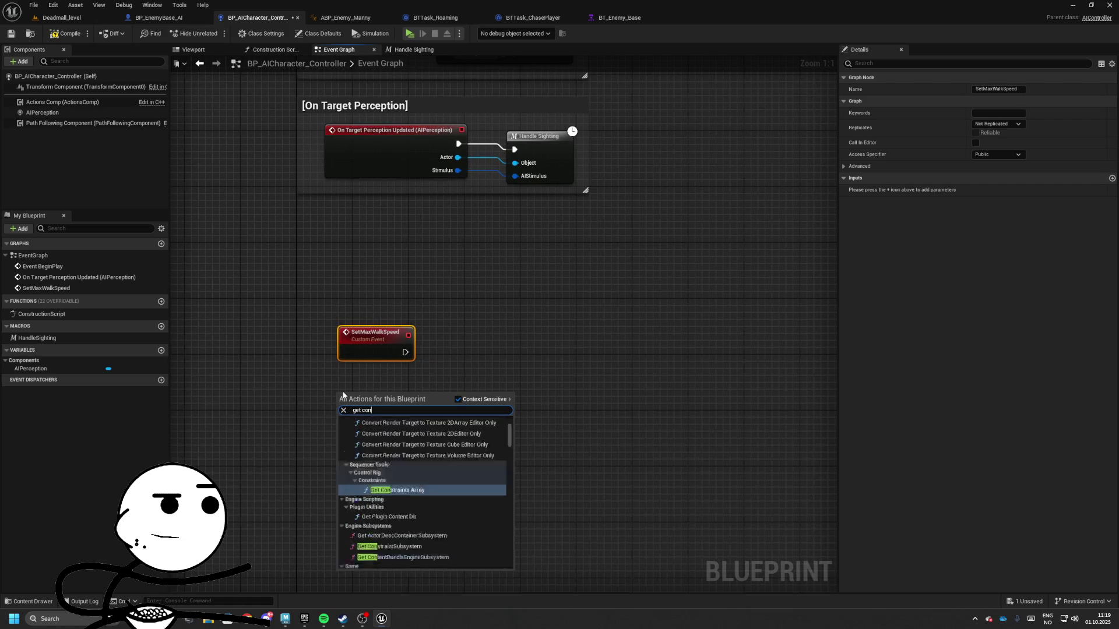
{"action": "key", "text": "Return"}
{"action": "left_click_drag", "start_coordinate": [428, 414], "coordinate": [500, 411]}
{"action": "type", "text": "get component by class"}
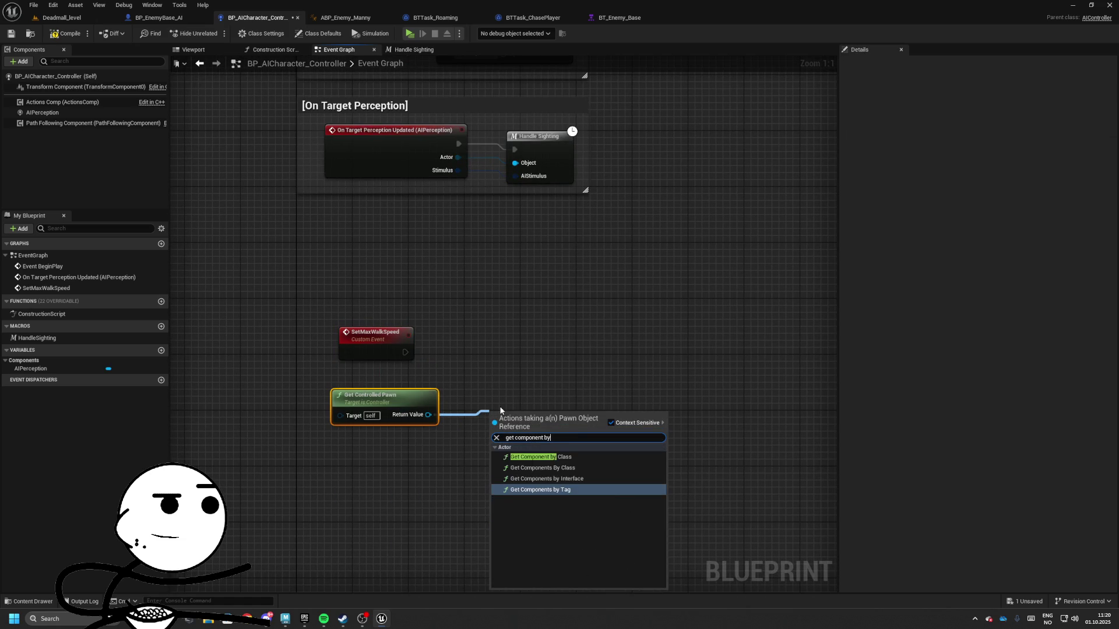
{"action": "key", "text": "Return"}
{"action": "left_click", "coordinate": [518, 444]}
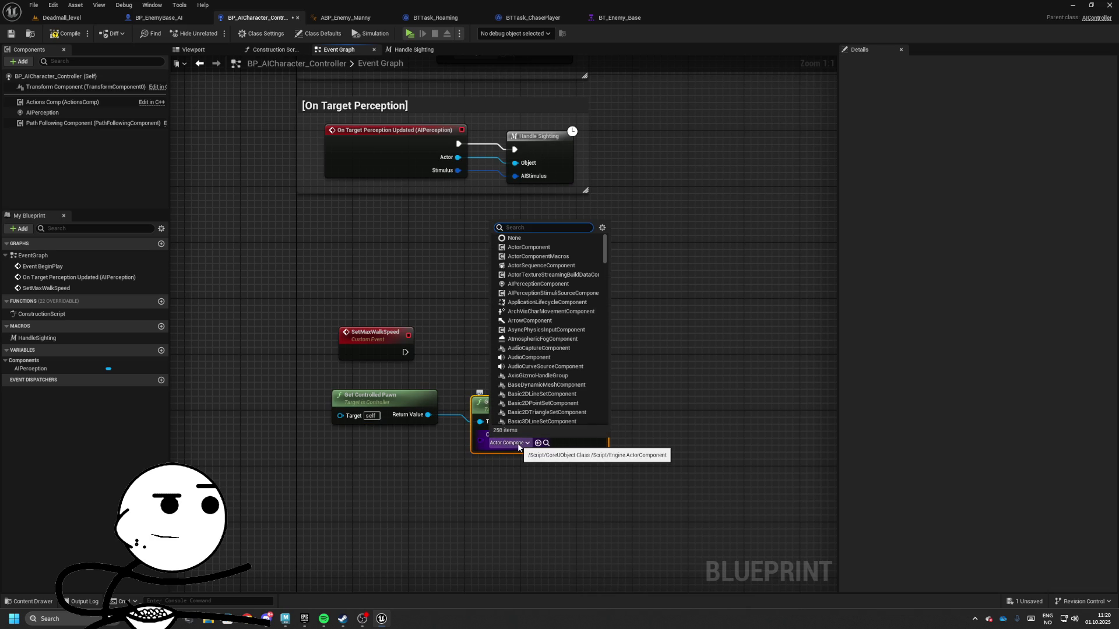
{"action": "type", "text": "movem"}
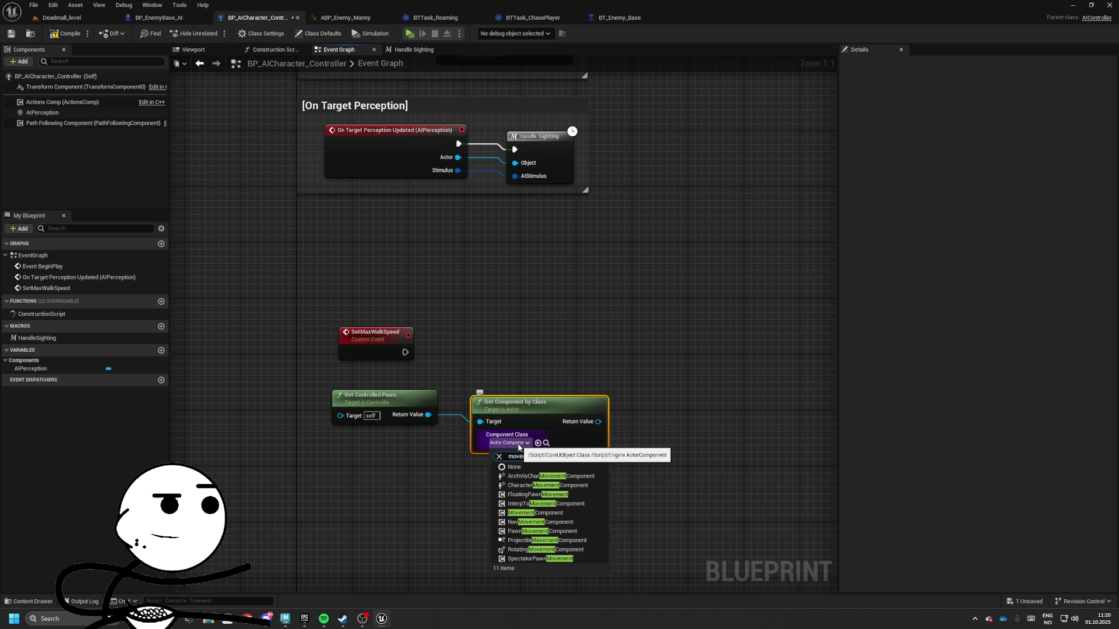
{"action": "key", "text": "Down"}
{"action": "key", "text": "Down"}
{"action": "key", "text": "Down"}
{"action": "key", "text": "Down"}
{"action": "key", "text": "Down"}
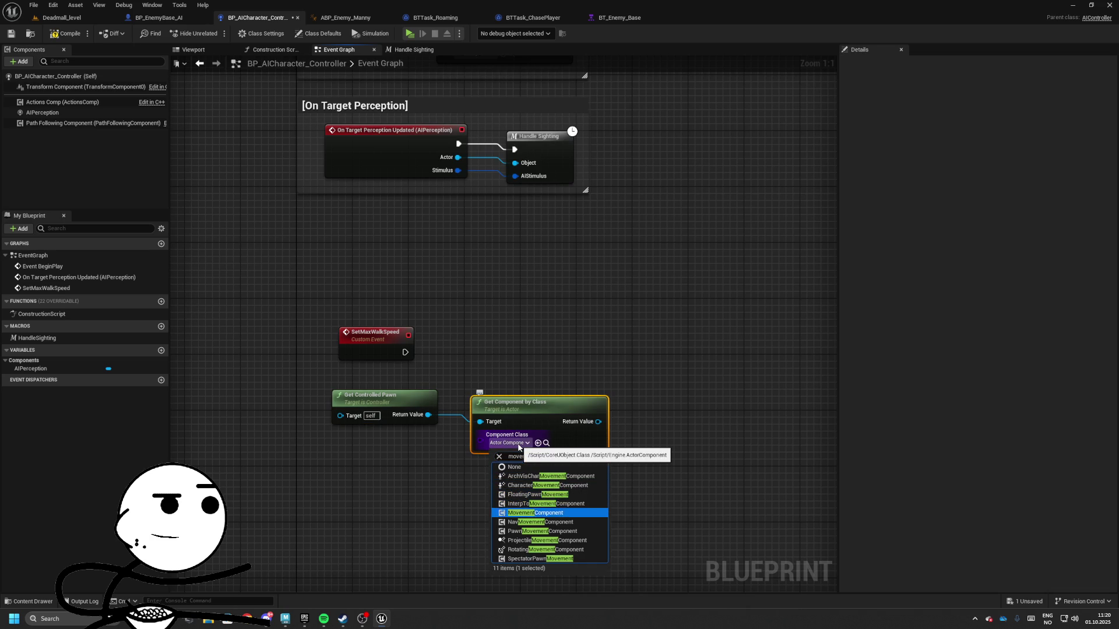
{"action": "key", "text": "Return"}
{"action": "left_click_drag", "start_coordinate": [667, 363], "coordinate": [493, 368]}
- Add an Is Valid check on the found component, deleting a wrongly wired walk speed setter
{"action": "left_click", "coordinate": [489, 350]}
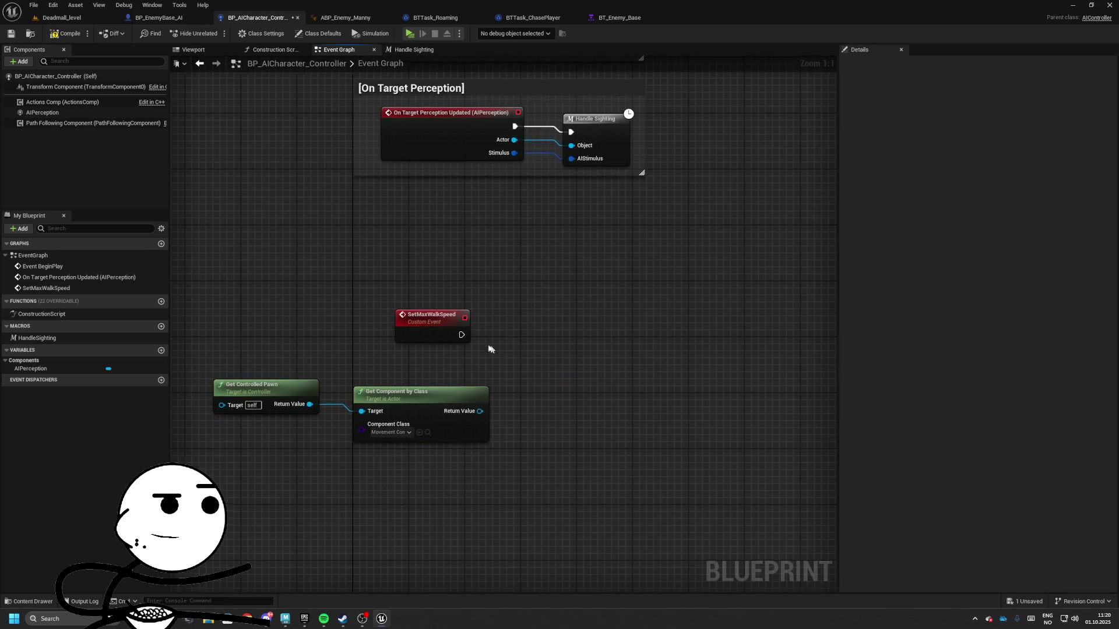
{"action": "left_click_drag", "start_coordinate": [461, 334], "coordinate": [612, 347]}
{"action": "mouse_move", "coordinate": [457, 398]}
{"action": "left_mouse_down"}
{"action": "mouse_move", "coordinate": [562, 325]}
{"action": "mouse_move", "coordinate": [554, 300]}
{"action": "mouse_move", "coordinate": [447, 317]}
{"action": "mouse_move", "coordinate": [669, 312]}
{"action": "left_mouse_up"}
{"action": "type", "text": "is valid"}
{"action": "key", "text": "Return"}
{"action": "type", "text": "set maxc"}
{"action": "key", "text": "BackSpace"}
{"action": "type", "text": "w"}
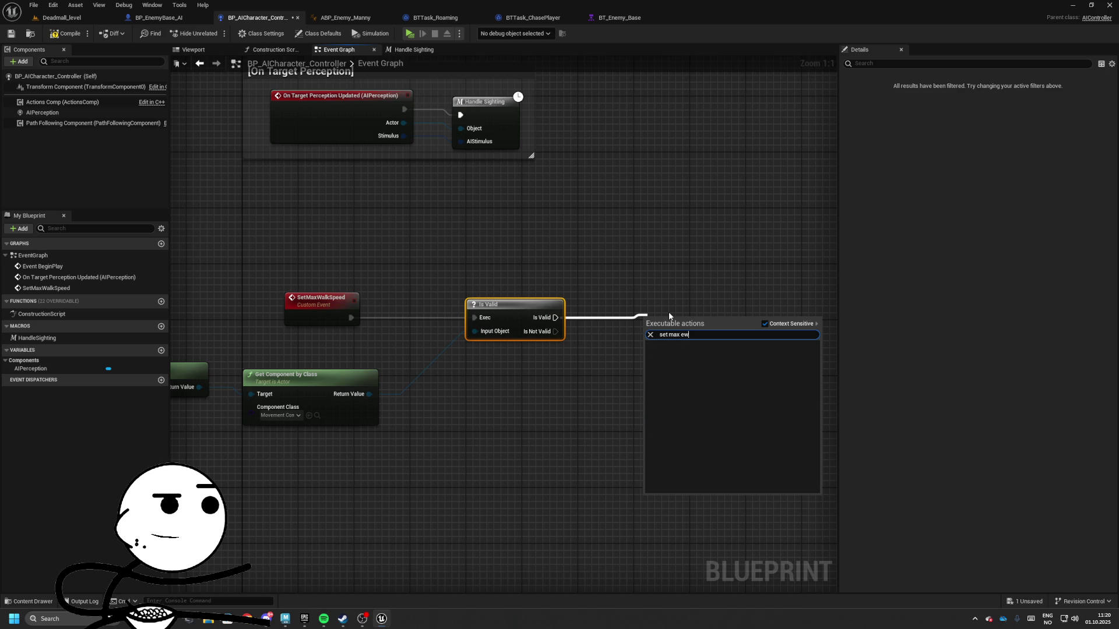
{"action": "key", "text": "Return"}
{"action": "key", "text": "Delete"}
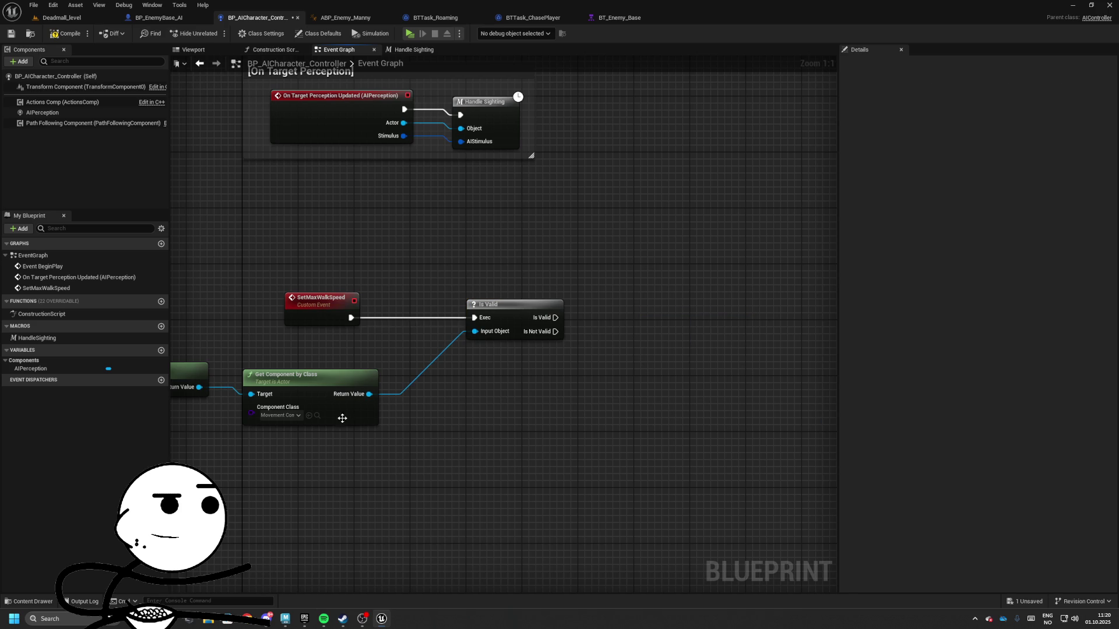
- Change Get Component by Class's Component Class to CharacterMovement
{"action": "mouse_move", "coordinate": [369, 394]}
{"action": "left_mouse_down"}
{"action": "mouse_move", "coordinate": [630, 375]}
{"action": "mouse_move", "coordinate": [693, 347]}
{"action": "left_mouse_up"}
{"action": "type", "text": "set max wa"}
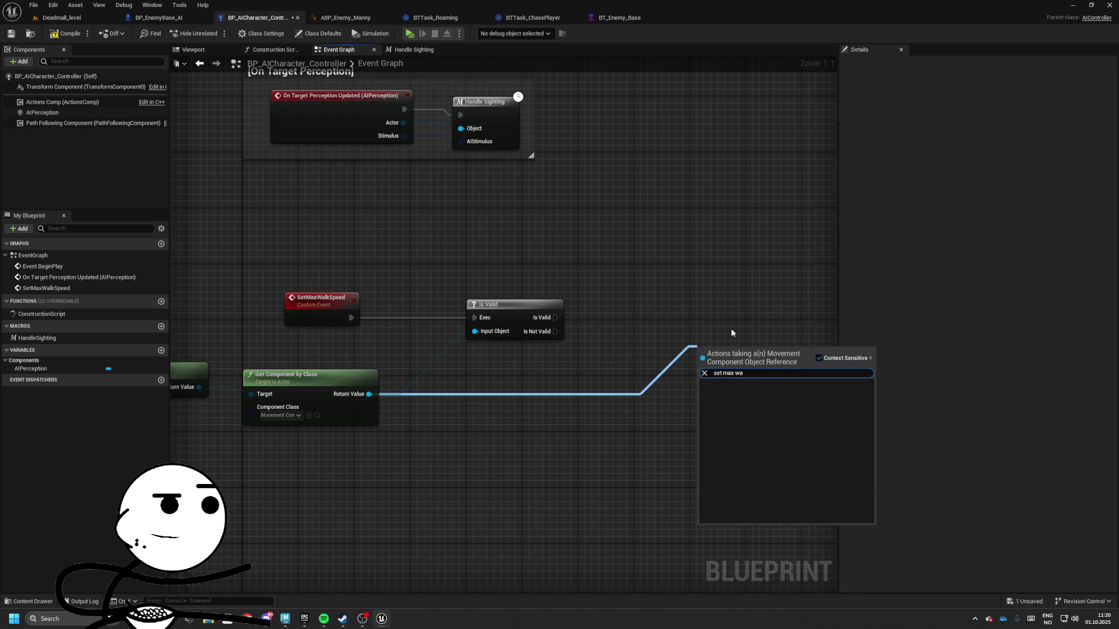
{"action": "key", "text": "Escape"}
{"action": "left_click", "coordinate": [319, 406]}
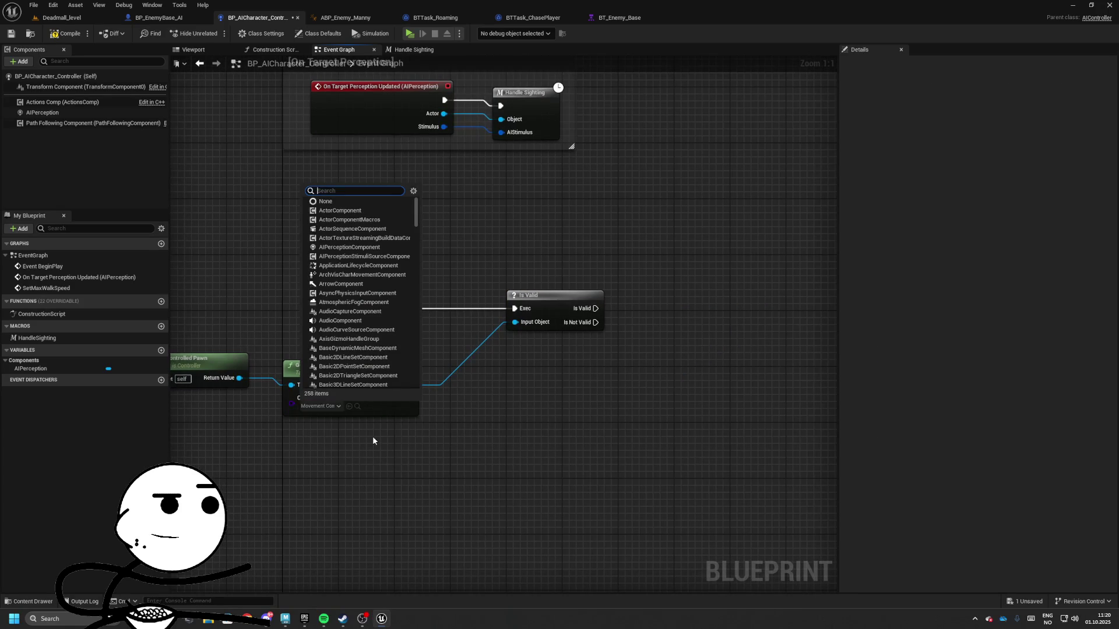
{"action": "type", "text": "movementcom"}
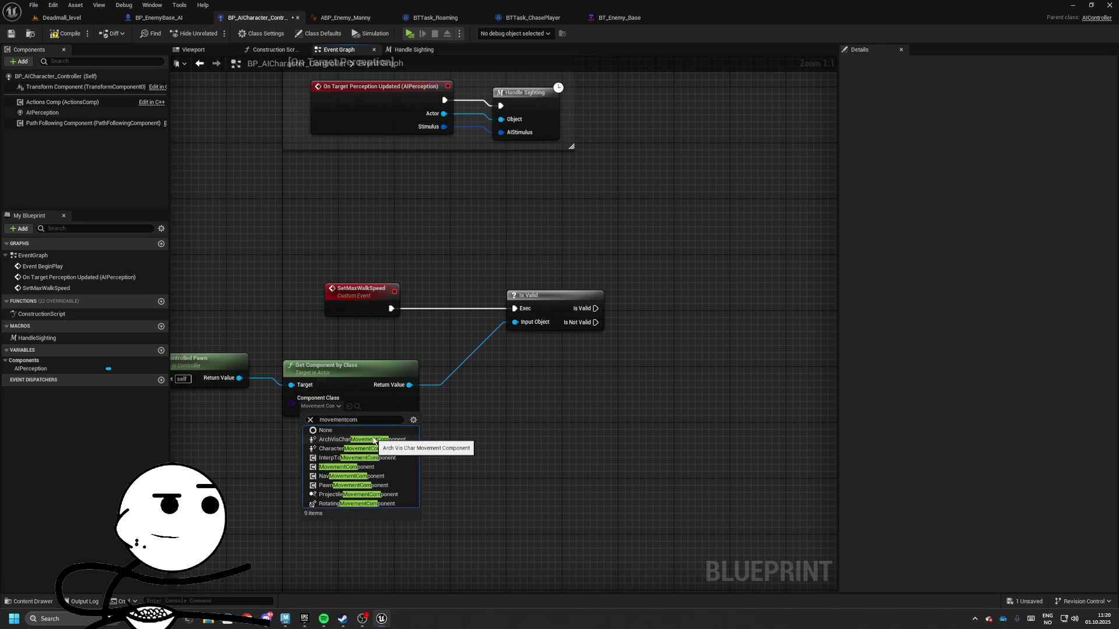
{"action": "key", "text": "Down"}
{"action": "key", "text": "Down"}
{"action": "key", "text": "Down"}
{"action": "key", "text": "Down"}
{"action": "key", "text": "Down"}
{"action": "key", "text": "Down"}
{"action": "key", "text": "Return"}
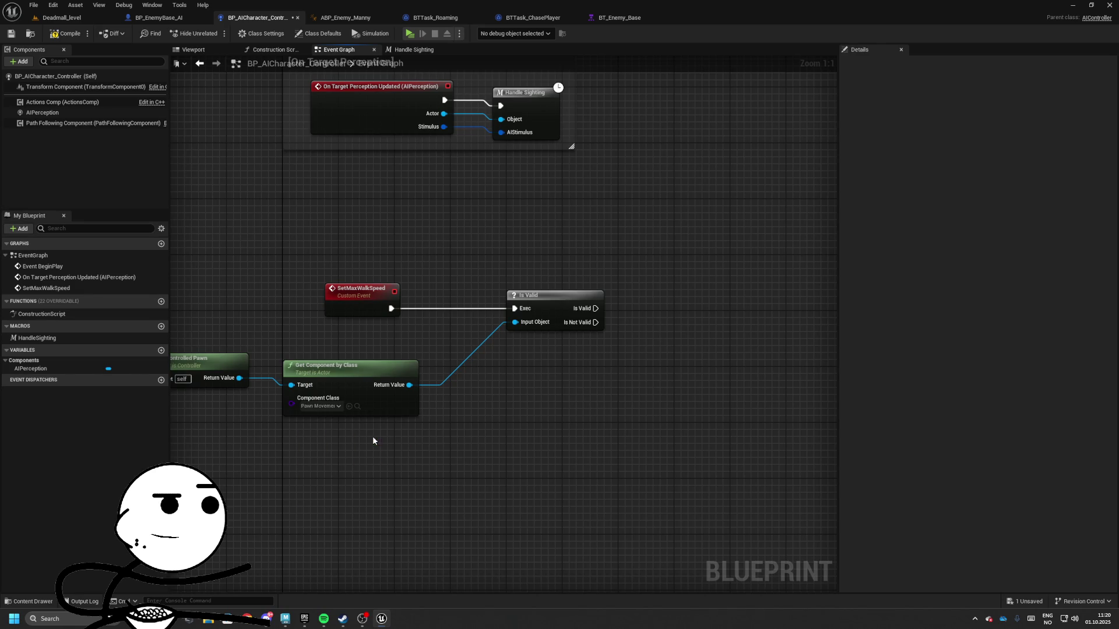
{"action": "left_click_drag", "start_coordinate": [341, 382], "coordinate": [623, 327]}
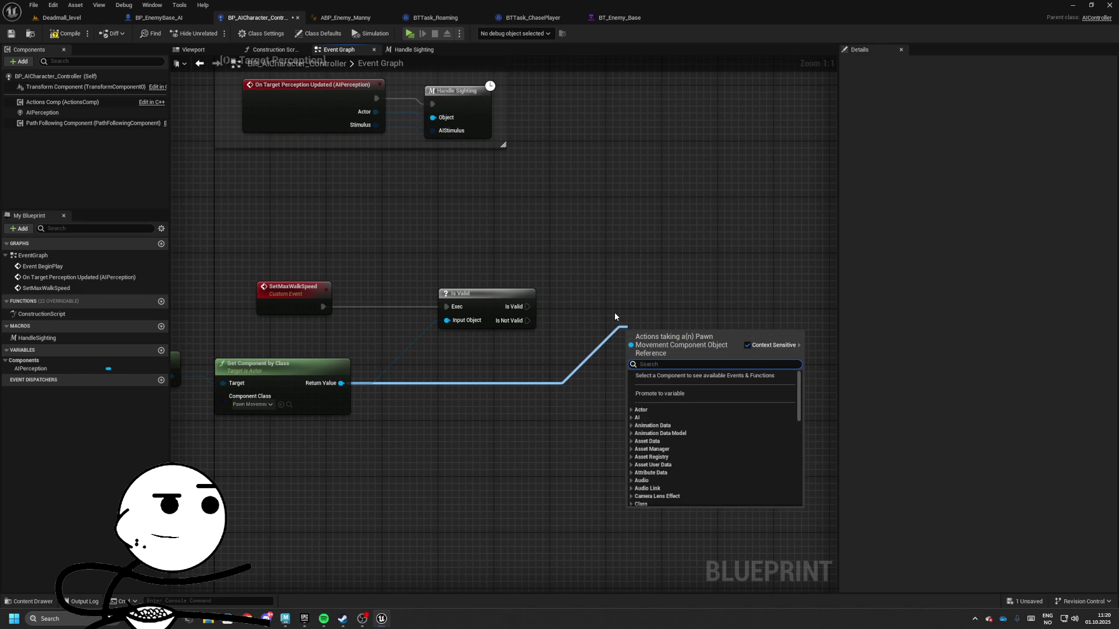
{"action": "type", "text": "max wal"}
{"action": "key", "text": "Escape"}
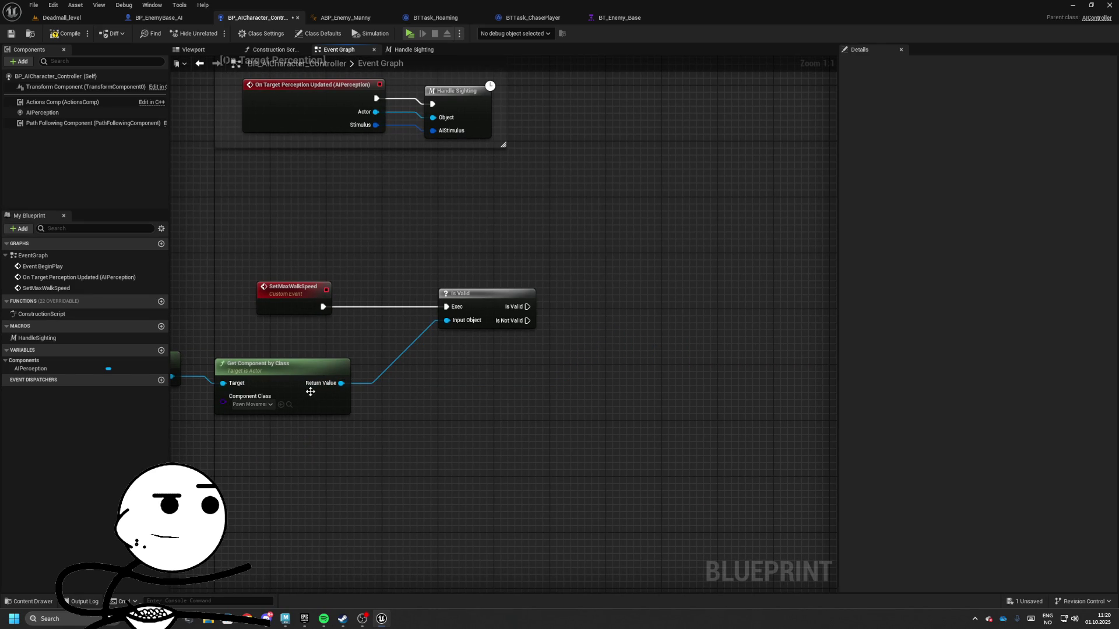
{"action": "left_click", "coordinate": [253, 404]}
{"action": "type", "text": "movment"}
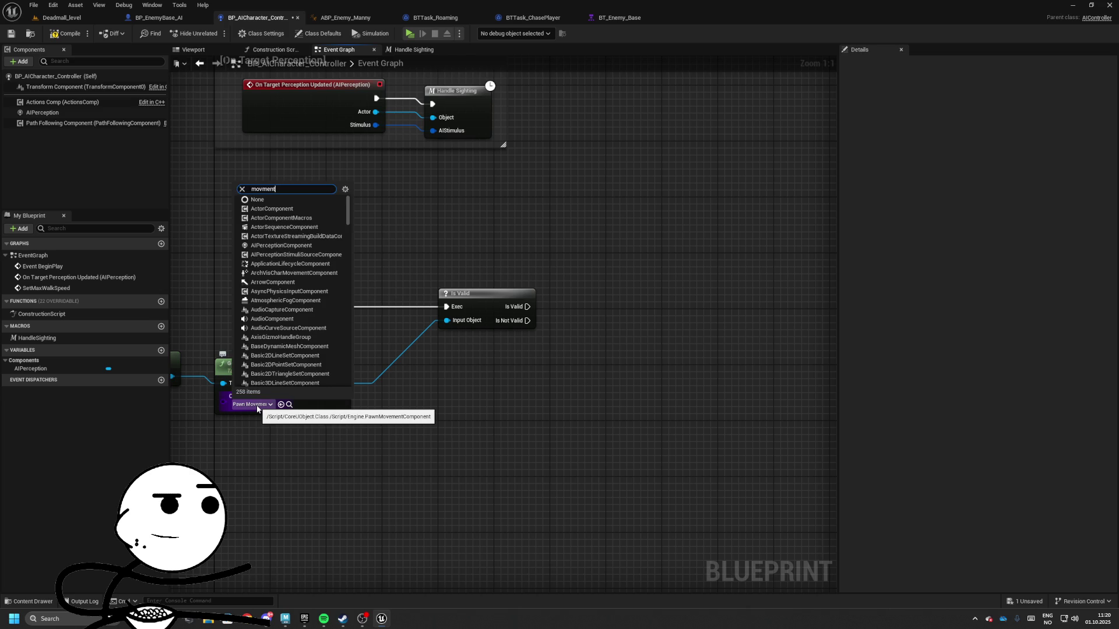
{"action": "key", "text": "Escape"}
{"action": "type", "text": "charac"}
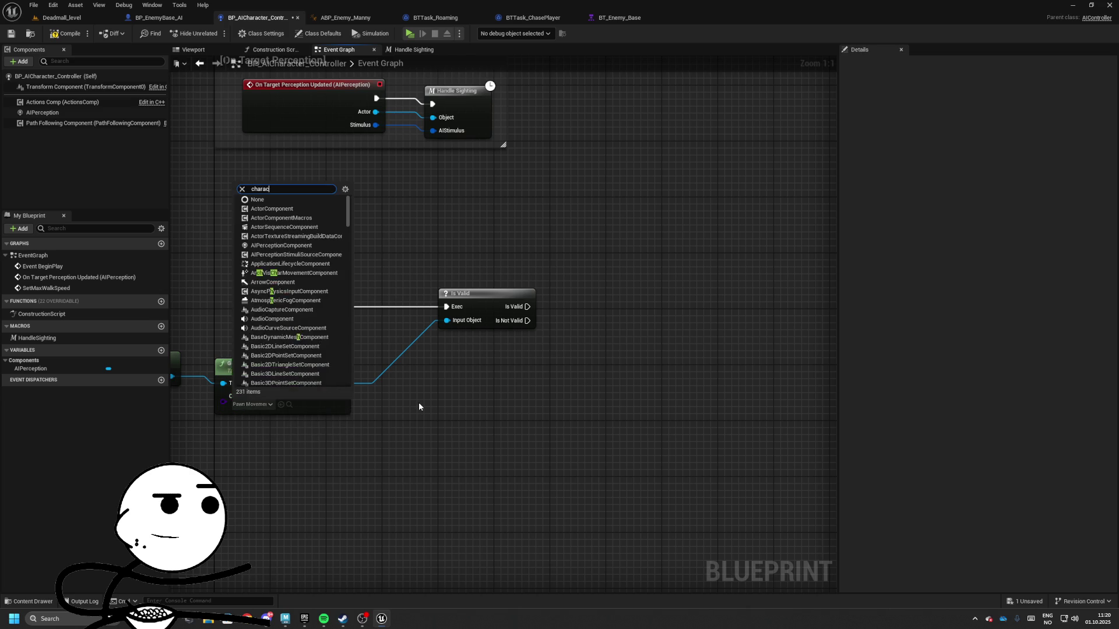
{"action": "type", "text": "termov"}
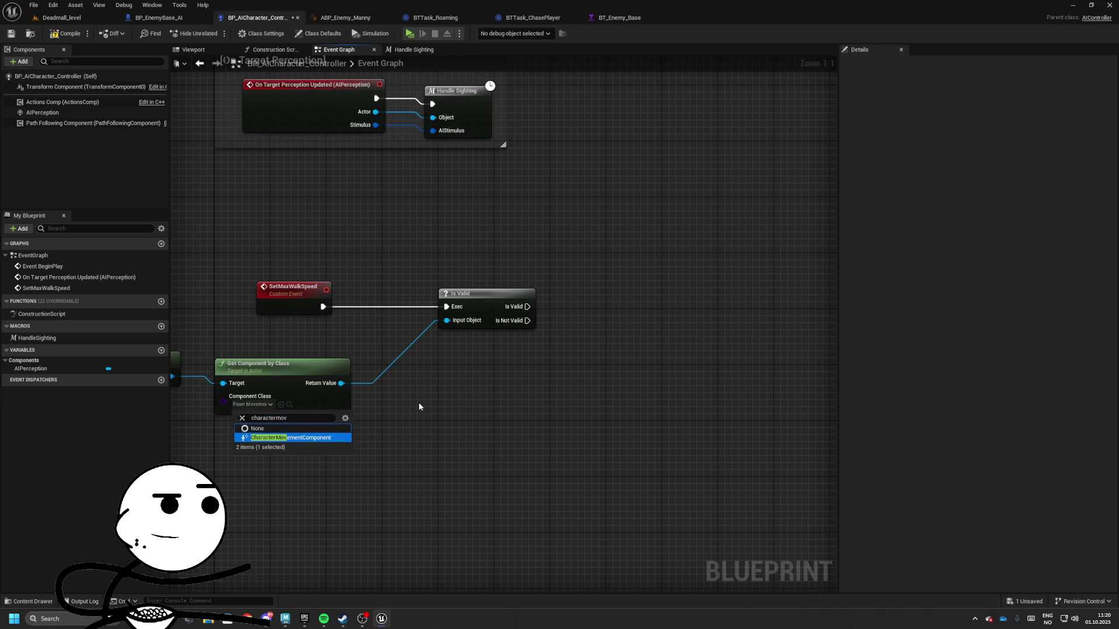
{"action": "key", "text": "Return"}
- Add SET Max Walk Speed after Is Valid, fed by the event's Max Walk Speed input
{"action": "left_click_drag", "start_coordinate": [340, 382], "coordinate": [681, 342]}
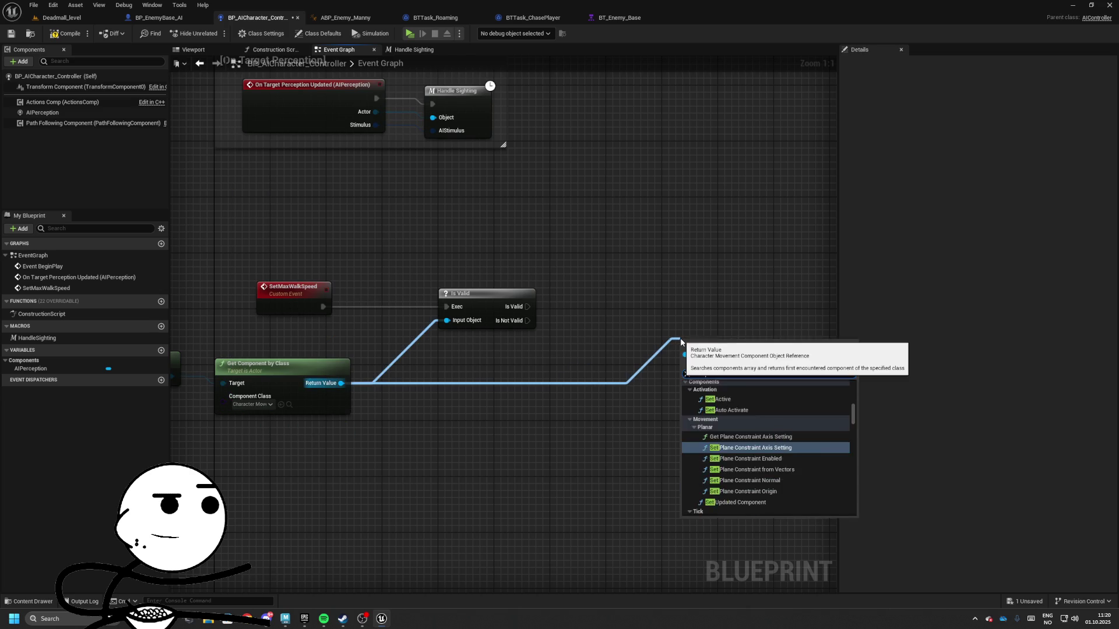
{"action": "type", "text": "max walk"}
{"action": "key", "text": "Return"}
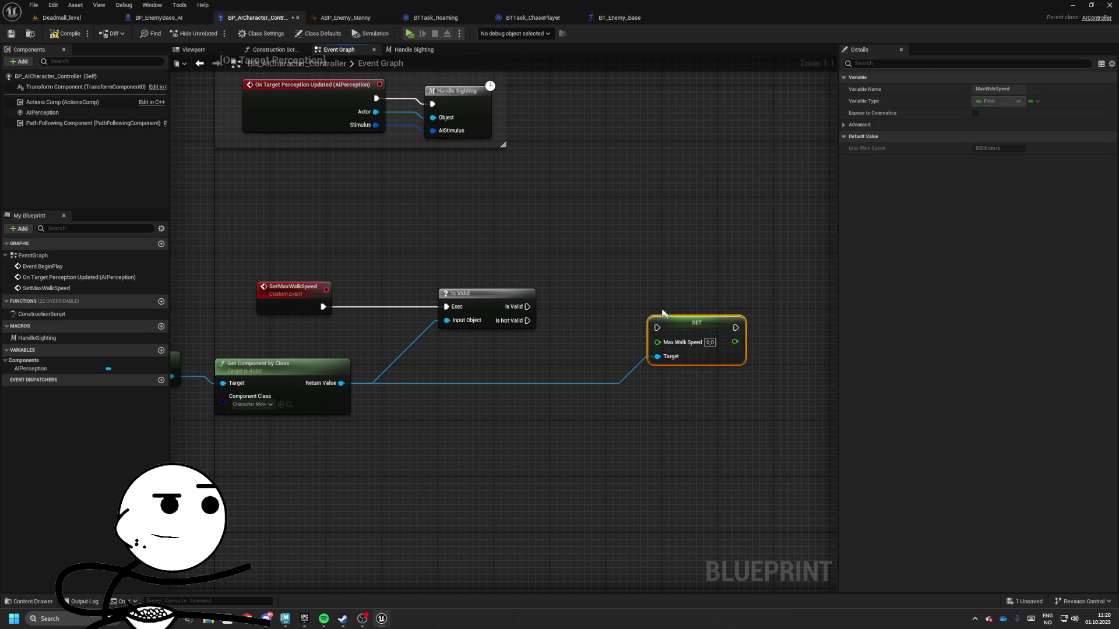
{"action": "mouse_move", "coordinate": [527, 307]}
{"action": "left_mouse_down"}
{"action": "mouse_move", "coordinate": [612, 309]}
{"action": "mouse_move", "coordinate": [657, 328]}
{"action": "mouse_move", "coordinate": [661, 310]}
{"action": "mouse_move", "coordinate": [408, 319]}
{"action": "mouse_move", "coordinate": [303, 309]}
{"action": "left_mouse_up"}
{"action": "left_click_drag", "start_coordinate": [408, 442], "coordinate": [527, 412]}
- Tidy the five walk speed nodes and wrap them in a comment group
{"action": "left_click_drag", "start_coordinate": [186, 318], "coordinate": [408, 373]}
{"action": "left_click_drag", "start_coordinate": [384, 341], "coordinate": [447, 341]}
{"action": "left_click_drag", "start_coordinate": [594, 268], "coordinate": [656, 269]}
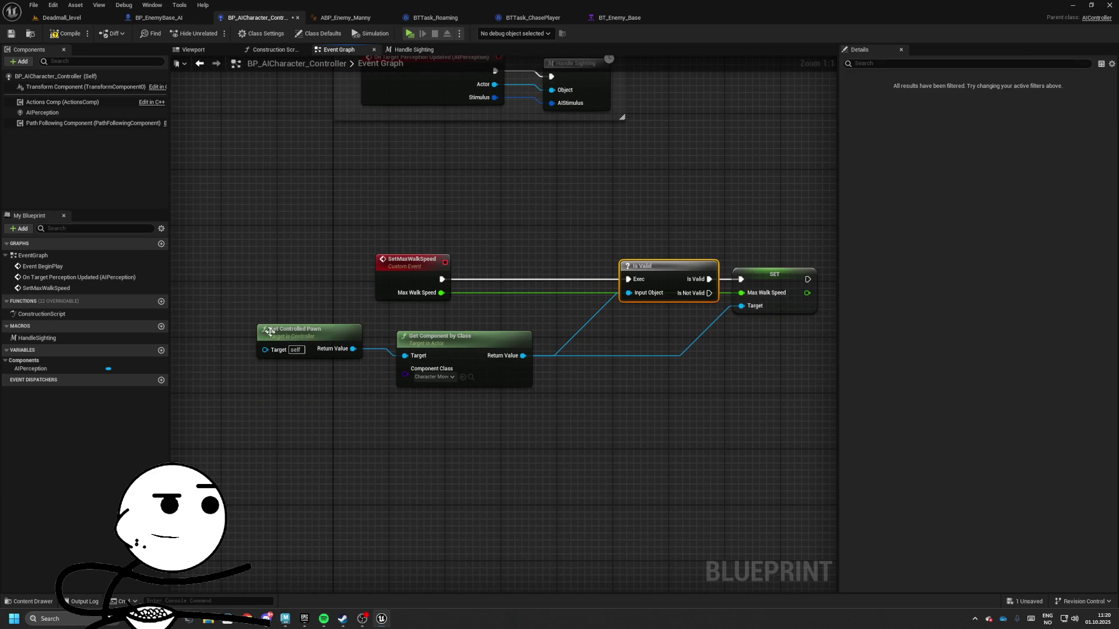
{"action": "mouse_move", "coordinate": [436, 337]}
{"action": "left_mouse_down"}
{"action": "mouse_move", "coordinate": [489, 331]}
{"action": "mouse_move", "coordinate": [506, 315]}
{"action": "left_mouse_up"}
{"action": "left_click_drag", "start_coordinate": [303, 330], "coordinate": [380, 330]}
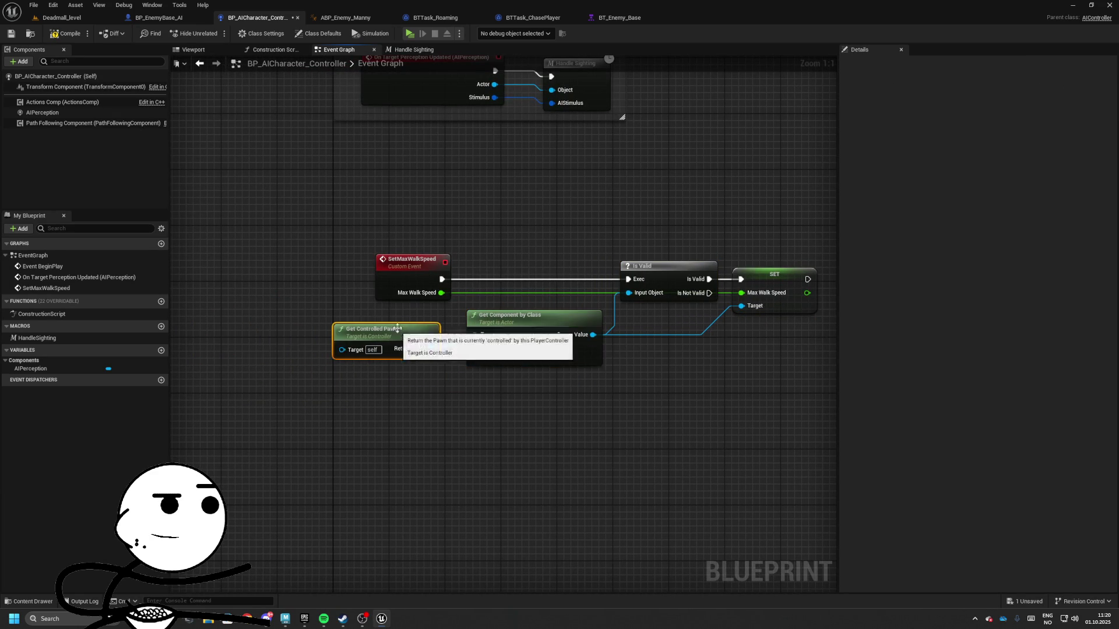
{"action": "left_click_drag", "start_coordinate": [245, 238], "coordinate": [873, 423]}
{"action": "key", "text": "c"}
{"action": "type", "text": "[Set Max Walk Spee"}
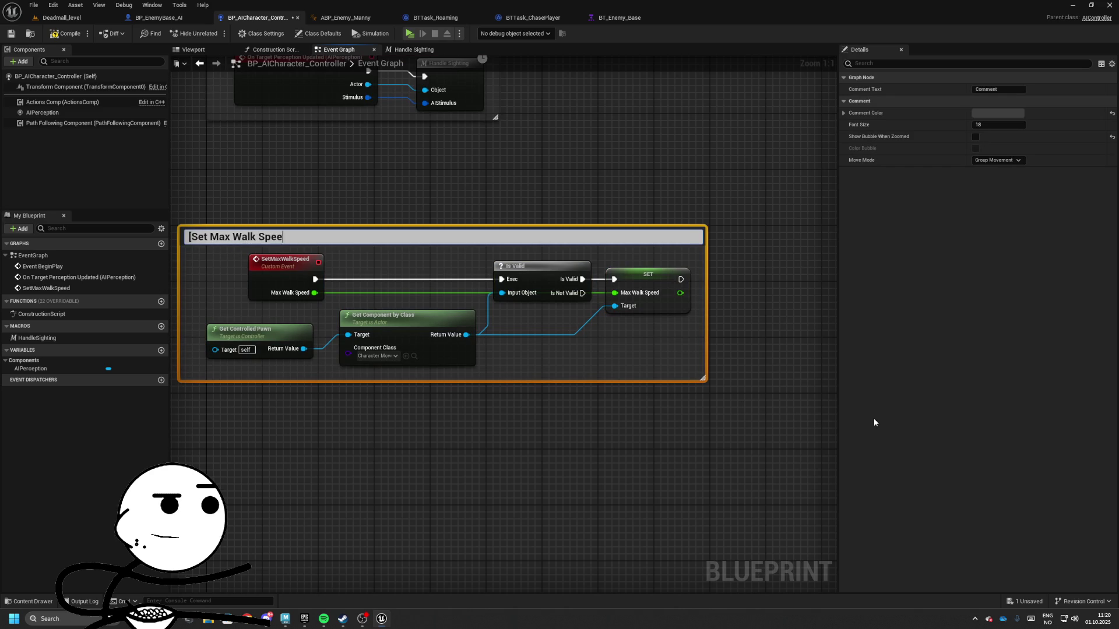
- Title the comment '[Set Max Walk Speed]', undo a stray resize, and start Play with Alt+P
{"action": "type", "text": "d]"}
{"action": "key", "text": "Return"}
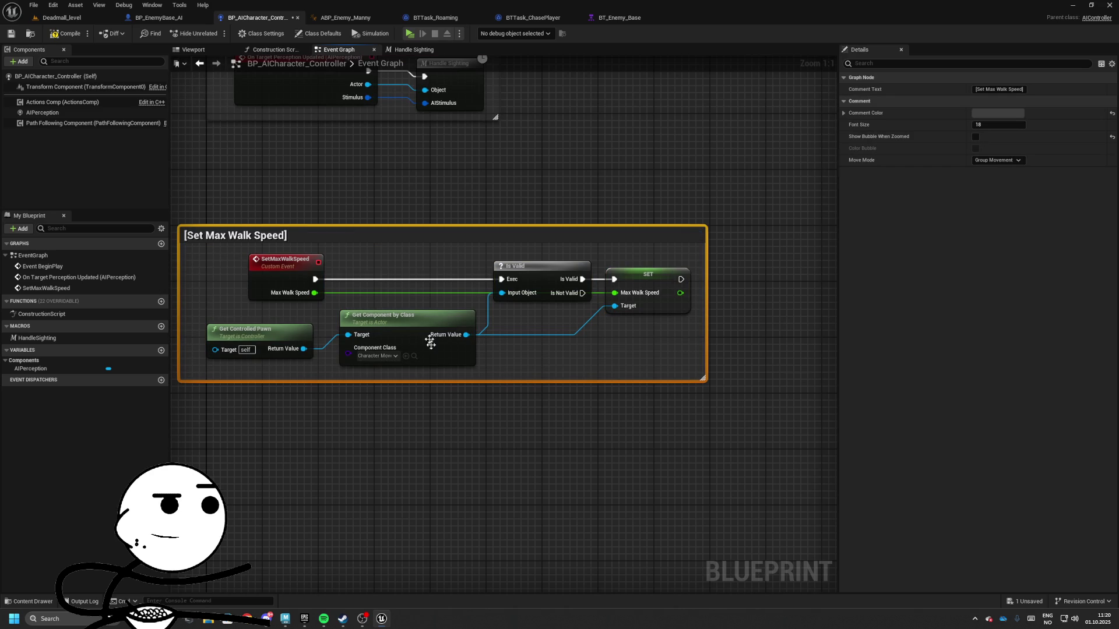
{"action": "mouse_move", "coordinate": [431, 342]}
{"action": "left_mouse_down"}
{"action": "mouse_move", "coordinate": [548, 477]}
{"action": "mouse_move", "coordinate": [431, 332]}
{"action": "left_mouse_up"}
{"action": "key", "text": "ctrl+z"}
{"action": "key", "text": "ctrl+z"}
{"action": "key", "text": "ctrl+z"}
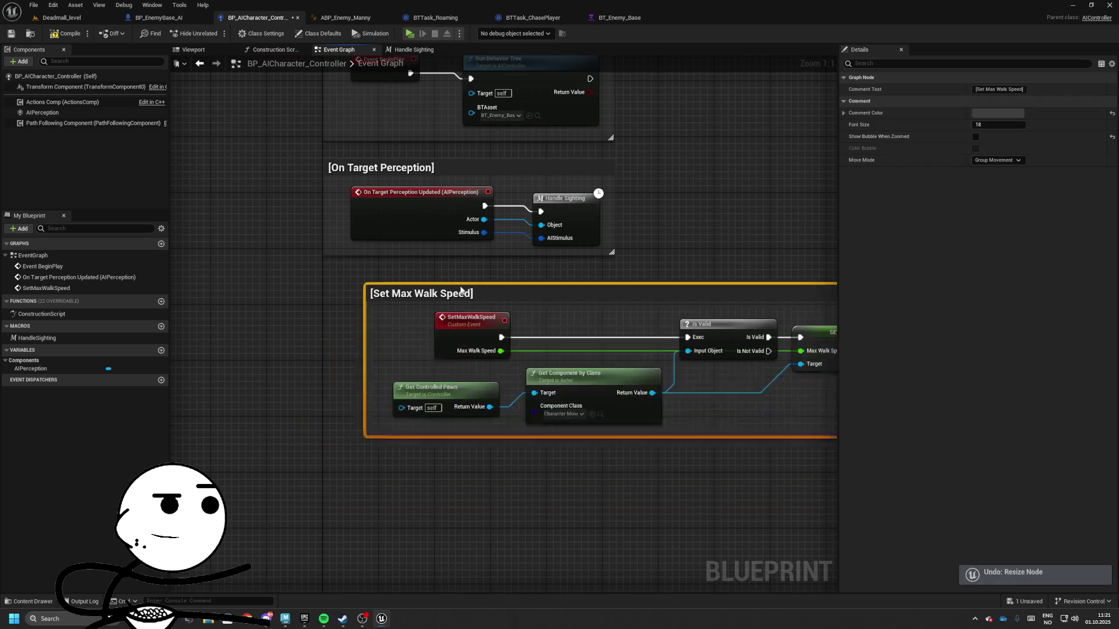
{"action": "key", "text": "alt+p"}
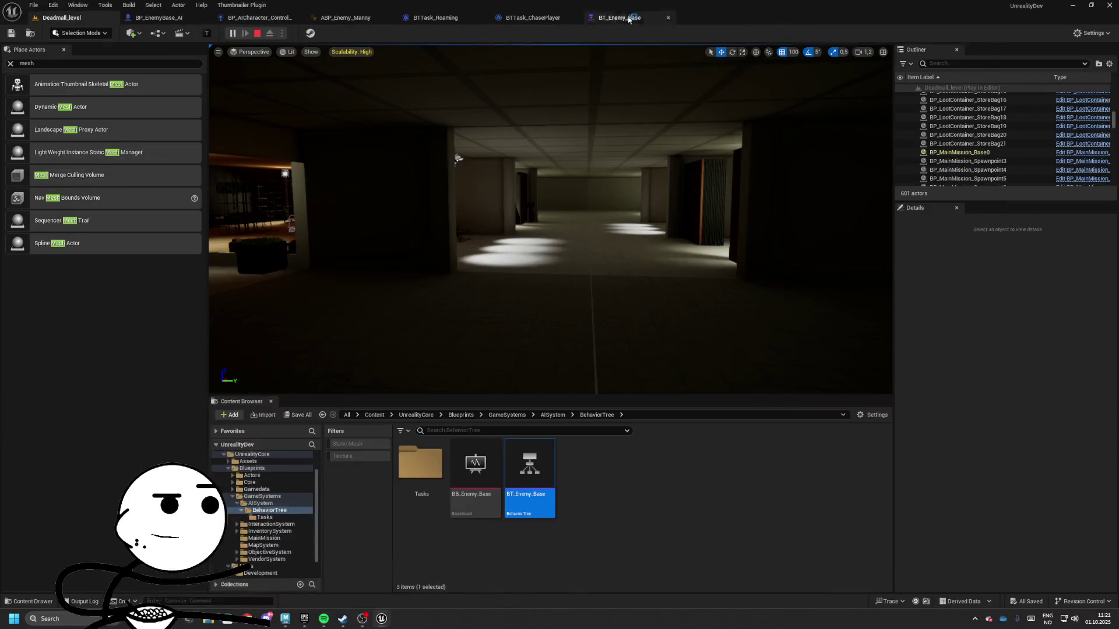
- Float BT_Enemy_Base in its own resized window on the right, showing all branches
{"action": "mouse_move", "coordinate": [629, 19]}
{"action": "left_mouse_down"}
{"action": "mouse_move", "coordinate": [763, 93]}
{"action": "mouse_move", "coordinate": [774, 67]}
{"action": "left_mouse_up"}
{"action": "double_click", "coordinate": [1081, 246]}
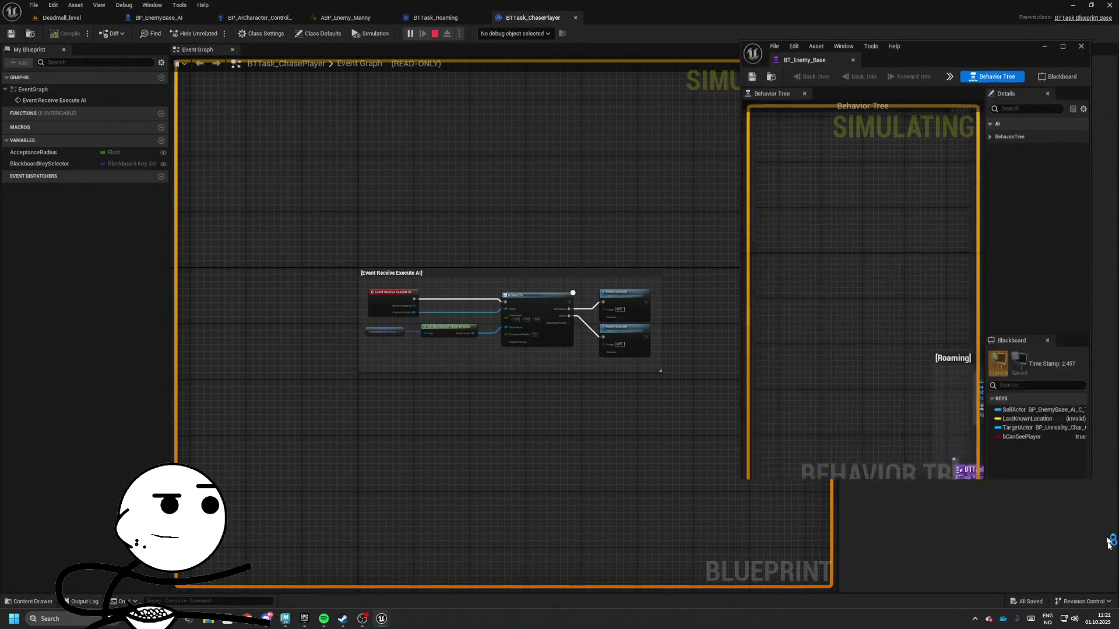
{"action": "left_click_drag", "start_coordinate": [740, 328], "coordinate": [467, 328]}
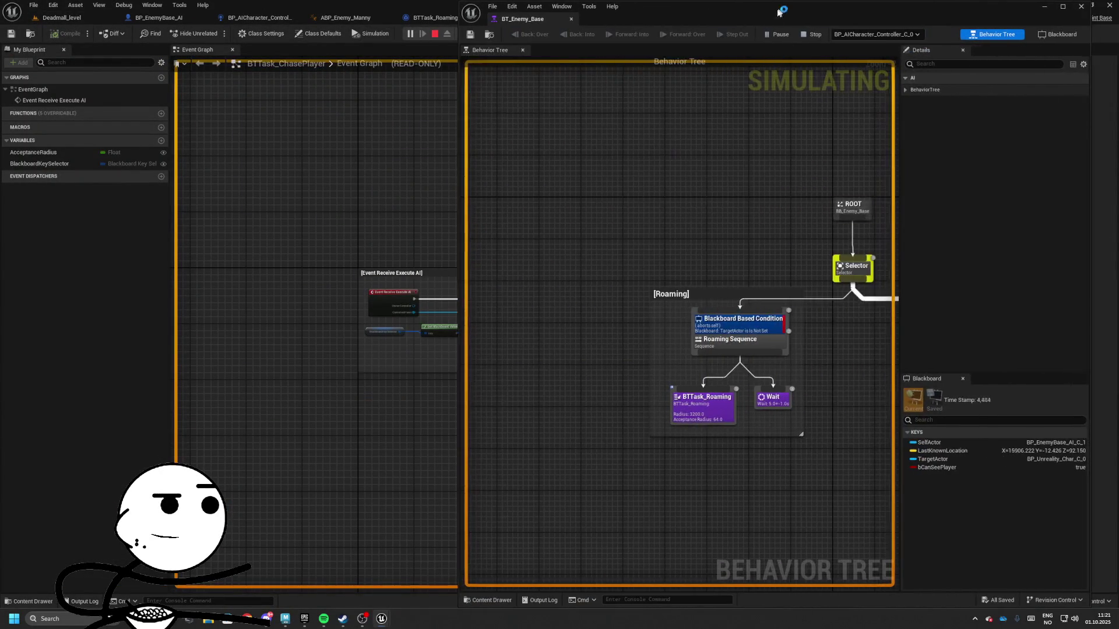
{"action": "double_click", "coordinate": [769, 1]}
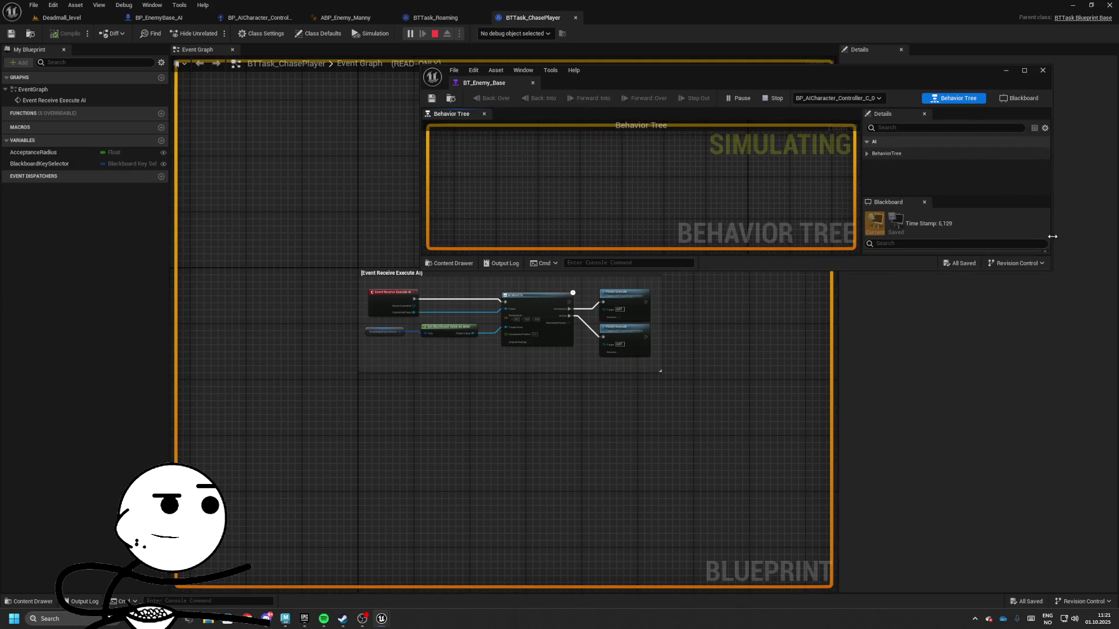
{"action": "left_click_drag", "start_coordinate": [1052, 237], "coordinate": [824, 233]}
{"action": "left_click_drag", "start_coordinate": [738, 270], "coordinate": [746, 417]}
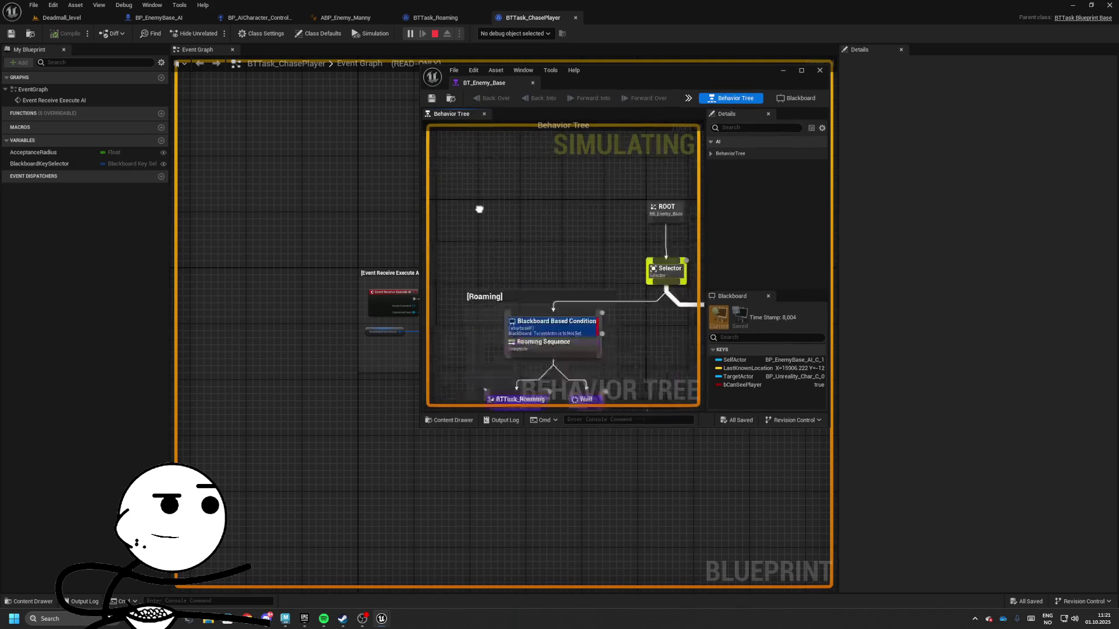
{"action": "left_click_drag", "start_coordinate": [560, 225], "coordinate": [588, 231]}
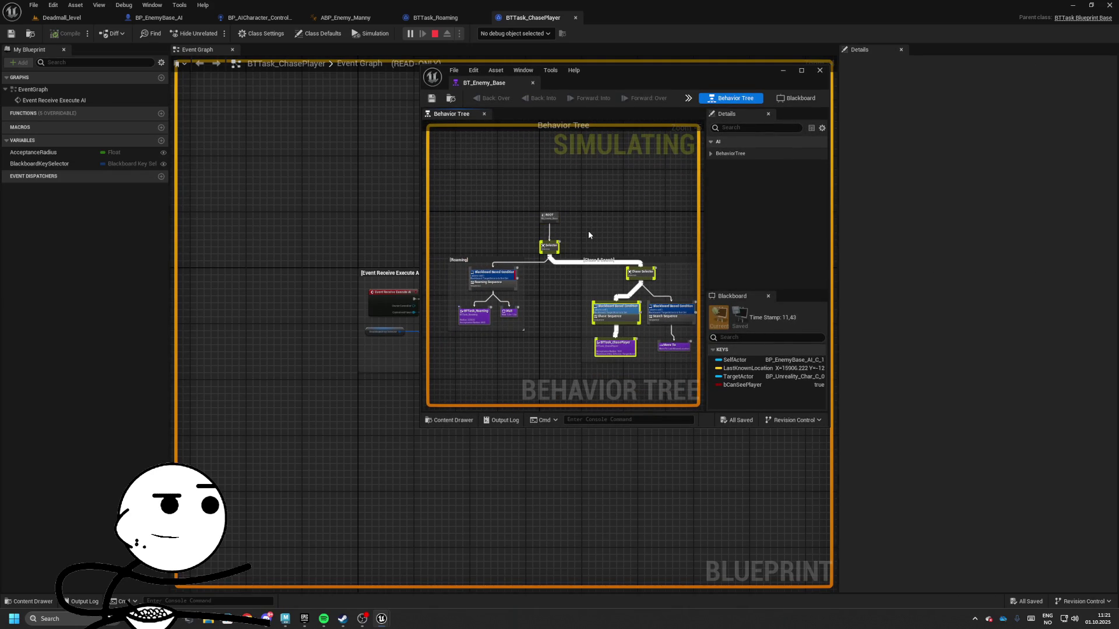
{"action": "left_click_drag", "start_coordinate": [649, 74], "coordinate": [827, 85]}
- Dock the standalone game preview beside the tree, play until the enemy searches, then stop
{"action": "left_click", "coordinate": [61, 17]}
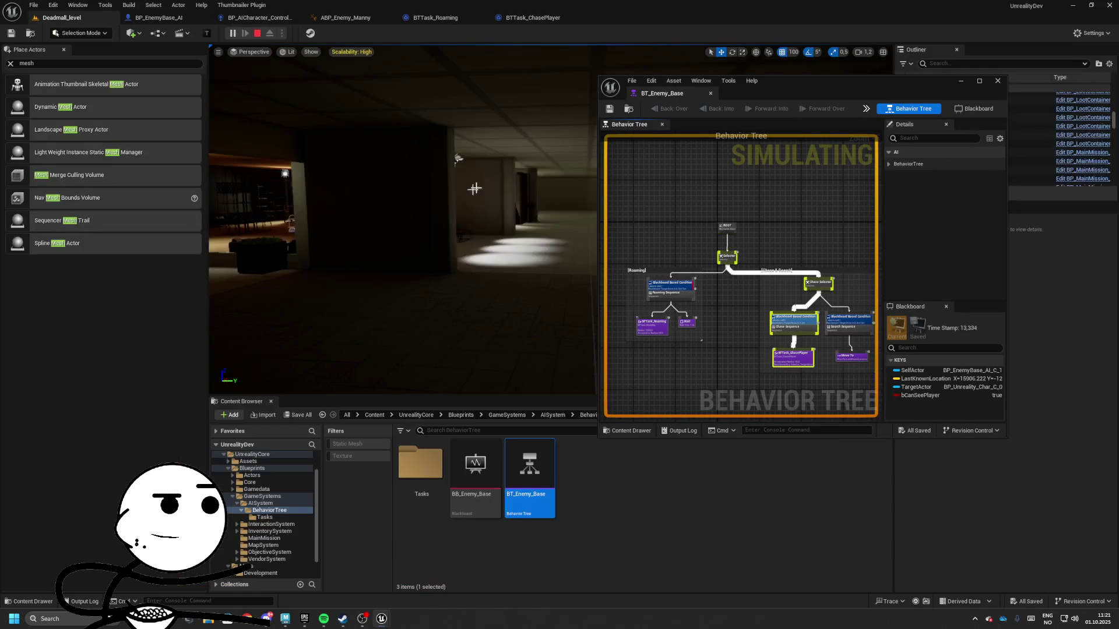
{"action": "left_click", "coordinate": [382, 619]}
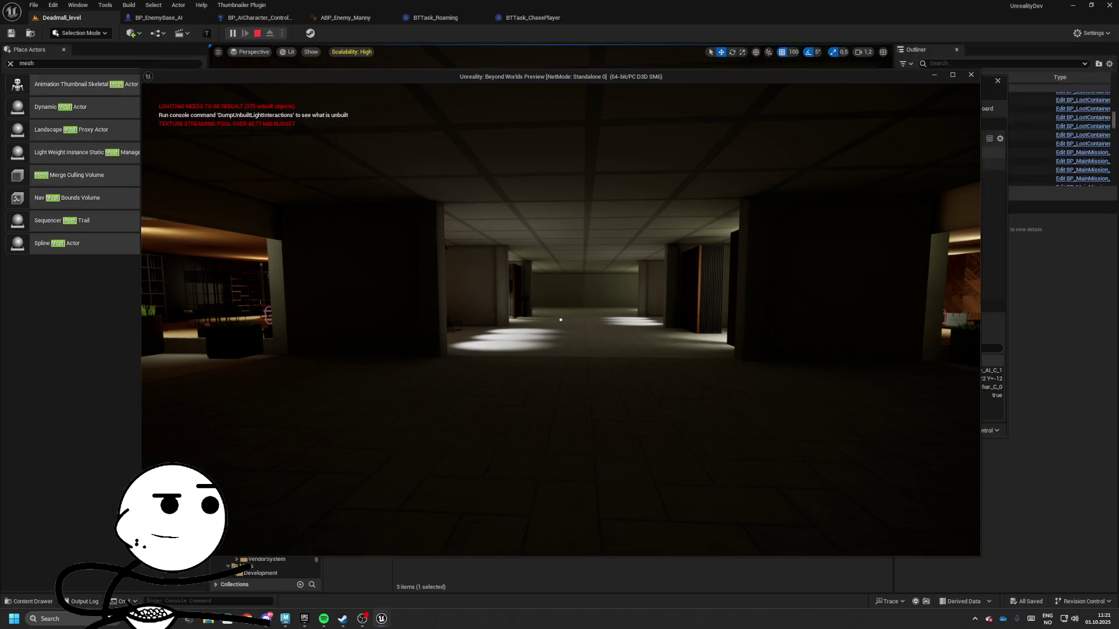
{"action": "key", "text": "alt+Tab"}
{"action": "left_click_drag", "start_coordinate": [647, 76], "coordinate": [372, 83]}
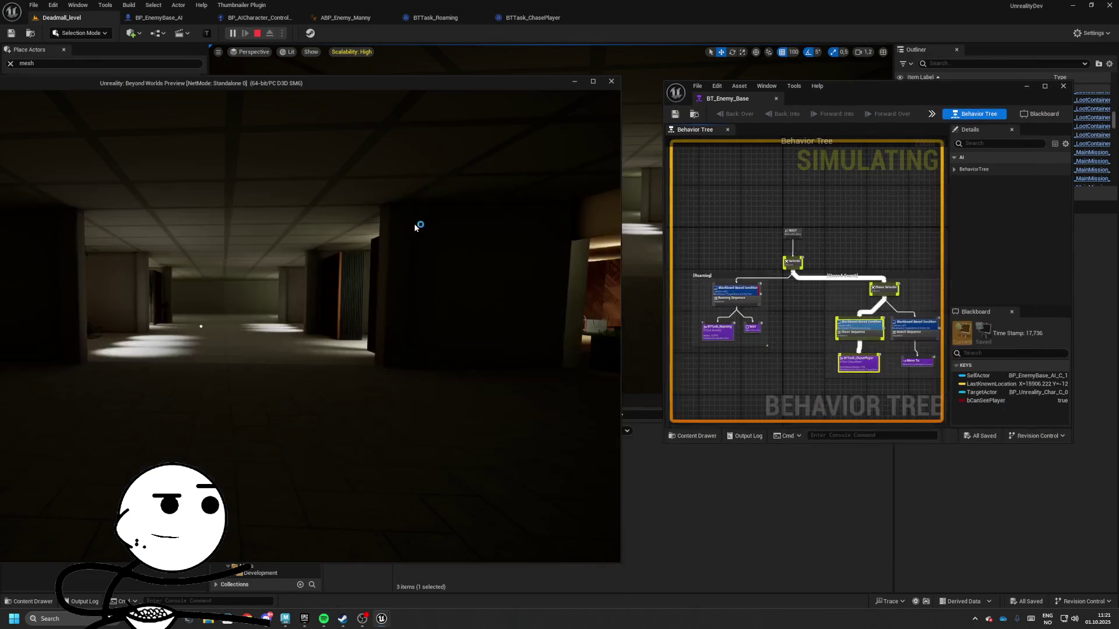
{"action": "left_click", "coordinate": [415, 227]}
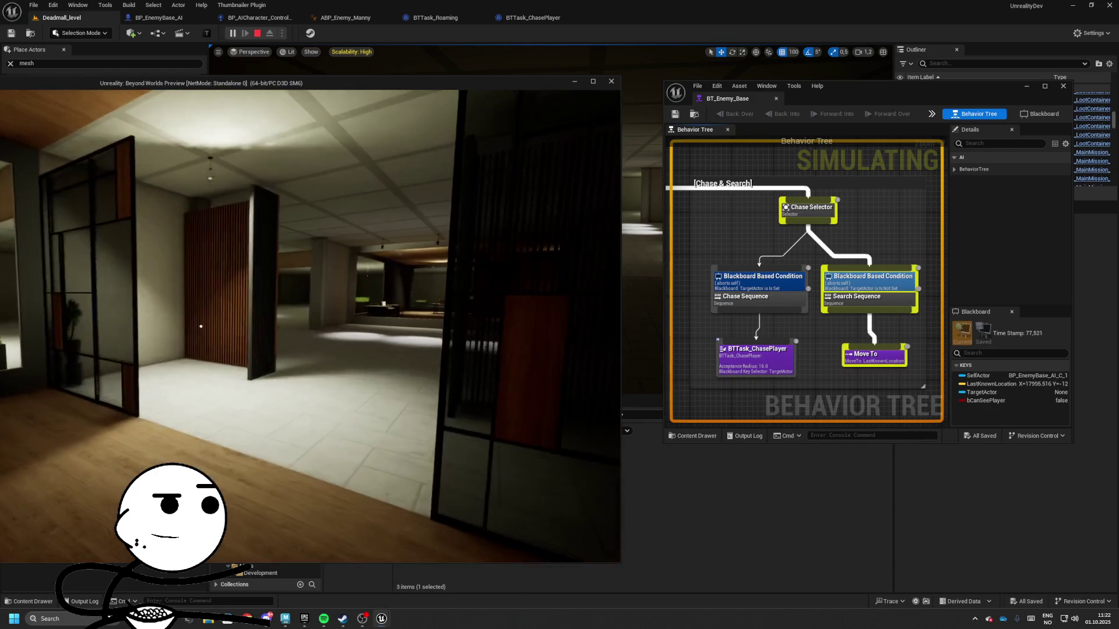
{"action": "key", "text": "Escape"}
- Set BTTask_ChasePlayer's Acceptance Radius to 32.0 and launch a new playtest
{"action": "left_click", "coordinate": [759, 278]}
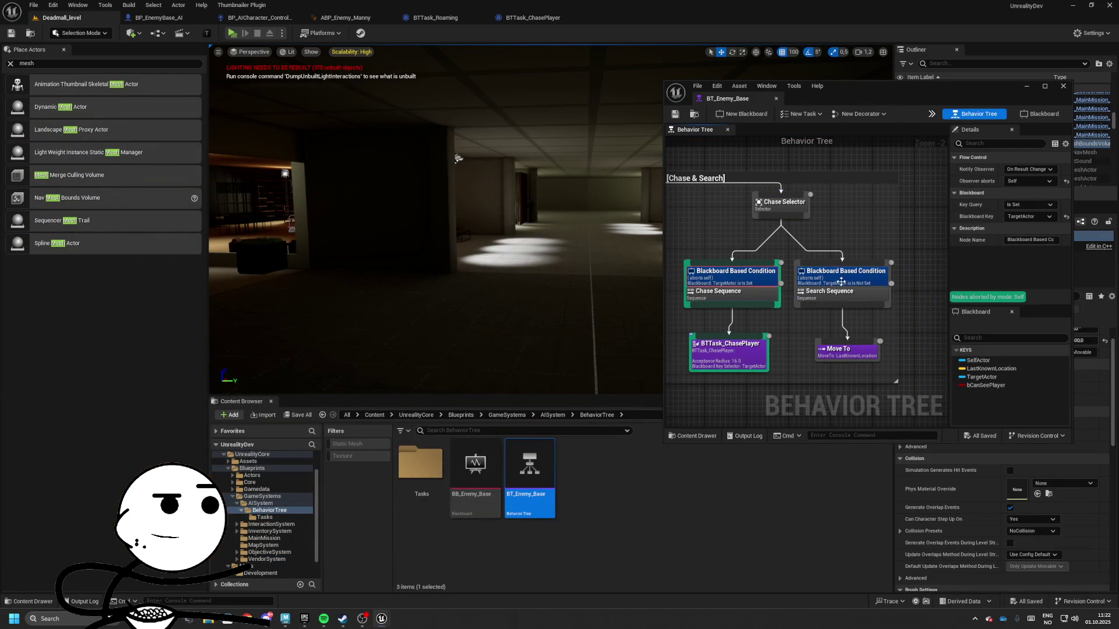
{"action": "left_click", "coordinate": [739, 359]}
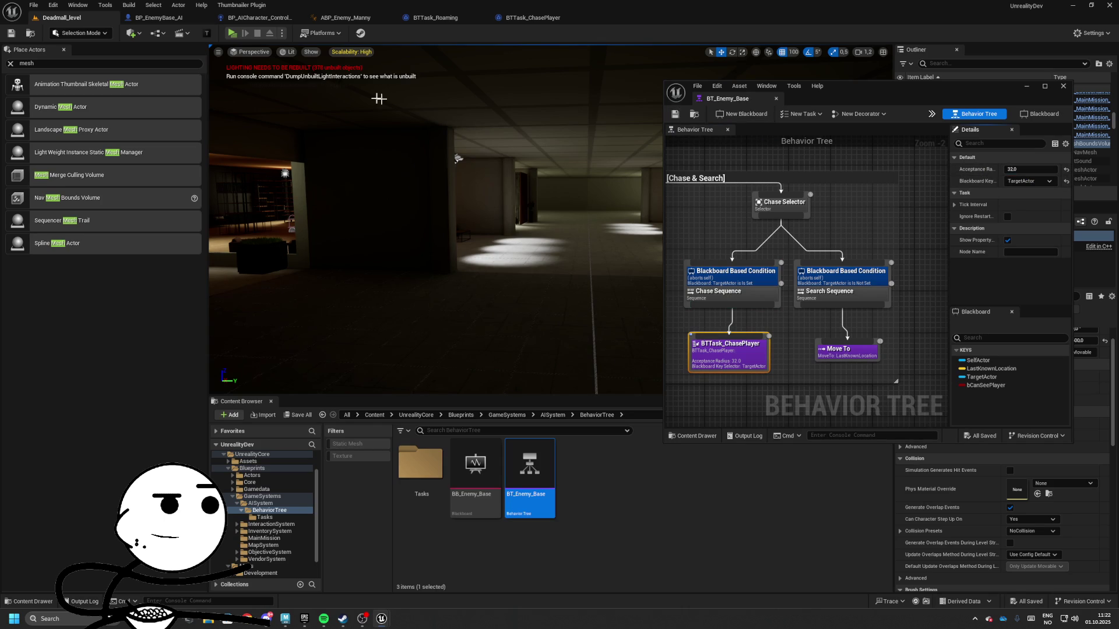
{"action": "right_click", "coordinate": [411, 175]}
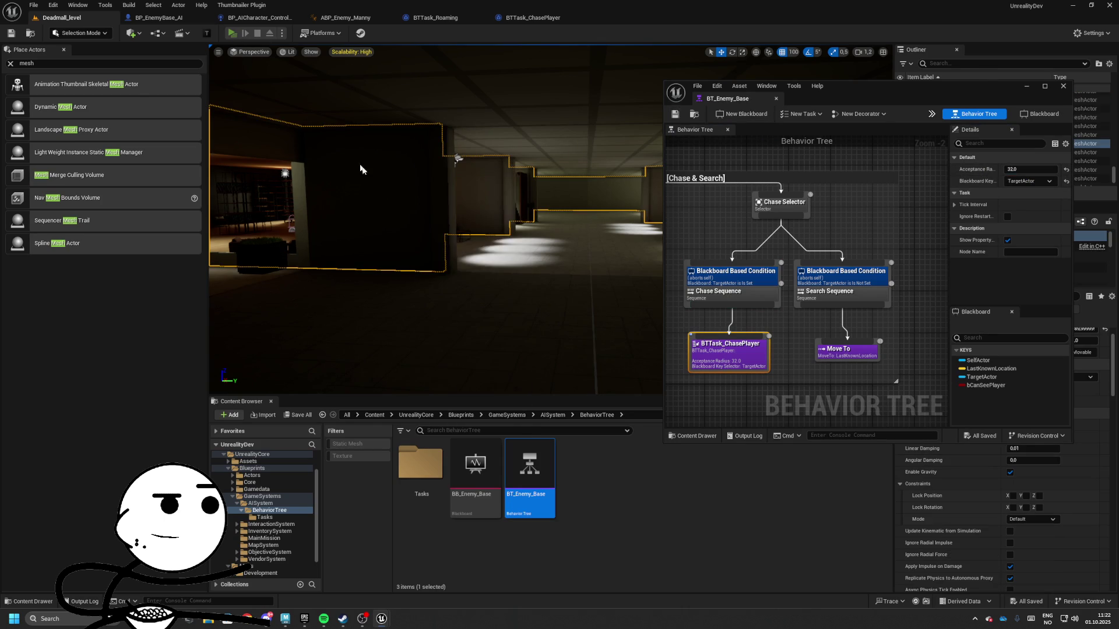
{"action": "key", "text": "alt+p"}
{"action": "key", "text": "alt+Tab"}
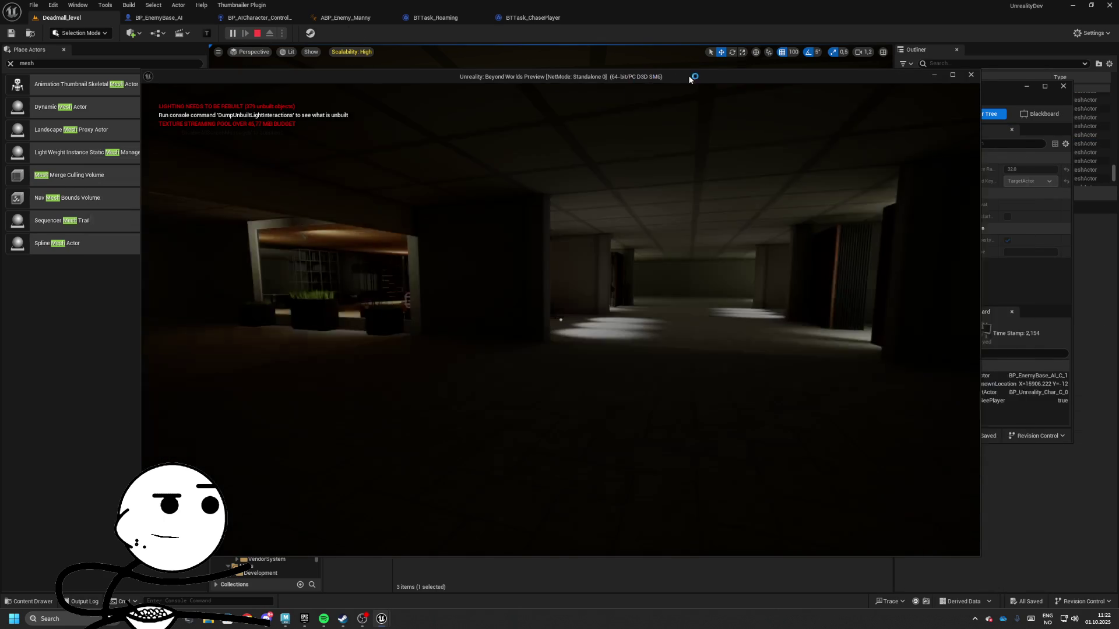
- Place the game preview beside the behavior tree and pick up the bag from the marble table
{"action": "left_click_drag", "start_coordinate": [691, 78], "coordinate": [354, 82]}
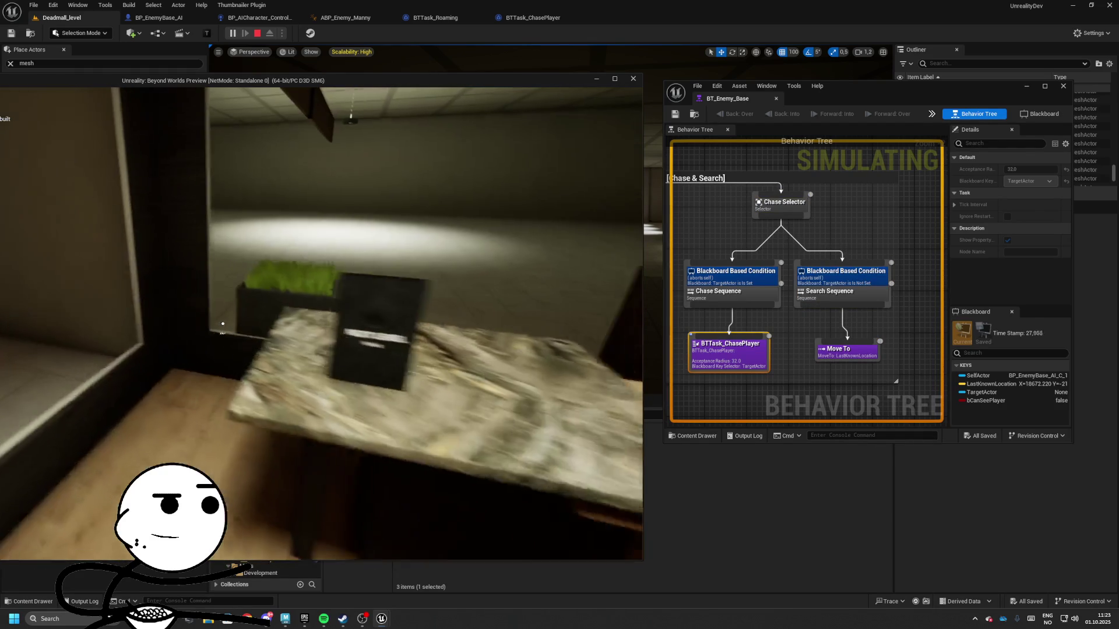
{"action": "key", "text": "alt+Tab"}
{"action": "left_click_drag", "start_coordinate": [360, 83], "coordinate": [674, 75]}
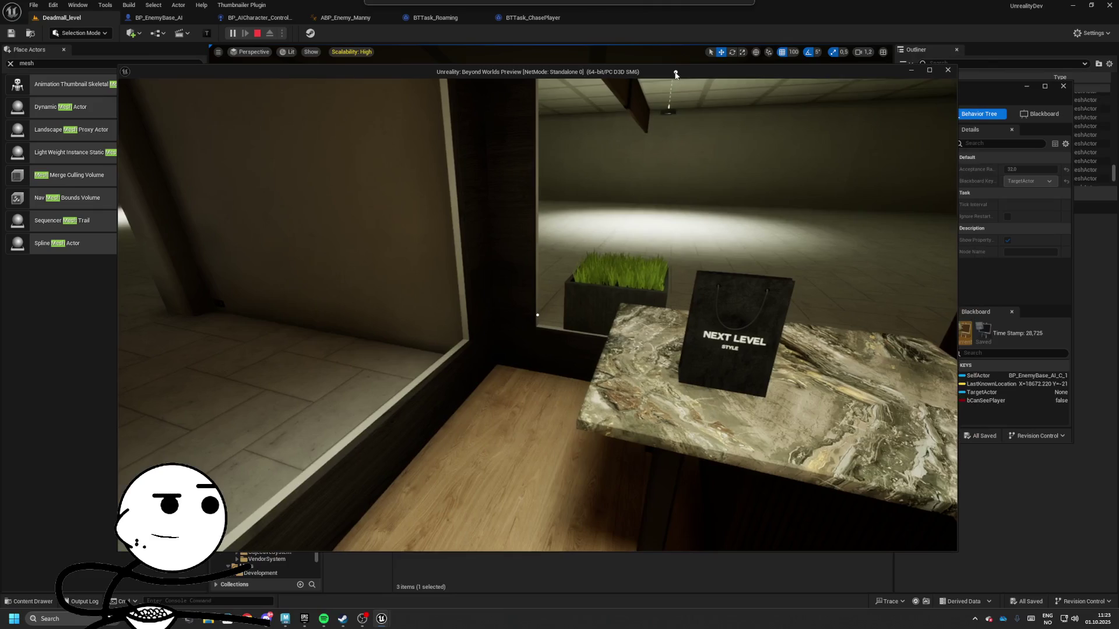
{"action": "key", "text": "e"}
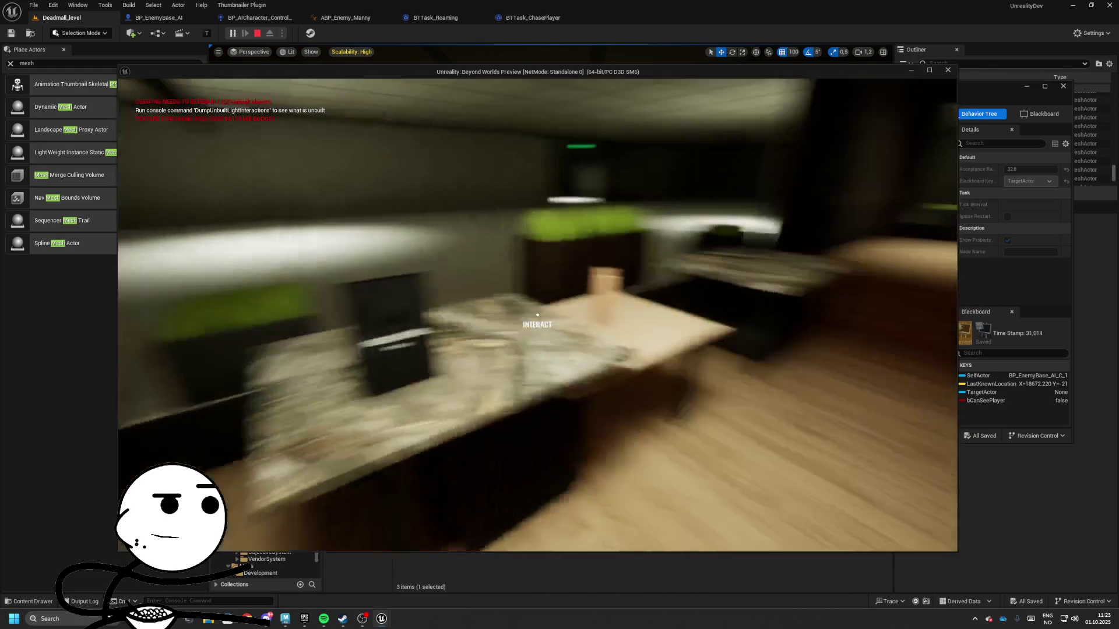
{"action": "key", "text": "Tab"}
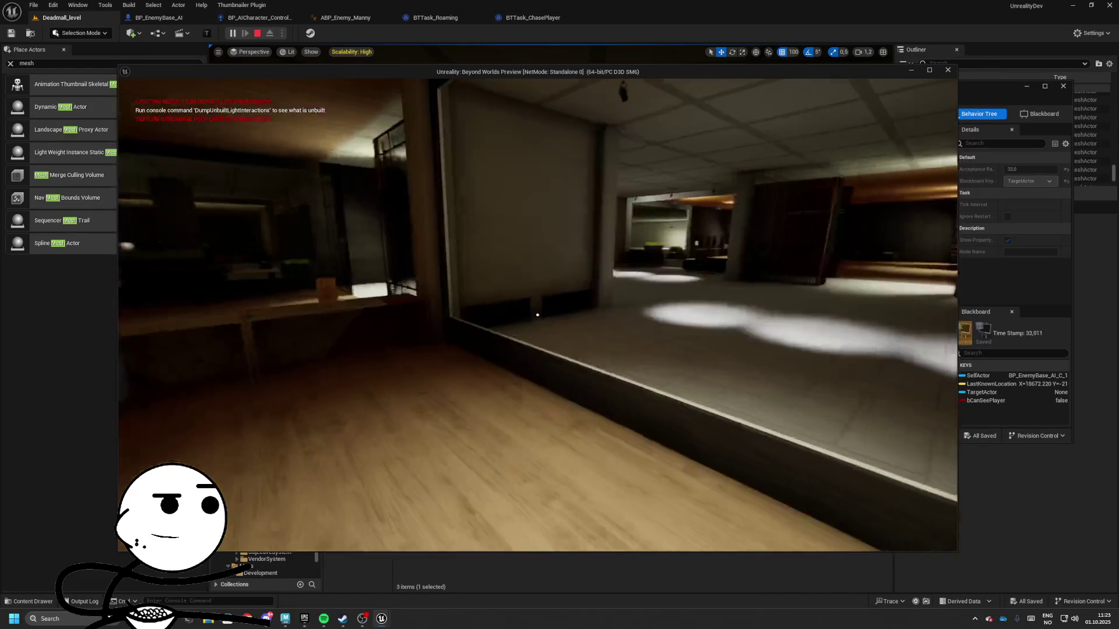
- Walk through the dark parking hall and lit corridors past the enemy, then return to the editor
{"action": "key", "text": "w"}
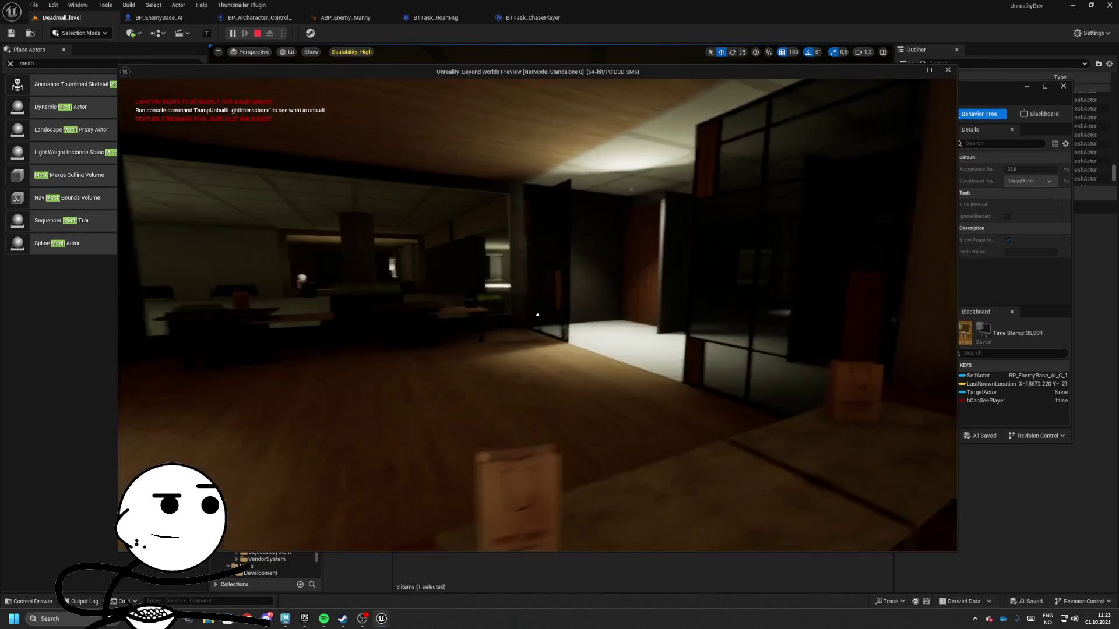
{"action": "key", "text": "w"}
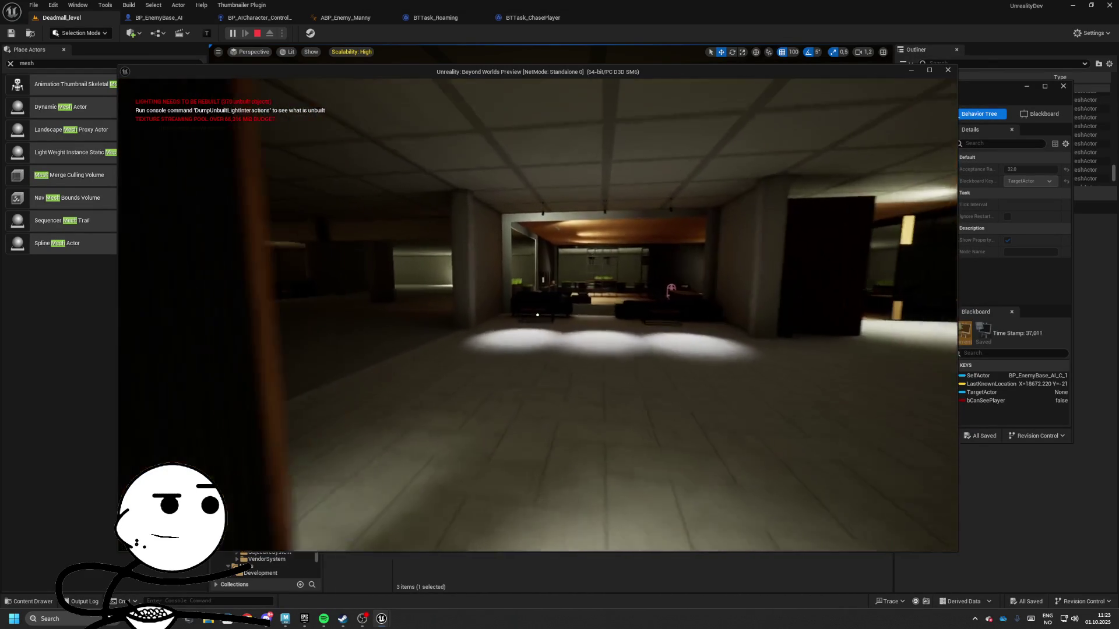
{"action": "key", "text": "w"}
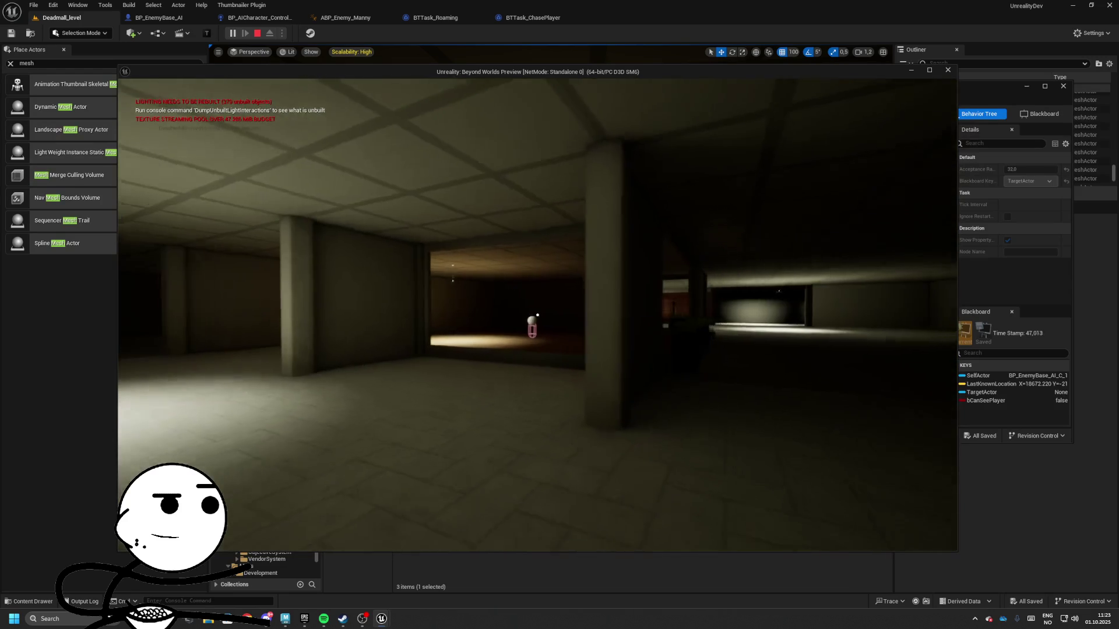
{"action": "key", "text": "w"}
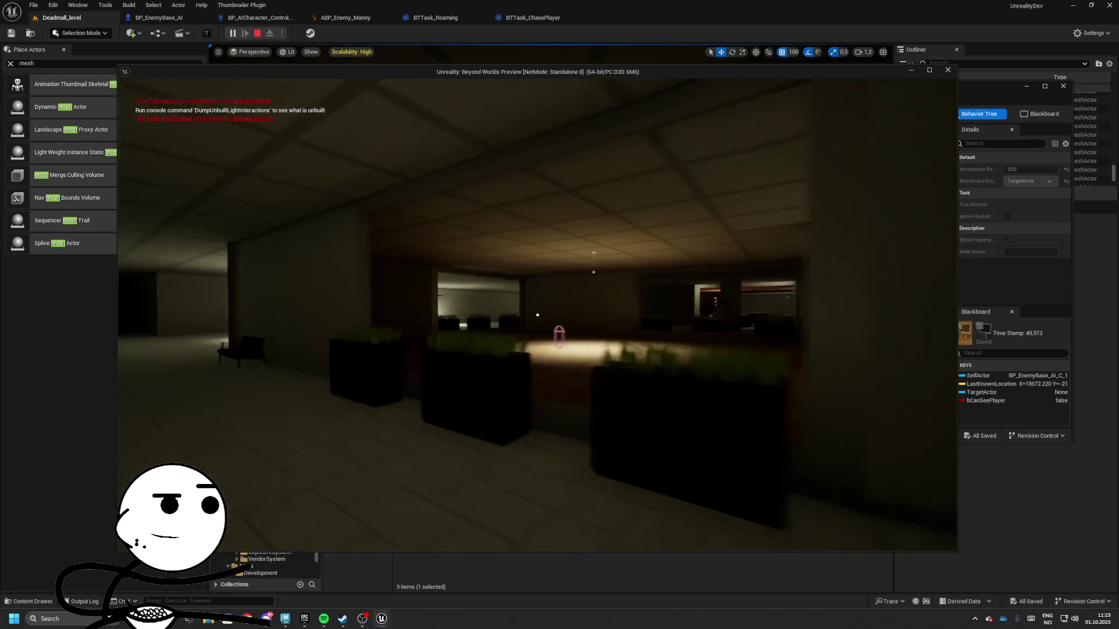
{"action": "key", "text": "w"}
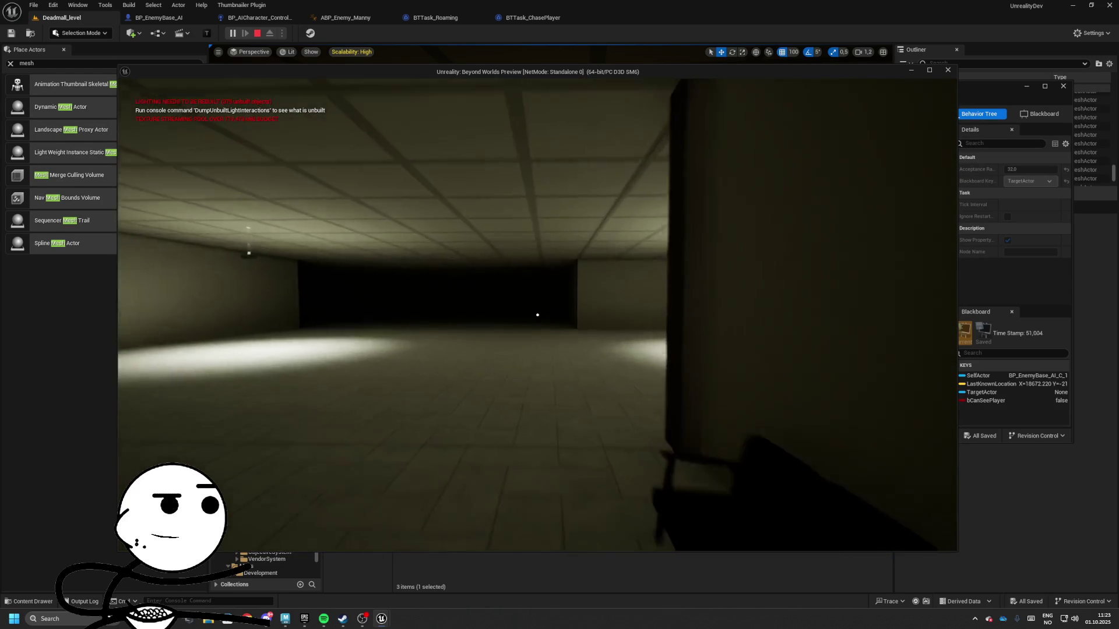
{"action": "key", "text": "w"}
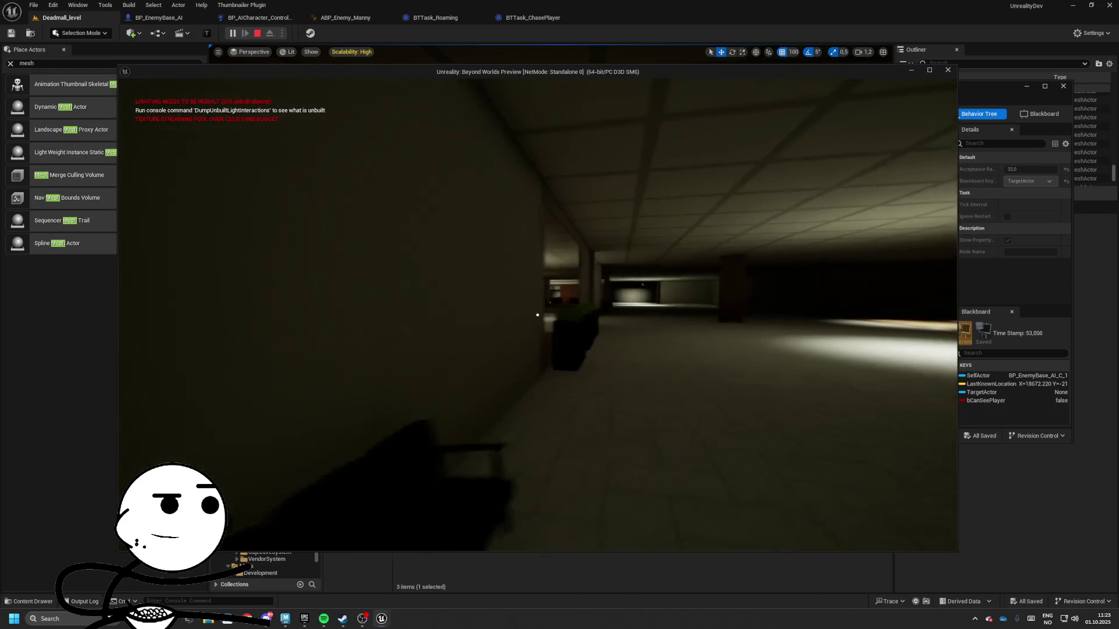
{"action": "key", "text": "w"}
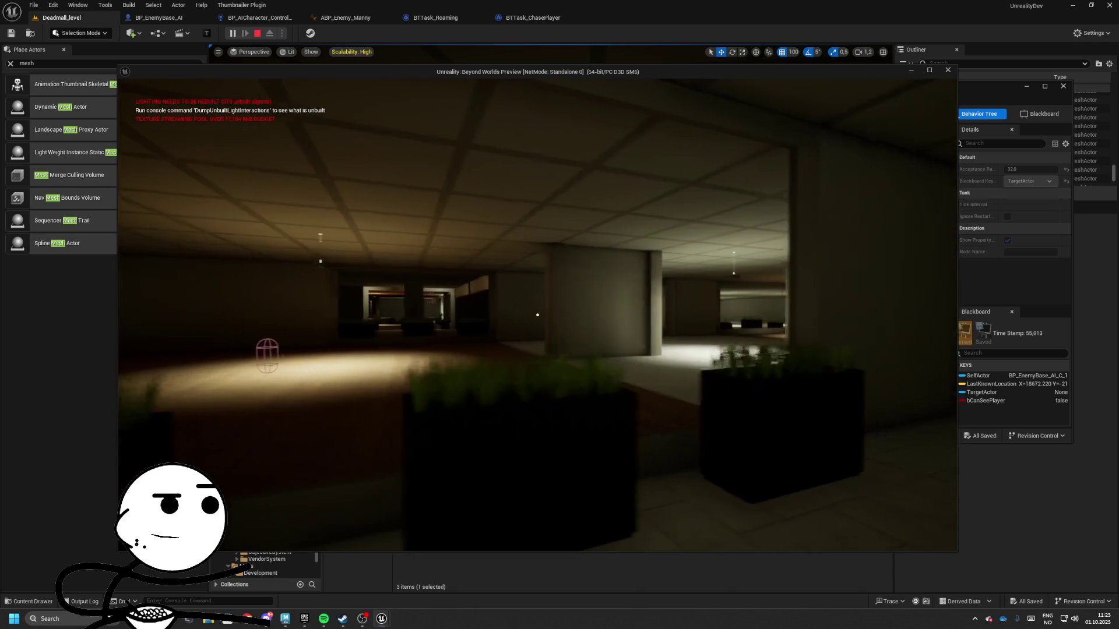
{"action": "key", "text": "w"}
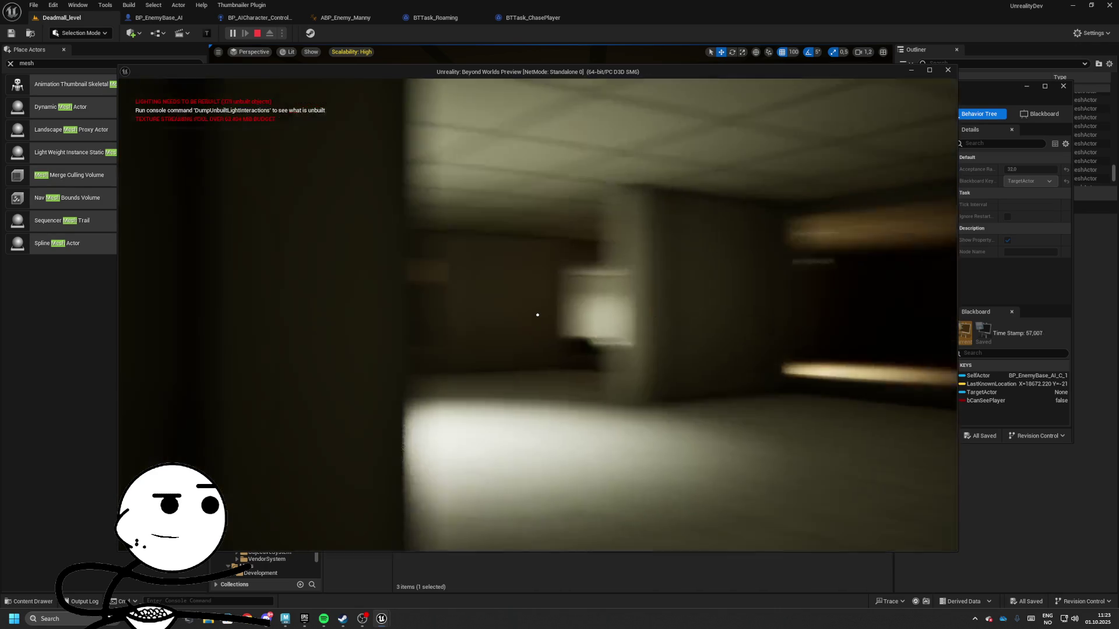
{"action": "key", "text": "w"}
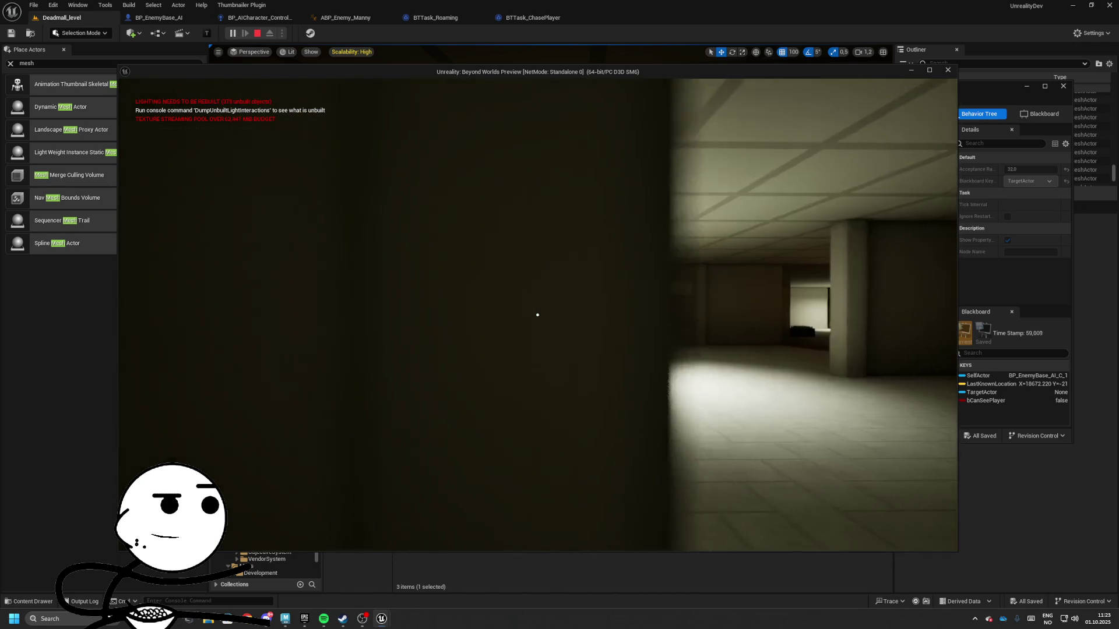
{"action": "key", "text": "w"}
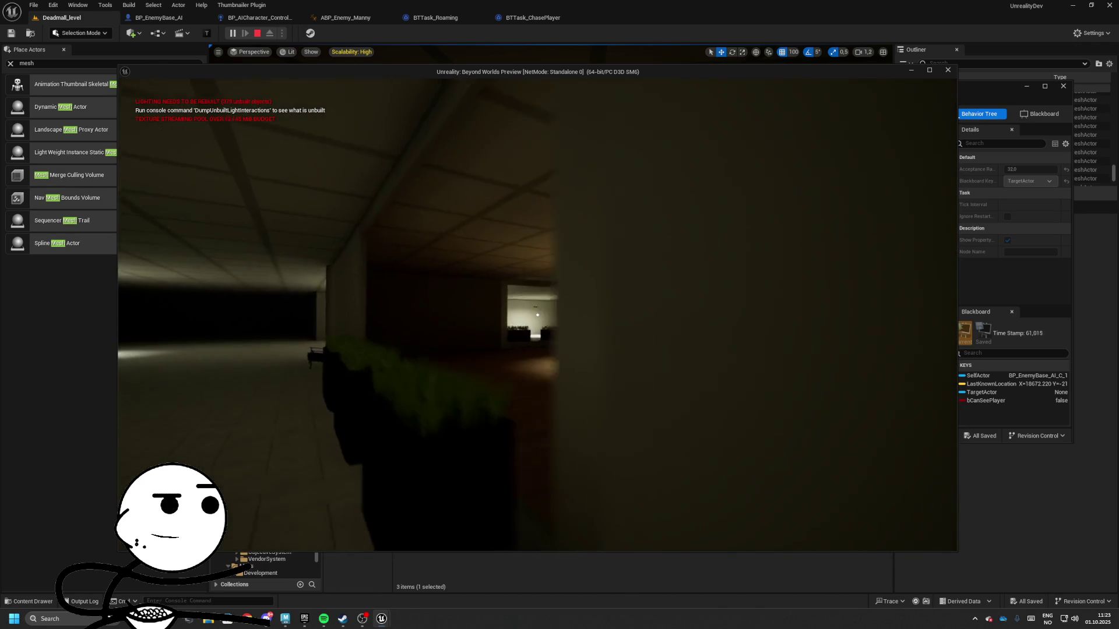
{"action": "key", "text": "alt+Tab"}
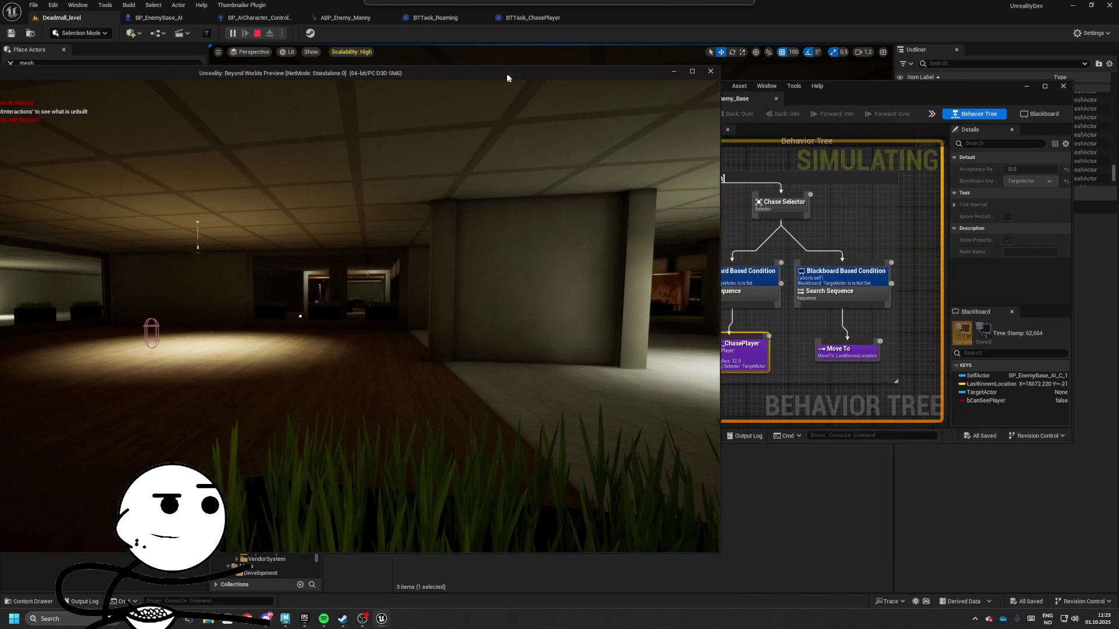
- Frame both branches of BT_Enemy_Base and select the Chase & Search comment
{"action": "scroll", "coordinate": [839, 233], "scroll_direction": "down", "scroll_amount": 5}
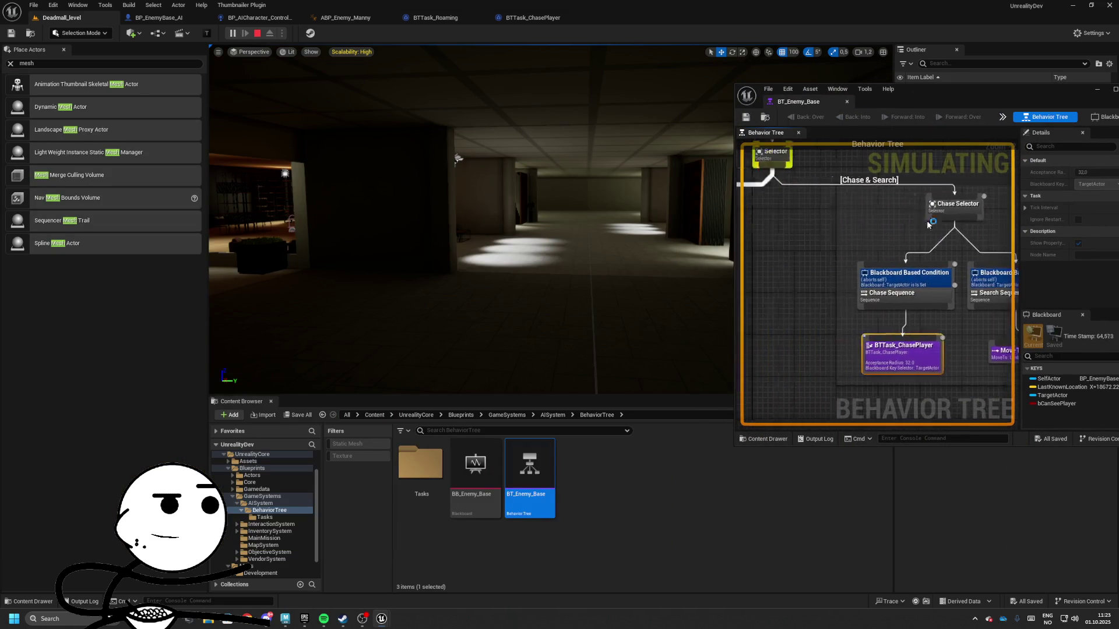
{"action": "left_click_drag", "start_coordinate": [848, 274], "coordinate": [878, 294]}
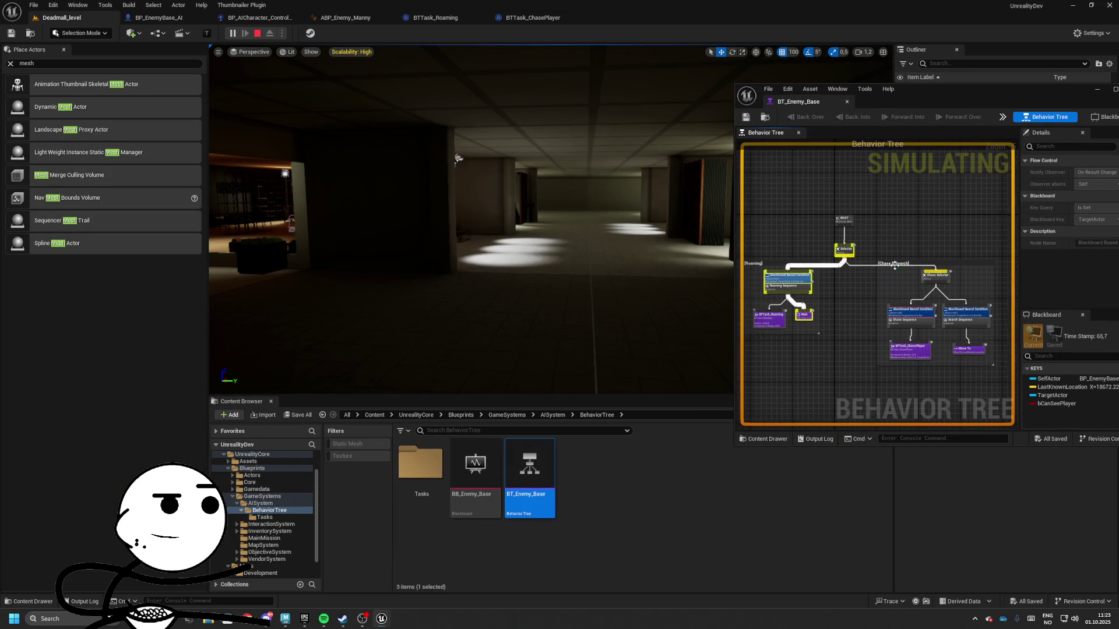
{"action": "left_click", "coordinate": [971, 262]}
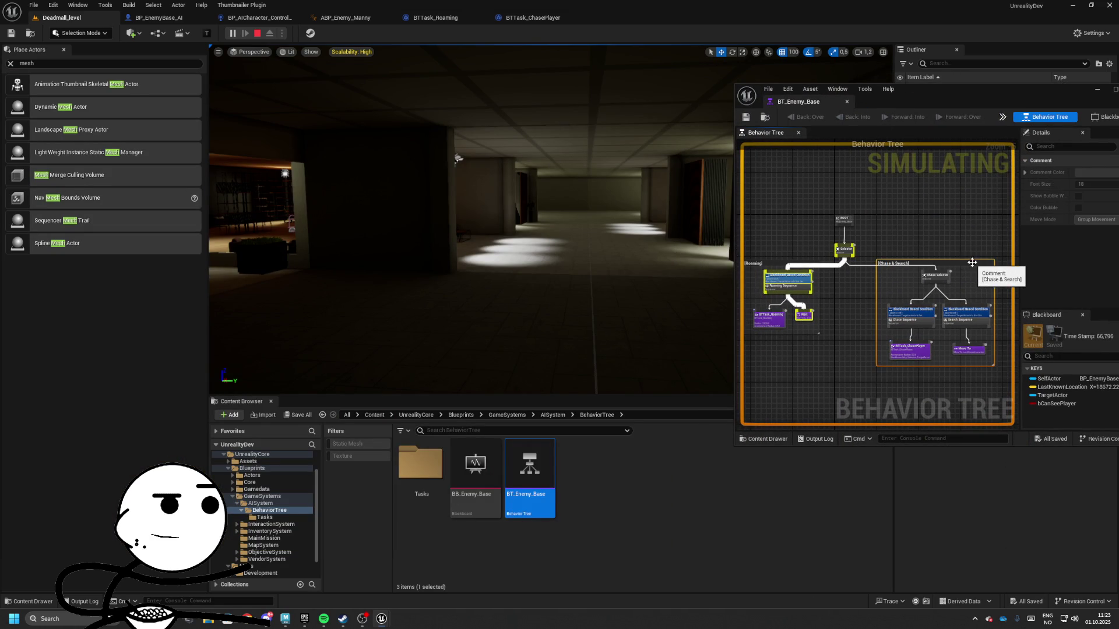
{"action": "scroll", "coordinate": [908, 231], "scroll_direction": "up", "scroll_amount": 3}
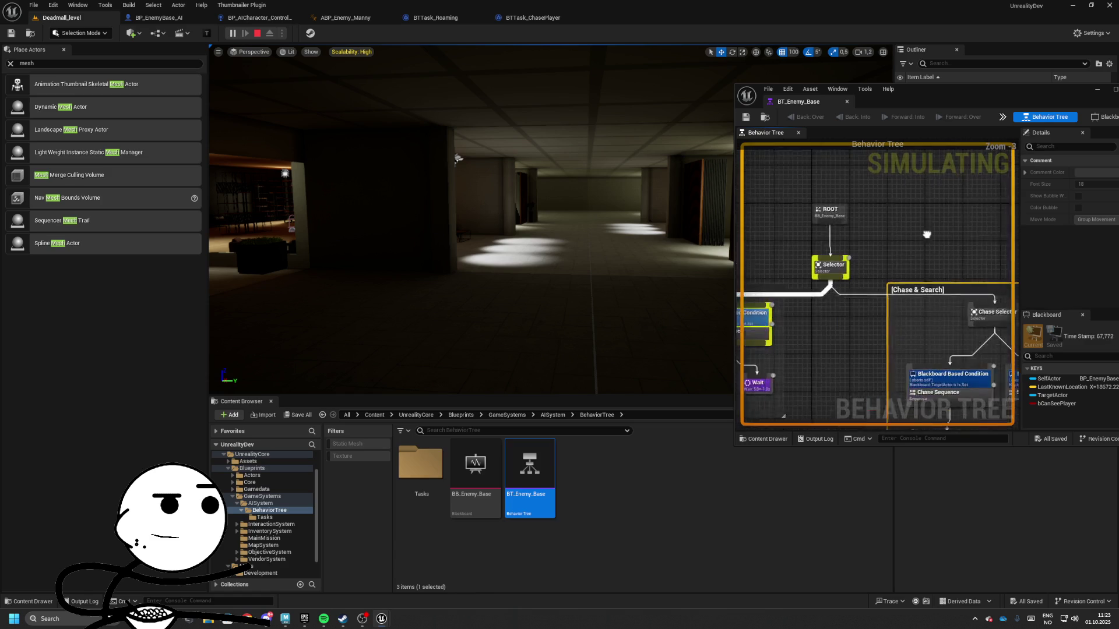
- Walk into the lit hall in the enemy's view so TargetActor gets set to the player
{"action": "key", "text": "alt+Tab"}
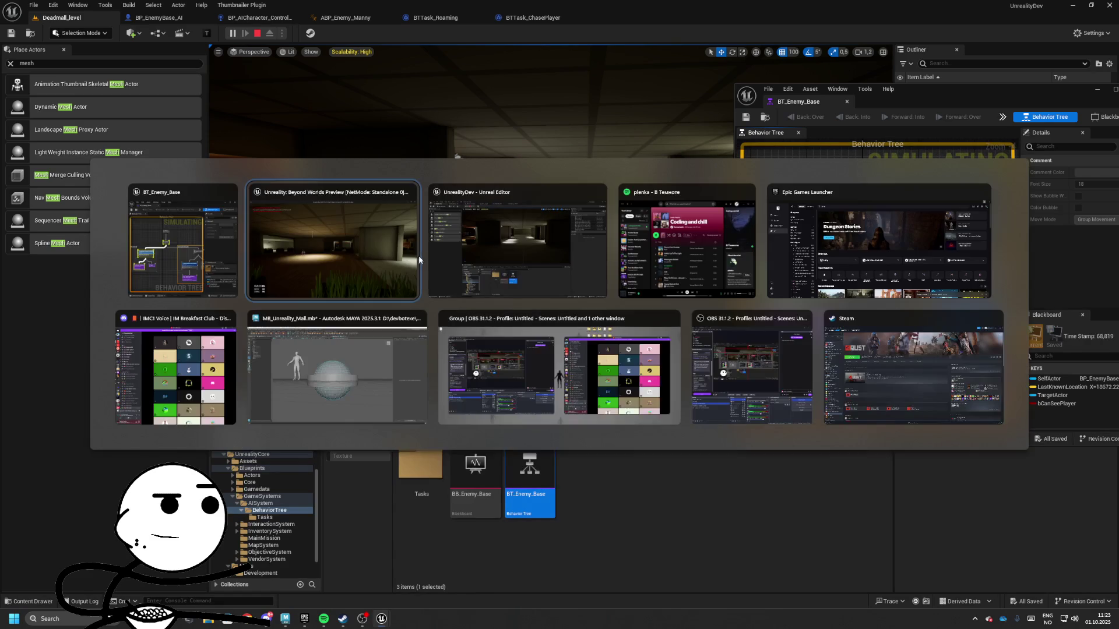
{"action": "left_click", "coordinate": [474, 246]}
{"action": "key", "text": "alt+Tab"}
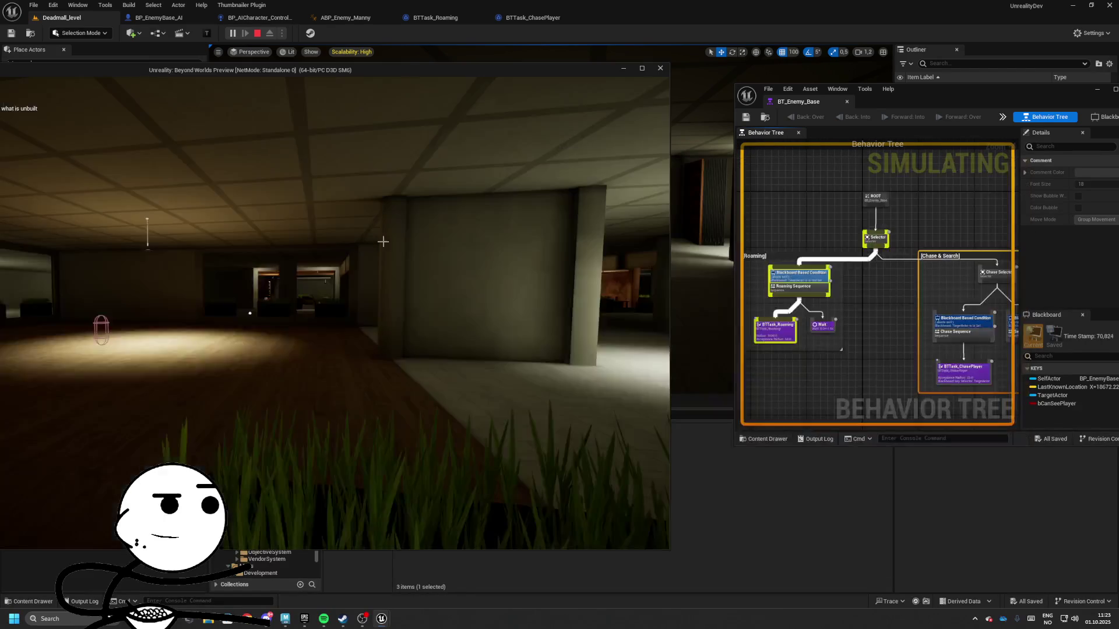
{"action": "key", "text": "w"}
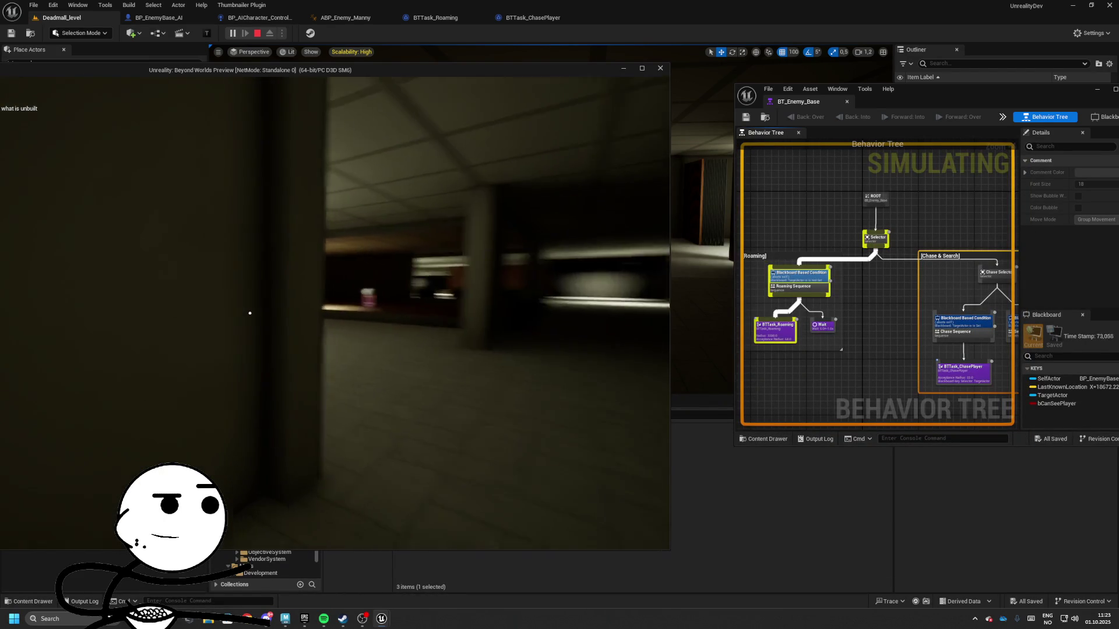
{"action": "key", "text": "w"}
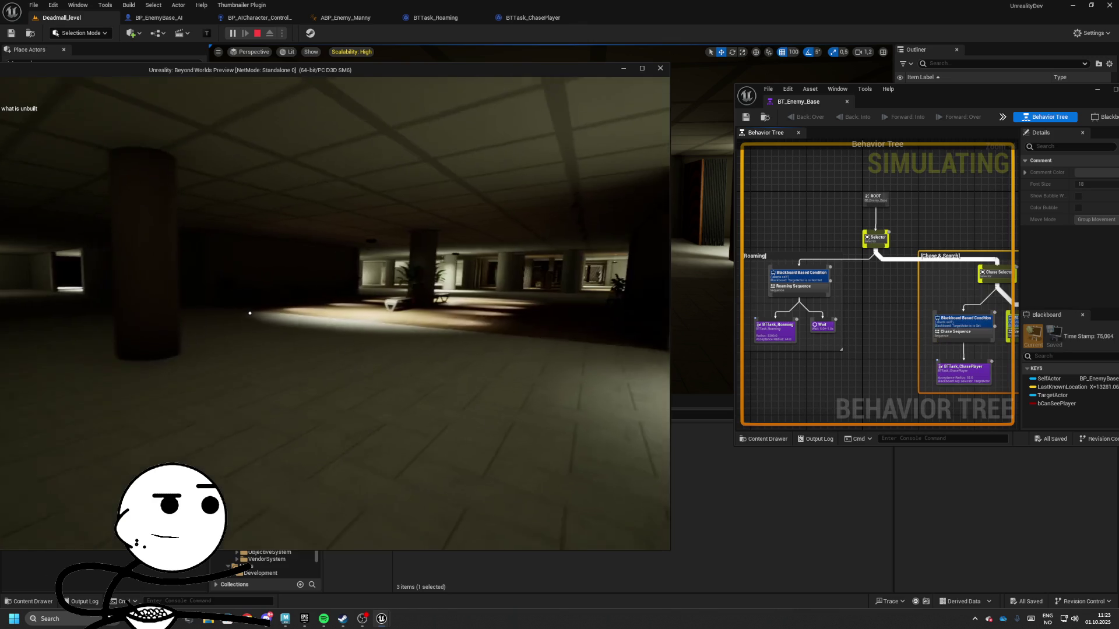
{"action": "key", "text": "w"}
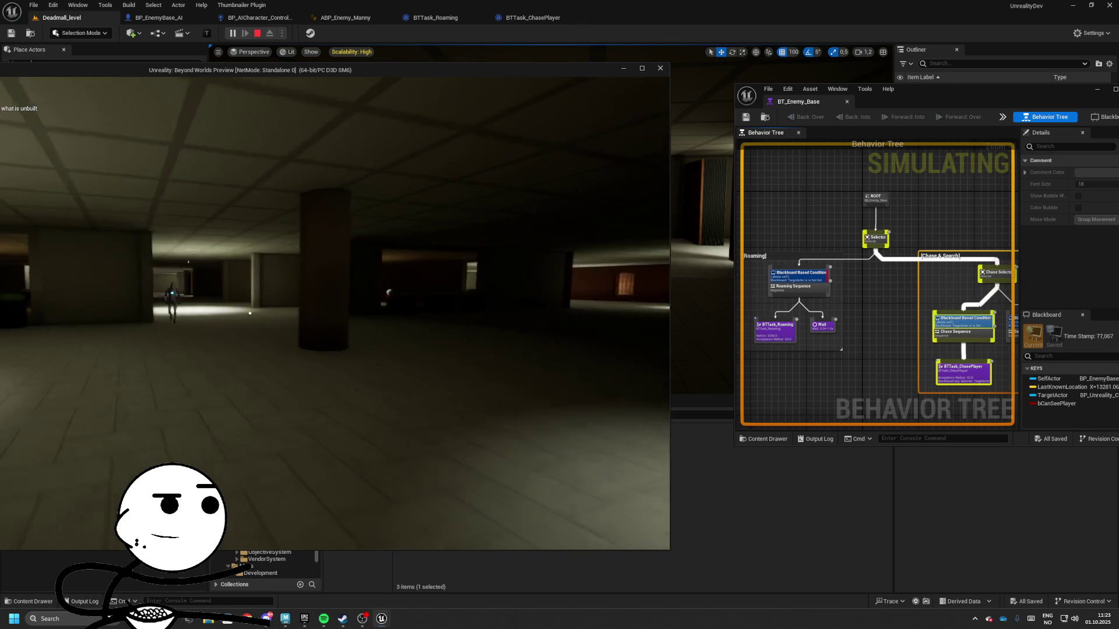
{"action": "key", "text": "alt+Tab"}
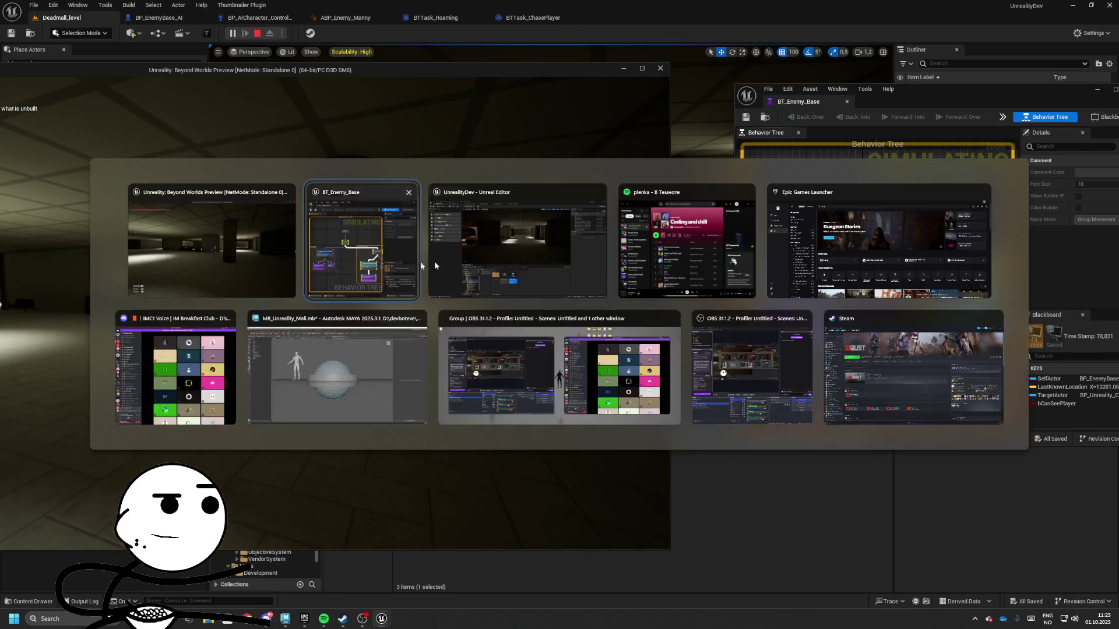
{"action": "key", "text": "alt+Tab"}
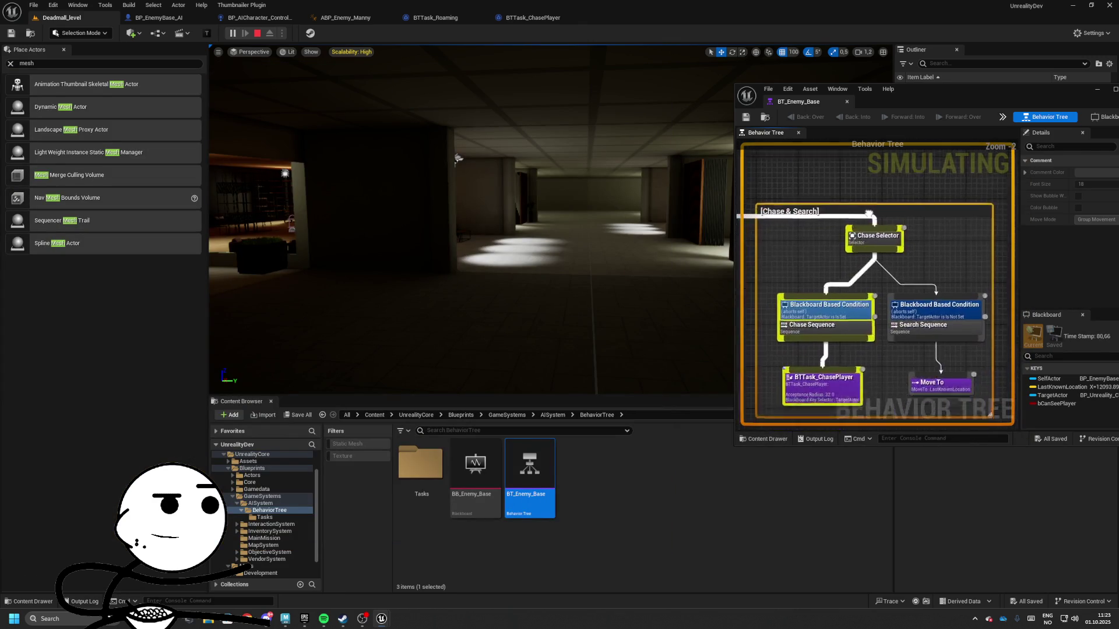
{"action": "key", "text": "alt+Tab"}
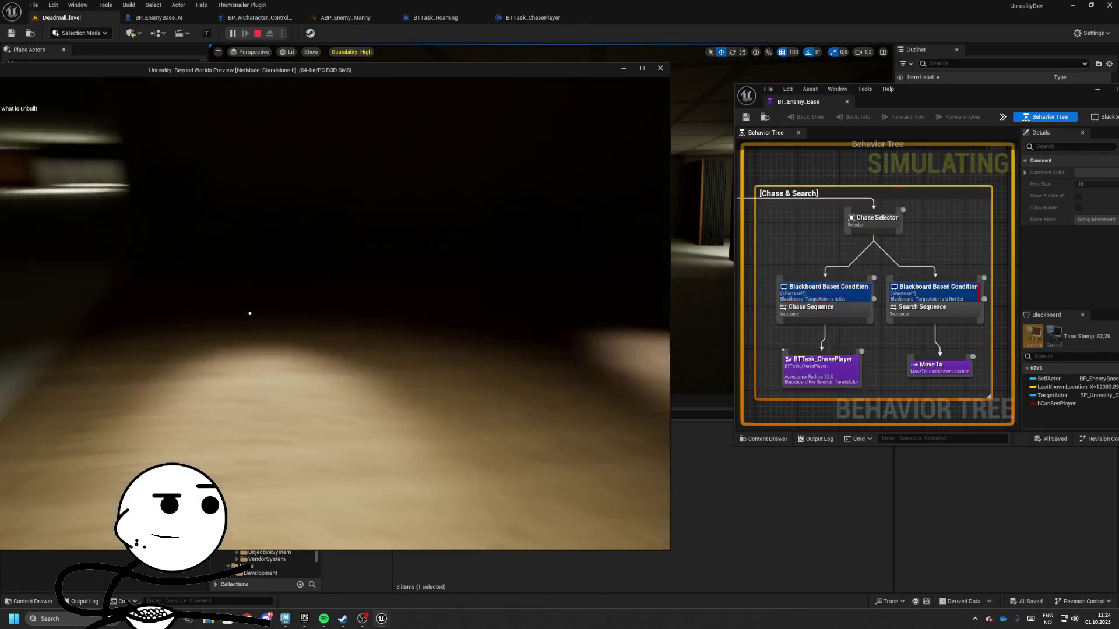
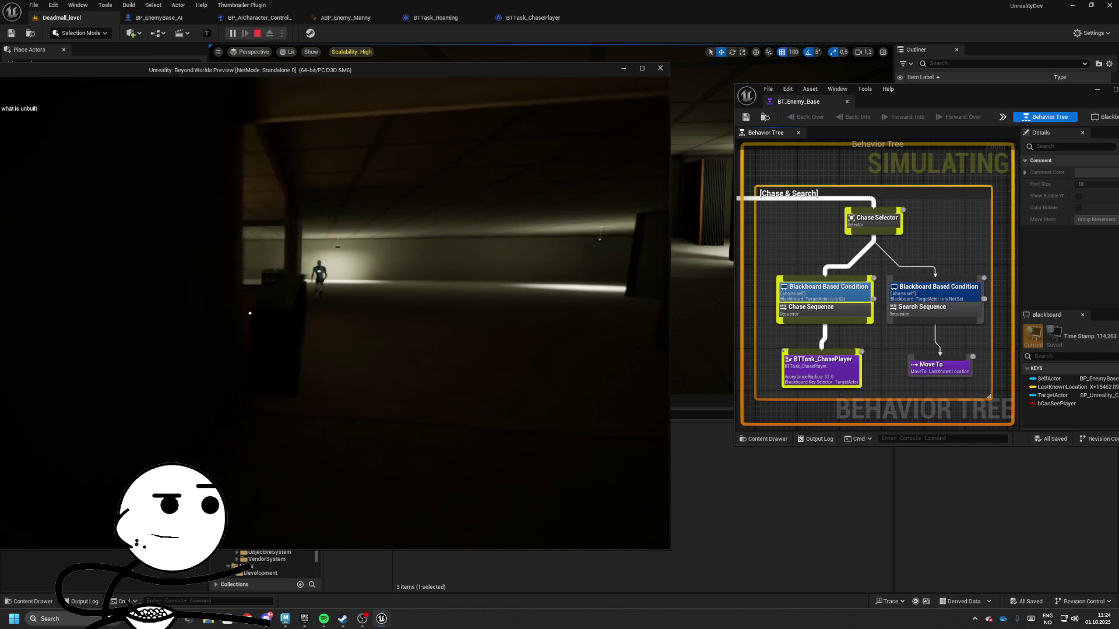
- Stop the game preview and add a Simple Parallel node to the BT_Enemy_Base graph
{"action": "key", "text": "Escape"}
{"action": "scroll", "coordinate": [851, 306], "scroll_direction": "up", "scroll_amount": 2}
{"action": "right_click", "coordinate": [850, 306]}
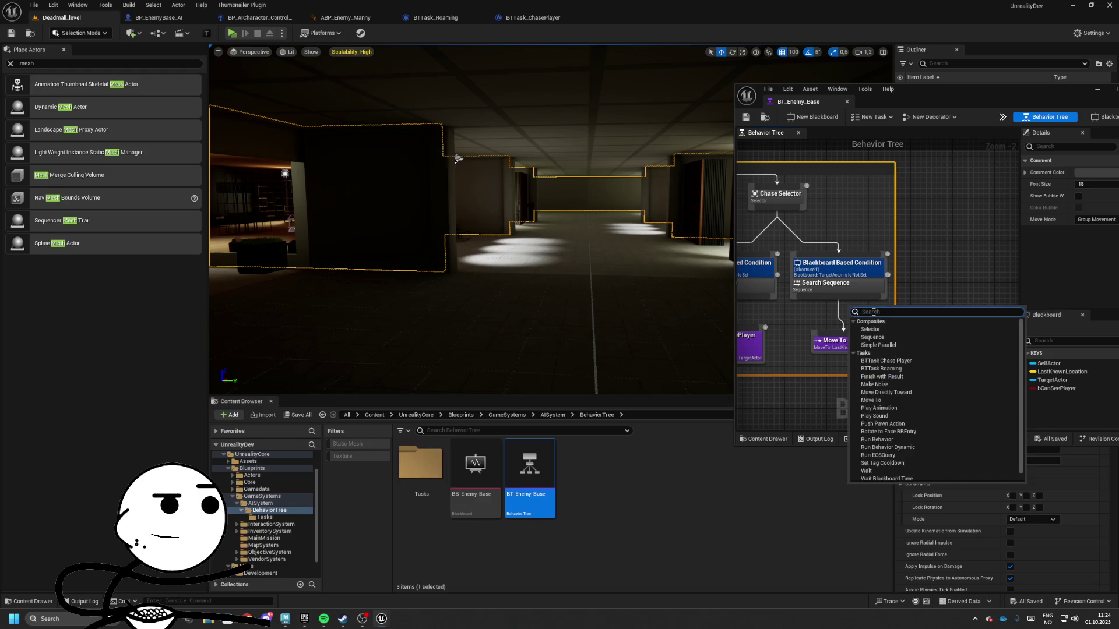
{"action": "type", "text": "time"}
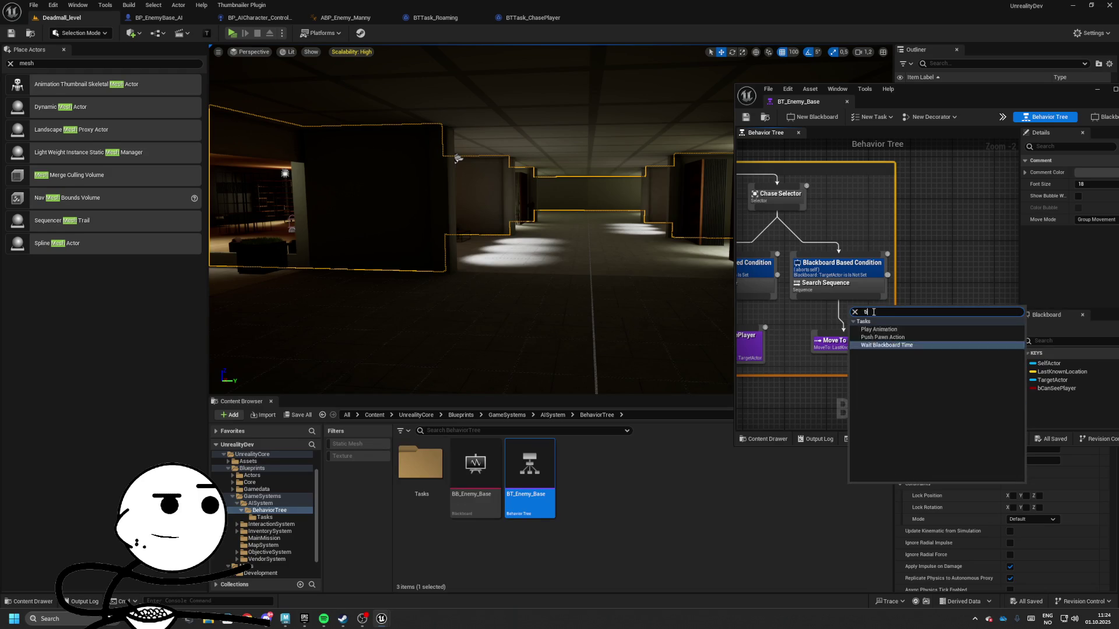
{"action": "key", "text": "BackSpace"}
{"action": "key", "text": "BackSpace"}
{"action": "type", "text": "loo"}
{"action": "key", "text": "BackSpace"}
{"action": "type", "text": "s"}
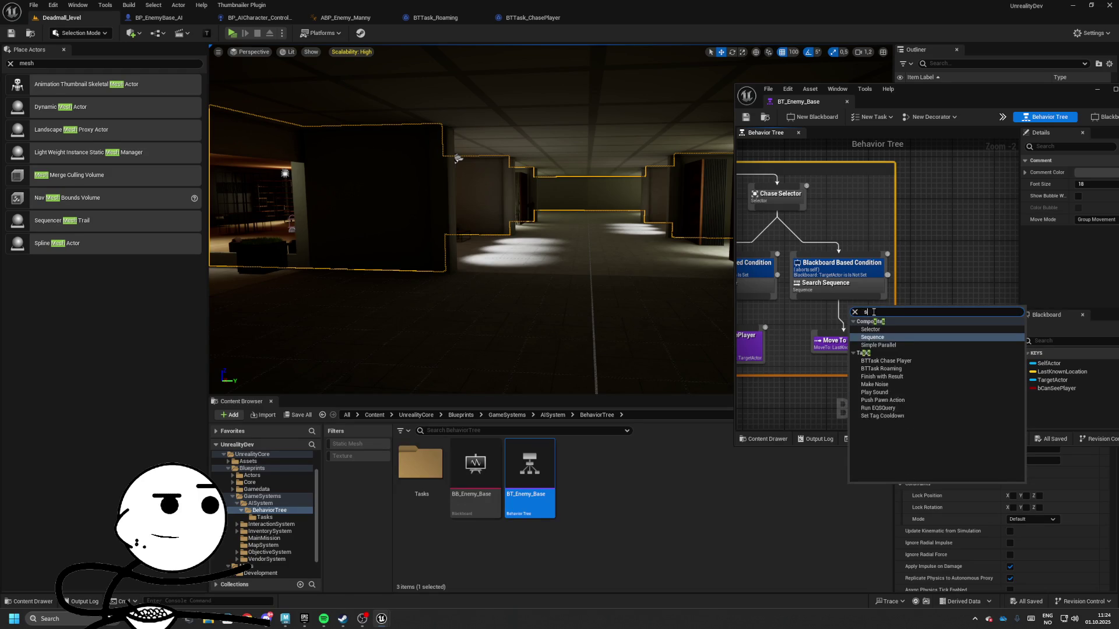
{"action": "left_click", "coordinate": [878, 345]}
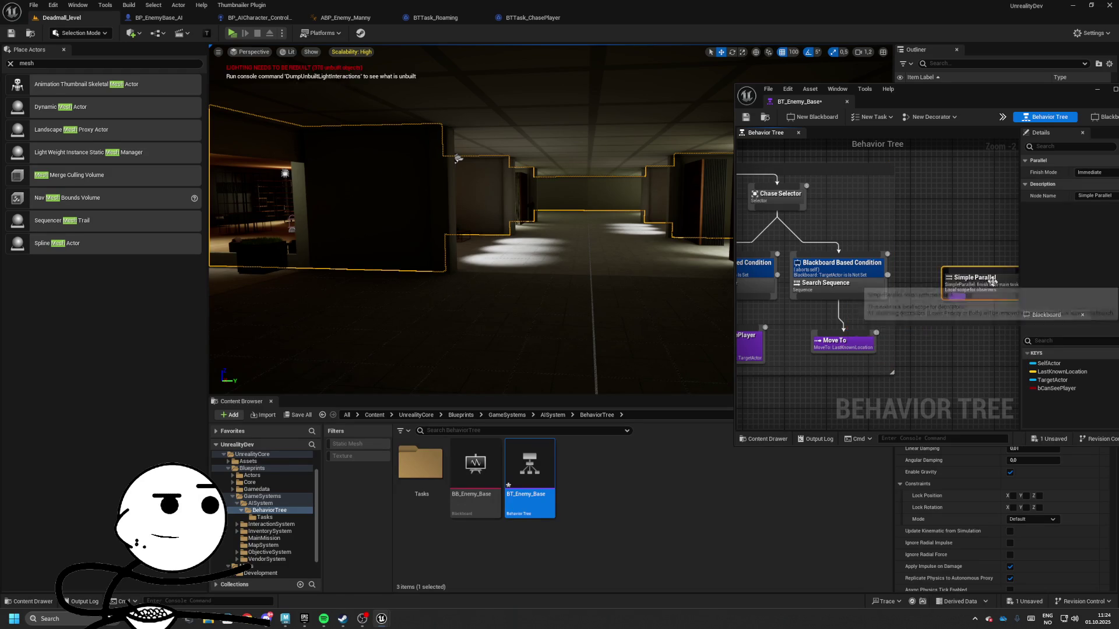
- Dock the behavior tree editor and connect Roaming Sequence to the Simple Parallel node
{"action": "scroll", "coordinate": [825, 287], "scroll_direction": "up", "scroll_amount": 2}
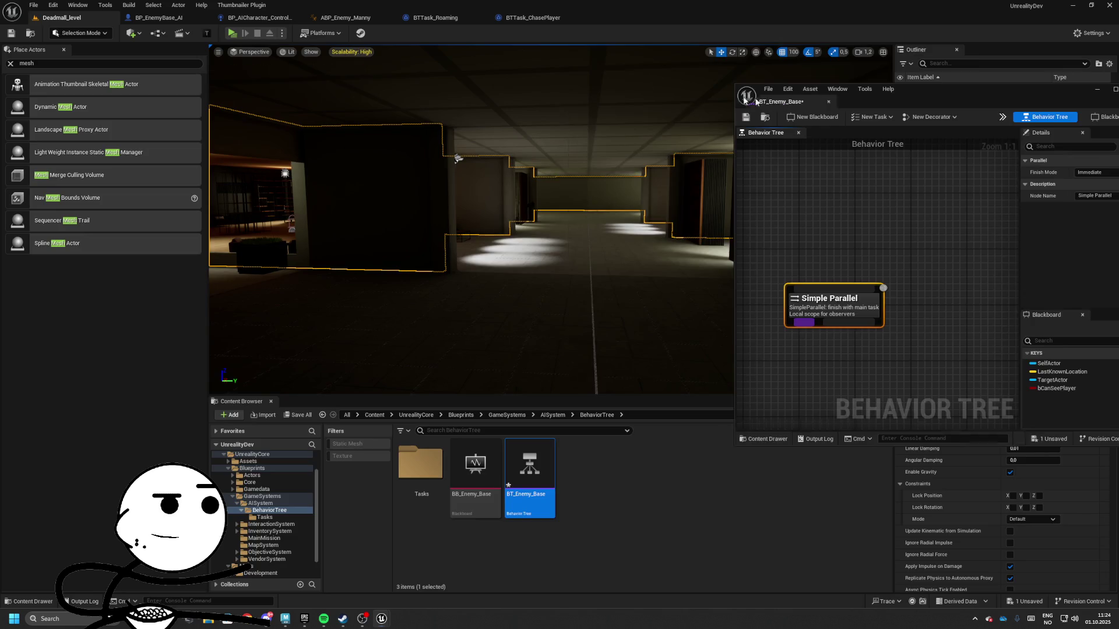
{"action": "left_click_drag", "start_coordinate": [756, 101], "coordinate": [620, 17]}
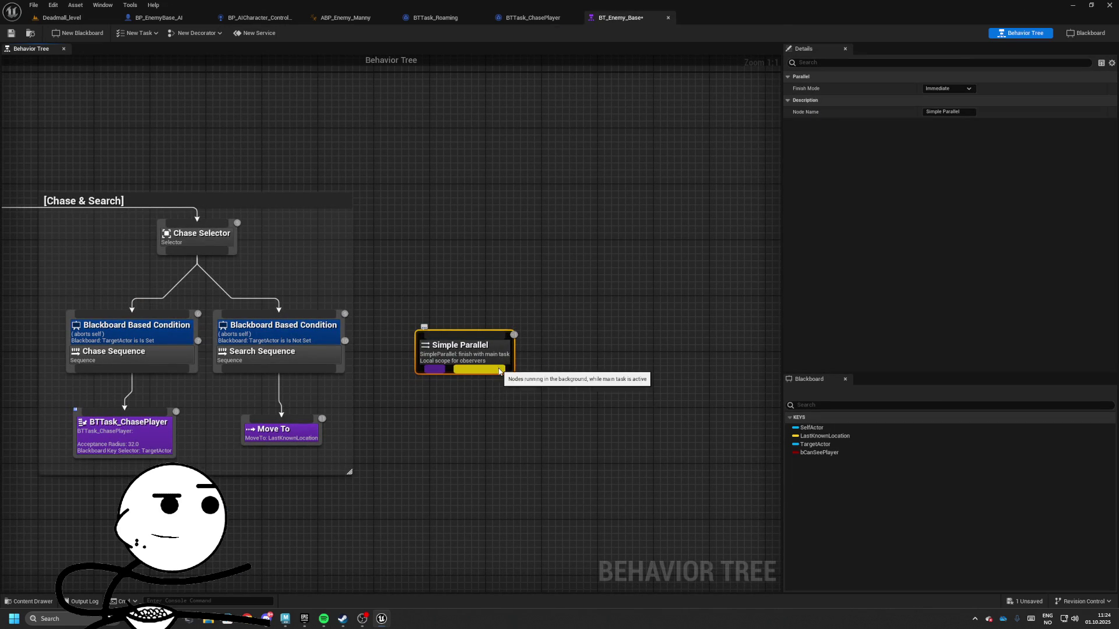
{"action": "mouse_move", "coordinate": [476, 388]}
{"action": "left_mouse_down"}
{"action": "mouse_move", "coordinate": [627, 382]}
{"action": "mouse_move", "coordinate": [635, 396]}
{"action": "mouse_move", "coordinate": [596, 361]}
{"action": "mouse_move", "coordinate": [109, 366]}
{"action": "mouse_move", "coordinate": [451, 351]}
{"action": "mouse_move", "coordinate": [435, 388]}
{"action": "mouse_move", "coordinate": [326, 391]}
{"action": "left_mouse_up"}
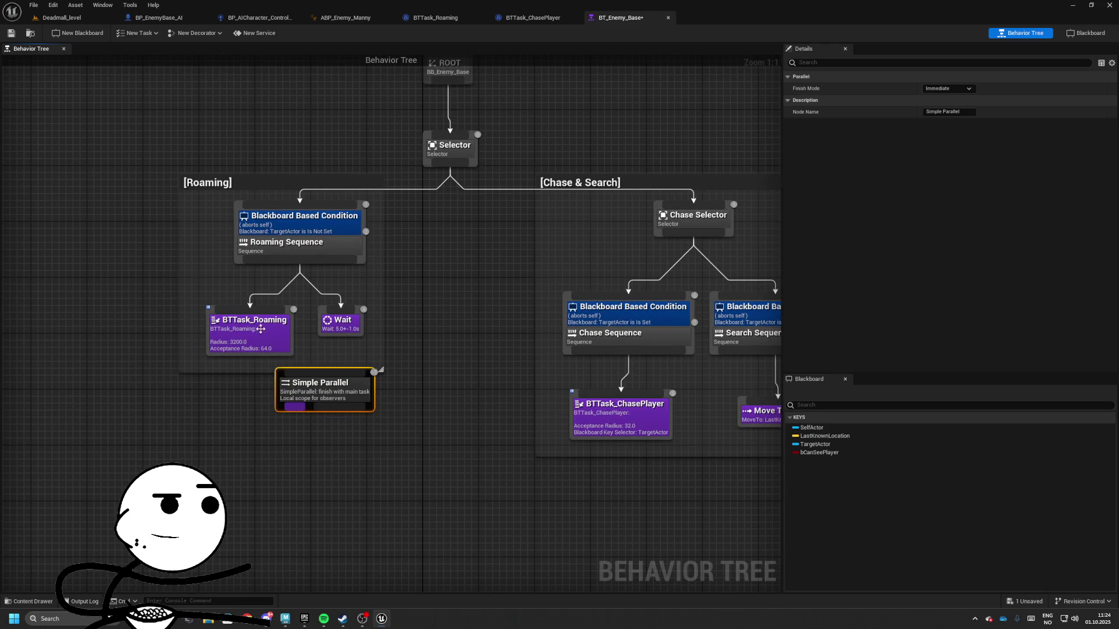
{"action": "left_click_drag", "start_coordinate": [254, 320], "coordinate": [231, 332]}
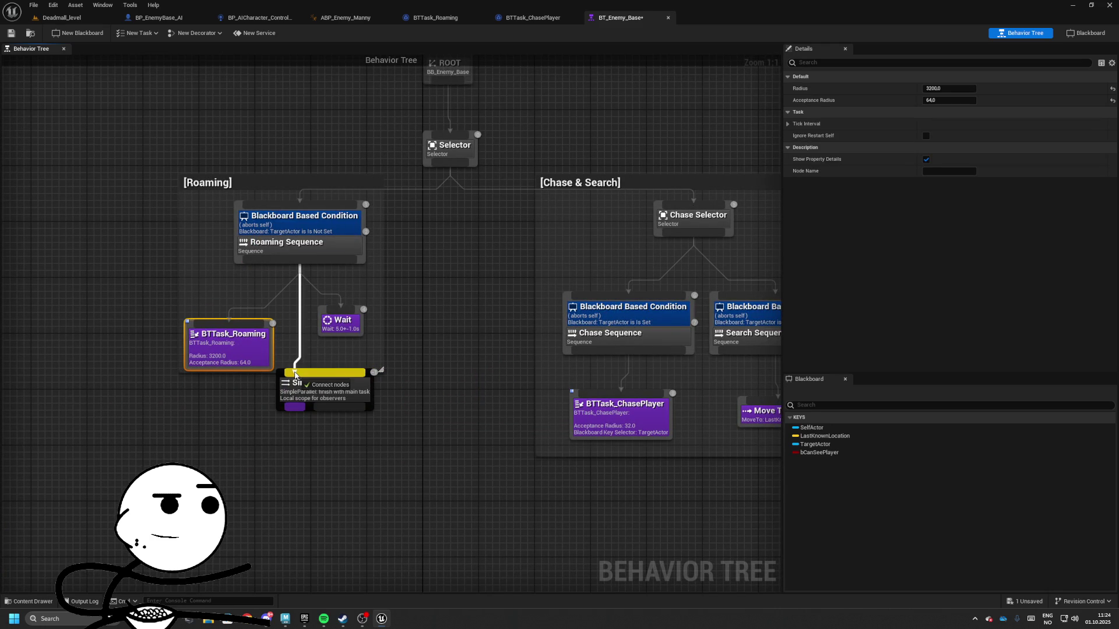
{"action": "mouse_move", "coordinate": [293, 371]}
{"action": "left_mouse_down"}
{"action": "mouse_move", "coordinate": [300, 382]}
{"action": "mouse_move", "coordinate": [276, 300]}
{"action": "mouse_move", "coordinate": [320, 330]}
{"action": "mouse_move", "coordinate": [322, 319]}
{"action": "left_mouse_up"}
{"action": "left_click", "coordinate": [305, 390]}
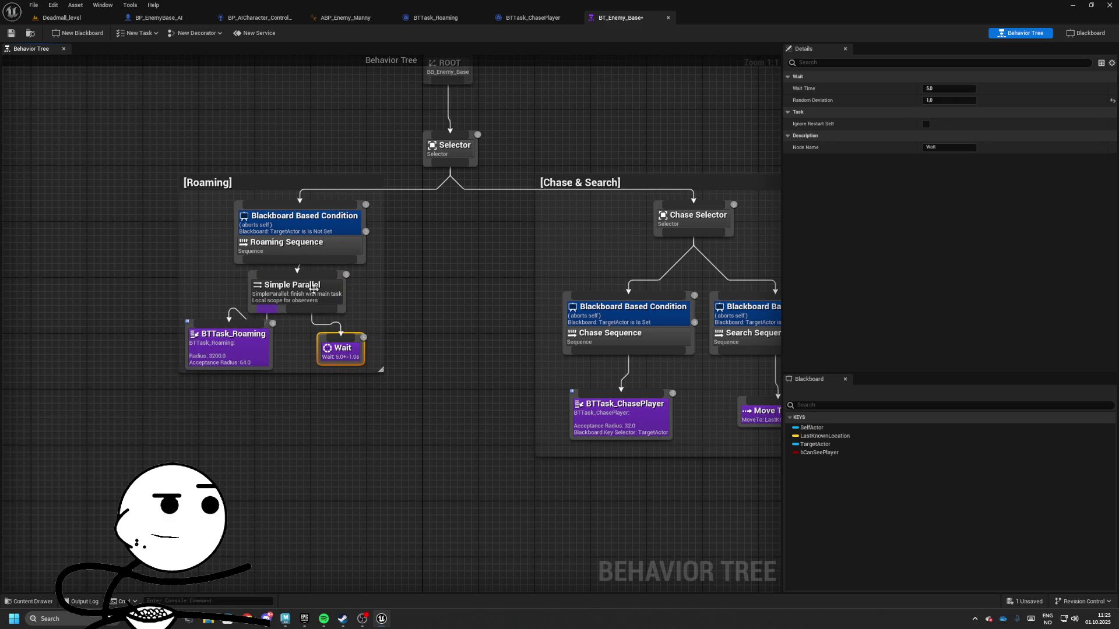
- Arrange BTTask_Roaming and Wait side by side beneath the Simple Parallel node
{"action": "mouse_move", "coordinate": [333, 234]}
{"action": "left_mouse_down"}
{"action": "mouse_move", "coordinate": [361, 240]}
{"action": "mouse_move", "coordinate": [357, 256]}
{"action": "left_mouse_up"}
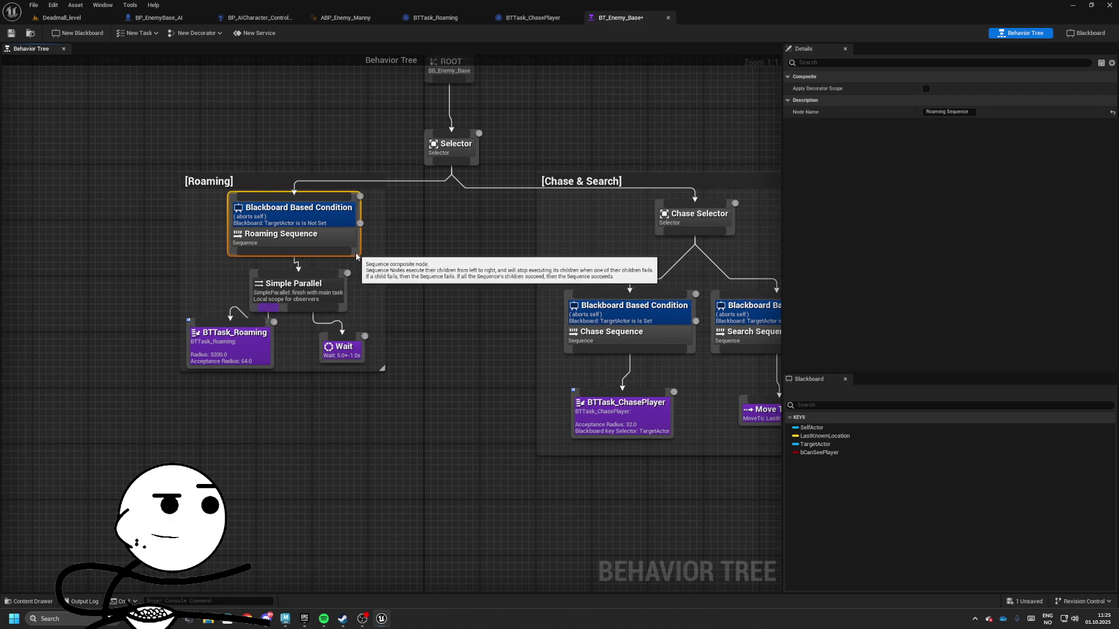
{"action": "left_click_drag", "start_coordinate": [331, 304], "coordinate": [354, 298]}
{"action": "left_click_drag", "start_coordinate": [272, 327], "coordinate": [297, 373]}
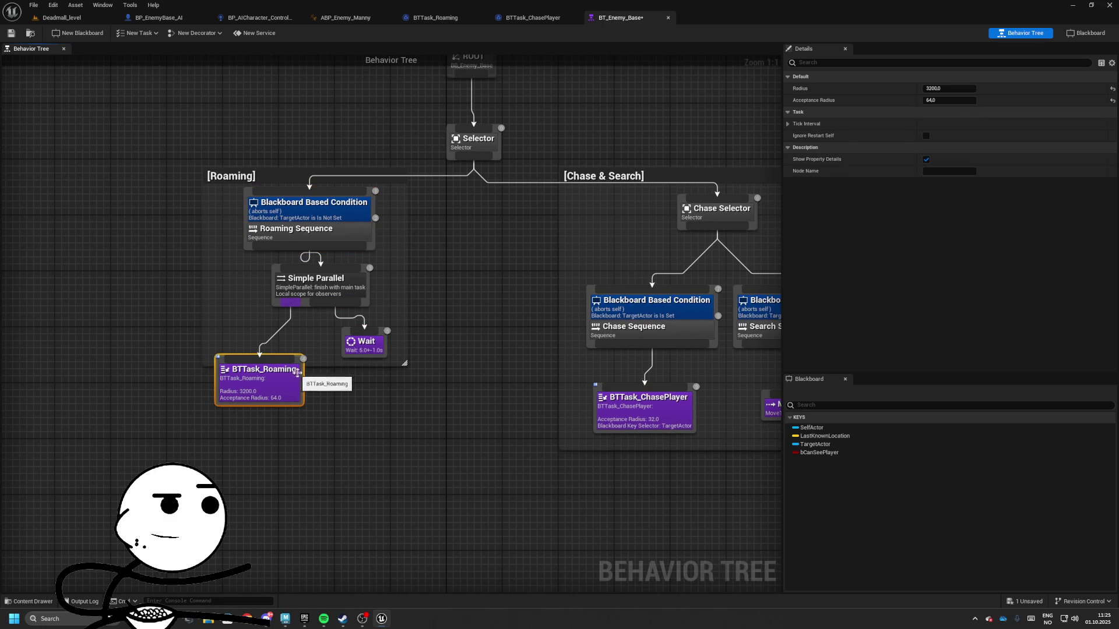
{"action": "left_click_drag", "start_coordinate": [369, 348], "coordinate": [376, 383]}
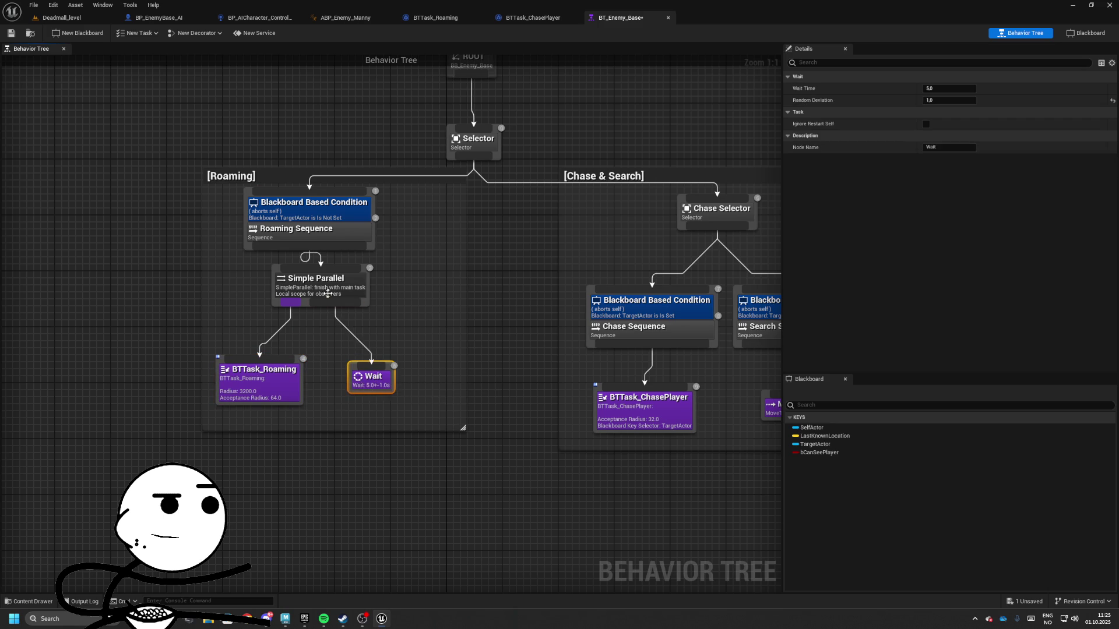
{"action": "left_click_drag", "start_coordinate": [318, 279], "coordinate": [304, 301]}
{"action": "left_click_drag", "start_coordinate": [281, 382], "coordinate": [273, 402]}
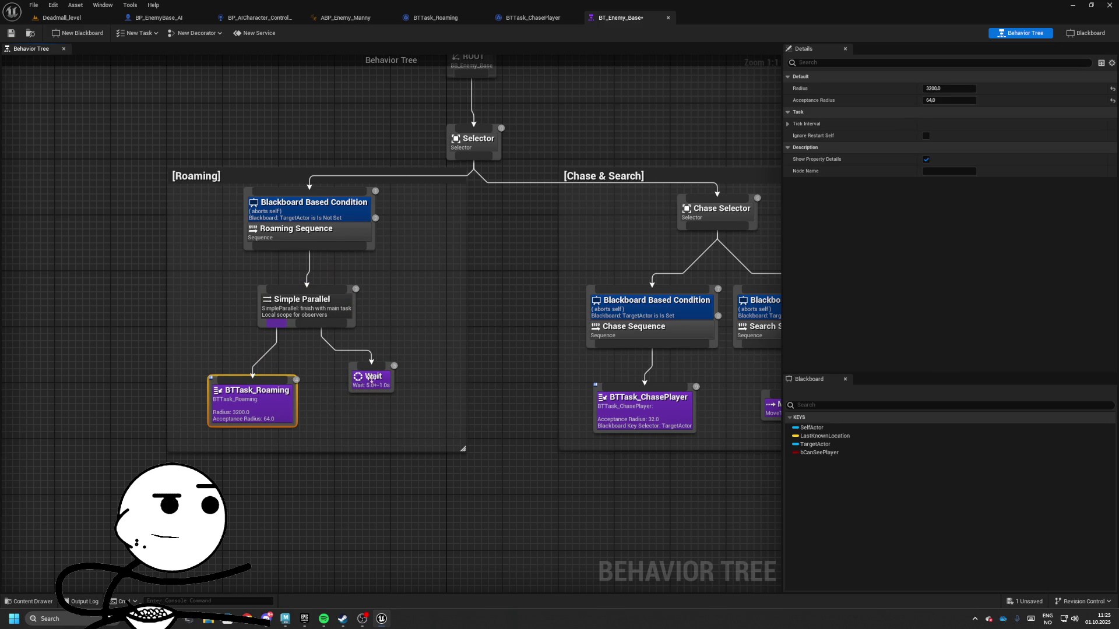
{"action": "left_click_drag", "start_coordinate": [371, 379], "coordinate": [350, 399]}
{"action": "left_click", "coordinate": [307, 301]}
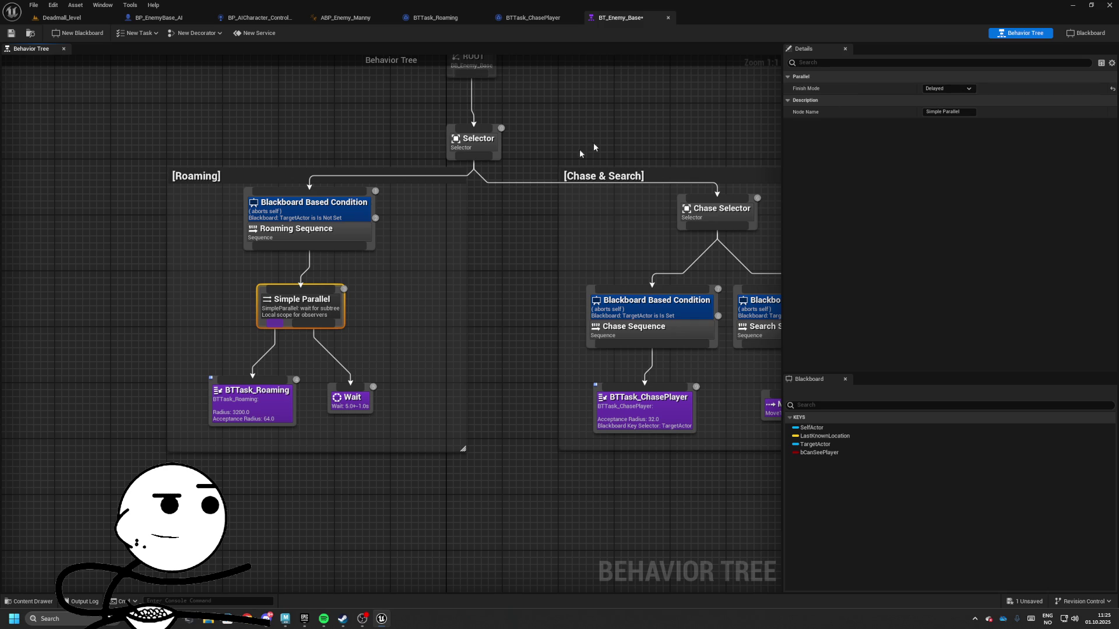
- Set the Simple Parallel's Finish Mode to Immediate and go back to the level editor
{"action": "left_click_drag", "start_coordinate": [313, 312], "coordinate": [369, 308]}
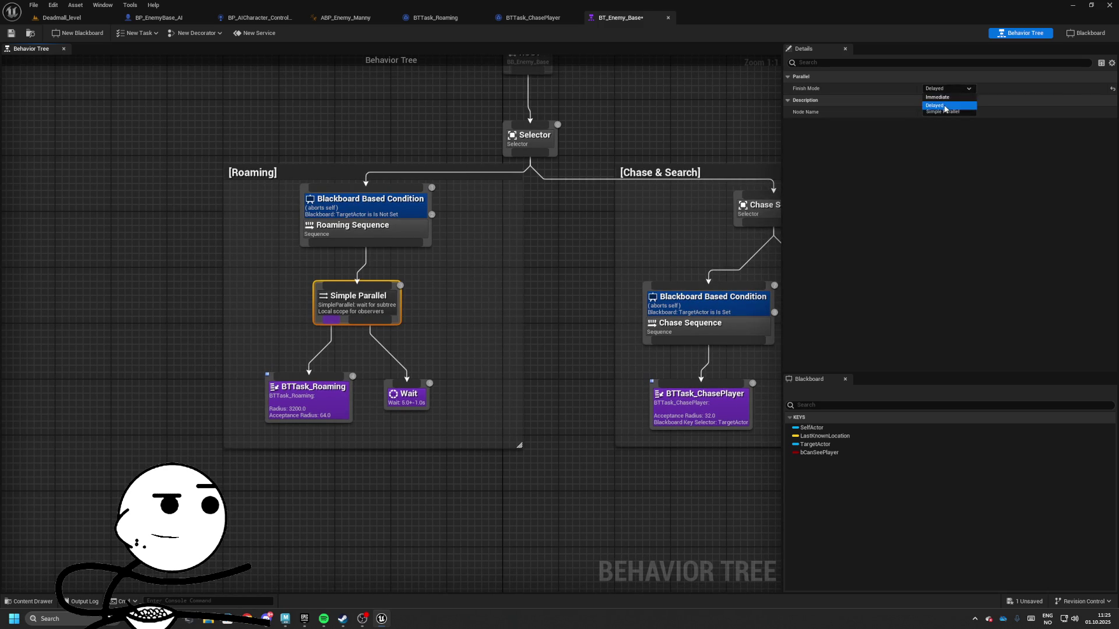
{"action": "left_click", "coordinate": [937, 96]}
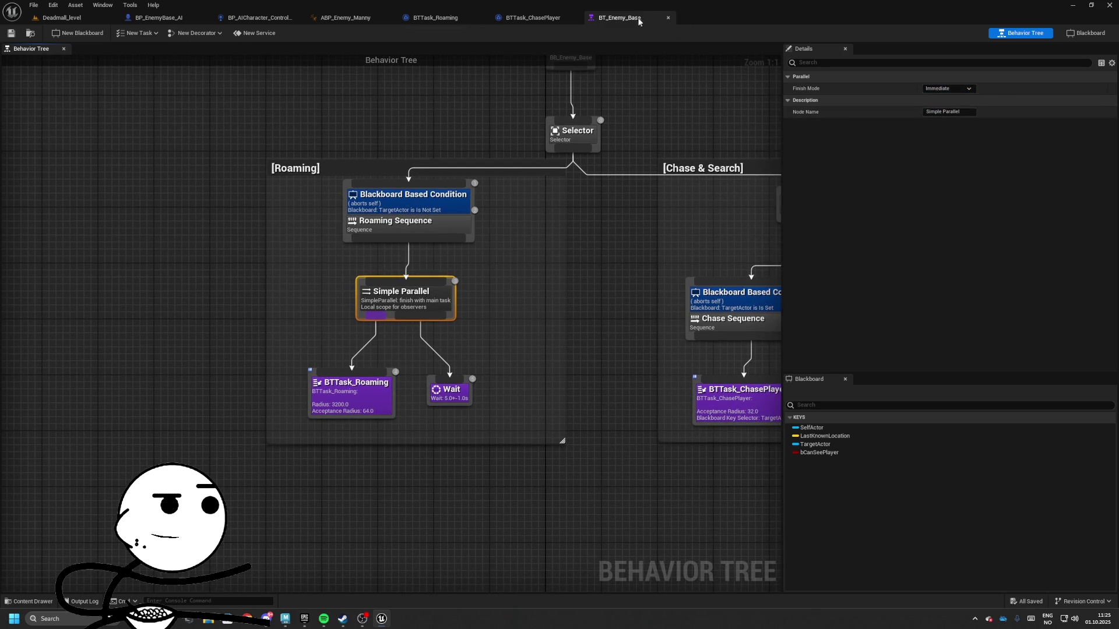
{"action": "left_click_drag", "start_coordinate": [639, 21], "coordinate": [688, 87]}
{"action": "left_click", "coordinate": [58, 17]}
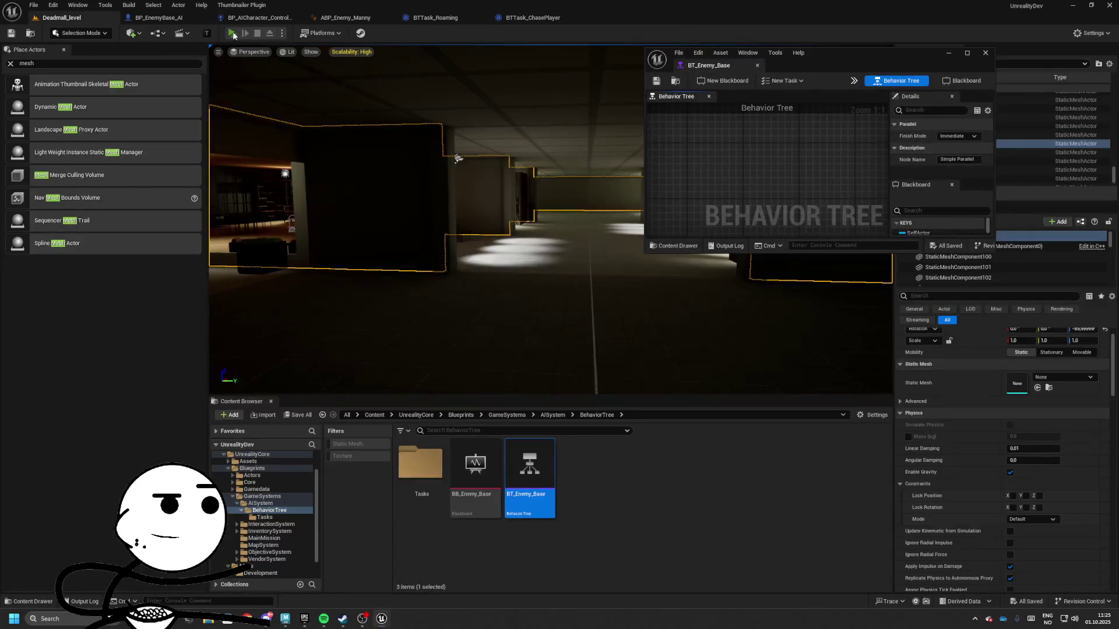
- Play-test the level, walking through the hall while watching the behavior tree simulate
{"action": "left_click", "coordinate": [232, 33]}
{"action": "key", "text": "w"}
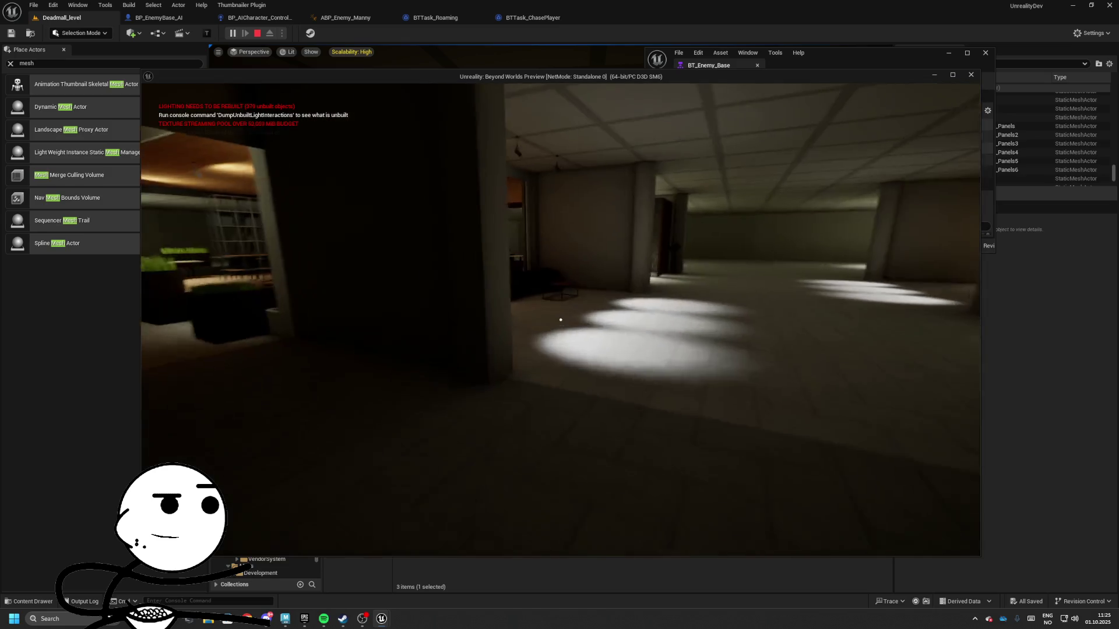
{"action": "key", "text": "Escape"}
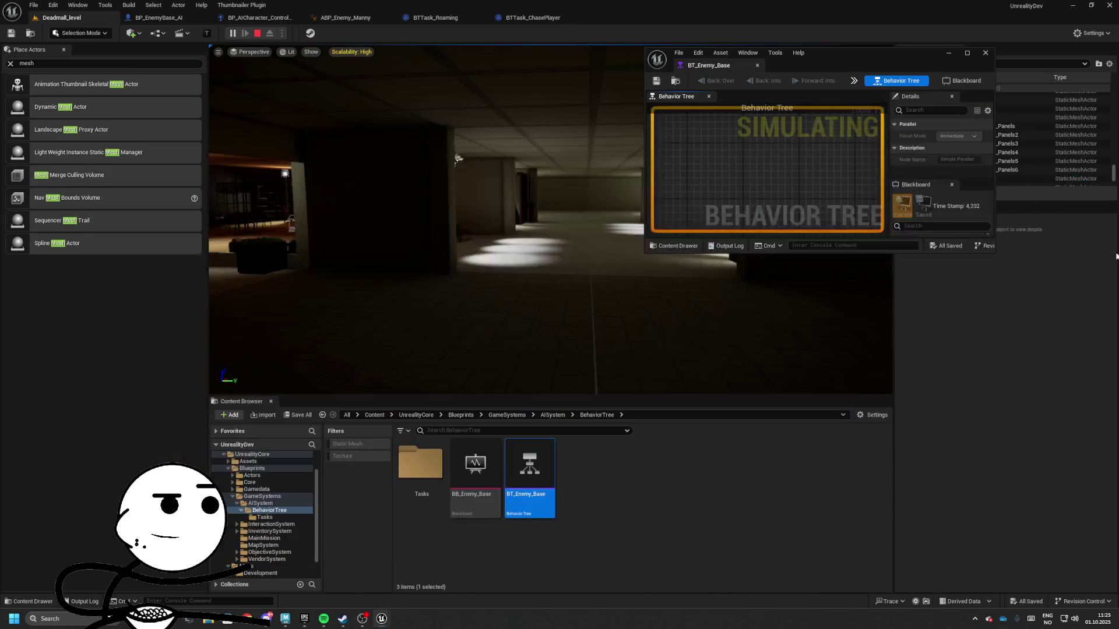
{"action": "left_click_drag", "start_coordinate": [992, 252], "coordinate": [1115, 509]}
{"action": "scroll", "coordinate": [839, 341], "scroll_direction": "up", "scroll_amount": 2}
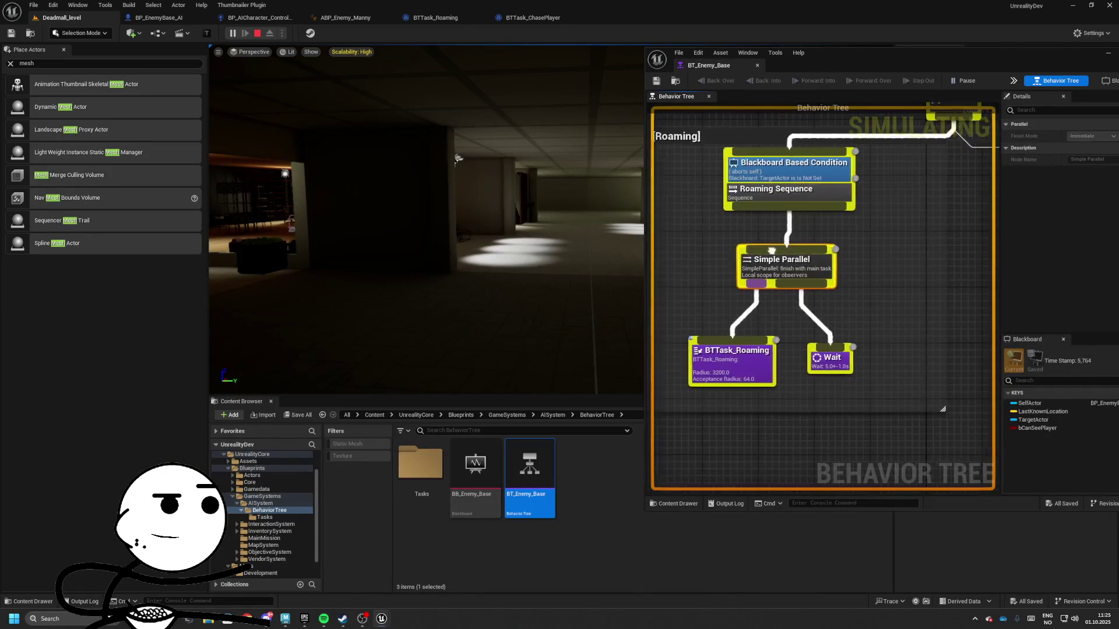
{"action": "key", "text": "alt+Tab"}
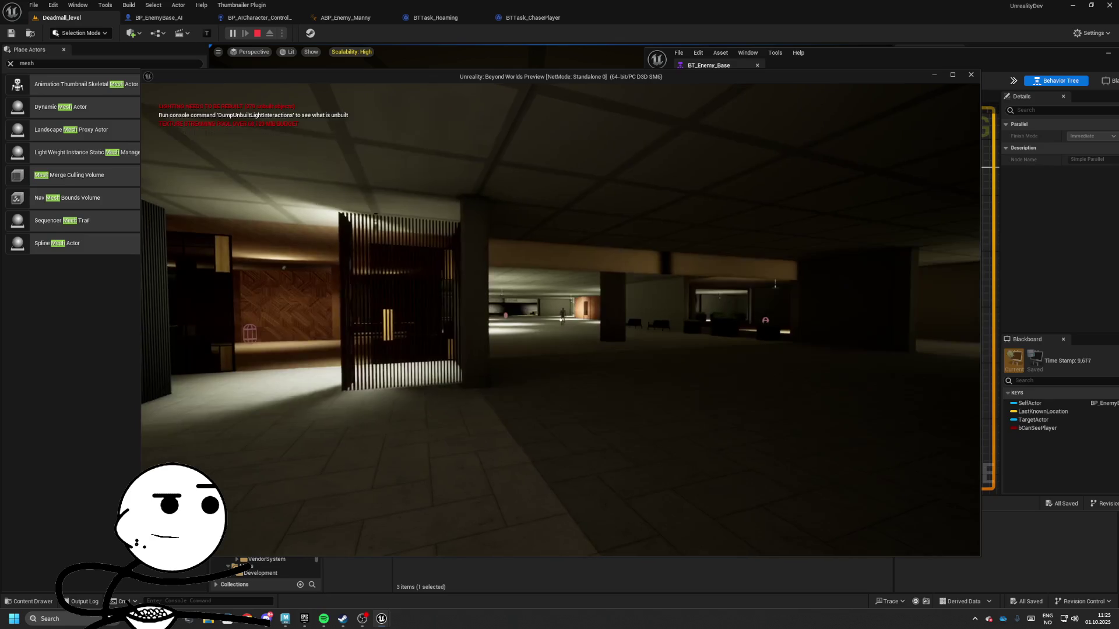
{"action": "key", "text": "alt+Tab"}
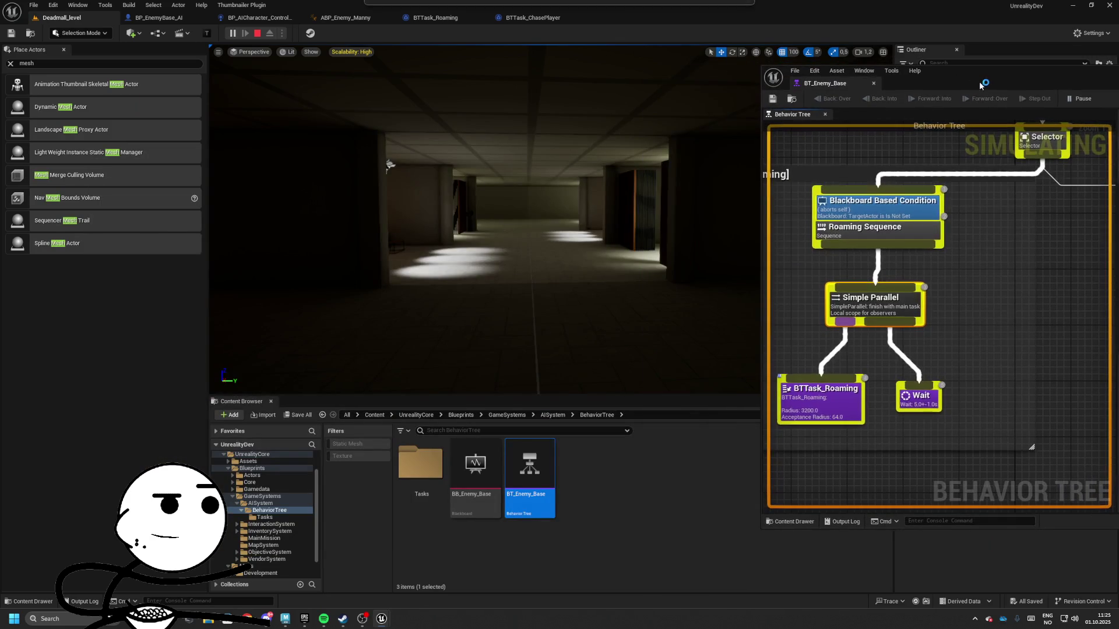
{"action": "key", "text": "alt+Tab"}
{"action": "key", "text": "w"}
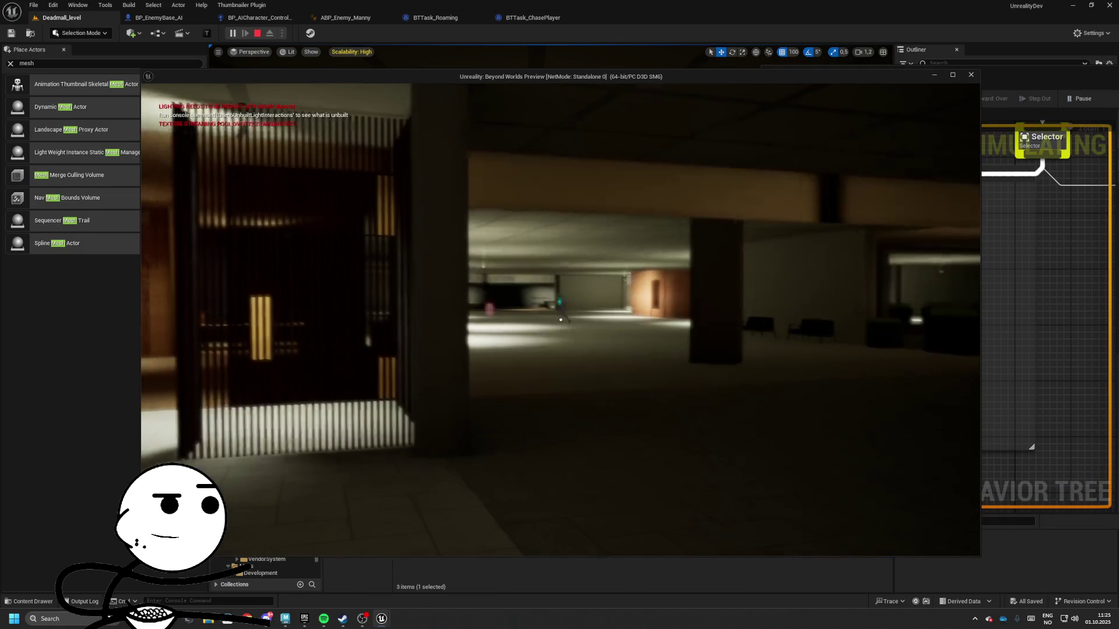
{"action": "key", "text": "w"}
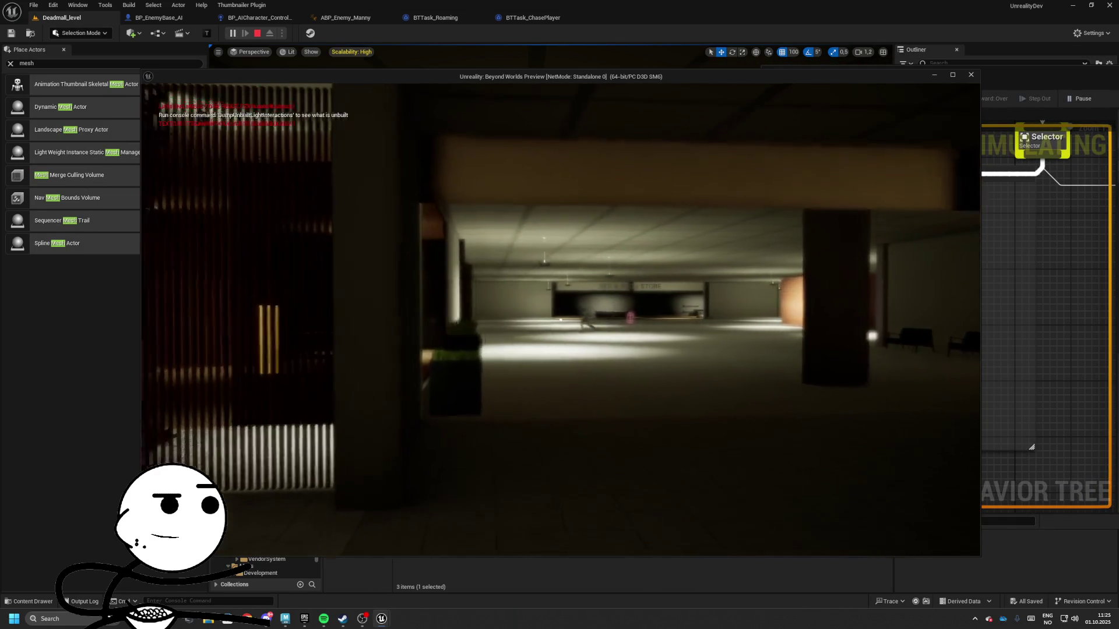
{"action": "key", "text": "w"}
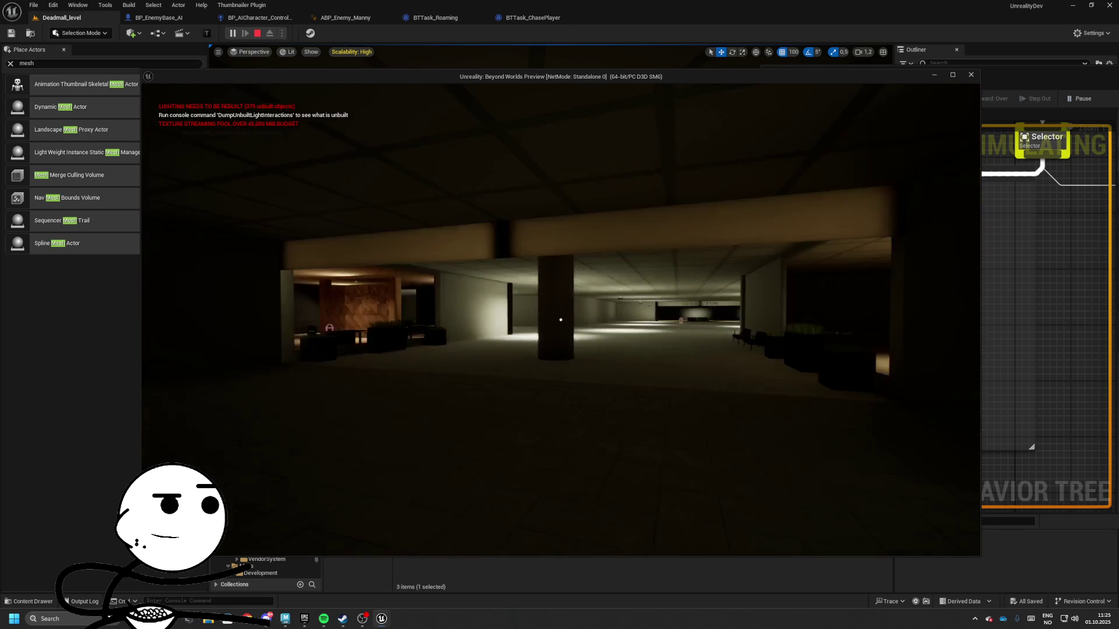
{"action": "key", "text": "Escape"}
- Delete Simple Parallel and link BTTask_Roaming and Wait directly under Roaming Sequence
{"action": "key", "text": "Delete"}
{"action": "left_click_drag", "start_coordinate": [862, 350], "coordinate": [885, 233]}
{"action": "mouse_move", "coordinate": [930, 386]}
{"action": "left_mouse_down"}
{"action": "mouse_move", "coordinate": [943, 301]}
{"action": "mouse_move", "coordinate": [916, 236]}
{"action": "left_mouse_up"}
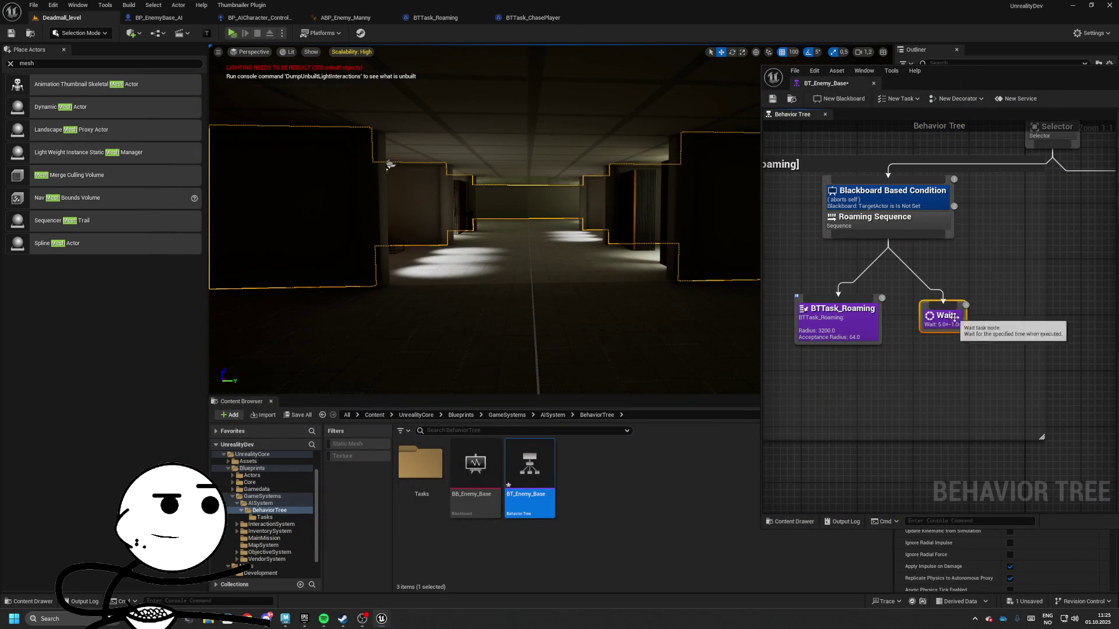
{"action": "left_click_drag", "start_coordinate": [941, 302], "coordinate": [941, 316]}
- Resize the Roaming comment box to fit the rearranged nodes
{"action": "left_click_drag", "start_coordinate": [915, 440], "coordinate": [915, 376]}
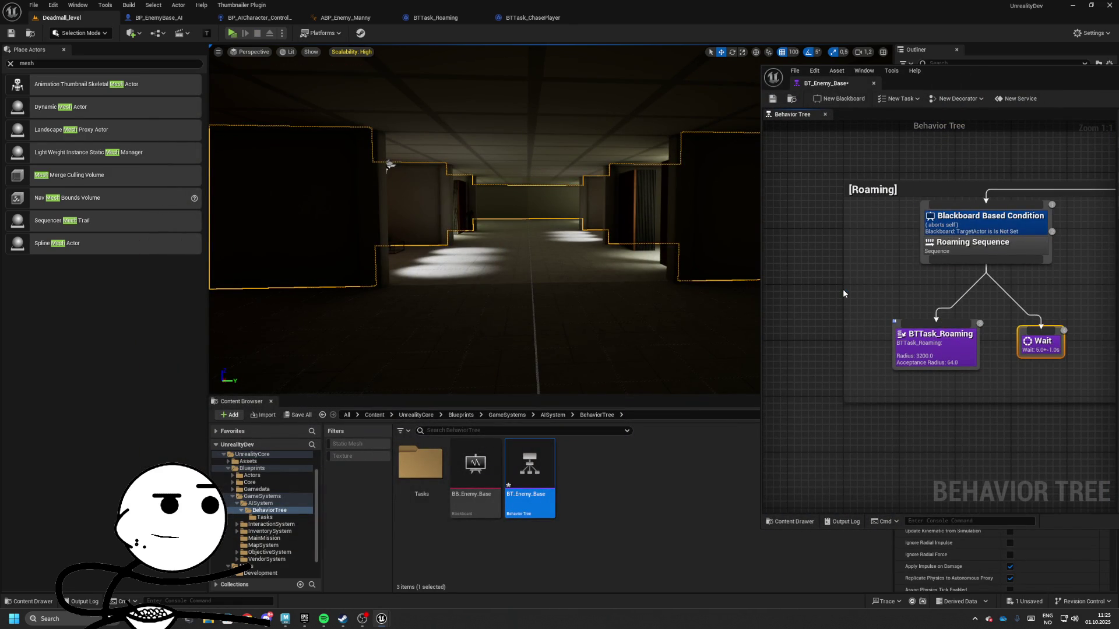
{"action": "left_click_drag", "start_coordinate": [843, 294], "coordinate": [892, 294]}
{"action": "left_click", "coordinate": [982, 341]}
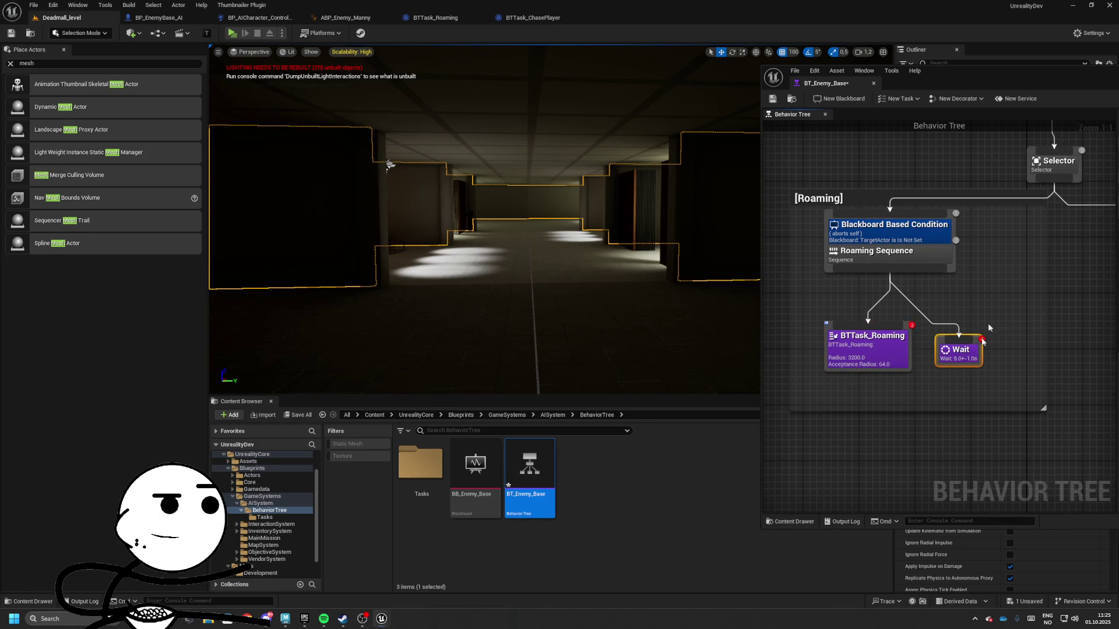
{"action": "mouse_move", "coordinate": [930, 253]}
{"action": "left_mouse_down"}
{"action": "mouse_move", "coordinate": [875, 317]}
{"action": "mouse_move", "coordinate": [870, 283]}
{"action": "mouse_move", "coordinate": [758, 274]}
{"action": "mouse_move", "coordinate": [778, 105]}
{"action": "mouse_move", "coordinate": [640, 23]}
{"action": "left_mouse_up"}
{"action": "left_click", "coordinate": [874, 309]}
- In BP_EnemyBase_AI's viewport, add a Capsule Collision component
{"action": "left_click", "coordinate": [160, 17]}
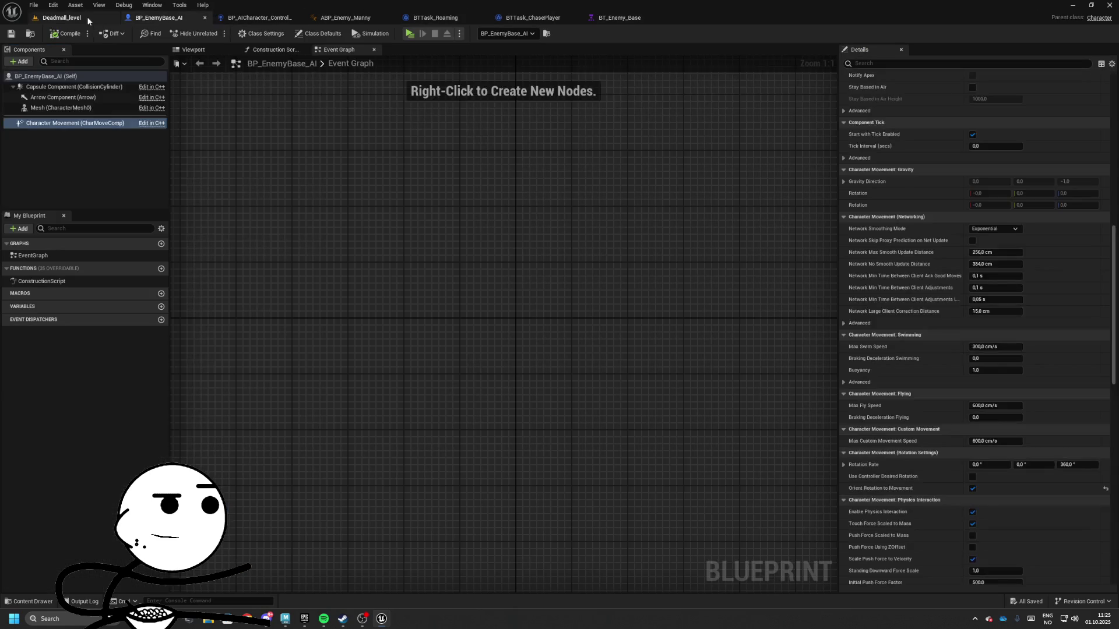
{"action": "left_click", "coordinate": [193, 49]}
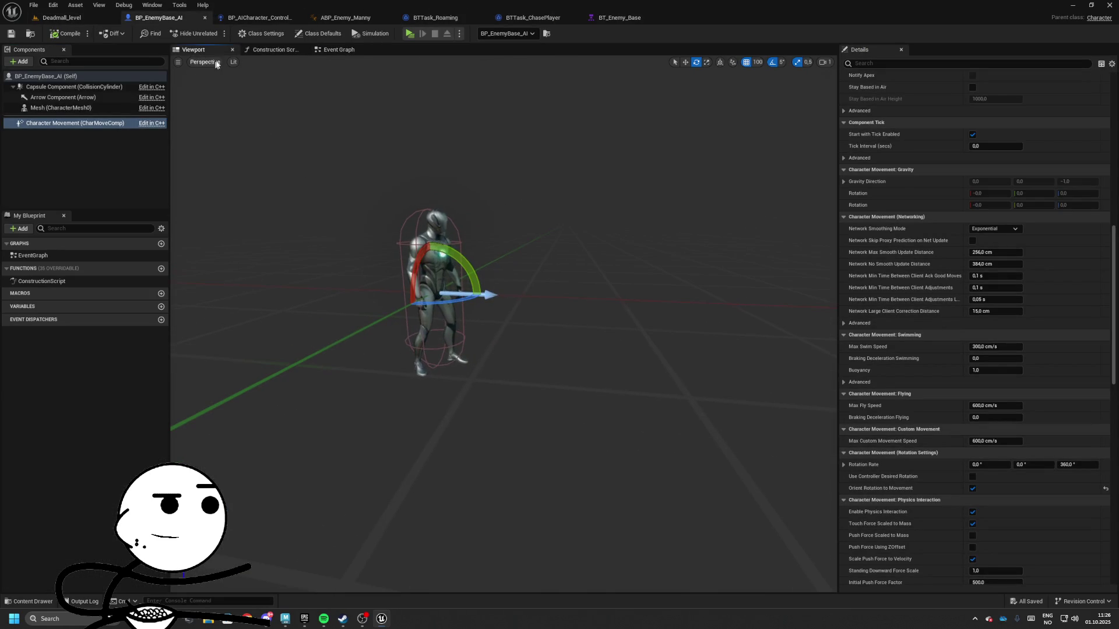
{"action": "left_click", "coordinate": [336, 50]}
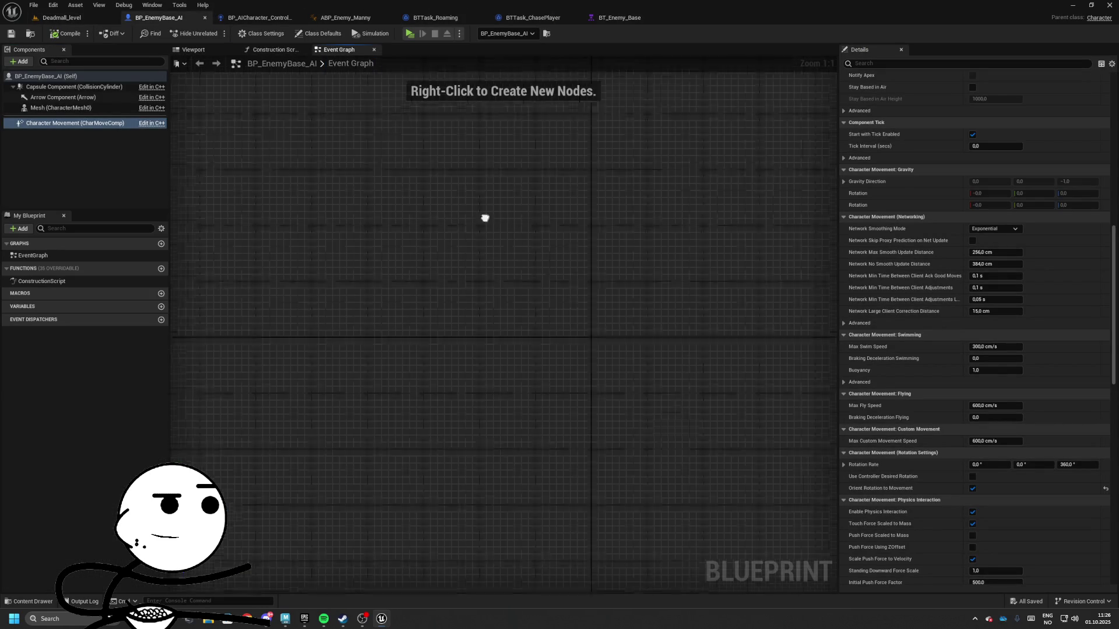
{"action": "left_click", "coordinate": [216, 50]}
{"action": "left_click", "coordinate": [20, 61]}
{"action": "type", "text": "caps"}
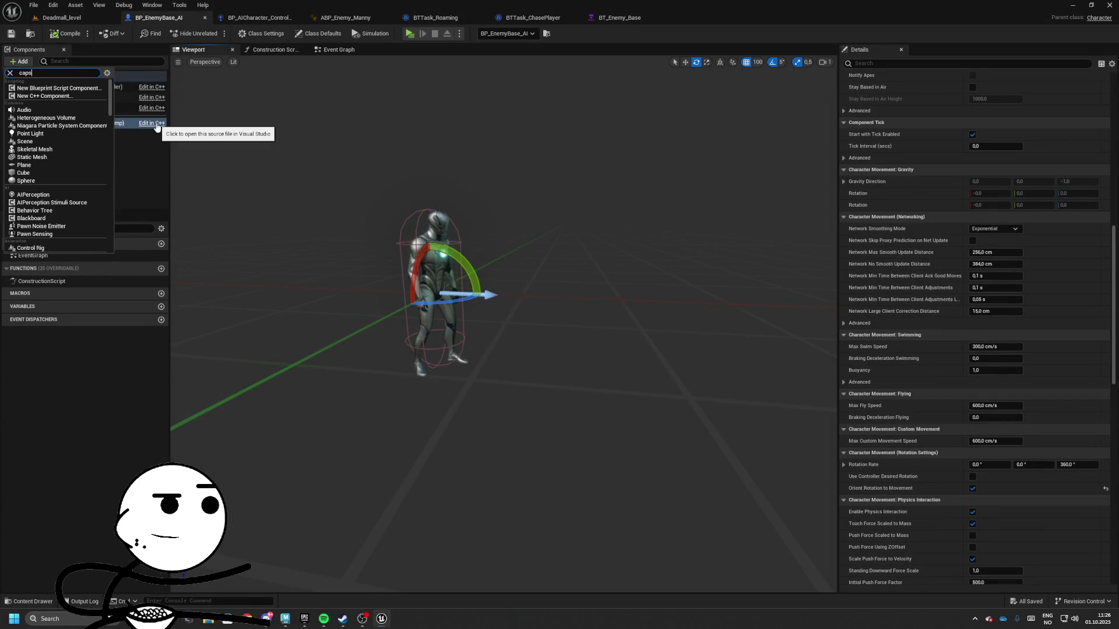
{"action": "key", "text": "Return"}
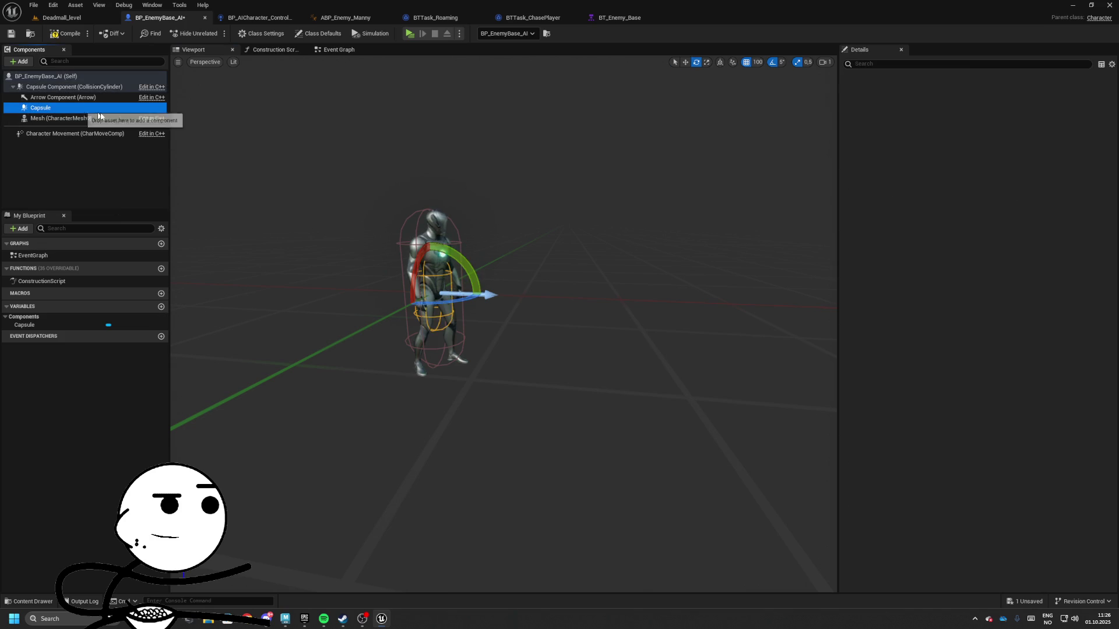
- Tip the capsule onto its side and move it in front of the enemy with 10-unit snapping
{"action": "left_click_drag", "start_coordinate": [473, 275], "coordinate": [446, 350]}
{"action": "key", "text": "w"}
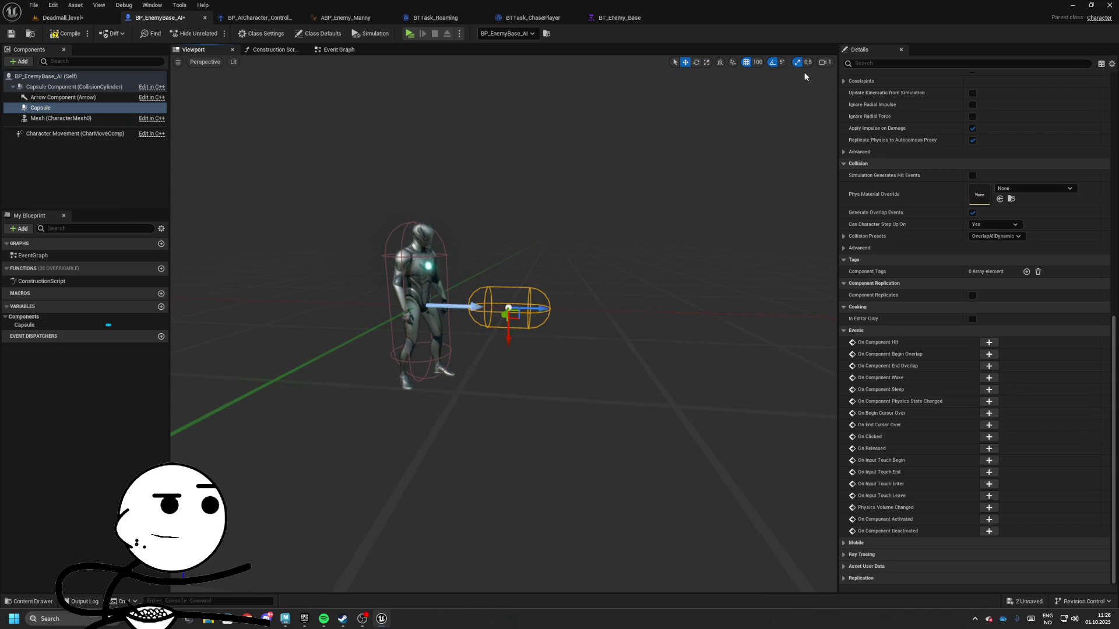
{"action": "left_click", "coordinate": [772, 106]}
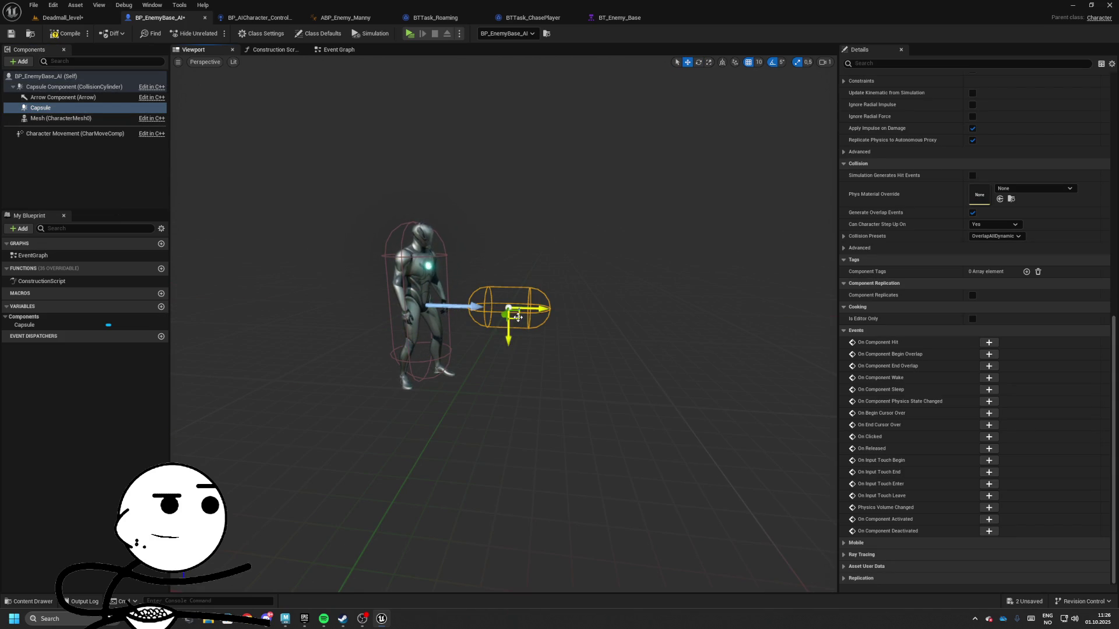
{"action": "left_click_drag", "start_coordinate": [518, 317], "coordinate": [477, 277]}
{"action": "scroll", "coordinate": [932, 193], "scroll_direction": "up", "scroll_amount": 10}
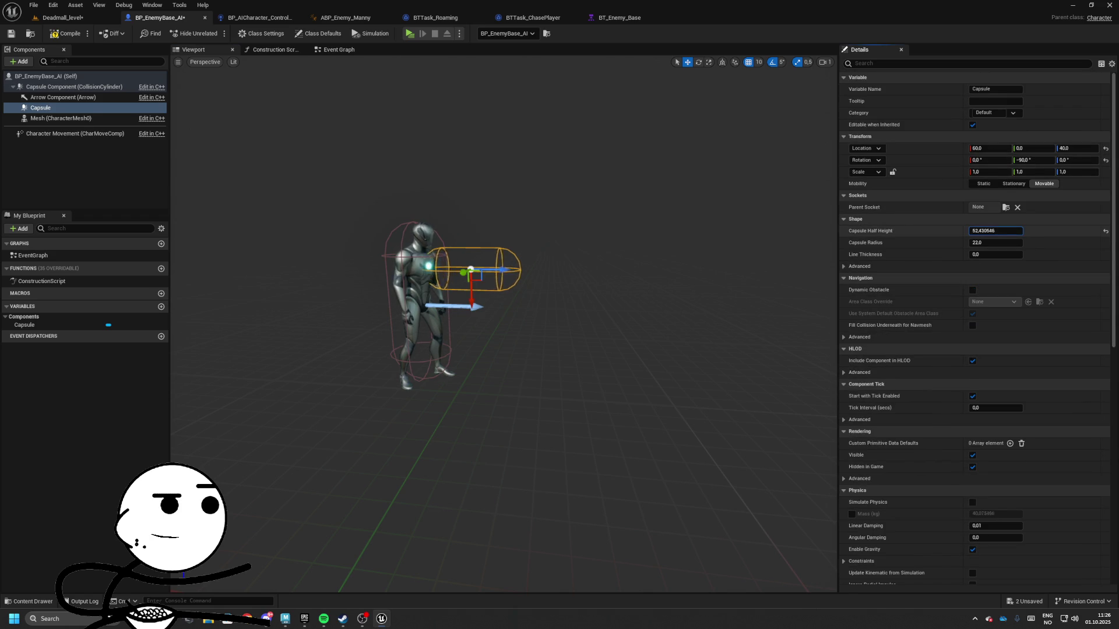
- Set the capsule radius to 16 and half height to 64
{"action": "left_click_drag", "start_coordinate": [994, 230], "coordinate": [995, 243]}
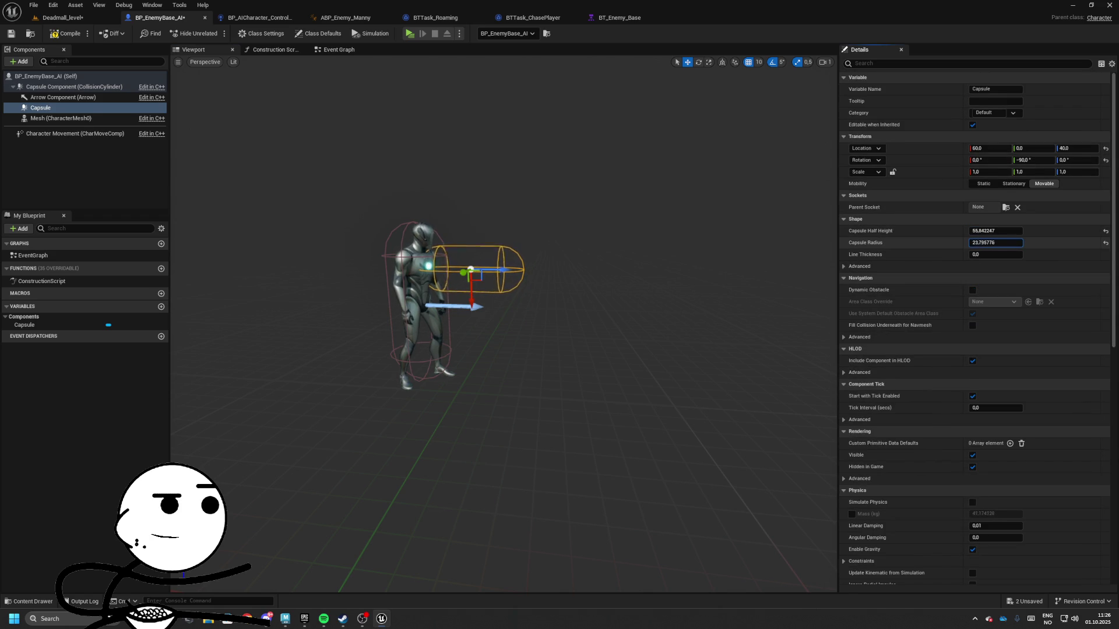
{"action": "key", "text": "ctrl+a"}
{"action": "type", "text": "16"}
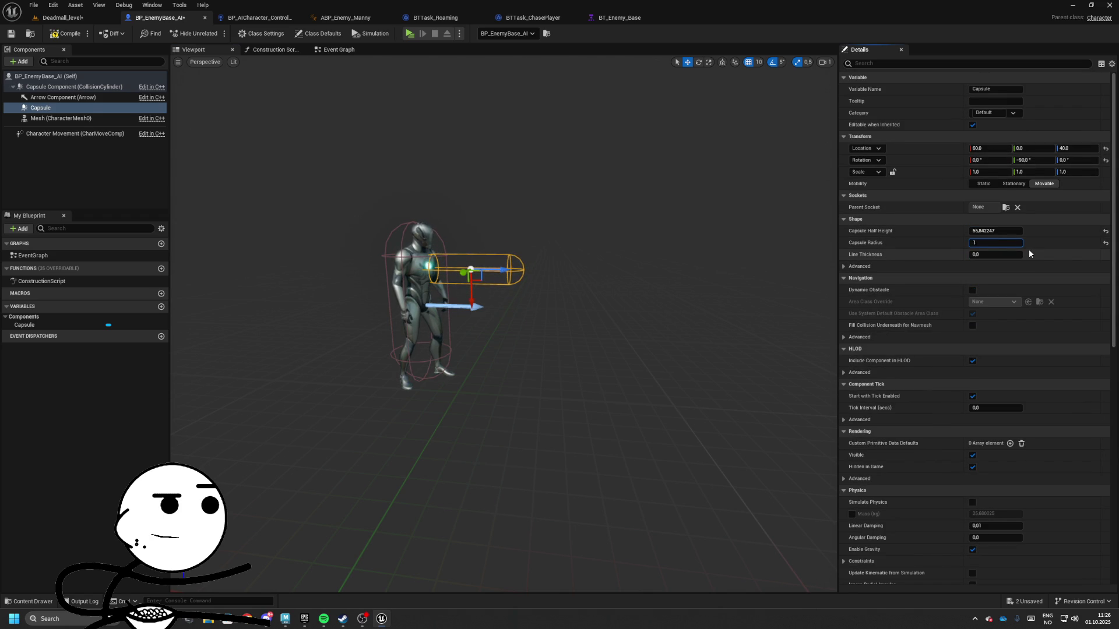
{"action": "key", "text": "Tab"}
{"action": "left_click", "coordinate": [1013, 232]}
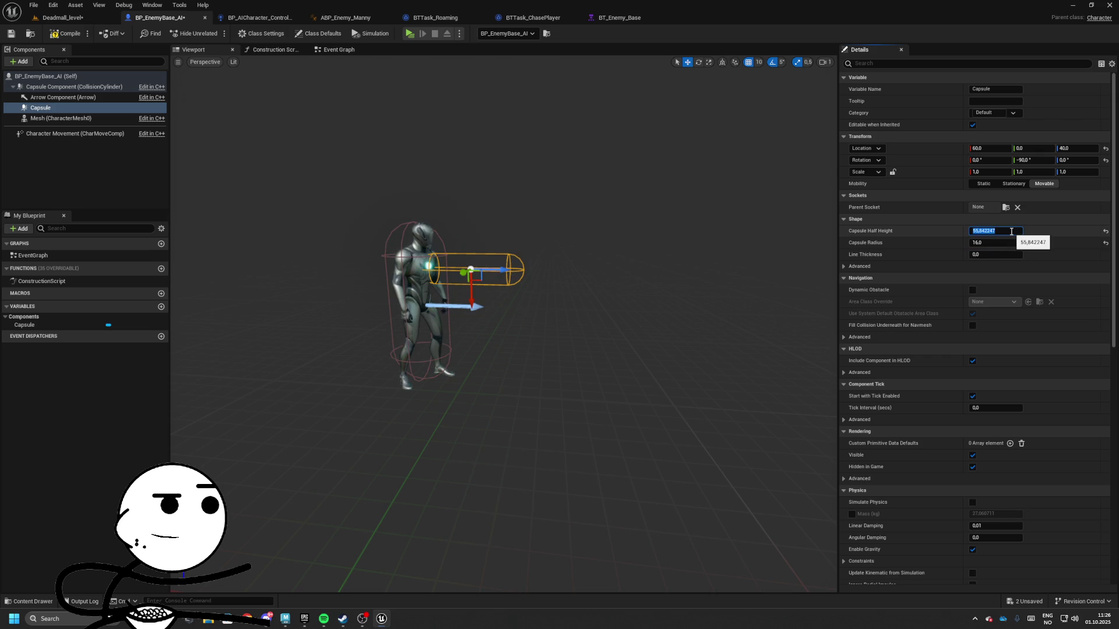
{"action": "type", "text": "64"}
{"action": "left_click_drag", "start_coordinate": [475, 231], "coordinate": [474, 230]}
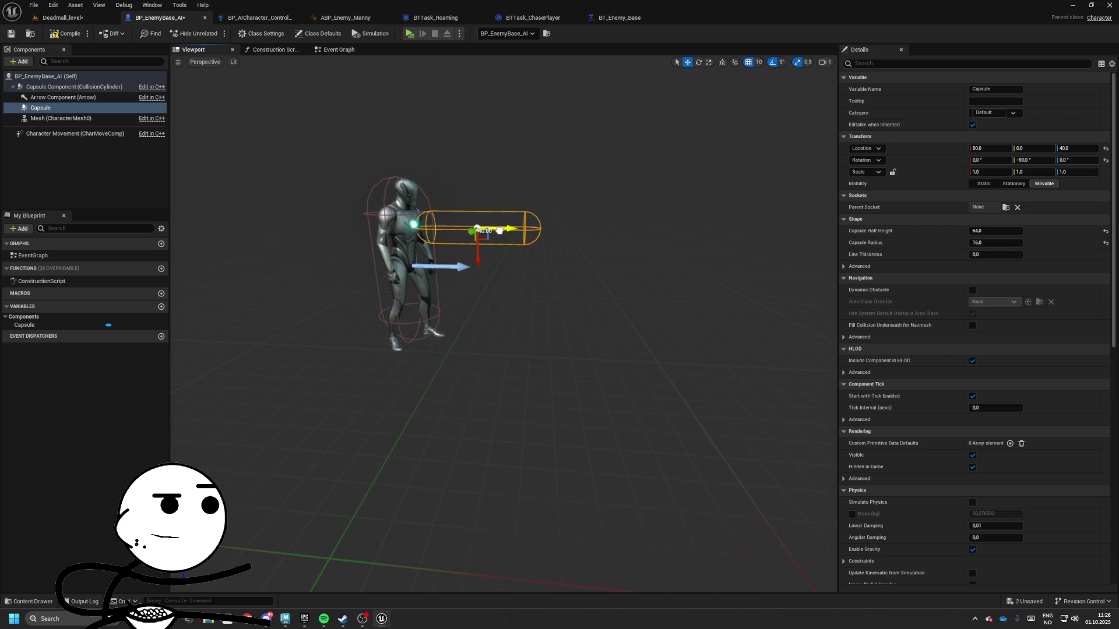
- Rename the capsule to AttackCapsule and open the Event Graph
{"action": "left_click", "coordinate": [66, 110]}
{"action": "type", "text": "Attack"}
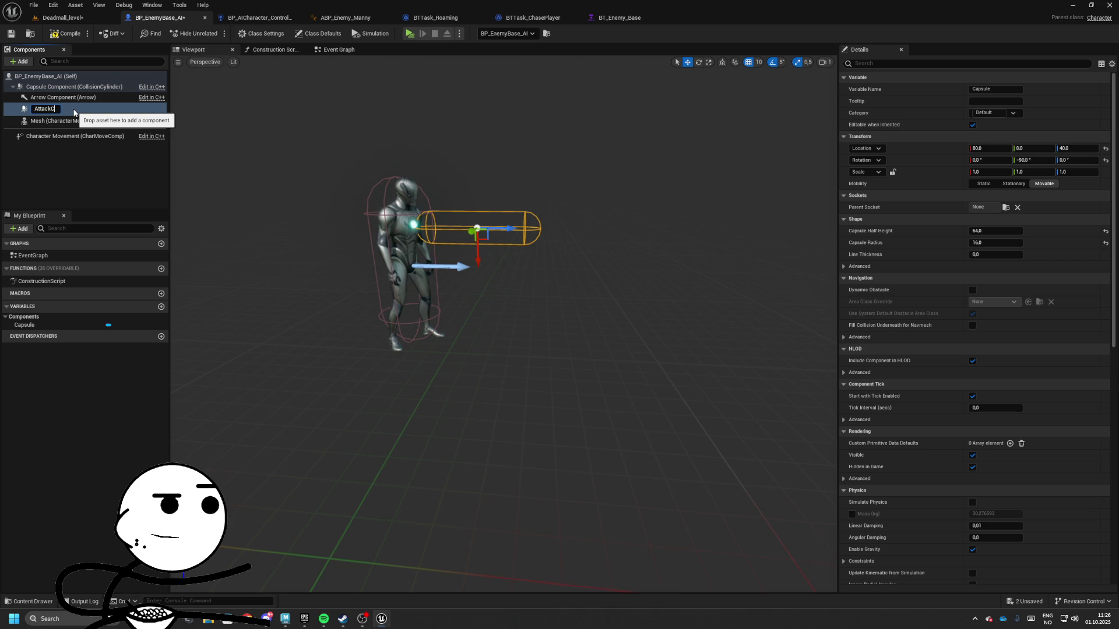
{"action": "type", "text": "ul"}
{"action": "key", "text": "Return"}
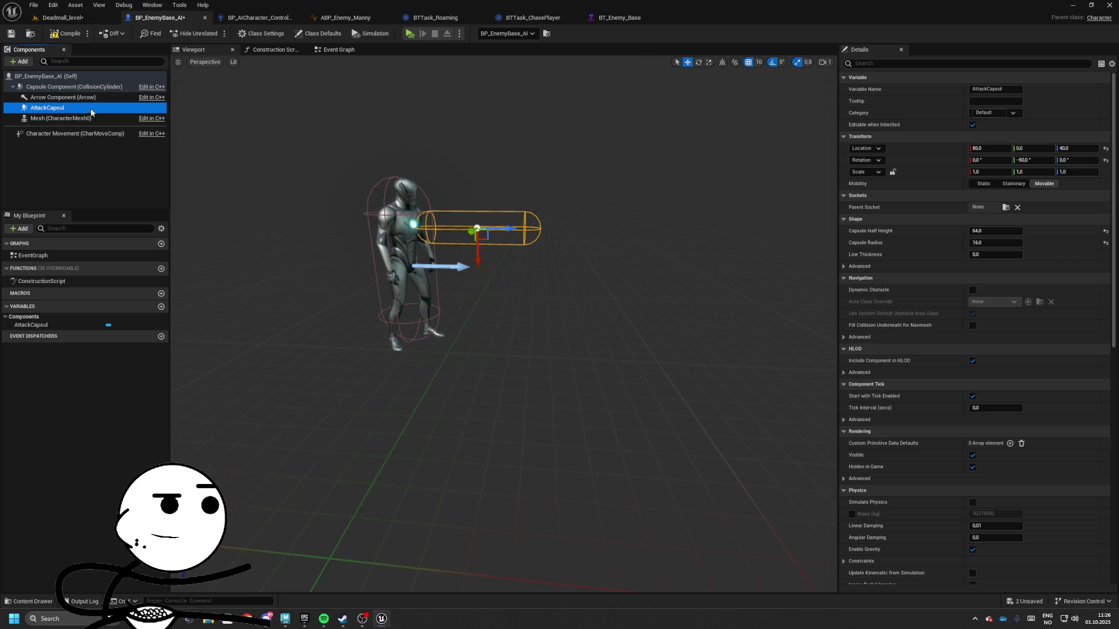
{"action": "left_click", "coordinate": [87, 113]}
{"action": "key", "text": "End"}
{"action": "type", "text": "e"}
{"action": "key", "text": "Return"}
{"action": "scroll", "coordinate": [245, 175], "scroll_direction": "up", "scroll_amount": 3}
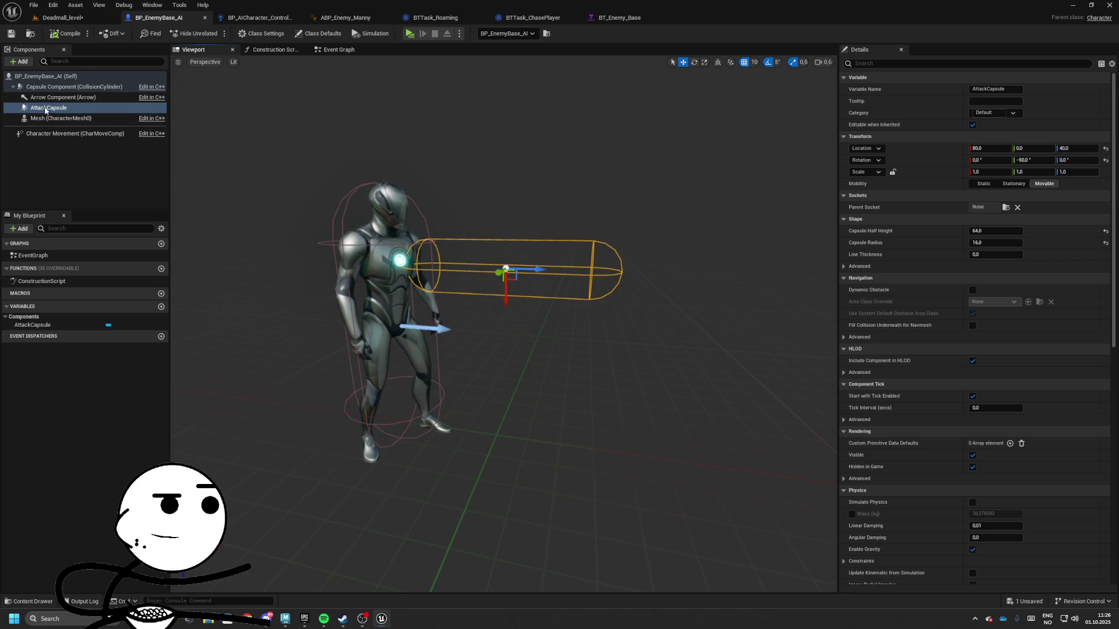
{"action": "left_click_drag", "start_coordinate": [717, 225], "coordinate": [699, 198]}
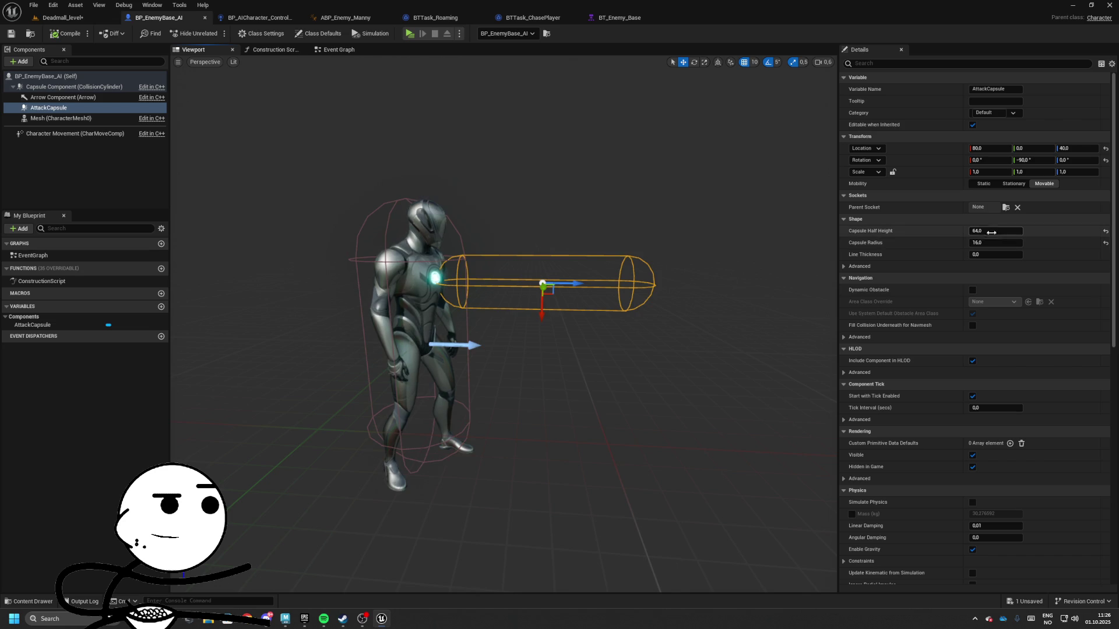
{"action": "double_click", "coordinate": [72, 109]}
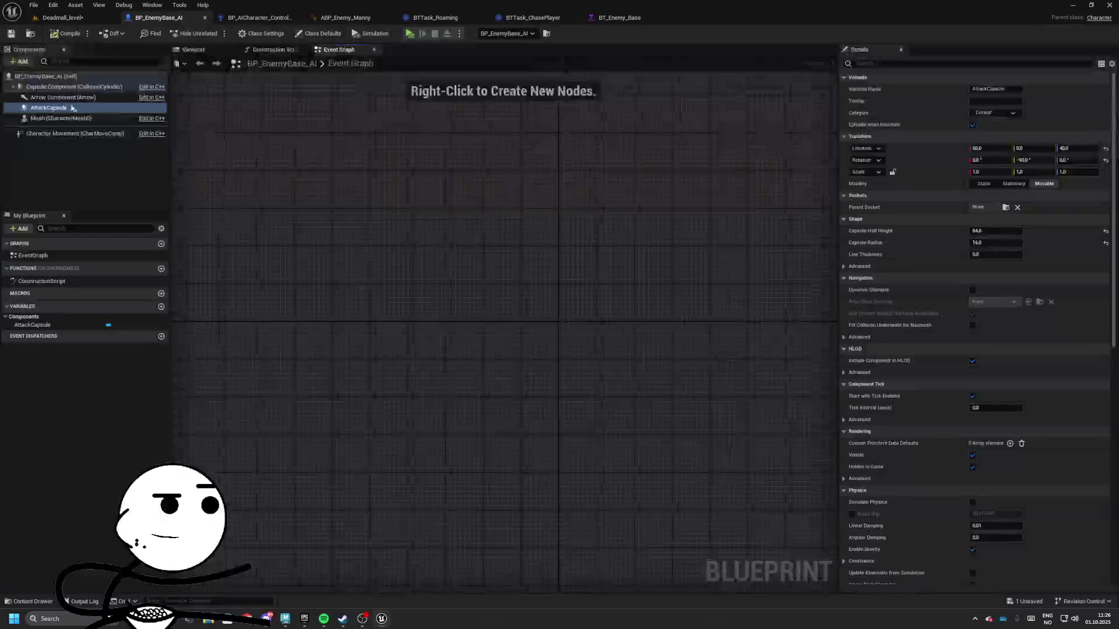
- Add On Component Begin Overlap and End Overlap events for AttackCapsule
{"action": "scroll", "coordinate": [990, 466], "scroll_direction": "down", "scroll_amount": 15}
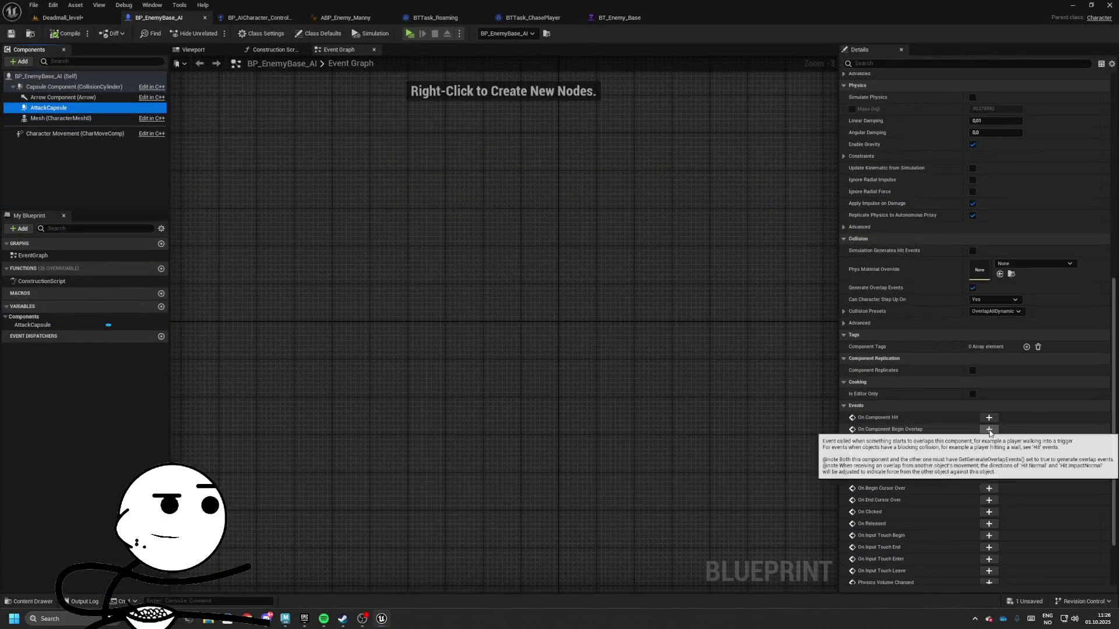
{"action": "left_click", "coordinate": [988, 430]}
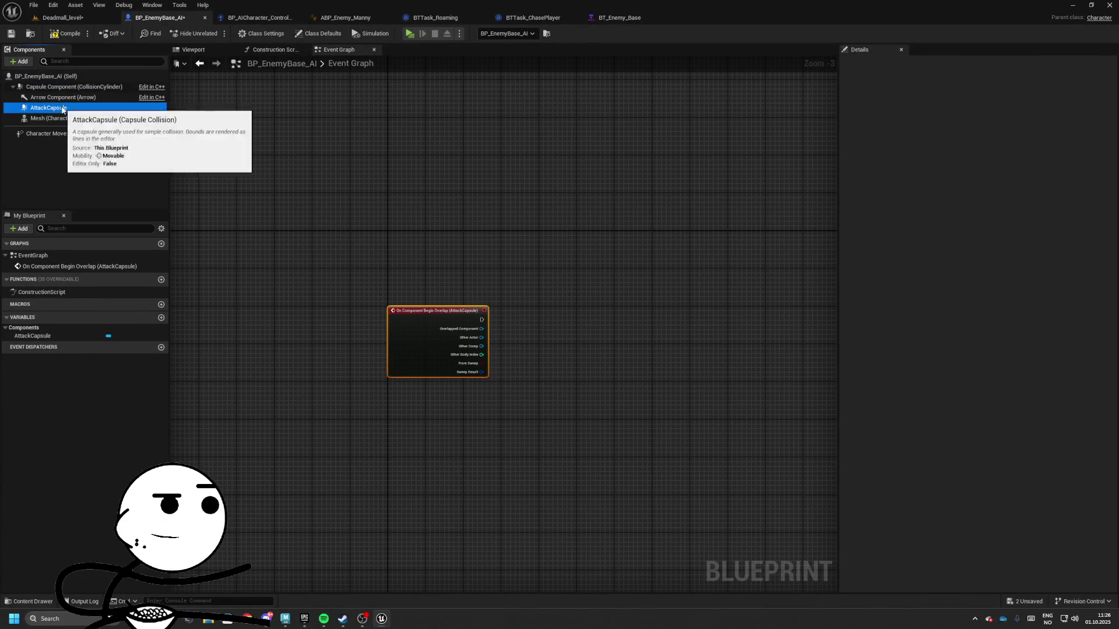
{"action": "left_click", "coordinate": [63, 109]}
{"action": "left_click", "coordinate": [989, 452]}
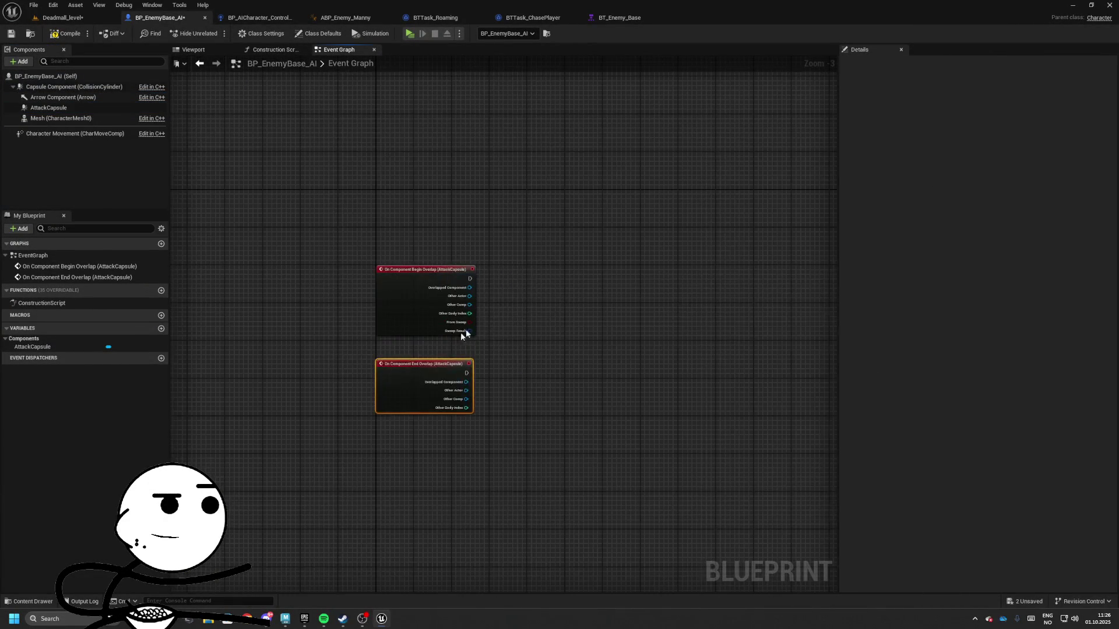
{"action": "scroll", "coordinate": [407, 259], "scroll_direction": "up", "scroll_amount": 3}
{"action": "mouse_move", "coordinate": [405, 274]}
{"action": "left_mouse_down"}
{"action": "mouse_move", "coordinate": [347, 386]}
{"action": "mouse_move", "coordinate": [395, 258]}
{"action": "left_mouse_up"}
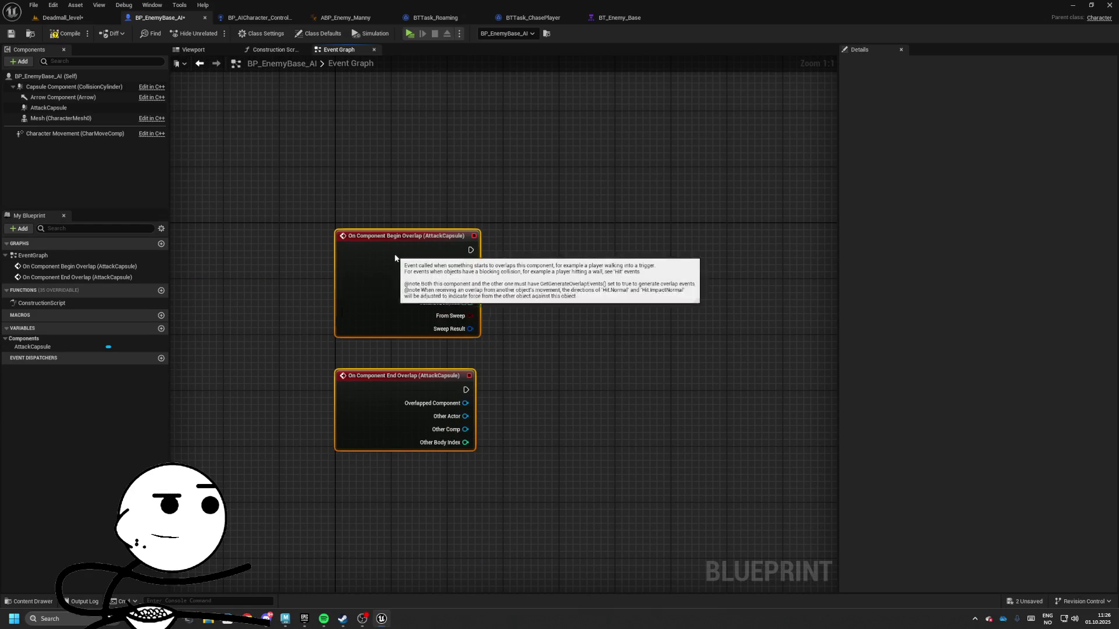
- Place Sequence, Gate, a second Sequence and a Delay node beside the overlap events
{"action": "key", "text": "s"}
{"action": "left_click", "coordinate": [466, 267]}
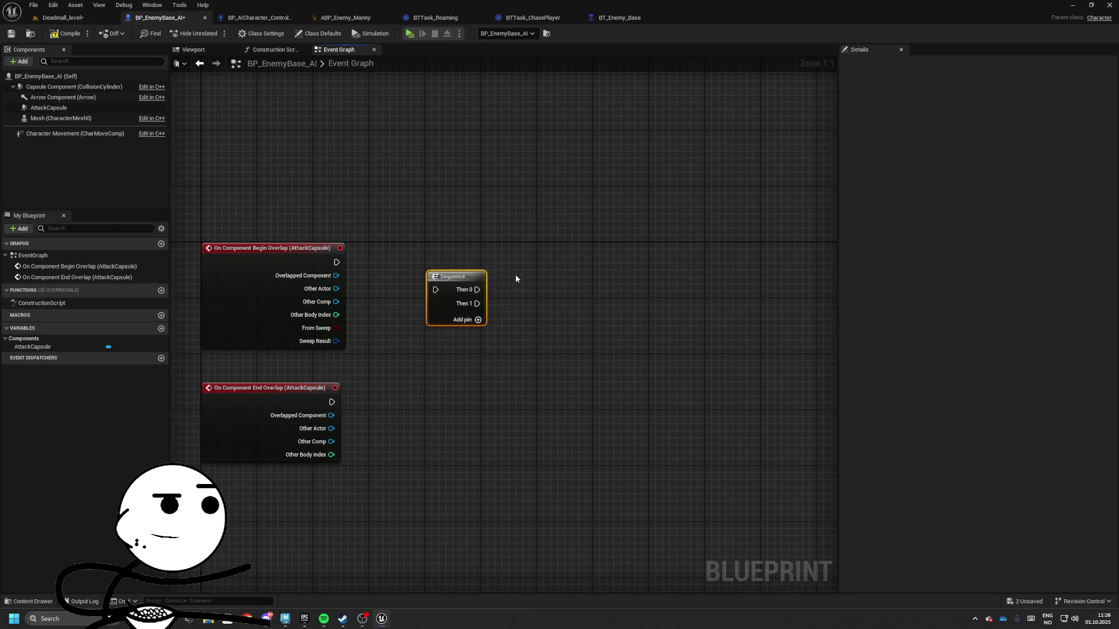
{"action": "key", "text": "g"}
{"action": "left_click", "coordinate": [515, 278]}
{"action": "key", "text": "s"}
{"action": "left_click", "coordinate": [632, 280]}
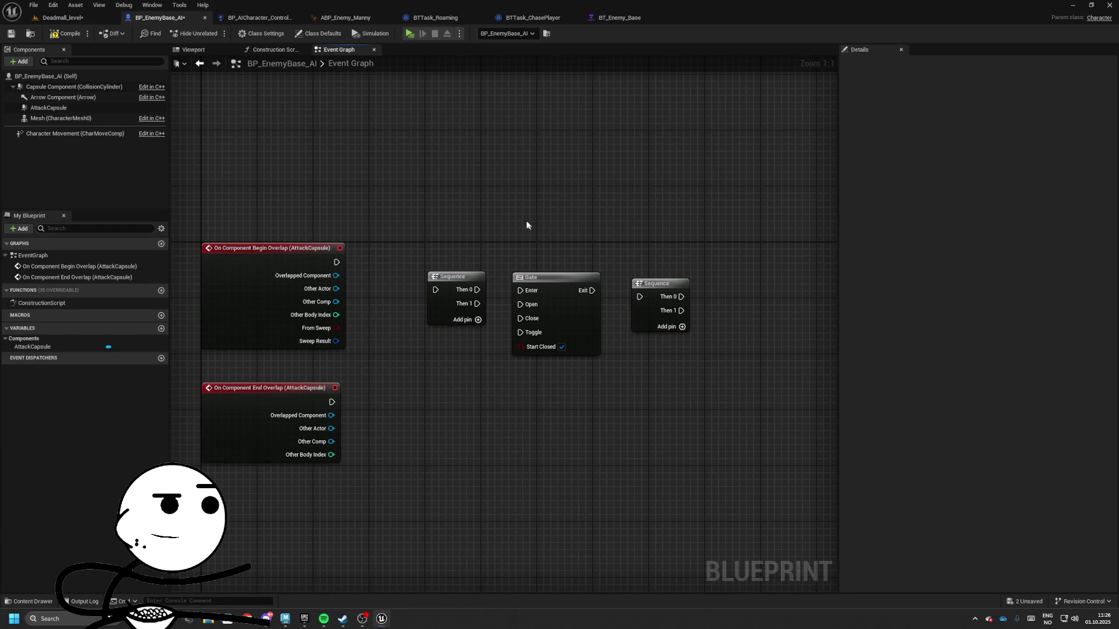
{"action": "key", "text": "d"}
{"action": "left_click", "coordinate": [527, 220]}
- Wire begin overlap through Sequence, Gate, second Sequence and into the Delay
{"action": "left_click_drag", "start_coordinate": [519, 236], "coordinate": [589, 303]}
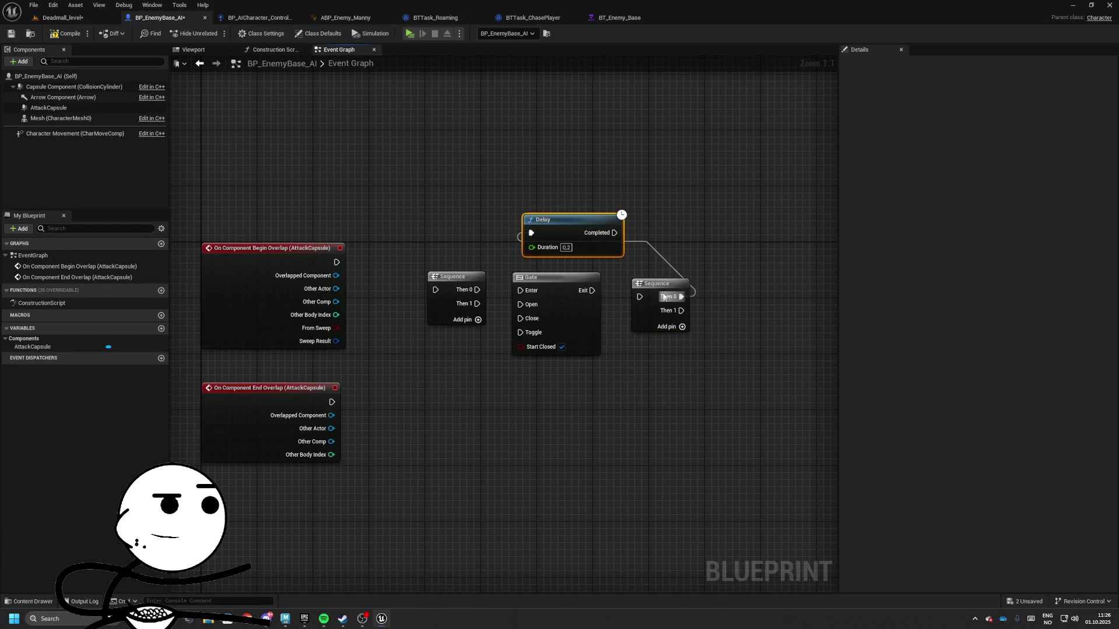
{"action": "left_click_drag", "start_coordinate": [663, 297], "coordinate": [629, 291]}
{"action": "left_click_drag", "start_coordinate": [558, 288], "coordinate": [554, 286]}
{"action": "left_click_drag", "start_coordinate": [517, 288], "coordinate": [469, 290]}
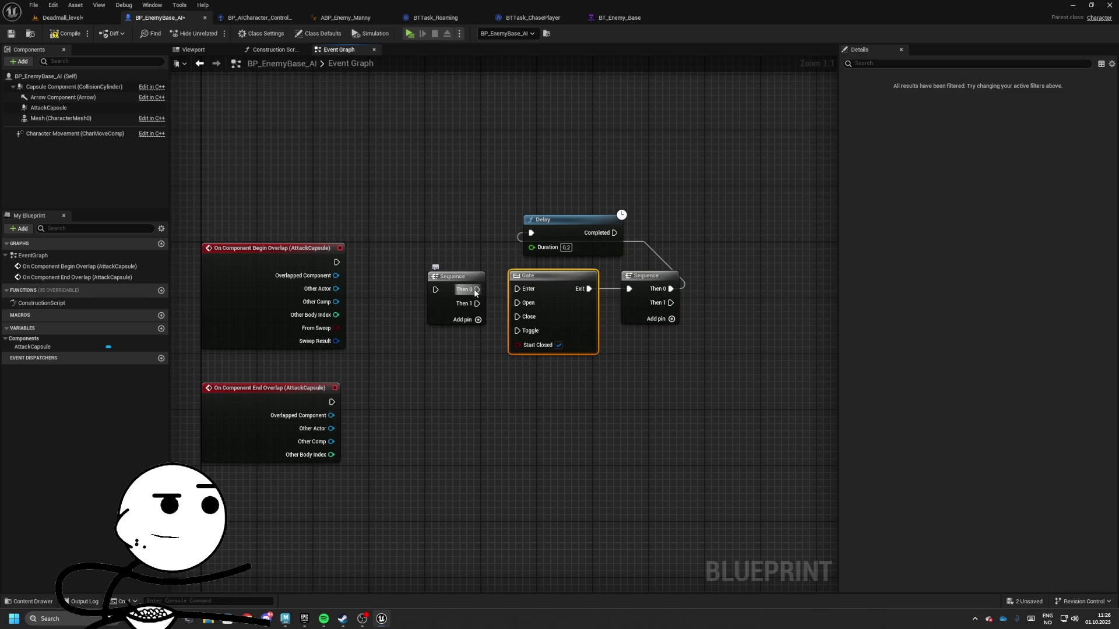
{"action": "left_click_drag", "start_coordinate": [459, 285], "coordinate": [428, 289]}
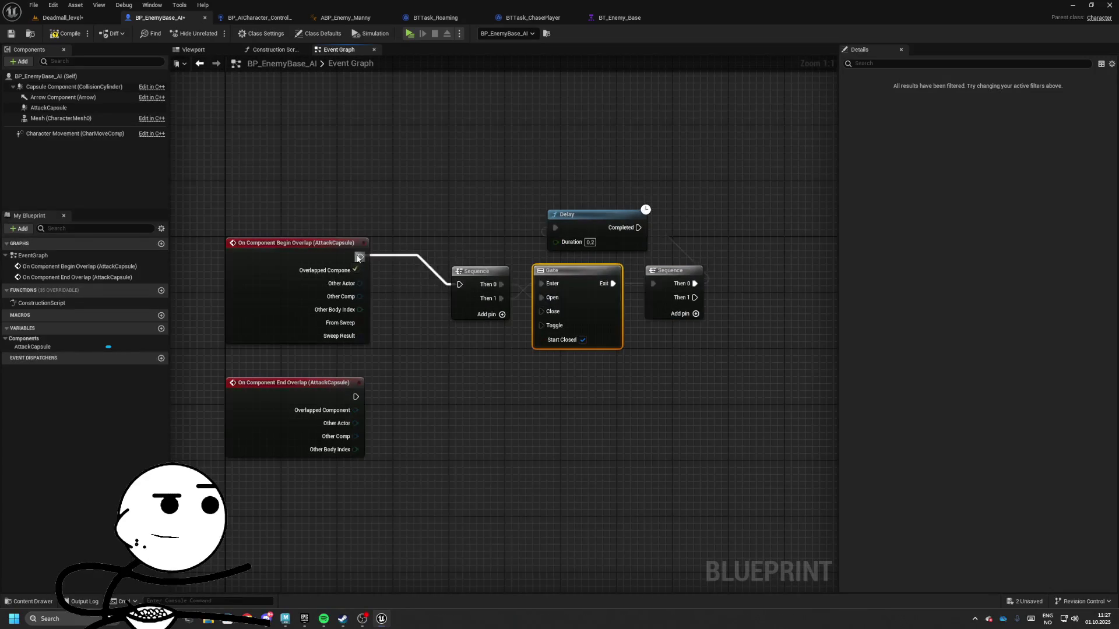
{"action": "left_click_drag", "start_coordinate": [358, 258], "coordinate": [359, 258]}
{"action": "left_click_drag", "start_coordinate": [737, 362], "coordinate": [448, 198]}
{"action": "mouse_move", "coordinate": [582, 274]}
{"action": "left_mouse_down"}
{"action": "mouse_move", "coordinate": [589, 253]}
{"action": "mouse_move", "coordinate": [545, 265]}
{"action": "mouse_move", "coordinate": [746, 270]}
{"action": "left_mouse_up"}
- Add a Cast To Character node fed by the overlap's Other Actor
{"action": "left_click_drag", "start_coordinate": [360, 283], "coordinate": [449, 266]}
{"action": "type", "text": "ca"}
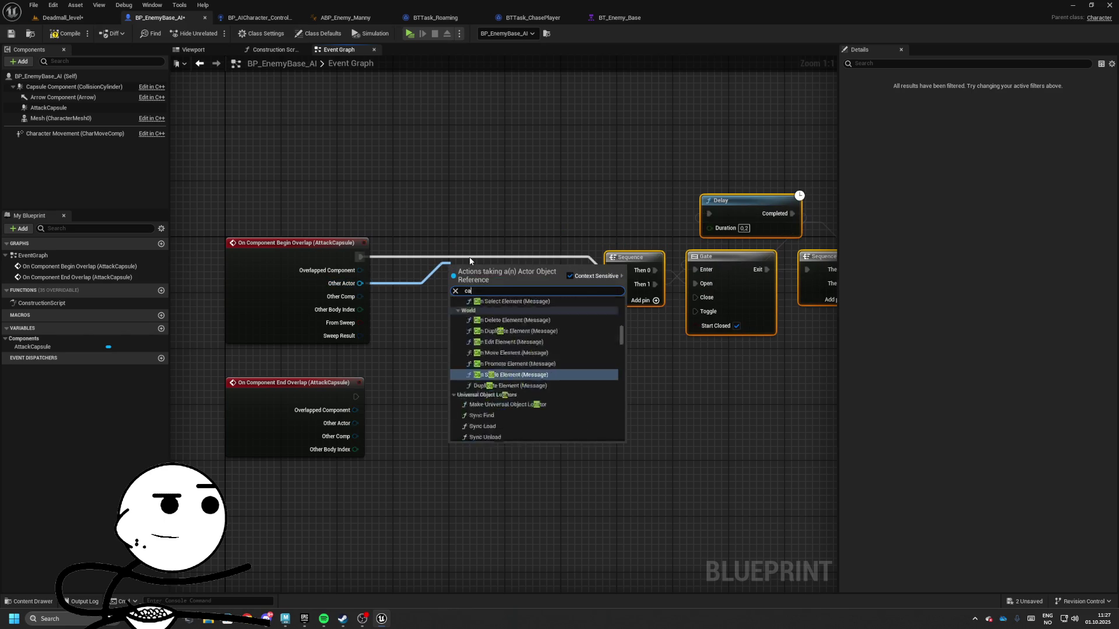
{"action": "type", "text": "st to ch"}
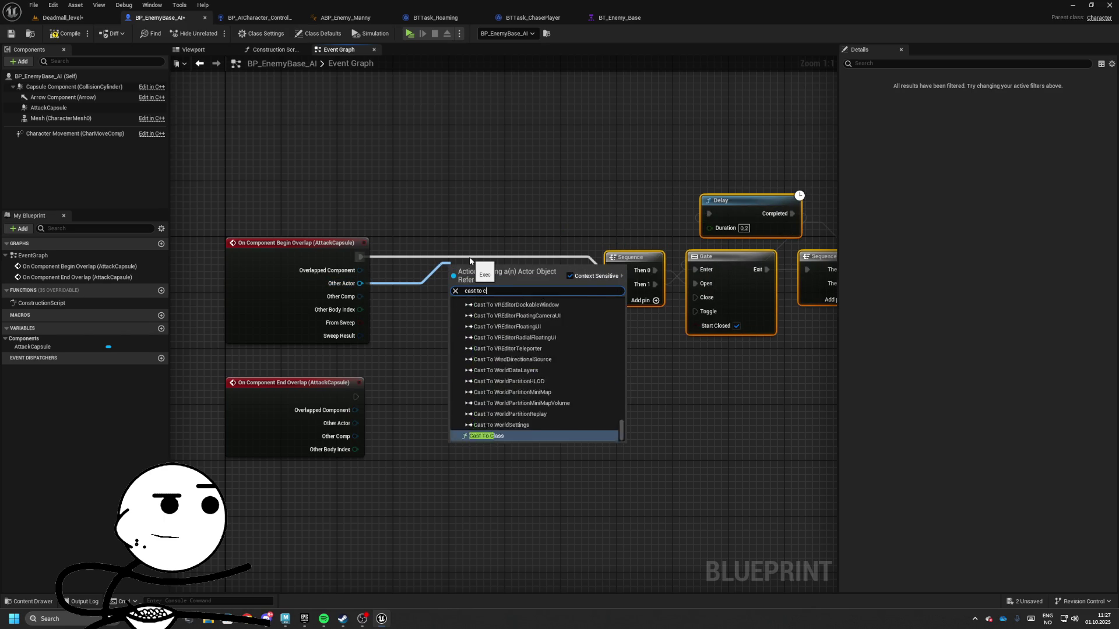
{"action": "key", "text": "BackSpace"}
{"action": "key", "text": "BackSpace"}
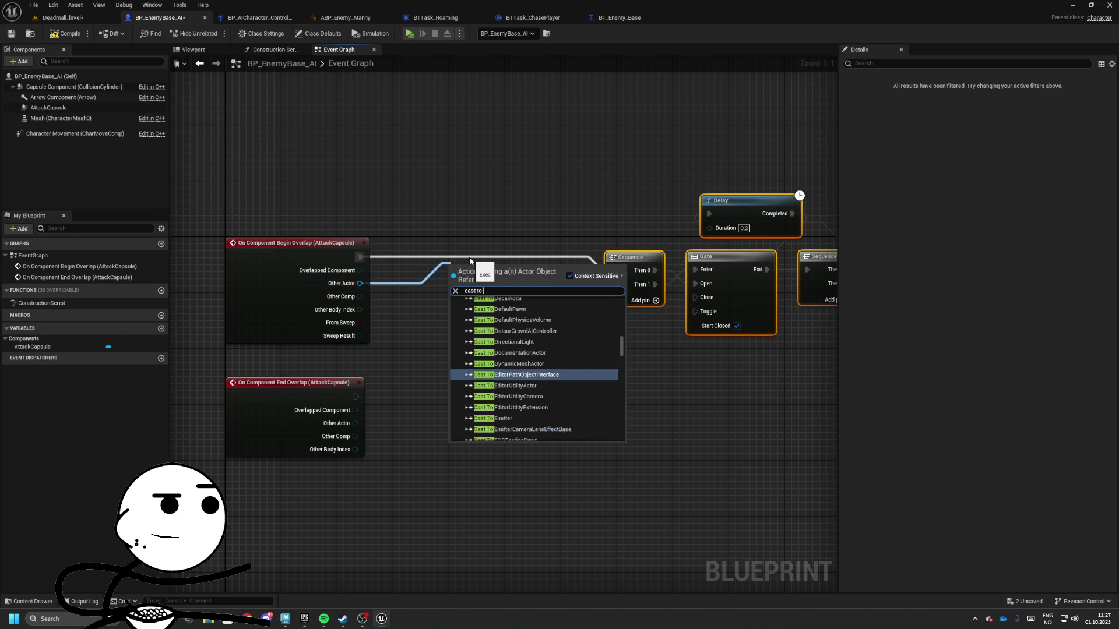
{"action": "type", "text": "charac"}
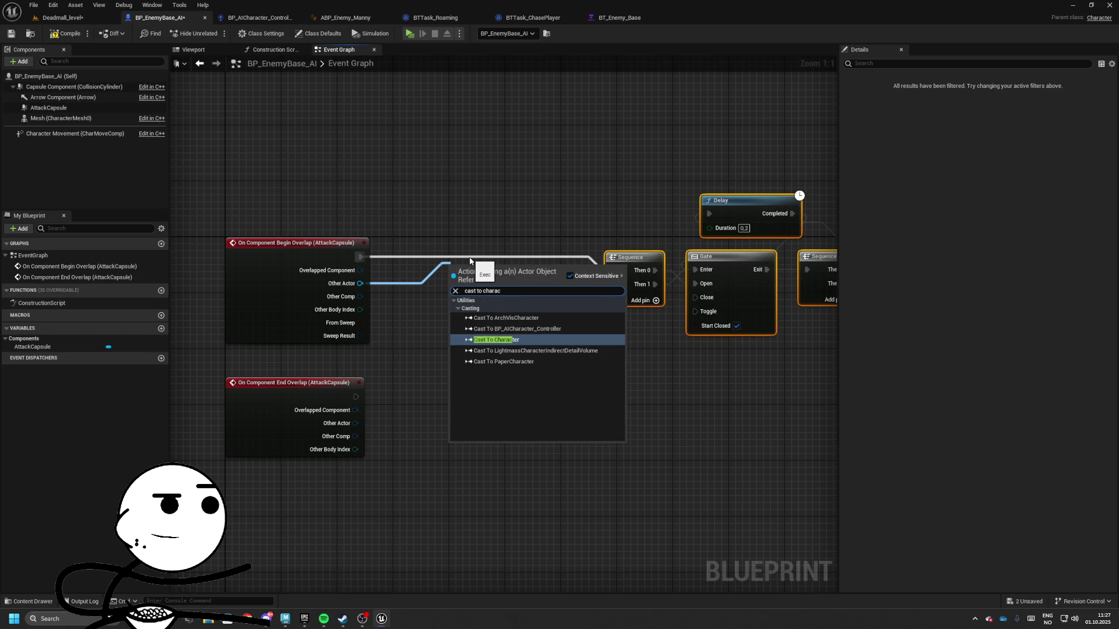
{"action": "key", "text": "Return"}
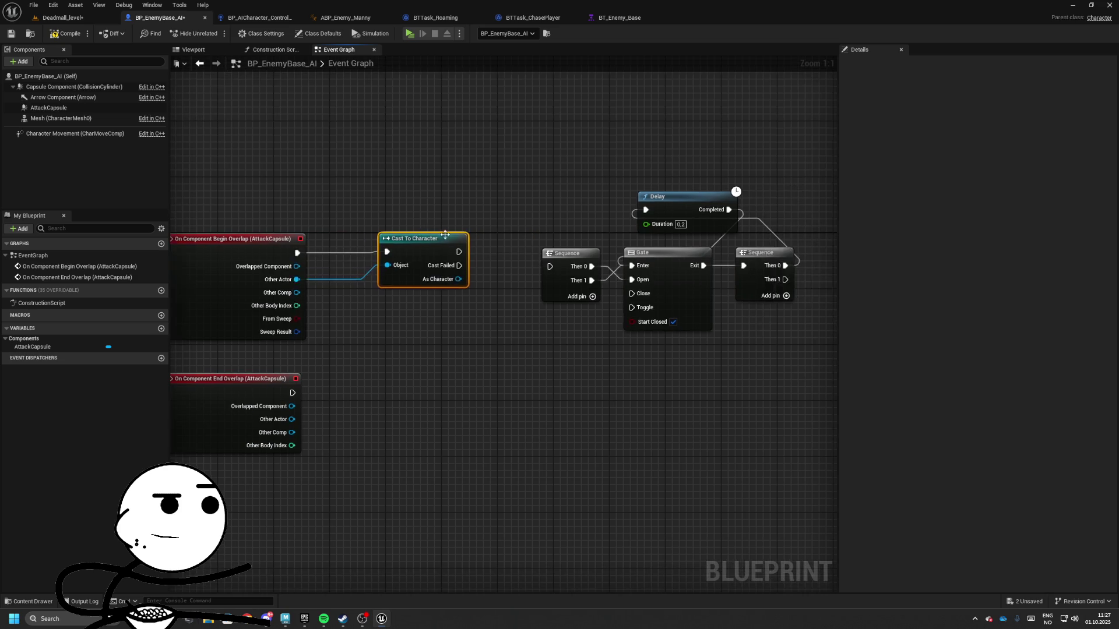
- Replace Cast To Character with Cast To BP_Unreality_Char on both begin and end overlap
{"action": "left_click_drag", "start_coordinate": [445, 234], "coordinate": [444, 241]}
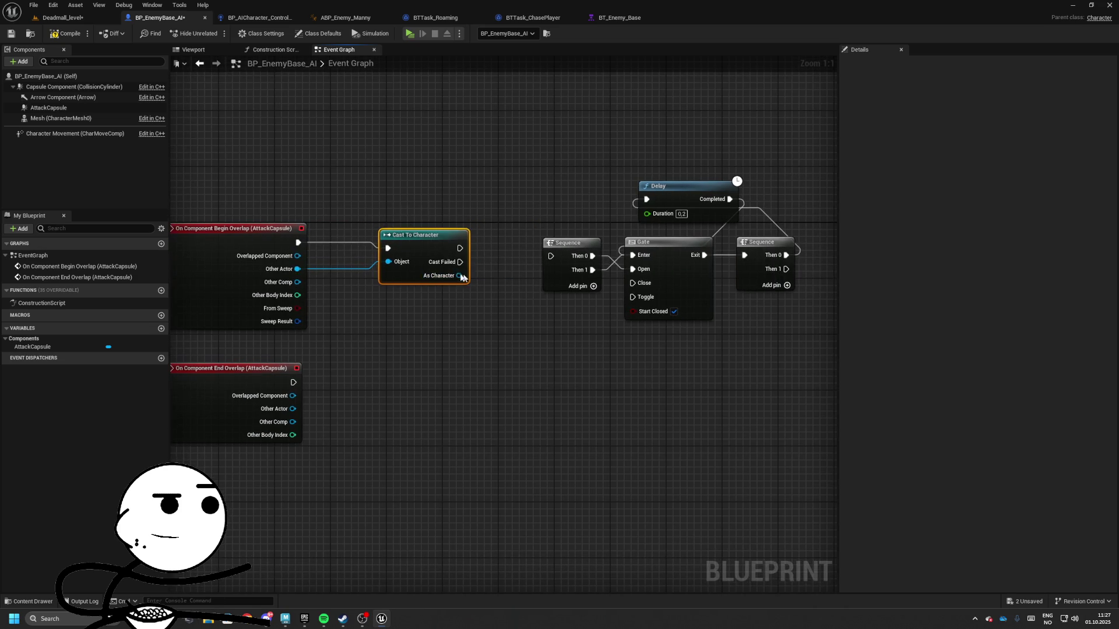
{"action": "key", "text": "Delete"}
{"action": "left_click_drag", "start_coordinate": [297, 269], "coordinate": [385, 250]}
{"action": "type", "text": "cast"}
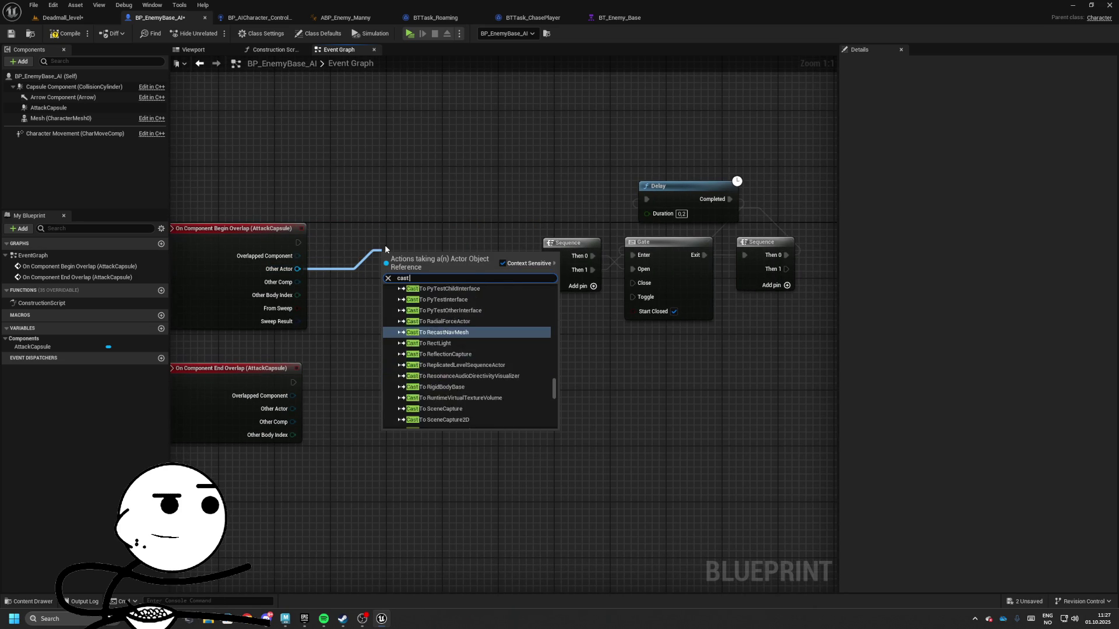
{"action": "type", "text": " to unreality"}
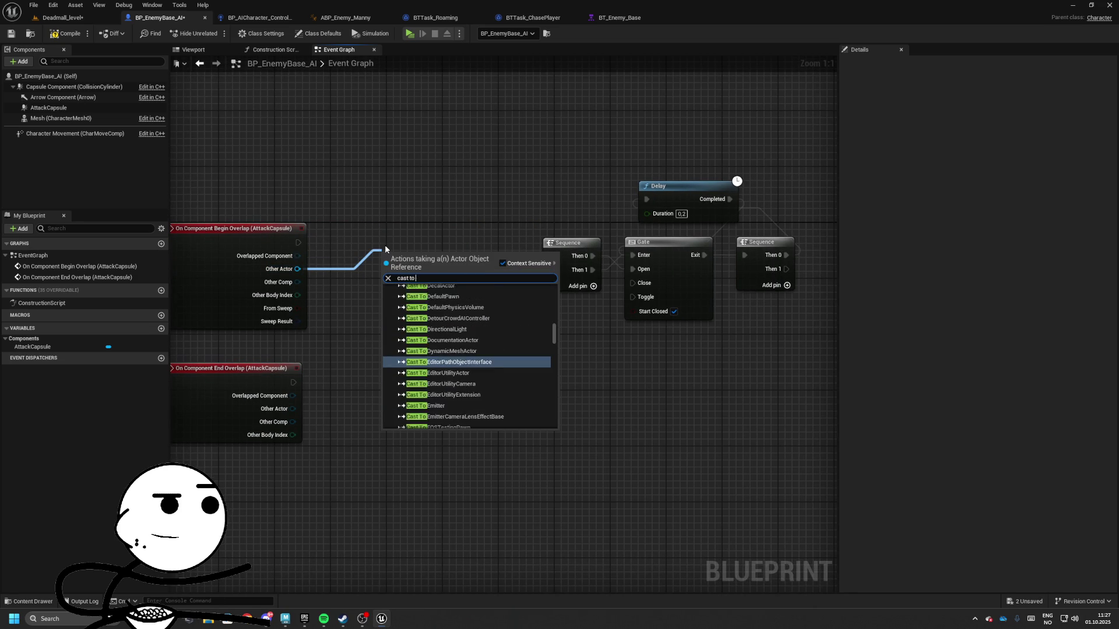
{"action": "key", "text": "Return"}
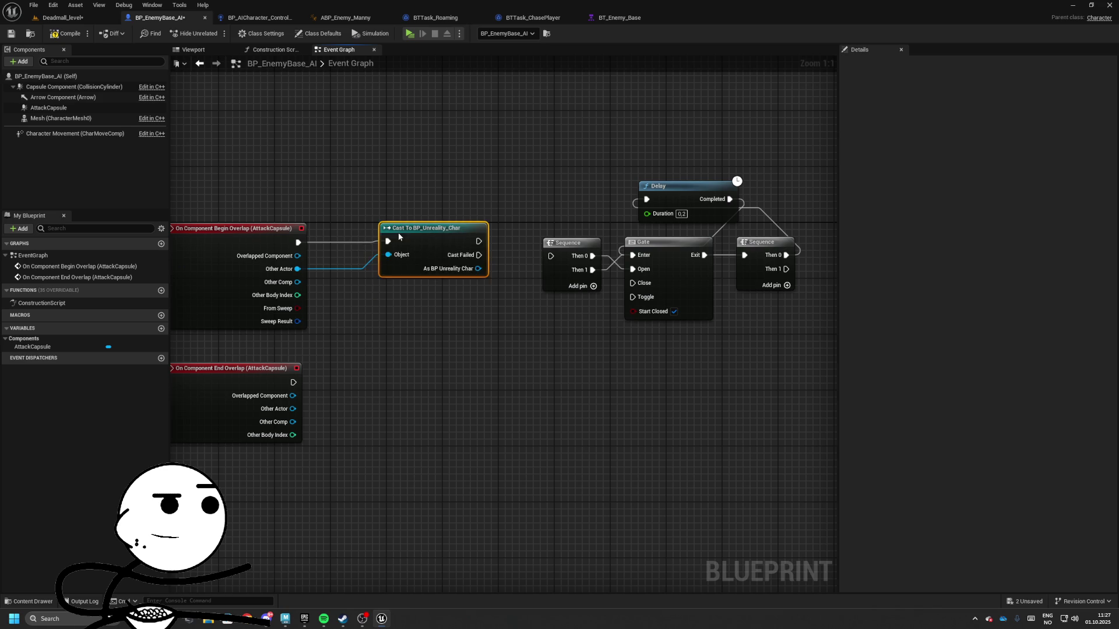
{"action": "key", "text": "ctrl+d"}
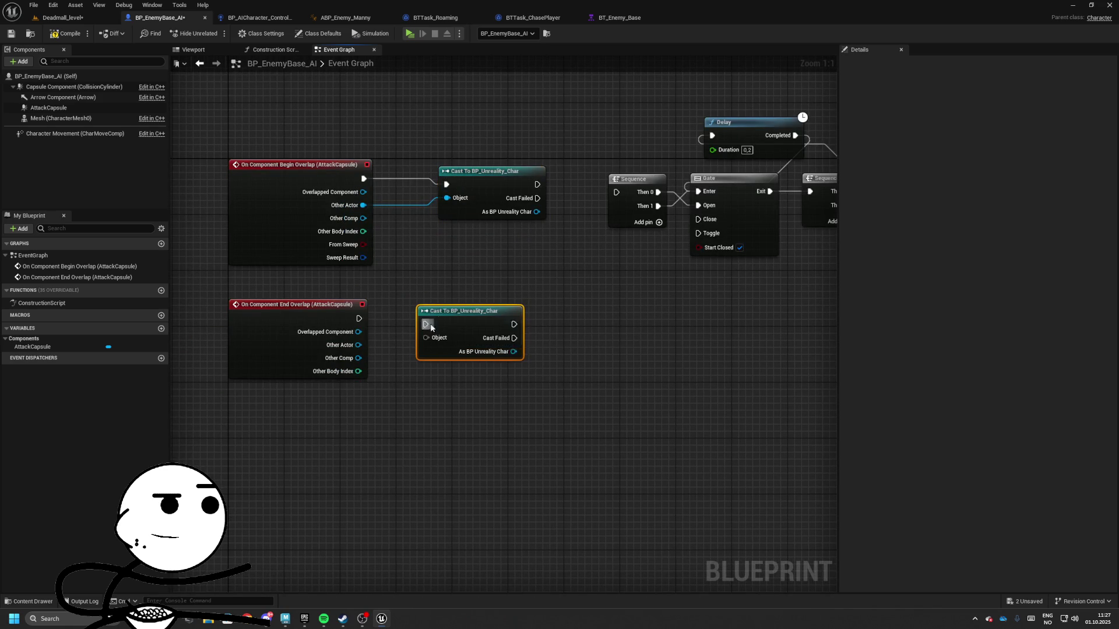
{"action": "left_click_drag", "start_coordinate": [359, 318], "coordinate": [461, 299]}
{"action": "left_click_drag", "start_coordinate": [359, 345], "coordinate": [432, 323]}
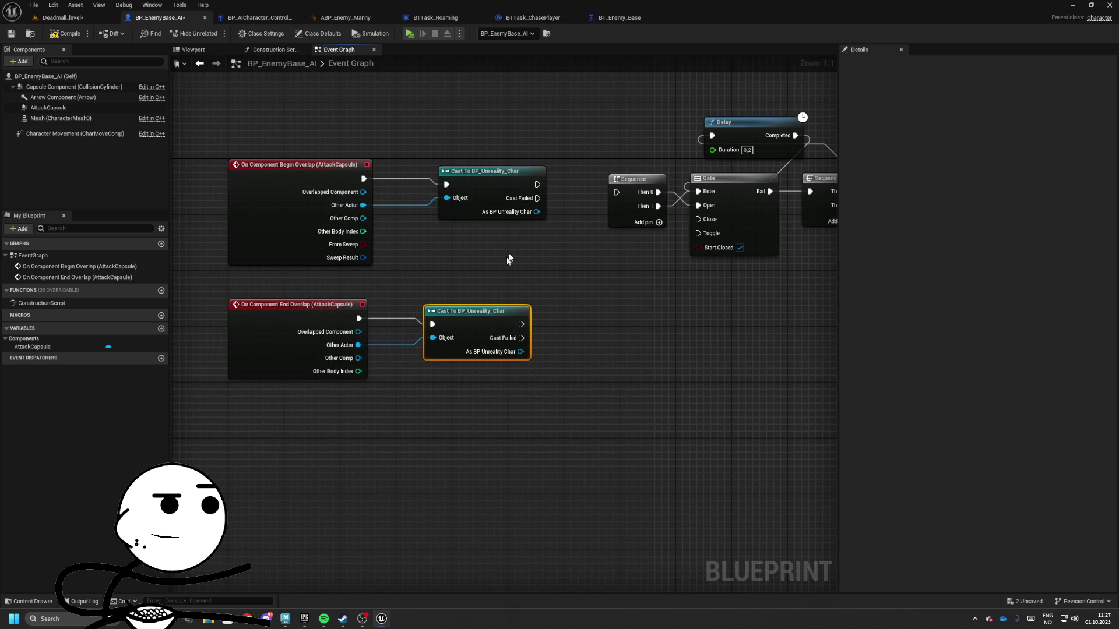
- Move the Sequence, Gate and Delay nodes up and feed the cast result into Apply Damage
{"action": "mouse_move", "coordinate": [457, 93]}
{"action": "left_mouse_down"}
{"action": "mouse_move", "coordinate": [526, 125]}
{"action": "mouse_move", "coordinate": [688, 245]}
{"action": "left_mouse_up"}
{"action": "mouse_move", "coordinate": [483, 194]}
{"action": "left_mouse_down"}
{"action": "mouse_move", "coordinate": [417, 189]}
{"action": "mouse_move", "coordinate": [452, 185]}
{"action": "left_mouse_up"}
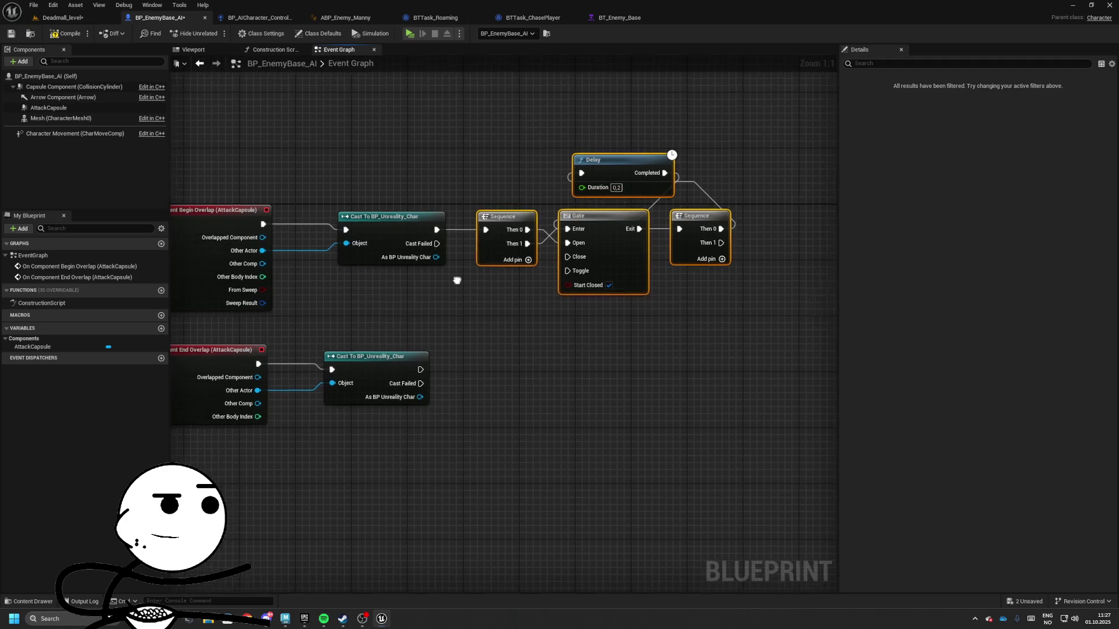
{"action": "left_click", "coordinate": [408, 356]}
{"action": "mouse_move", "coordinate": [471, 254]}
{"action": "left_mouse_down"}
{"action": "mouse_move", "coordinate": [414, 256]}
{"action": "mouse_move", "coordinate": [424, 292]}
{"action": "left_mouse_up"}
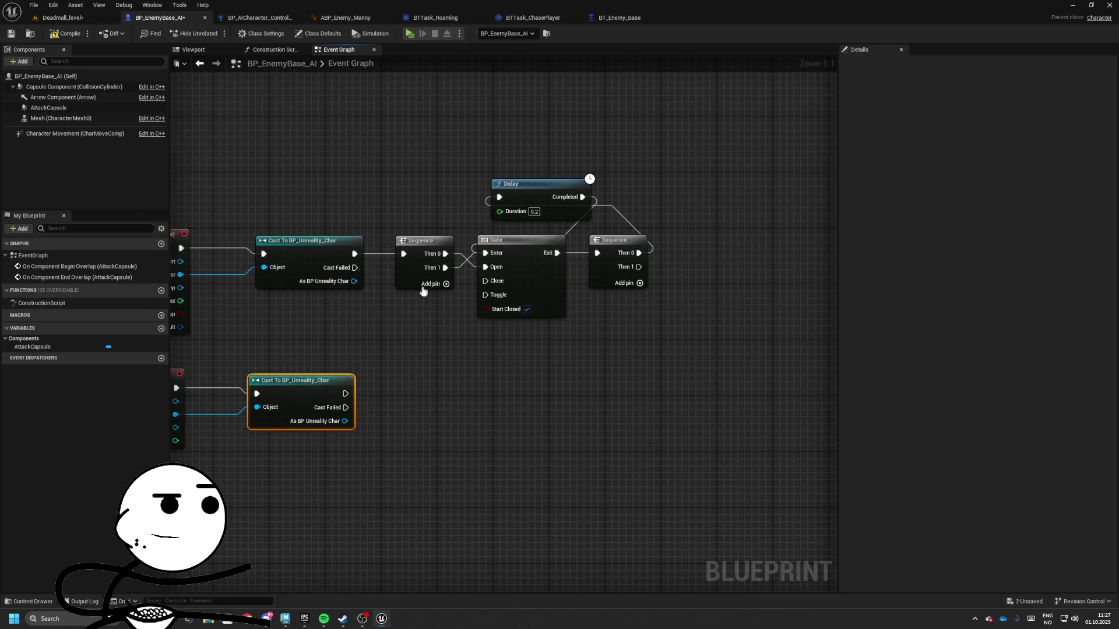
{"action": "mouse_move", "coordinate": [353, 284]}
{"action": "left_mouse_down"}
{"action": "mouse_move", "coordinate": [718, 281]}
{"action": "mouse_move", "coordinate": [614, 267]}
{"action": "mouse_move", "coordinate": [626, 270]}
{"action": "left_mouse_up"}
{"action": "type", "text": "apply"}
{"action": "key", "text": "Return"}
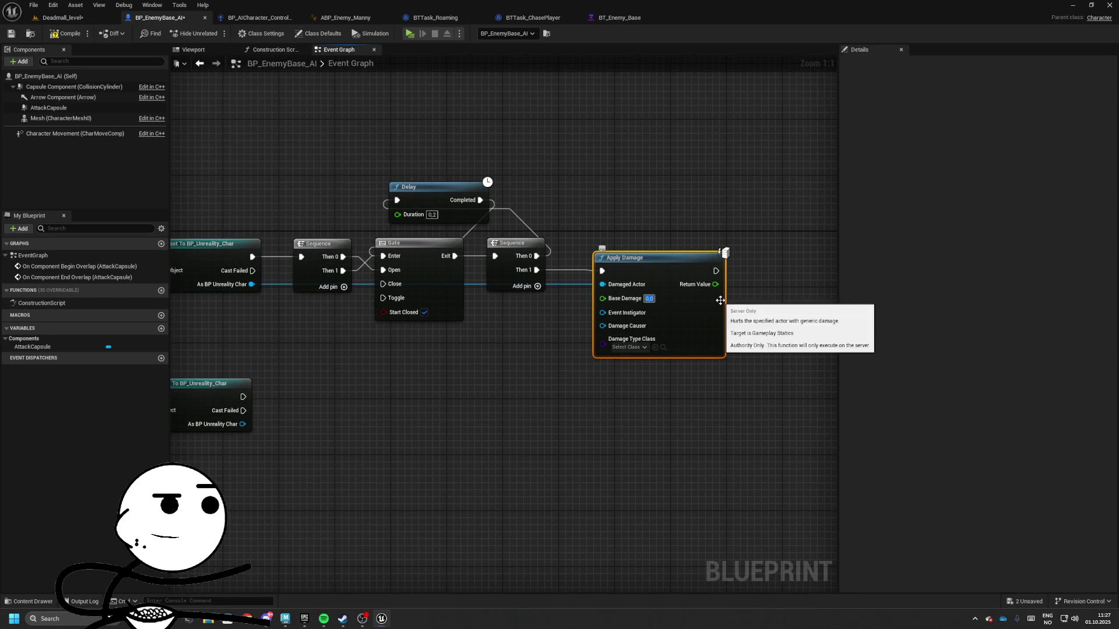
- Promote Apply Damage's Base Damage to a BaseDamage variable with default value 15
{"action": "left_click_drag", "start_coordinate": [720, 300], "coordinate": [508, 305]}
{"action": "right_click", "coordinate": [630, 284]}
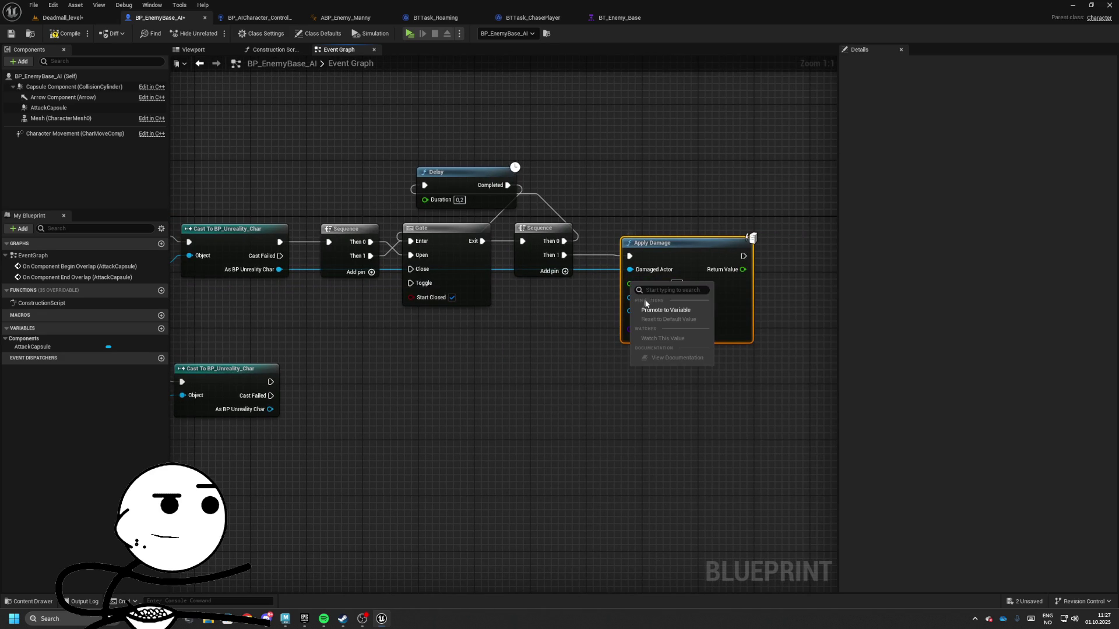
{"action": "left_click", "coordinate": [673, 311]}
{"action": "type", "text": "Dat"}
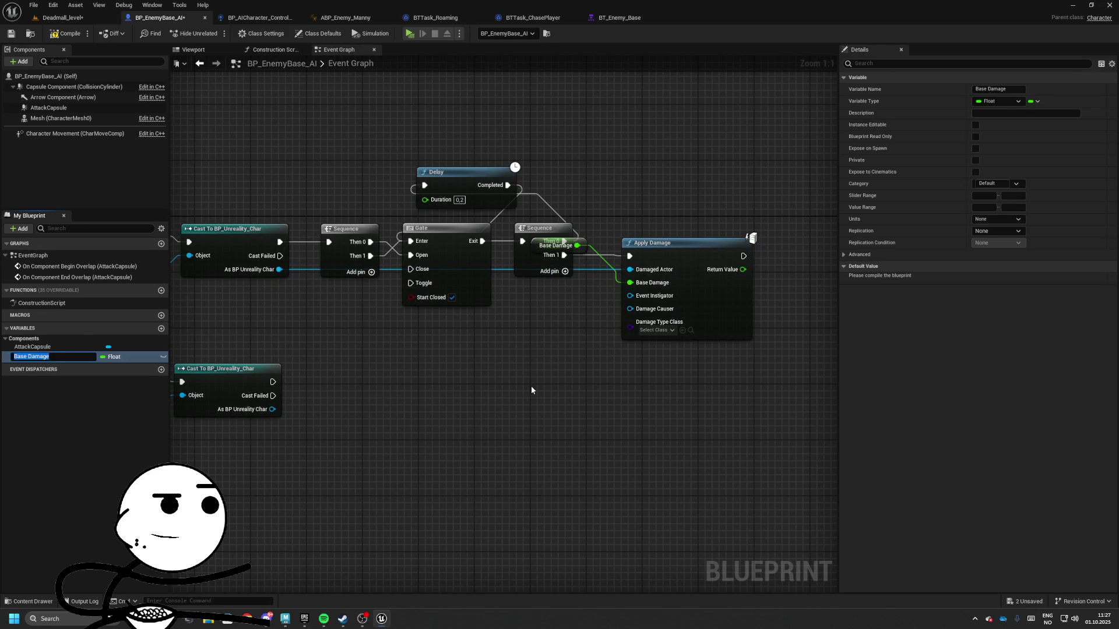
{"action": "key", "text": "Escape"}
{"action": "left_click_drag", "start_coordinate": [553, 253], "coordinate": [539, 308]}
{"action": "double_click", "coordinate": [18, 357]}
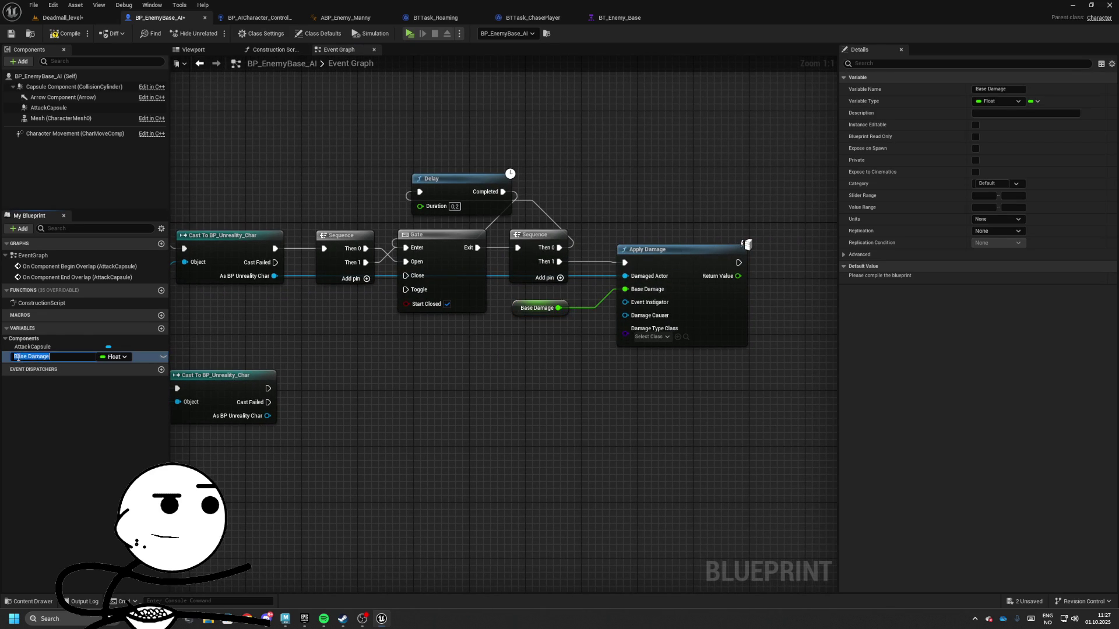
{"action": "key", "text": "Return"}
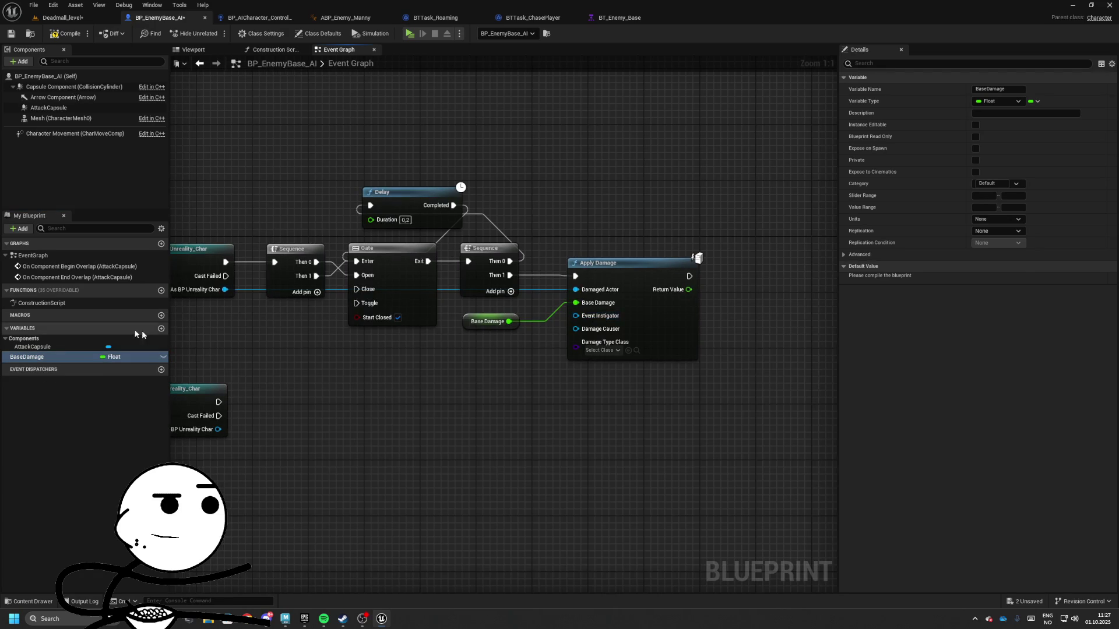
{"action": "left_click", "coordinate": [991, 278]}
{"action": "type", "text": "5"}
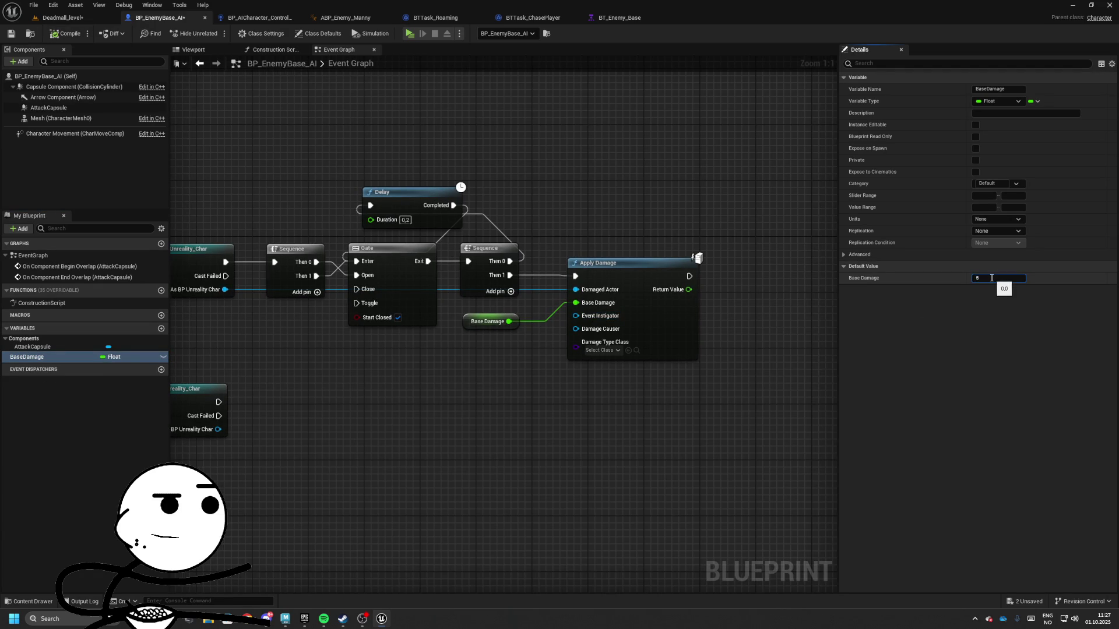
{"action": "key", "text": "Return"}
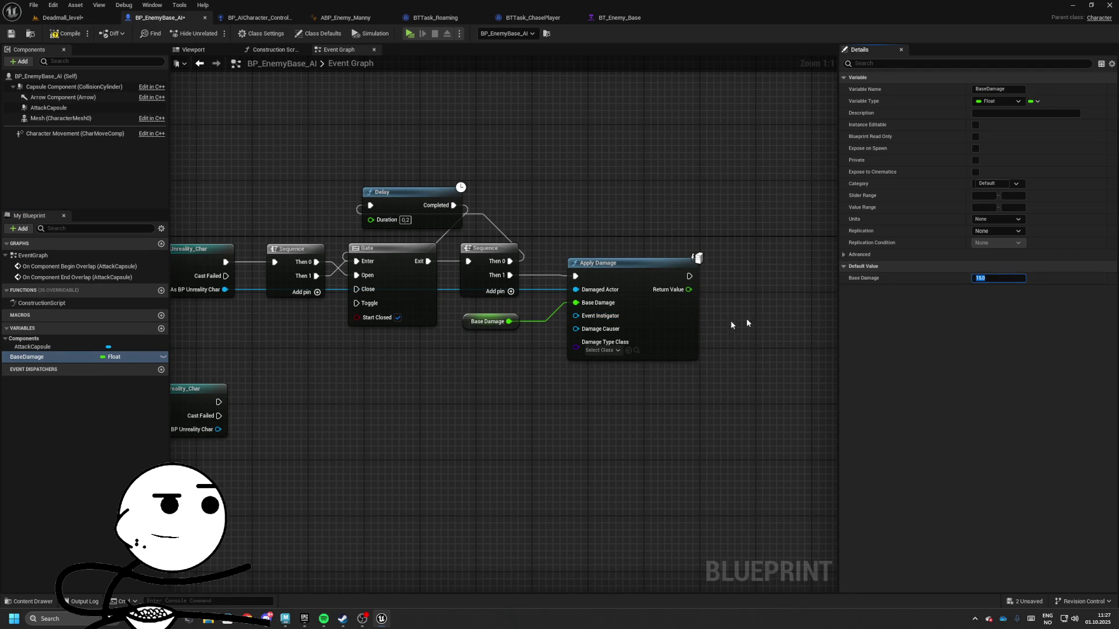
- Plug a Self reference into Apply Damage's Damage Causer
{"action": "mouse_move", "coordinate": [603, 339]}
{"action": "left_mouse_down"}
{"action": "mouse_move", "coordinate": [550, 369]}
{"action": "mouse_move", "coordinate": [536, 362]}
{"action": "left_mouse_up"}
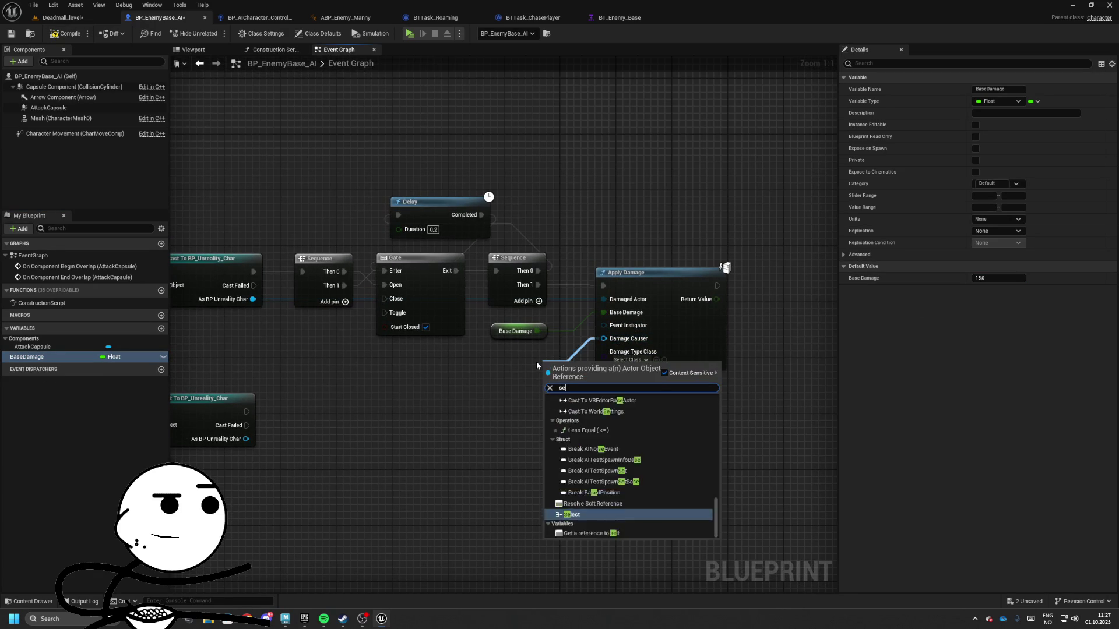
{"action": "type", "text": "self"}
{"action": "key", "text": "Return"}
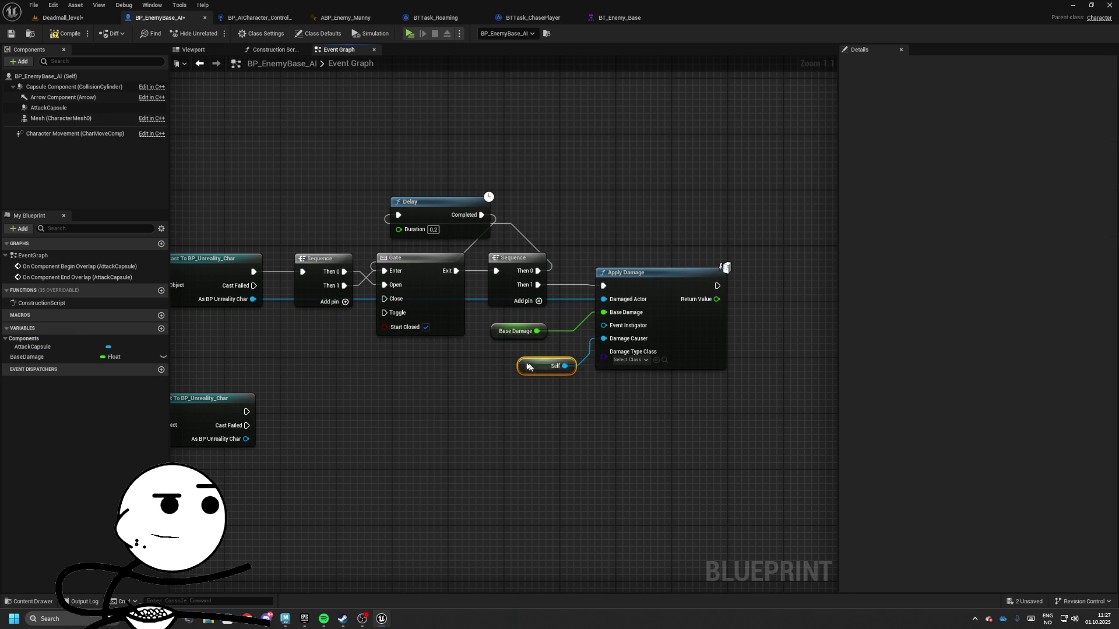
- Wire the end-overlap cast to the Gate's Close and wrap all nodes in an 'On Attack' comment
{"action": "mouse_move", "coordinate": [263, 283]}
{"action": "left_mouse_down"}
{"action": "mouse_move", "coordinate": [295, 299]}
{"action": "mouse_move", "coordinate": [547, 326]}
{"action": "mouse_move", "coordinate": [556, 347]}
{"action": "mouse_move", "coordinate": [557, 288]}
{"action": "mouse_move", "coordinate": [587, 291]}
{"action": "left_mouse_up"}
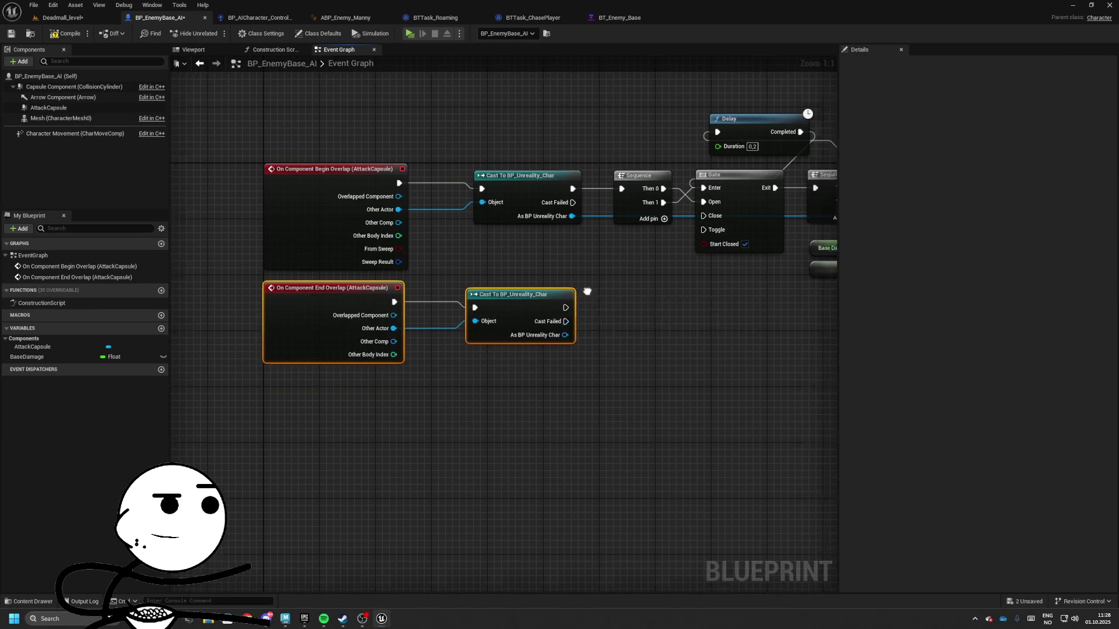
{"action": "scroll", "coordinate": [544, 327], "scroll_direction": "down", "scroll_amount": 1}
{"action": "left_click_drag", "start_coordinate": [519, 333], "coordinate": [659, 239]}
{"action": "scroll", "coordinate": [659, 240], "scroll_direction": "down", "scroll_amount": 2}
{"action": "key", "text": "ctrl+a"}
{"action": "key", "text": "c"}
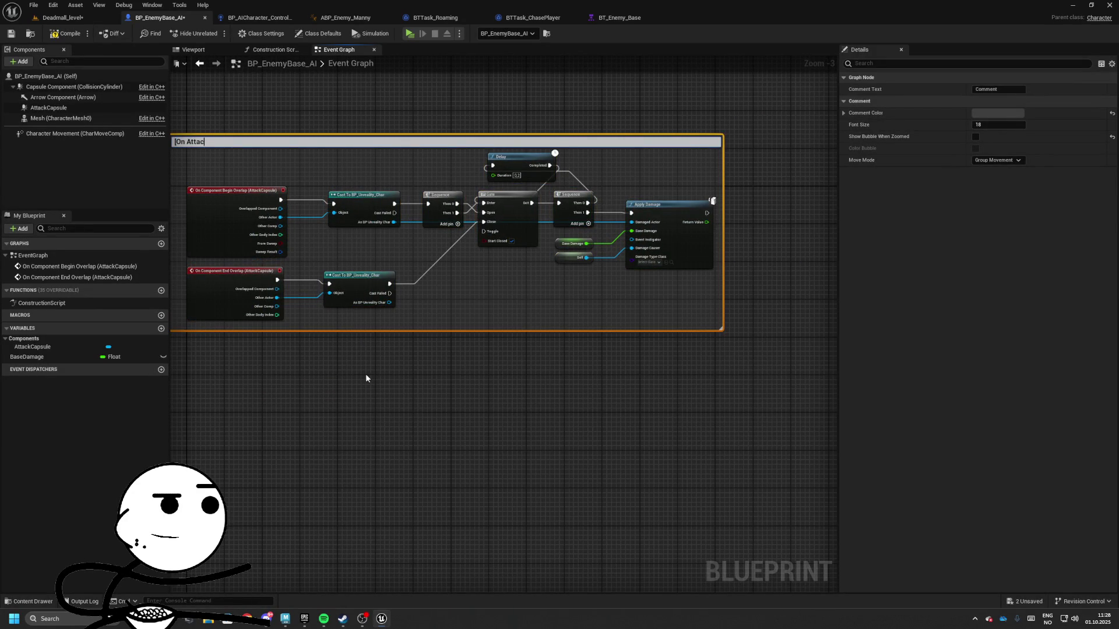
{"action": "key", "text": "Return"}
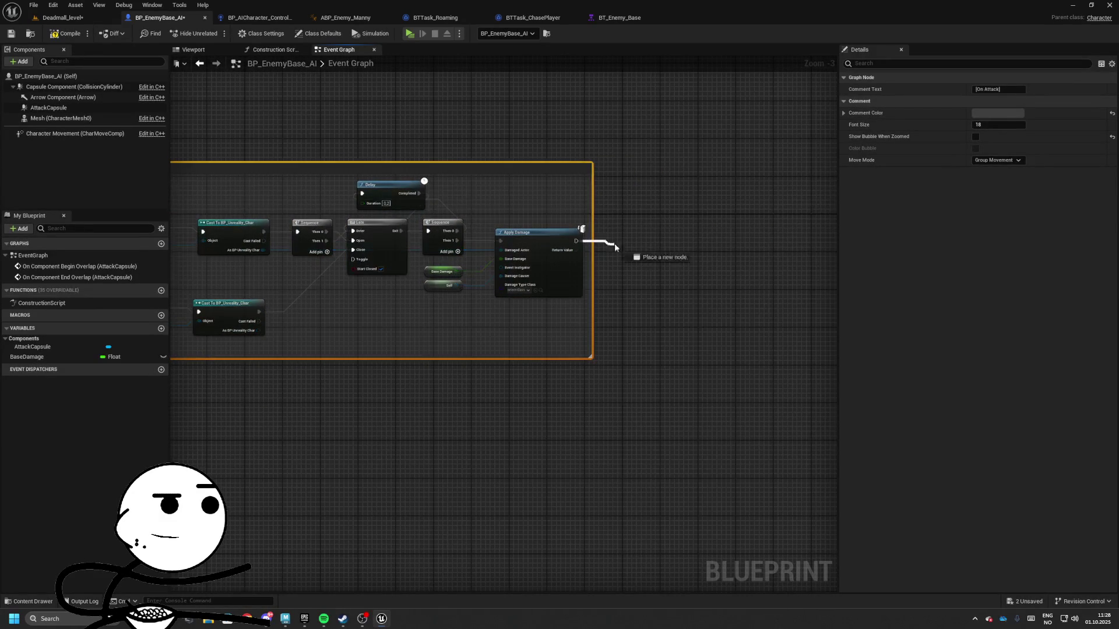
- Add a Print String node after Apply Damage
{"action": "left_click_drag", "start_coordinate": [615, 243], "coordinate": [615, 243]}
{"action": "type", "text": "print"}
{"action": "key", "text": "Return"}
- Promote the Delay's Duration to an AttackRate variable and compile the enemy blueprint
{"action": "scroll", "coordinate": [387, 175], "scroll_direction": "up", "scroll_amount": 2}
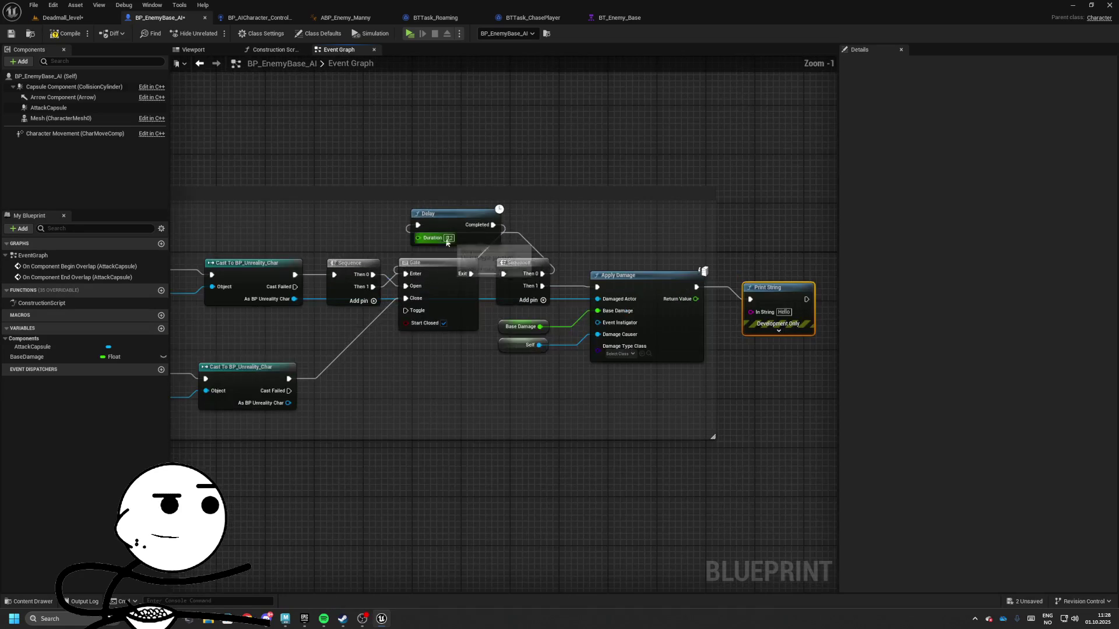
{"action": "right_click", "coordinate": [479, 240]}
{"action": "left_click", "coordinate": [516, 269]}
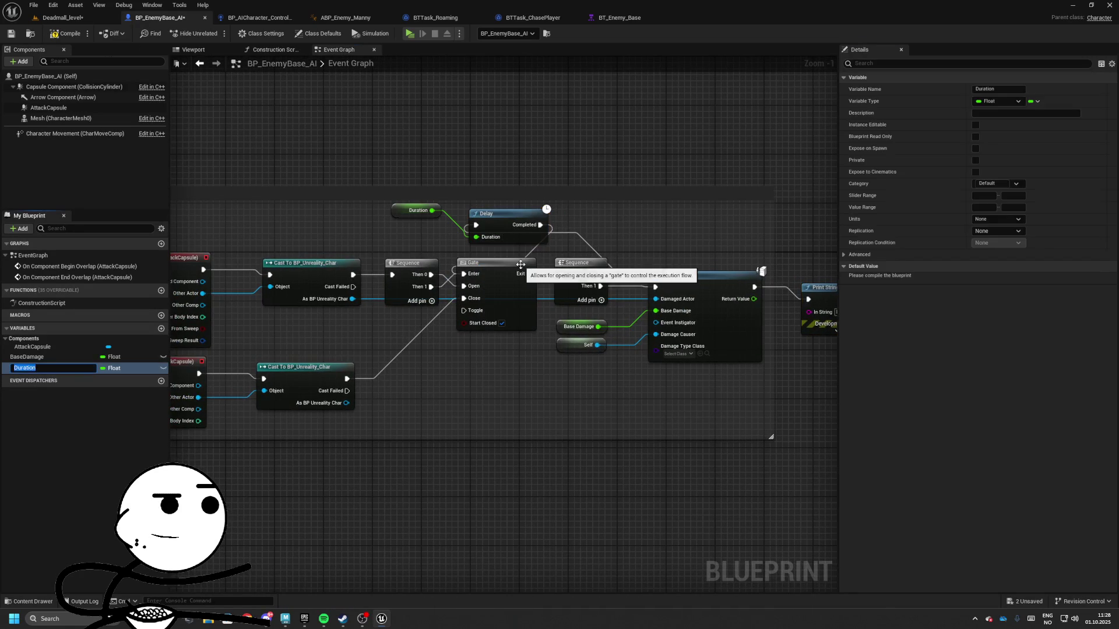
{"action": "type", "text": "e"}
{"action": "key", "text": "Return"}
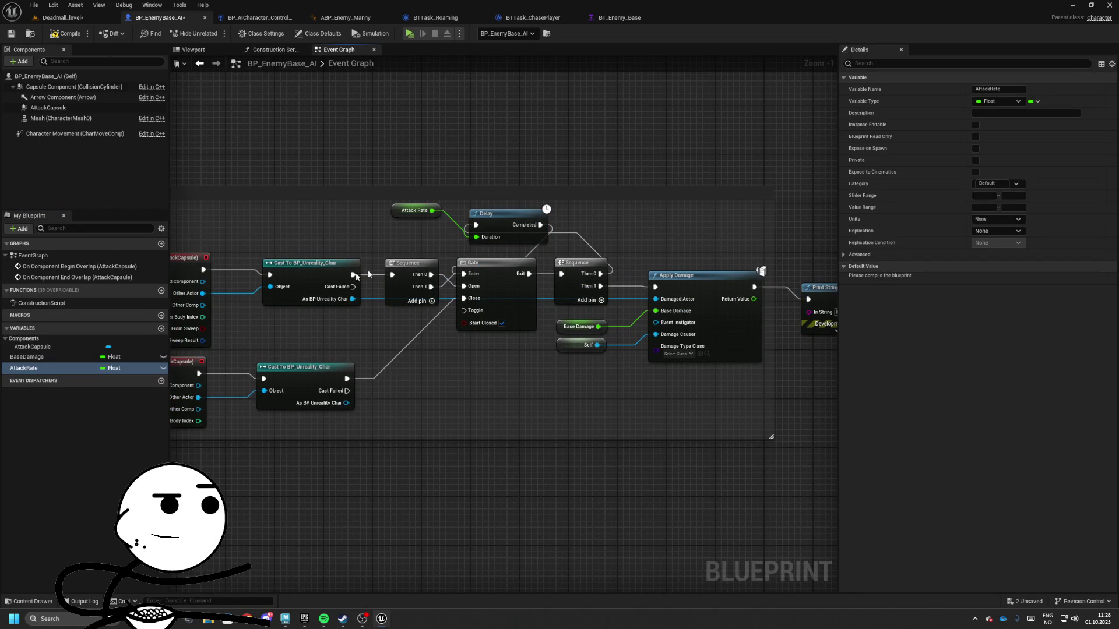
{"action": "left_click_drag", "start_coordinate": [414, 211], "coordinate": [402, 229]}
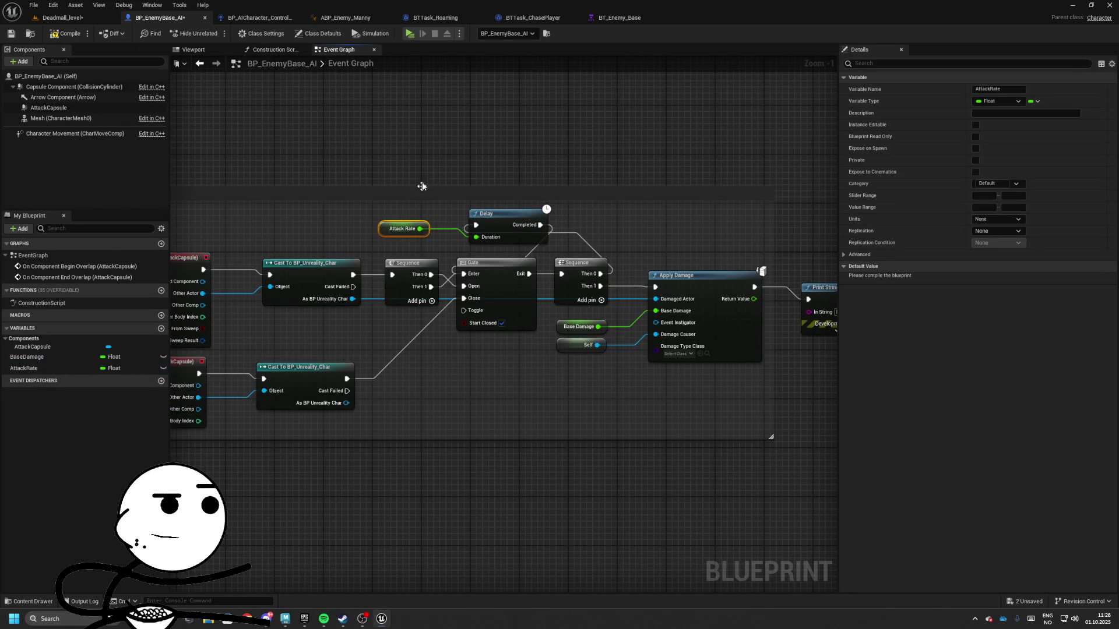
{"action": "left_click", "coordinate": [67, 33]}
{"action": "left_click", "coordinate": [61, 18]}
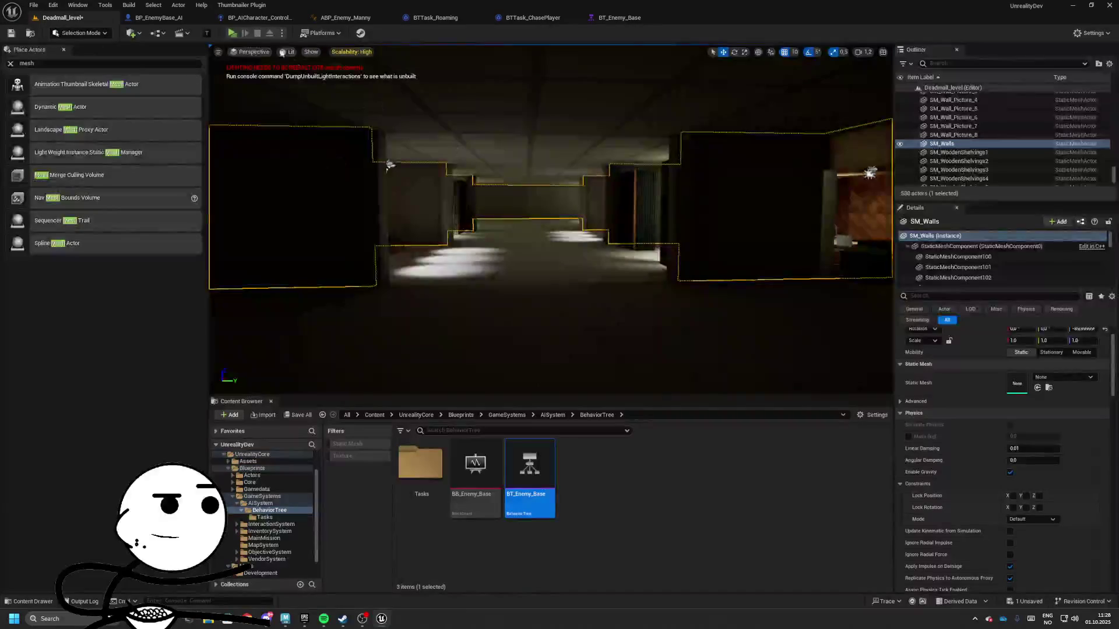
- Play the level and walk toward the enemy to test damage
{"action": "key", "text": "alt+p"}
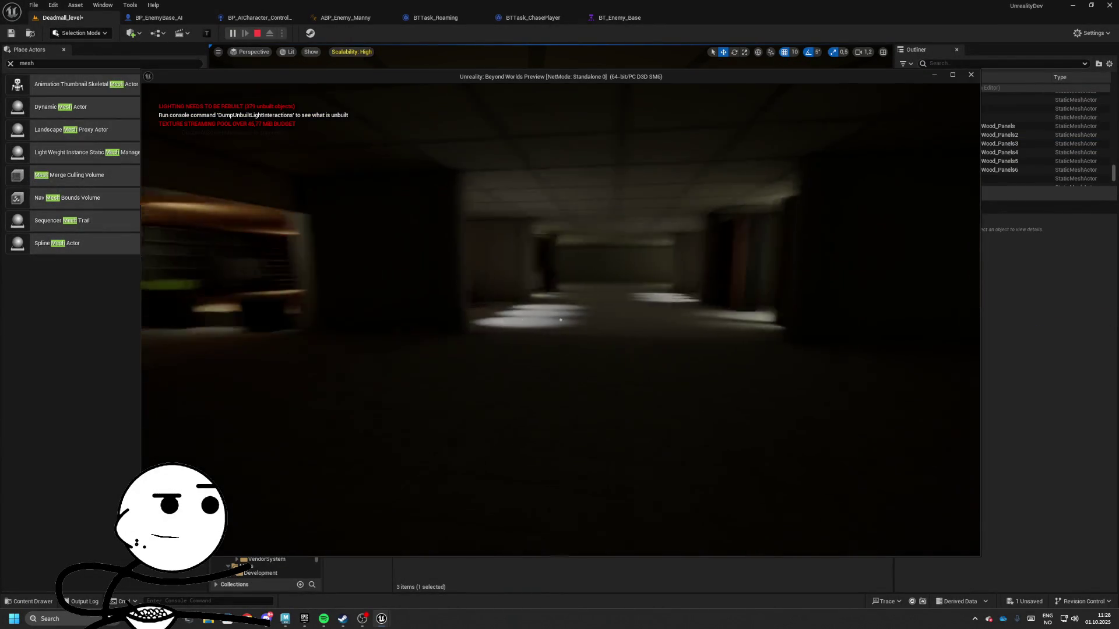
{"action": "key", "text": "w"}
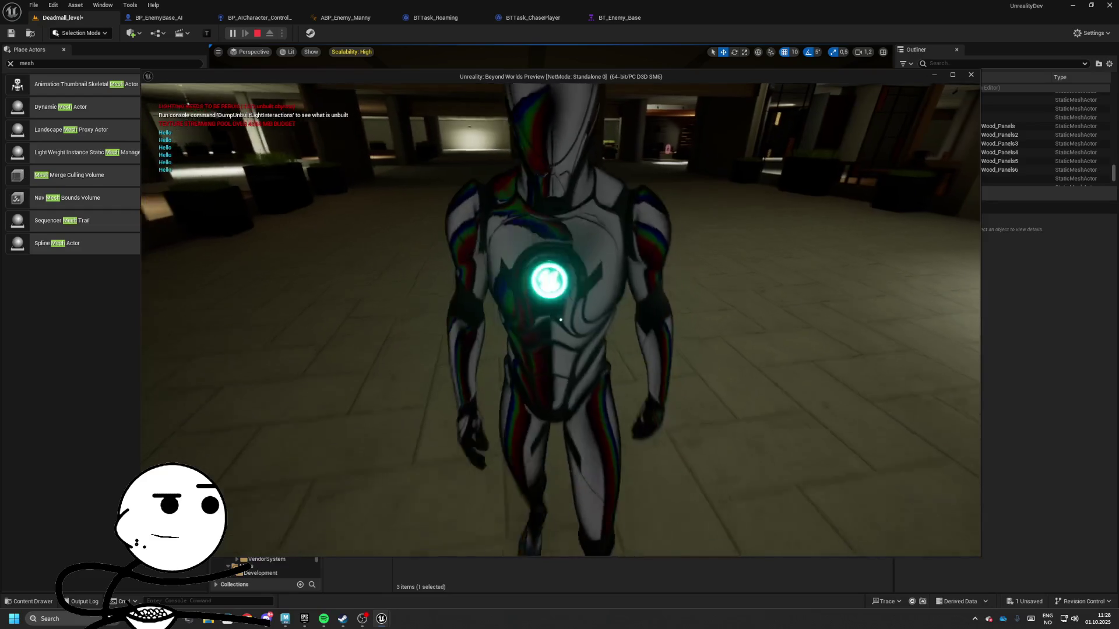
{"action": "key", "text": "Escape"}
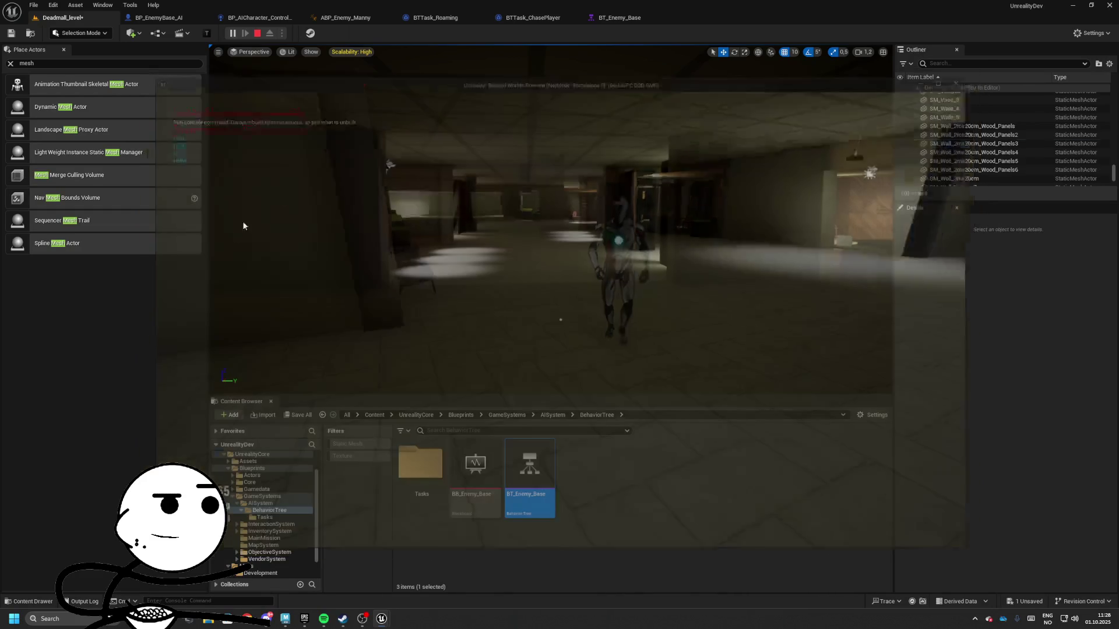
- Cycle through the open blueprint editors, reorder their tabs, and return to Deadmall_level
{"action": "left_click", "coordinate": [618, 17]}
{"action": "left_click", "coordinate": [539, 18]}
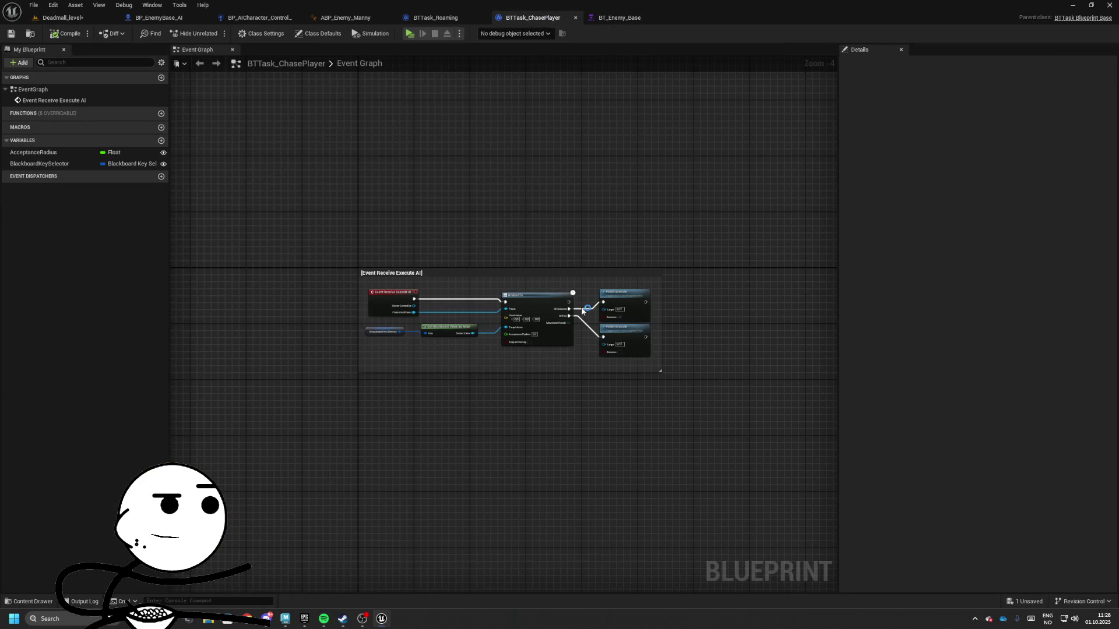
{"action": "left_click", "coordinate": [435, 17]}
{"action": "left_click_drag", "start_coordinate": [158, 17], "coordinate": [626, 18]}
{"action": "left_click_drag", "start_coordinate": [122, 169], "coordinate": [341, 161]}
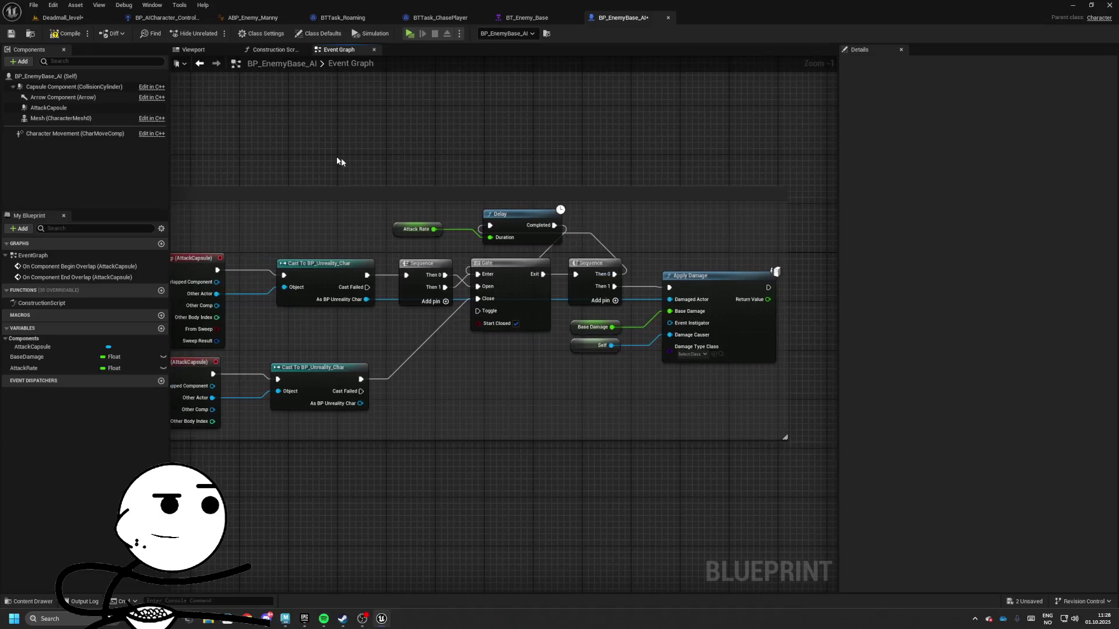
{"action": "left_click", "coordinate": [63, 18]}
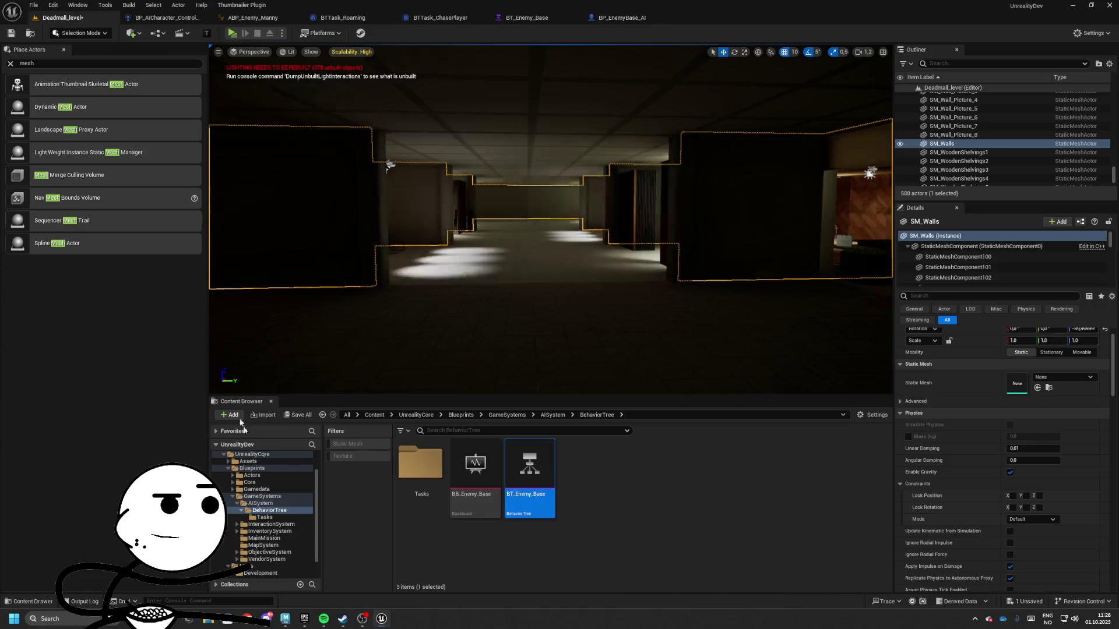
- Save all unsaved content, confirming the selected packages
{"action": "left_click", "coordinate": [299, 416]}
{"action": "left_click", "coordinate": [632, 407]}
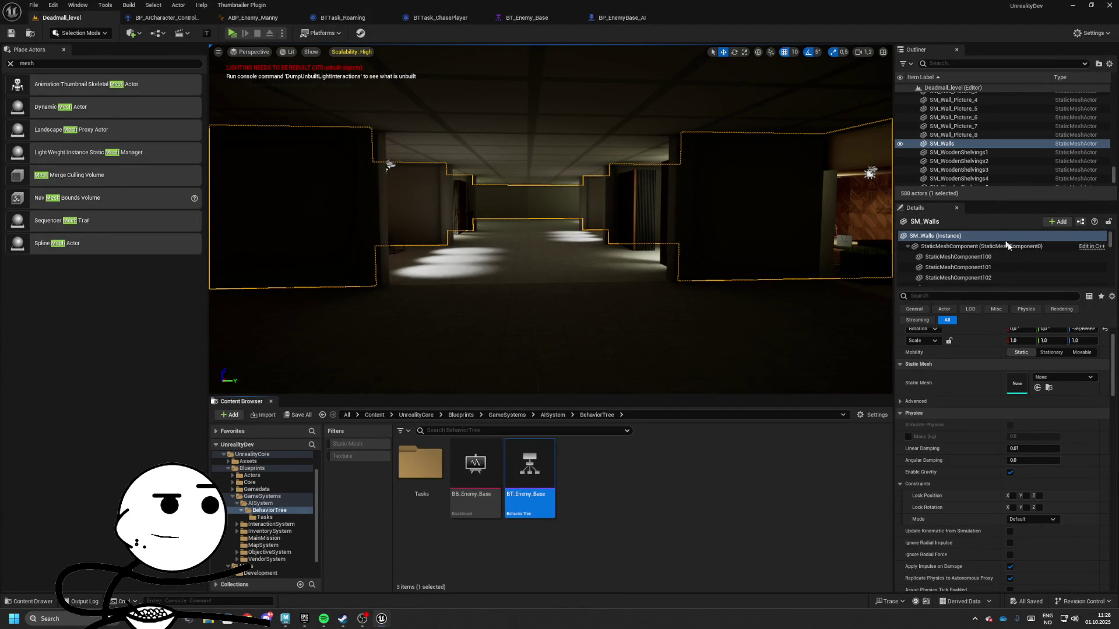
{"action": "scroll", "coordinate": [1067, 378], "scroll_direction": "up", "scroll_amount": 1}
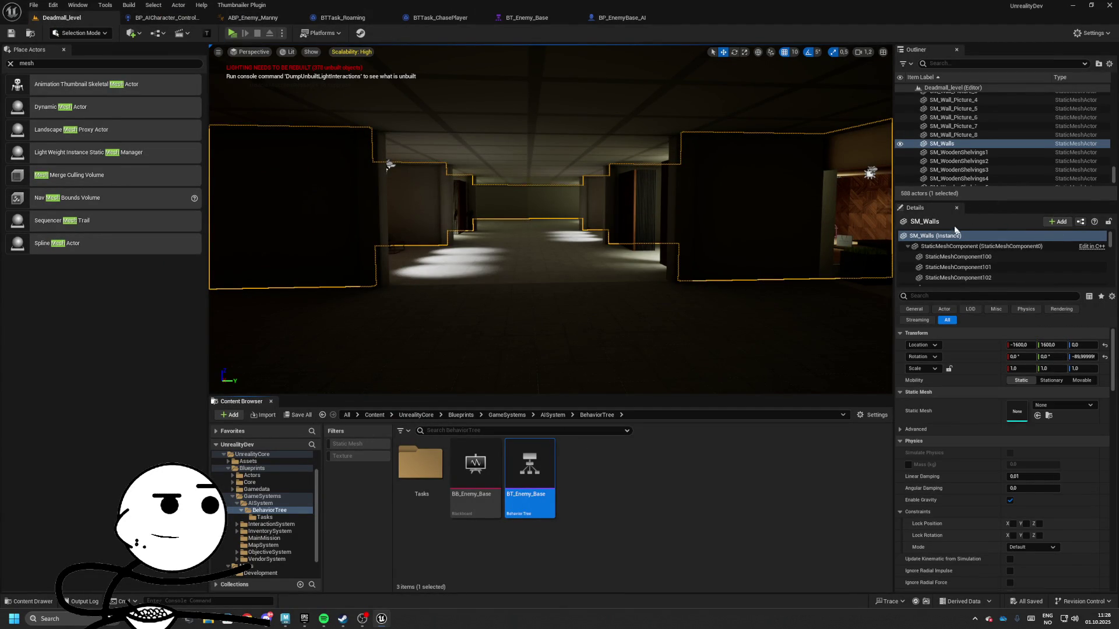
- Show World Settings and open the Default Pawn Class blueprint BP_Unreality_Char
{"action": "left_click", "coordinate": [105, 7]}
{"action": "mouse_move", "coordinate": [78, 5]}
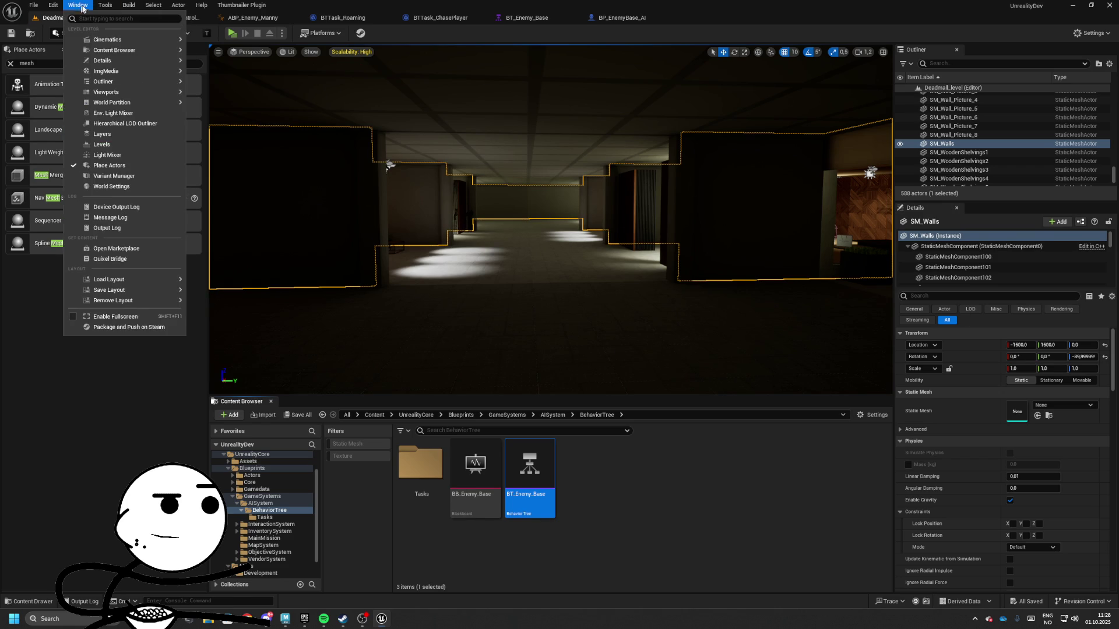
{"action": "left_click", "coordinate": [112, 187]}
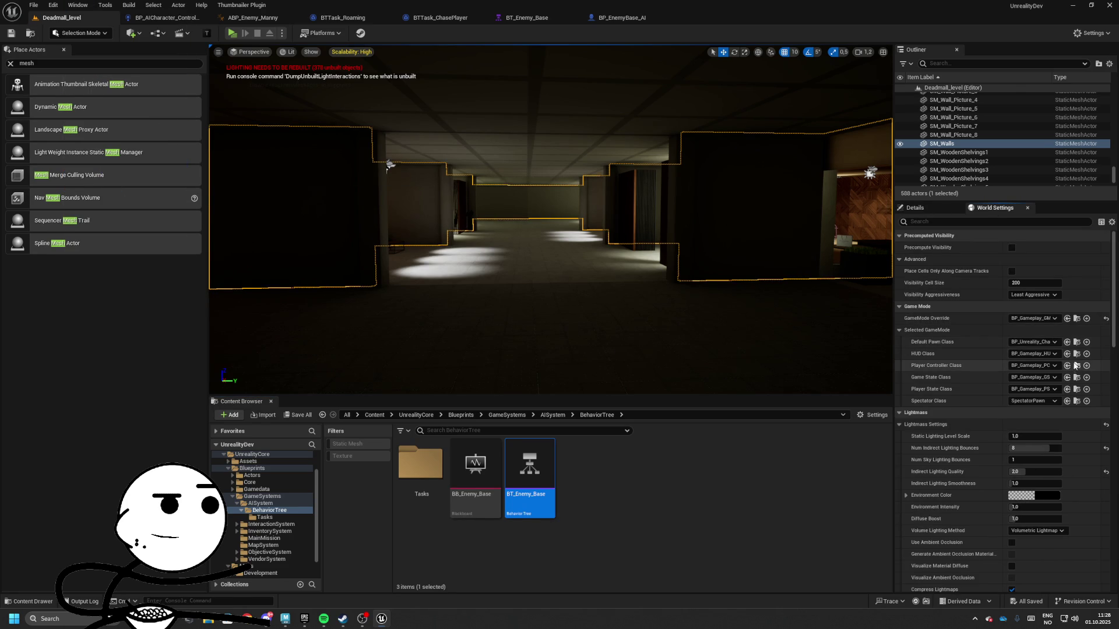
{"action": "left_click", "coordinate": [1077, 342]}
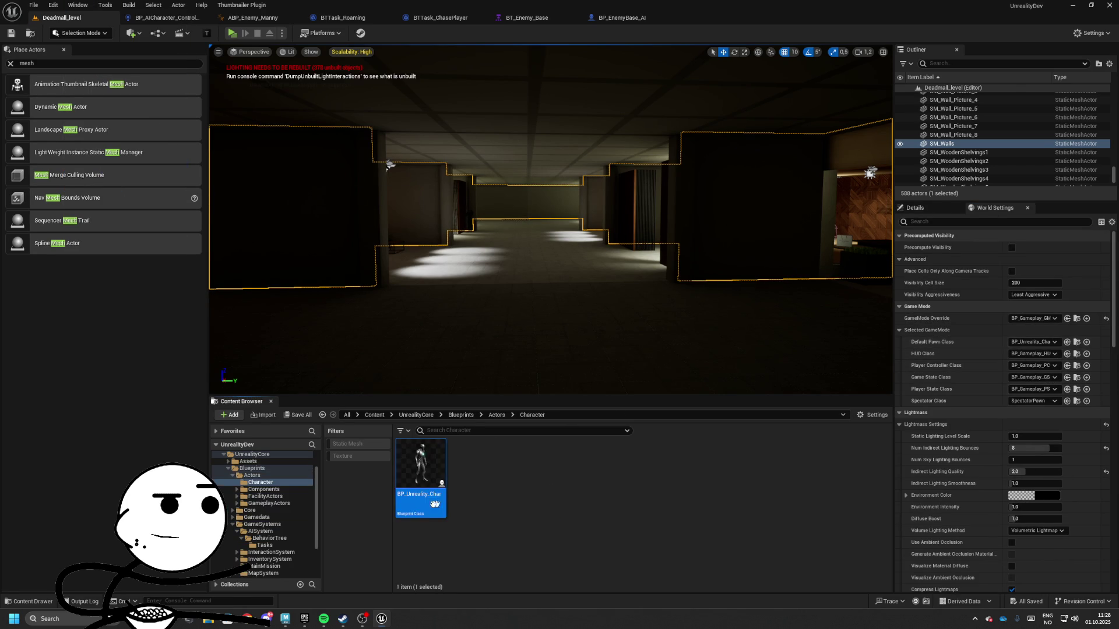
{"action": "double_click", "coordinate": [434, 504]}
{"action": "scroll", "coordinate": [398, 319], "scroll_direction": "up", "scroll_amount": 4}
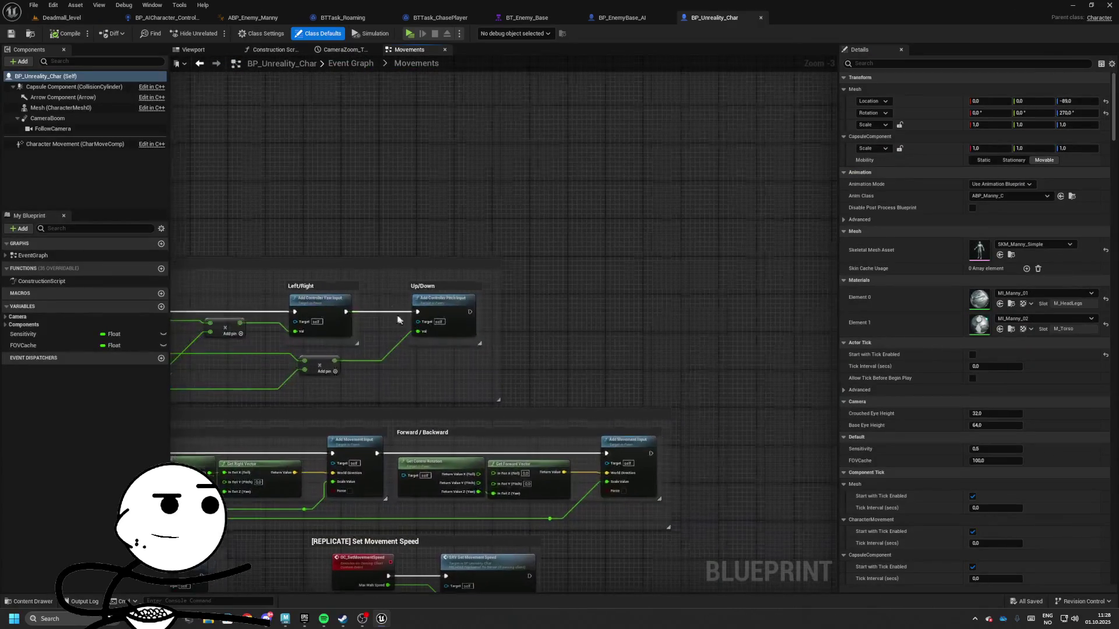
- Add an Event AnyDamage node in the character's Event Graph
{"action": "scroll", "coordinate": [398, 319], "scroll_direction": "down", "scroll_amount": 3}
{"action": "left_click", "coordinate": [351, 63]}
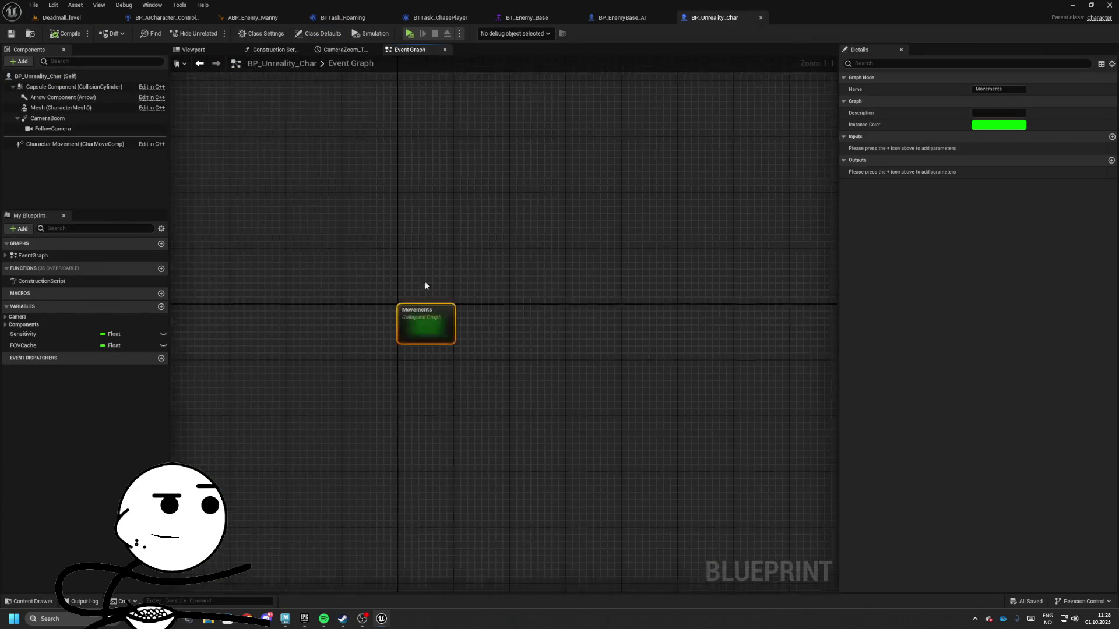
{"action": "scroll", "coordinate": [442, 349], "scroll_direction": "down", "scroll_amount": 2}
{"action": "right_click", "coordinate": [443, 360]}
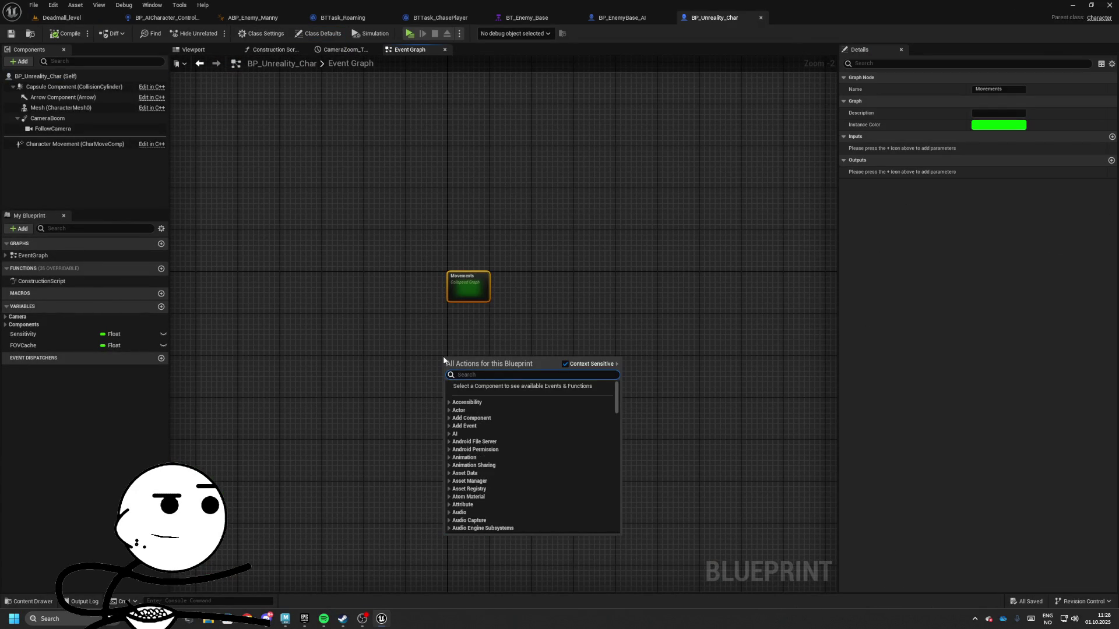
{"action": "type", "text": "any damage"}
{"action": "key", "text": "Return"}
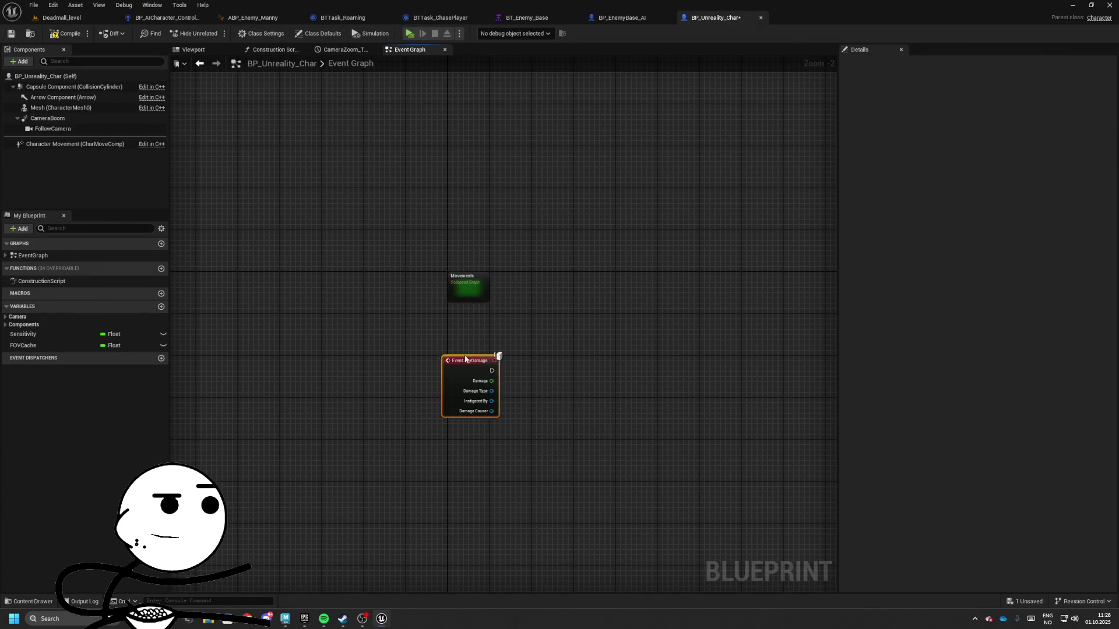
- Add a Get Controller node below the AnyDamage event
{"action": "scroll", "coordinate": [436, 414], "scroll_direction": "up", "scroll_amount": 2}
{"action": "right_click", "coordinate": [404, 464]}
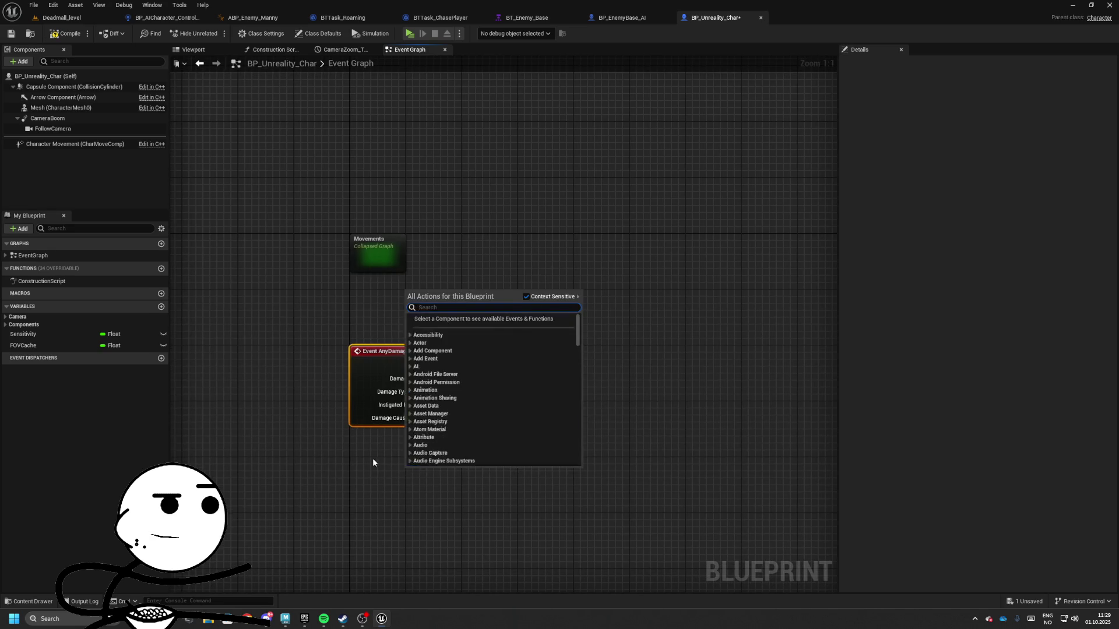
{"action": "type", "text": "get controller"}
{"action": "key", "text": "Return"}
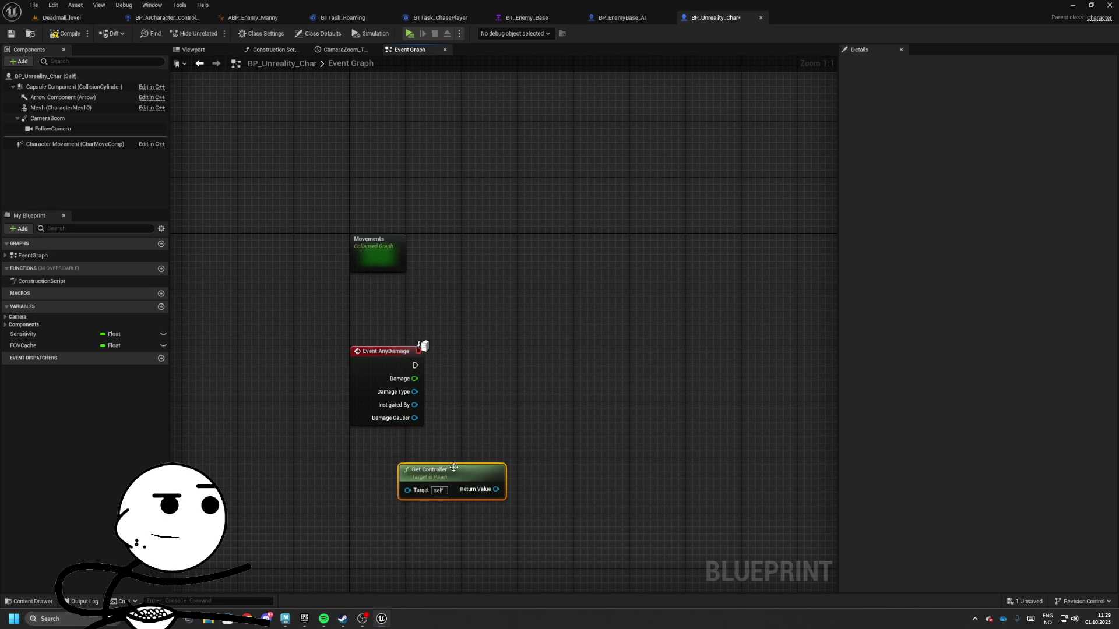
- Try a Get Controlled Pawn node off Get Controller, then delete it
{"action": "mouse_move", "coordinate": [454, 467]}
{"action": "left_mouse_down"}
{"action": "mouse_move", "coordinate": [405, 447]}
{"action": "mouse_move", "coordinate": [536, 429]}
{"action": "left_mouse_up"}
{"action": "type", "text": "ani"}
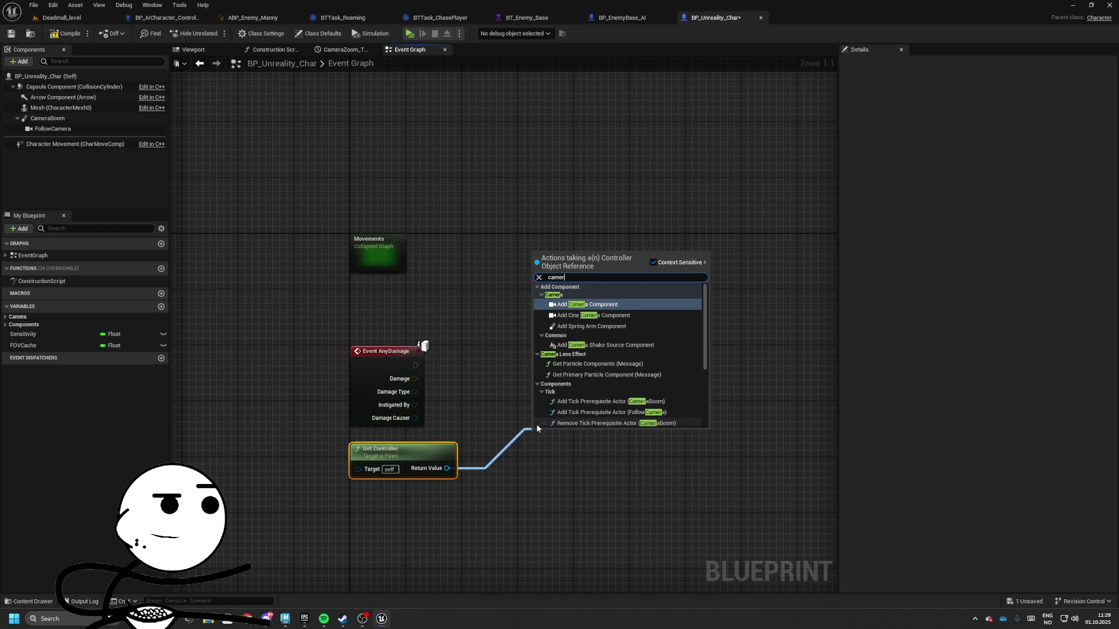
{"action": "key", "text": "BackSpace"}
{"action": "key", "text": "BackSpace"}
{"action": "key", "text": "BackSpace"}
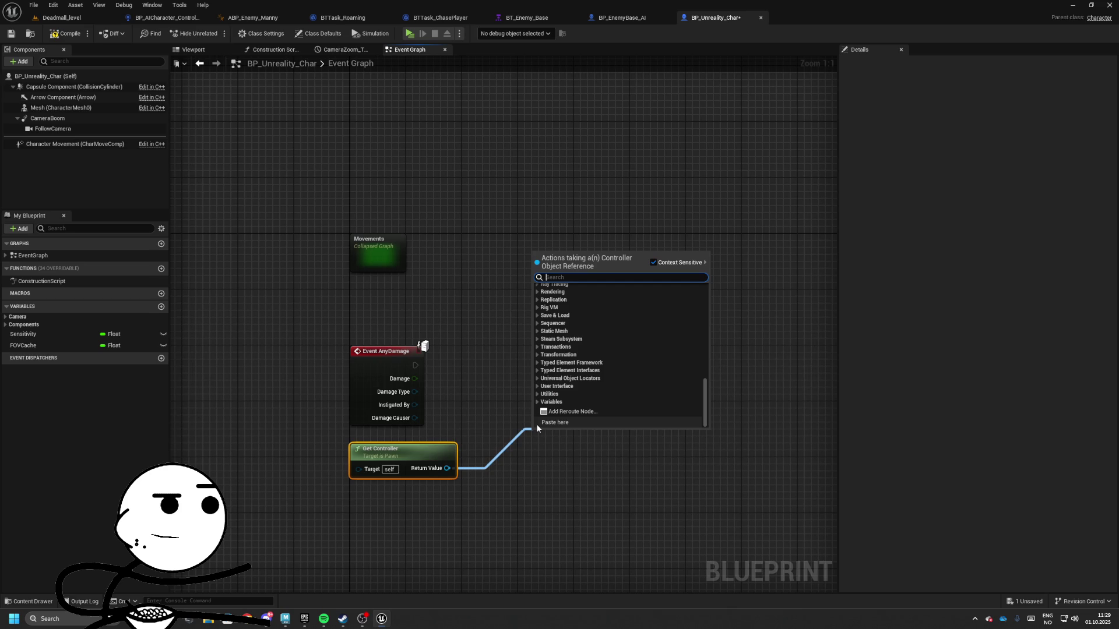
{"action": "type", "text": "take d"}
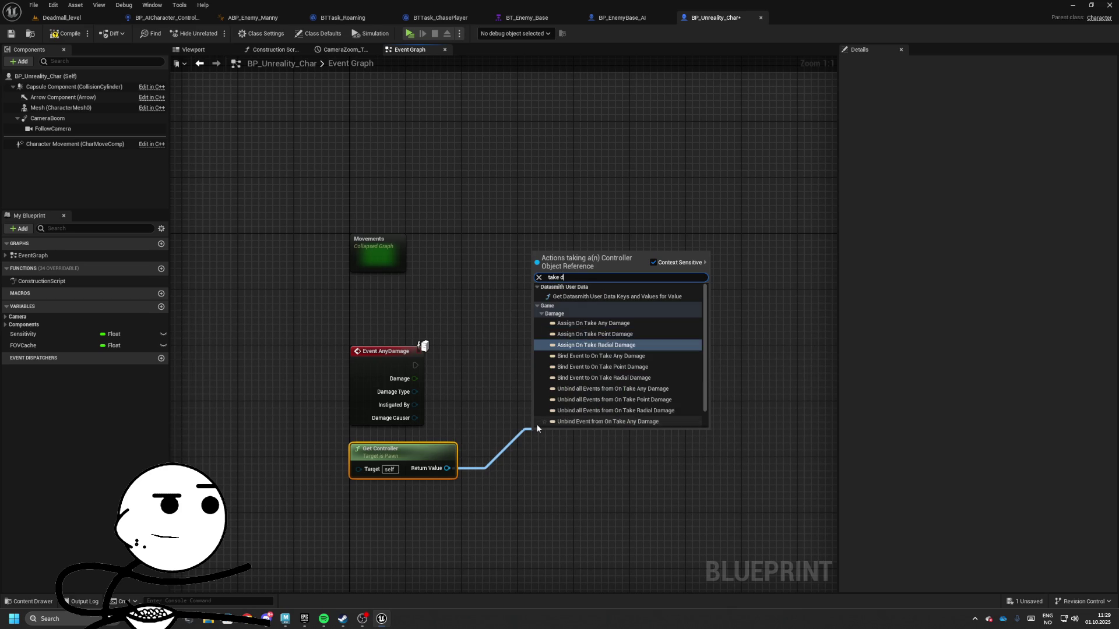
{"action": "key", "text": "BackSpace"}
{"action": "key", "text": "BackSpace"}
{"action": "key", "text": "BackSpace"}
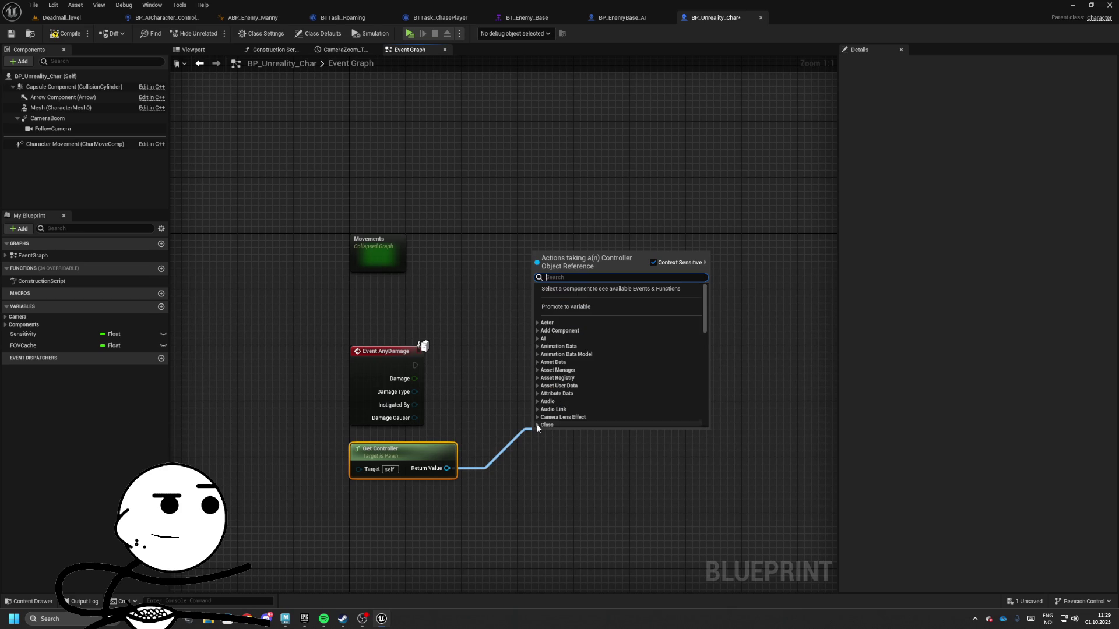
{"action": "type", "text": "get controlled pawn"}
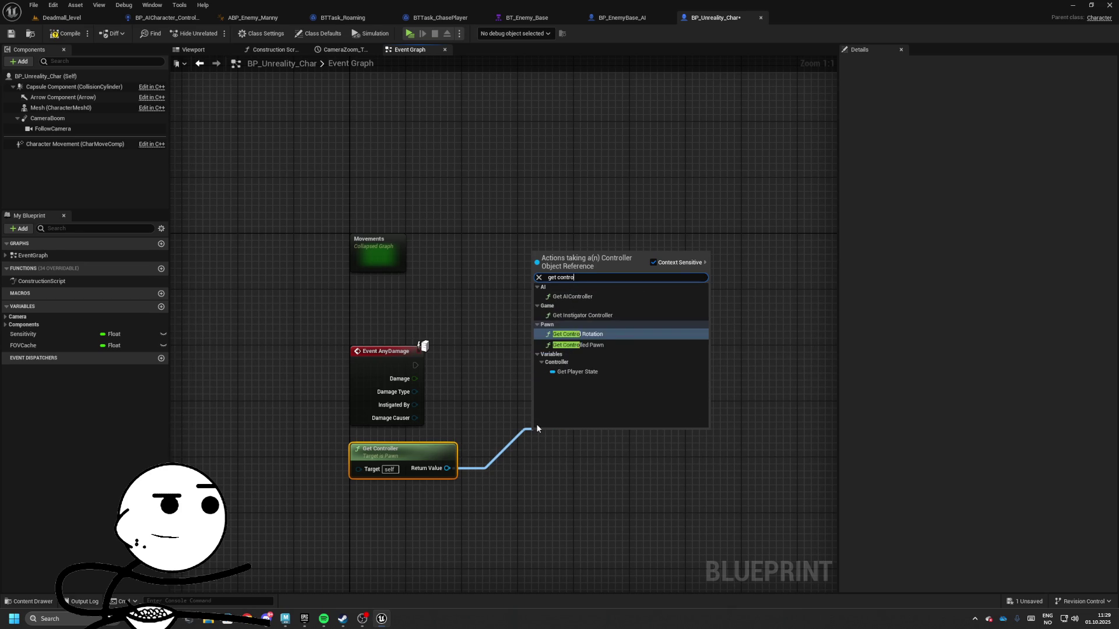
{"action": "key", "text": "Return"}
{"action": "left_click_drag", "start_coordinate": [536, 428], "coordinate": [515, 428]}
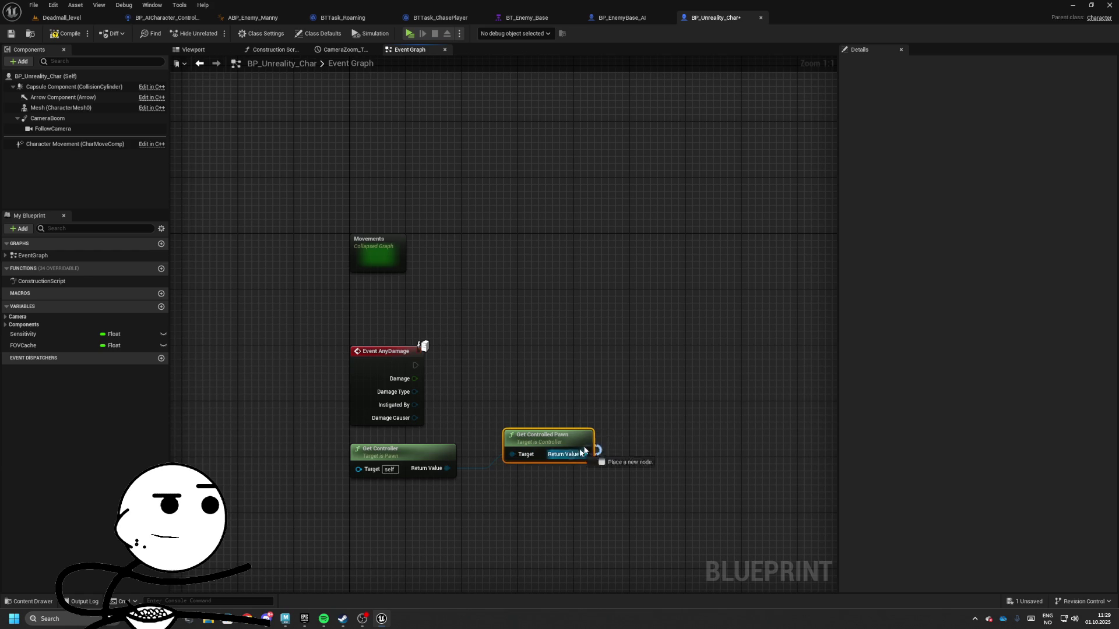
{"action": "left_click_drag", "start_coordinate": [584, 453], "coordinate": [649, 428]}
{"action": "left_click", "coordinate": [579, 471]}
{"action": "left_click_drag", "start_coordinate": [538, 469], "coordinate": [536, 459]}
{"action": "key", "text": "Delete"}
- Add Get Component by Class from Get Controller, set to PlayerStatusComponent
{"action": "left_click_drag", "start_coordinate": [443, 455], "coordinate": [532, 413]}
{"action": "type", "text": "get compone"}
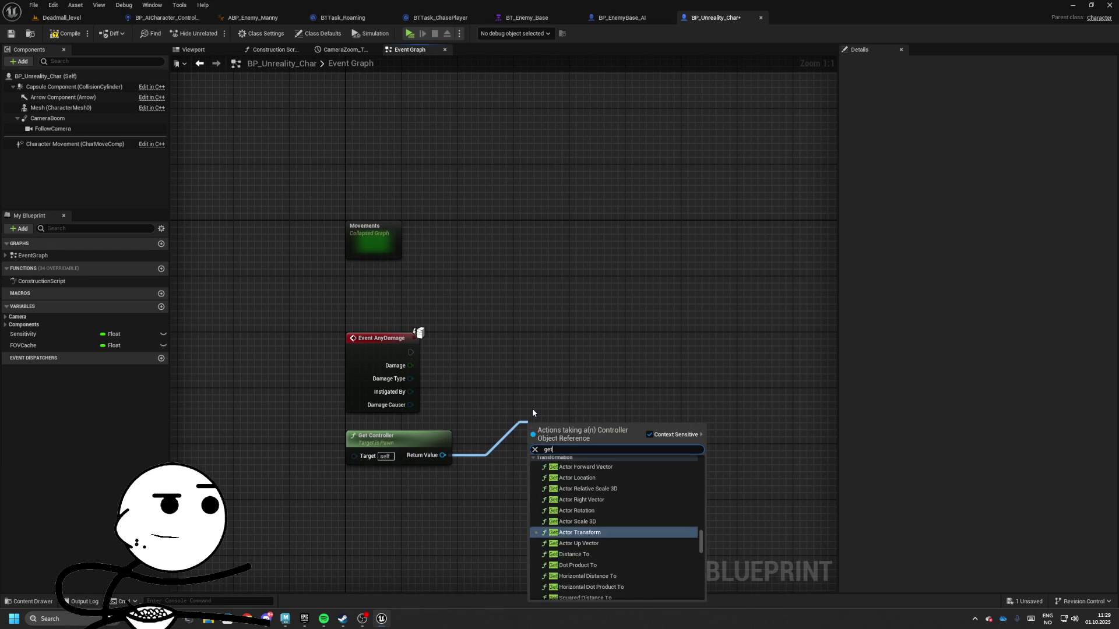
{"action": "key", "text": "Up"}
{"action": "key", "text": "Up"}
{"action": "key", "text": "Up"}
{"action": "key", "text": "Return"}
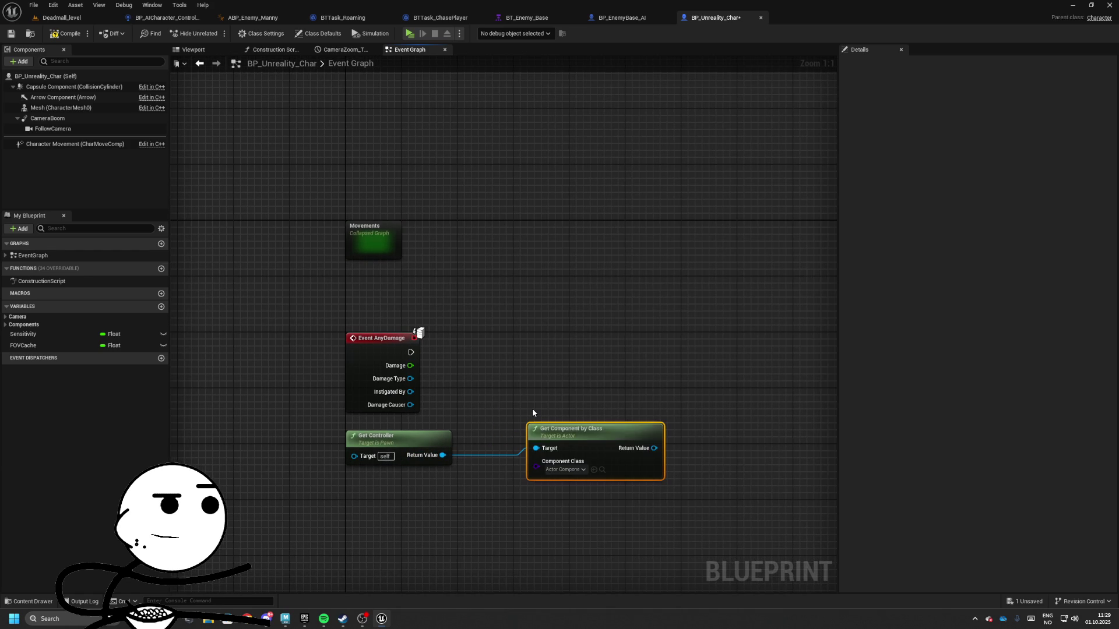
{"action": "left_click", "coordinate": [573, 471]}
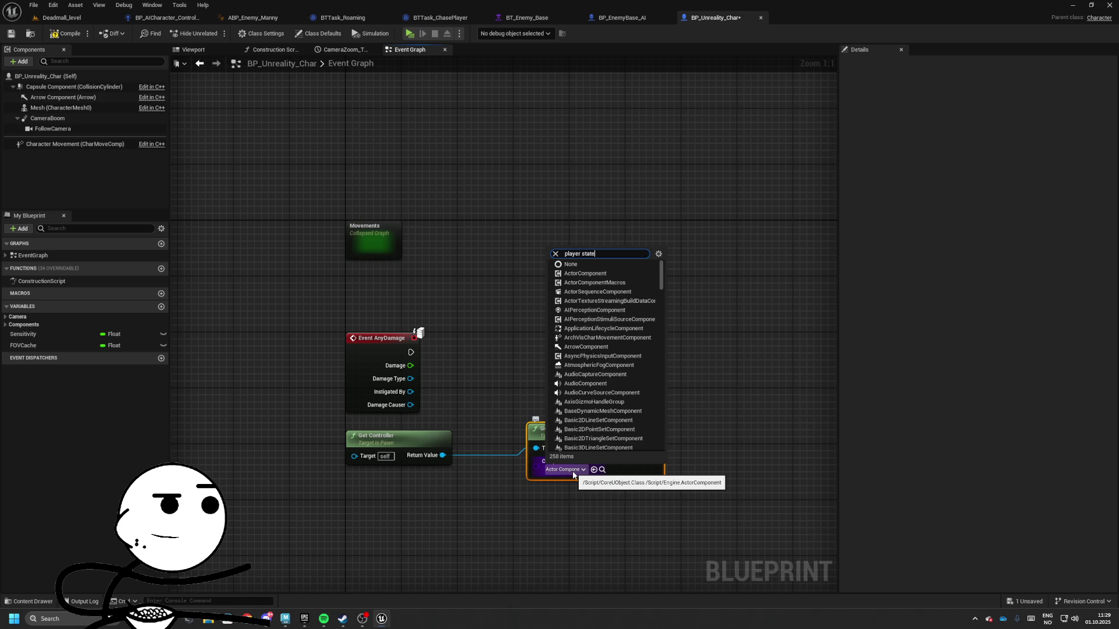
{"action": "left_click", "coordinate": [594, 503]}
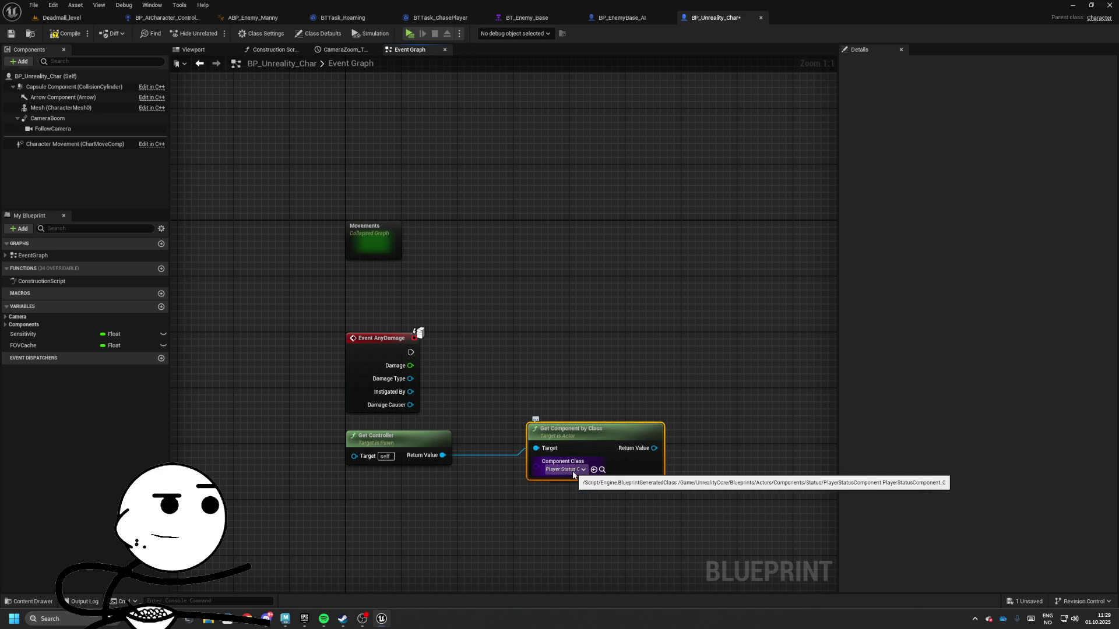
{"action": "left_click_drag", "start_coordinate": [592, 443], "coordinate": [418, 482]}
- Add a Health Decrease node from the PlayerStatusComponent output
{"action": "mouse_move", "coordinate": [472, 455]}
{"action": "left_mouse_down"}
{"action": "mouse_move", "coordinate": [569, 396]}
{"action": "mouse_move", "coordinate": [587, 343]}
{"action": "mouse_move", "coordinate": [404, 371]}
{"action": "mouse_move", "coordinate": [584, 382]}
{"action": "left_mouse_up"}
{"action": "type", "text": "decreas"}
{"action": "key", "text": "Return"}
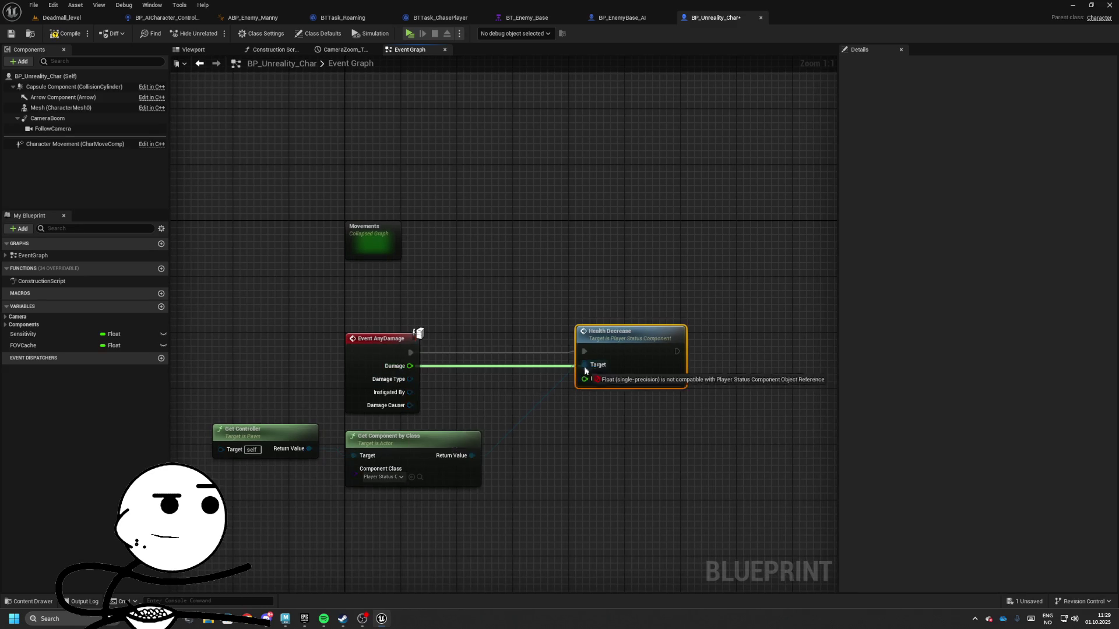
- Wire Damage into Health Decrease and shift the Get Controller and Get Component nodes right
{"action": "left_click", "coordinate": [375, 457]}
{"action": "left_click", "coordinate": [507, 452], "text": "shift"}
{"action": "left_click_drag", "start_coordinate": [506, 453], "coordinate": [631, 453]}
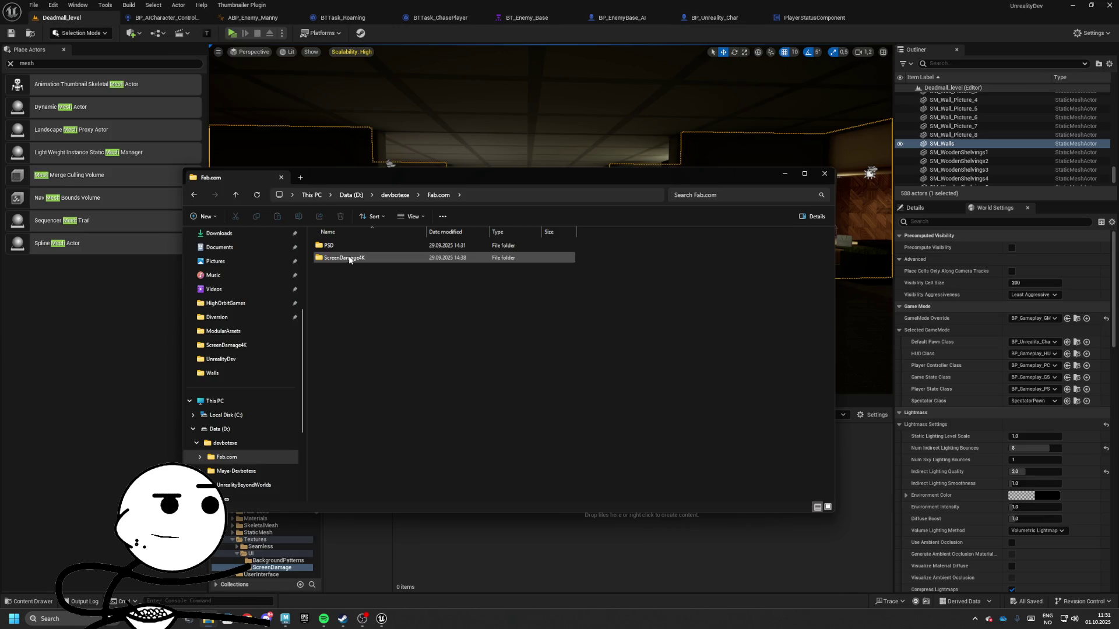
- Import all 50 T_BloodScreen textures into the ScreenDamage folder
{"action": "double_click", "coordinate": [349, 257]}
{"action": "double_click", "coordinate": [349, 249]}
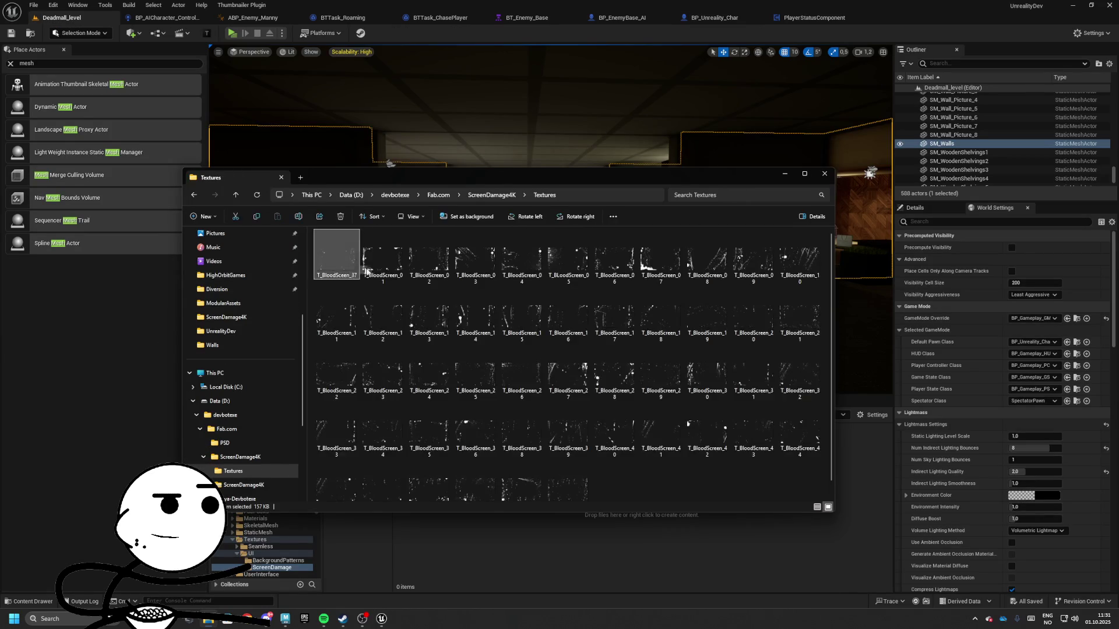
{"action": "key", "text": "ctrl+a"}
{"action": "left_click_drag", "start_coordinate": [404, 182], "coordinate": [829, 141]}
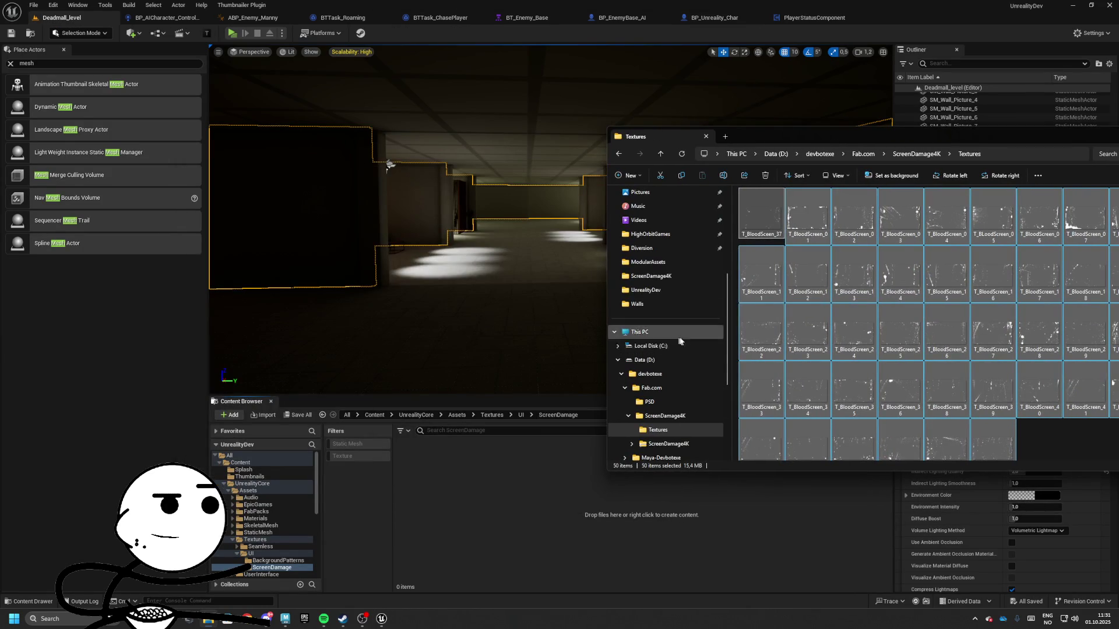
{"action": "mouse_move", "coordinate": [761, 326]}
{"action": "left_mouse_down"}
{"action": "mouse_move", "coordinate": [763, 315]}
{"action": "mouse_move", "coordinate": [524, 519]}
{"action": "left_mouse_up"}
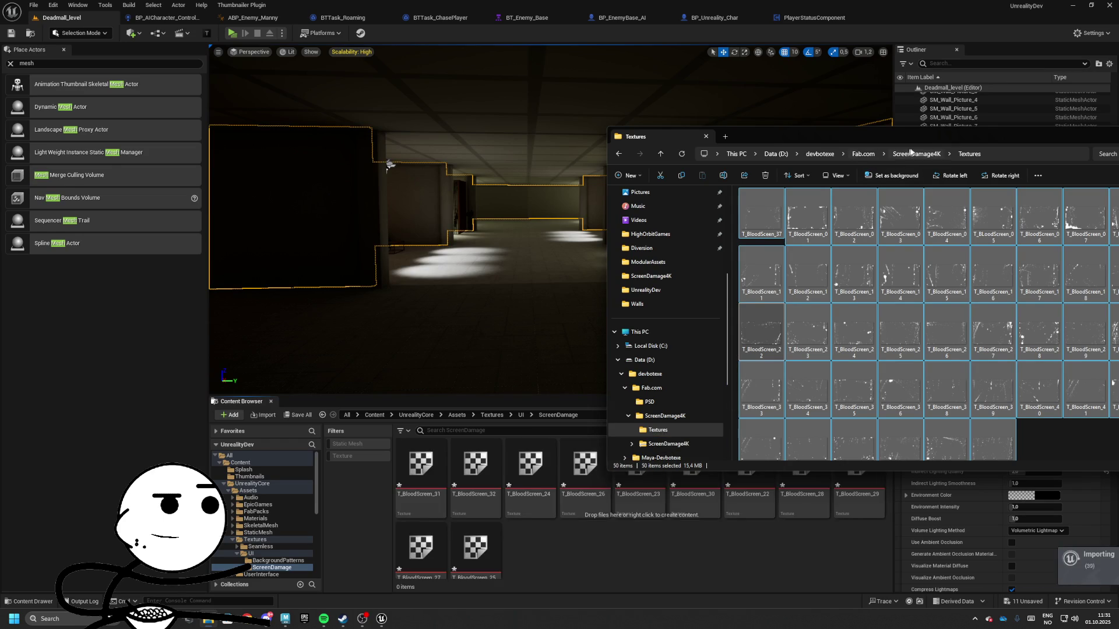
{"action": "left_click_drag", "start_coordinate": [902, 140], "coordinate": [683, 152]}
{"action": "left_click", "coordinate": [1030, 145]}
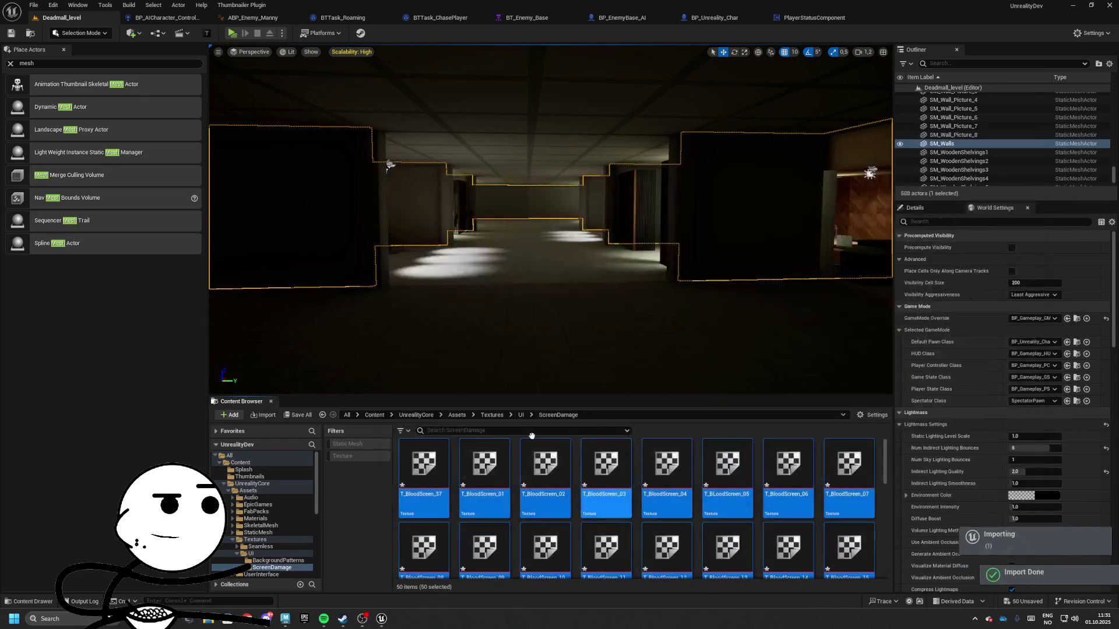
- Rename the UI ScreenDamage folder to ScreenDamage4K
{"action": "left_click", "coordinate": [521, 415]}
{"action": "left_click", "coordinate": [475, 466]}
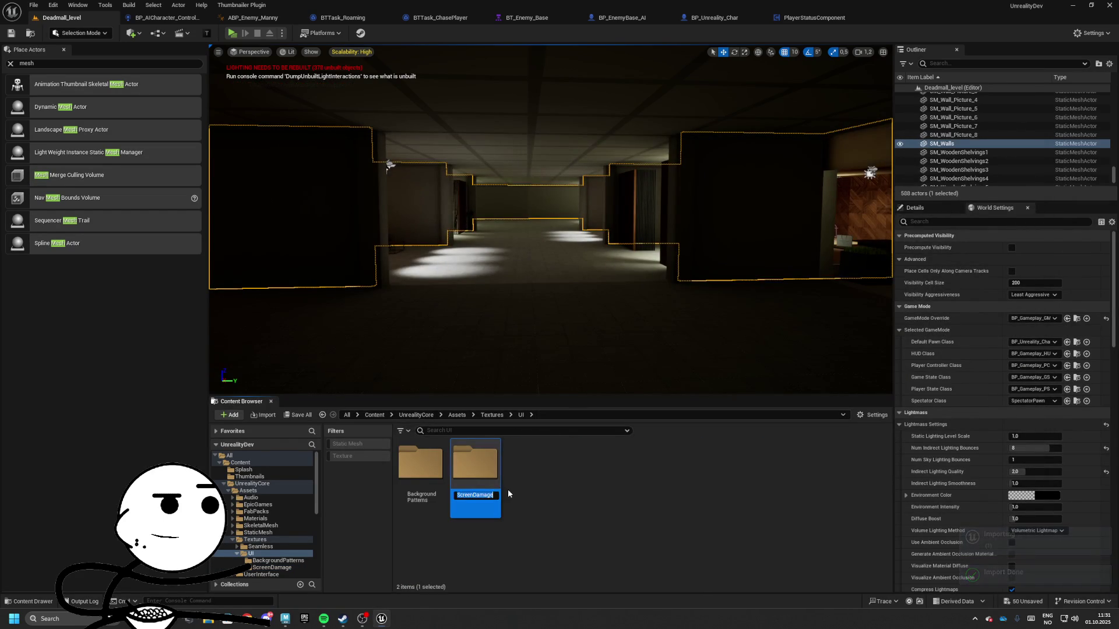
{"action": "key", "text": "F2"}
{"action": "type", "text": "4K"}
{"action": "key", "text": "Return"}
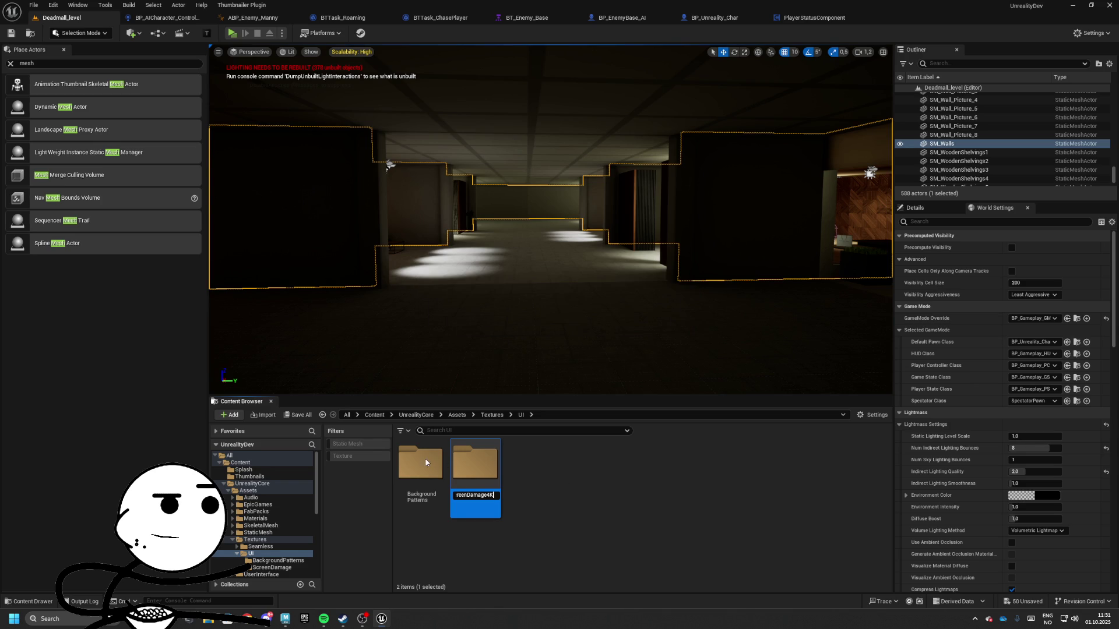
- Check the ScreenDamage4K folder, then navigate up through Assets to UnrealityCore
{"action": "double_click", "coordinate": [475, 466]}
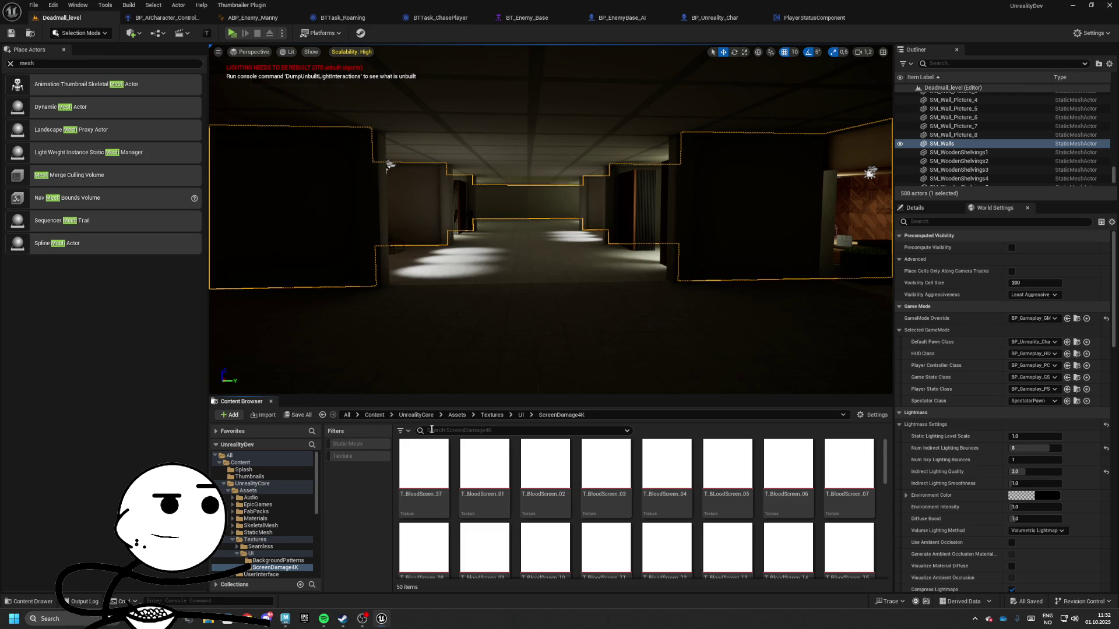
{"action": "left_click", "coordinate": [456, 415]}
{"action": "left_click", "coordinate": [416, 415]}
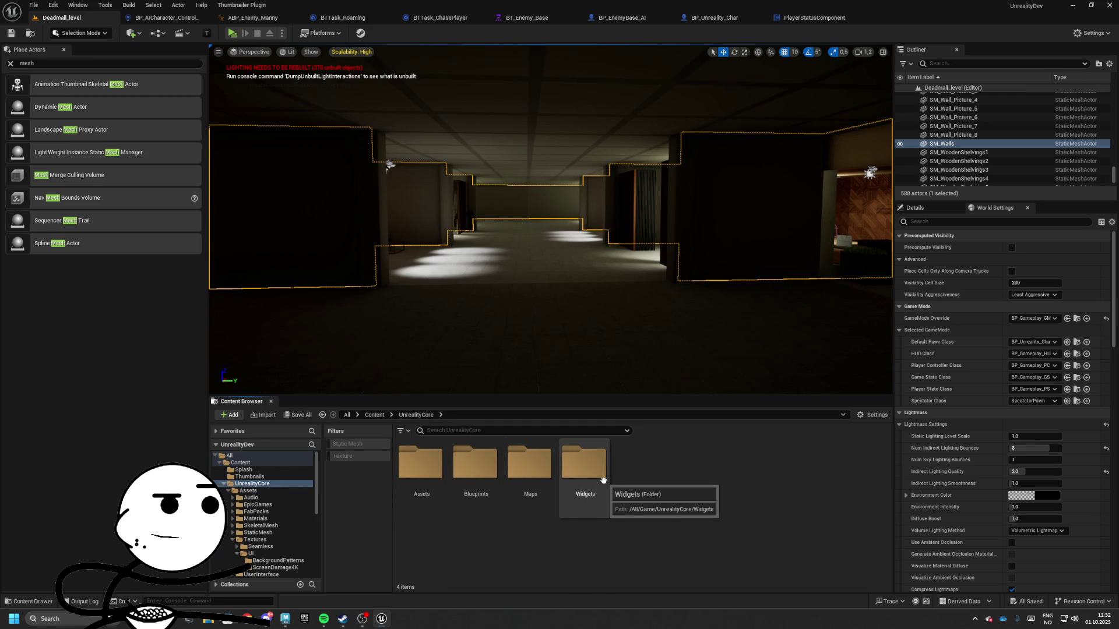
- Open WBP_Gameplay_HUD from Widgets > HUD and go to WBP_PlayerStatus's event graph
{"action": "double_click", "coordinate": [603, 479]}
{"action": "double_click", "coordinate": [475, 463]}
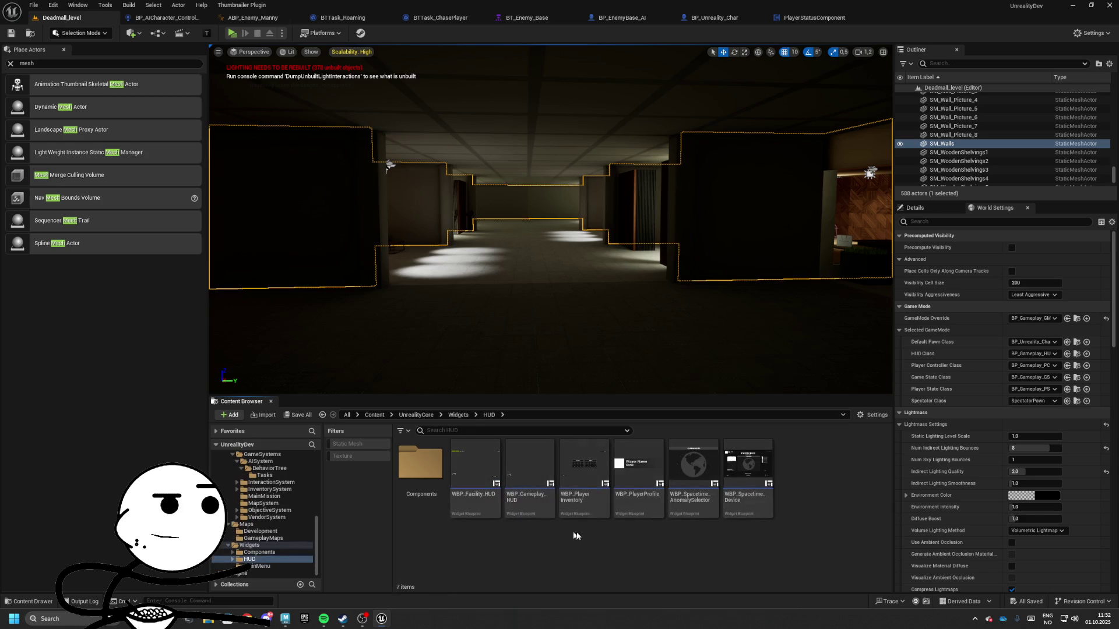
{"action": "double_click", "coordinate": [529, 466]}
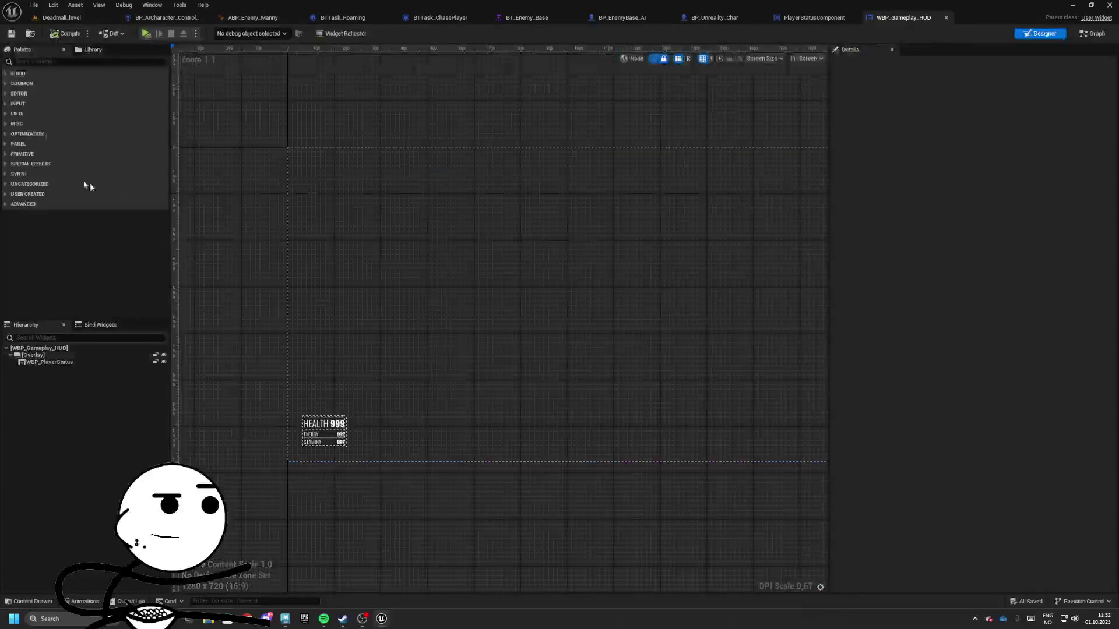
{"action": "left_click", "coordinate": [55, 362]}
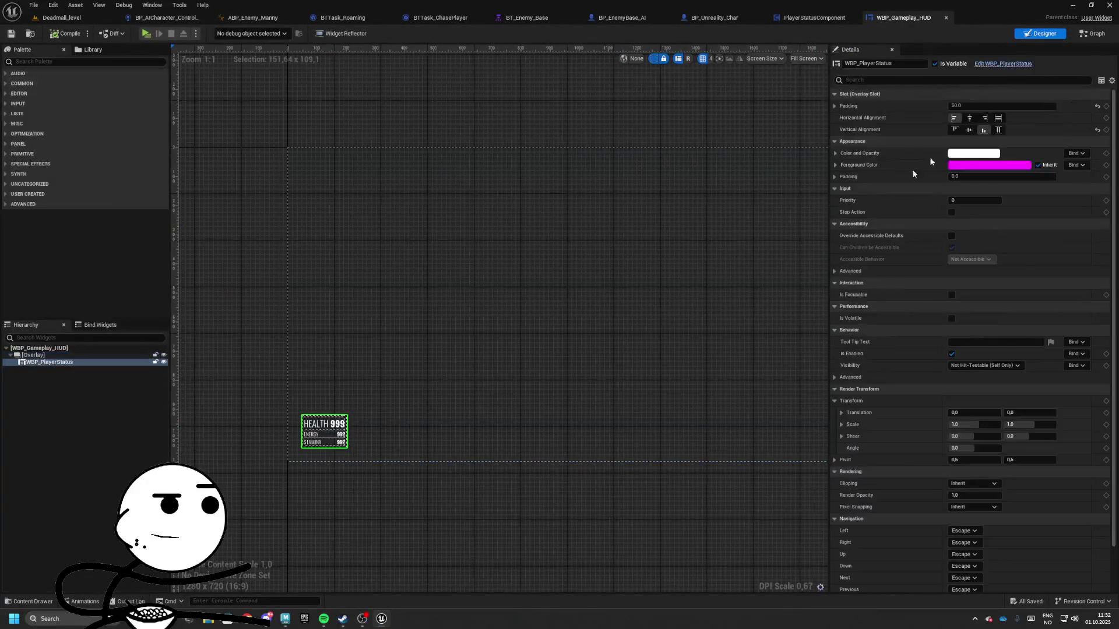
{"action": "left_click", "coordinate": [1006, 64]}
{"action": "left_click", "coordinate": [1088, 35]}
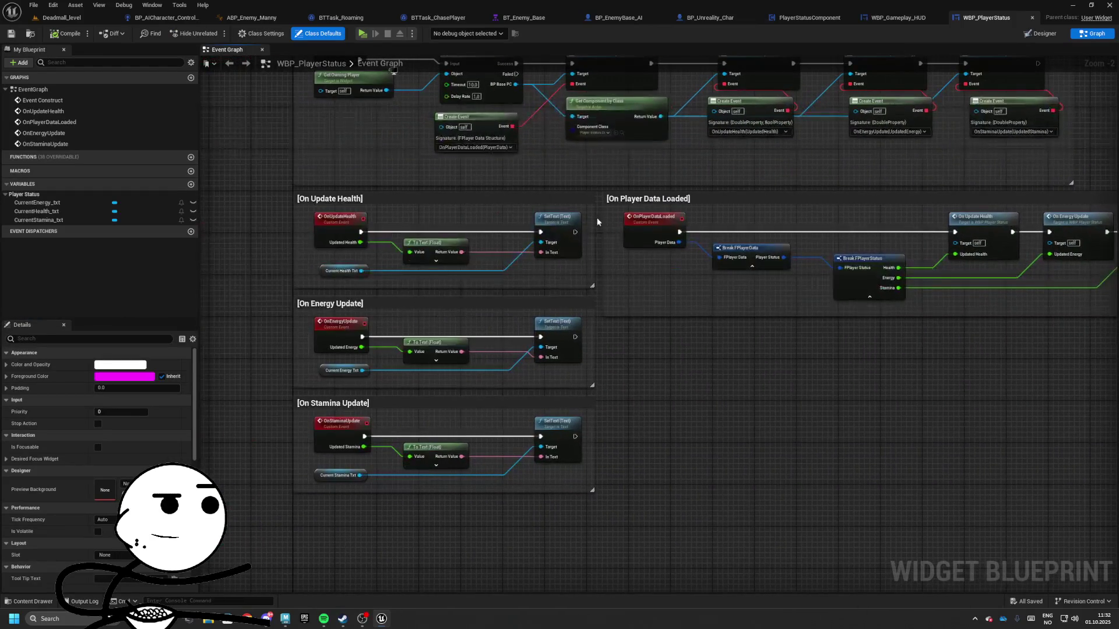
- Add a new event dispatcher named OnHealthUpdated
{"action": "left_click_drag", "start_coordinate": [610, 201], "coordinate": [721, 201]}
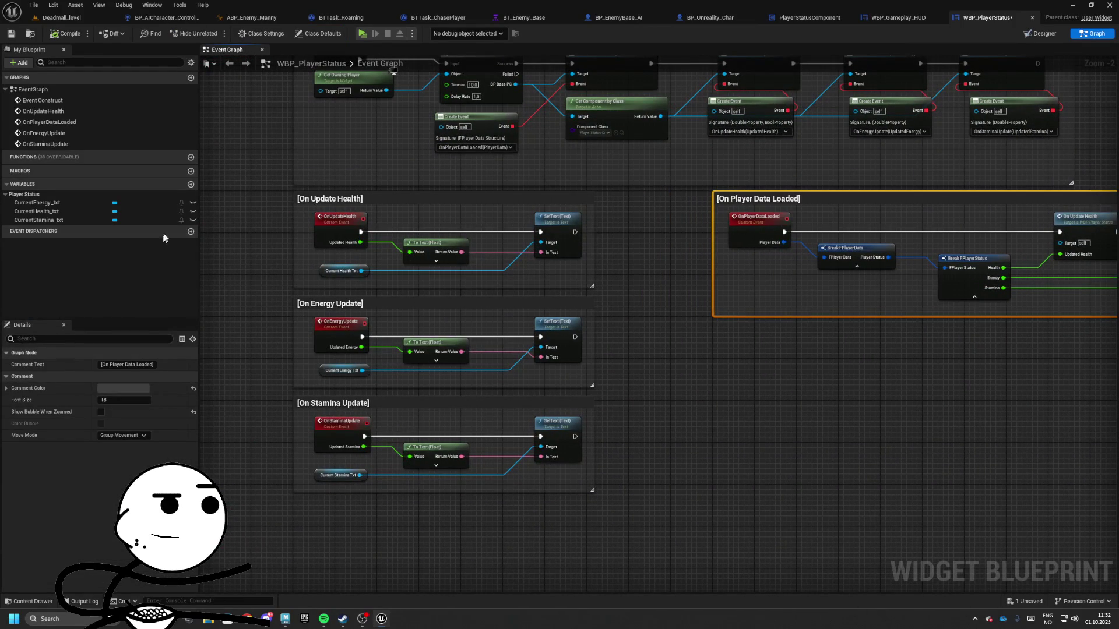
{"action": "left_click", "coordinate": [191, 231]}
{"action": "type", "text": "OnUpdateHeal"}
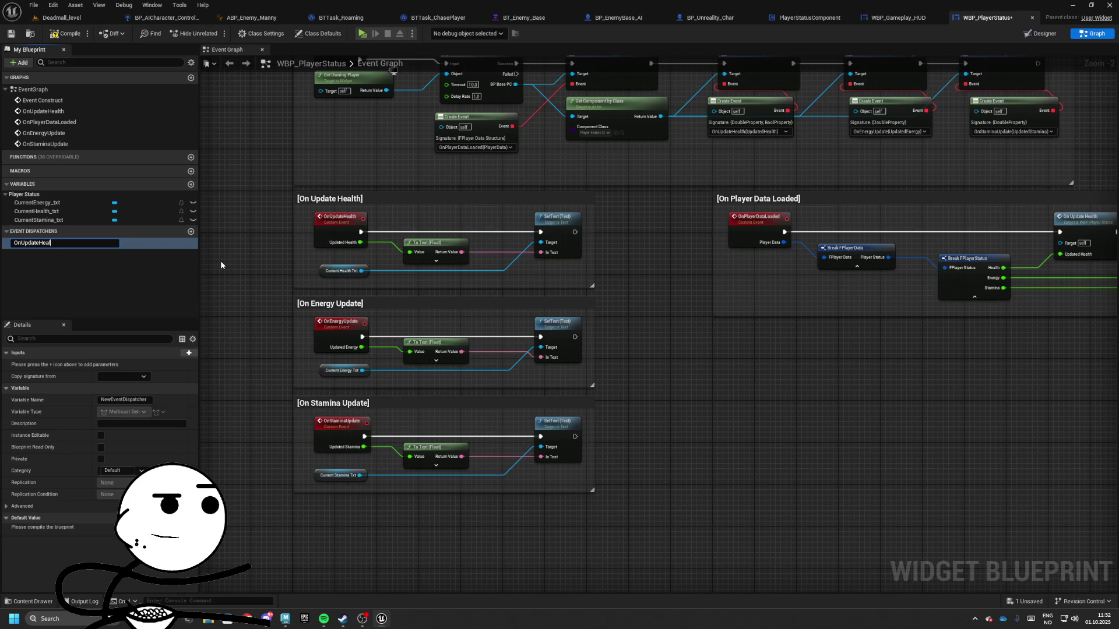
{"action": "key", "text": "Escape"}
{"action": "double_click", "coordinate": [5, 245]}
{"action": "type", "text": "ted"}
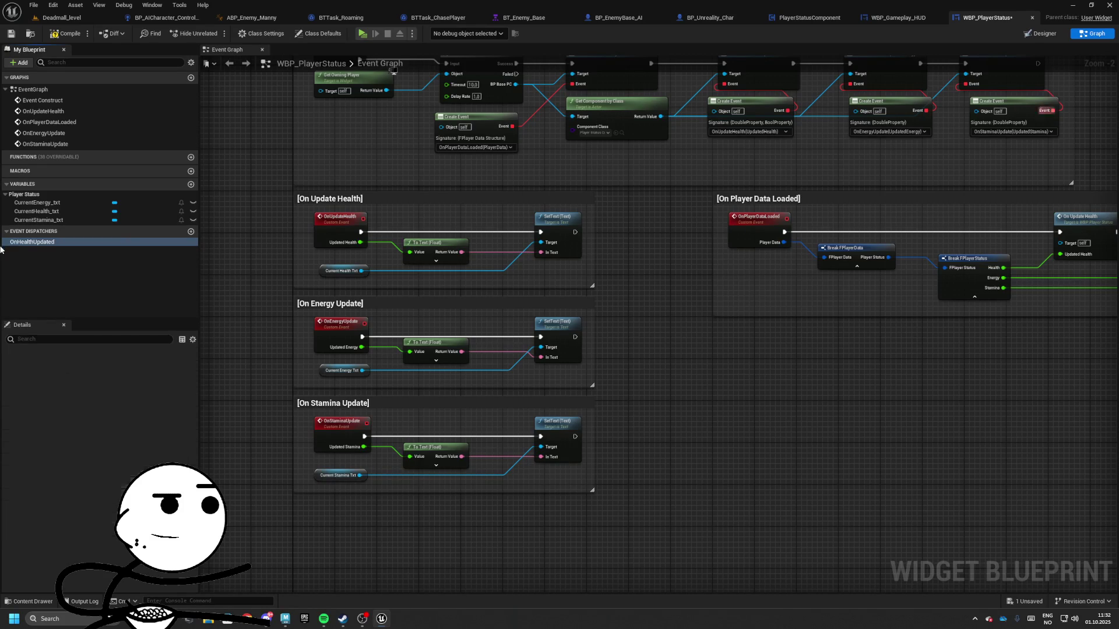
{"action": "key", "text": "Return"}
- Create a matching CustomEvent from the erroring Create Event node and place it beside On Update Health
{"action": "scroll", "coordinate": [787, 143], "scroll_direction": "up", "scroll_amount": 3}
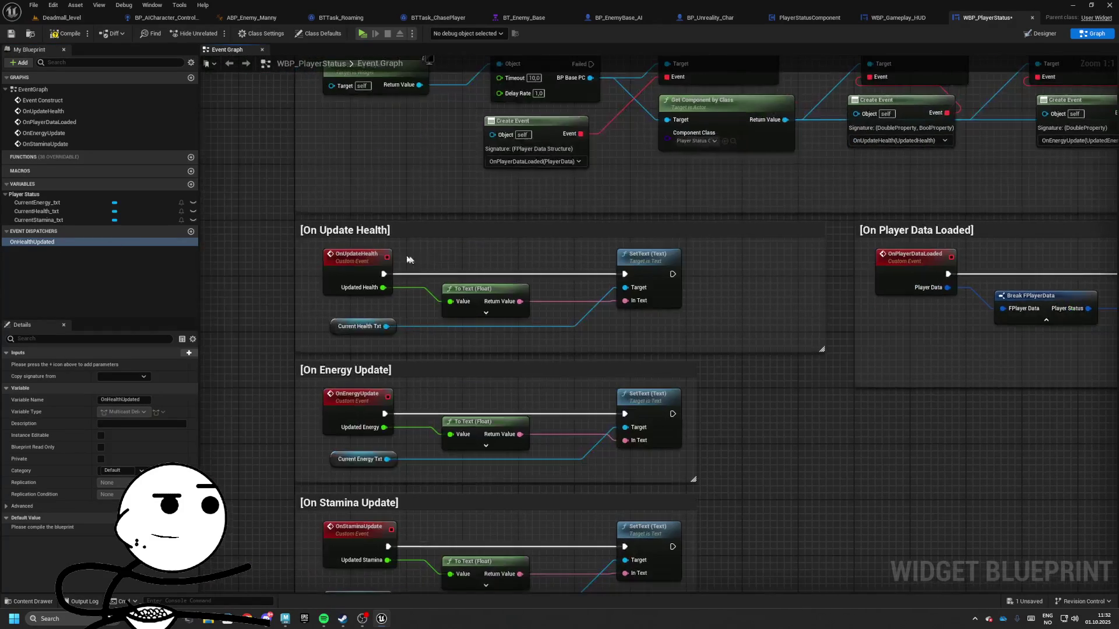
{"action": "right_click", "coordinate": [357, 266]}
{"action": "left_click", "coordinate": [405, 328]}
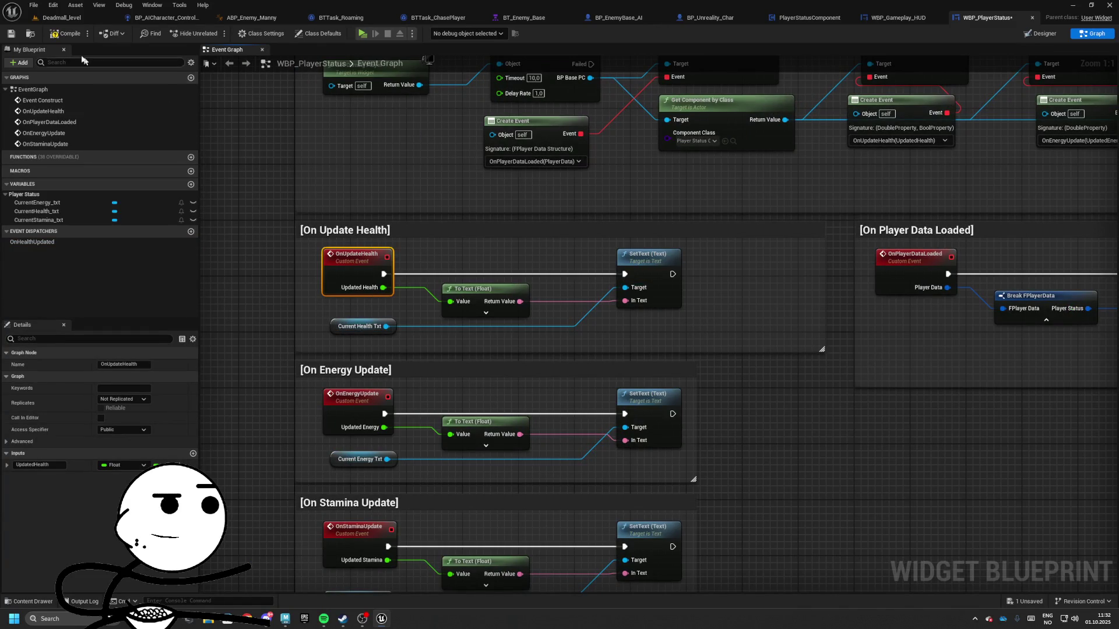
{"action": "left_click", "coordinate": [10, 36]}
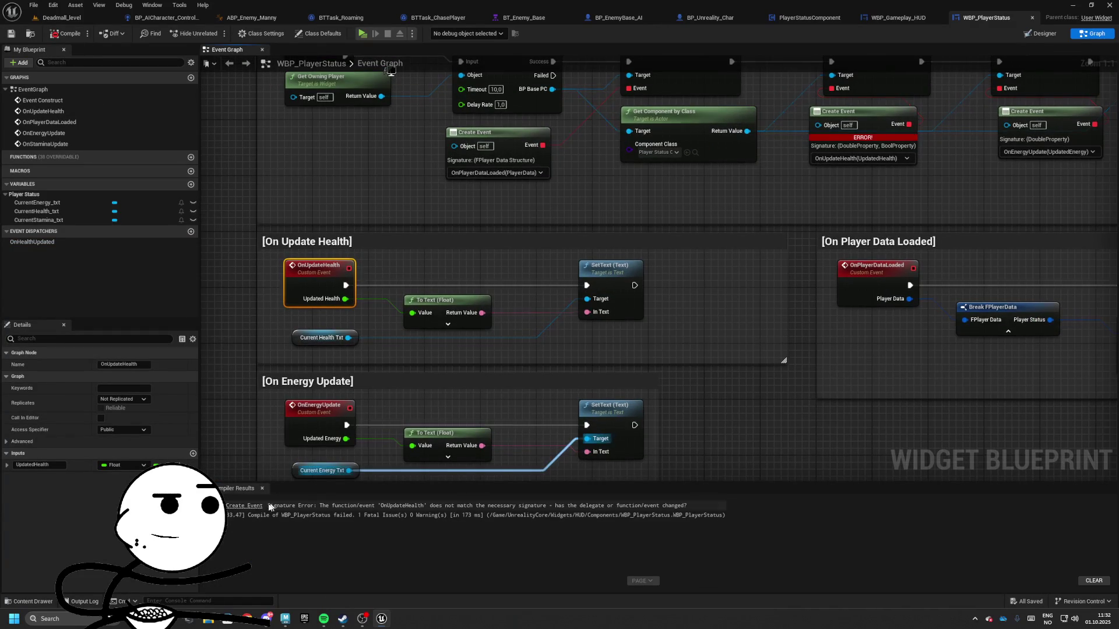
{"action": "left_click", "coordinate": [244, 505]}
{"action": "left_click", "coordinate": [521, 300]}
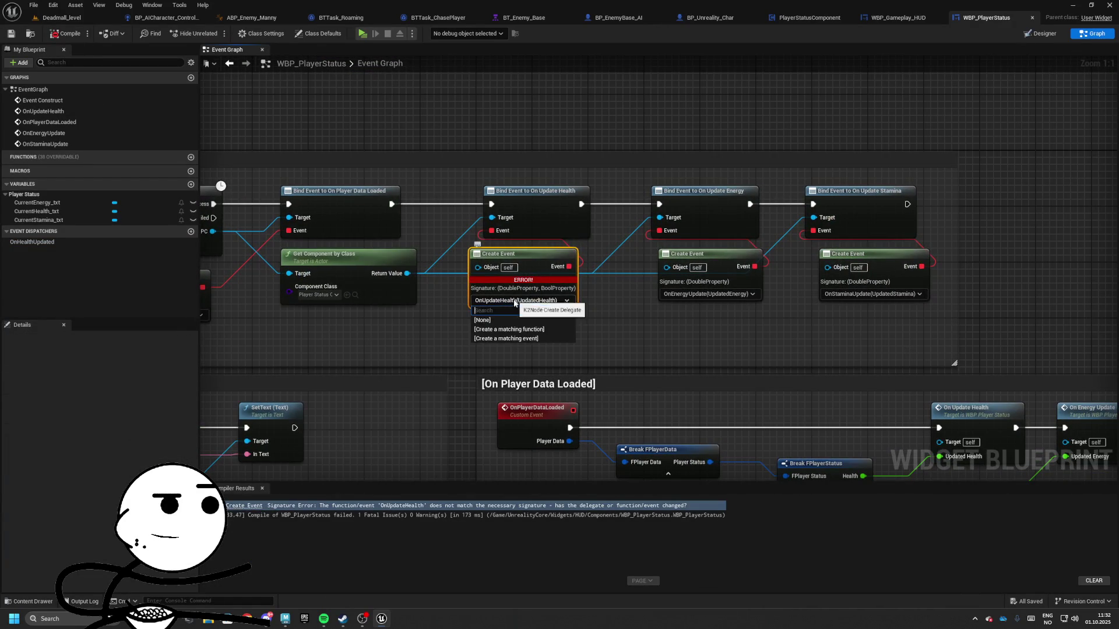
{"action": "left_click", "coordinate": [513, 320]}
{"action": "left_click", "coordinate": [789, 247]}
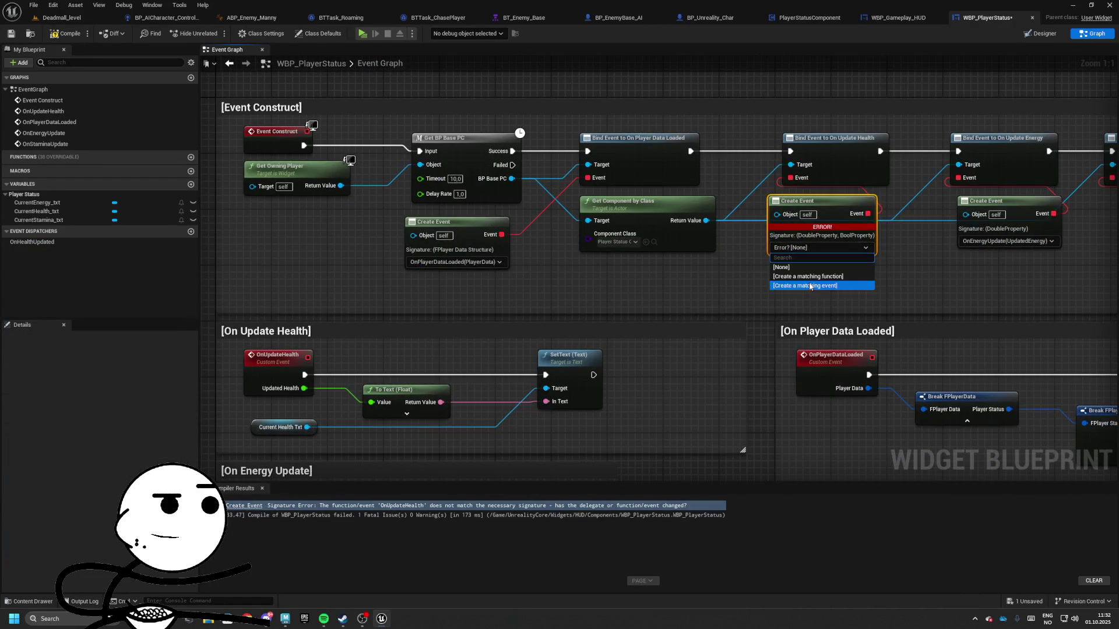
{"action": "left_click", "coordinate": [792, 285]}
{"action": "mouse_move", "coordinate": [653, 248]}
{"action": "left_mouse_down"}
{"action": "mouse_move", "coordinate": [541, 137]}
{"action": "mouse_move", "coordinate": [516, 307]}
{"action": "mouse_move", "coordinate": [453, 216]}
{"action": "mouse_move", "coordinate": [383, 271]}
{"action": "left_mouse_up"}
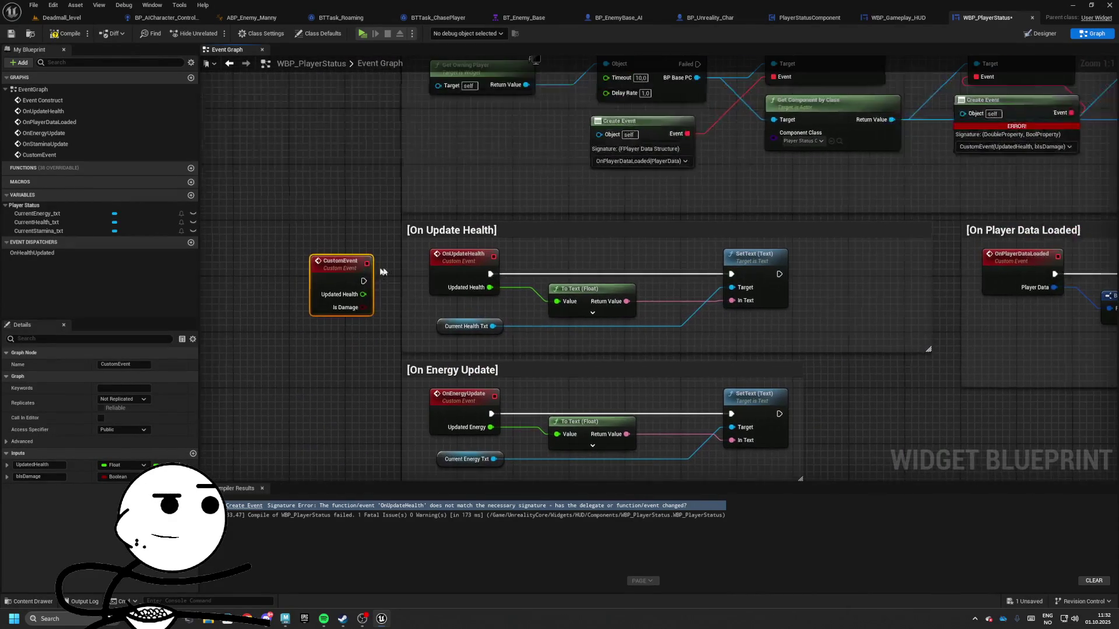
- Add a Call On Health Updated node after SetText
{"action": "left_click_drag", "start_coordinate": [35, 253], "coordinate": [315, 288]}
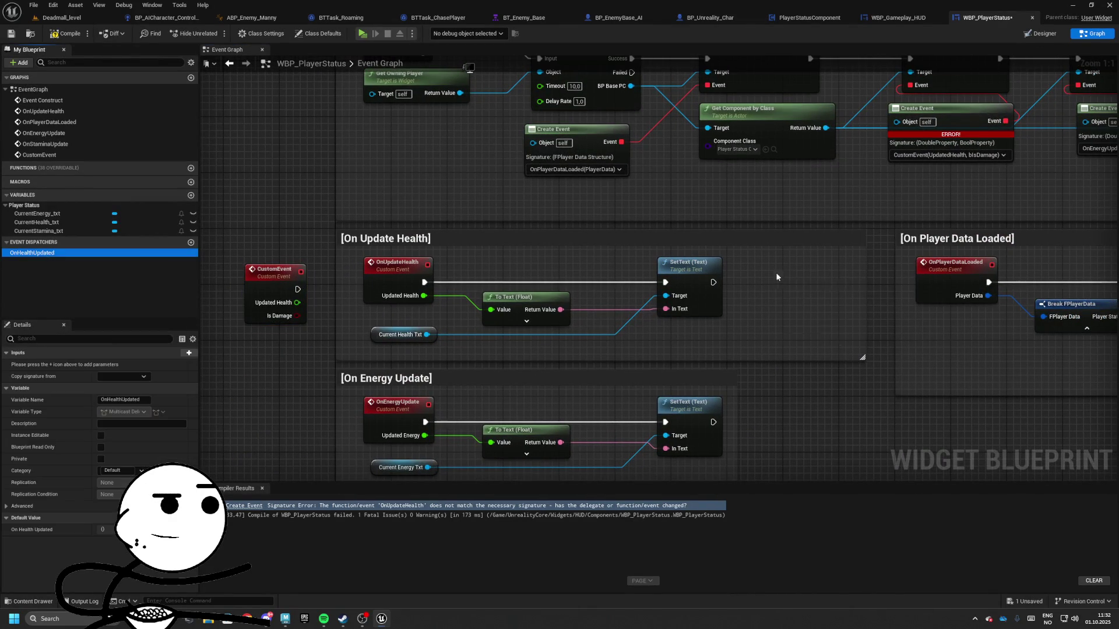
{"action": "left_click_drag", "start_coordinate": [776, 277], "coordinate": [777, 278]}
{"action": "left_click", "coordinate": [795, 278]}
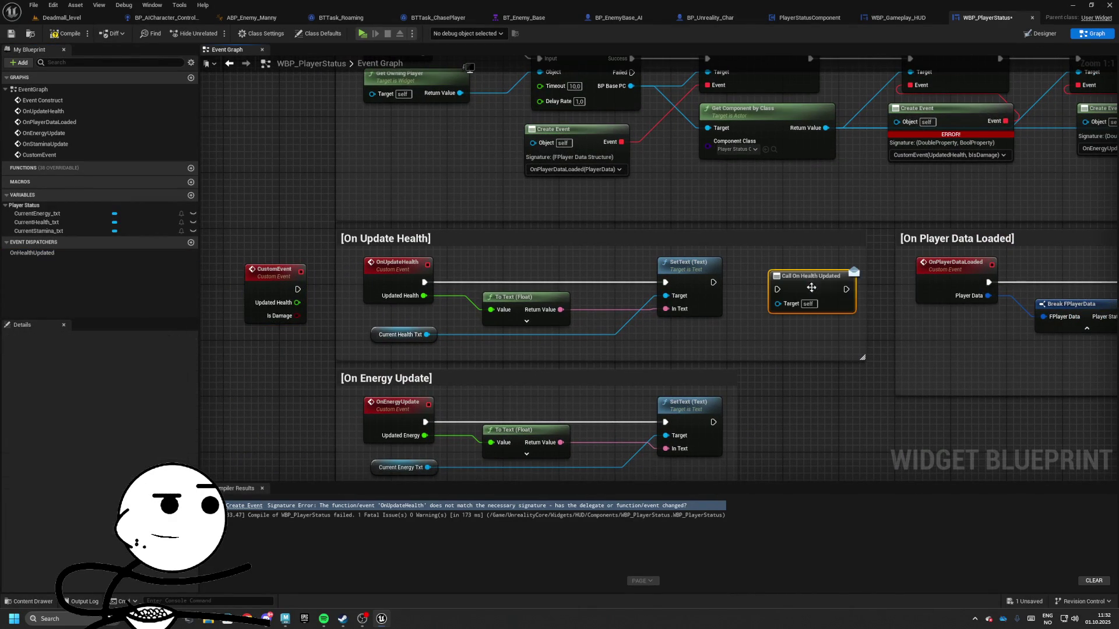
- Give OnHealthUpdated a Float input UpdatedHealth and a Boolean input bIsDamage, then compile
{"action": "left_click", "coordinate": [128, 254]}
{"action": "left_click", "coordinate": [190, 353]}
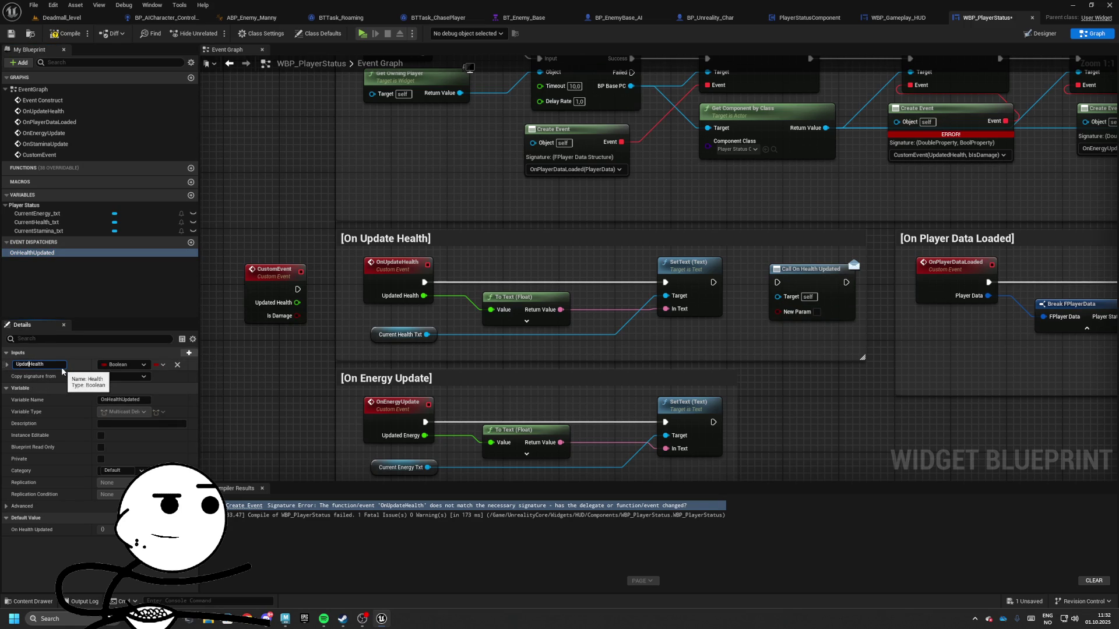
{"action": "key", "text": "Return"}
{"action": "left_click", "coordinate": [131, 363]}
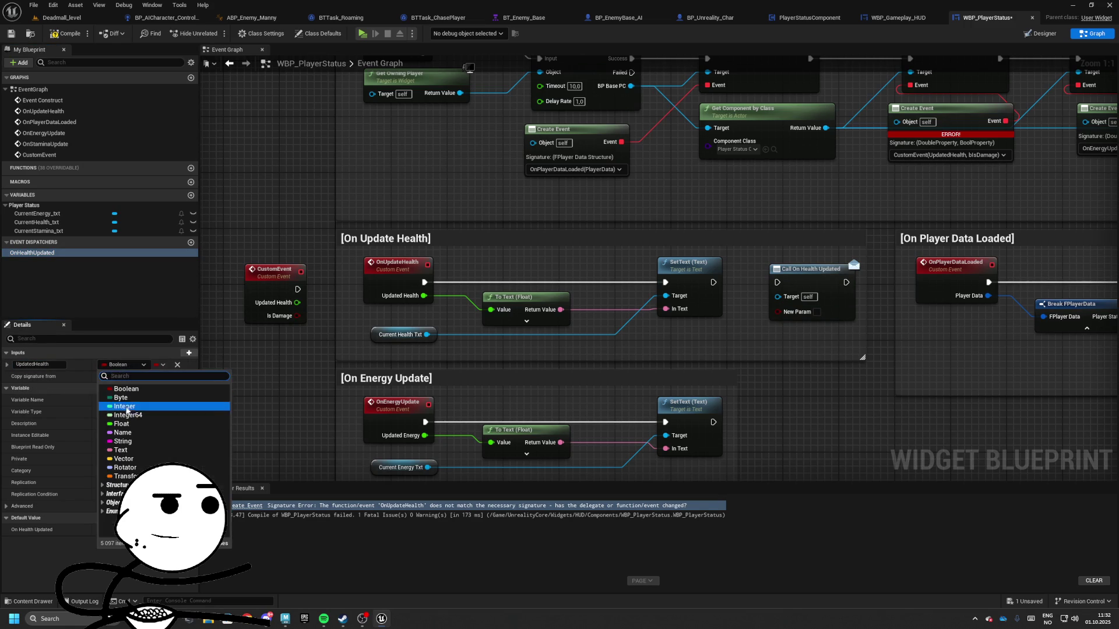
{"action": "left_click", "coordinate": [131, 426]}
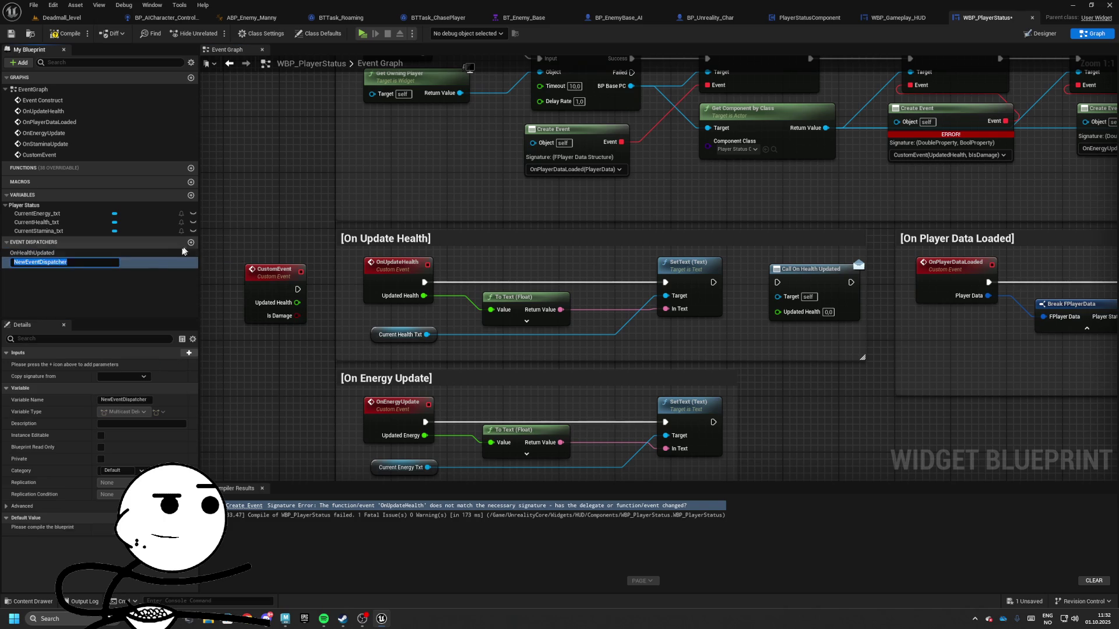
{"action": "left_click", "coordinate": [59, 253]}
{"action": "left_click", "coordinate": [189, 353]}
{"action": "type", "text": "bIsDamage"}
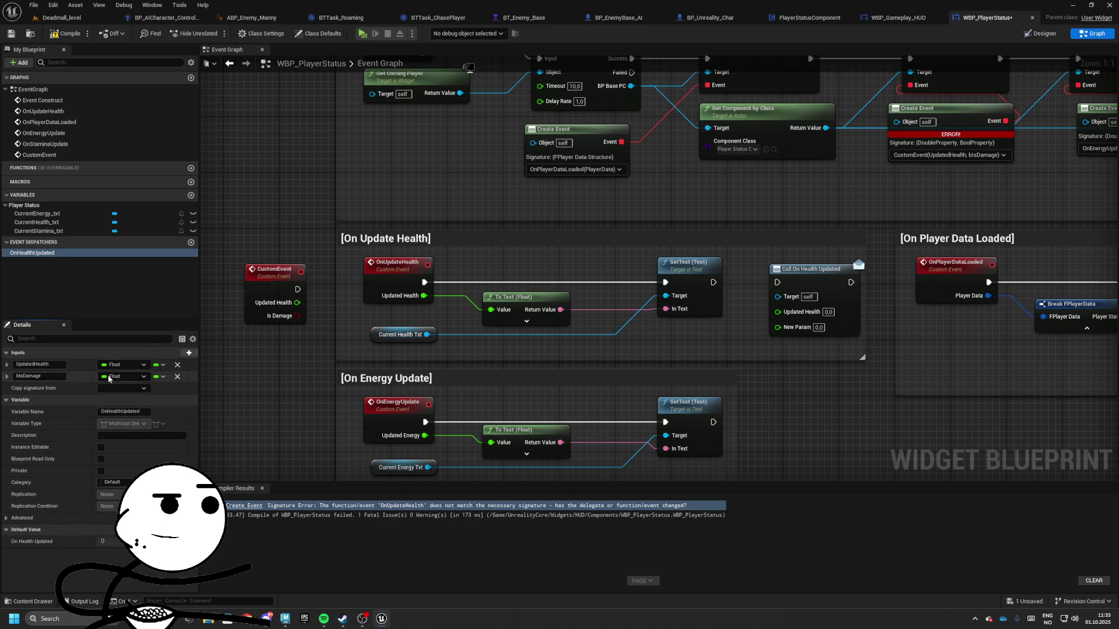
{"action": "left_click", "coordinate": [109, 379]}
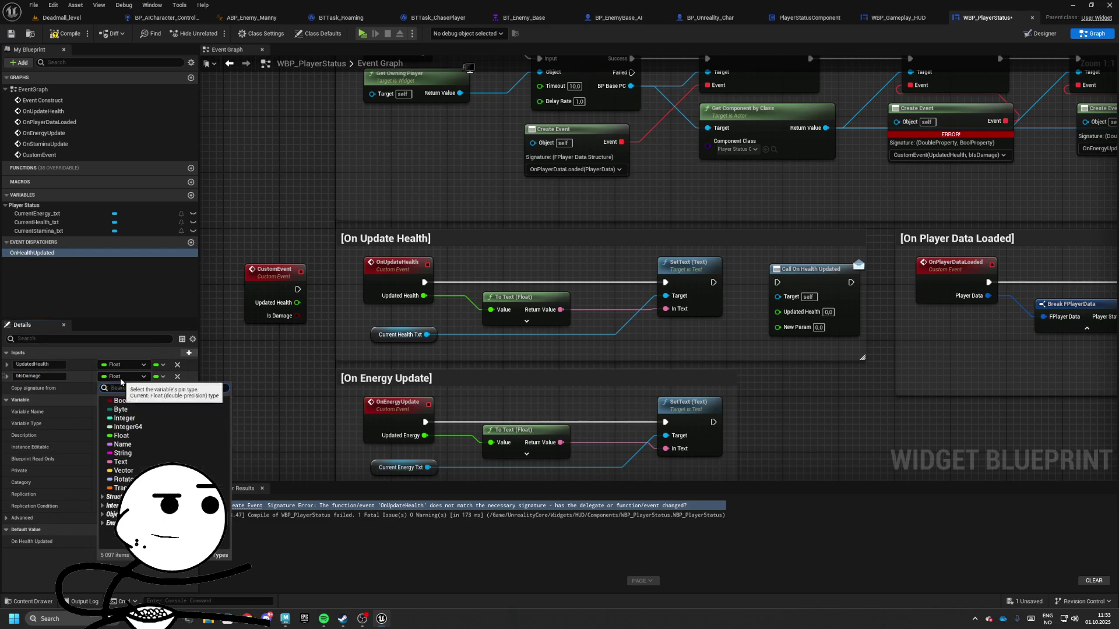
{"action": "left_click", "coordinate": [122, 408]}
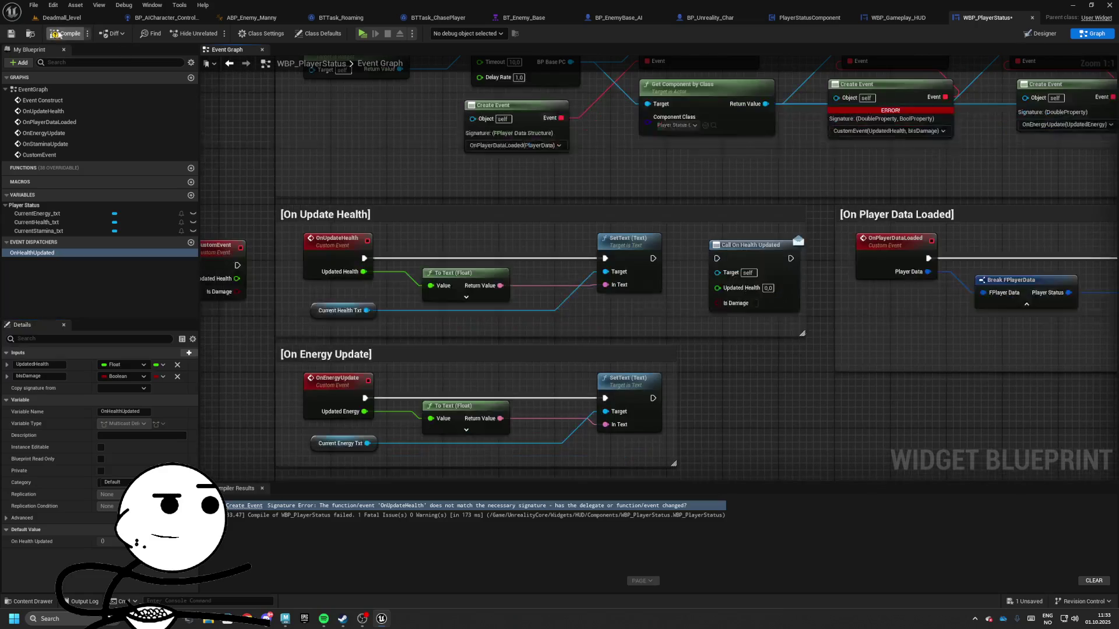
{"action": "key", "text": "F7"}
- Replace the old OnUpdateHealth with the CustomEvent renamed OnUpdateHealth, wiring Updated Health and Is Damage into the call
{"action": "left_click_drag", "start_coordinate": [712, 278], "coordinate": [647, 279]}
{"action": "left_click", "coordinate": [417, 265]}
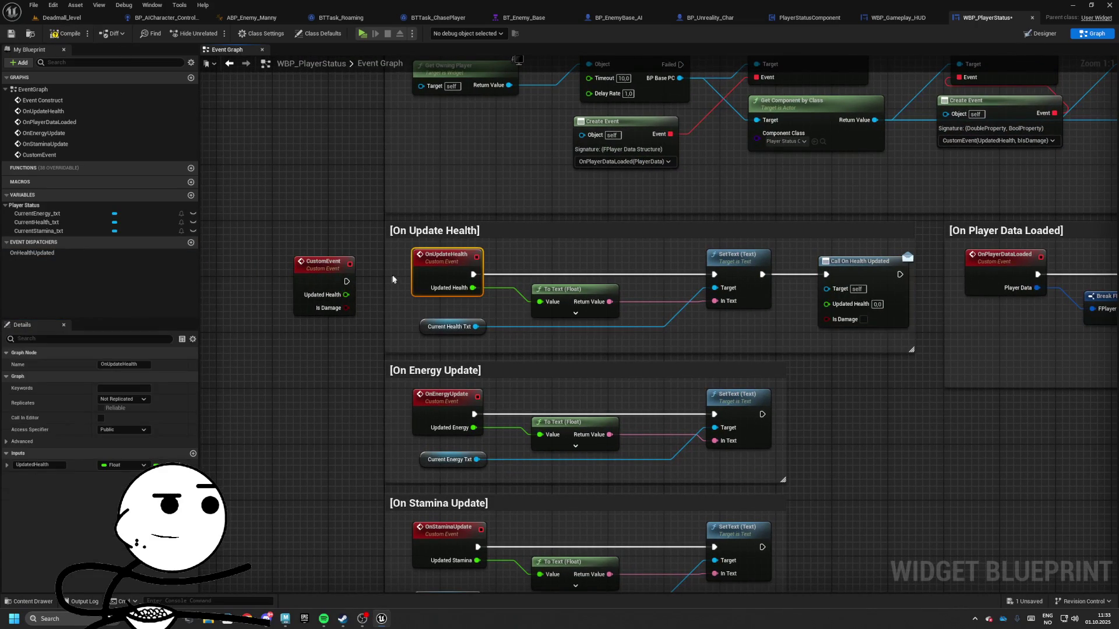
{"action": "double_click", "coordinate": [434, 254]}
{"action": "key", "text": "Delete"}
{"action": "mouse_move", "coordinate": [314, 261]}
{"action": "left_mouse_down"}
{"action": "mouse_move", "coordinate": [439, 255]}
{"action": "mouse_move", "coordinate": [512, 304]}
{"action": "left_mouse_up"}
{"action": "double_click", "coordinate": [453, 255]}
{"action": "type", "text": "OnUpdateHealth"}
{"action": "key", "text": "Return"}
{"action": "left_click_drag", "start_coordinate": [439, 276], "coordinate": [687, 276]}
{"action": "left_click_drag", "start_coordinate": [439, 303], "coordinate": [799, 320]}
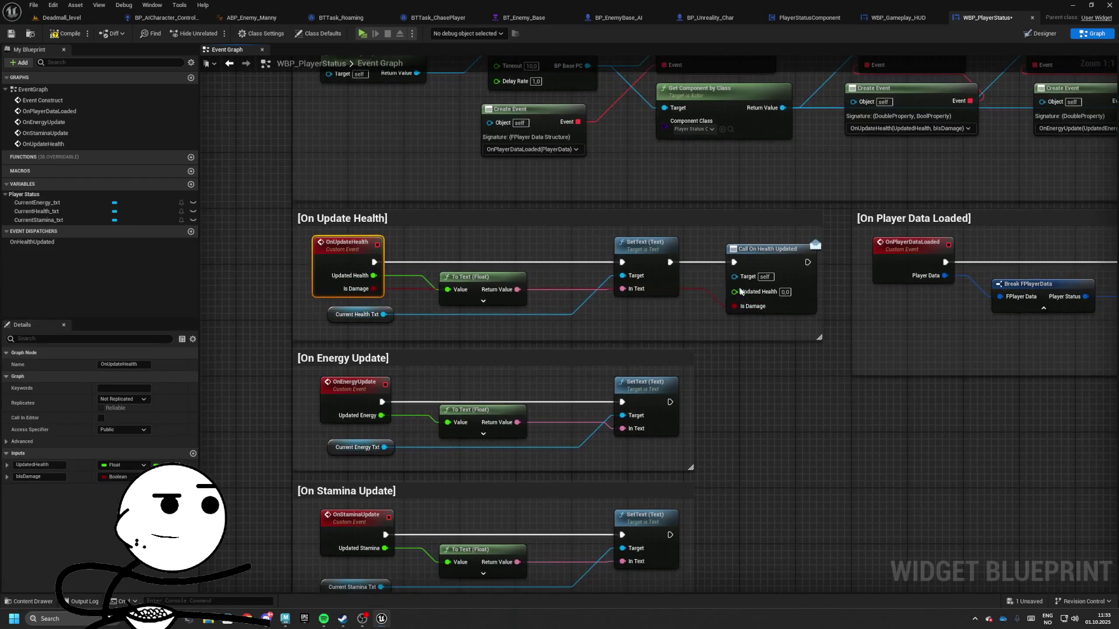
{"action": "left_click_drag", "start_coordinate": [374, 277], "coordinate": [735, 293]}
- Refresh the erroring On Update Health call so it gains an Is Damage pin, then recompile
{"action": "left_click", "coordinate": [66, 35]}
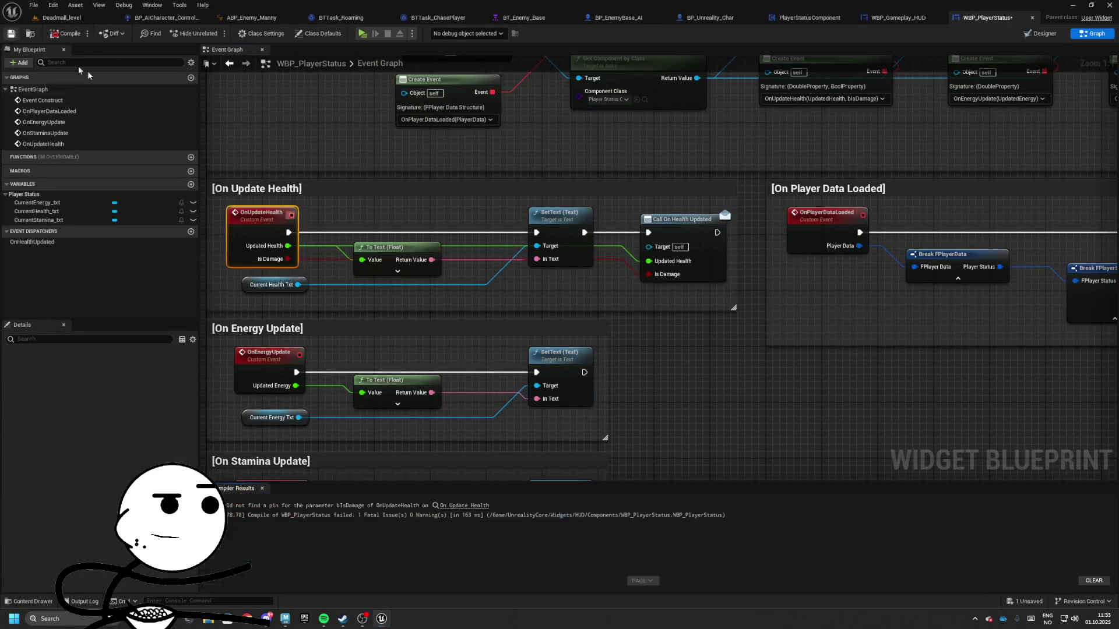
{"action": "scroll", "coordinate": [508, 466], "scroll_direction": "down", "scroll_amount": 2}
{"action": "left_click", "coordinate": [464, 507]}
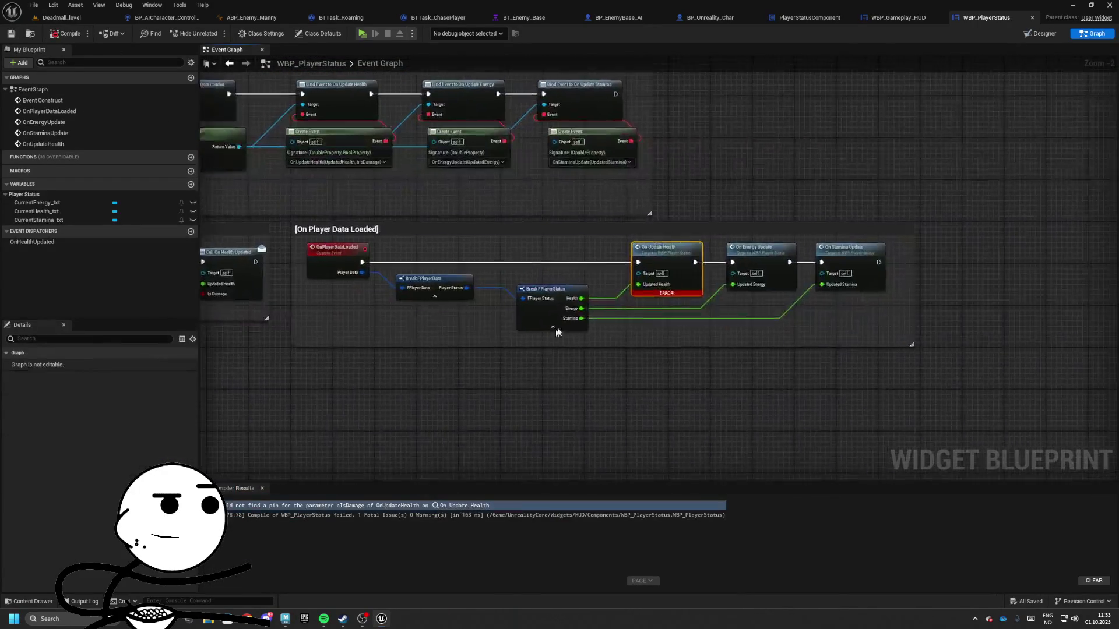
{"action": "right_click", "coordinate": [616, 287]}
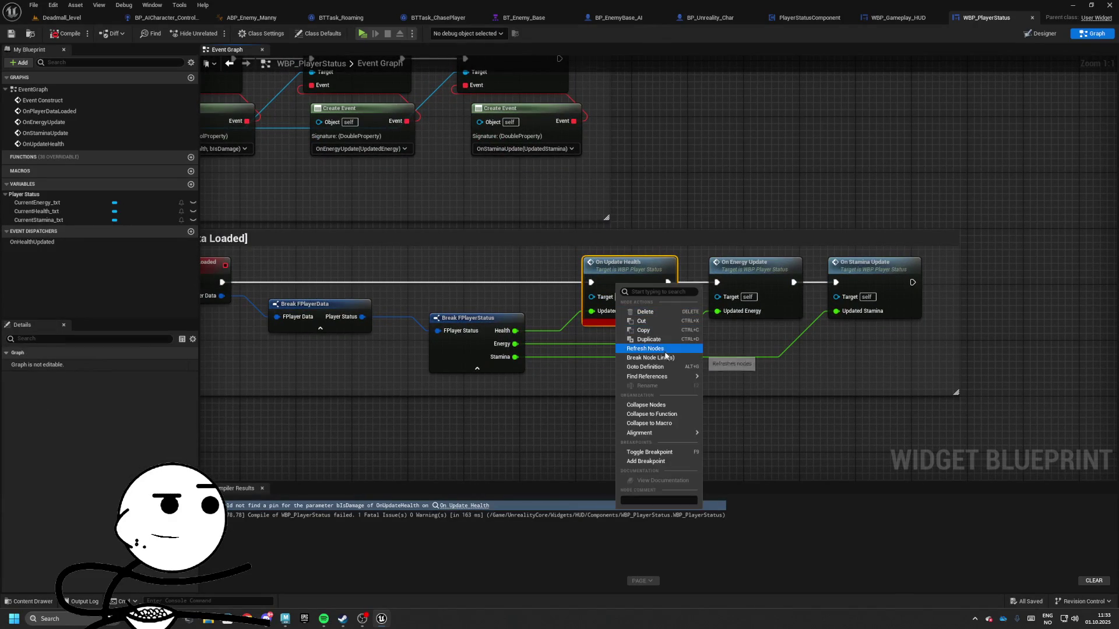
{"action": "left_click", "coordinate": [641, 349]}
{"action": "mouse_move", "coordinate": [592, 325]}
{"action": "left_mouse_down"}
{"action": "mouse_move", "coordinate": [564, 330]}
{"action": "mouse_move", "coordinate": [610, 330]}
{"action": "mouse_move", "coordinate": [499, 298]}
{"action": "mouse_move", "coordinate": [512, 337]}
{"action": "mouse_move", "coordinate": [794, 360]}
{"action": "mouse_move", "coordinate": [663, 345]}
{"action": "mouse_move", "coordinate": [611, 308]}
{"action": "mouse_move", "coordinate": [960, 342]}
{"action": "mouse_move", "coordinate": [785, 351]}
{"action": "left_mouse_up"}
{"action": "left_click", "coordinate": [49, 33]}
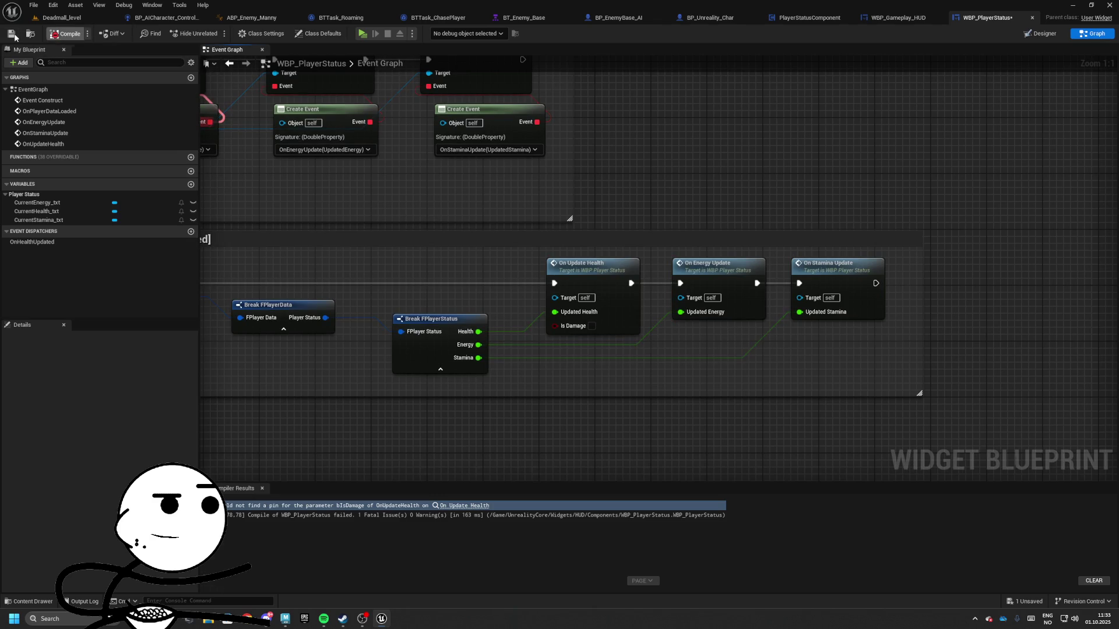
{"action": "scroll", "coordinate": [683, 261], "scroll_direction": "down", "scroll_amount": 3}
{"action": "double_click", "coordinate": [915, 294]}
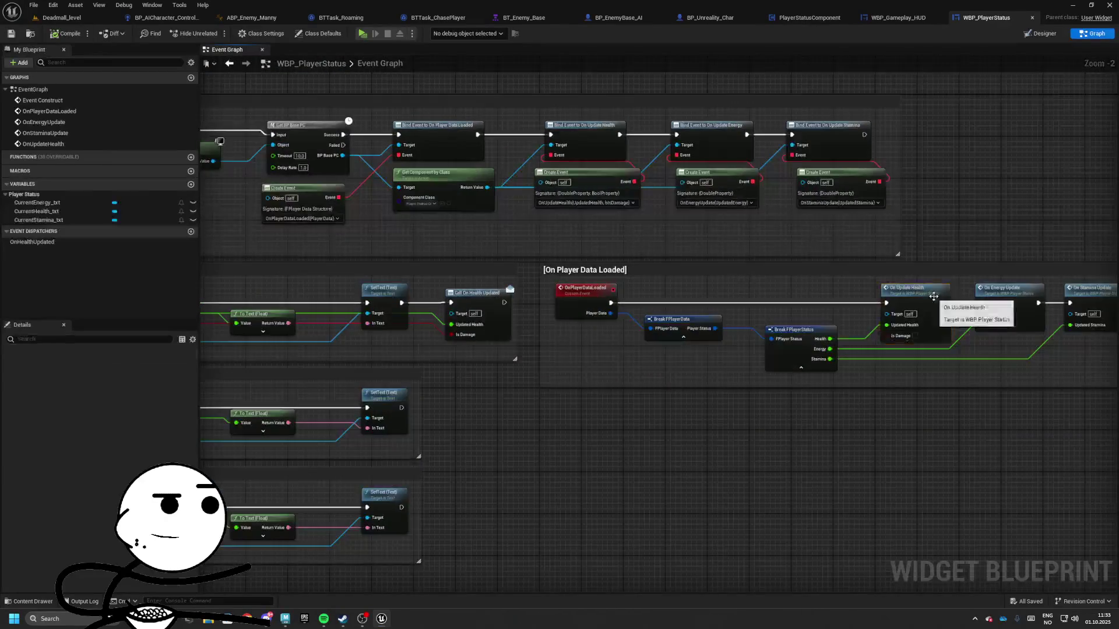
{"action": "left_click", "coordinate": [758, 324]}
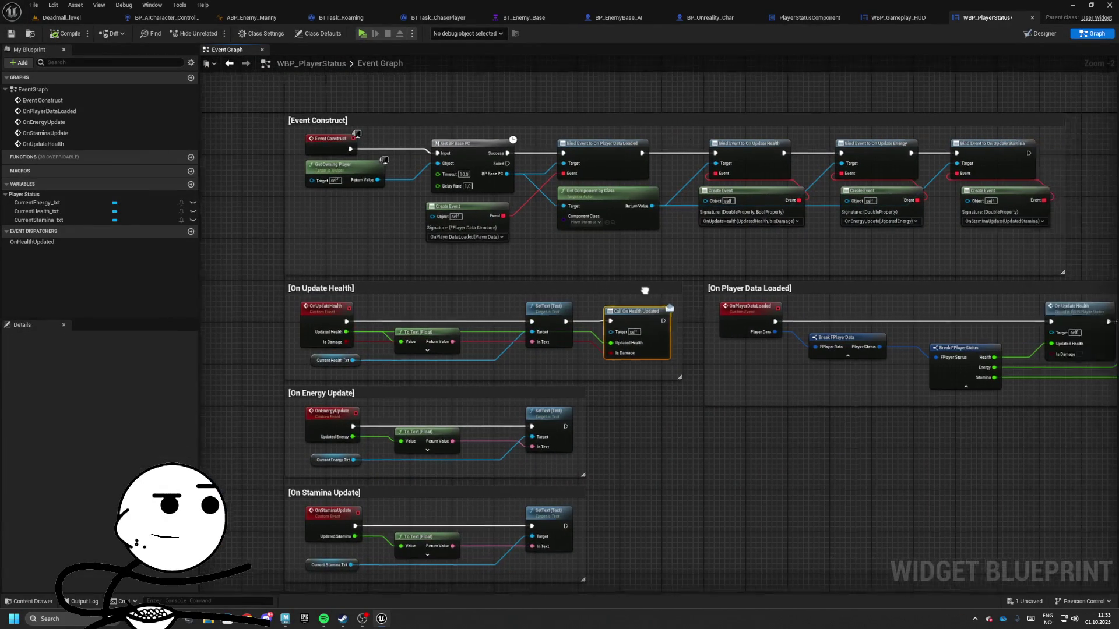
- Add an On Health Updated event to the HUD graph and delete the unused Pre Construct, Construct and Tick events
{"action": "left_click", "coordinate": [926, 19]}
{"action": "scroll", "coordinate": [972, 453], "scroll_direction": "down", "scroll_amount": 2}
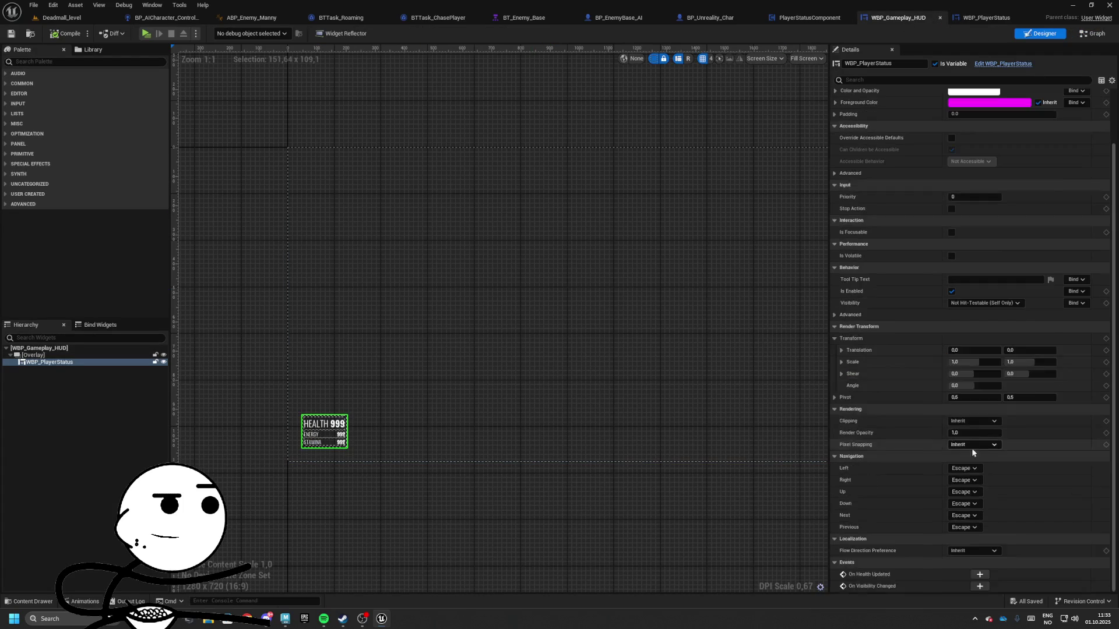
{"action": "left_click", "coordinate": [979, 575]}
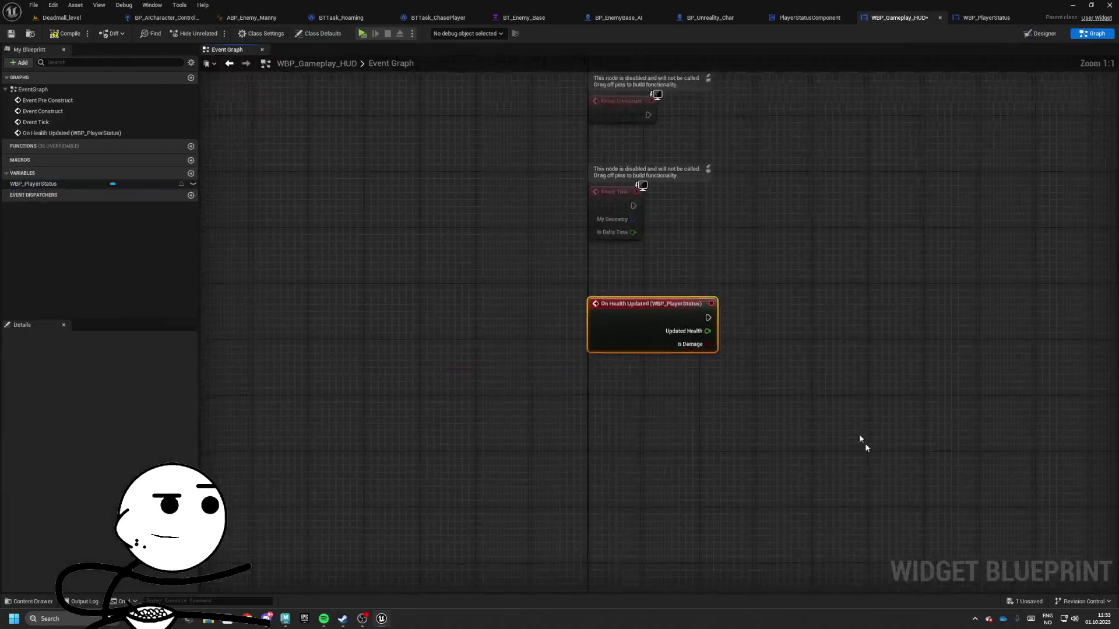
{"action": "left_click_drag", "start_coordinate": [546, 378], "coordinate": [460, 209]}
{"action": "key", "text": "Delete"}
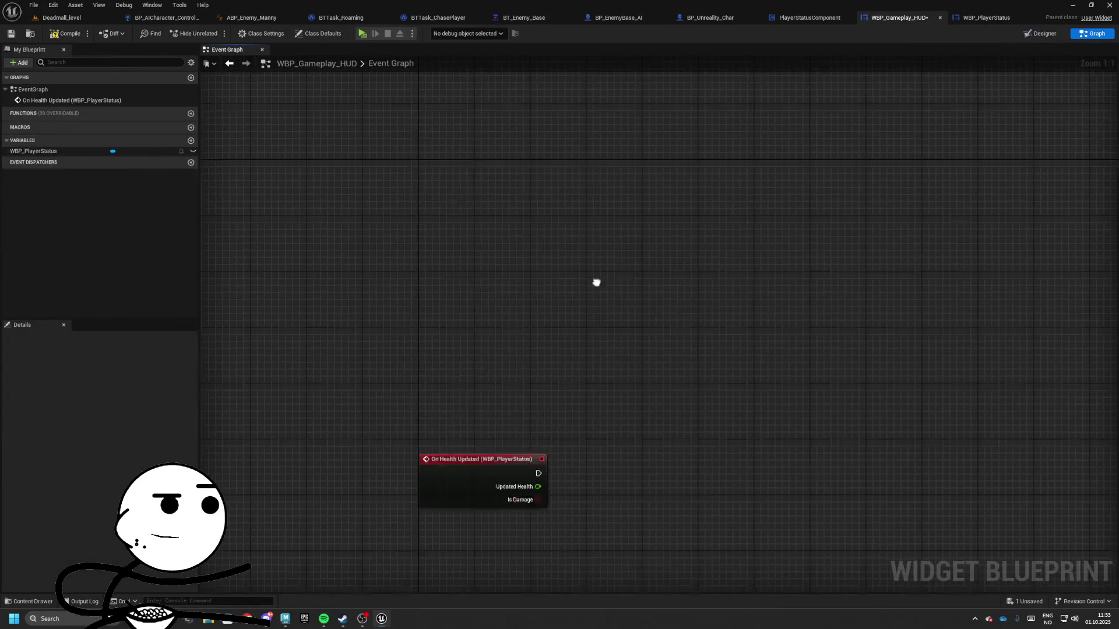
{"action": "mouse_move", "coordinate": [485, 495]}
{"action": "left_mouse_down"}
{"action": "mouse_move", "coordinate": [488, 206]}
{"action": "mouse_move", "coordinate": [460, 132]}
{"action": "mouse_move", "coordinate": [467, 281]}
{"action": "left_mouse_up"}
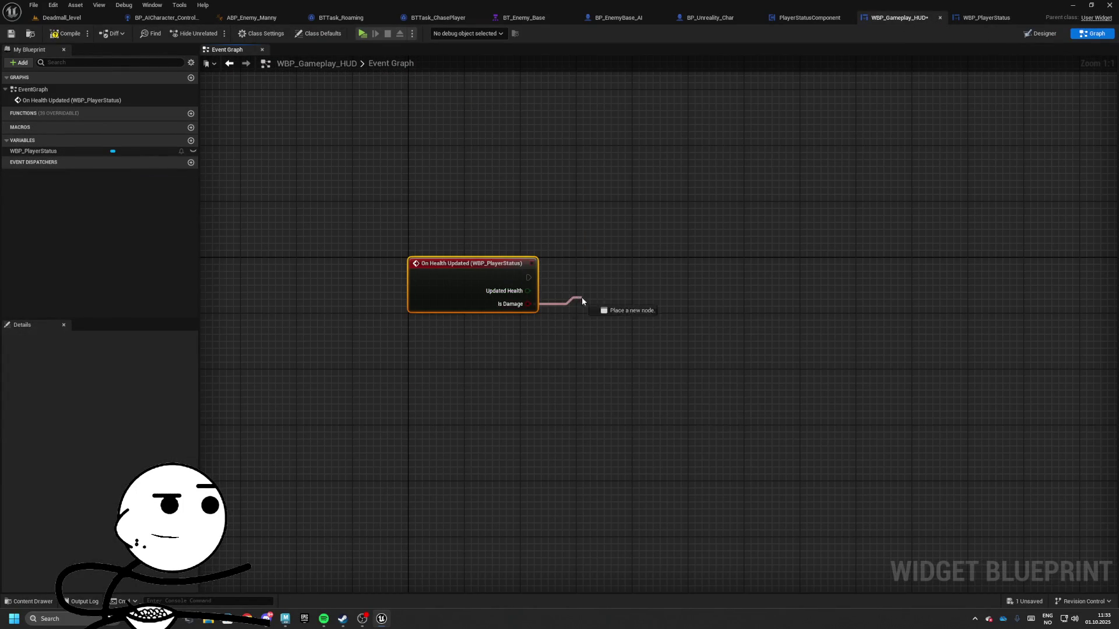
- Drive a Branch node from the event's Is Damage pin
{"action": "left_click_drag", "start_coordinate": [582, 300], "coordinate": [581, 300]}
{"action": "type", "text": "branch"}
{"action": "key", "text": "Return"}
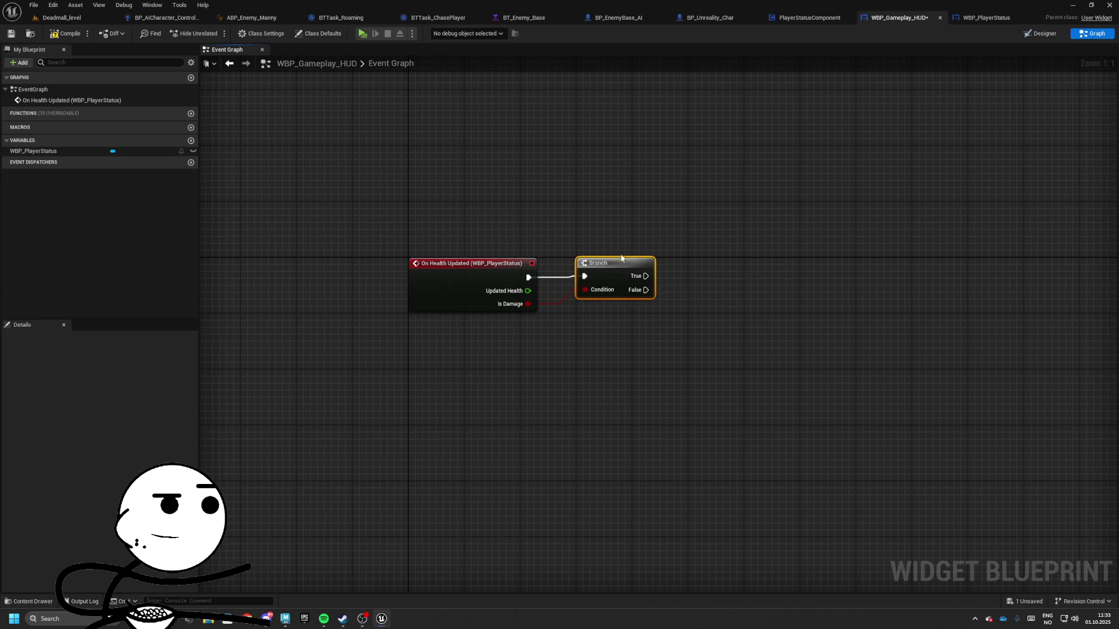
{"action": "left_click", "coordinate": [1038, 35]}
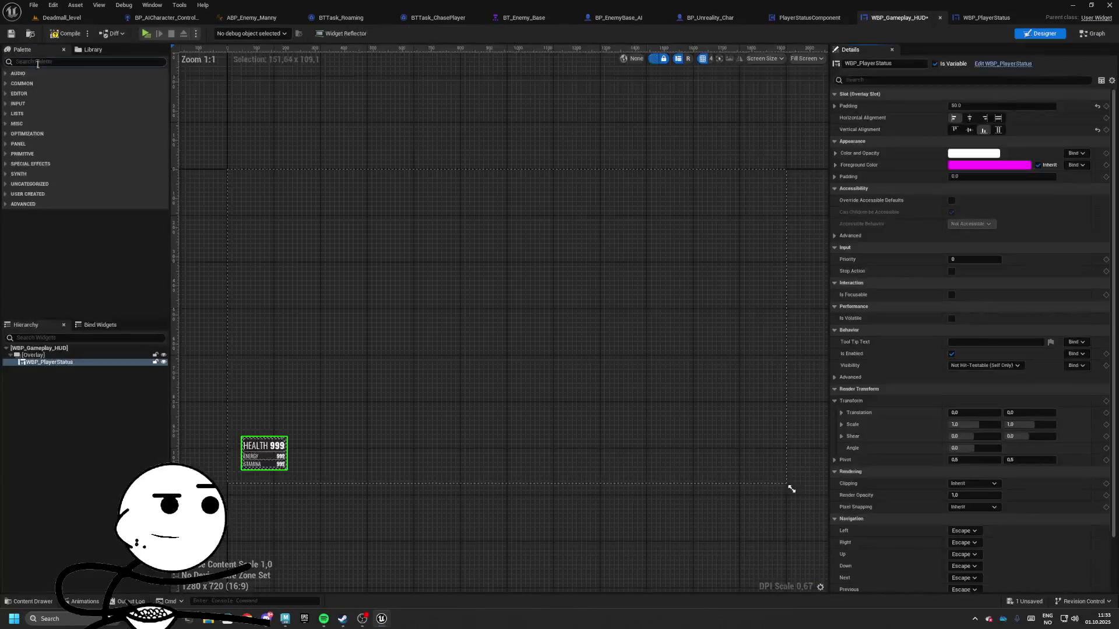
{"action": "type", "text": "border"}
- Add a Border to the HUD overlay, fill it horizontally and vertically, and name it Damage_Border
{"action": "left_click", "coordinate": [35, 84]}
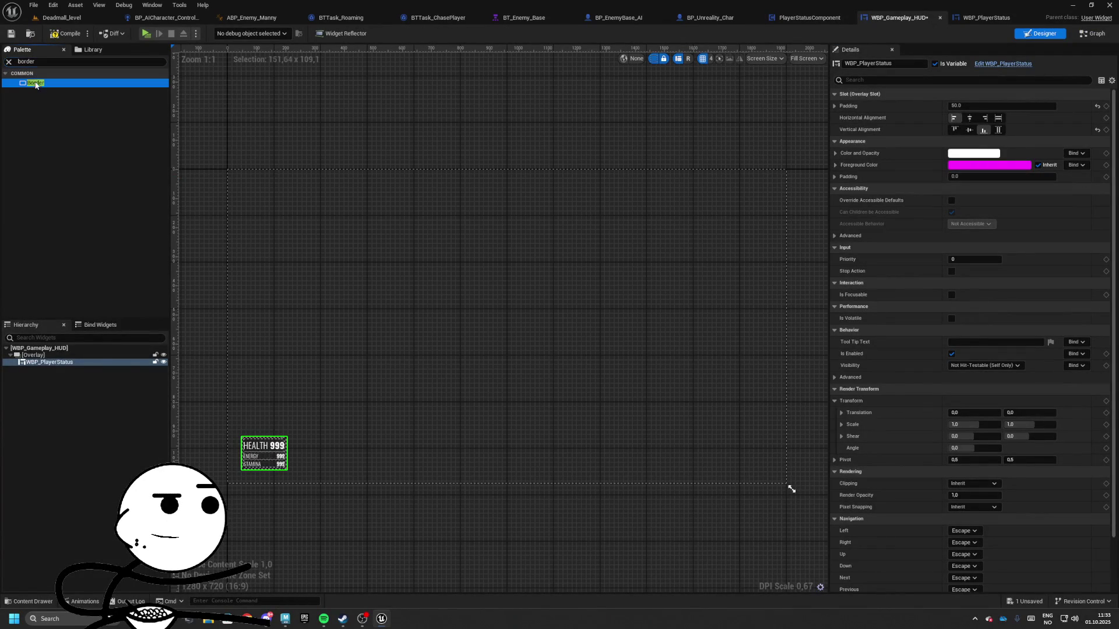
{"action": "left_click", "coordinate": [37, 370]}
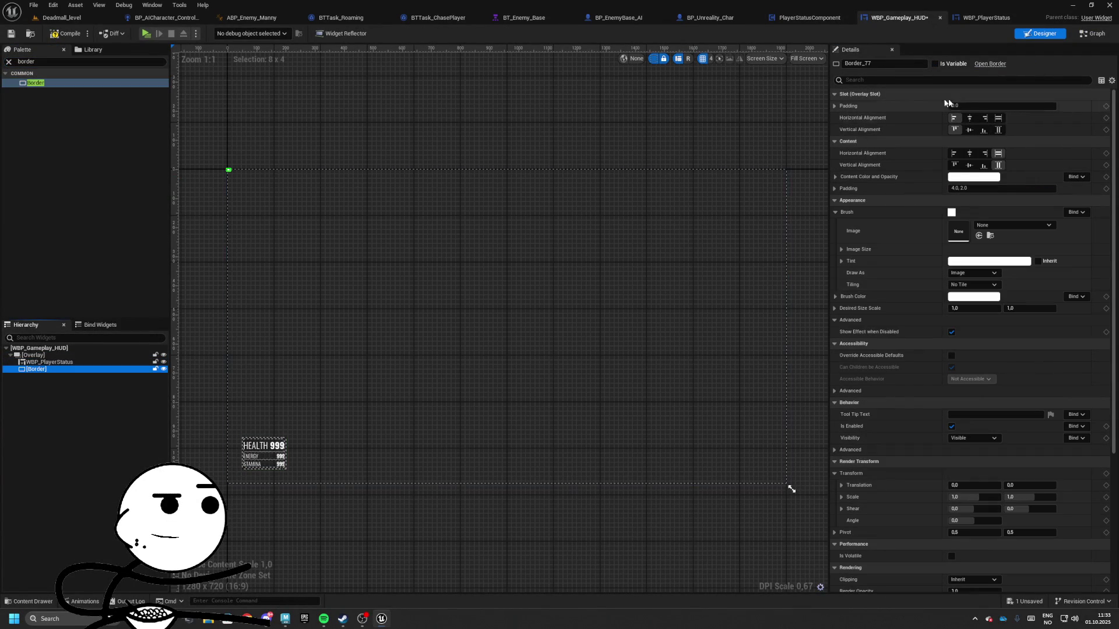
{"action": "left_click", "coordinate": [998, 117]}
{"action": "left_click", "coordinate": [998, 130]}
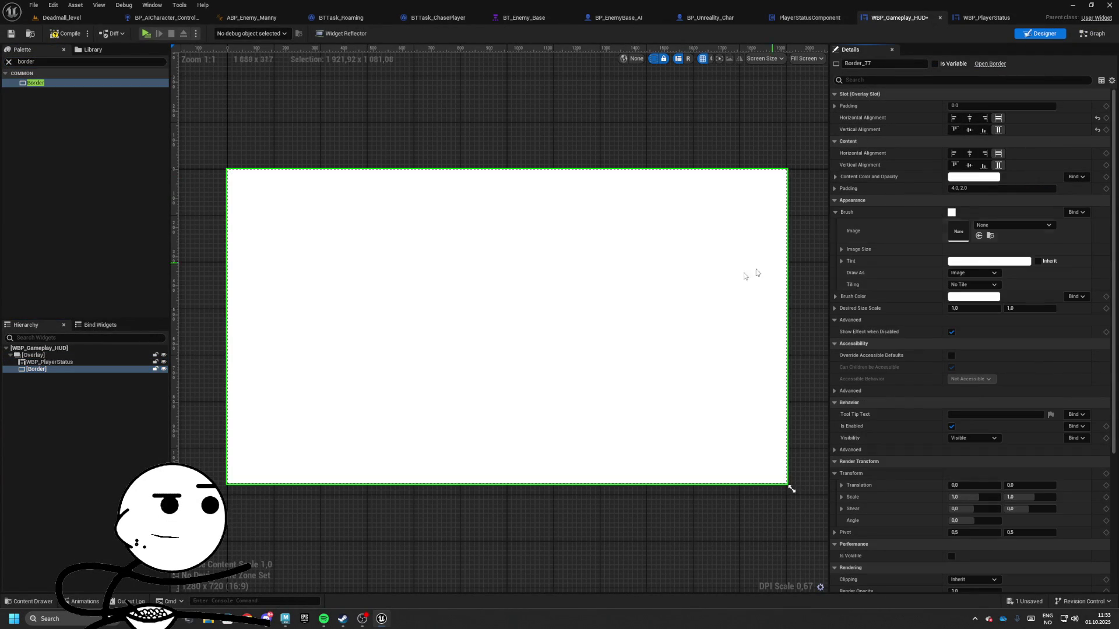
{"action": "left_click", "coordinate": [991, 226]}
{"action": "left_click", "coordinate": [980, 225]}
{"action": "type", "text": "Damage_Bo"}
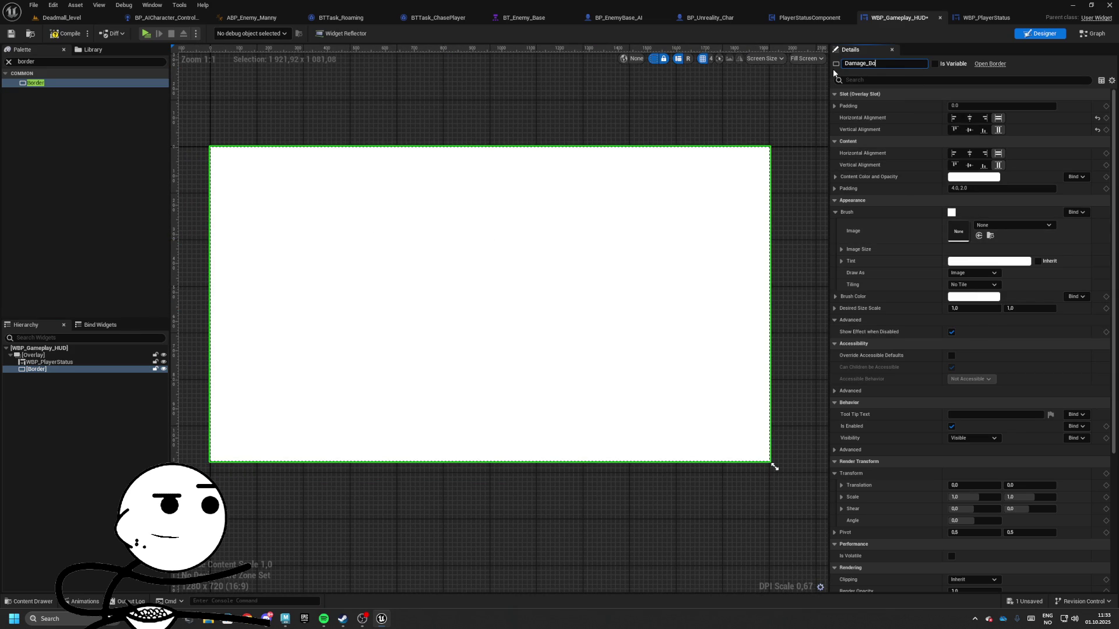
{"action": "type", "text": "rder"}
{"action": "key", "text": "Return"}
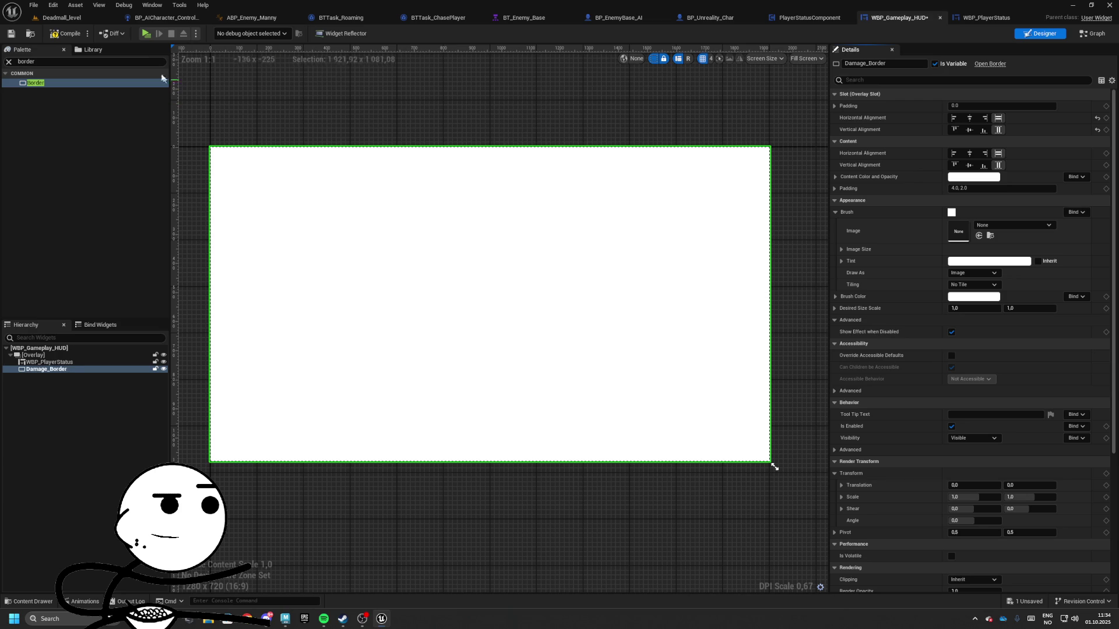
{"action": "left_click", "coordinate": [12, 34]}
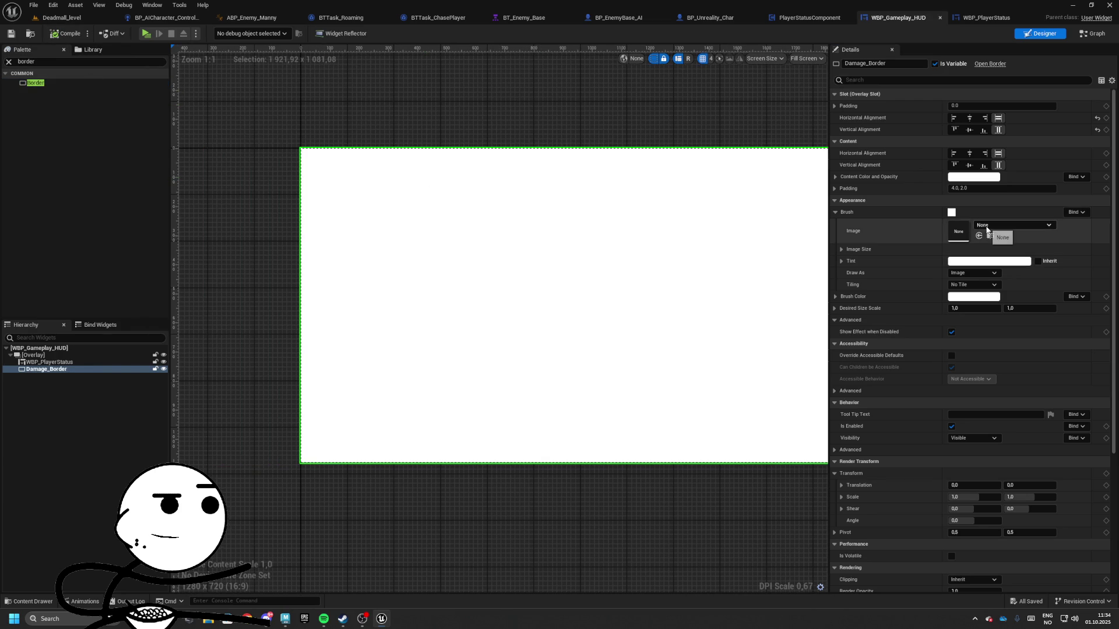
- Set the border's Brush Image to T_BloodScreen_01 with a red brush colour and save
{"action": "left_click", "coordinate": [1005, 226]}
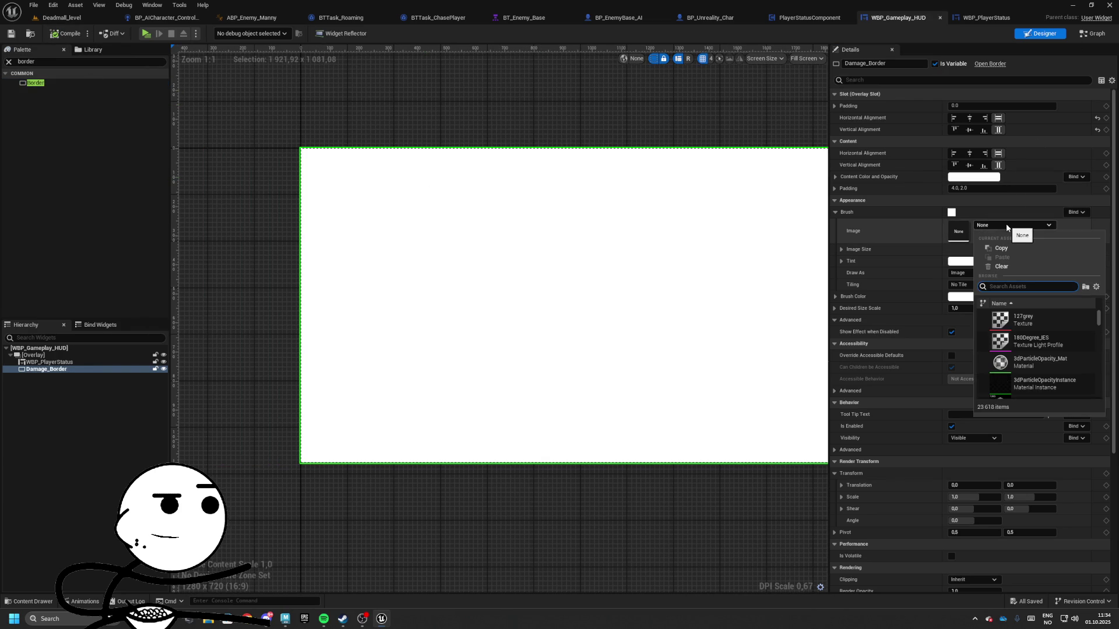
{"action": "type", "text": "blood"}
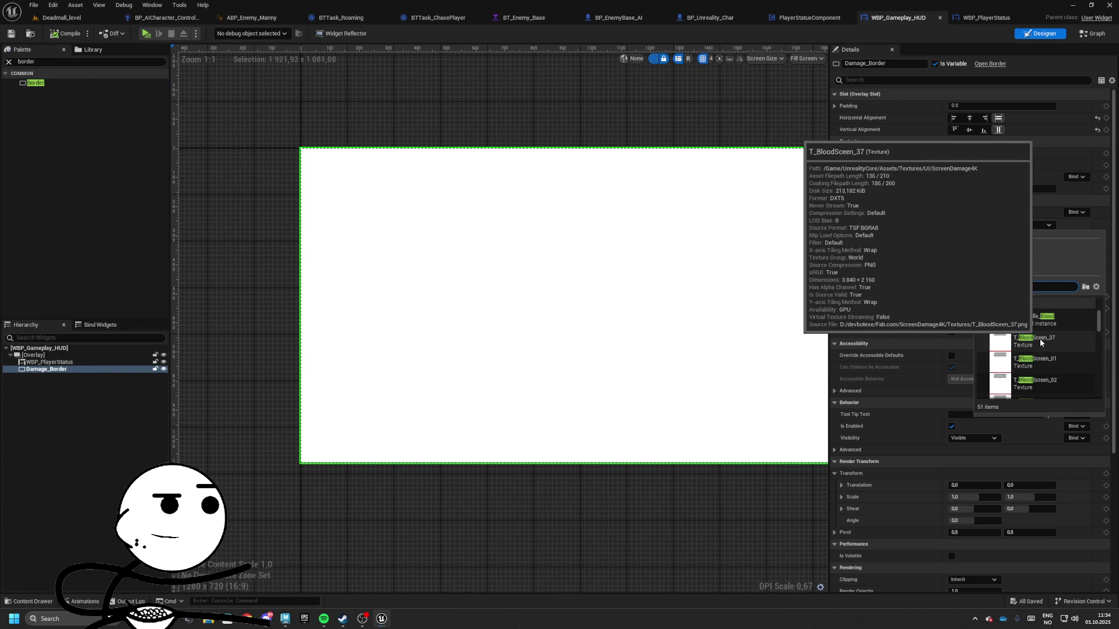
{"action": "left_click", "coordinate": [1045, 361]}
{"action": "left_click", "coordinate": [973, 297]}
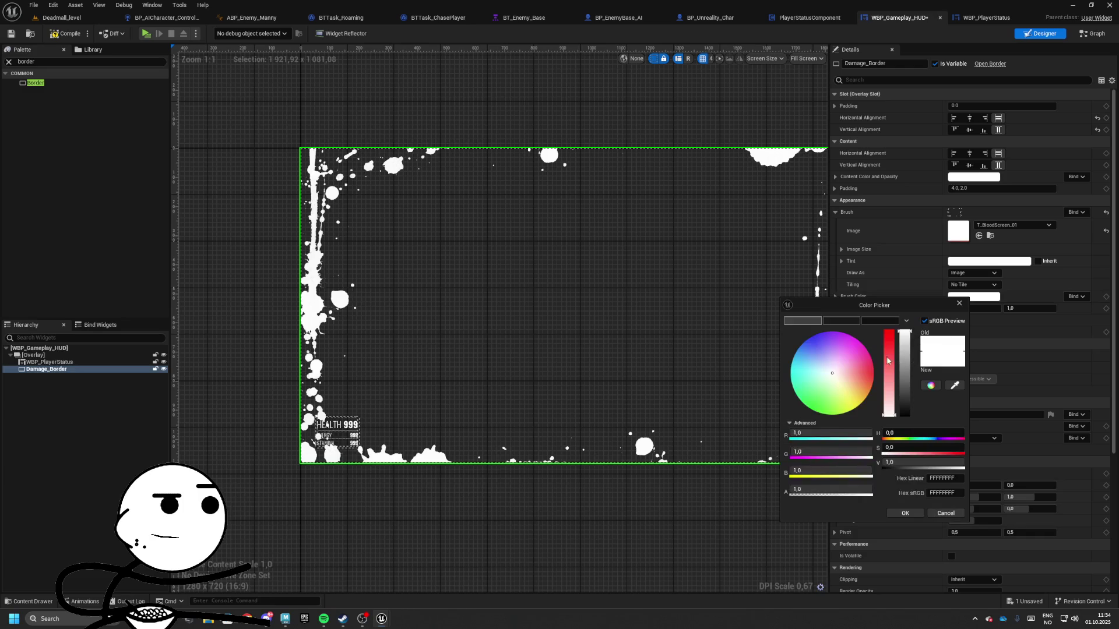
{"action": "left_click_drag", "start_coordinate": [886, 356], "coordinate": [888, 331]}
{"action": "left_click", "coordinate": [912, 508]}
{"action": "key", "text": "ctrl+s"}
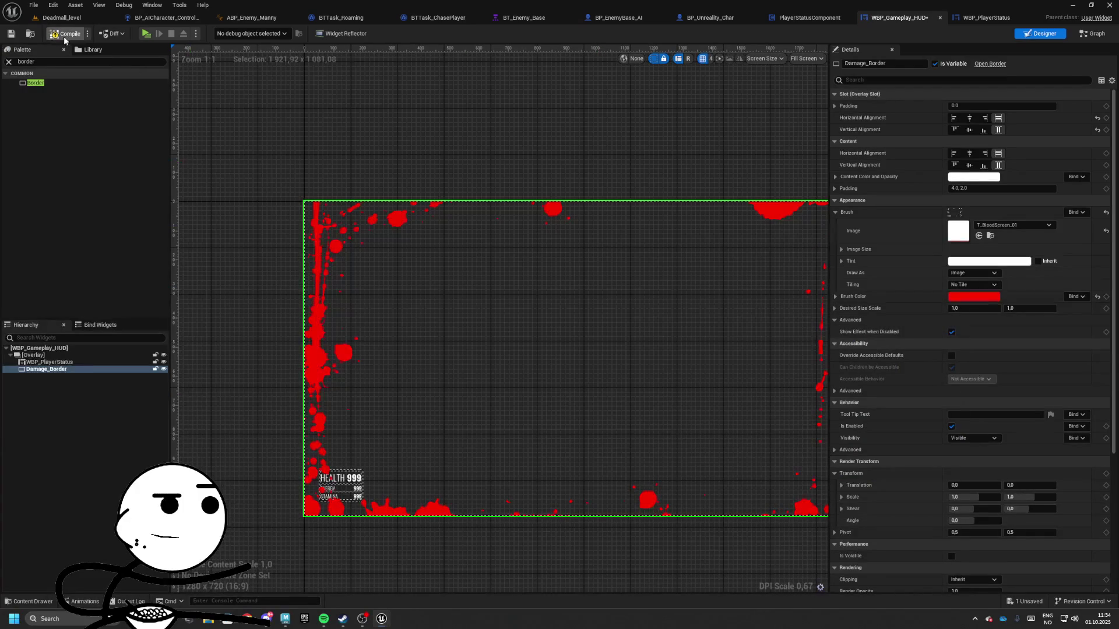
- Reorder Damage_Border before WBP_PlayerStatus so it draws behind, then save
{"action": "left_click_drag", "start_coordinate": [87, 361], "coordinate": [57, 371]}
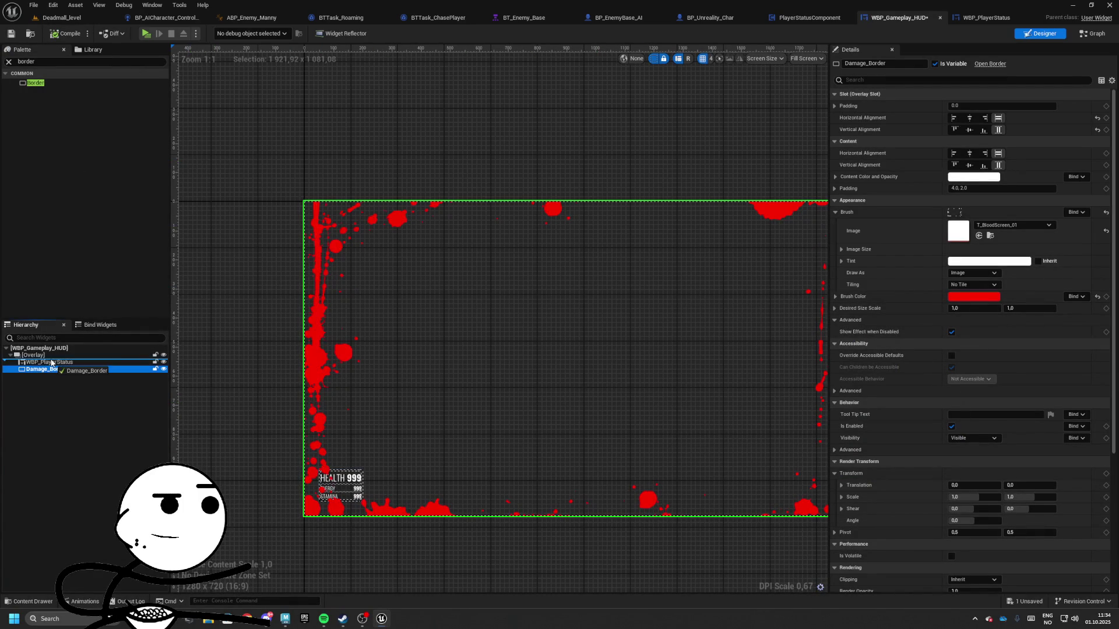
{"action": "mouse_move", "coordinate": [267, 320]}
{"action": "left_mouse_down"}
{"action": "mouse_move", "coordinate": [252, 267]}
{"action": "mouse_move", "coordinate": [233, 250]}
{"action": "left_mouse_up"}
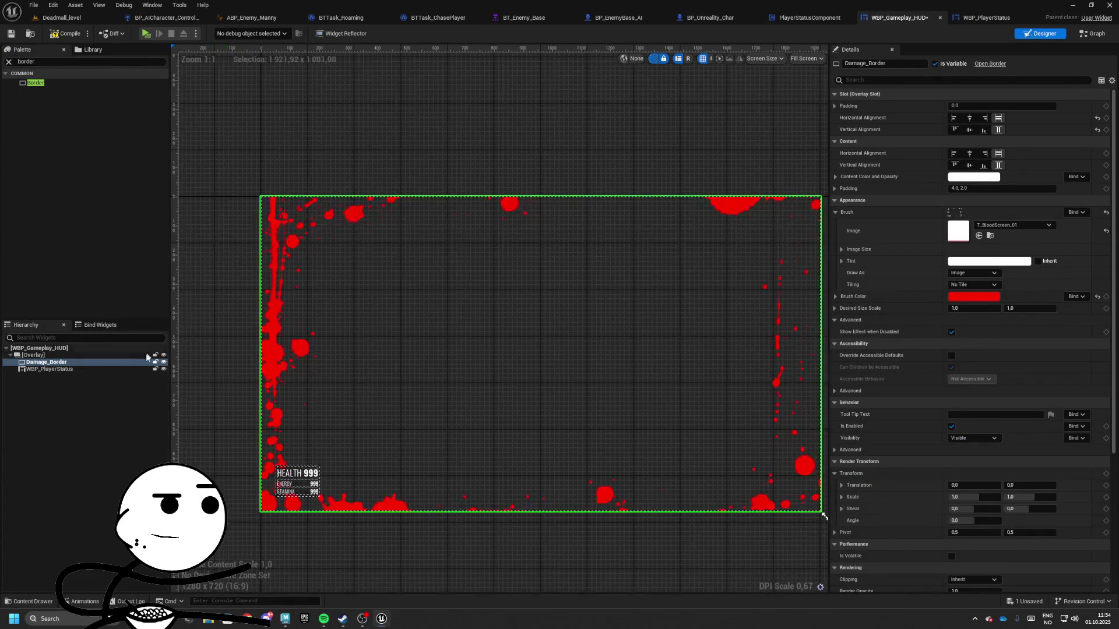
{"action": "key", "text": "ctrl+s"}
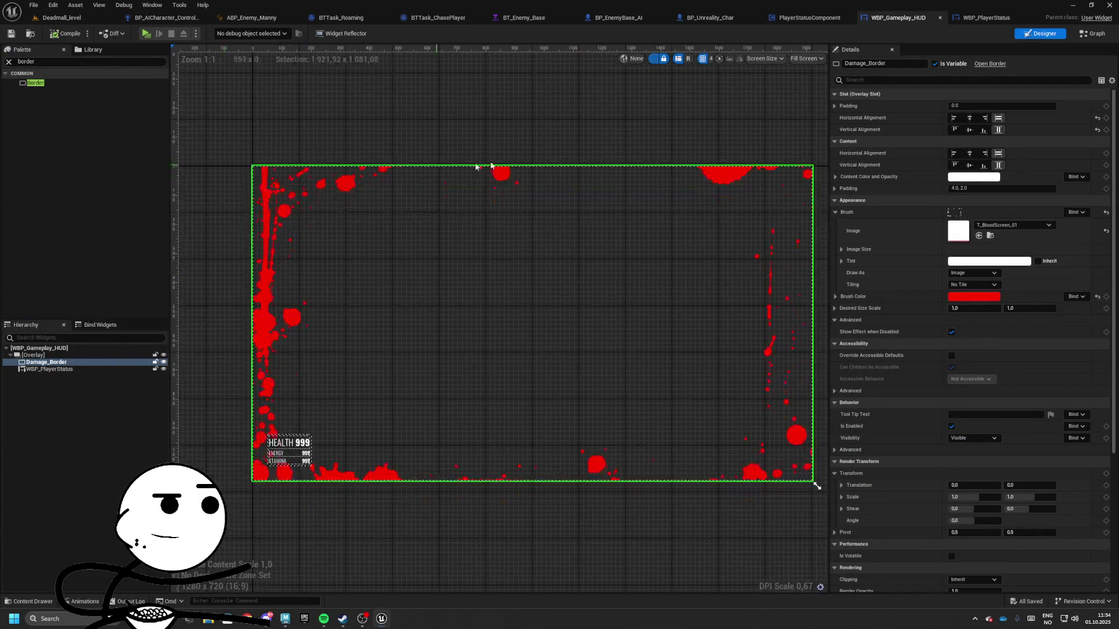
{"action": "scroll", "coordinate": [897, 233], "scroll_direction": "down", "scroll_amount": 1}
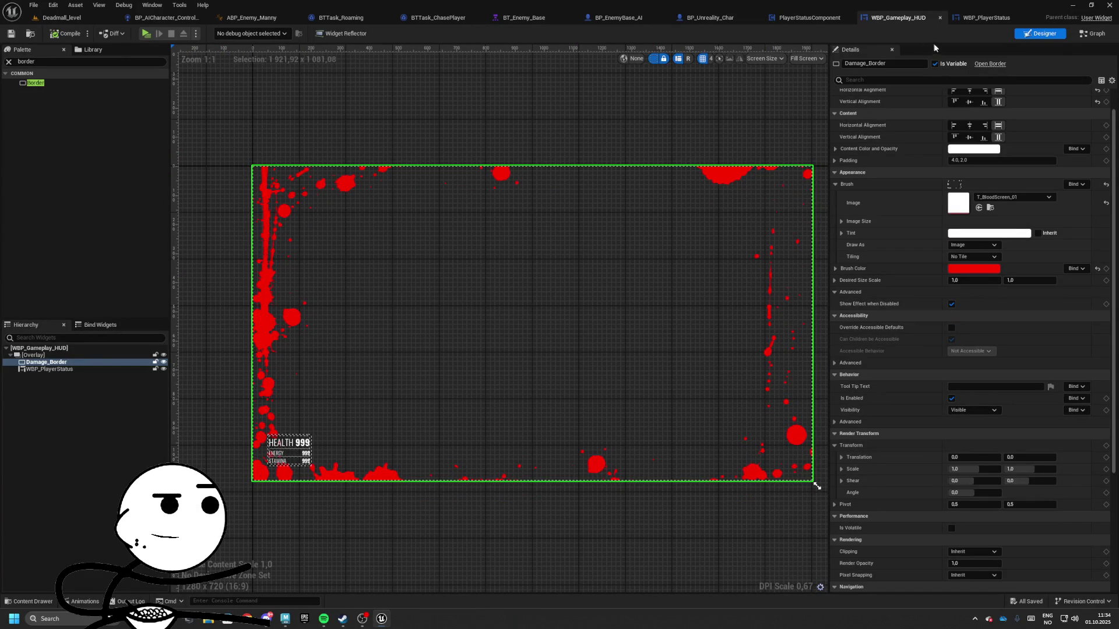
{"action": "left_click", "coordinate": [152, 5]}
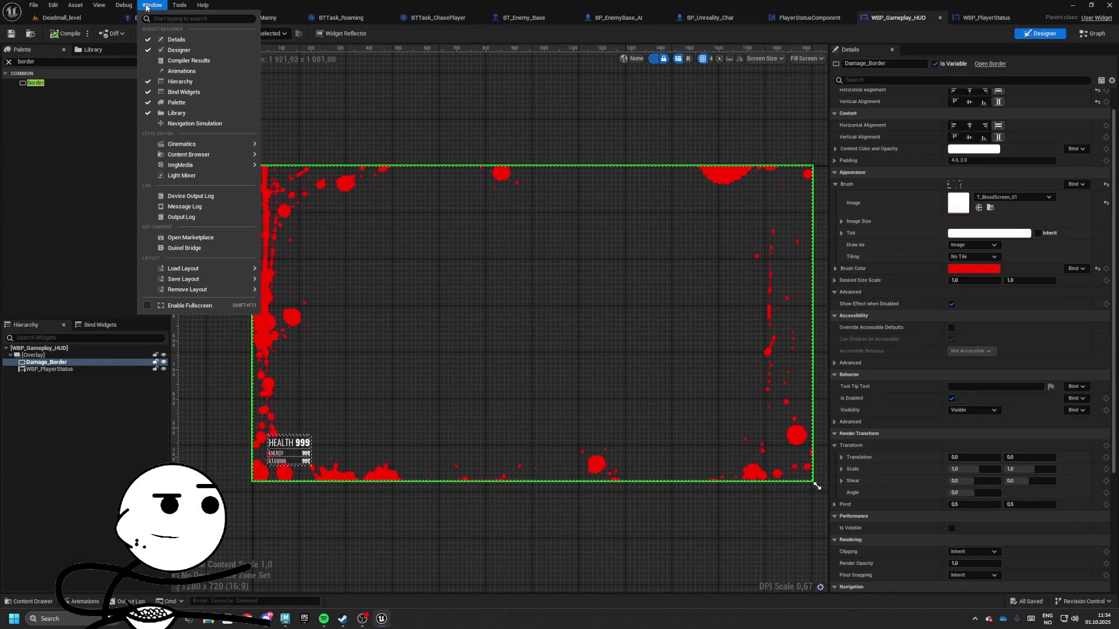
- Select the OnDamage animation and add a Render Opacity key for Damage_Border
{"action": "left_click", "coordinate": [182, 70]}
{"action": "left_click_drag", "start_coordinate": [272, 433], "coordinate": [268, 517]}
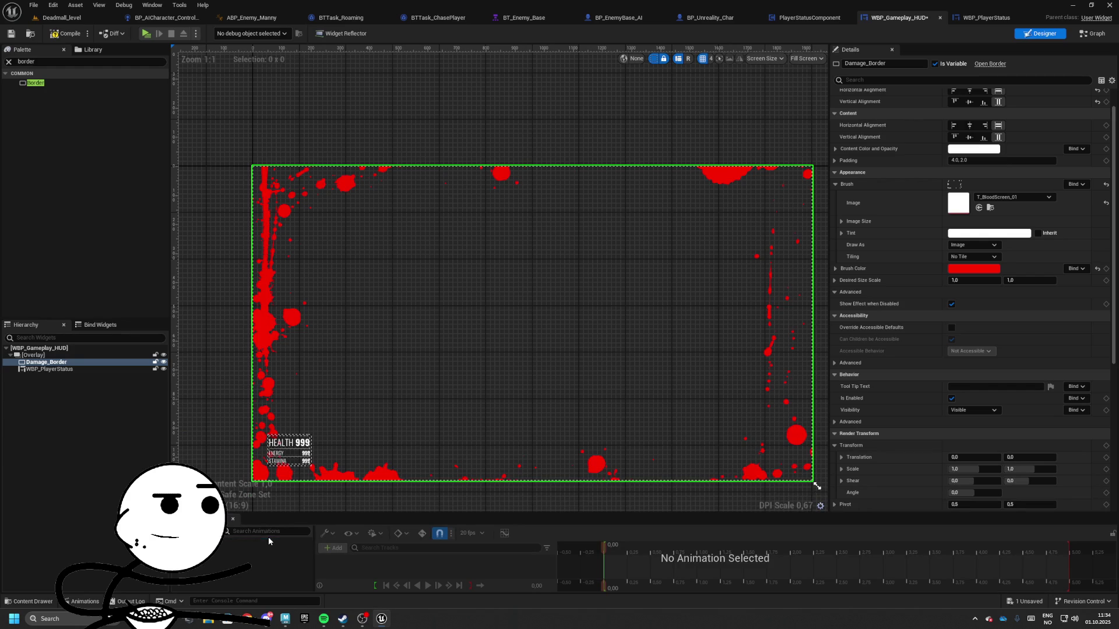
{"action": "left_click", "coordinate": [265, 541]}
{"action": "scroll", "coordinate": [987, 329], "scroll_direction": "down", "scroll_amount": 5}
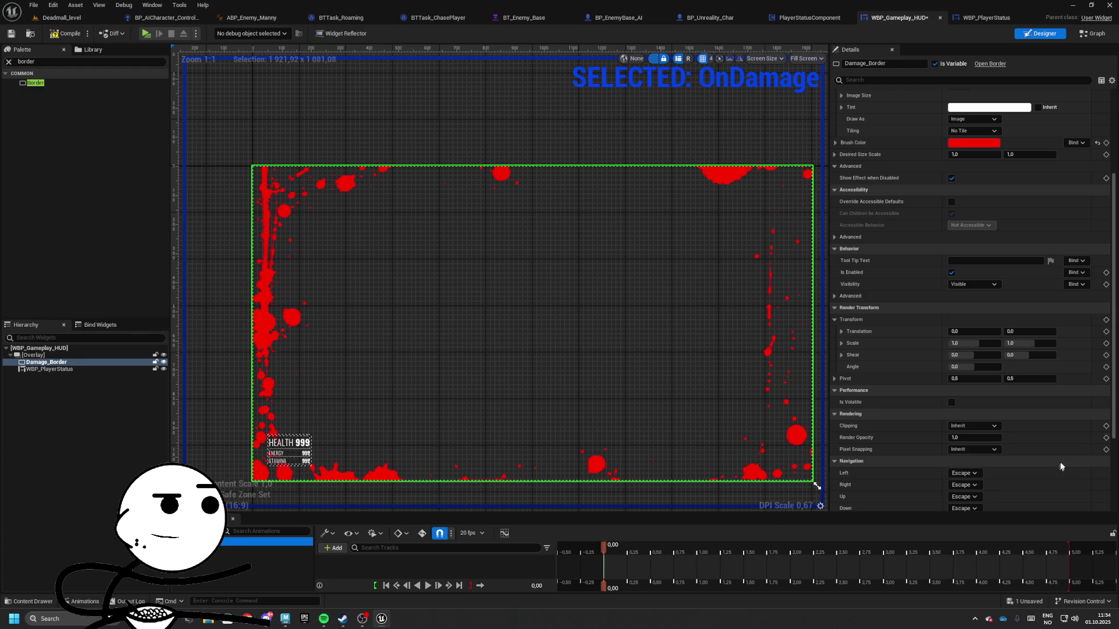
{"action": "left_click", "coordinate": [1106, 438]}
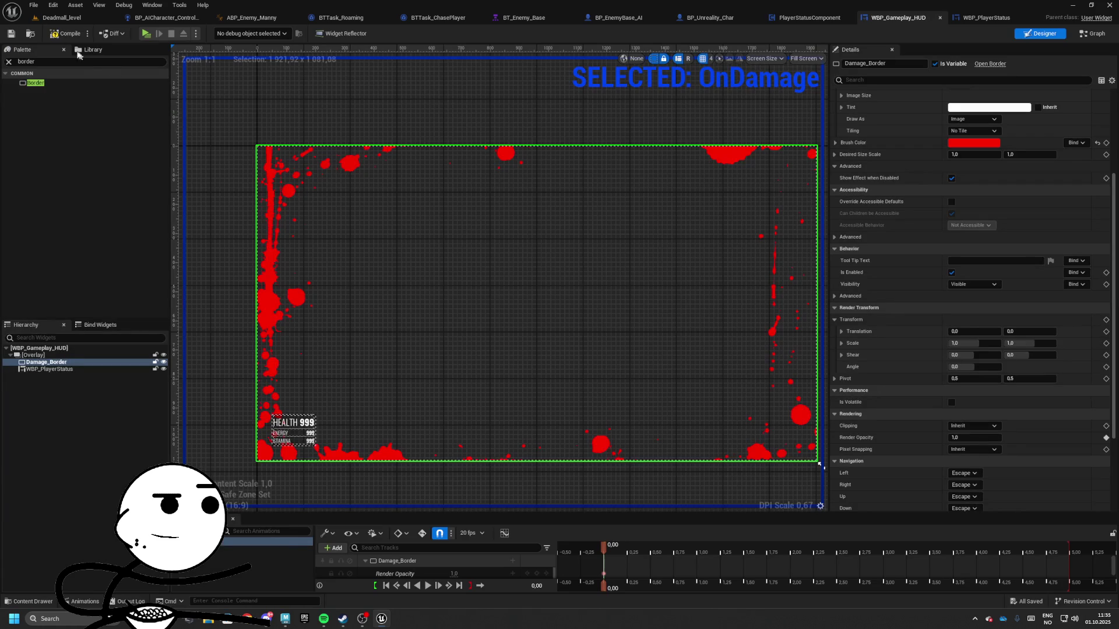
- Key Damage_Border's Render Opacity at 0 at time 0.00
{"action": "left_click_drag", "start_coordinate": [317, 187], "coordinate": [584, 274]}
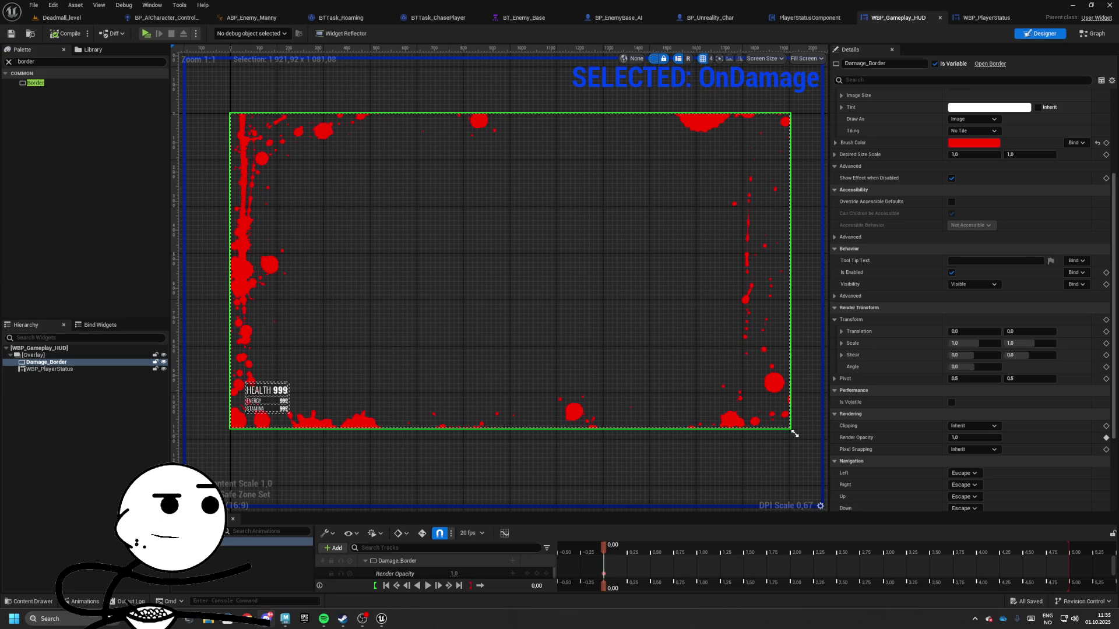
{"action": "scroll", "coordinate": [569, 278], "scroll_direction": "down", "scroll_amount": 1}
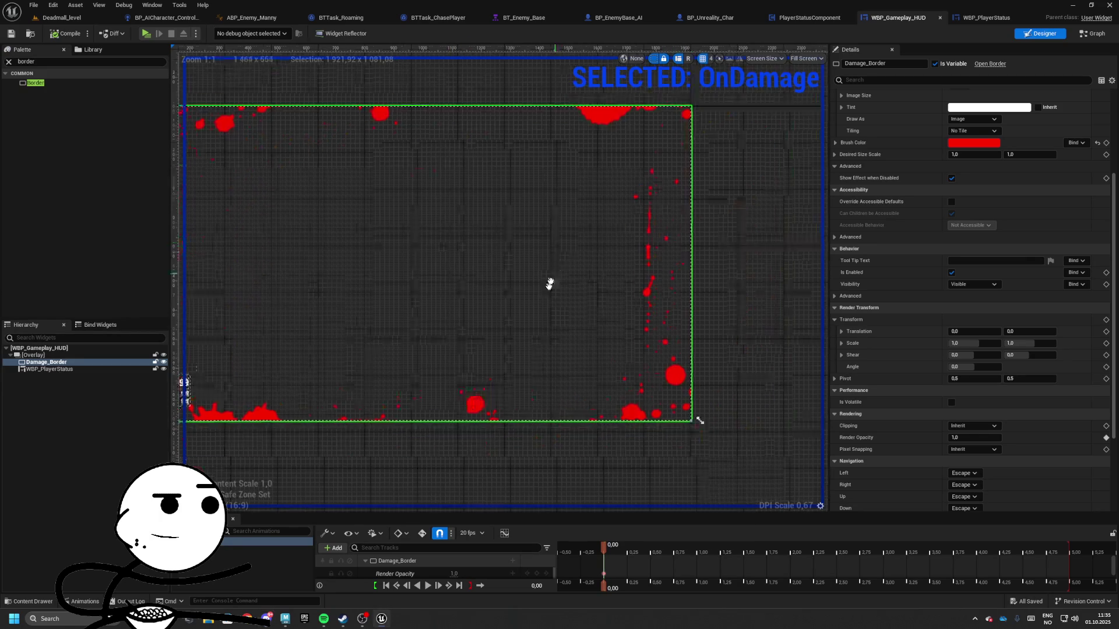
{"action": "scroll", "coordinate": [772, 350], "scroll_direction": "up", "scroll_amount": 1}
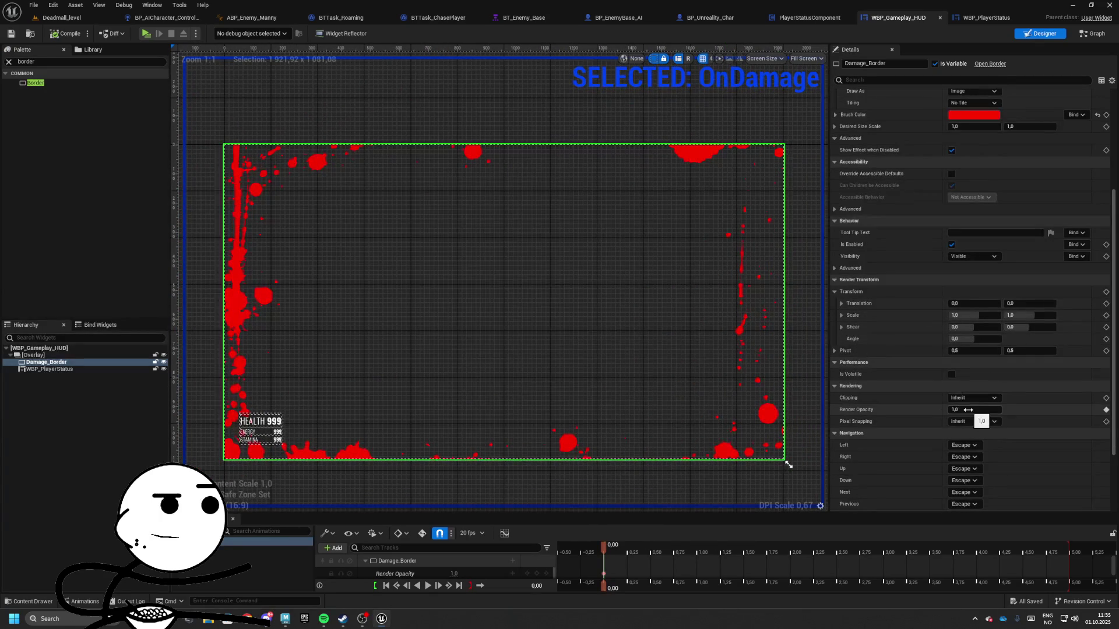
{"action": "left_click_drag", "start_coordinate": [604, 554], "coordinate": [629, 552]}
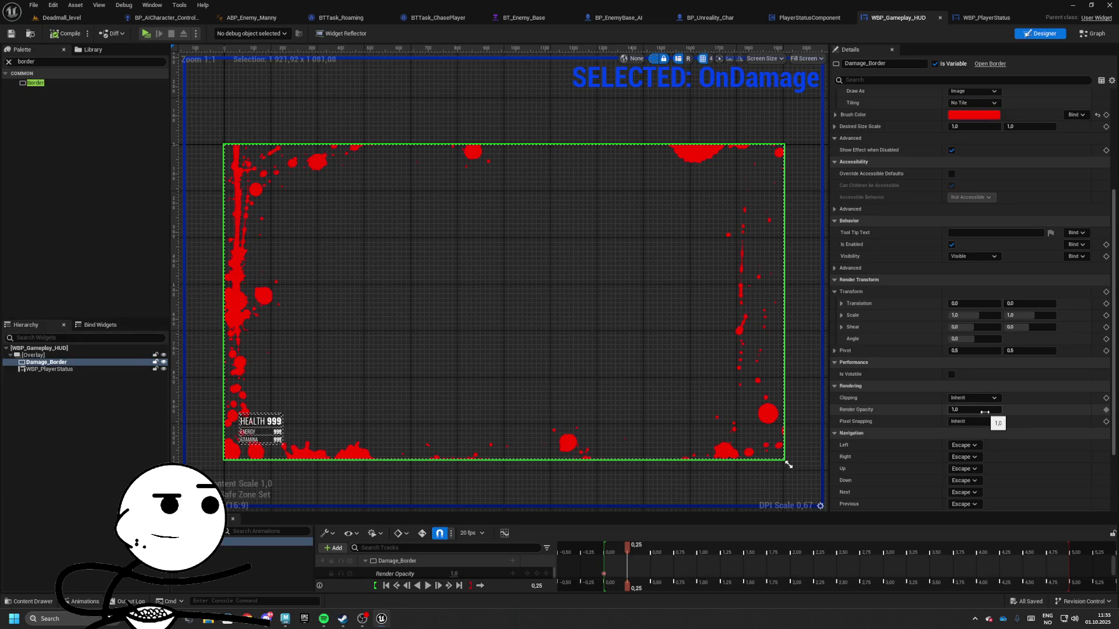
{"action": "left_click_drag", "start_coordinate": [627, 545], "coordinate": [603, 545]}
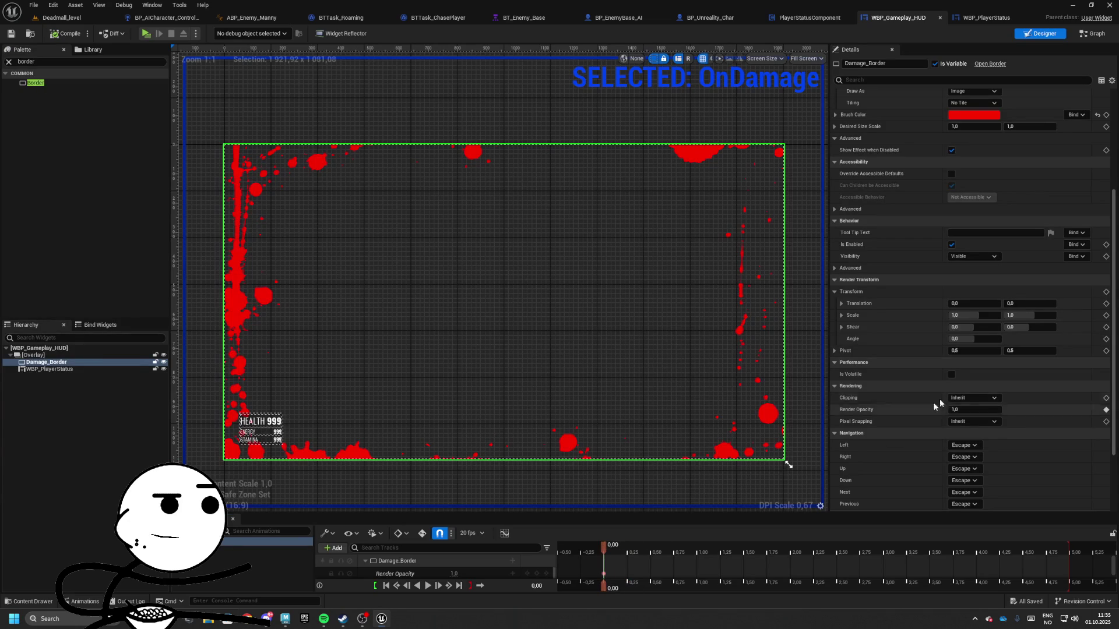
{"action": "left_click", "coordinate": [972, 409]}
{"action": "type", "text": "0"}
{"action": "key", "text": "Return"}
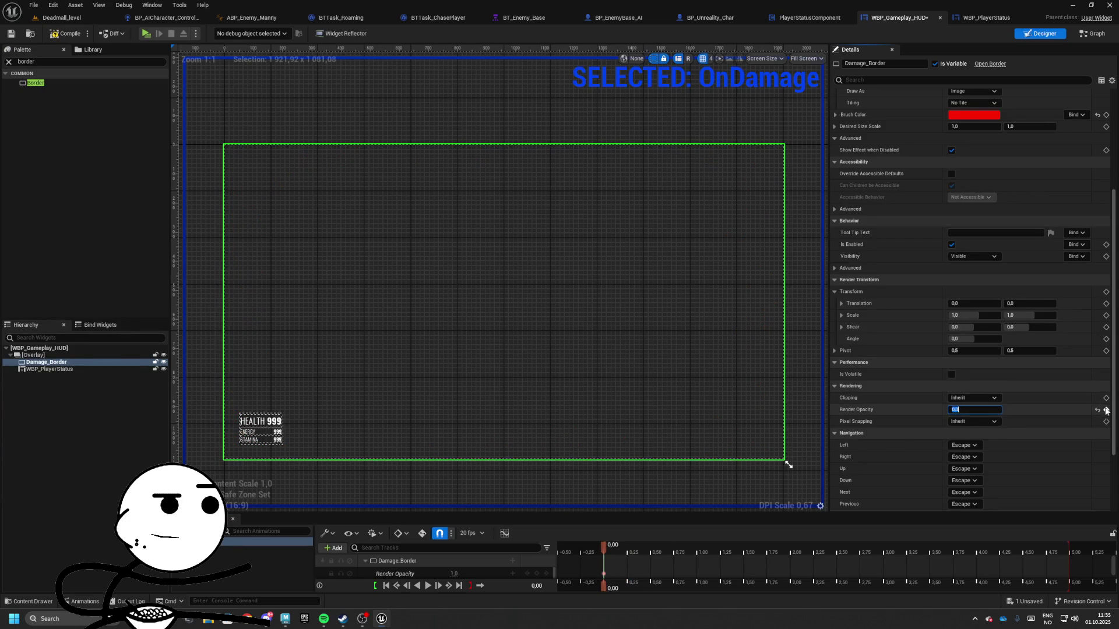
- Key Render Opacity 1 ahead, then 0 at 0,50, preview the fade and save
{"action": "key", "text": "Right"}
{"action": "left_click", "coordinate": [973, 409]}
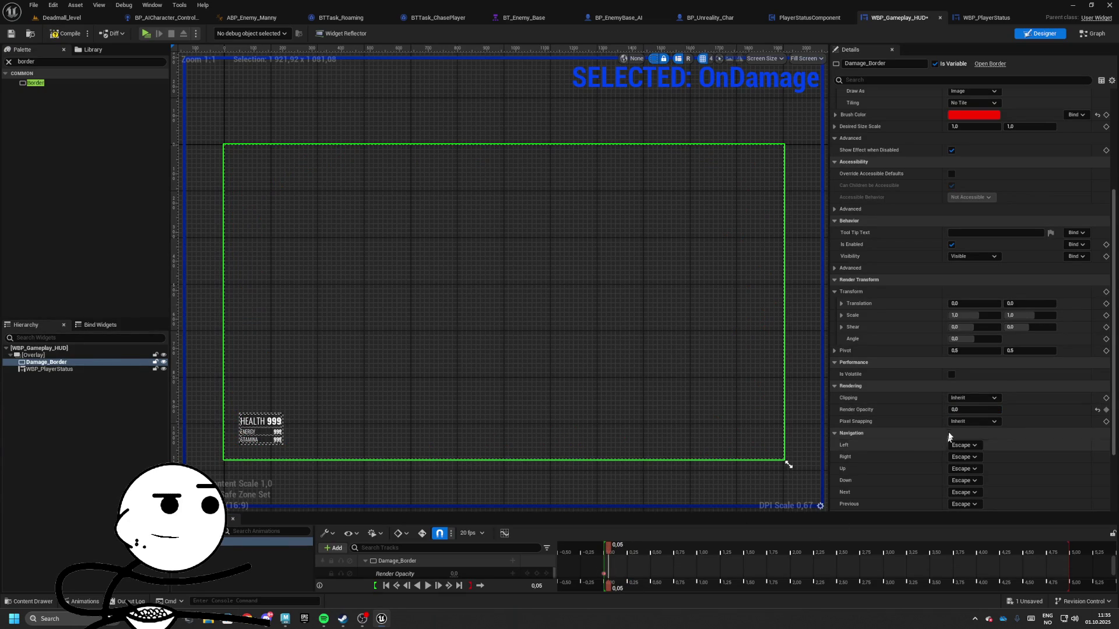
{"action": "type", "text": "1"}
{"action": "key", "text": "Return"}
{"action": "key", "text": "Right"}
{"action": "key", "text": "Right"}
{"action": "key", "text": "Right"}
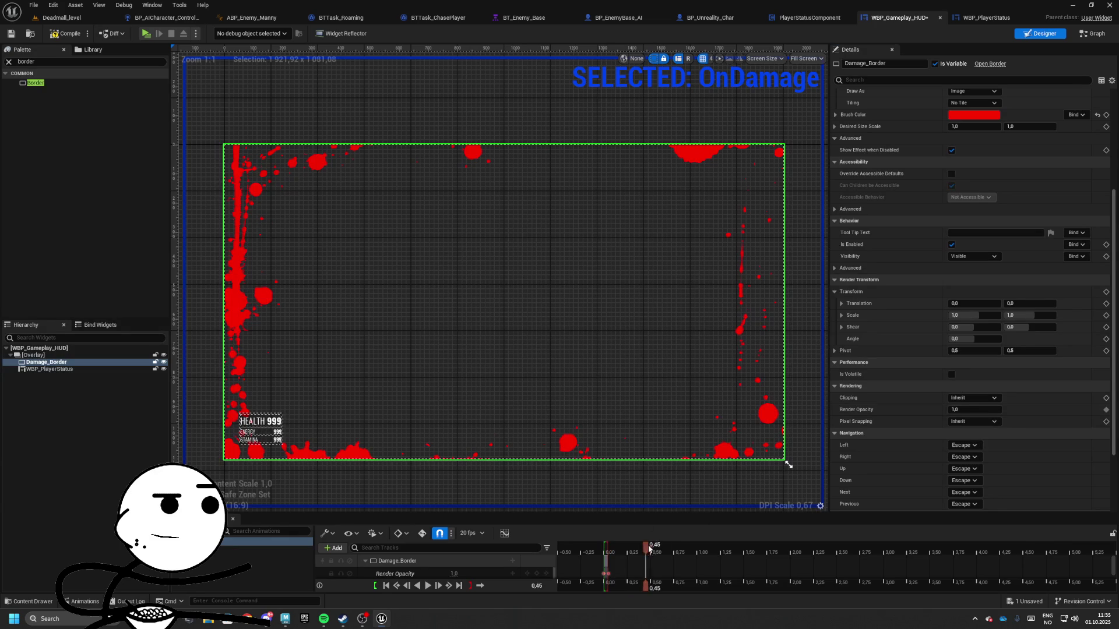
{"action": "left_click", "coordinate": [973, 410]}
{"action": "type", "text": "0"}
{"action": "key", "text": "Return"}
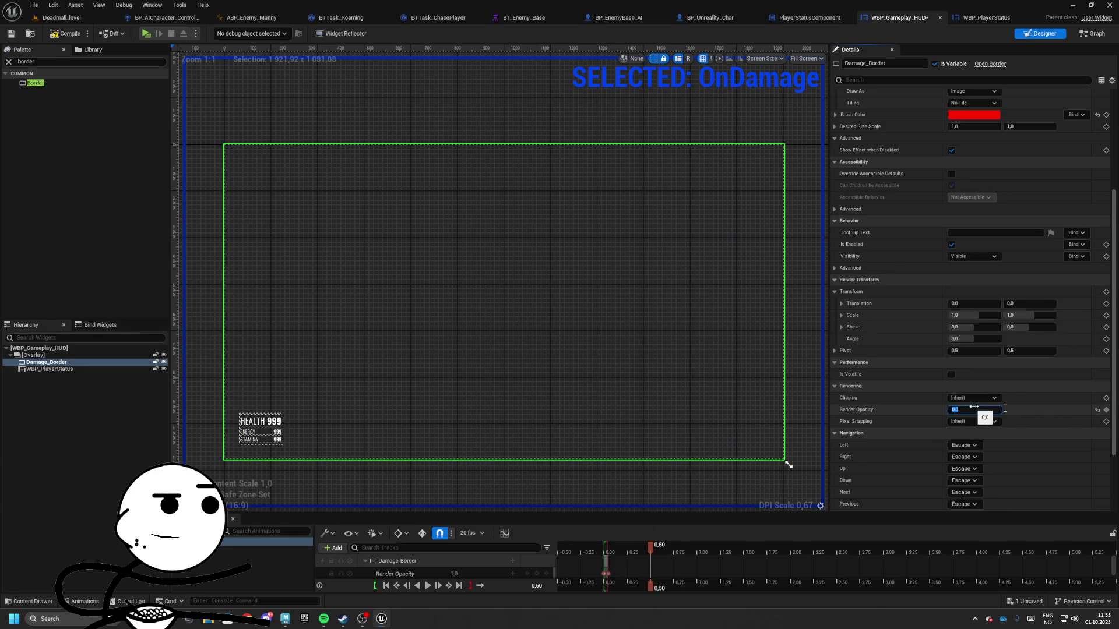
{"action": "left_click", "coordinate": [1107, 412]}
{"action": "mouse_move", "coordinate": [651, 545]}
{"action": "left_mouse_down"}
{"action": "mouse_move", "coordinate": [609, 544]}
{"action": "mouse_move", "coordinate": [655, 532]}
{"action": "mouse_move", "coordinate": [612, 545]}
{"action": "mouse_move", "coordinate": [660, 554]}
{"action": "left_mouse_up"}
{"action": "key", "text": "ctrl+s"}
- Key full opacity at 0,25 and another key at 1,00, then play the preview and save
{"action": "left_click", "coordinate": [973, 409]}
{"action": "type", "text": "1"}
{"action": "key", "text": "Return"}
{"action": "left_click", "coordinate": [1105, 410]}
{"action": "key", "text": "space"}
{"action": "left_click", "coordinate": [696, 545]}
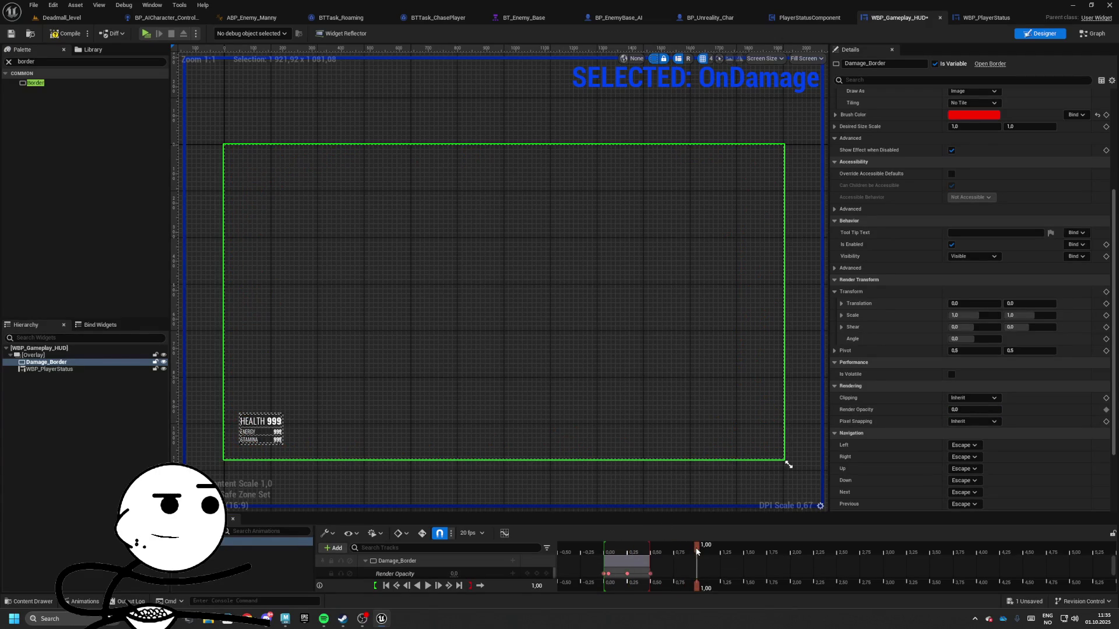
{"action": "scroll", "coordinate": [1086, 430], "scroll_direction": "down", "scroll_amount": 3}
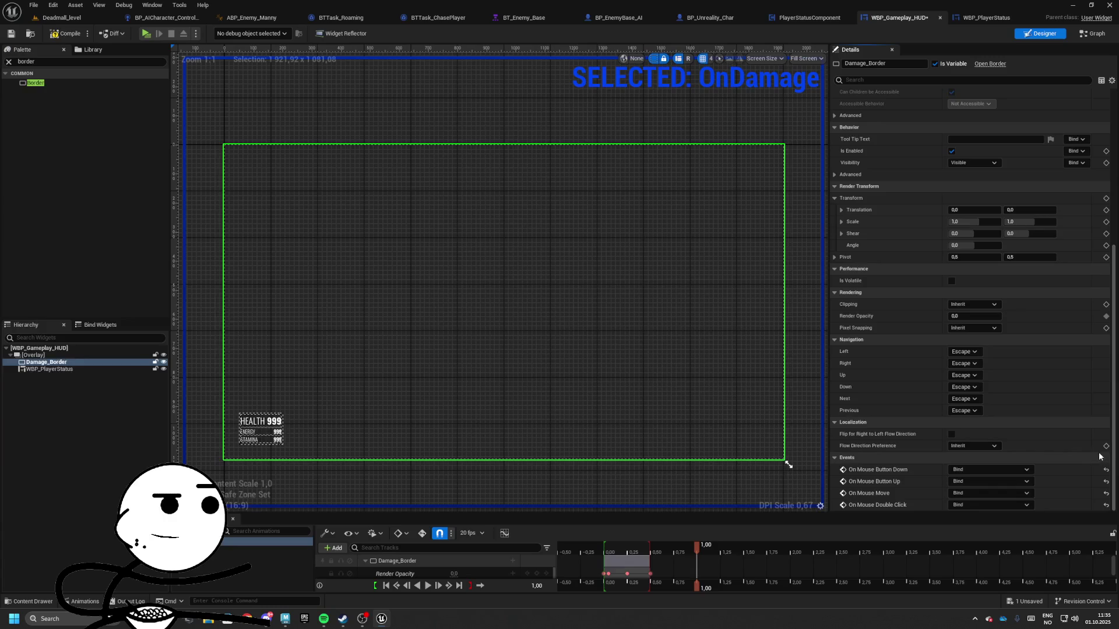
{"action": "scroll", "coordinate": [1086, 430], "scroll_direction": "up", "scroll_amount": 5}
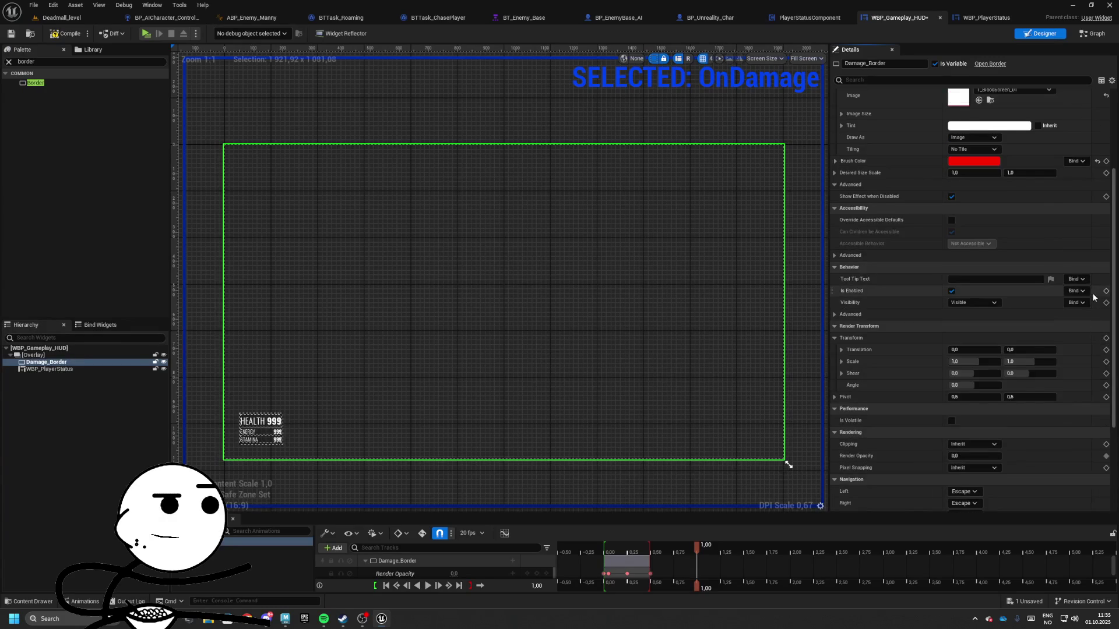
{"action": "scroll", "coordinate": [1105, 416], "scroll_direction": "down", "scroll_amount": 2}
{"action": "left_click", "coordinate": [1106, 414]}
{"action": "left_click", "coordinate": [651, 560]}
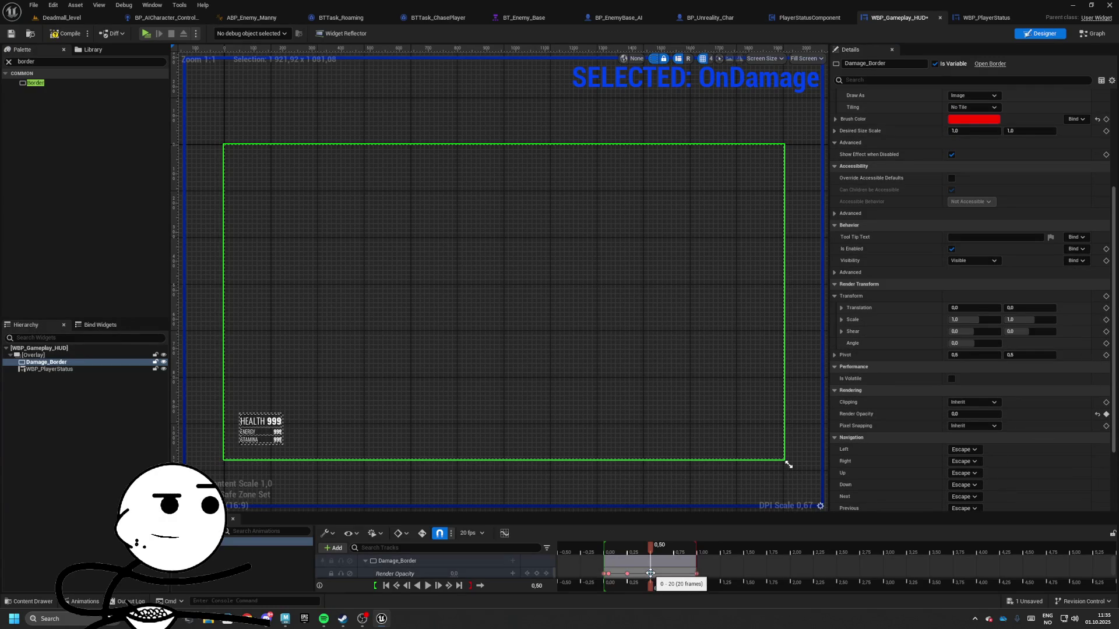
{"action": "left_click", "coordinate": [437, 581]}
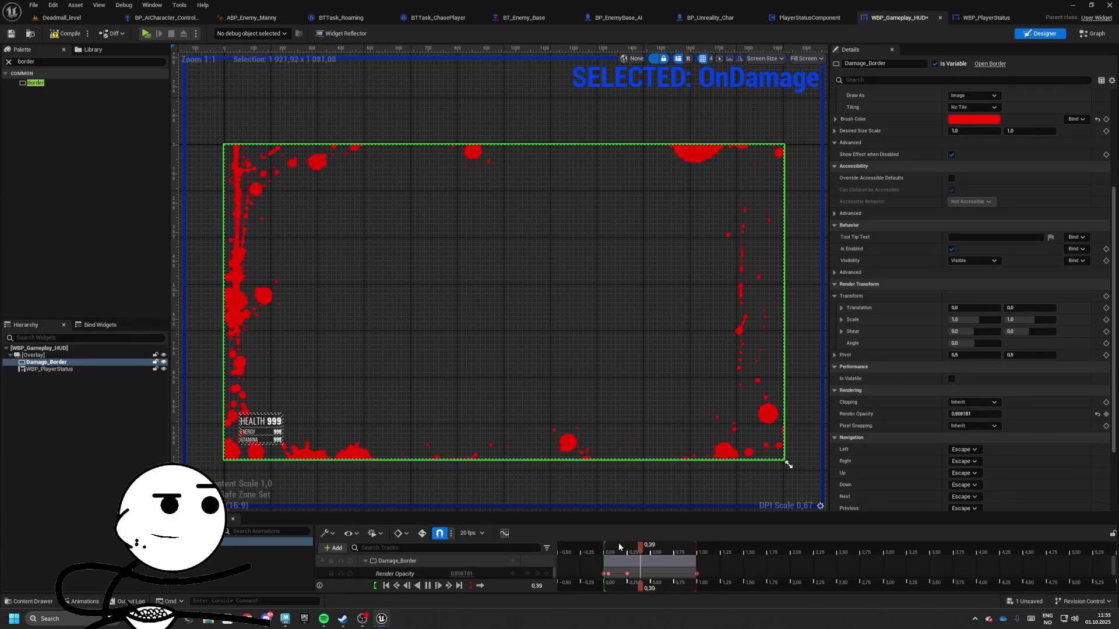
{"action": "key", "text": "ctrl+s"}
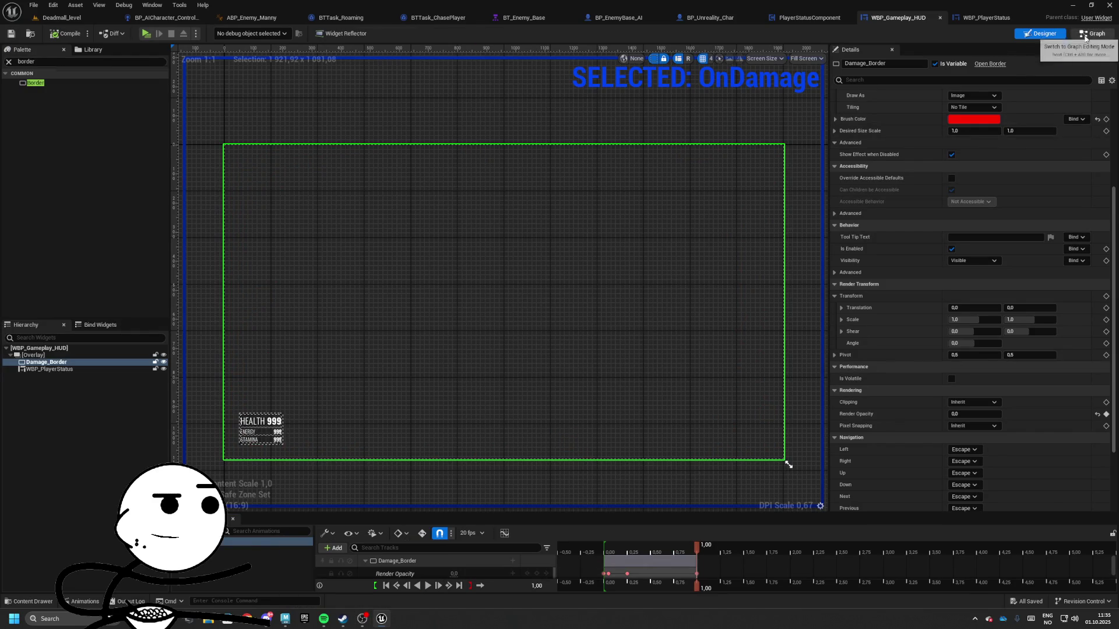
- Set Damage_Border's default Render Opacity to 0 and Visibility to Not Hit-Testable (Self Only), then save
{"action": "left_click", "coordinate": [1093, 33]}
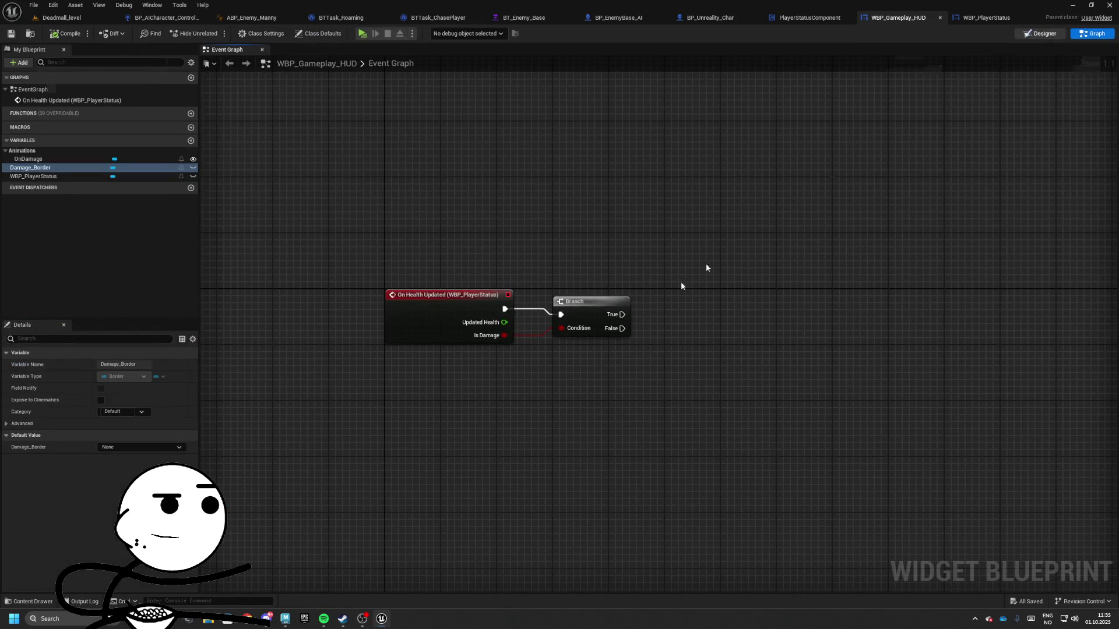
{"action": "left_click", "coordinate": [1042, 32]}
{"action": "scroll", "coordinate": [937, 455], "scroll_direction": "down", "scroll_amount": 5}
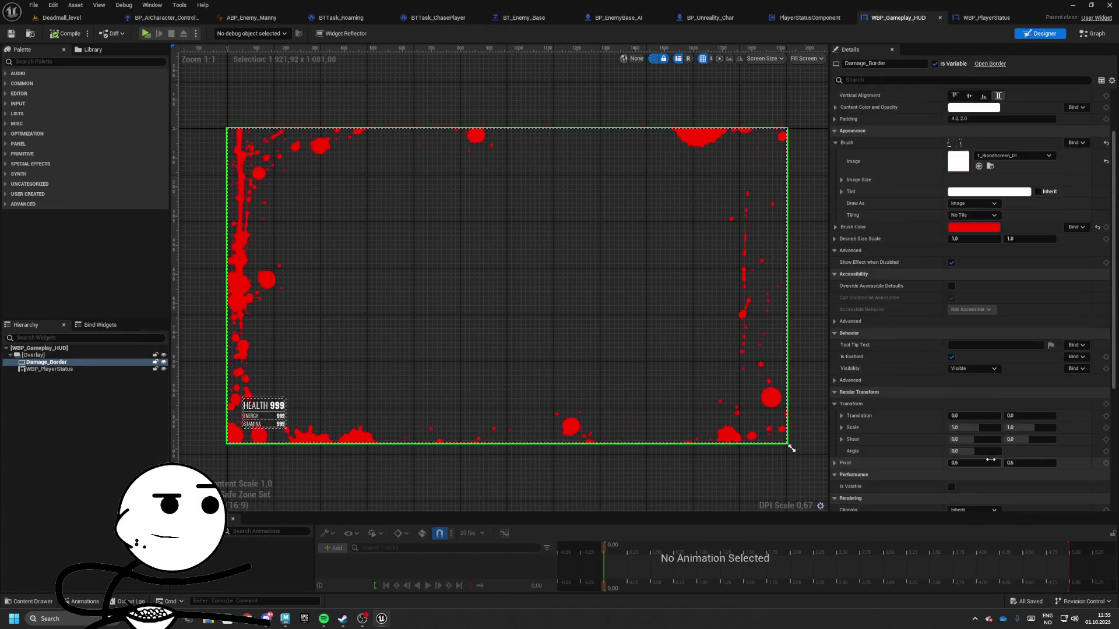
{"action": "left_click", "coordinate": [968, 466]}
{"action": "type", "text": "0"}
{"action": "key", "text": "Return"}
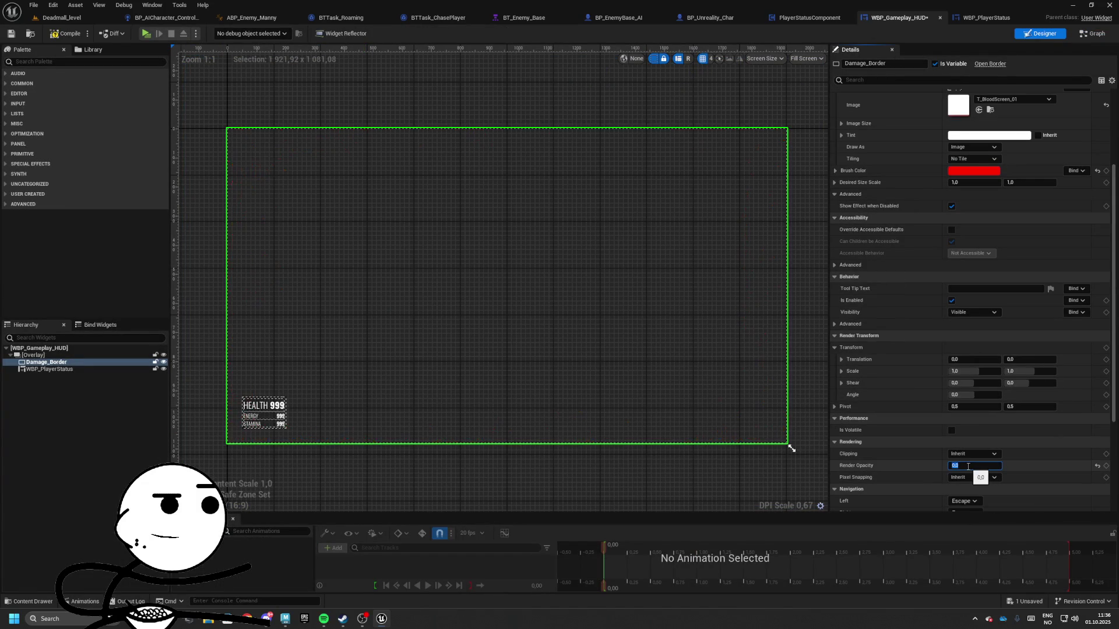
{"action": "left_click", "coordinate": [972, 312]}
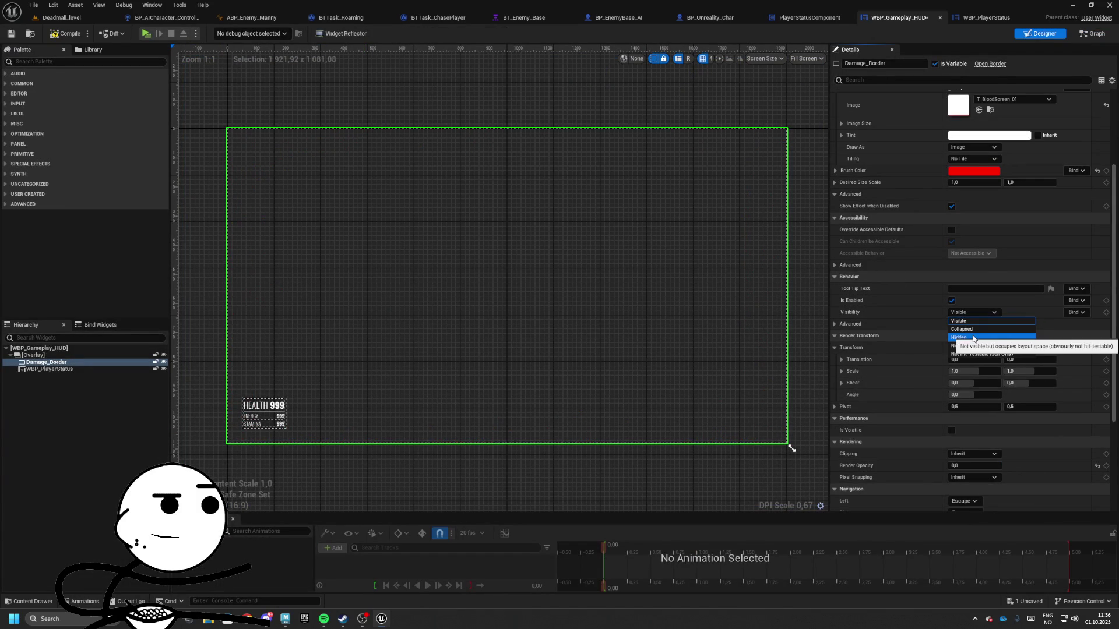
{"action": "left_click", "coordinate": [992, 353]}
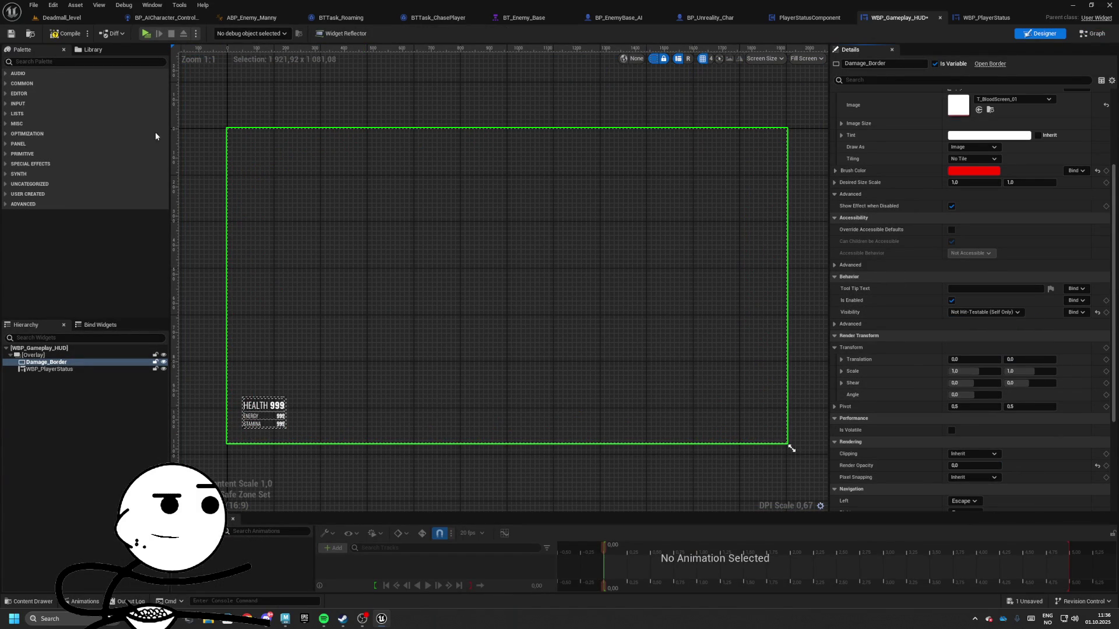
{"action": "left_click", "coordinate": [11, 33]}
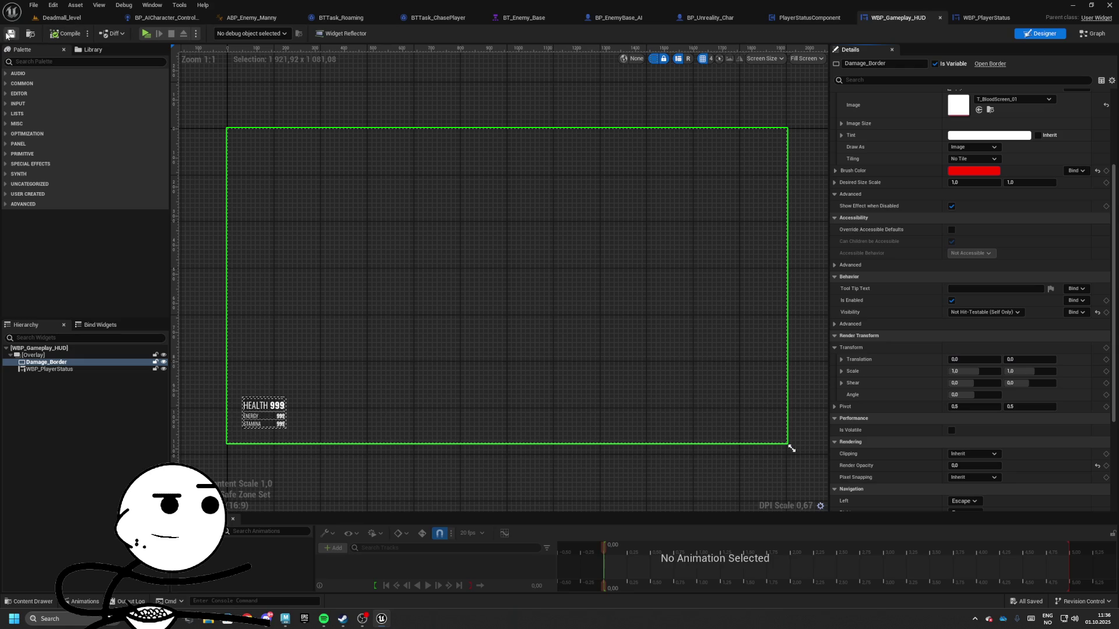
- In the HUD event graph, wire Branch's True output to a Play Animation node playing OnDamage
{"action": "left_click", "coordinate": [1093, 33]}
{"action": "mouse_move", "coordinate": [595, 339]}
{"action": "left_mouse_down"}
{"action": "mouse_move", "coordinate": [676, 337]}
{"action": "mouse_move", "coordinate": [672, 313]}
{"action": "mouse_move", "coordinate": [655, 316]}
{"action": "left_mouse_up"}
{"action": "type", "text": "play anim"}
{"action": "key", "text": "Return"}
{"action": "left_click_drag", "start_coordinate": [26, 162], "coordinate": [504, 396]}
{"action": "left_click_drag", "start_coordinate": [535, 397], "coordinate": [652, 371]}
- Wrap the damage nodes in an 'On Damage Taken' comment, save the HUD, and return to Deadmall_level
{"action": "left_click_drag", "start_coordinate": [422, 307], "coordinate": [850, 455]}
{"action": "key", "text": "c"}
{"action": "type", "text": "[On Damage Taken]"}
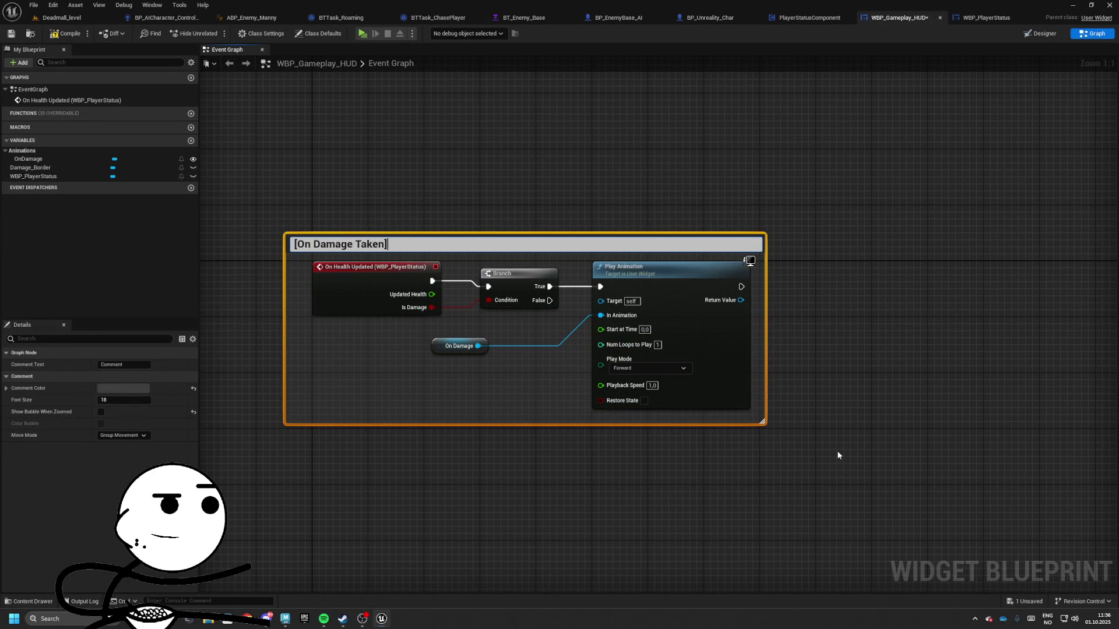
{"action": "key", "text": "Return"}
{"action": "mouse_move", "coordinate": [439, 242]}
{"action": "left_mouse_down"}
{"action": "mouse_move", "coordinate": [488, 265]}
{"action": "mouse_move", "coordinate": [468, 269]}
{"action": "left_mouse_up"}
{"action": "left_click", "coordinate": [475, 239]}
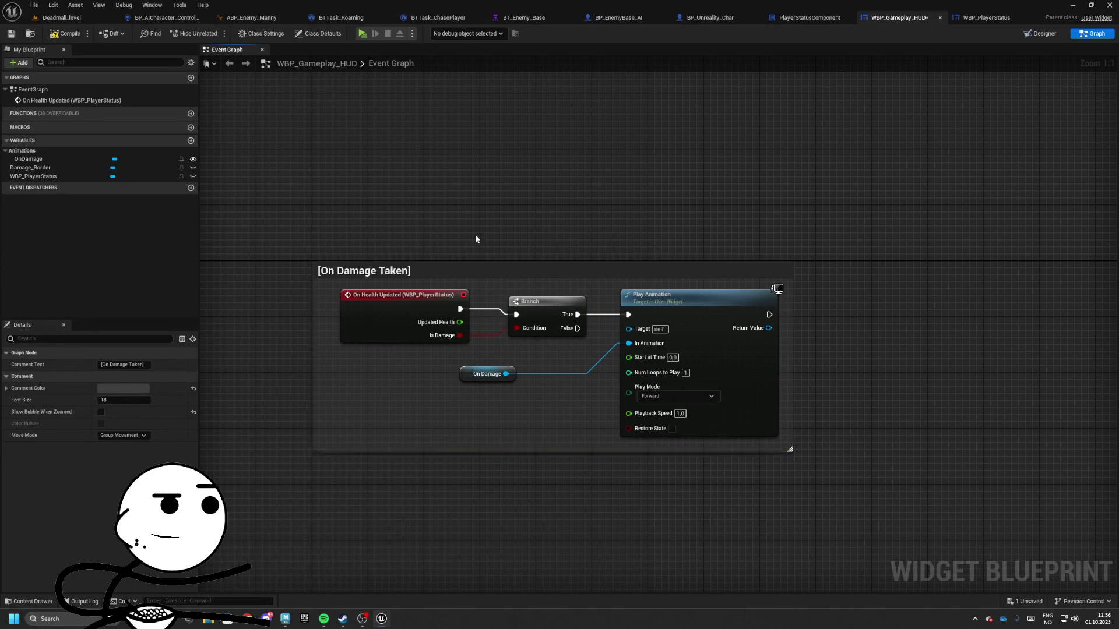
{"action": "left_click", "coordinate": [11, 34]}
{"action": "left_click", "coordinate": [61, 17]}
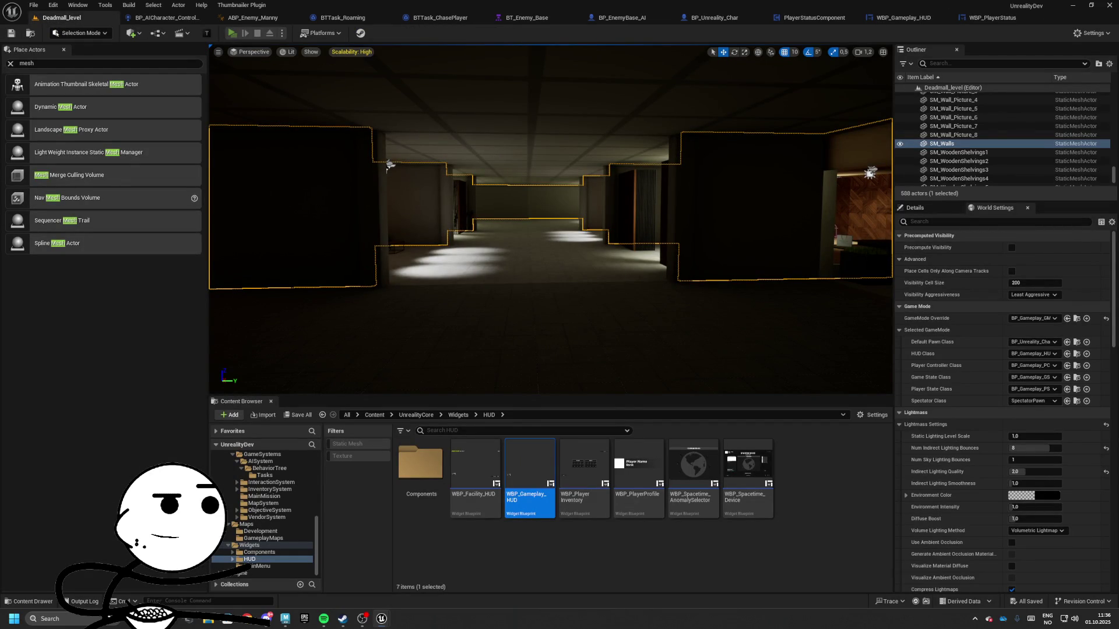
- Test a quick standalone game preview, then close Maya without saving its scene
{"action": "key", "text": "alt+p"}
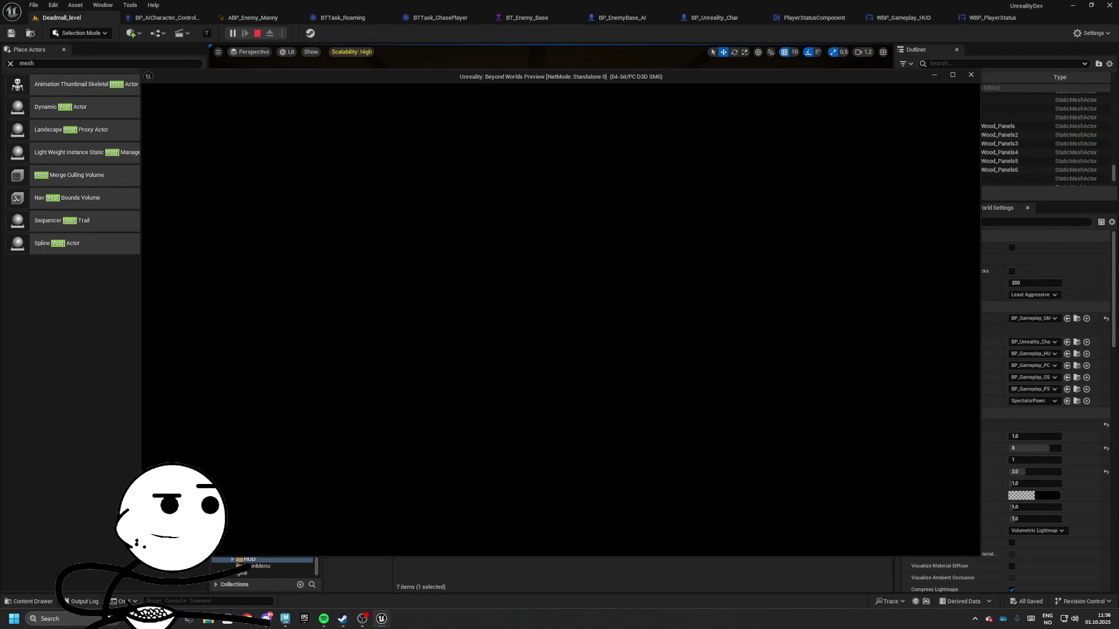
{"action": "key", "text": "Escape"}
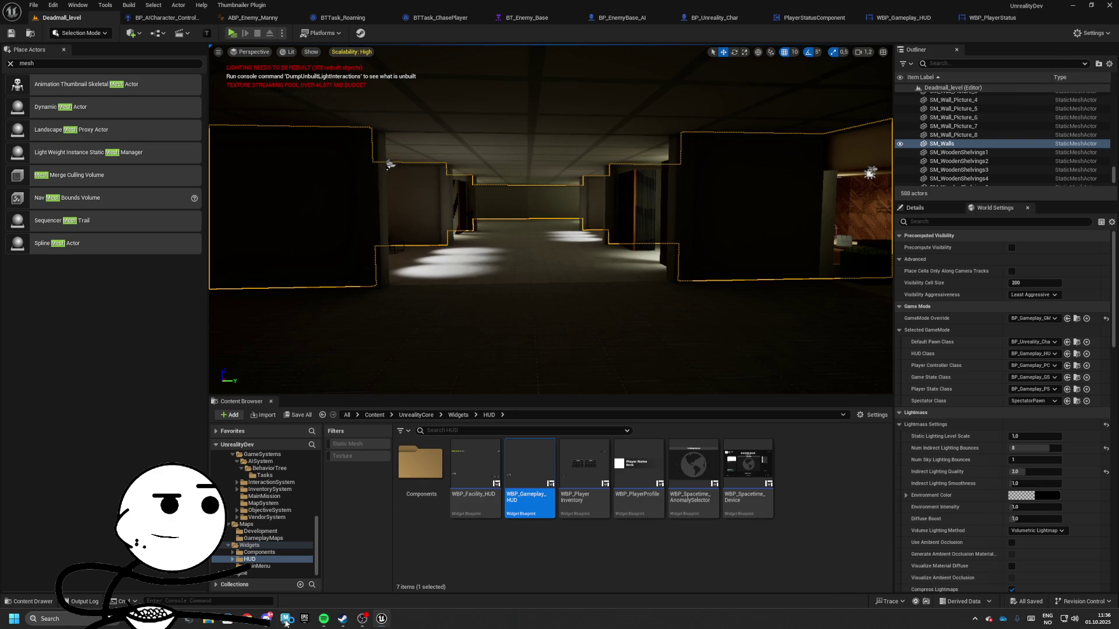
{"action": "key", "text": "alt+Tab"}
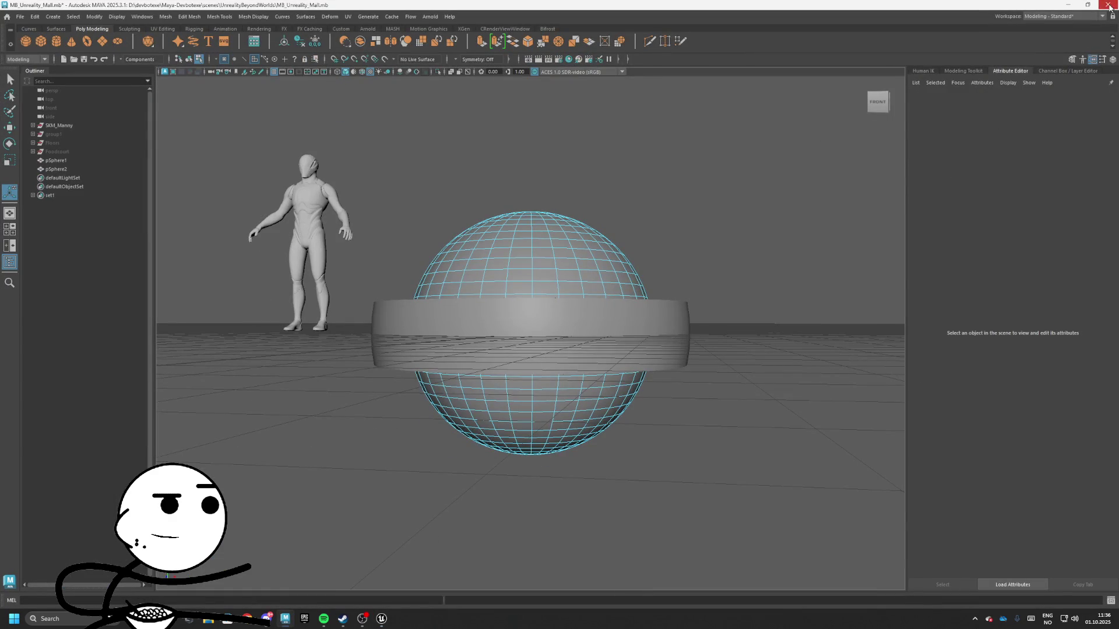
{"action": "left_click", "coordinate": [1108, 5]}
{"action": "left_click", "coordinate": [555, 316]}
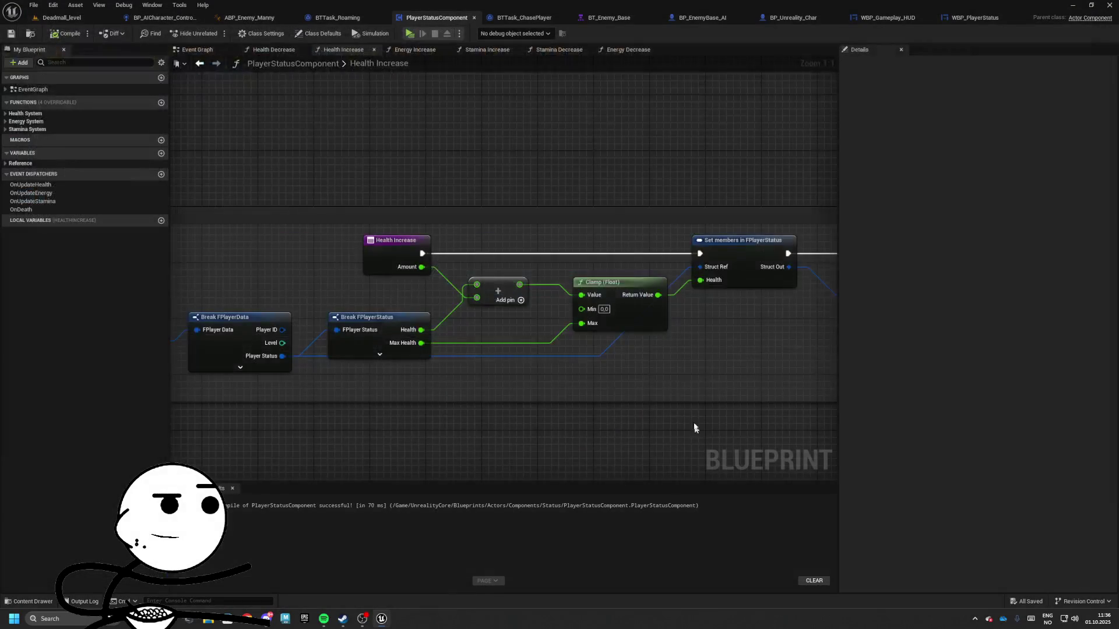
- Check the WBP_PlayerStatus event graph, then run and stop another play session
{"action": "left_click", "coordinate": [966, 20]}
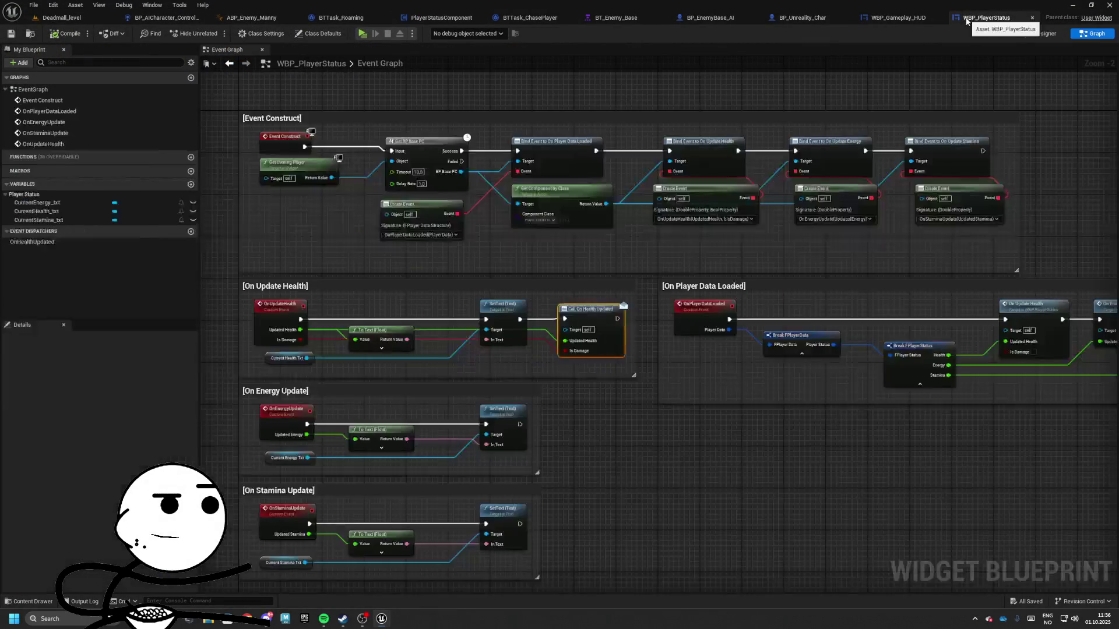
{"action": "key", "text": "alt+p"}
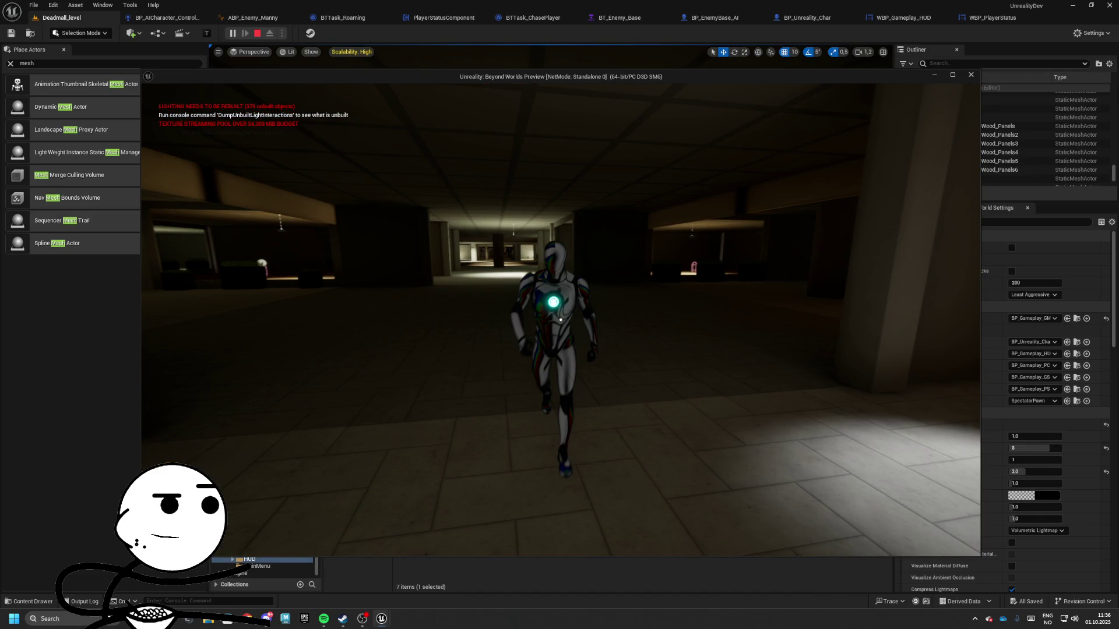
{"action": "key", "text": "Escape"}
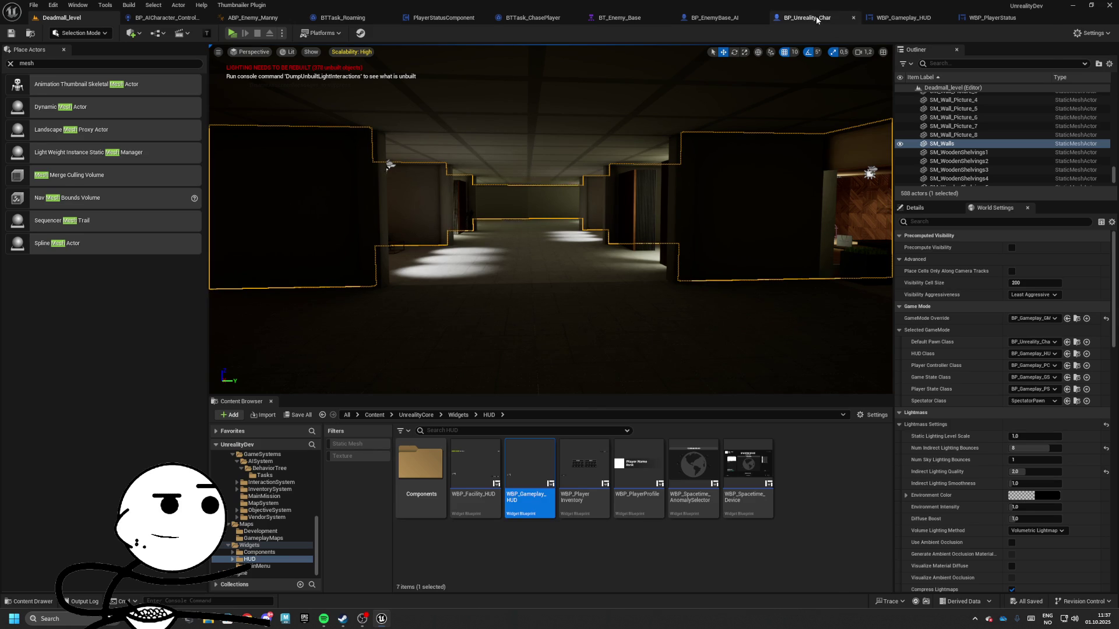
- Set BP_EnemyBase_AI's Attack Rate default to 1,5 and start a play session from Deadmall_level
{"action": "left_click", "coordinate": [706, 21]}
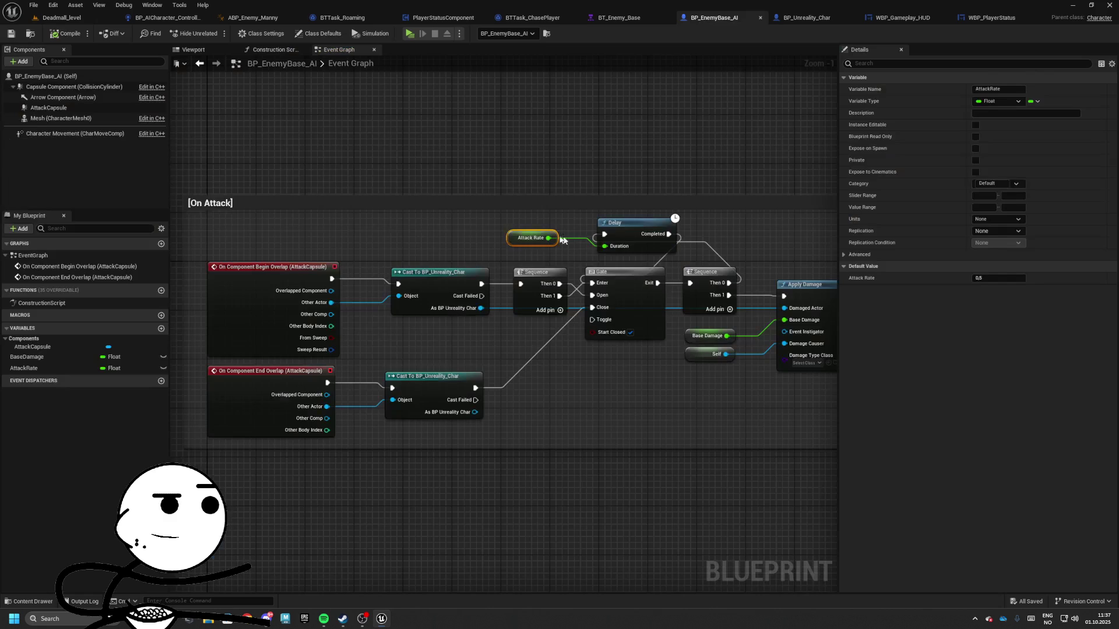
{"action": "left_click", "coordinate": [991, 279]}
{"action": "type", "text": ",54"}
{"action": "key", "text": "Return"}
{"action": "left_click", "coordinate": [62, 17]}
{"action": "left_click", "coordinate": [232, 33]}
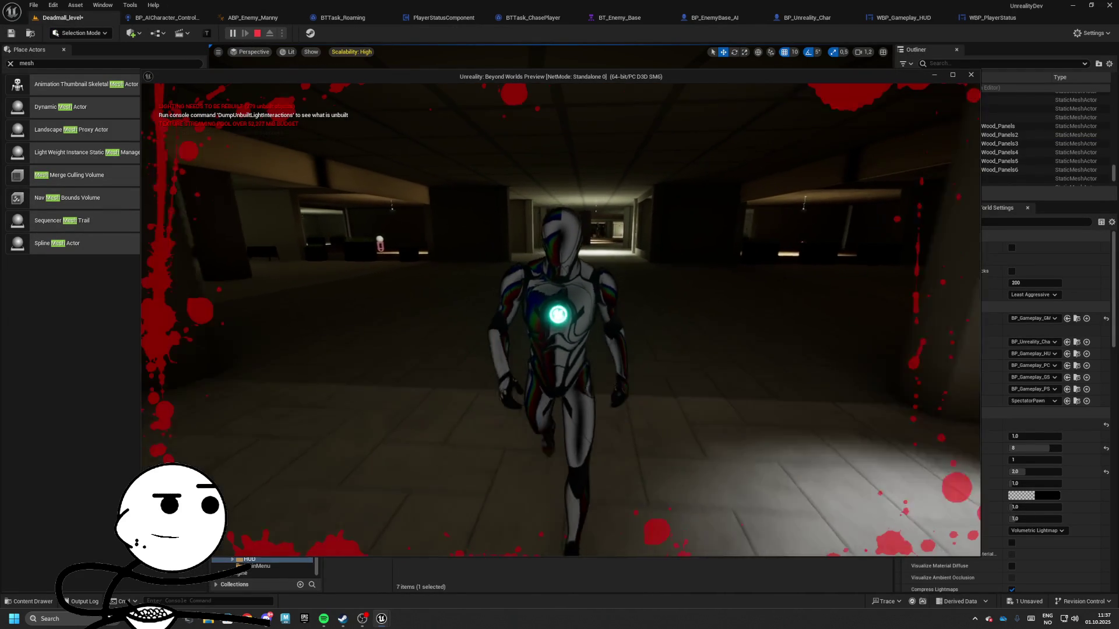
- Move the player away from the enemy and stop the playtest
{"action": "key", "text": "s"}
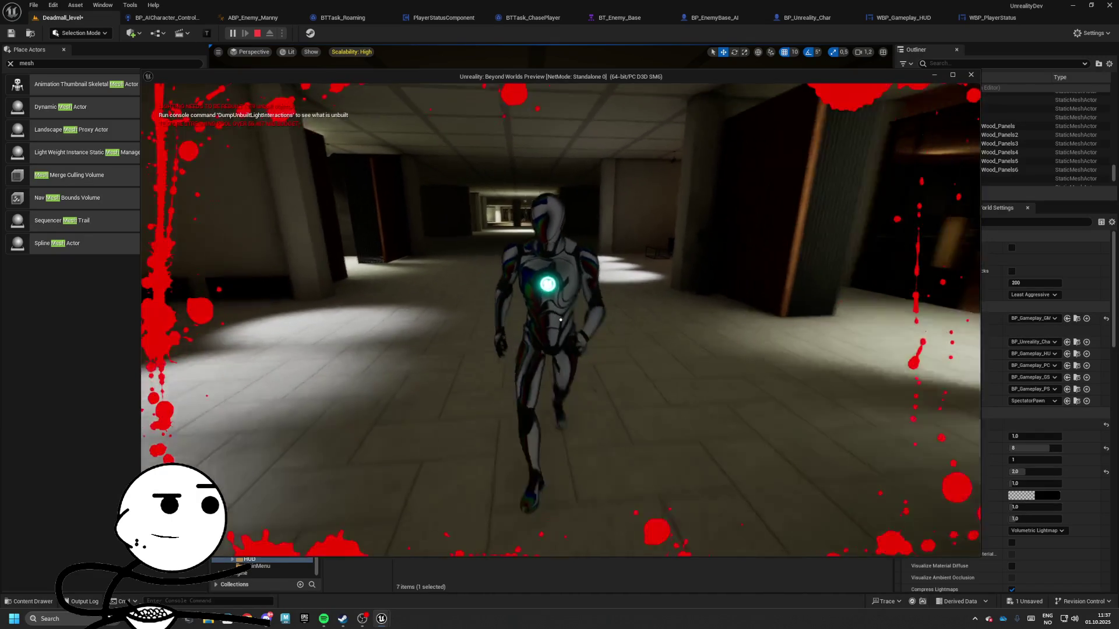
{"action": "key", "text": "w"}
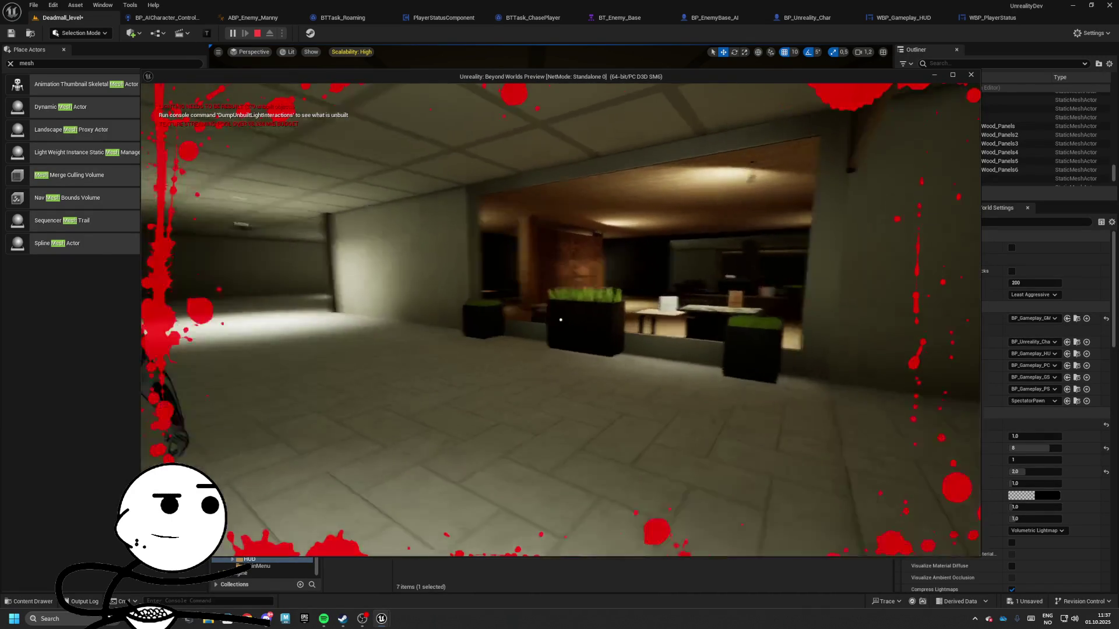
{"action": "key", "text": "Escape"}
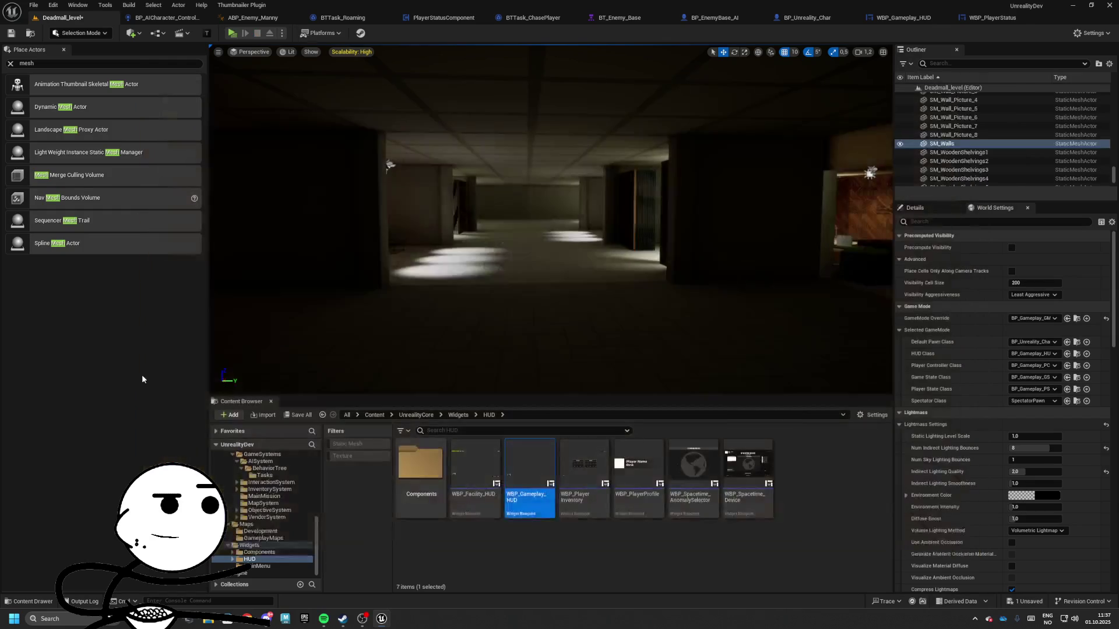
- Save all changed assets, then bring up the ABP_Enemy_Manny editor
{"action": "left_click", "coordinate": [297, 415]}
{"action": "left_click", "coordinate": [624, 399]}
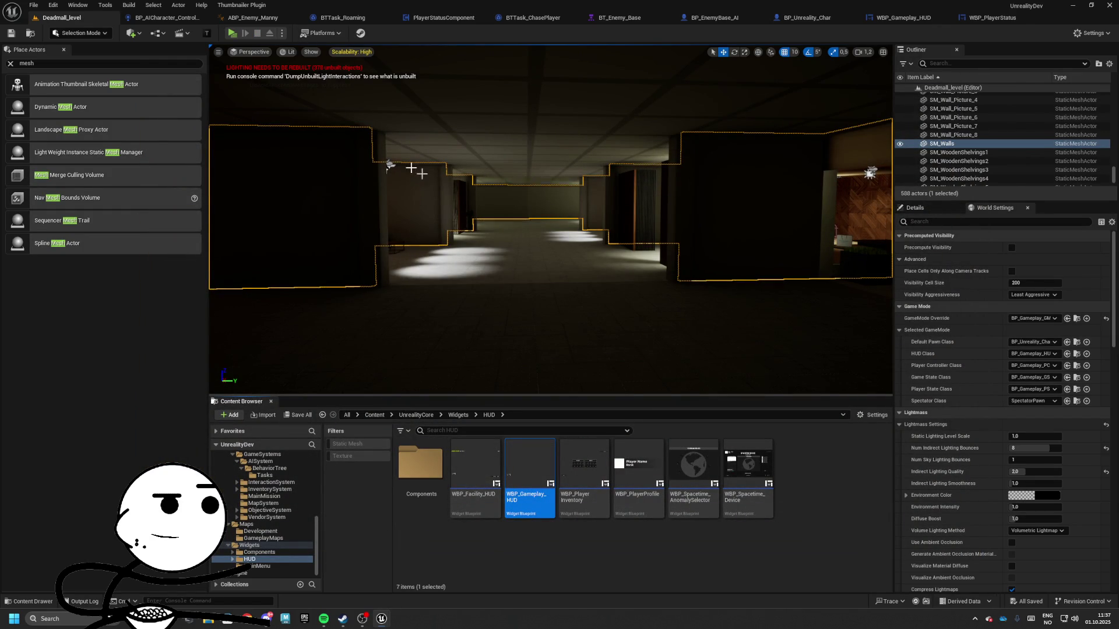
{"action": "left_click", "coordinate": [251, 17]}
- Look through BTTask_Roaming, PlayerStatusComponent, BTTask_ChasePlayer, BT_Enemy_Base and BP_EnemyBase_AI
{"action": "left_click", "coordinate": [344, 17]}
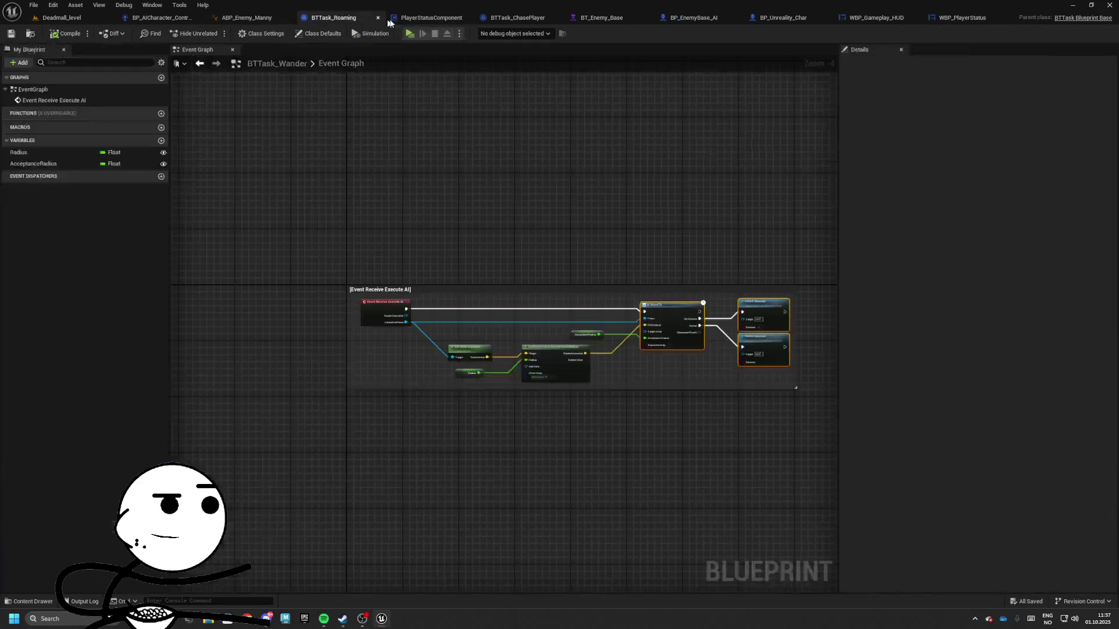
{"action": "left_click", "coordinate": [431, 18]}
{"action": "left_click", "coordinate": [517, 18]}
{"action": "left_click", "coordinate": [603, 18]}
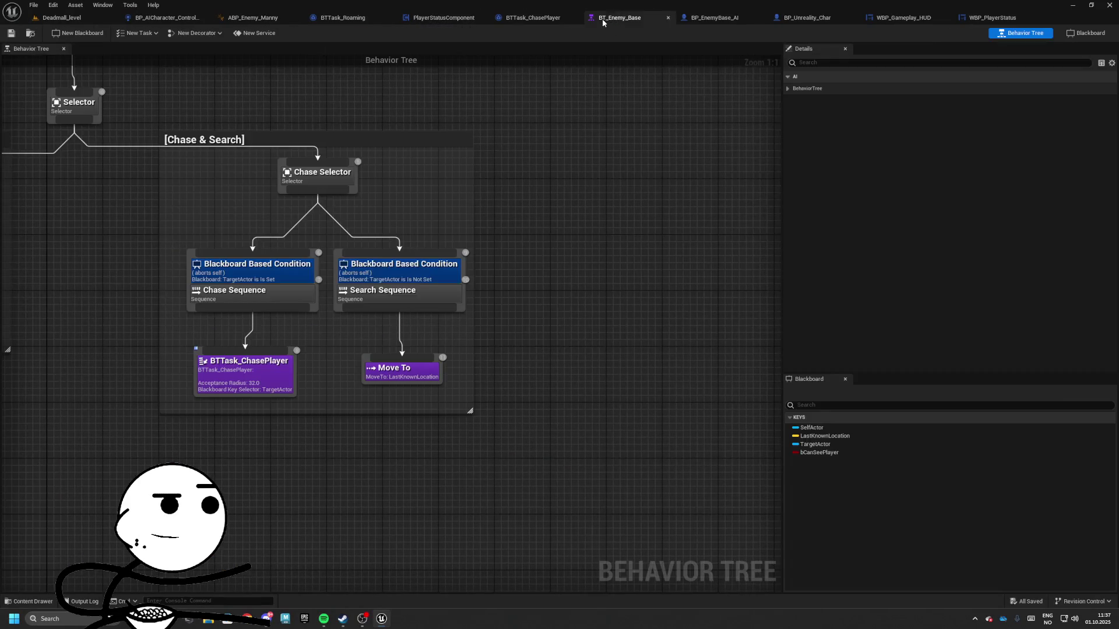
{"action": "left_click", "coordinate": [714, 17]}
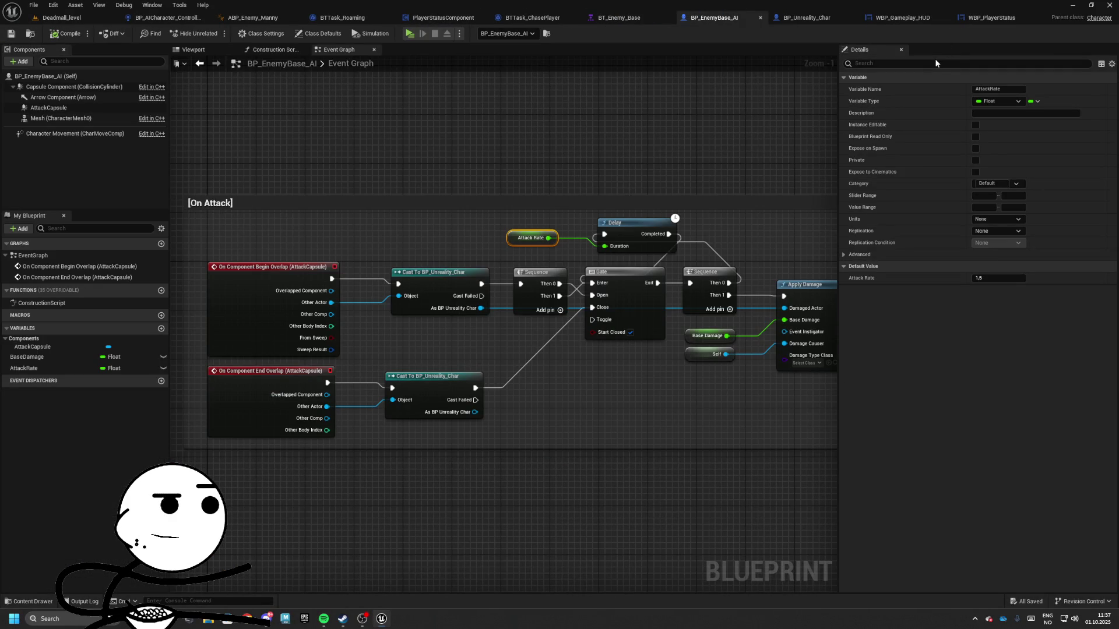
- Pan to BP_EnemyBase_AI's Apply Damage node, nudge it down, then return to Deadmall_level
{"action": "left_click_drag", "start_coordinate": [758, 183], "coordinate": [549, 165]}
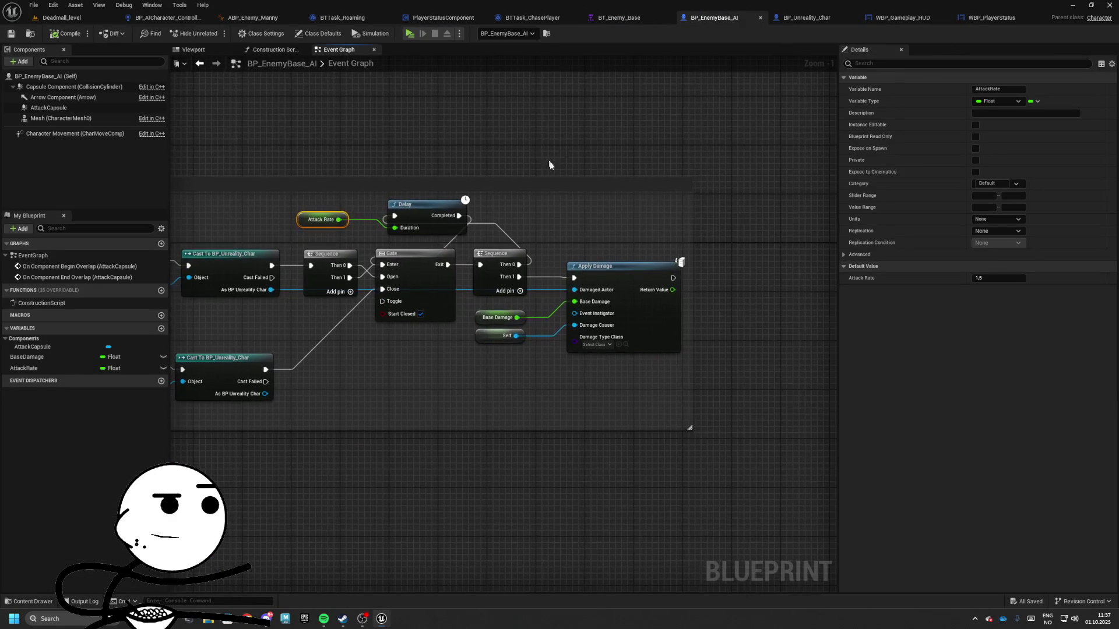
{"action": "left_click_drag", "start_coordinate": [618, 271], "coordinate": [617, 277]}
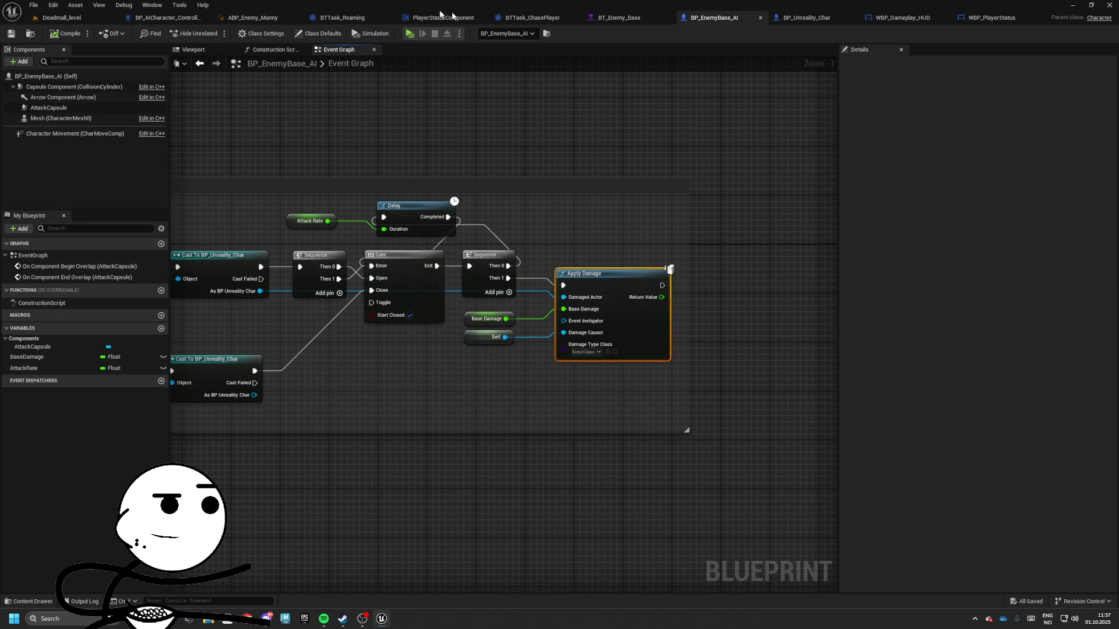
{"action": "left_click", "coordinate": [64, 17]}
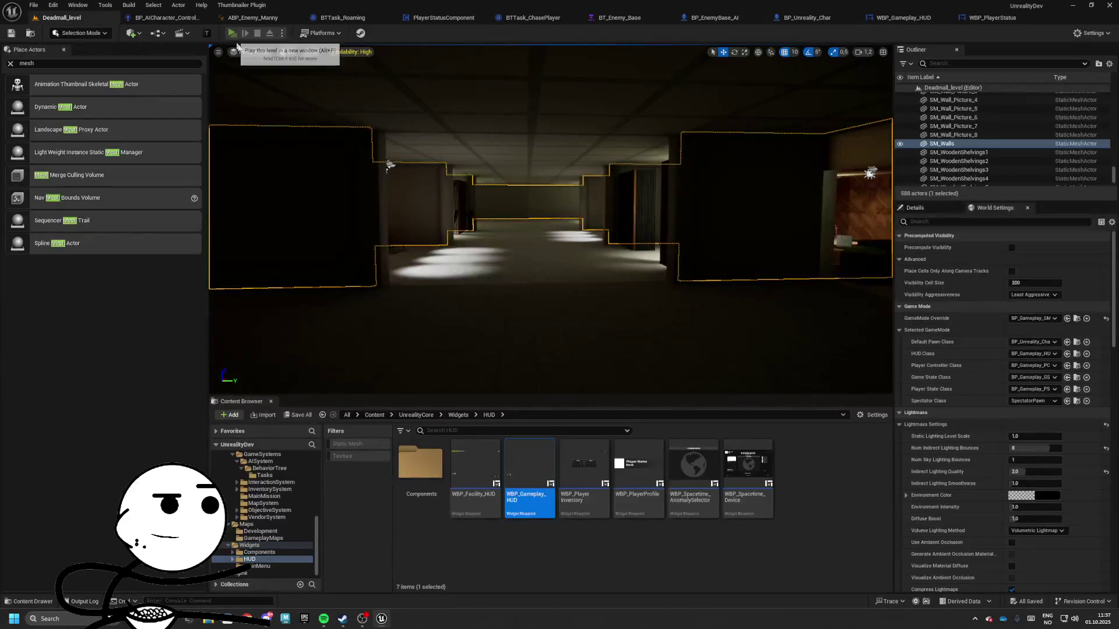
- Play the level briefly to test damage, stop, then view BTTask_Roaming and ABP_Enemy_Manny's event graph
{"action": "left_click", "coordinate": [232, 34]}
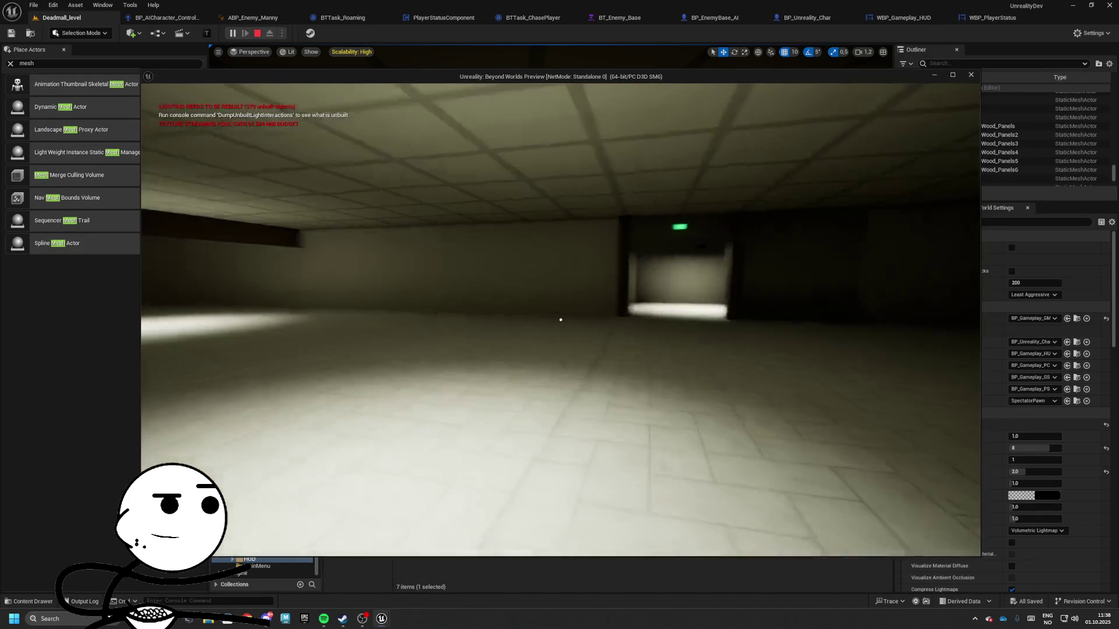
{"action": "key", "text": "Escape"}
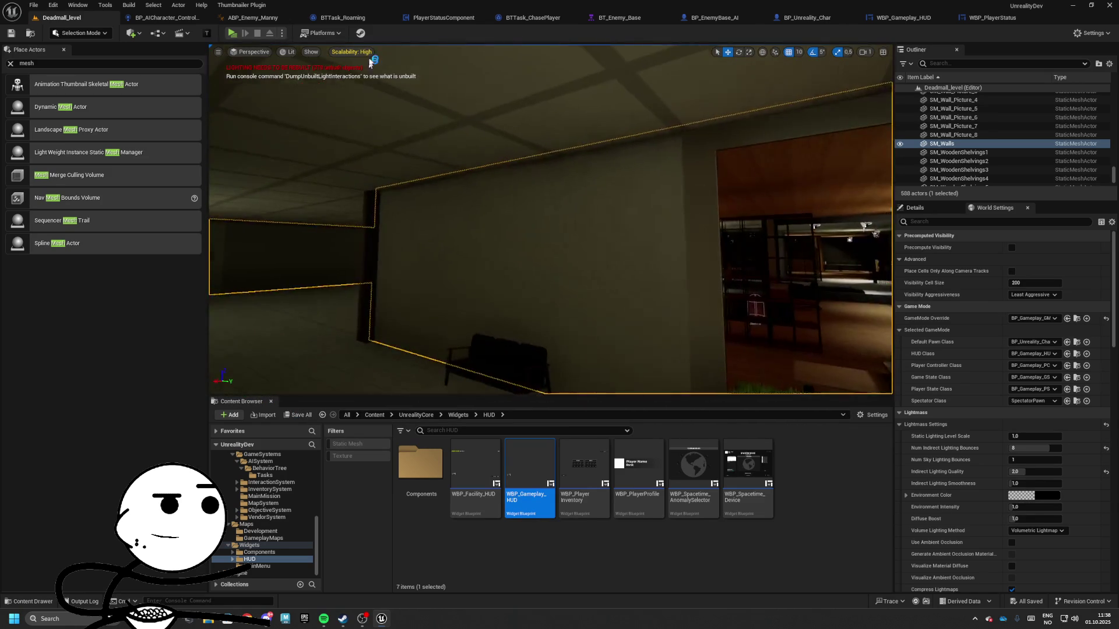
{"action": "left_click", "coordinate": [334, 17]}
{"action": "left_click", "coordinate": [237, 21]}
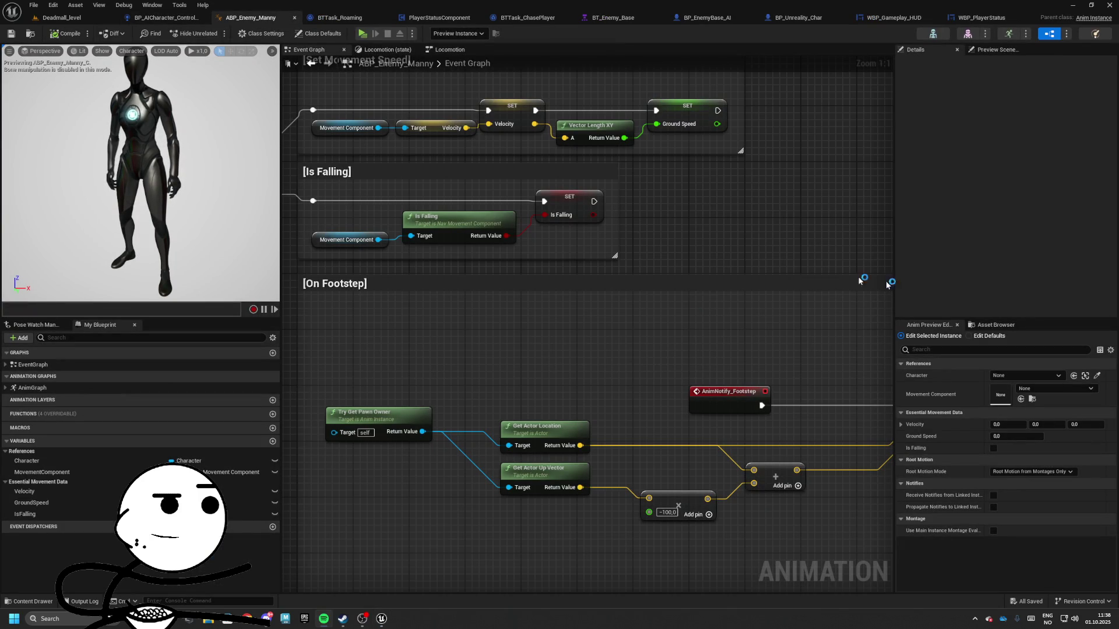
- In WBP_Gameplay_HUD's Designer, select the OnDamage animation and move the playhead to 0.75
{"action": "left_click", "coordinate": [983, 18]}
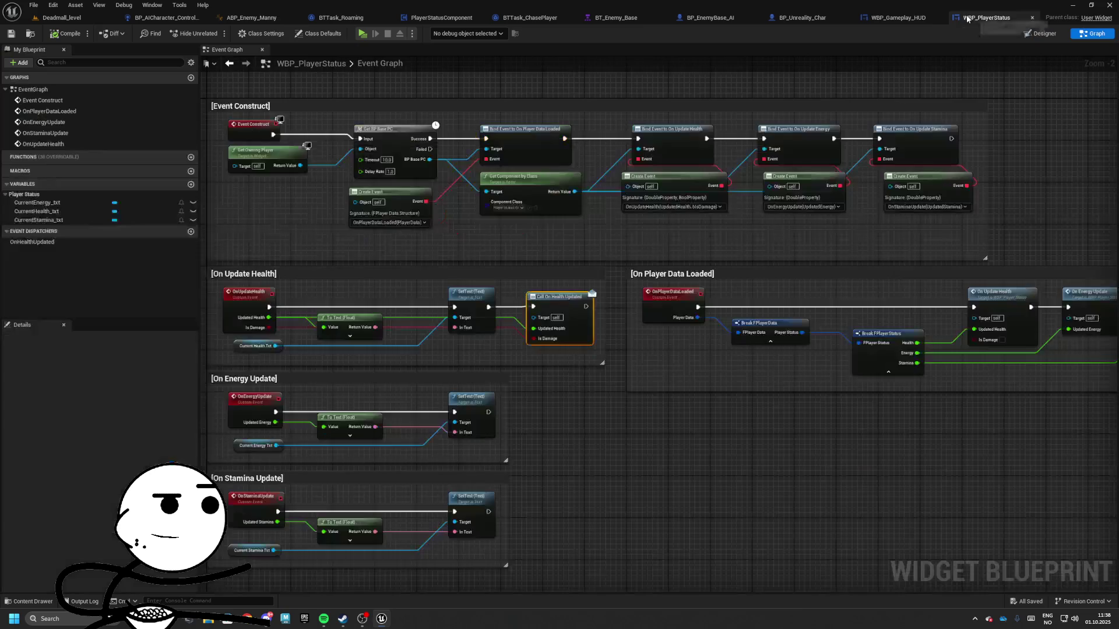
{"action": "left_click", "coordinate": [893, 17]}
{"action": "left_click", "coordinate": [1043, 33]}
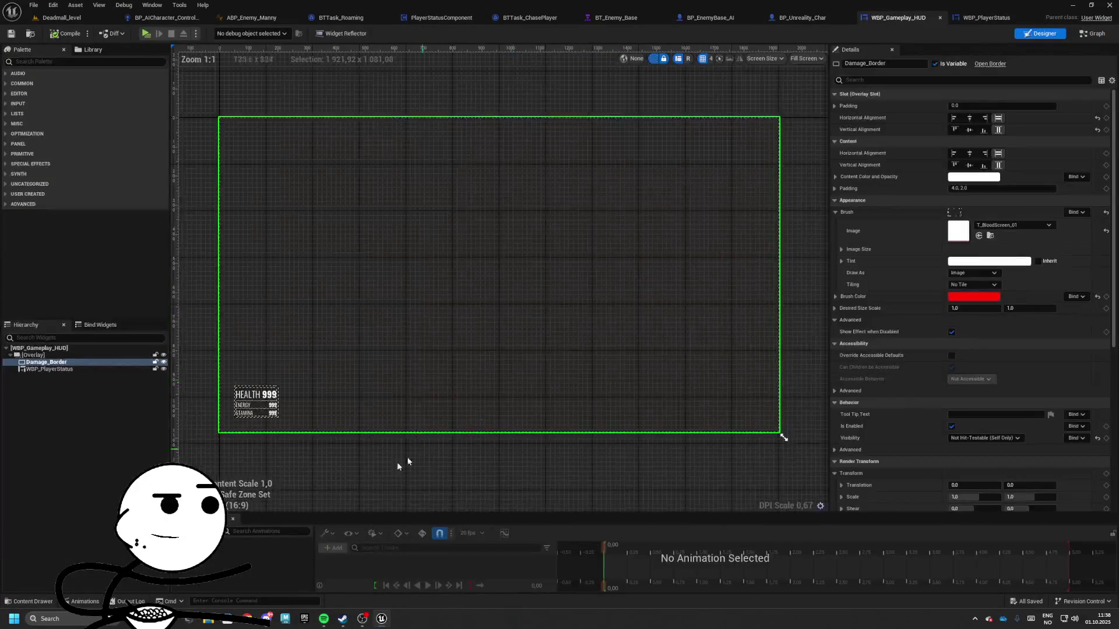
{"action": "left_click", "coordinate": [268, 540]}
{"action": "left_click_drag", "start_coordinate": [606, 546], "coordinate": [674, 546]}
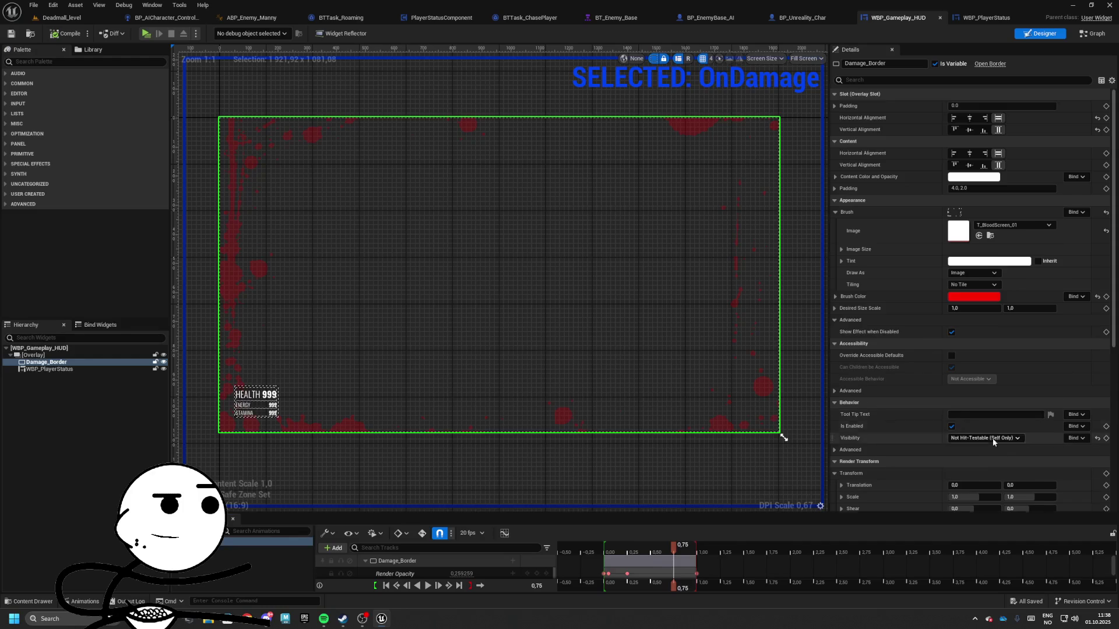
- Key Damage_Border's Render Opacity at 1.0 at 0.75, preview the fade, then view the event graph
{"action": "scroll", "coordinate": [1002, 446], "scroll_direction": "down", "scroll_amount": 2}
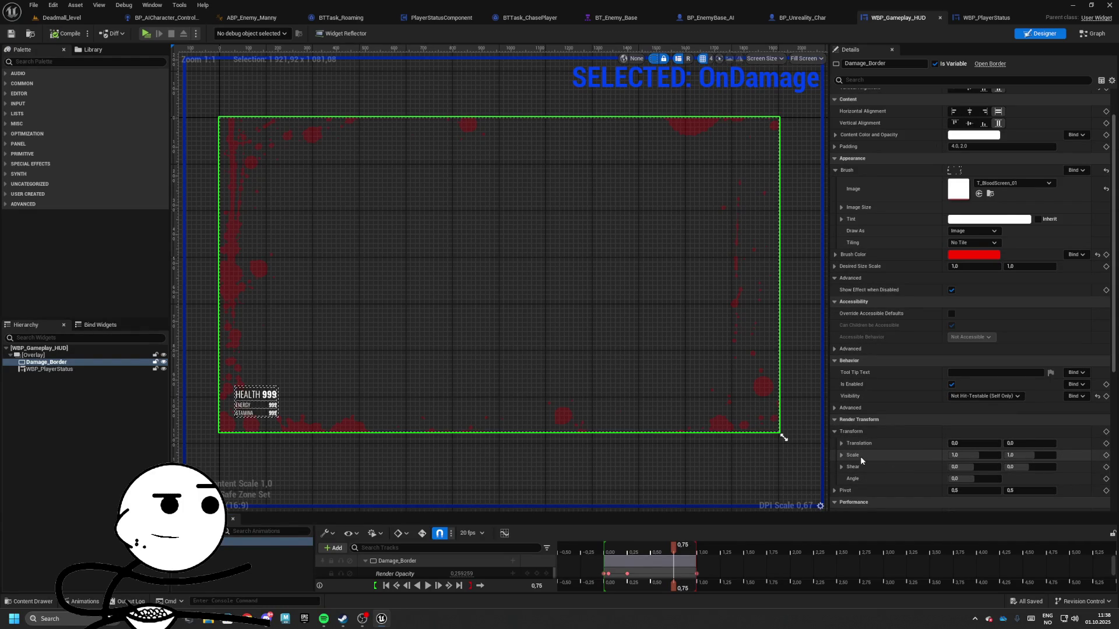
{"action": "scroll", "coordinate": [1023, 466], "scroll_direction": "down", "scroll_amount": 3}
{"action": "left_click_drag", "start_coordinate": [968, 452], "coordinate": [1067, 459]}
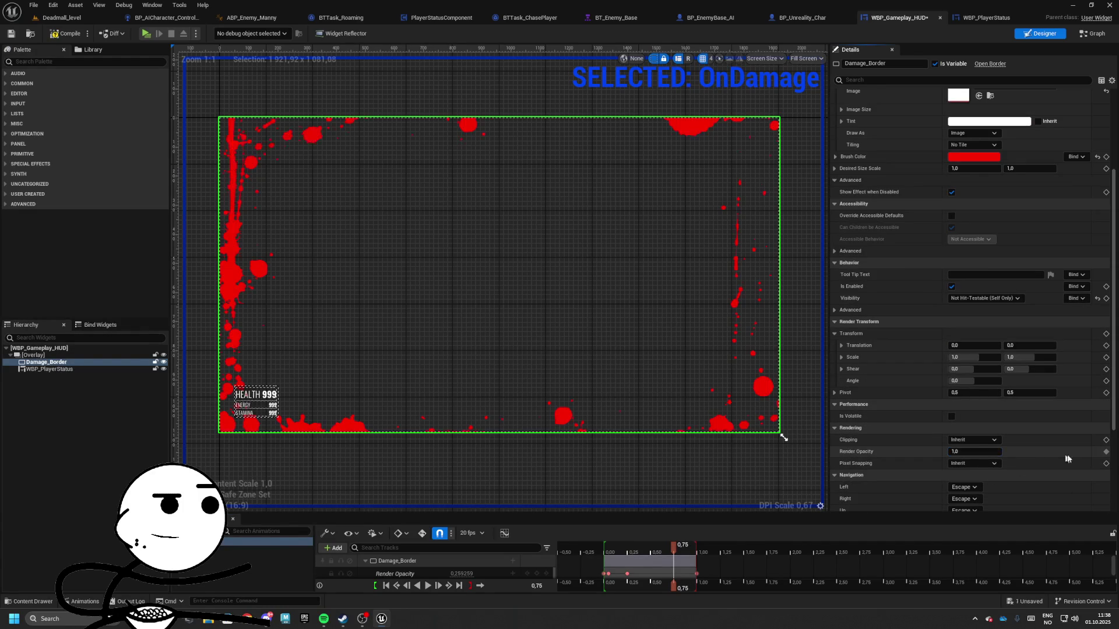
{"action": "left_click", "coordinate": [1106, 451]}
{"action": "left_click_drag", "start_coordinate": [674, 545], "coordinate": [608, 552]}
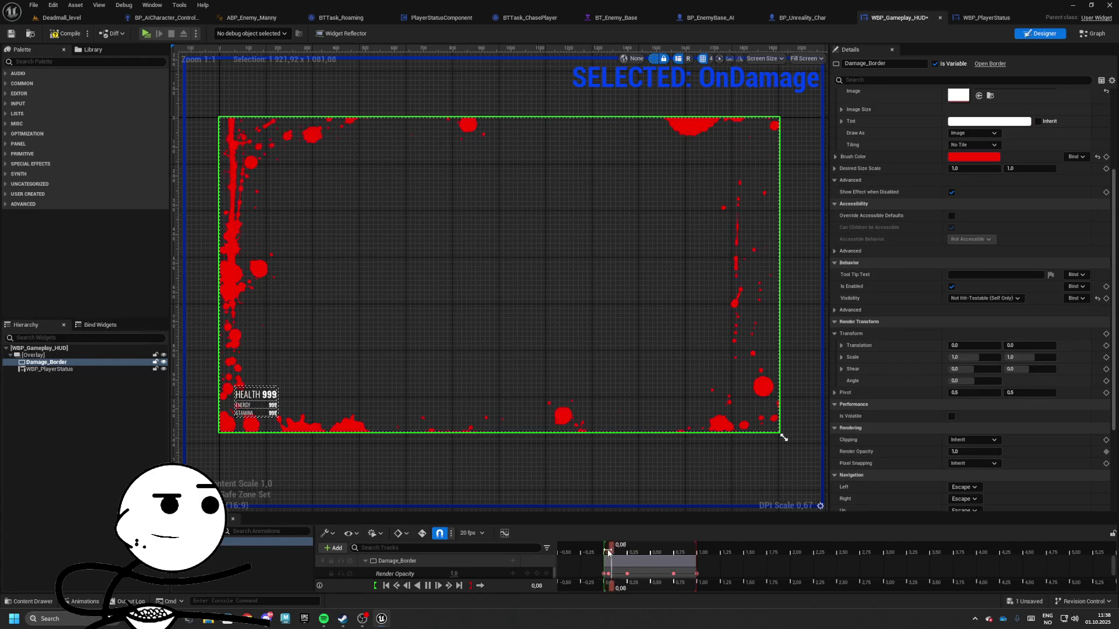
{"action": "left_click", "coordinate": [1093, 33]}
- Review the On Damage Taken nodes, save the HUD, and run a short playtest from Deadmall_level
{"action": "scroll", "coordinate": [600, 316], "scroll_direction": "up", "scroll_amount": 2}
{"action": "left_click_drag", "start_coordinate": [600, 316], "coordinate": [469, 327]}
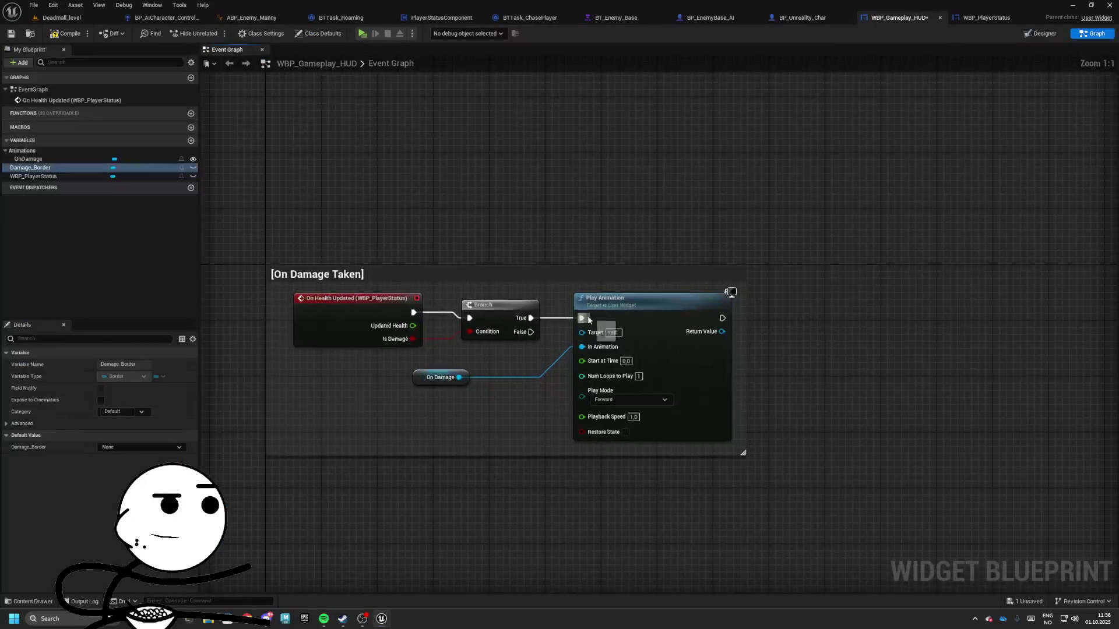
{"action": "left_click_drag", "start_coordinate": [612, 320], "coordinate": [565, 324]}
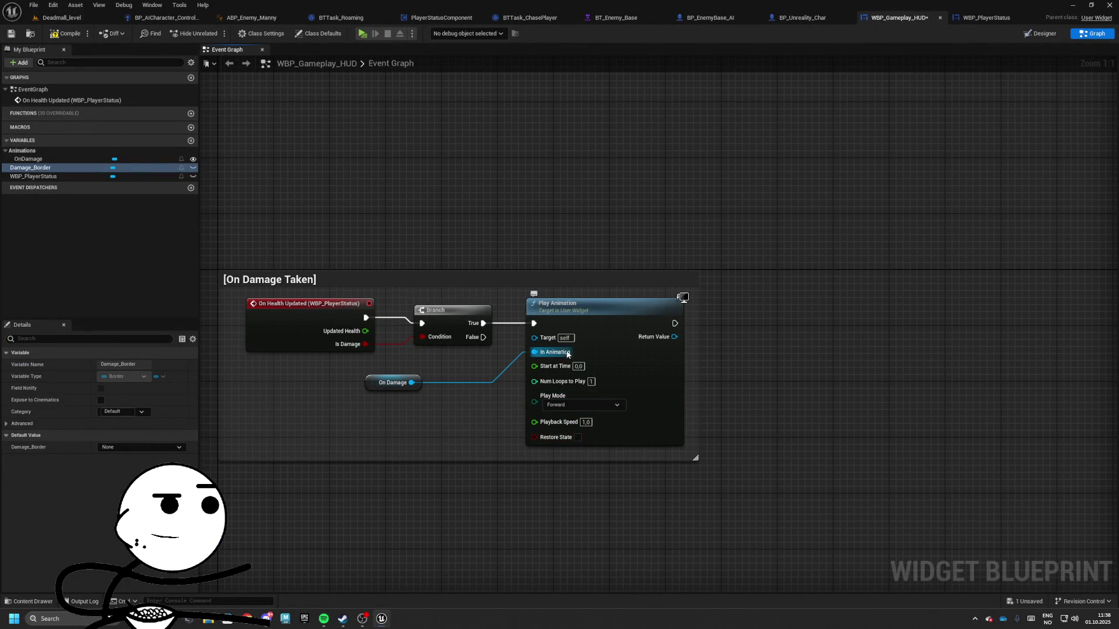
{"action": "mouse_move", "coordinate": [414, 246]}
{"action": "left_mouse_down"}
{"action": "mouse_move", "coordinate": [585, 255]}
{"action": "mouse_move", "coordinate": [437, 231]}
{"action": "left_mouse_up"}
{"action": "left_click", "coordinate": [11, 35]}
{"action": "left_click", "coordinate": [46, 21]}
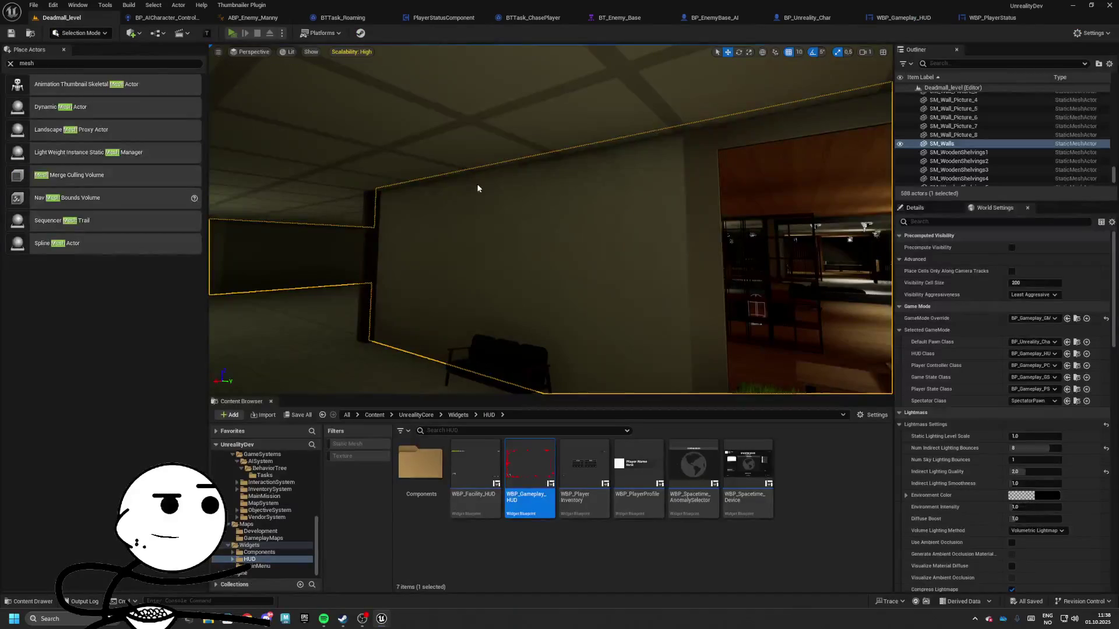
{"action": "key", "text": "alt+p"}
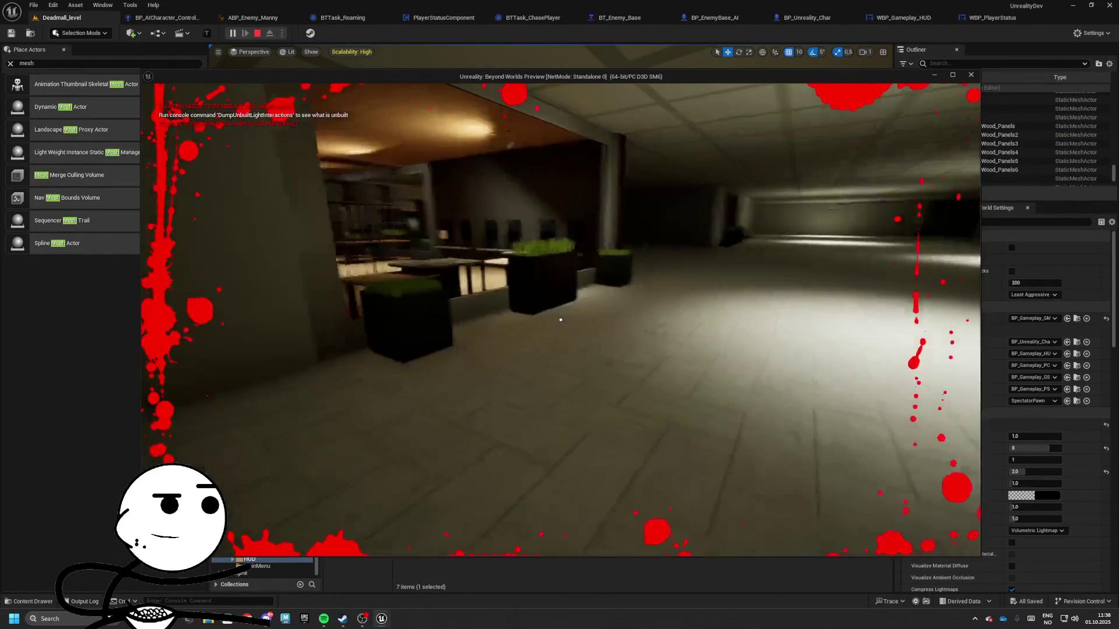
{"action": "key", "text": "Escape"}
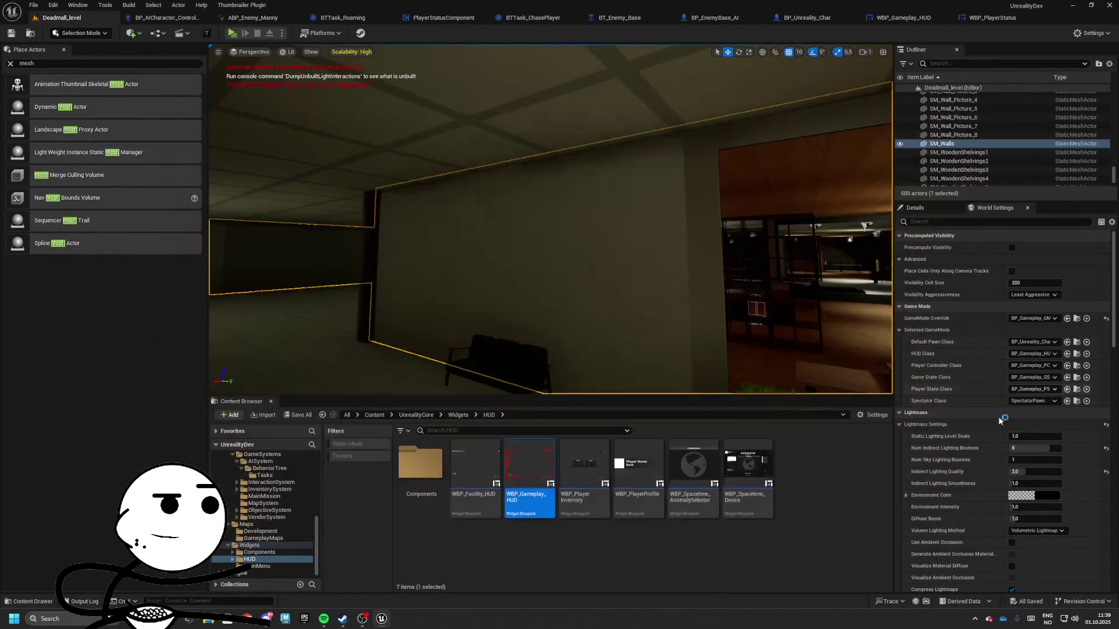
- In the HUD Designer, leave the animation, set Damage_Border's default Render Opacity to 0, and save
{"action": "left_click", "coordinate": [985, 18]}
{"action": "left_click", "coordinate": [897, 17]}
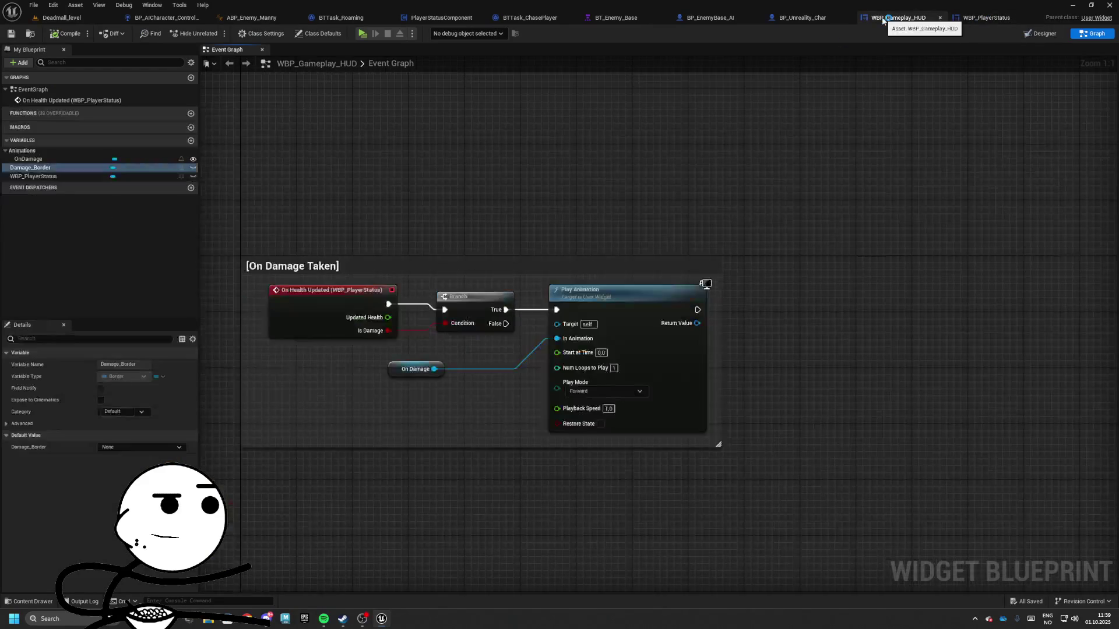
{"action": "left_click", "coordinate": [1040, 33]}
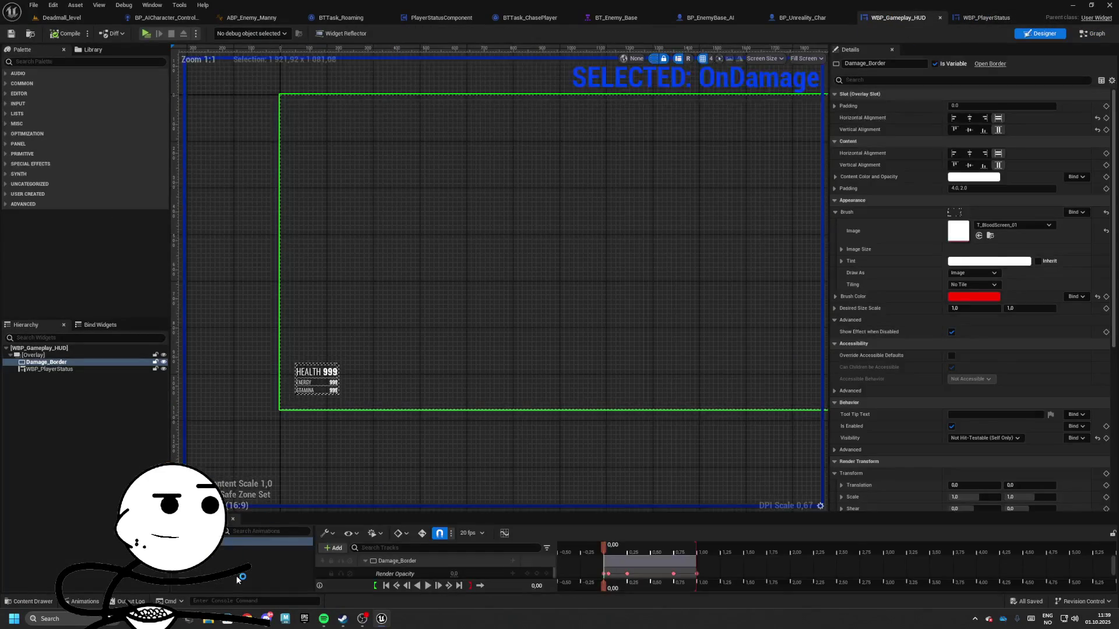
{"action": "left_click", "coordinate": [436, 580]}
{"action": "scroll", "coordinate": [995, 467], "scroll_direction": "down", "scroll_amount": 3}
{"action": "scroll", "coordinate": [995, 468], "scroll_direction": "down", "scroll_amount": 3}
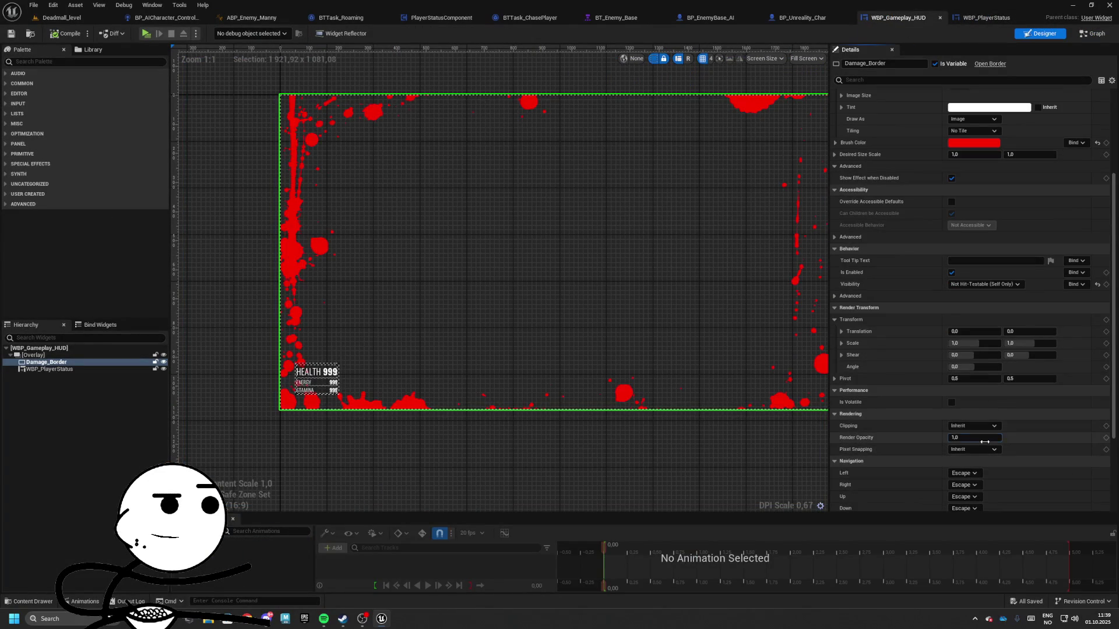
{"action": "type", "text": "0"}
{"action": "key", "text": "Return"}
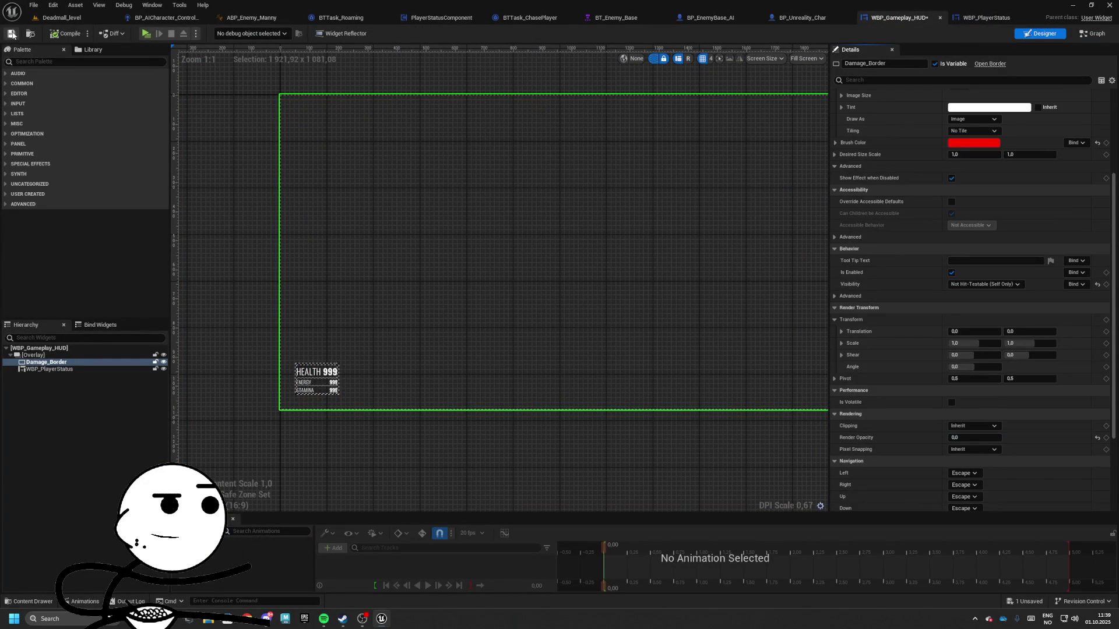
{"action": "left_click", "coordinate": [11, 33]}
- Start a playtest and walk the player through the halls toward the lit wooden doorway
{"action": "key", "text": "alt+p"}
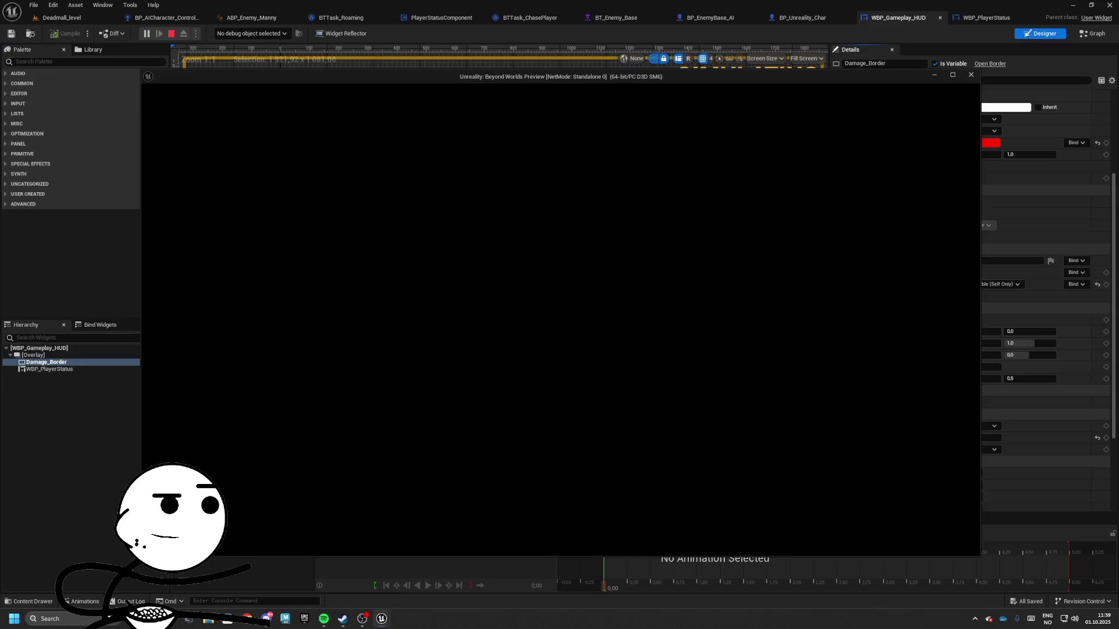
{"action": "key", "text": "w"}
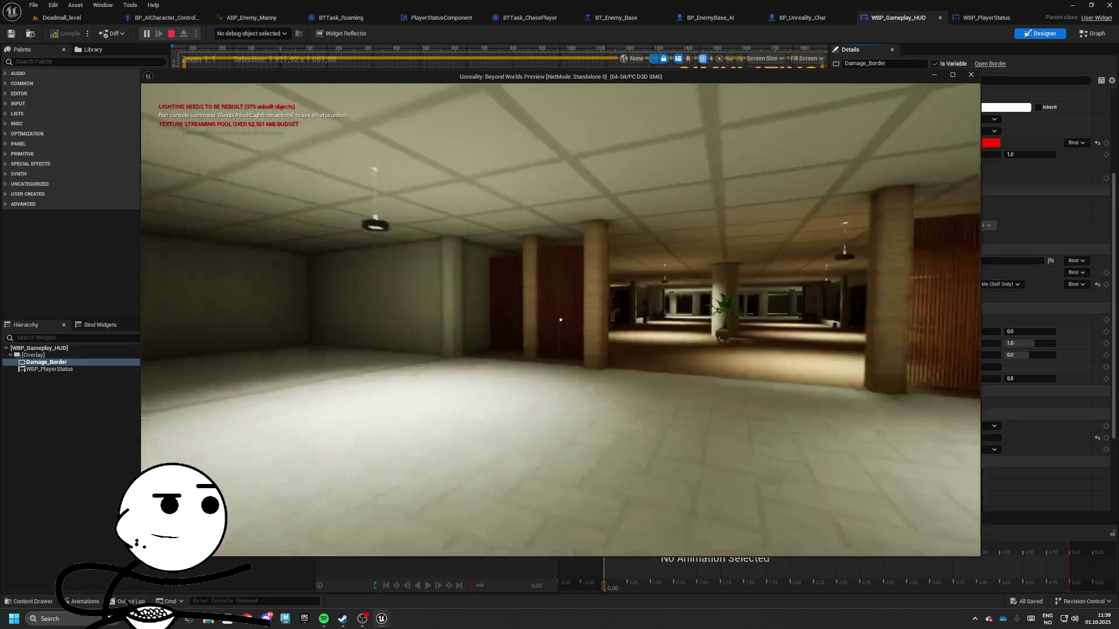
{"action": "key", "text": "w"}
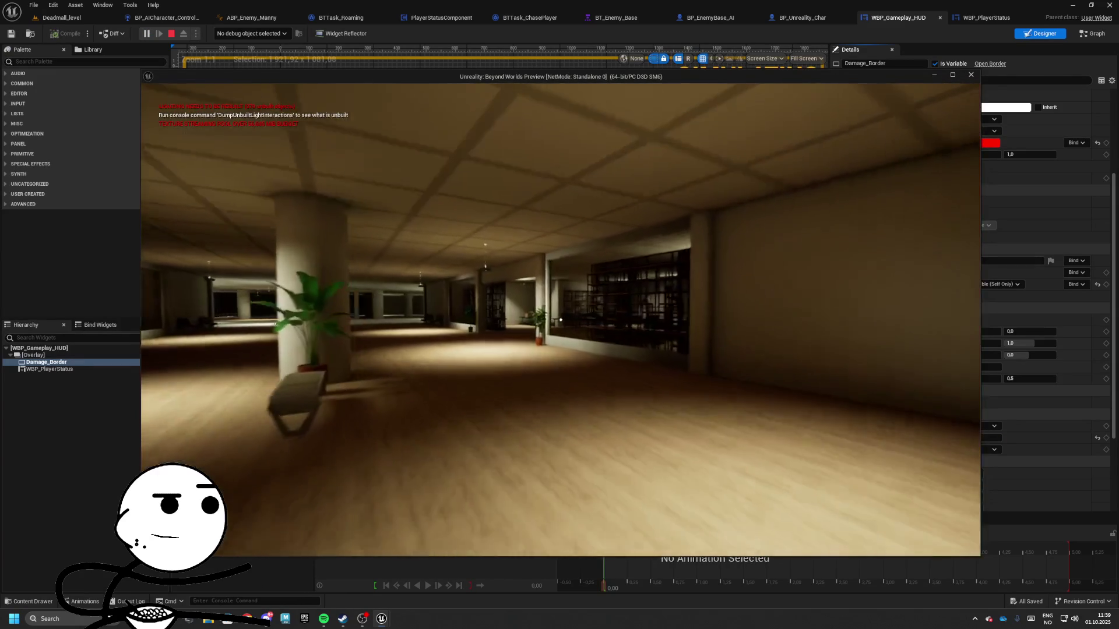
{"action": "key", "text": "w"}
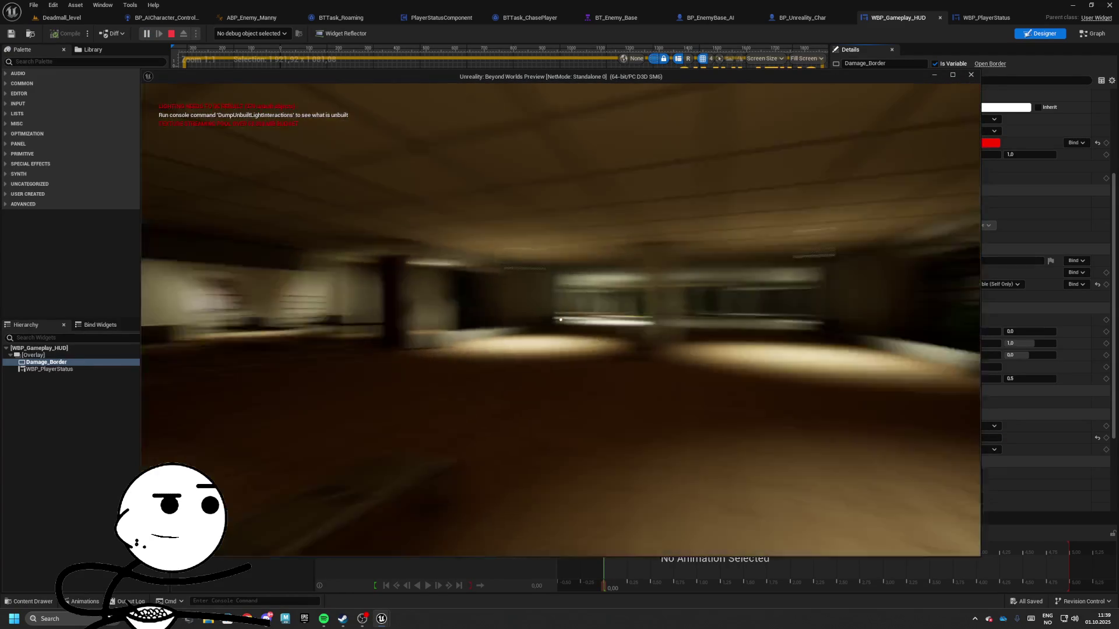
{"action": "key", "text": "w"}
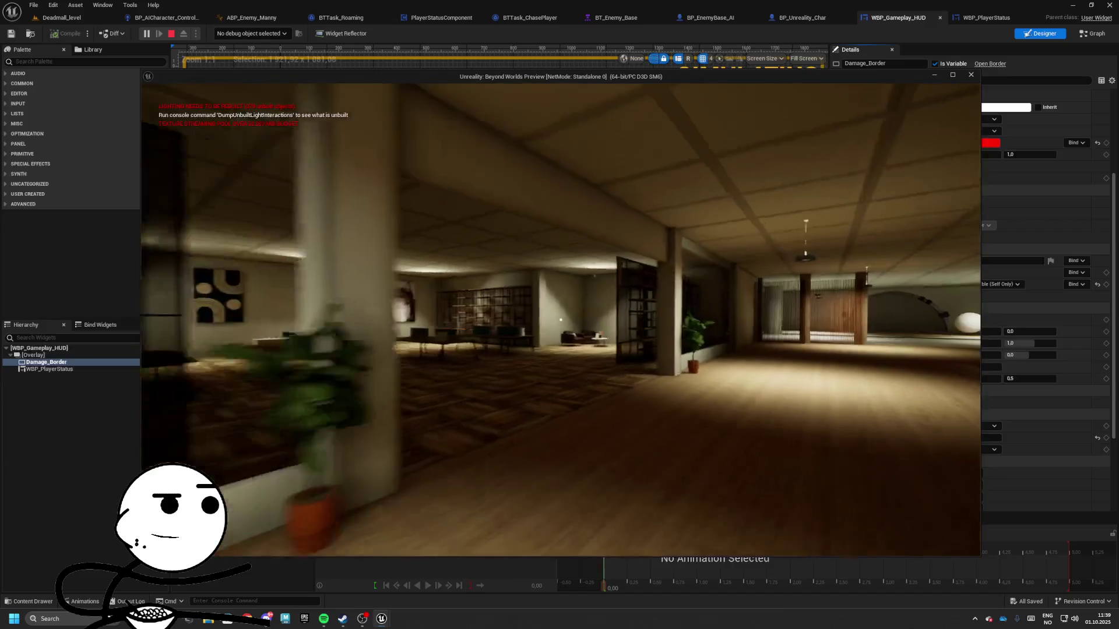
{"action": "key", "text": "w"}
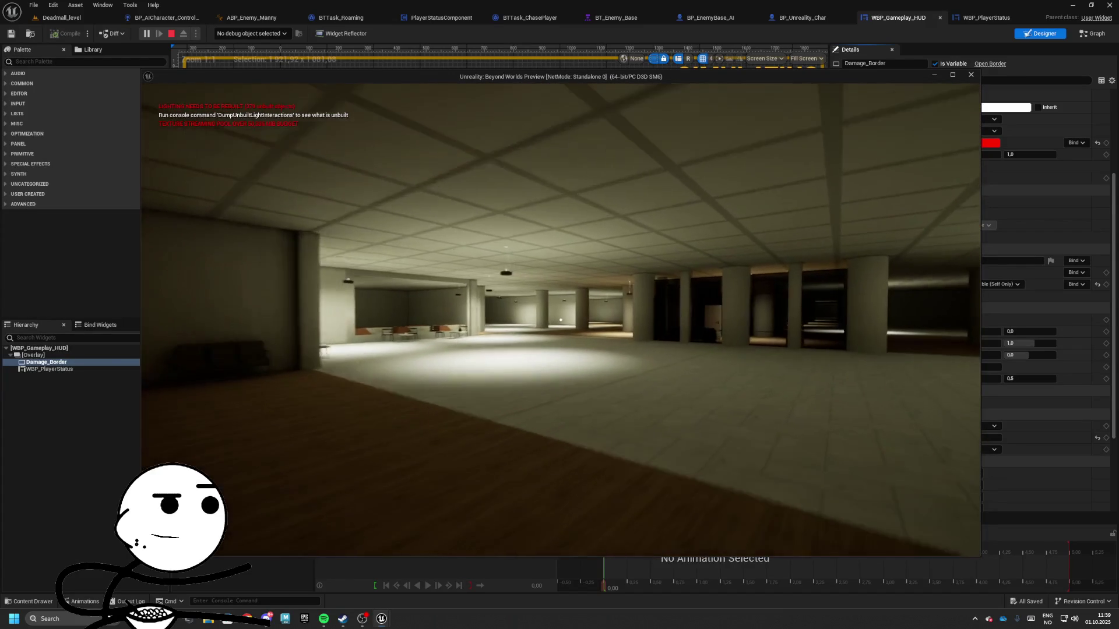
{"action": "key", "text": "w"}
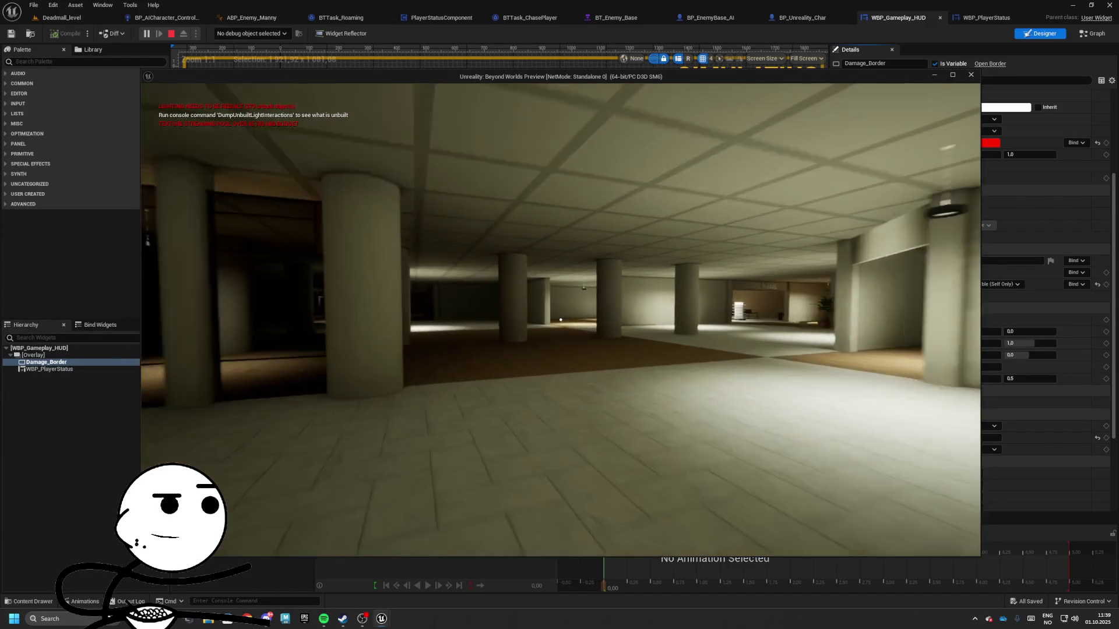
{"action": "key", "text": "w"}
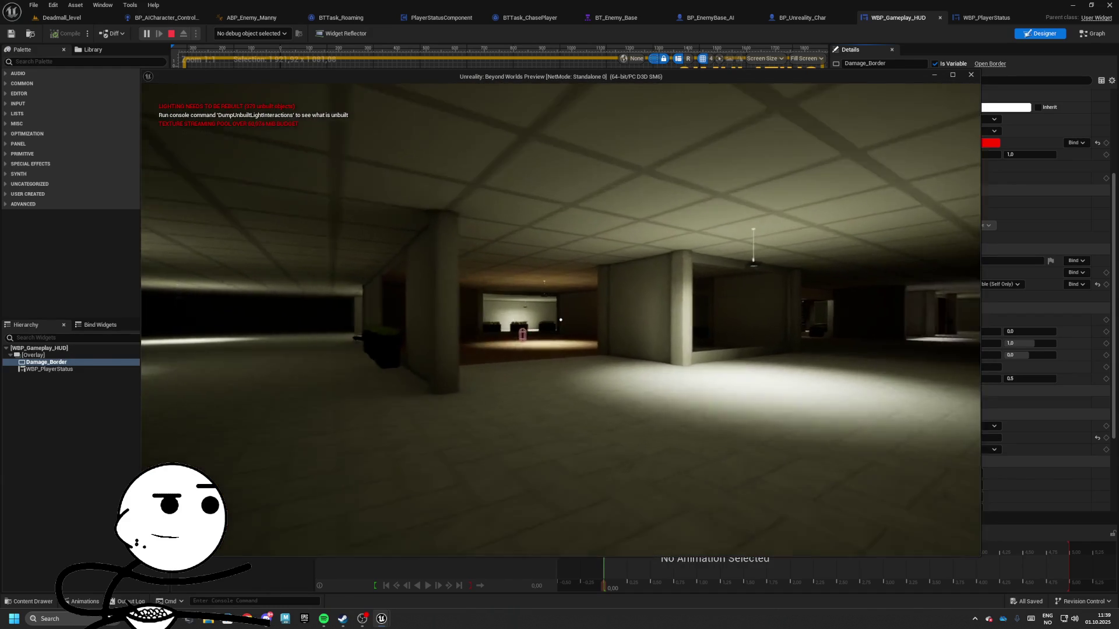
{"action": "key", "text": "w"}
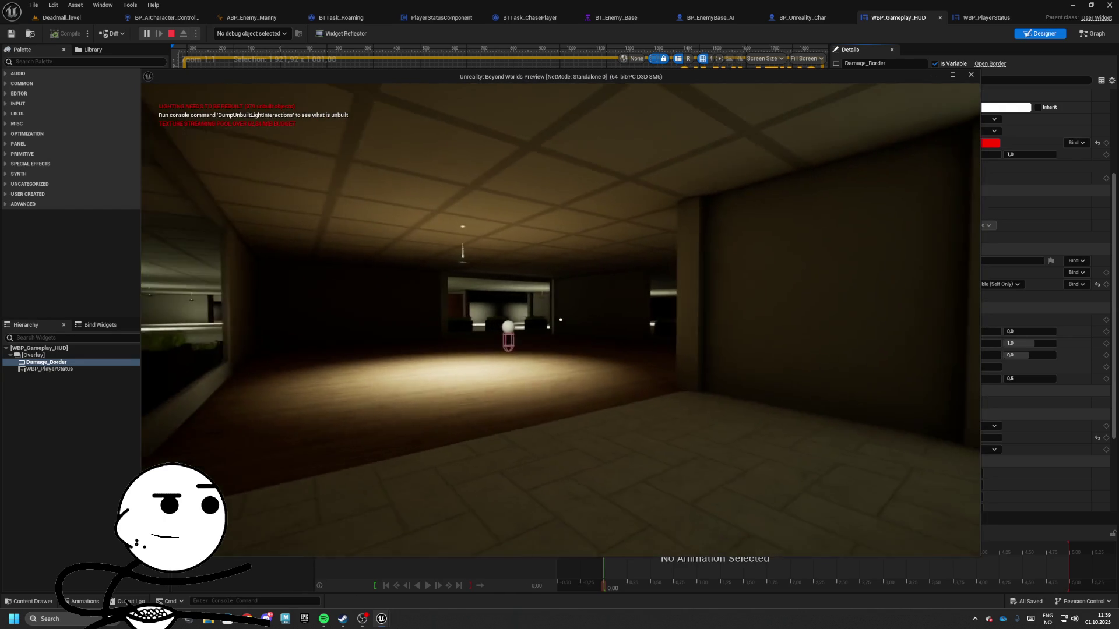
{"action": "key", "text": "d"}
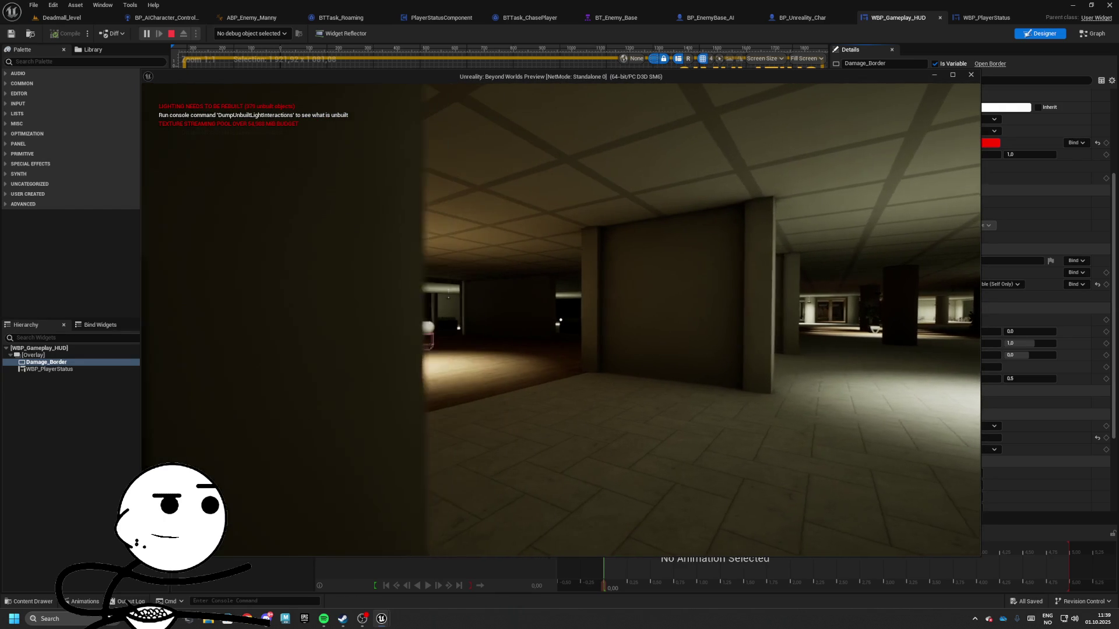
{"action": "key", "text": "w"}
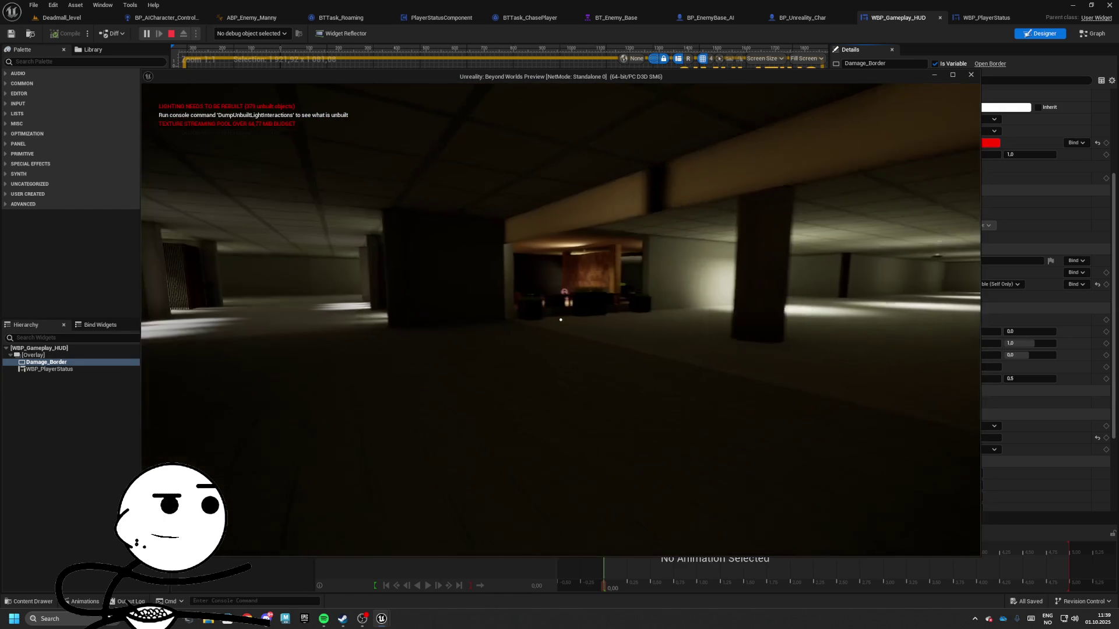
{"action": "key", "text": "w"}
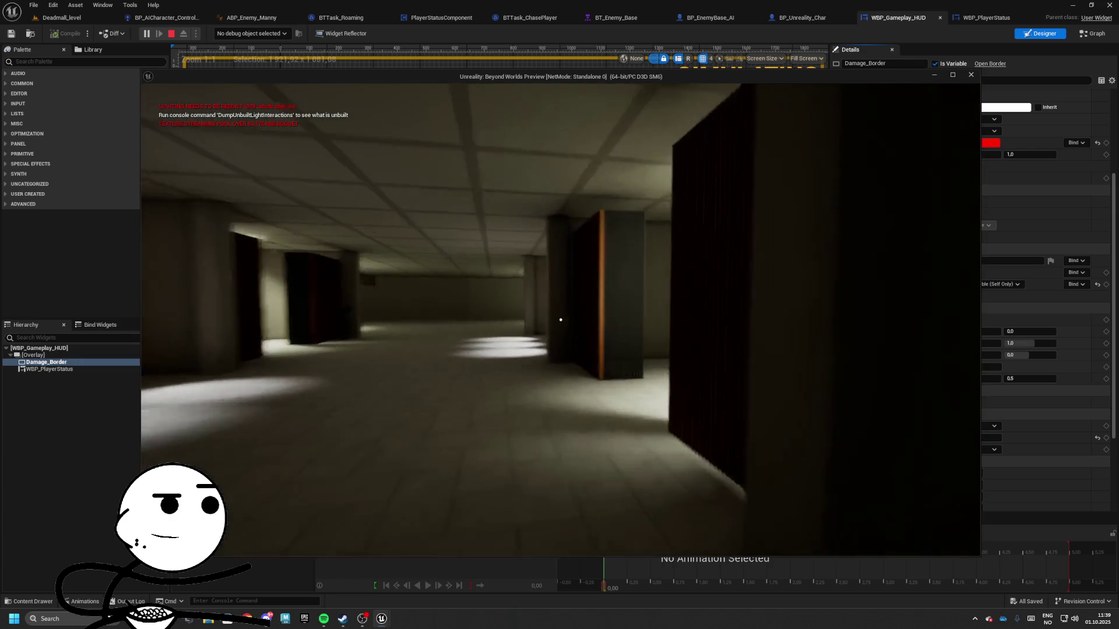
{"action": "key", "text": "w"}
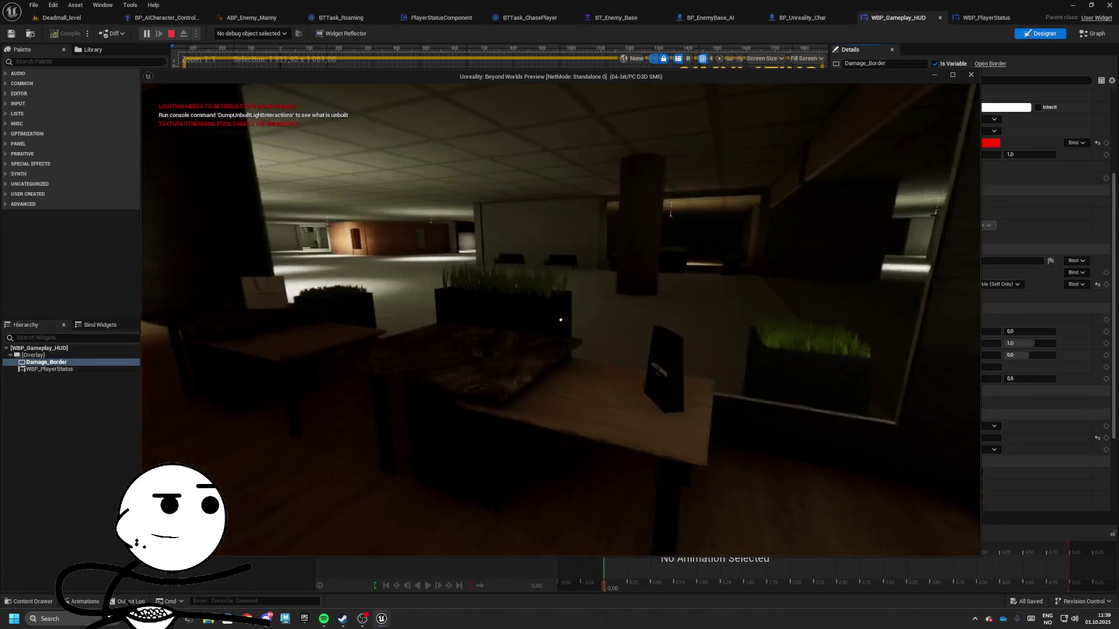
- Check the inventory, open the desk drawer, move its item into the inventory, and stop play
{"action": "key", "text": "i"}
{"action": "key", "text": "i"}
{"action": "key", "text": "w"}
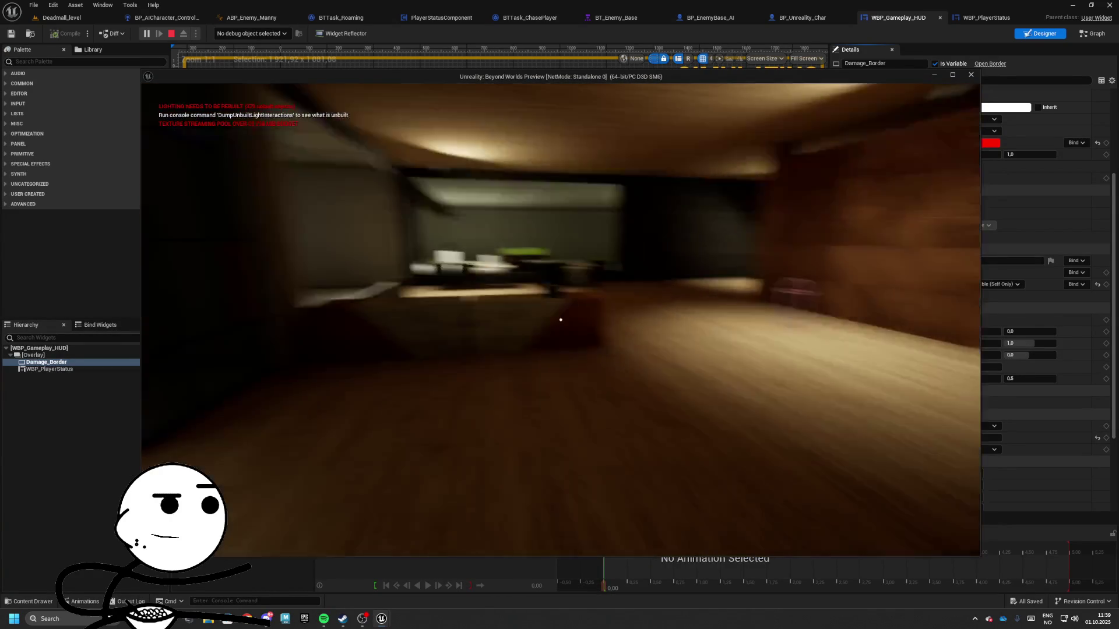
{"action": "key", "text": "w"}
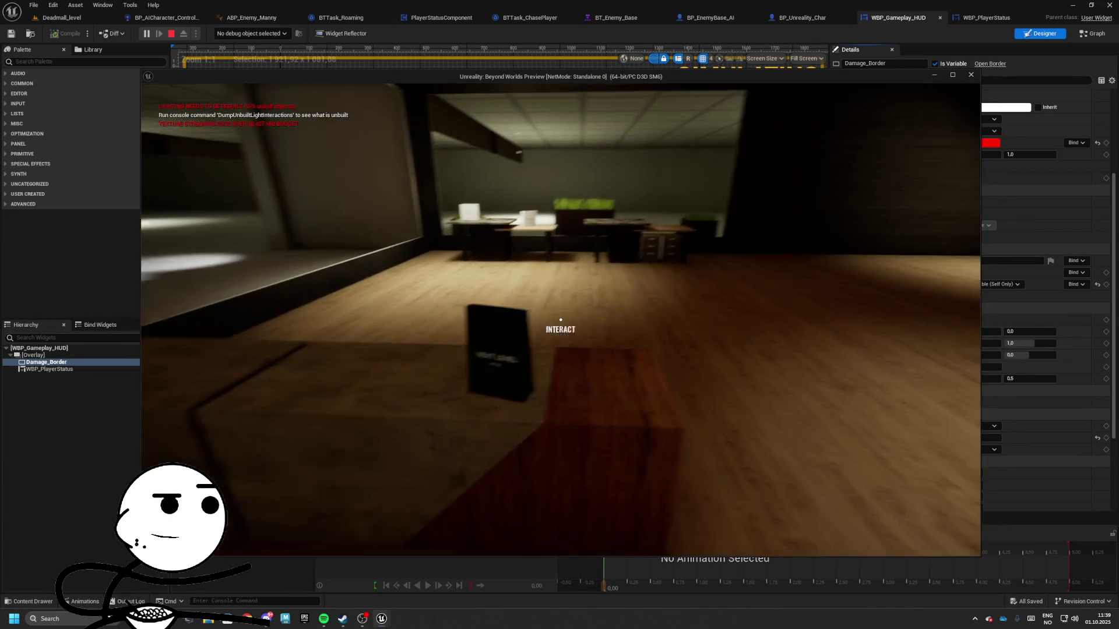
{"action": "key", "text": "w"}
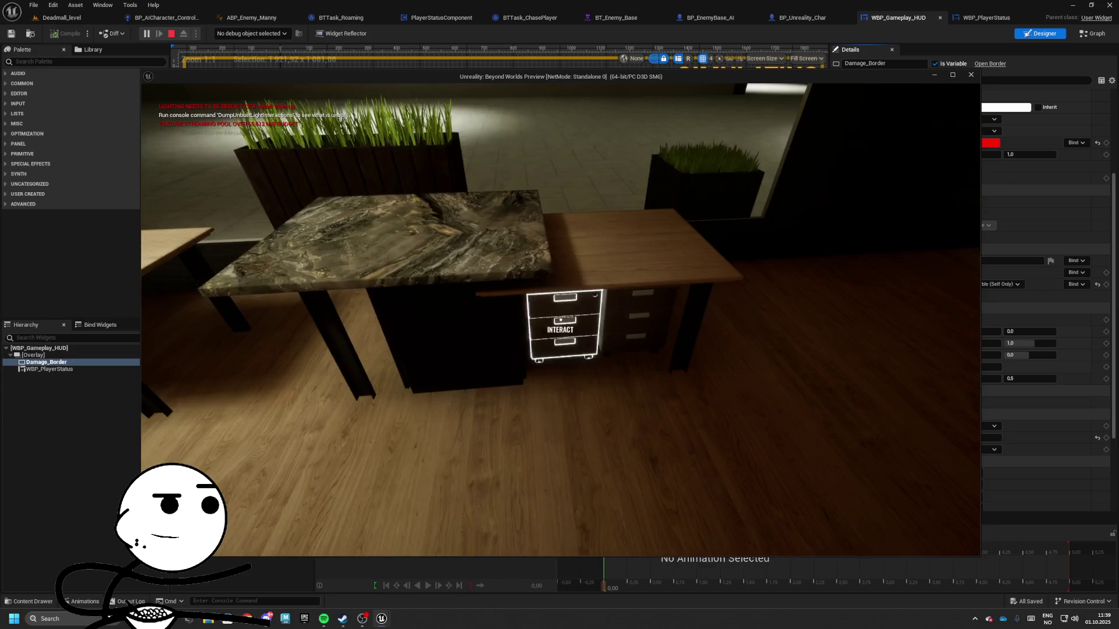
{"action": "key", "text": "e"}
{"action": "key", "text": "e"}
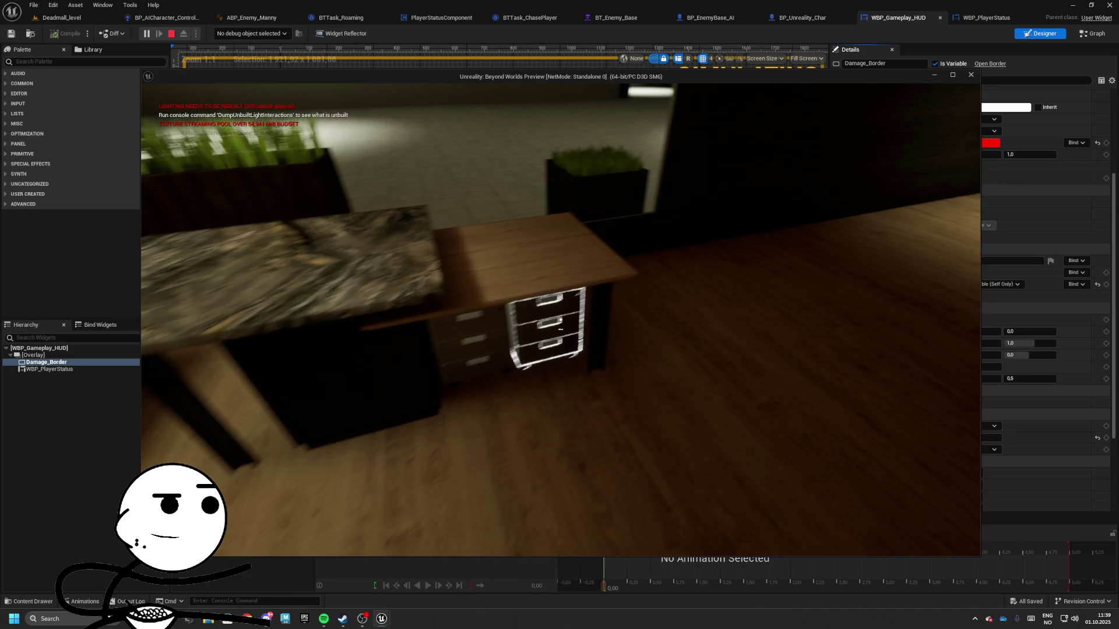
{"action": "key", "text": "e"}
{"action": "left_click_drag", "start_coordinate": [613, 307], "coordinate": [582, 339]}
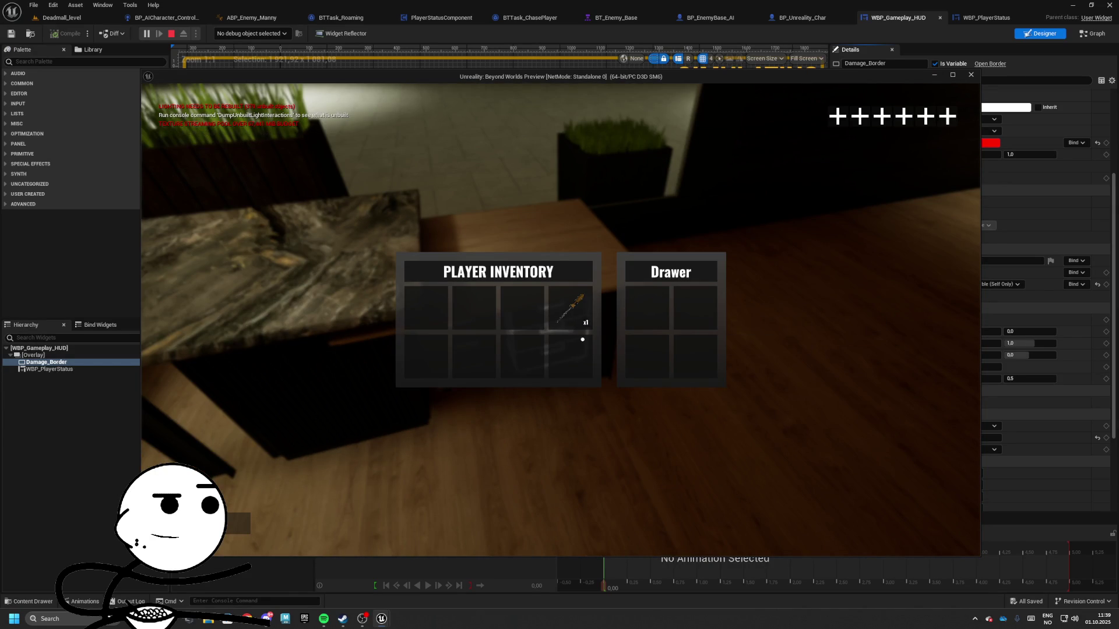
{"action": "key", "text": "e"}
{"action": "key", "text": "Escape"}
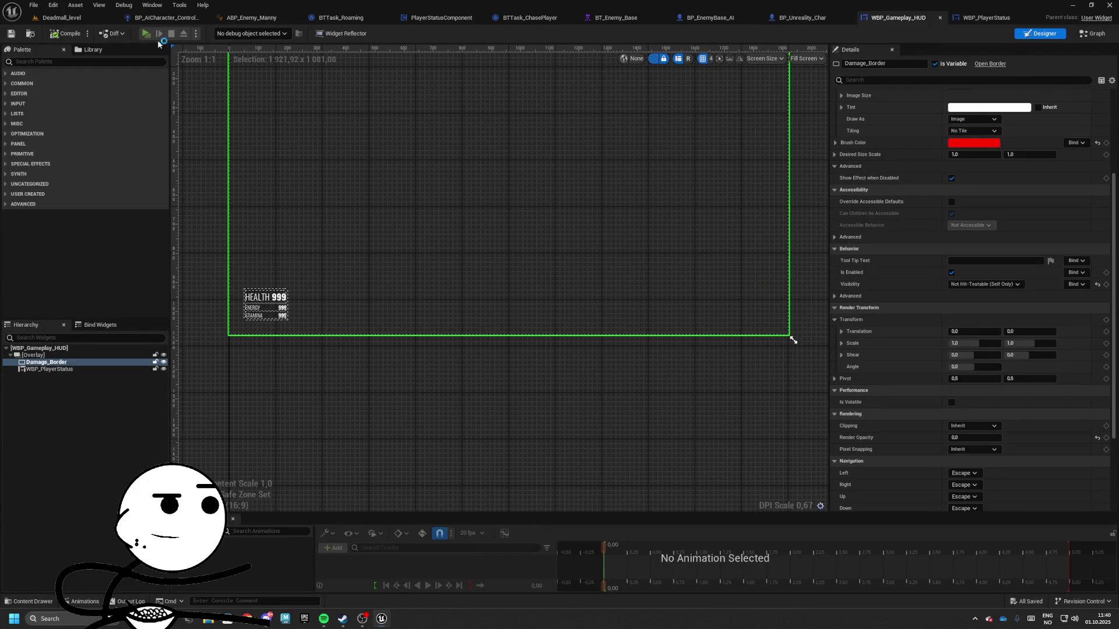
- Run two short playtests of the level, stopping each with Esc
{"action": "key", "text": "alt+p"}
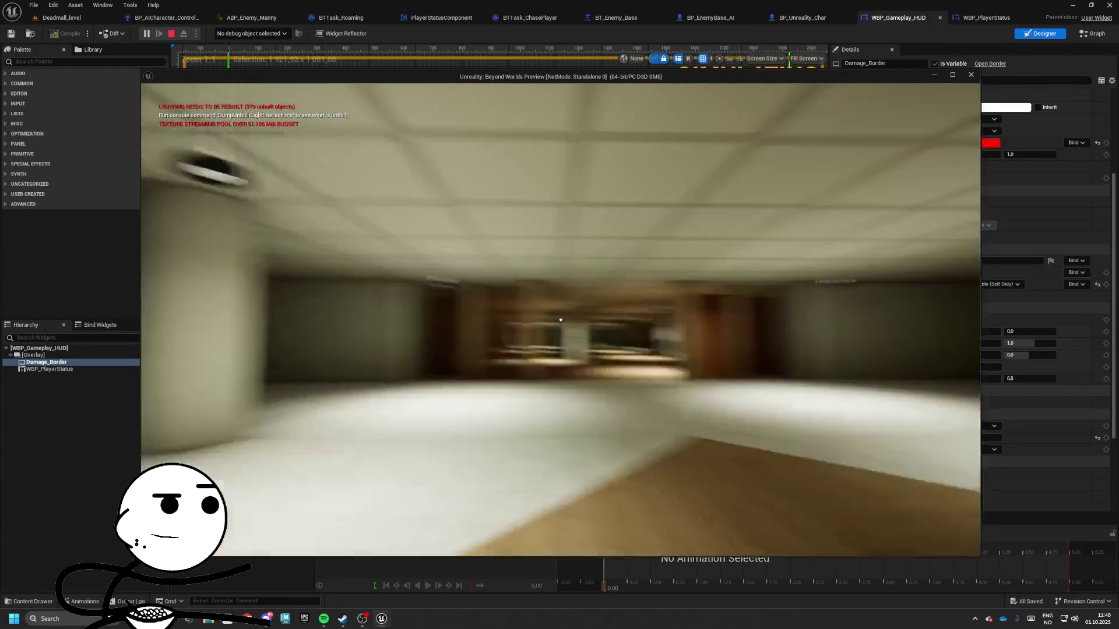
{"action": "key", "text": "w"}
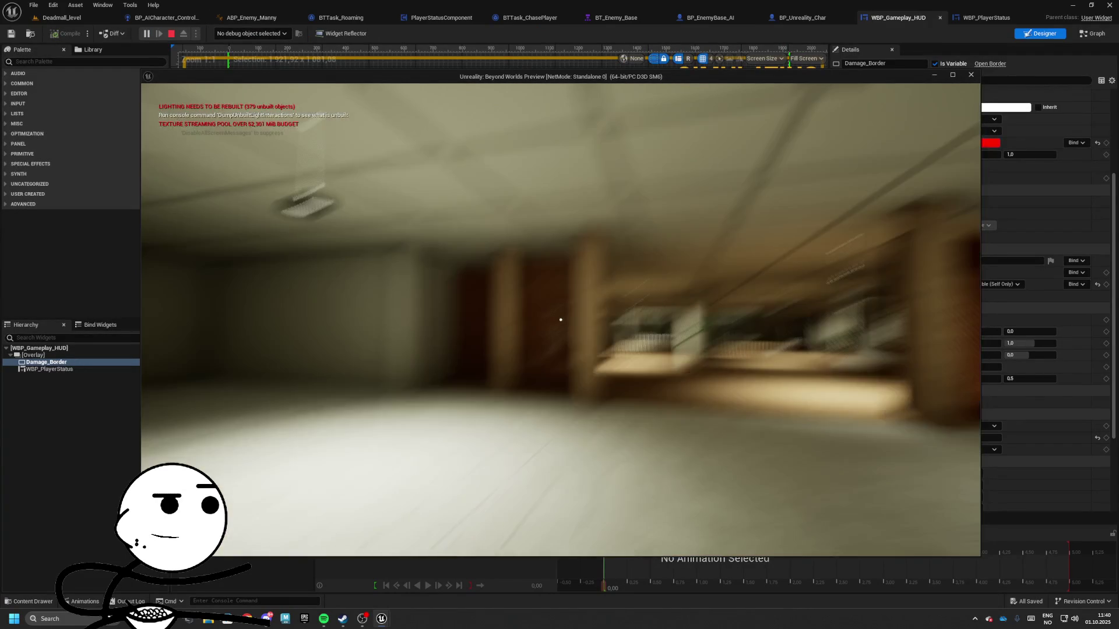
{"action": "key", "text": "w"}
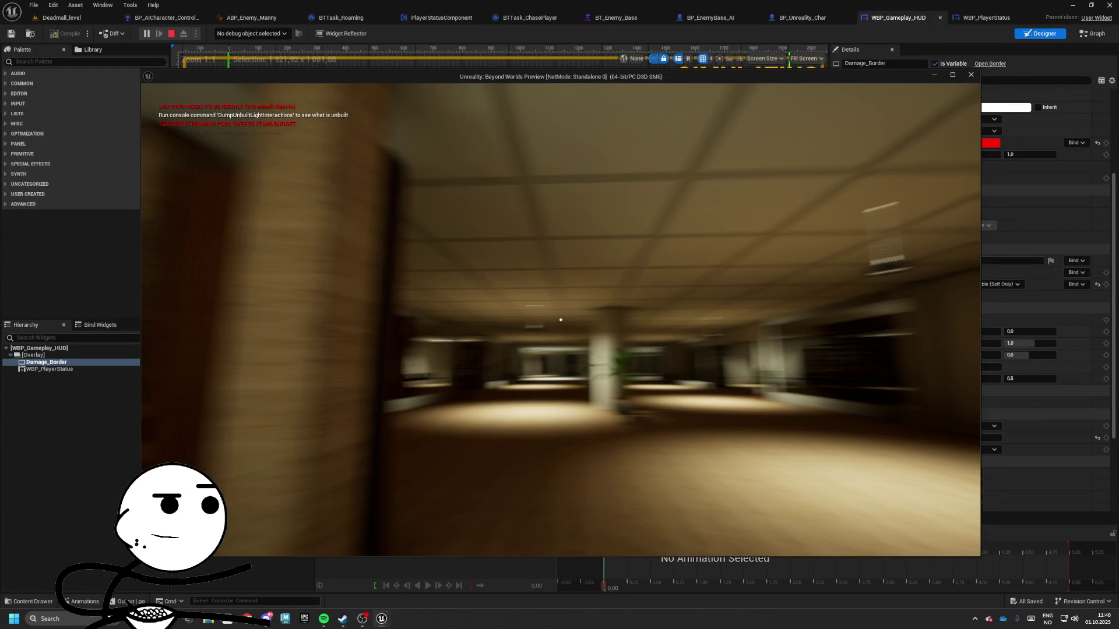
{"action": "key", "text": "Escape"}
{"action": "left_click", "coordinate": [146, 34]}
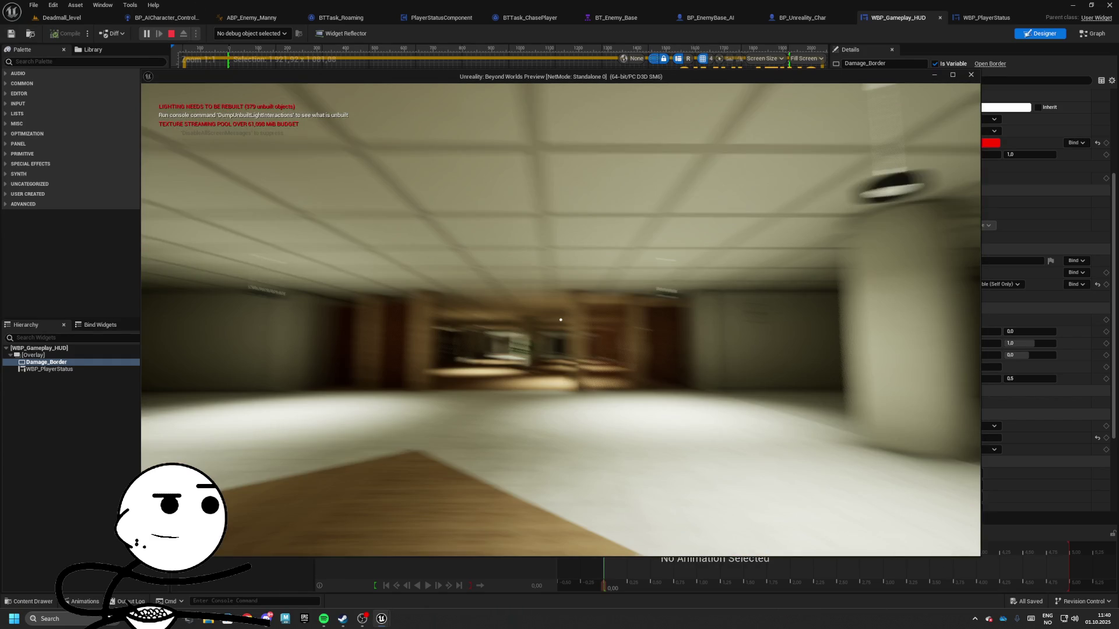
{"action": "key", "text": "Escape"}
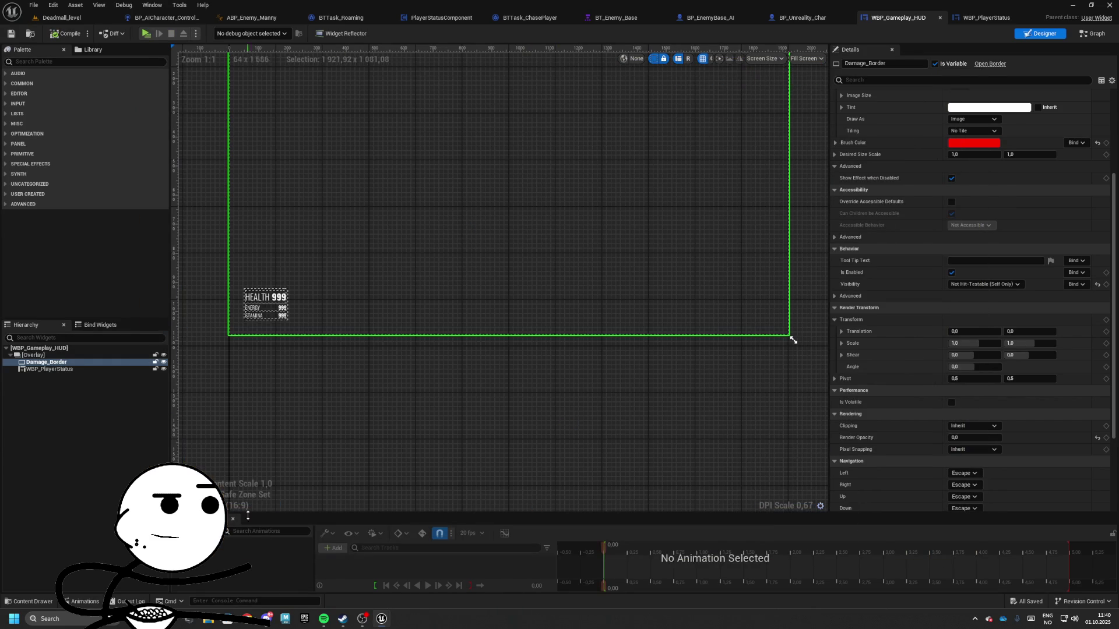
- Close all open blueprint, behavior tree and widget editor tabs, leaving only Deadmall_level
{"action": "left_click", "coordinate": [164, 18]}
{"action": "left_click", "coordinate": [203, 17]}
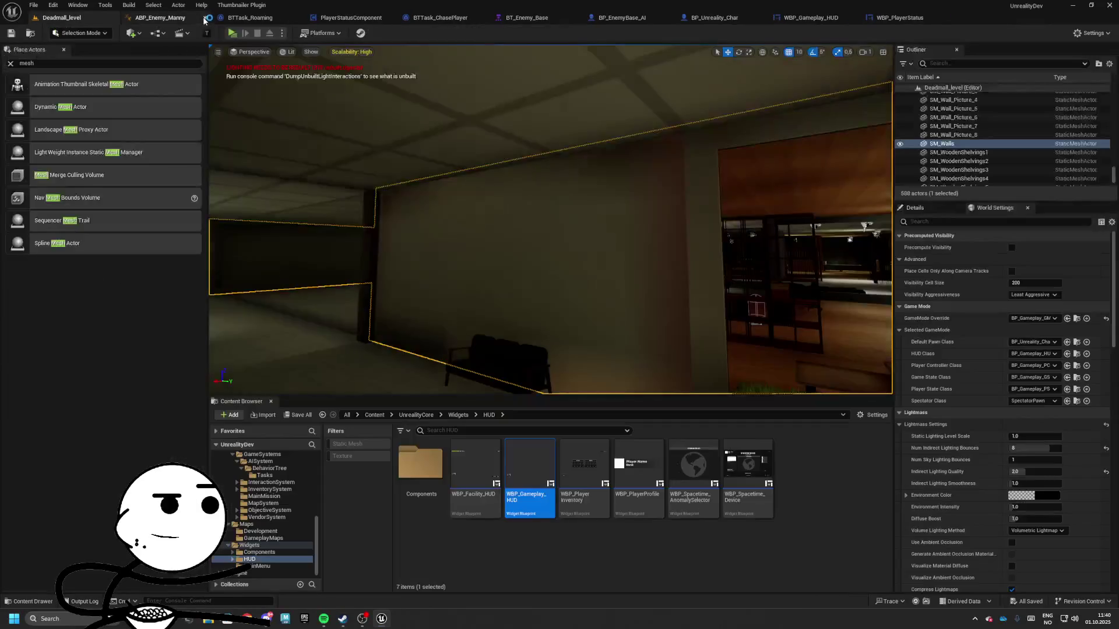
{"action": "left_click", "coordinate": [205, 18]}
{"action": "left_click", "coordinate": [206, 18]}
{"action": "left_click", "coordinate": [205, 18]}
{"action": "left_click", "coordinate": [205, 18]}
{"action": "left_click", "coordinate": [205, 17]}
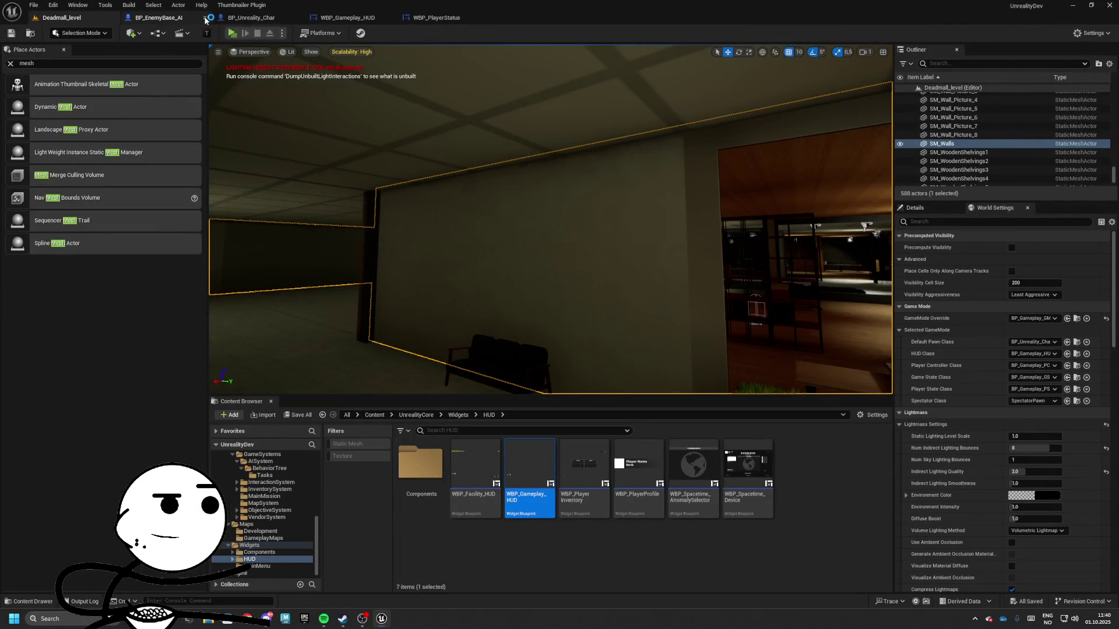
{"action": "left_click", "coordinate": [205, 18]}
{"action": "left_click", "coordinate": [205, 18]}
{"action": "left_click", "coordinate": [205, 17]}
{"action": "left_click", "coordinate": [205, 18]}
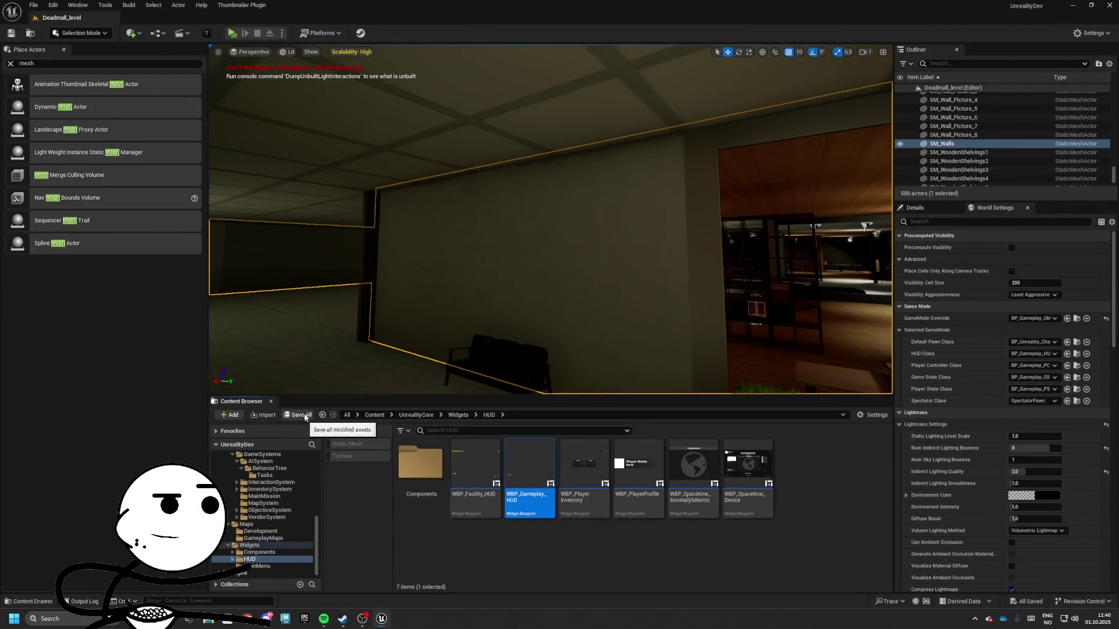
- Quit the editor, relaunch UnrealityDev from the Epic Games Launcher library, then minimize the launcher
{"action": "left_click", "coordinate": [1106, 5]}
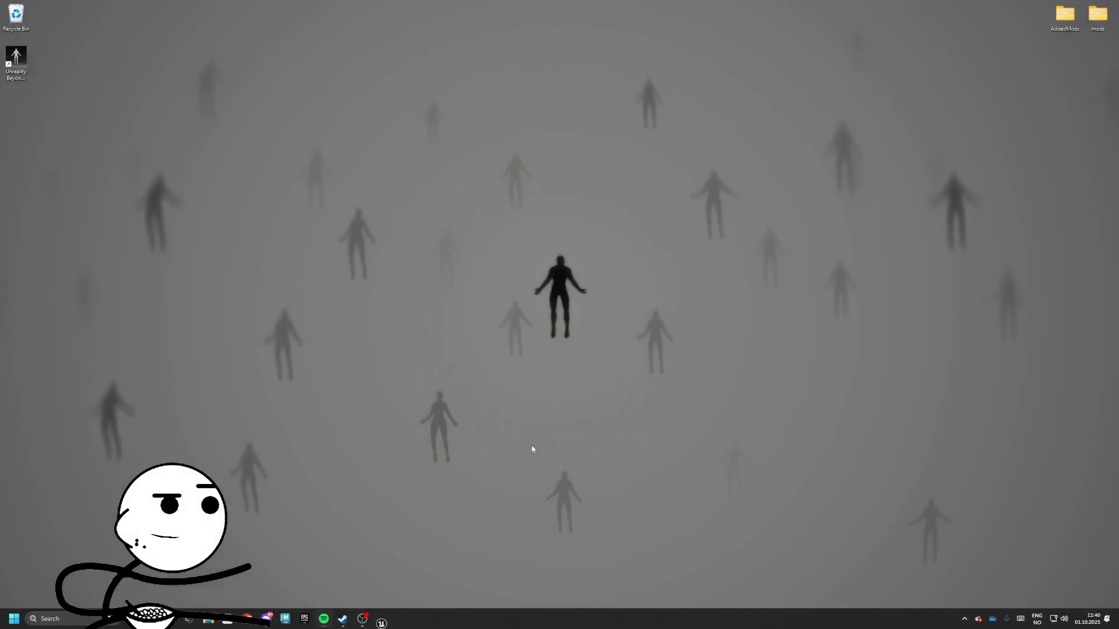
{"action": "left_click", "coordinate": [304, 622]}
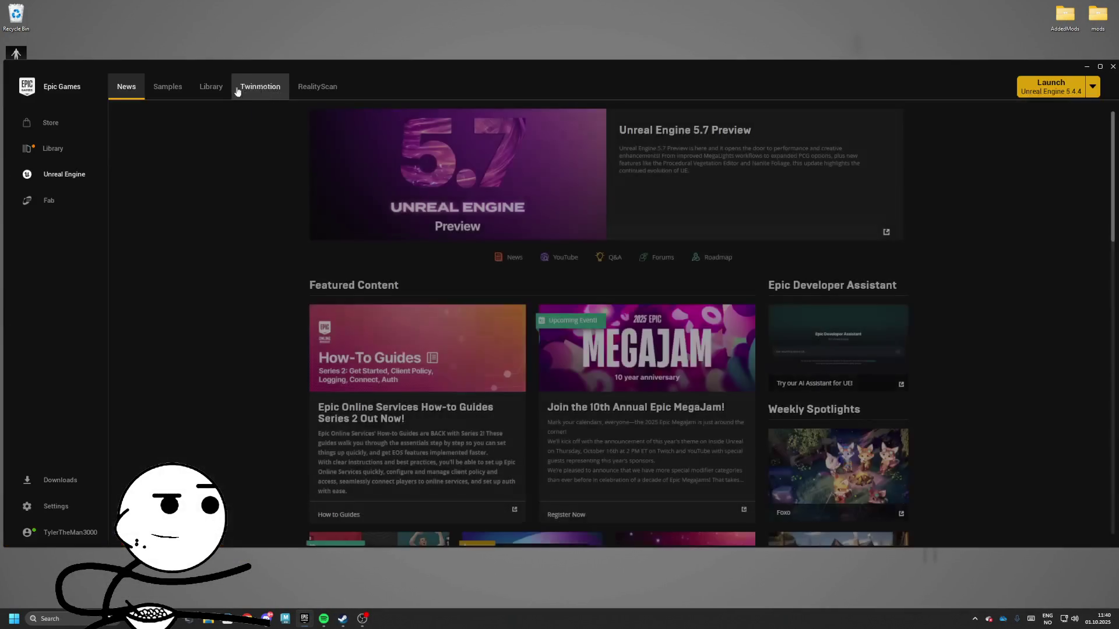
{"action": "left_click", "coordinate": [227, 88]}
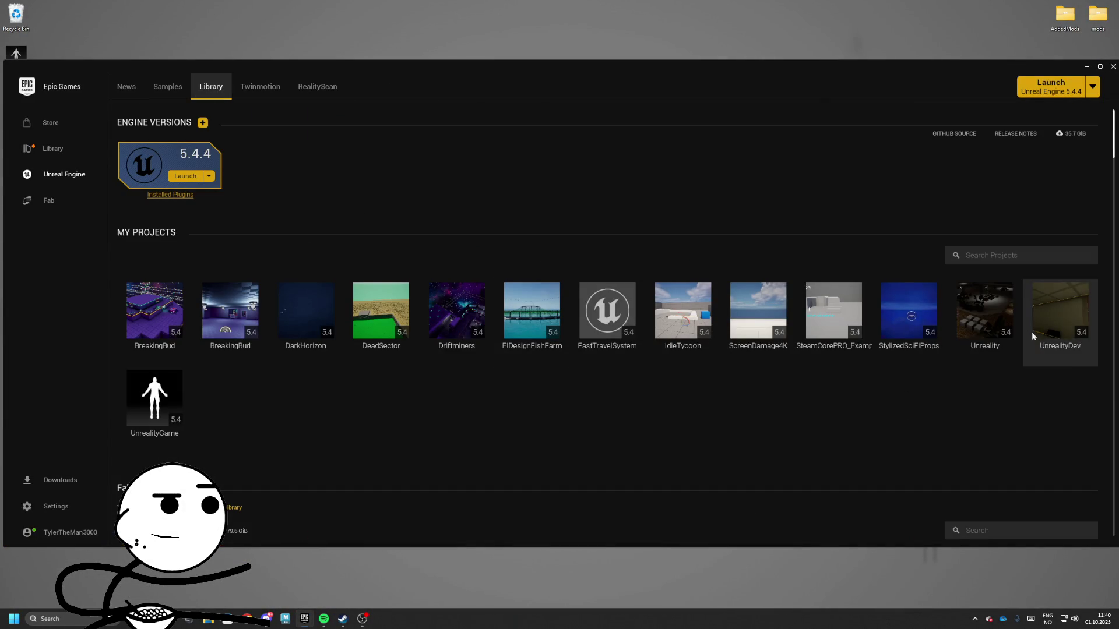
{"action": "double_click", "coordinate": [1059, 314]}
{"action": "left_click", "coordinate": [1086, 67]}
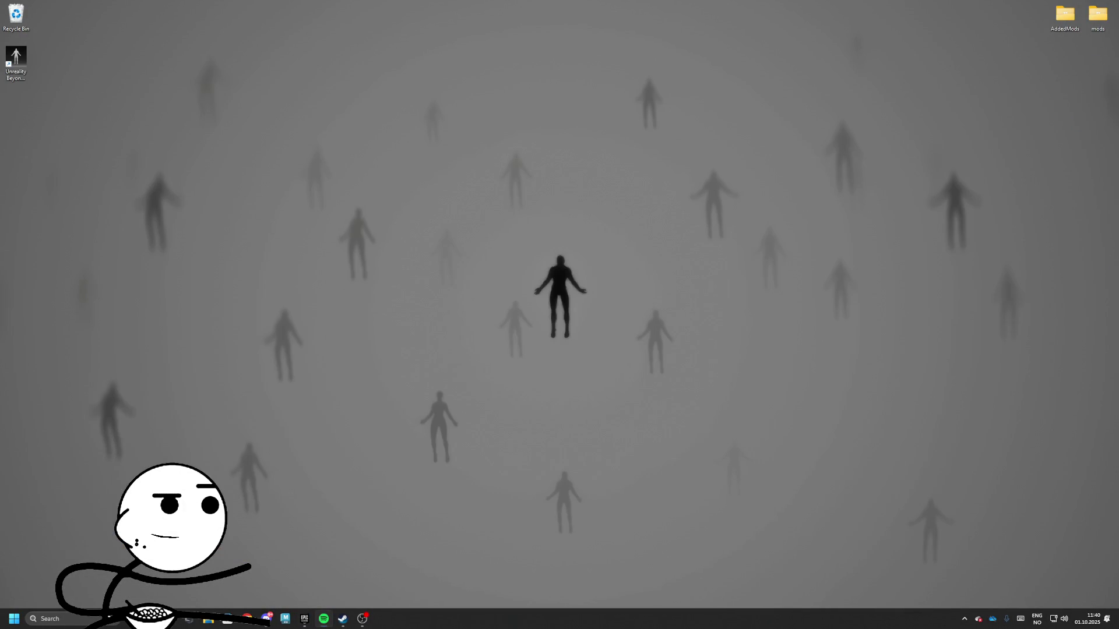
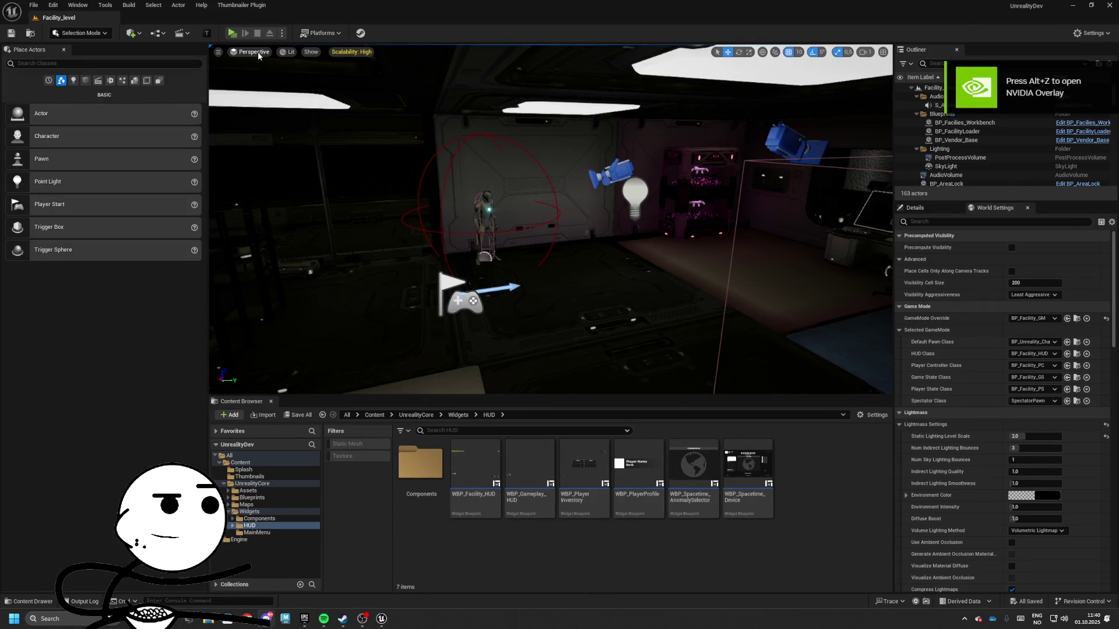
- Play-test the level: check the stash, sell the swords at the vendor, then stop the session
{"action": "left_click", "coordinate": [233, 34]}
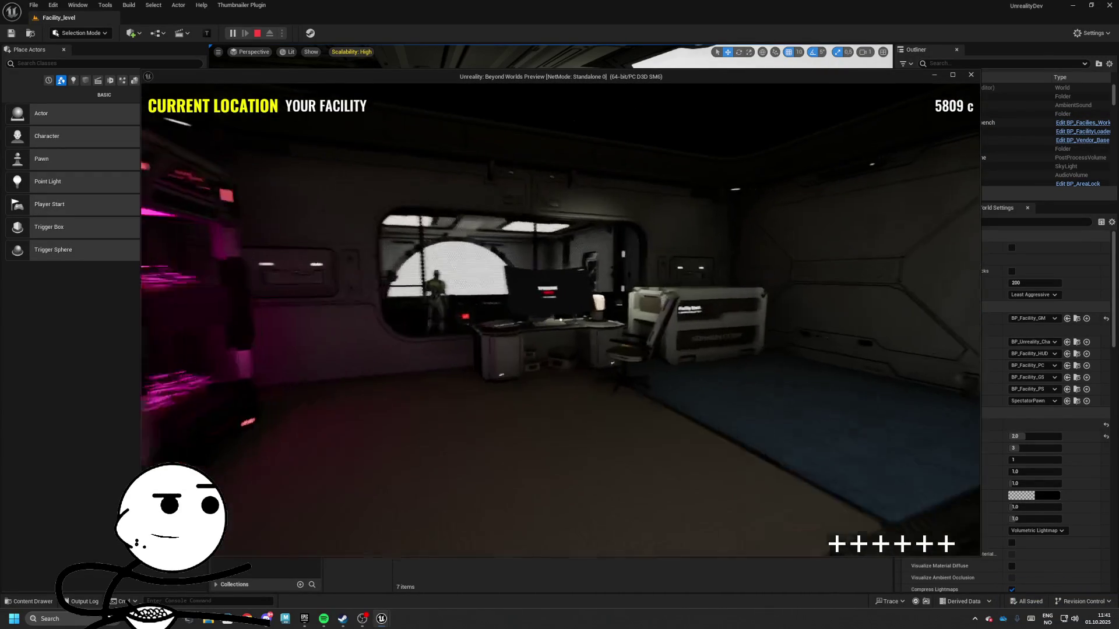
{"action": "key", "text": "e"}
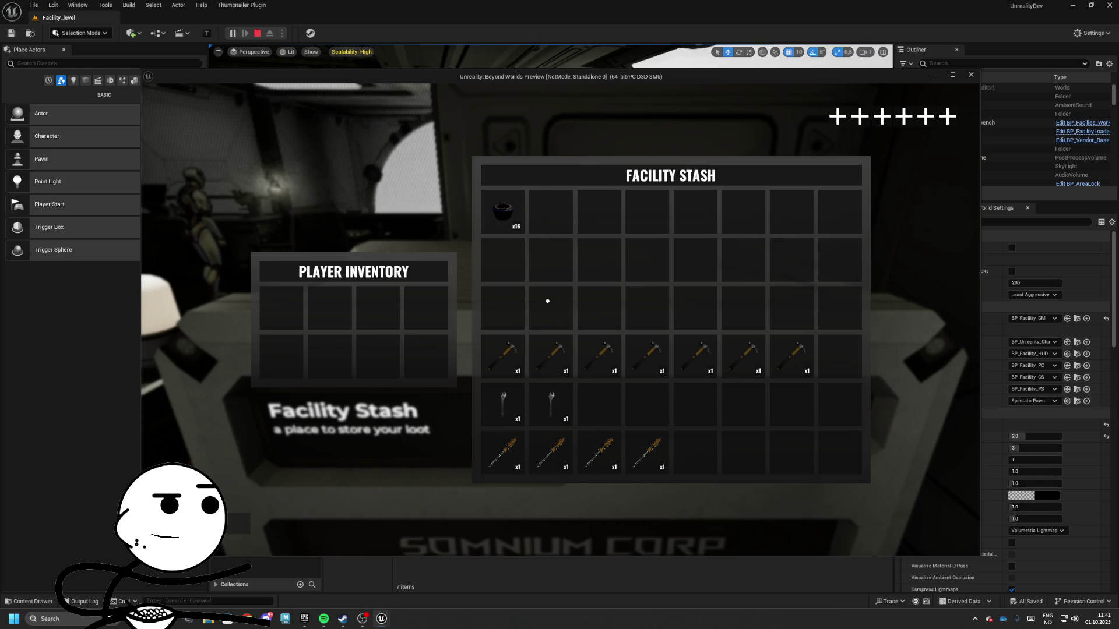
{"action": "mouse_move", "coordinate": [505, 217]}
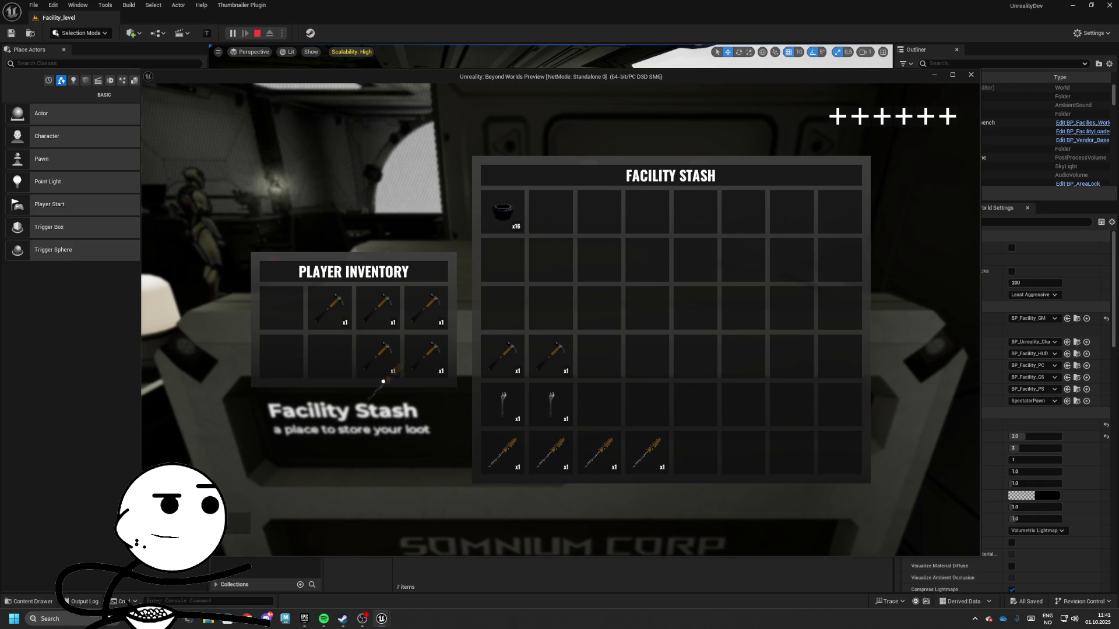
{"action": "key", "text": "Escape"}
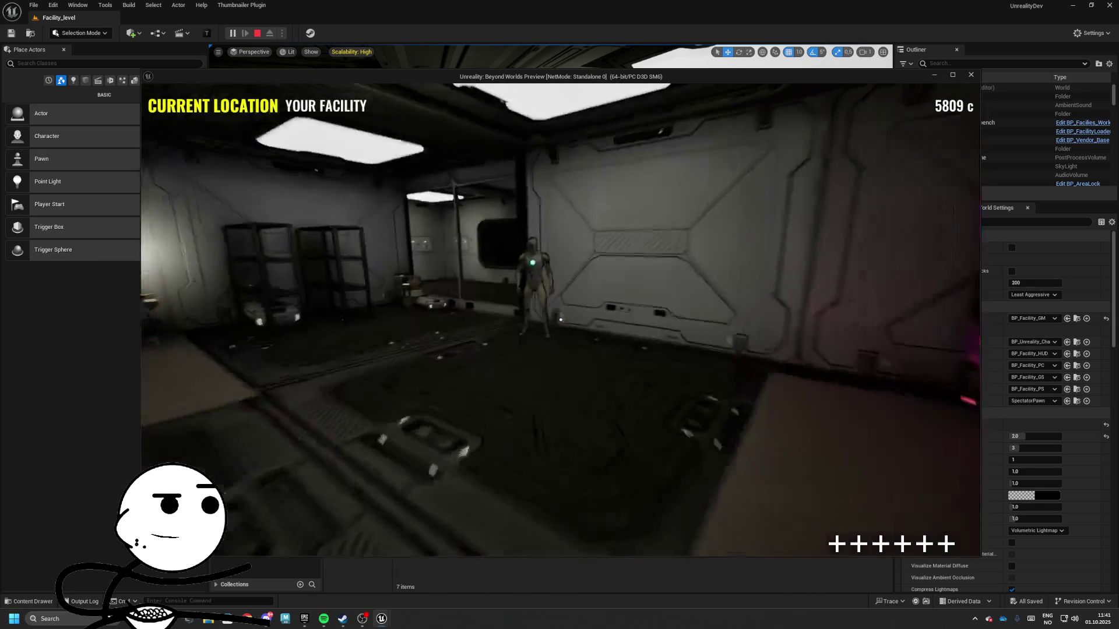
{"action": "key", "text": "e"}
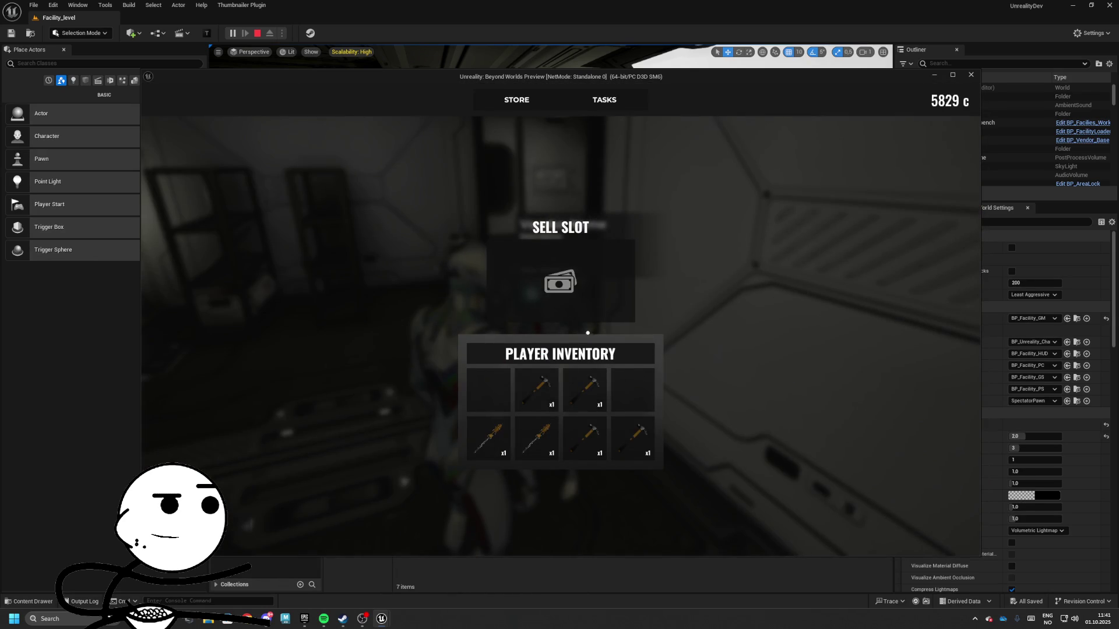
{"action": "left_click_drag", "start_coordinate": [519, 279], "coordinate": [519, 279]}
{"action": "left_click_drag", "start_coordinate": [536, 437], "coordinate": [581, 318]}
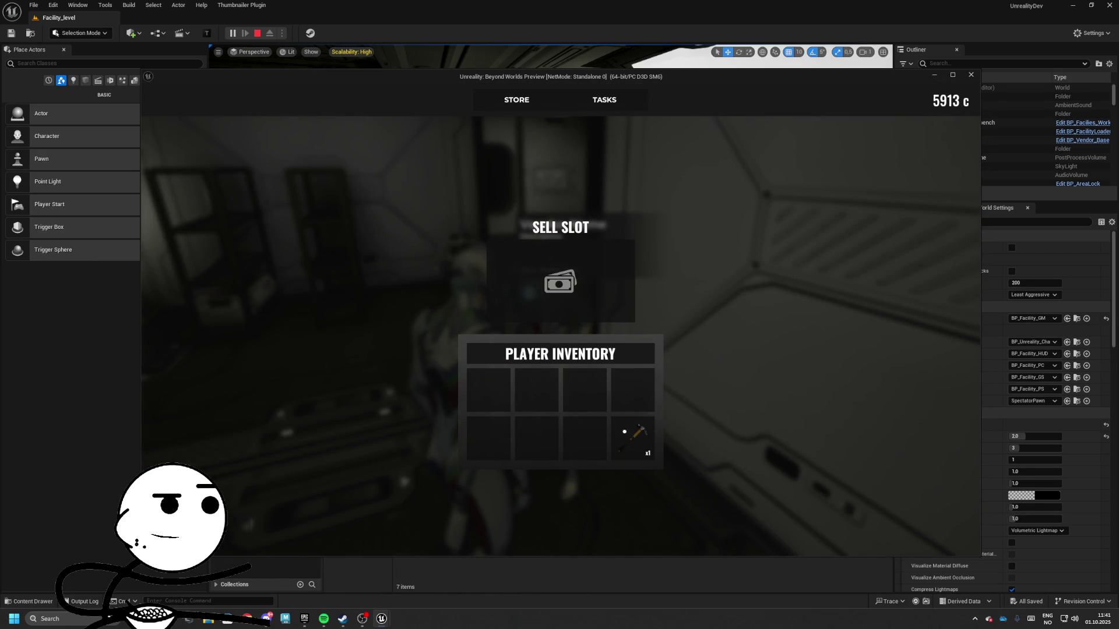
{"action": "key", "text": "Escape"}
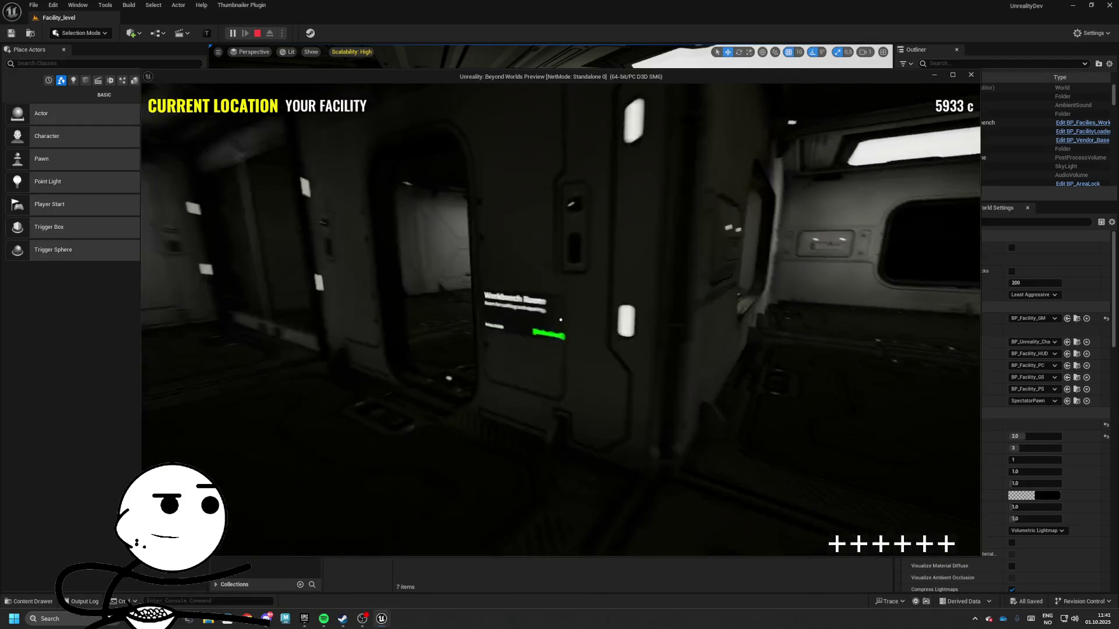
{"action": "key", "text": "Escape"}
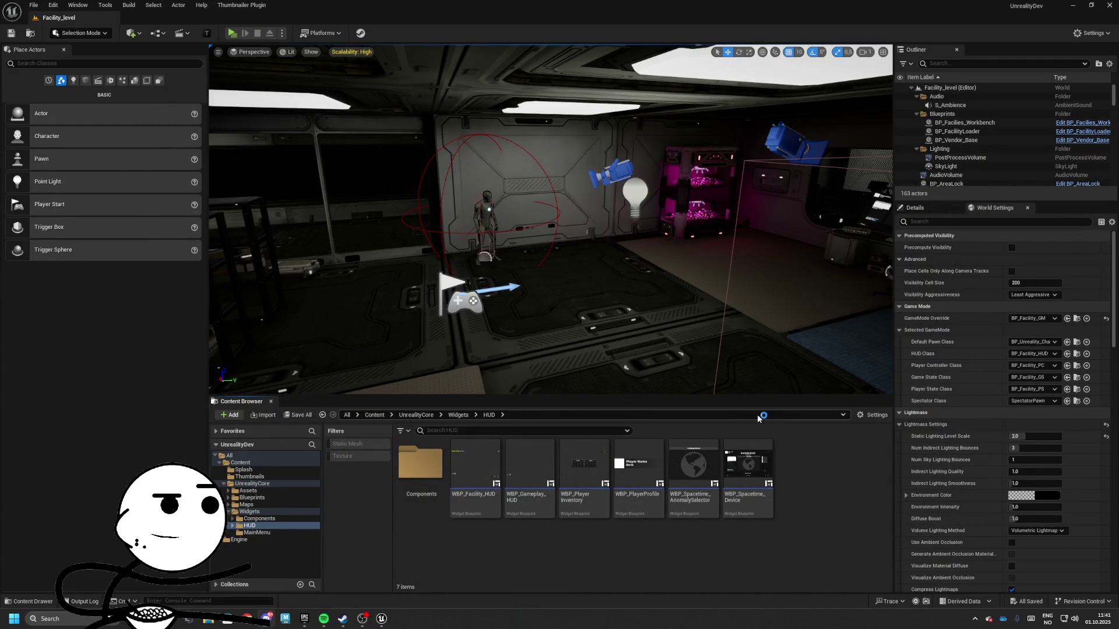
- Find the default pawn blueprint and open BP_Unreality_Char for editing
{"action": "right_click", "coordinate": [575, 353]}
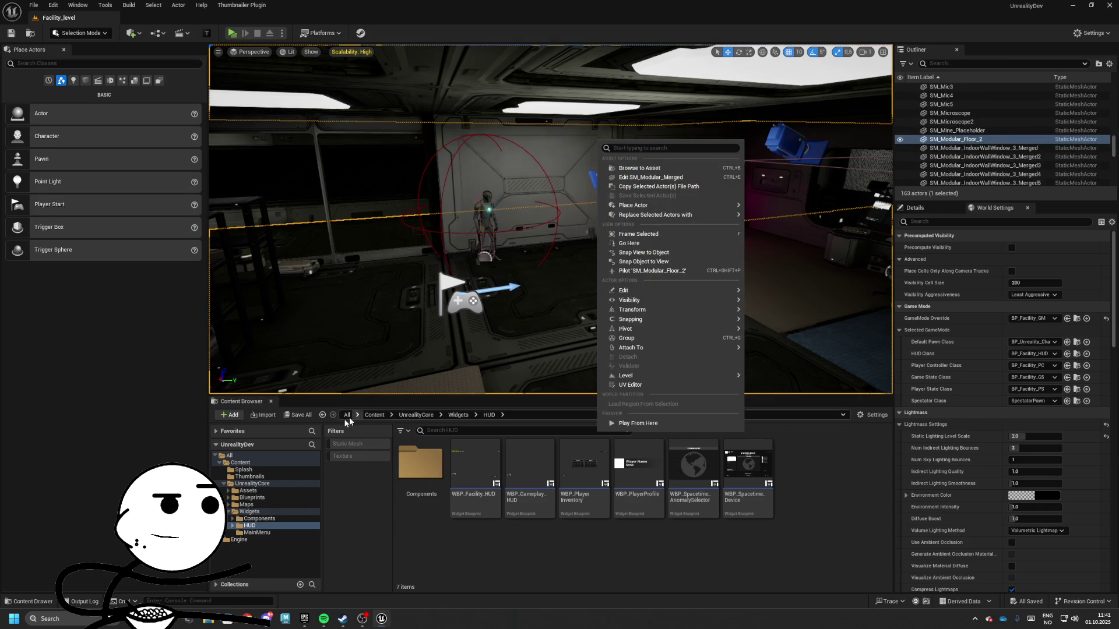
{"action": "key", "text": "Escape"}
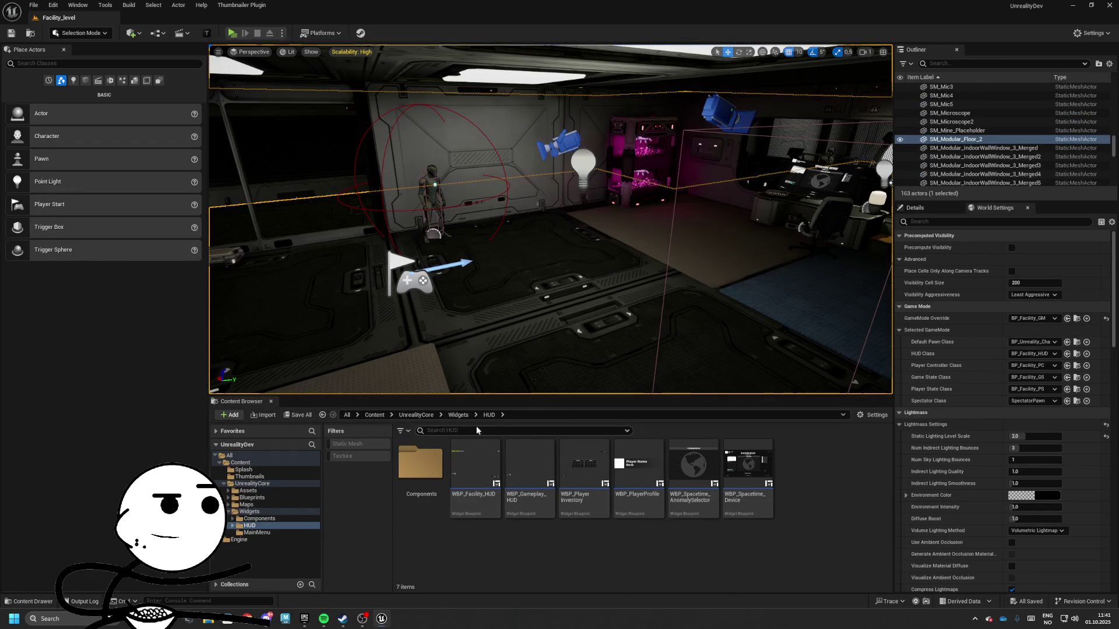
{"action": "left_click", "coordinate": [1077, 342]}
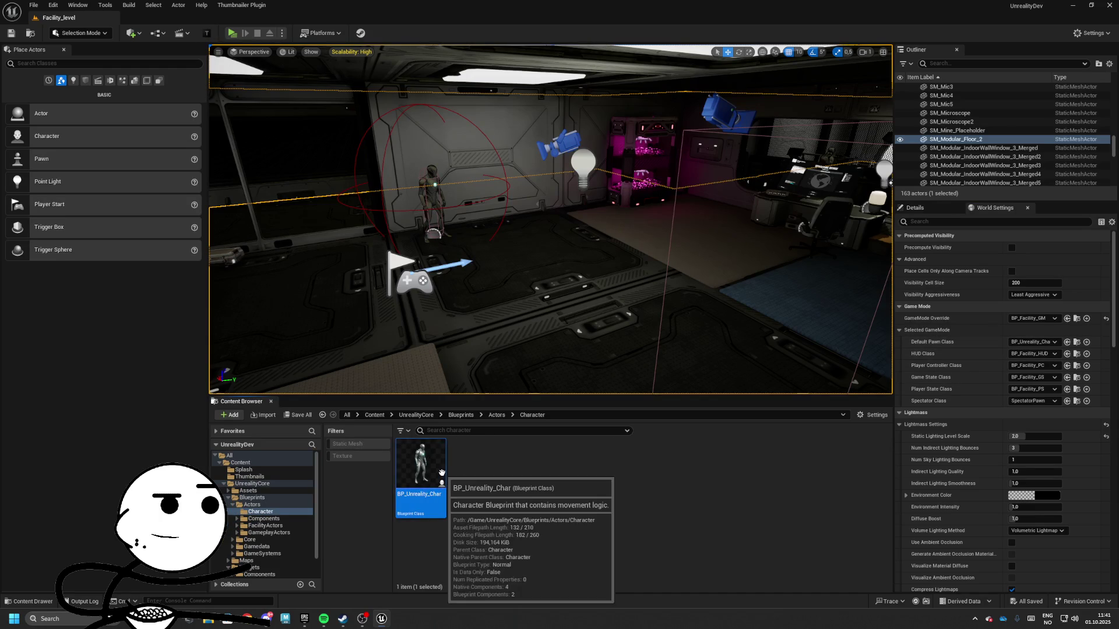
{"action": "left_click_drag", "start_coordinate": [441, 471], "coordinate": [288, 239]}
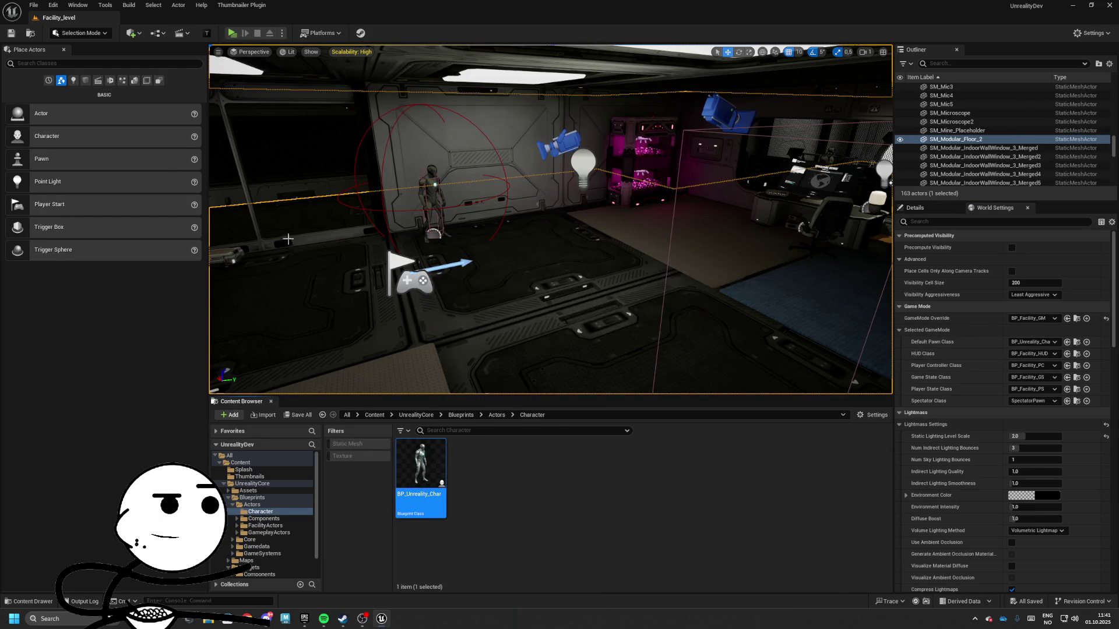
{"action": "left_click", "coordinate": [58, 17]}
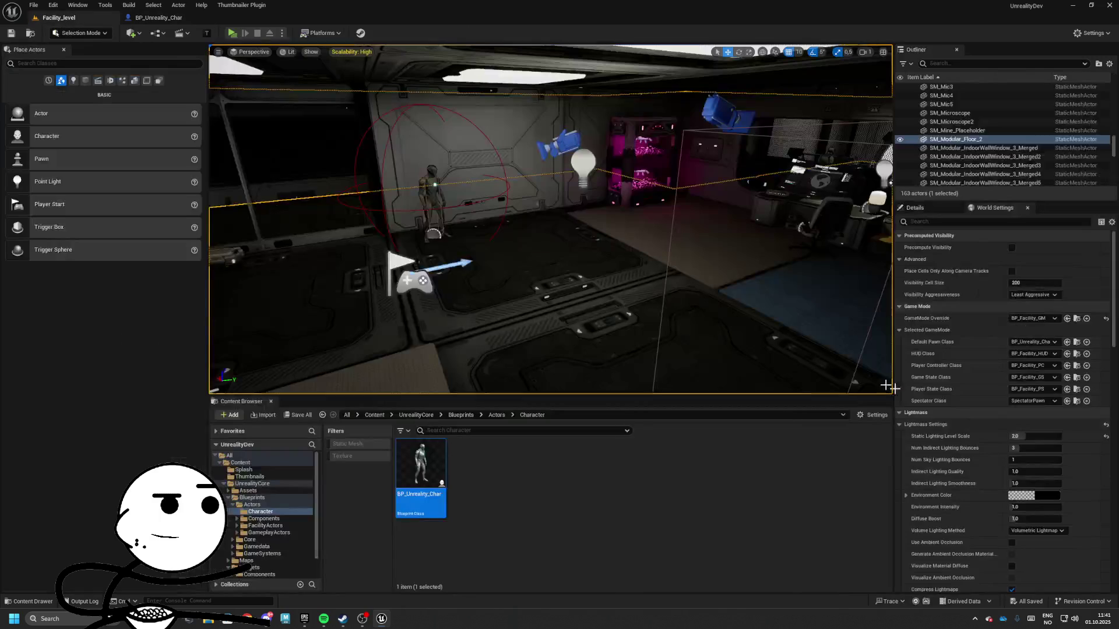
- From BP_Facility_PC, open the PlayerStatusComponent blueprint, save it, and view its Event Graph
{"action": "left_click", "coordinate": [1076, 366]}
{"action": "double_click", "coordinate": [587, 466]}
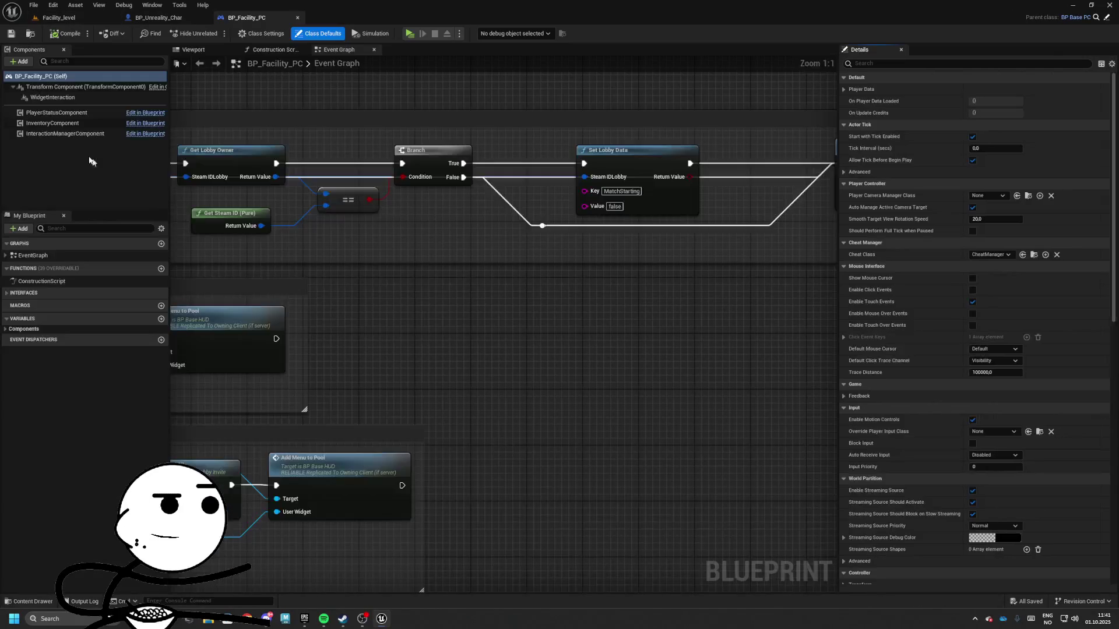
{"action": "left_click", "coordinate": [64, 114]}
{"action": "right_click", "coordinate": [74, 113]}
{"action": "left_click", "coordinate": [93, 226]}
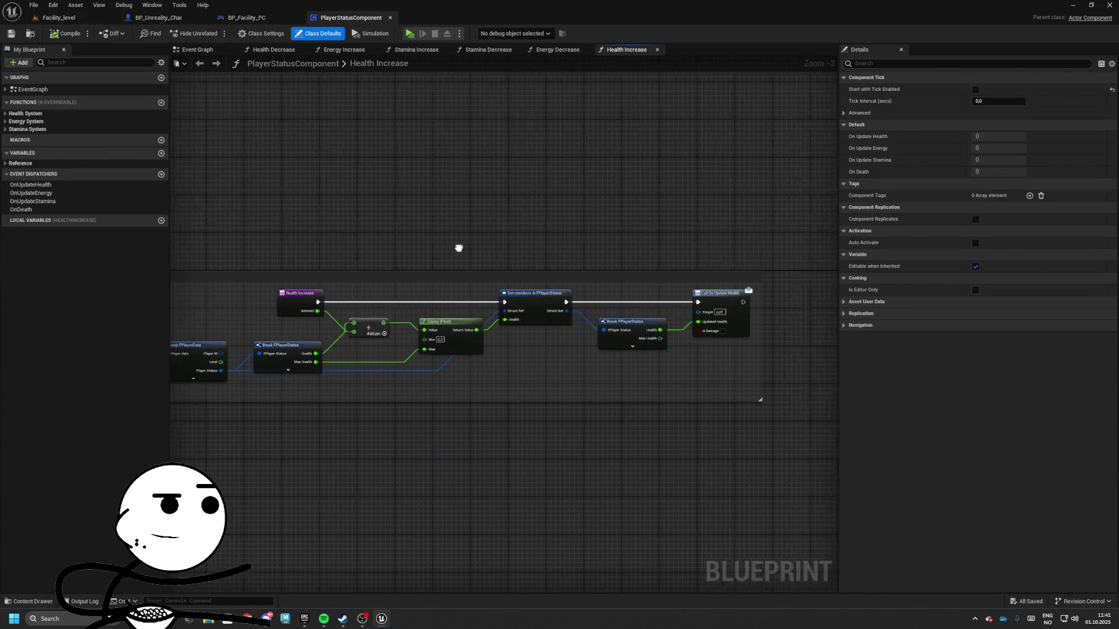
{"action": "key", "text": "ctrl+s"}
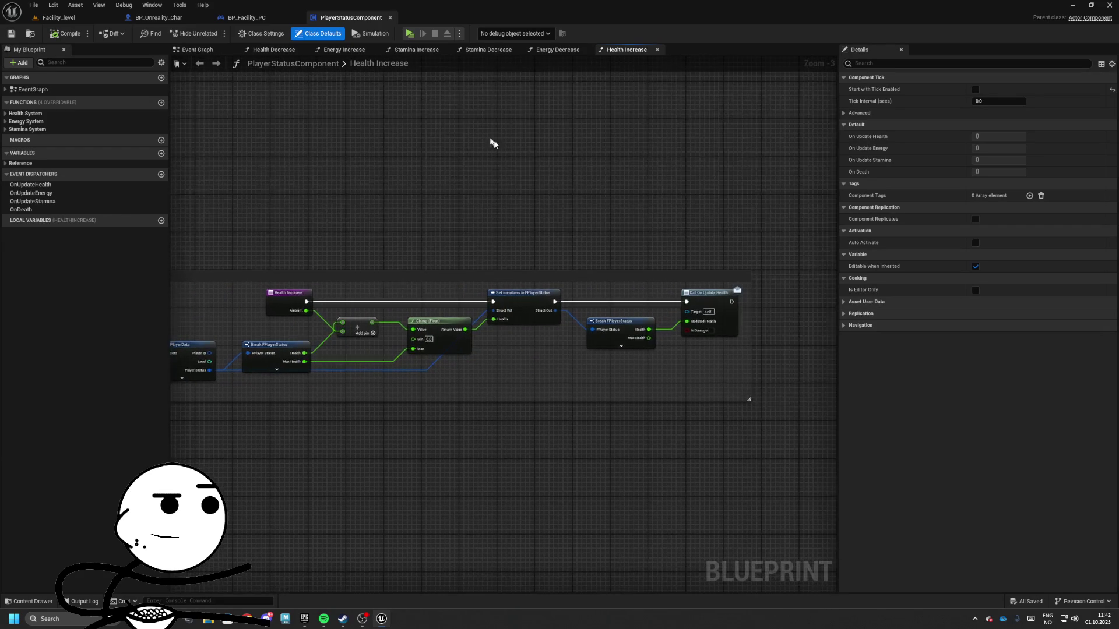
{"action": "left_click", "coordinate": [225, 50]}
- Delete the key 4 and Health Decrease test nodes and save the blueprint
{"action": "left_click", "coordinate": [541, 344]}
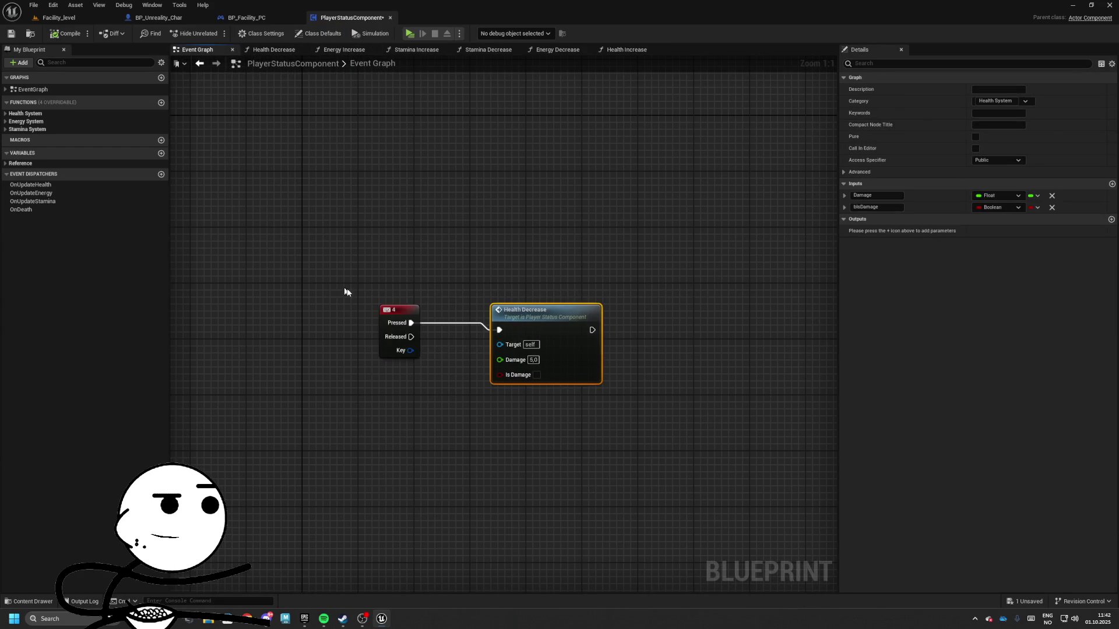
{"action": "left_click_drag", "start_coordinate": [347, 294], "coordinate": [639, 340]}
{"action": "key", "text": "Delete"}
{"action": "scroll", "coordinate": [568, 282], "scroll_direction": "down", "scroll_amount": 5}
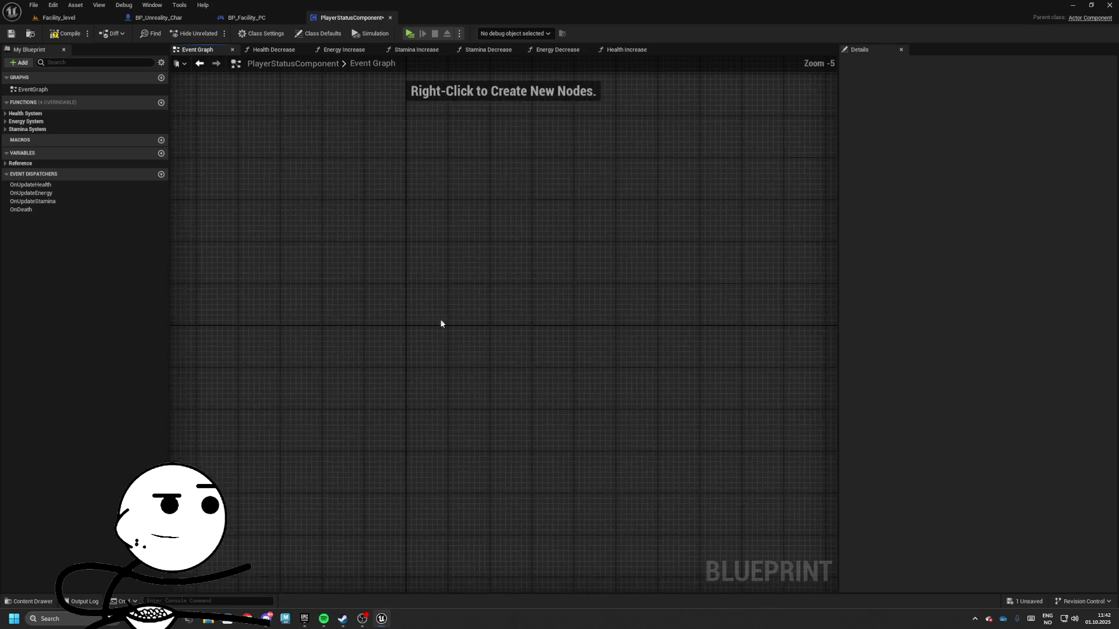
{"action": "left_click", "coordinate": [12, 33]}
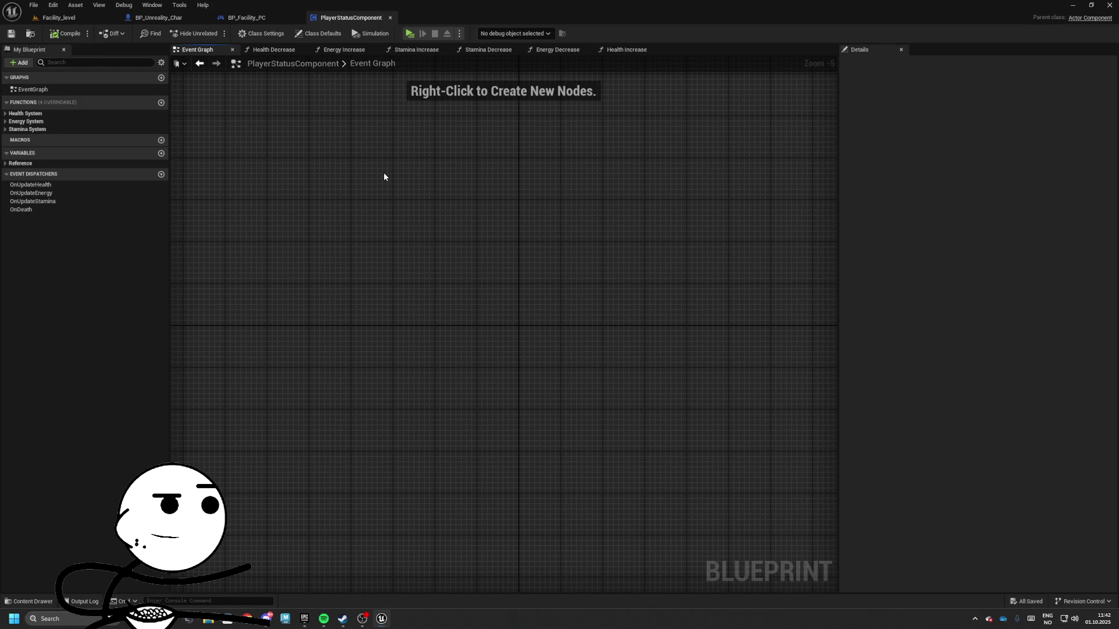
- Add a new macro to the PlayerStatusComponent blueprint
{"action": "scroll", "coordinate": [422, 267], "scroll_direction": "down", "scroll_amount": 2}
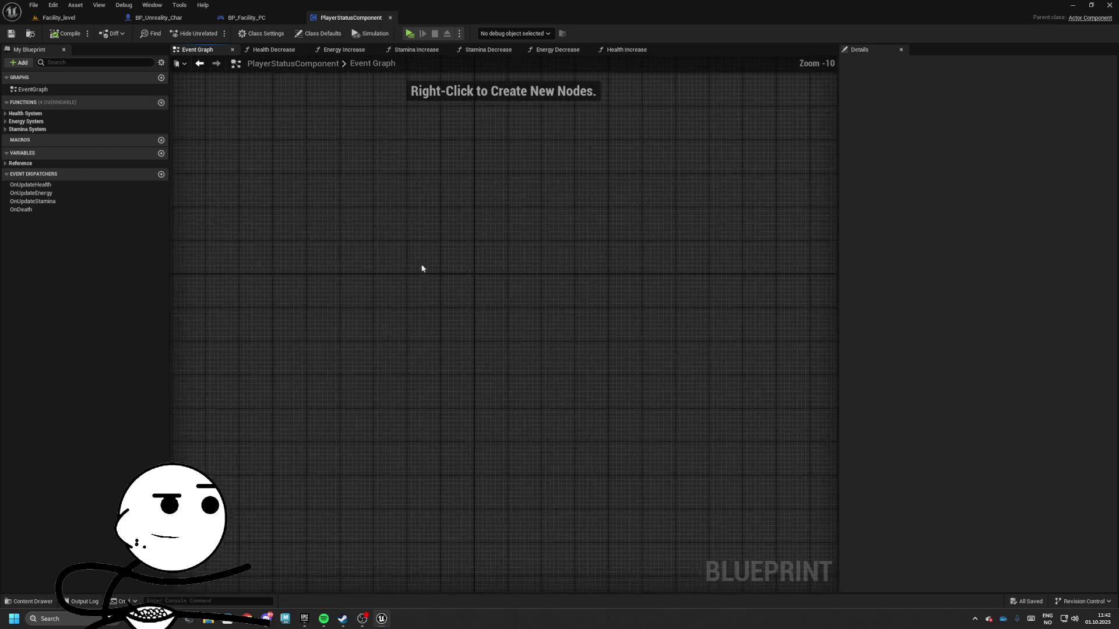
{"action": "left_click_drag", "start_coordinate": [456, 312], "coordinate": [452, 284]}
{"action": "scroll", "coordinate": [409, 253], "scroll_direction": "up", "scroll_amount": 3}
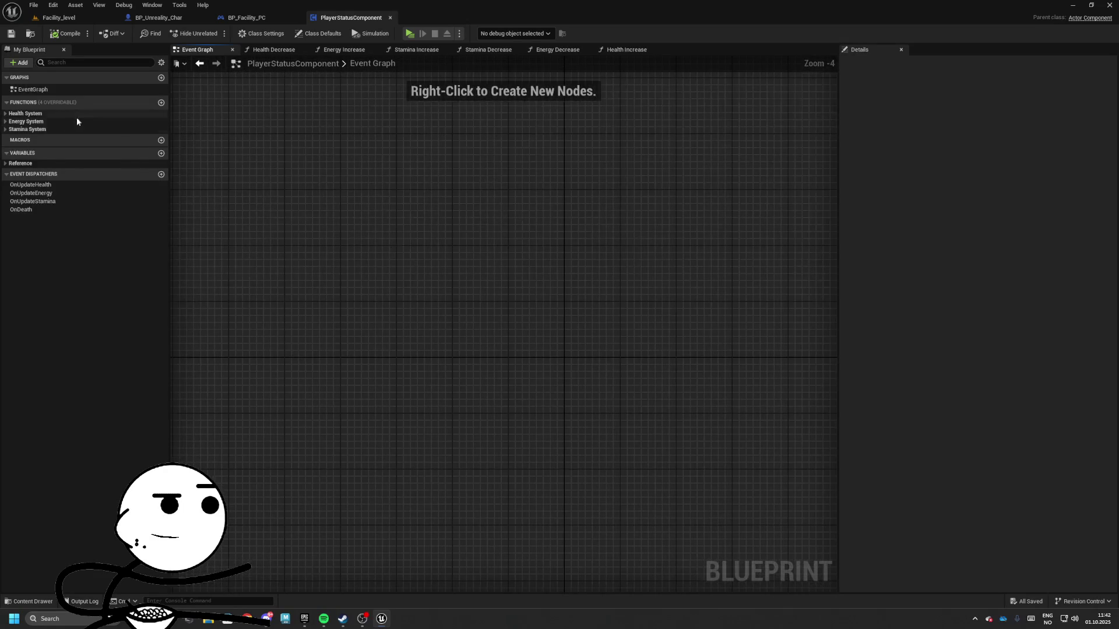
{"action": "left_click", "coordinate": [161, 140]}
{"action": "type", "text": "AutoDecreaseSt"}
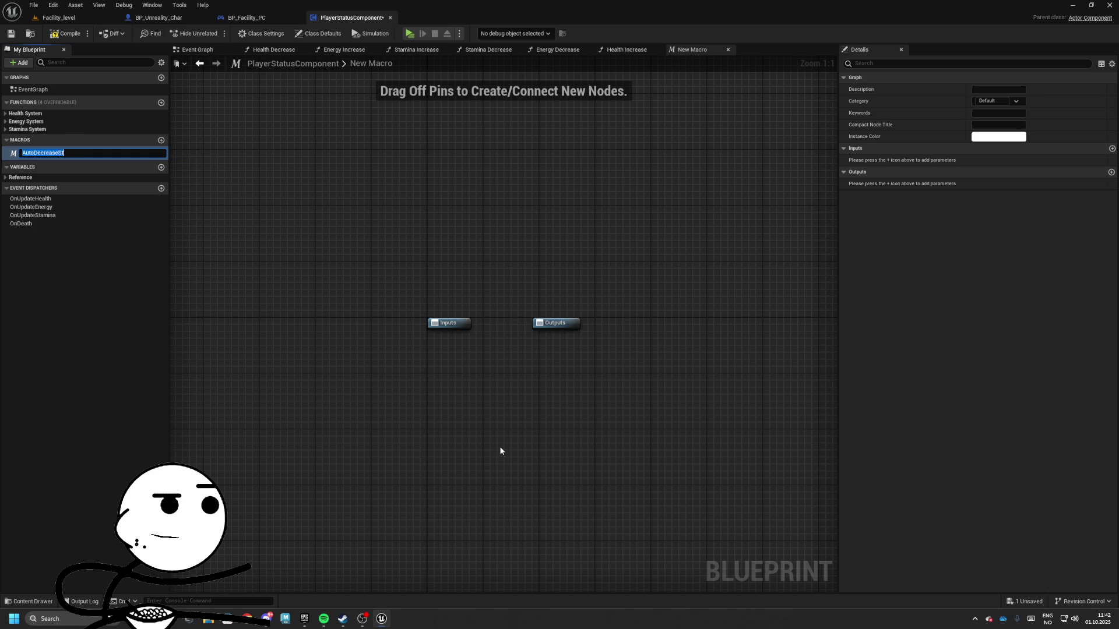
- Name the macro Sprint and move its Outputs node far to the right
{"action": "type", "text": "Sprint"}
{"action": "key", "text": "Return"}
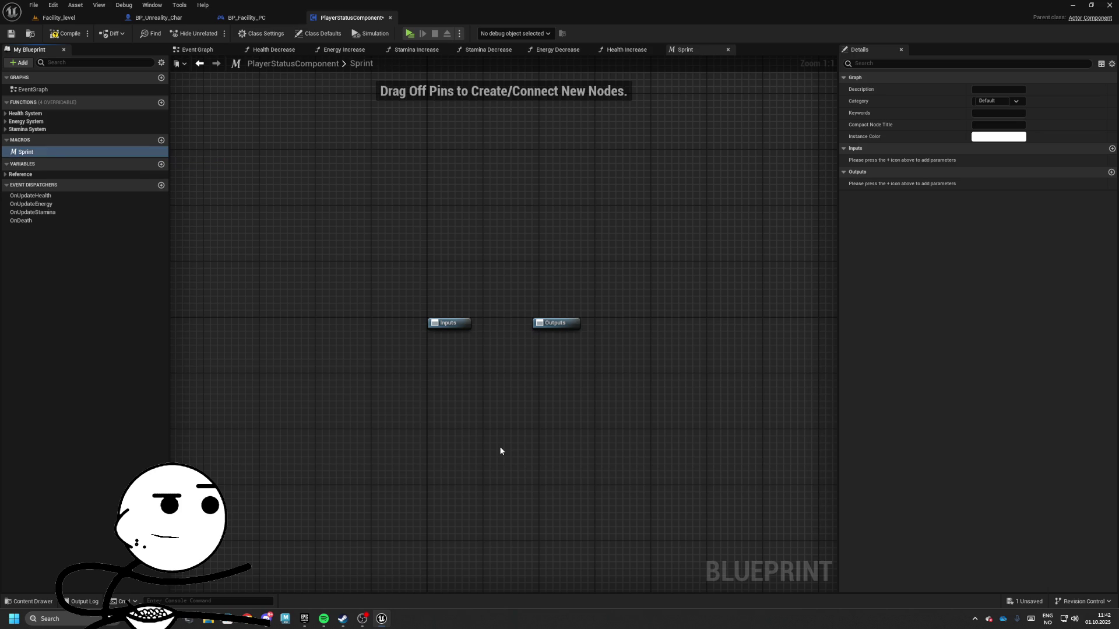
{"action": "mouse_move", "coordinate": [527, 329]}
{"action": "left_mouse_down"}
{"action": "mouse_move", "coordinate": [508, 325]}
{"action": "mouse_move", "coordinate": [769, 322]}
{"action": "left_mouse_up"}
{"action": "left_click", "coordinate": [448, 315]}
{"action": "left_click", "coordinate": [325, 320]}
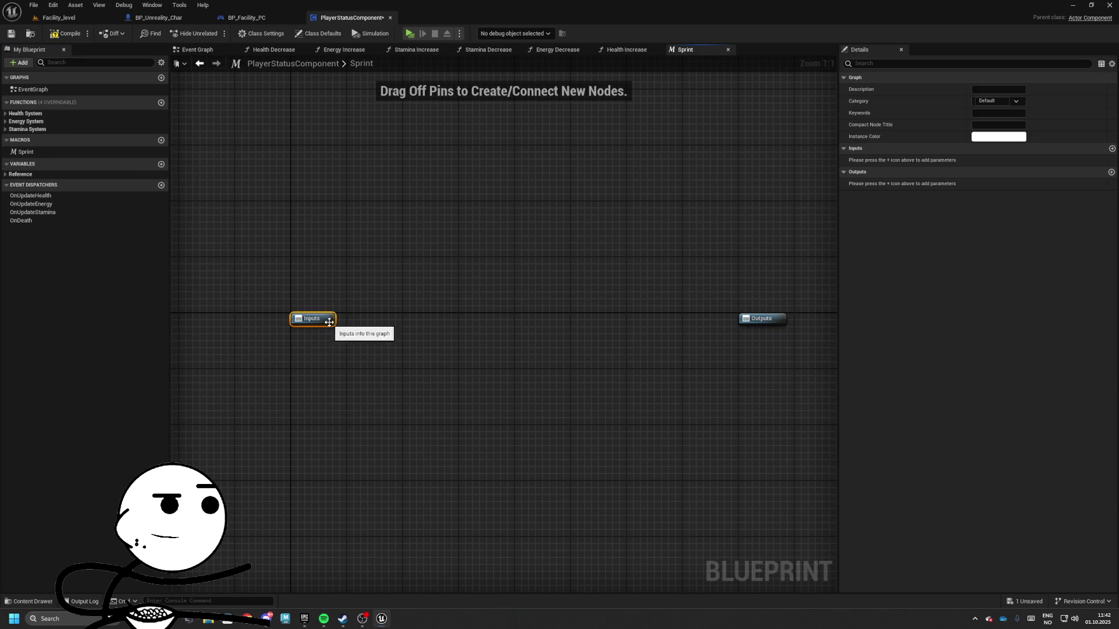
- Add an Exec-type input to the macro's Inputs node and compile
{"action": "left_click", "coordinate": [1112, 149]}
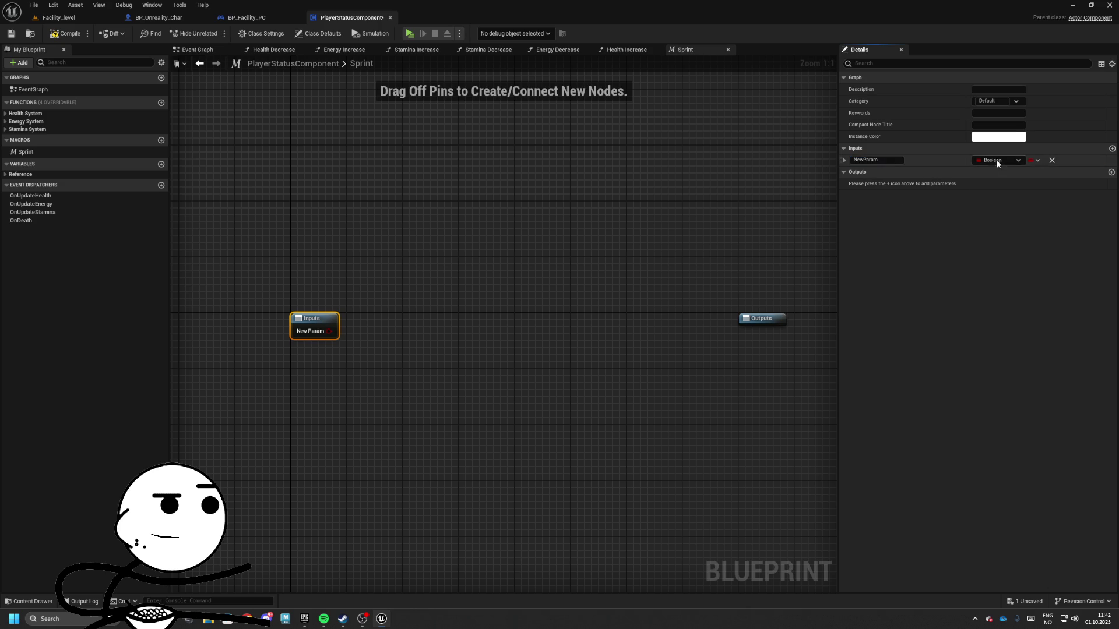
{"action": "left_click", "coordinate": [997, 163]}
{"action": "left_click", "coordinate": [973, 177]}
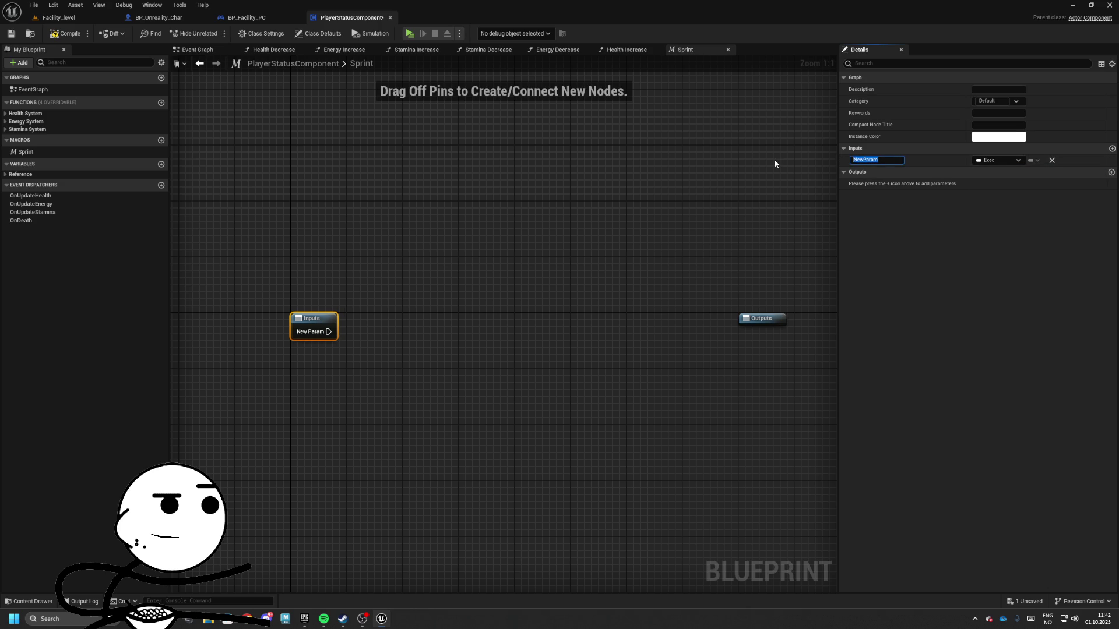
{"action": "type", "text": "Input"}
{"action": "left_click_drag", "start_coordinate": [378, 282], "coordinate": [450, 302]}
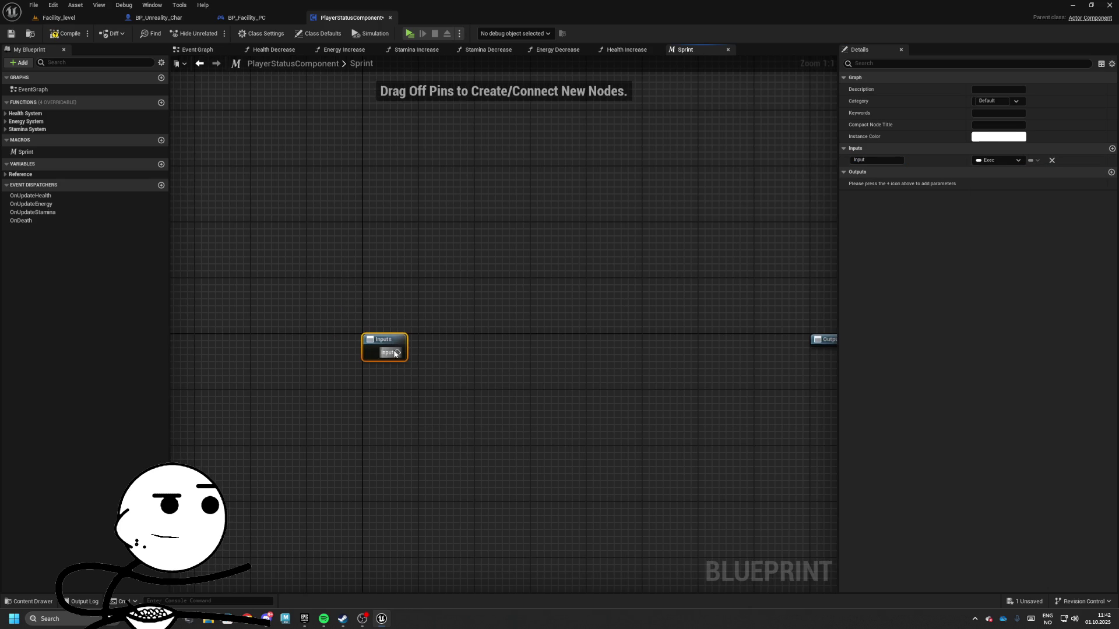
{"action": "left_click_drag", "start_coordinate": [352, 242], "coordinate": [316, 229]}
{"action": "left_click", "coordinate": [65, 35]}
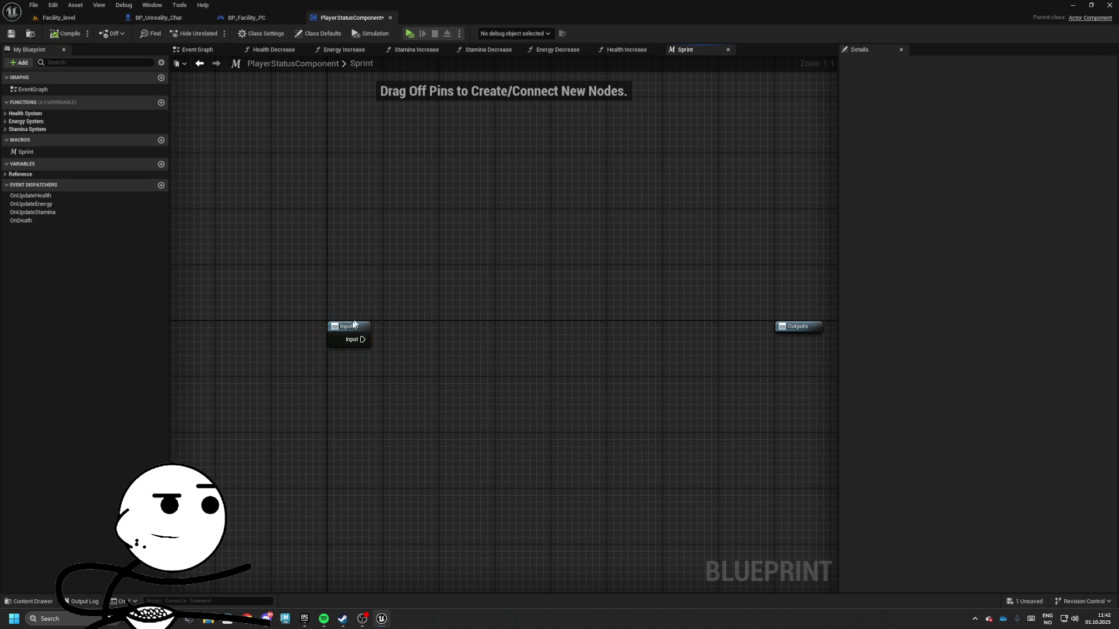
- Add a second Exec input, name them StartSprinting and StopSprinting, and add a new variable
{"action": "left_click", "coordinate": [1111, 150]}
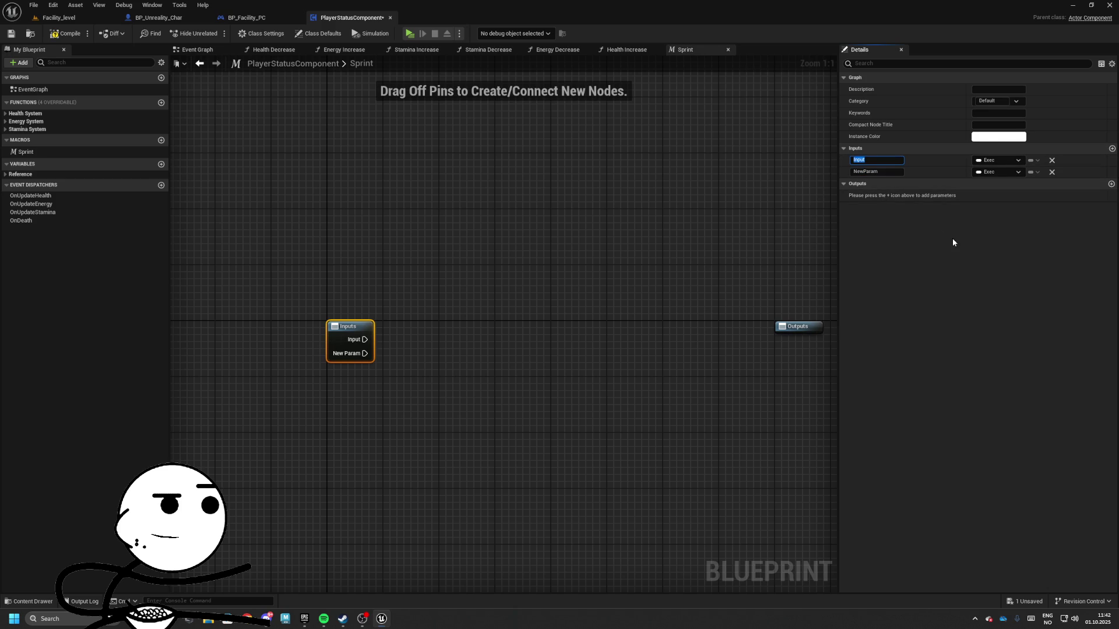
{"action": "type", "text": "Sprinting"}
{"action": "key", "text": "Return"}
{"action": "left_click", "coordinate": [874, 172]}
{"action": "type", "text": "StopSp"}
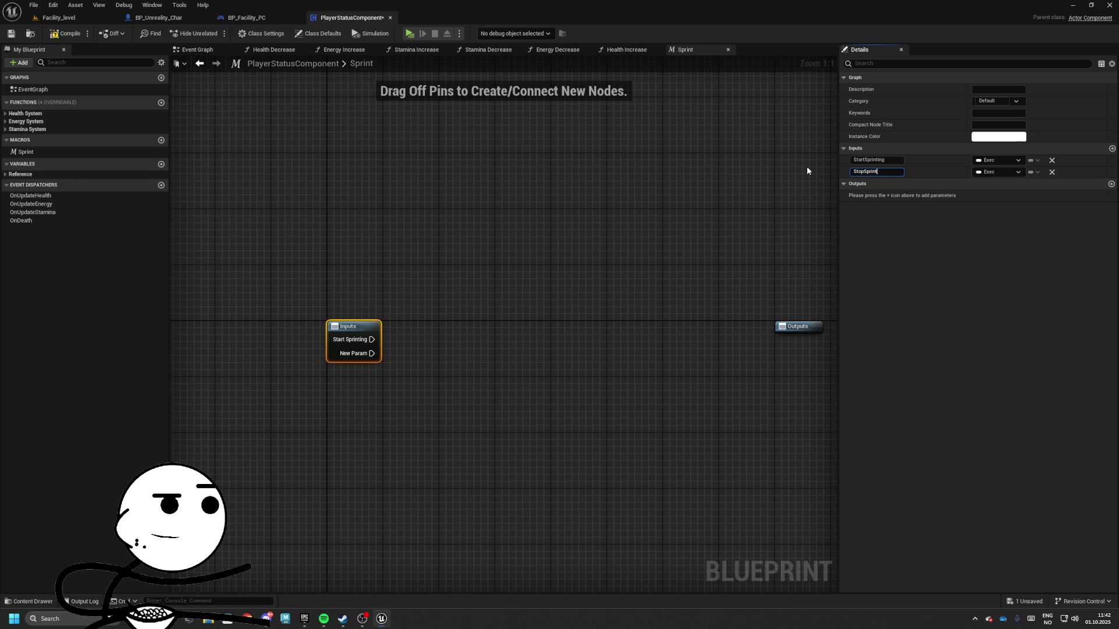
{"action": "type", "text": "rinting"}
{"action": "key", "text": "Return"}
{"action": "mouse_move", "coordinate": [588, 312]}
{"action": "left_mouse_down"}
{"action": "mouse_move", "coordinate": [637, 312]}
{"action": "mouse_move", "coordinate": [192, 231]}
{"action": "left_mouse_up"}
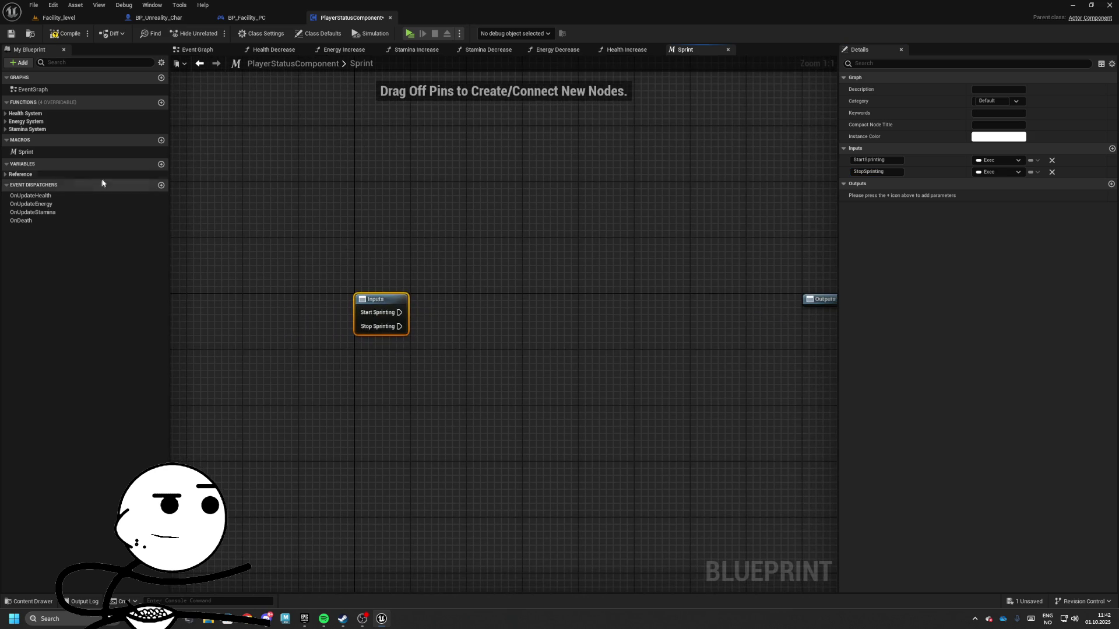
{"action": "left_click", "coordinate": [162, 165]}
{"action": "type", "text": "bIsSprinting"}
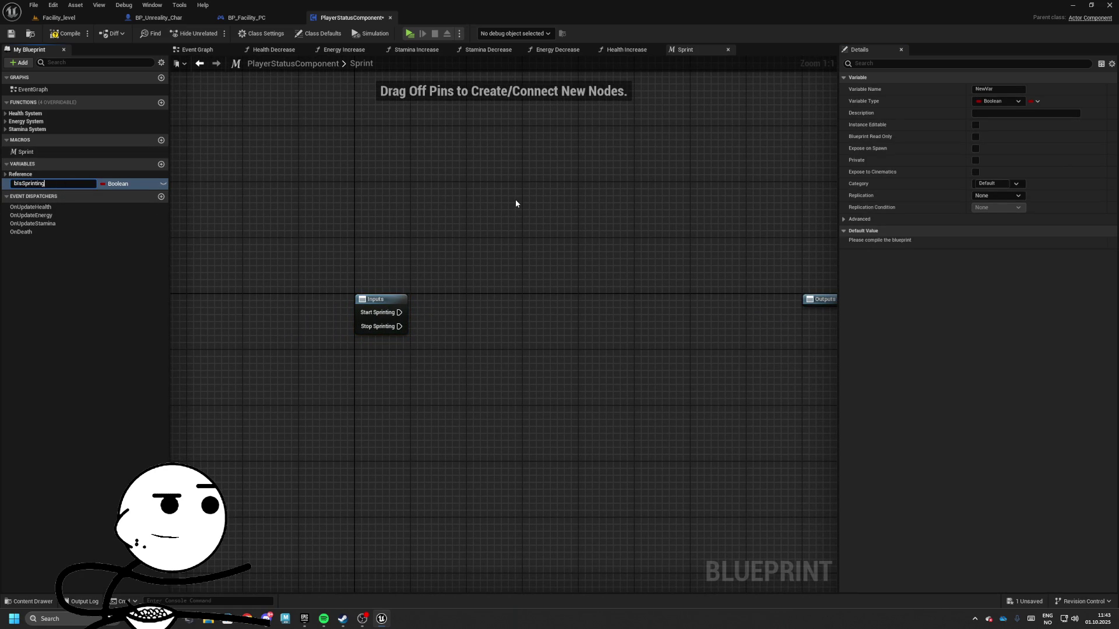
- Create bIsSprinting, with Start Sprinting setting it true and Stop Sprinting setting it false
{"action": "key", "text": "Return"}
{"action": "left_click_drag", "start_coordinate": [25, 183], "coordinate": [439, 303]}
{"action": "mouse_move", "coordinate": [447, 312]}
{"action": "left_mouse_down"}
{"action": "mouse_move", "coordinate": [401, 315]}
{"action": "mouse_move", "coordinate": [481, 330]}
{"action": "mouse_move", "coordinate": [560, 300]}
{"action": "left_mouse_up"}
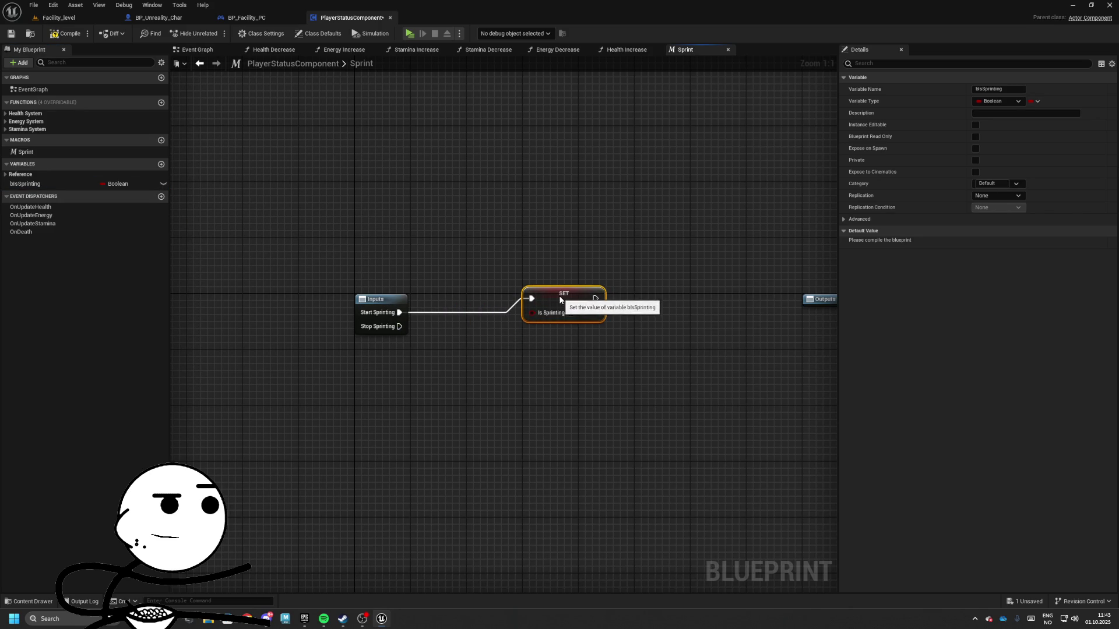
{"action": "key", "text": "ctrl+c"}
{"action": "key", "text": "ctrl+v"}
{"action": "mouse_move", "coordinate": [562, 342]}
{"action": "left_mouse_down"}
{"action": "mouse_move", "coordinate": [562, 330]}
{"action": "mouse_move", "coordinate": [399, 327]}
{"action": "left_mouse_up"}
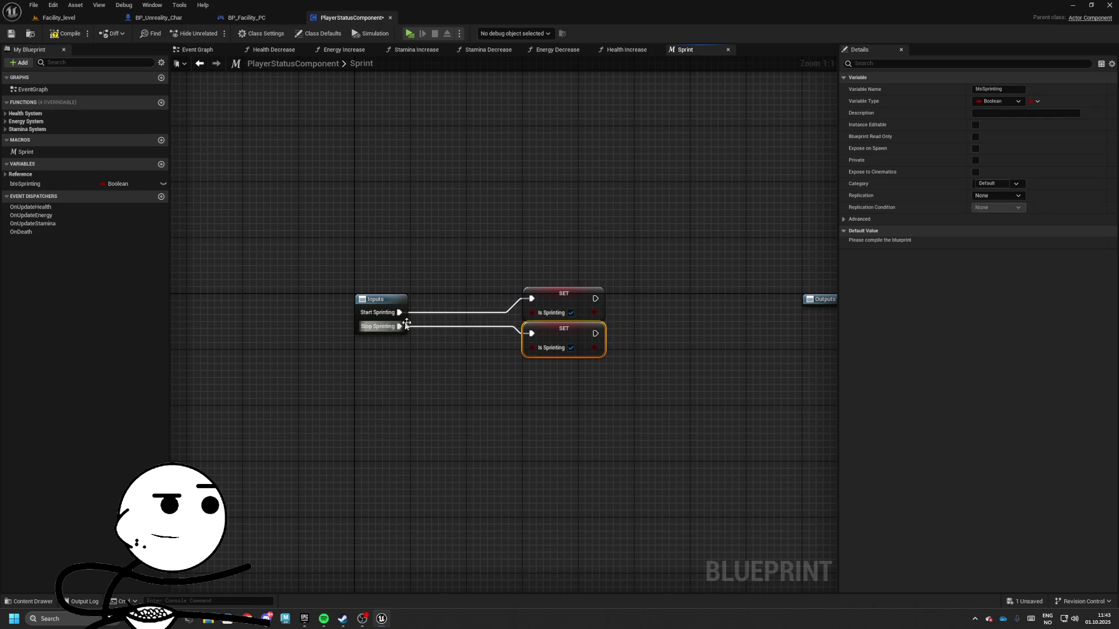
{"action": "left_click", "coordinate": [572, 348]}
- Spread the two SET nodes apart and move the Outputs node further right
{"action": "mouse_move", "coordinate": [479, 328]}
{"action": "left_mouse_down"}
{"action": "mouse_move", "coordinate": [485, 371]}
{"action": "mouse_move", "coordinate": [421, 355]}
{"action": "left_mouse_up"}
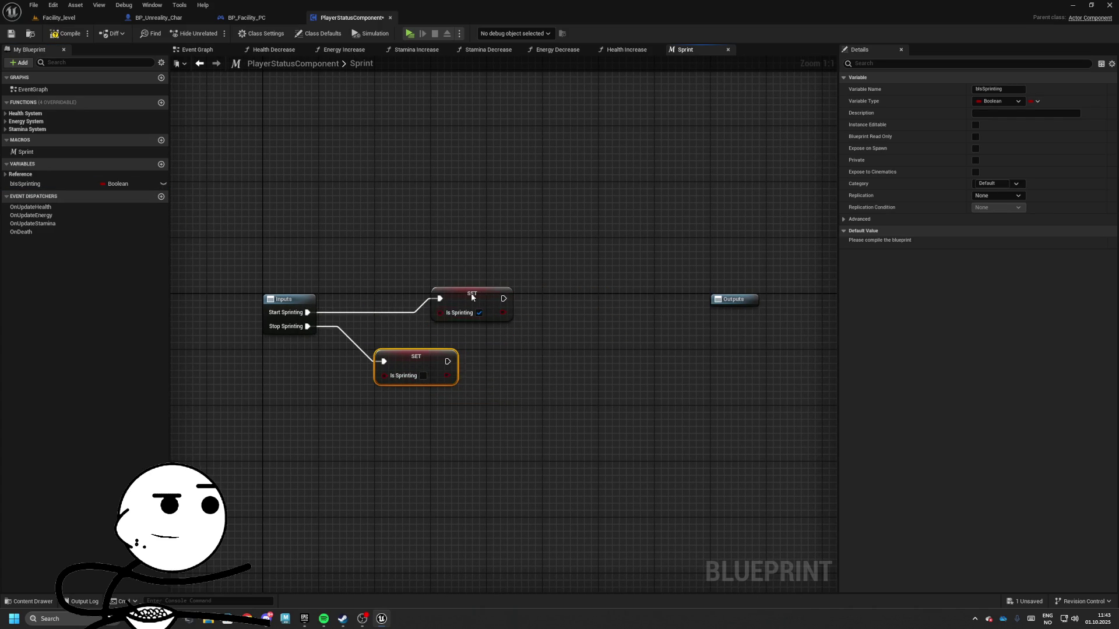
{"action": "left_click_drag", "start_coordinate": [472, 295], "coordinate": [417, 282]}
{"action": "left_click_drag", "start_coordinate": [469, 257], "coordinate": [386, 259]}
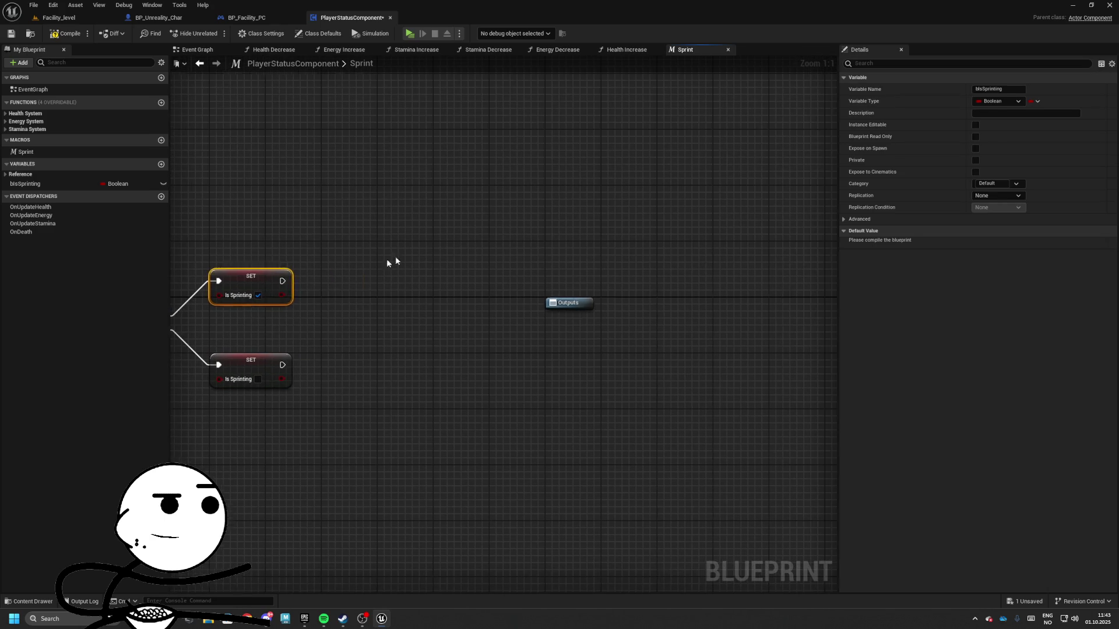
{"action": "left_click_drag", "start_coordinate": [568, 303], "coordinate": [717, 310]}
{"action": "left_click_drag", "start_coordinate": [371, 275], "coordinate": [585, 292]}
- Add Sequence, Gate, second Sequence and 0.2 Delay nodes, wiring Delay back into the first Sequence
{"action": "left_click", "coordinate": [585, 288]}
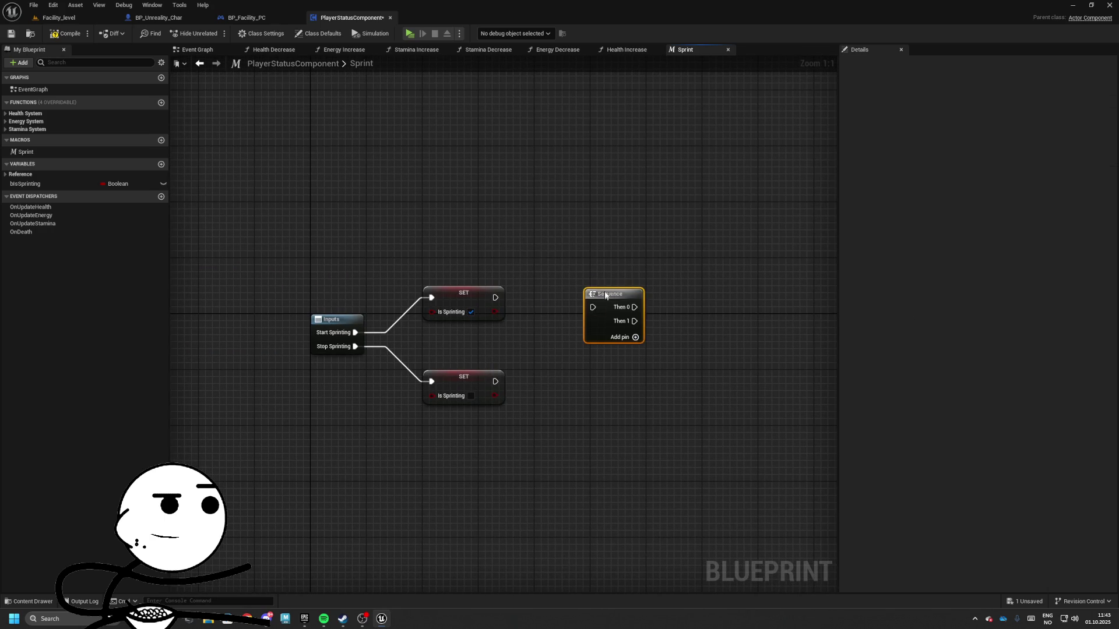
{"action": "left_click_drag", "start_coordinate": [684, 291], "coordinate": [589, 285]}
{"action": "left_click", "coordinate": [606, 281]}
{"action": "left_click", "coordinate": [747, 296]}
{"action": "left_click", "coordinate": [618, 231]}
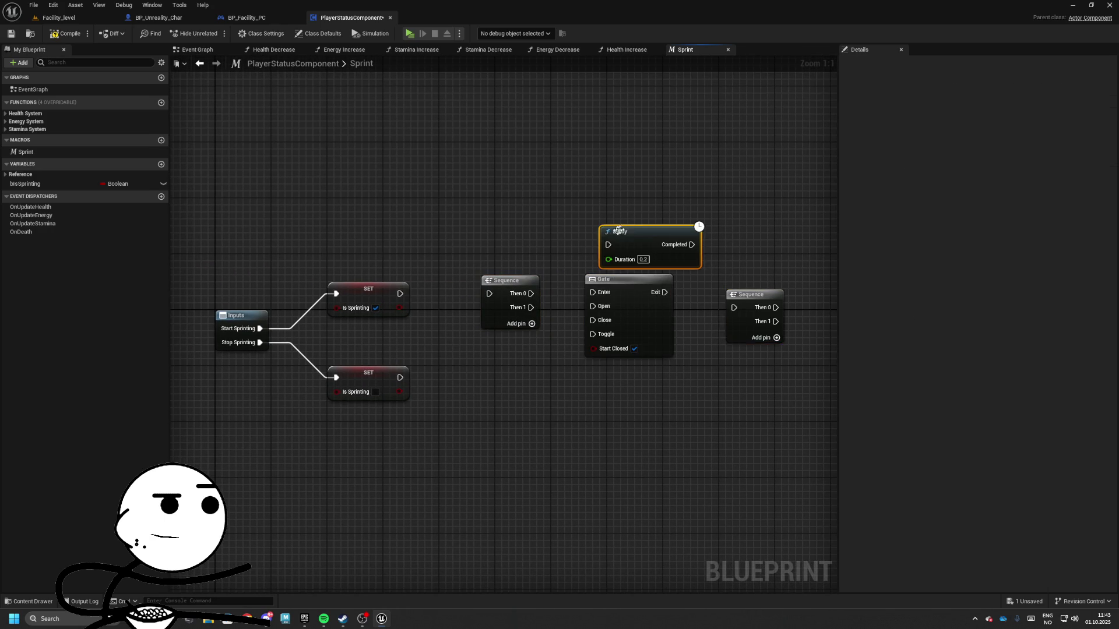
{"action": "mouse_move", "coordinate": [618, 231]}
{"action": "left_mouse_down"}
{"action": "mouse_move", "coordinate": [586, 215]}
{"action": "mouse_move", "coordinate": [555, 250]}
{"action": "mouse_move", "coordinate": [653, 283]}
{"action": "left_mouse_up"}
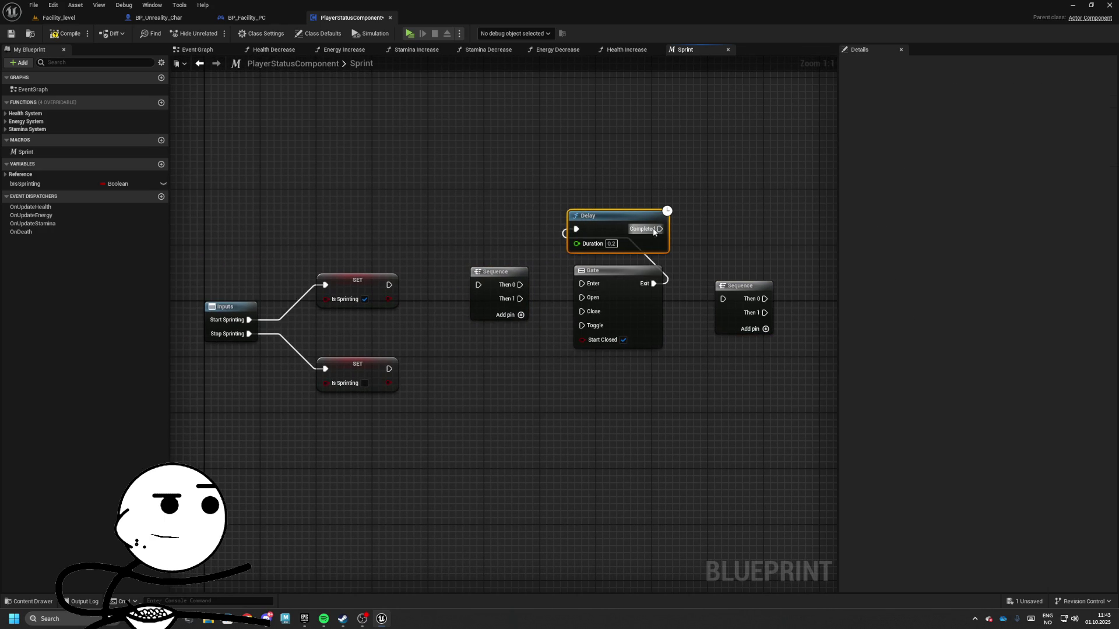
{"action": "mouse_move", "coordinate": [655, 229]}
{"action": "left_mouse_down"}
{"action": "mouse_move", "coordinate": [470, 269]}
{"action": "mouse_move", "coordinate": [479, 285]}
{"action": "left_mouse_up"}
{"action": "mouse_move", "coordinate": [582, 284]}
{"action": "left_mouse_down"}
{"action": "mouse_move", "coordinate": [537, 293]}
{"action": "mouse_move", "coordinate": [520, 284]}
{"action": "left_mouse_up"}
{"action": "left_click_drag", "start_coordinate": [519, 298], "coordinate": [582, 297]}
{"action": "mouse_move", "coordinate": [654, 283]}
{"action": "left_mouse_down"}
{"action": "mouse_move", "coordinate": [723, 298]}
{"action": "mouse_move", "coordinate": [718, 288]}
{"action": "mouse_move", "coordinate": [732, 288]}
{"action": "mouse_move", "coordinate": [560, 229]}
{"action": "mouse_move", "coordinate": [736, 286]}
{"action": "left_mouse_up"}
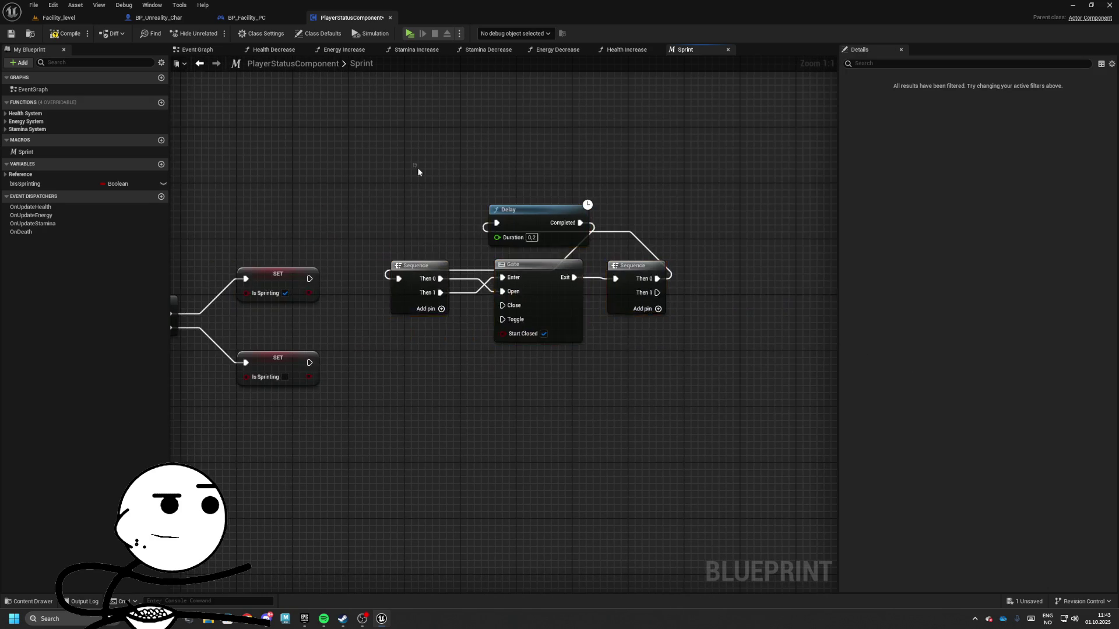
- Wire the true SET node into the first Sequence and reposition the loop nodes
{"action": "left_click_drag", "start_coordinate": [418, 171], "coordinate": [670, 326]}
{"action": "mouse_move", "coordinate": [310, 278]}
{"action": "left_mouse_down"}
{"action": "mouse_move", "coordinate": [335, 291]}
{"action": "mouse_move", "coordinate": [398, 279]}
{"action": "left_mouse_up"}
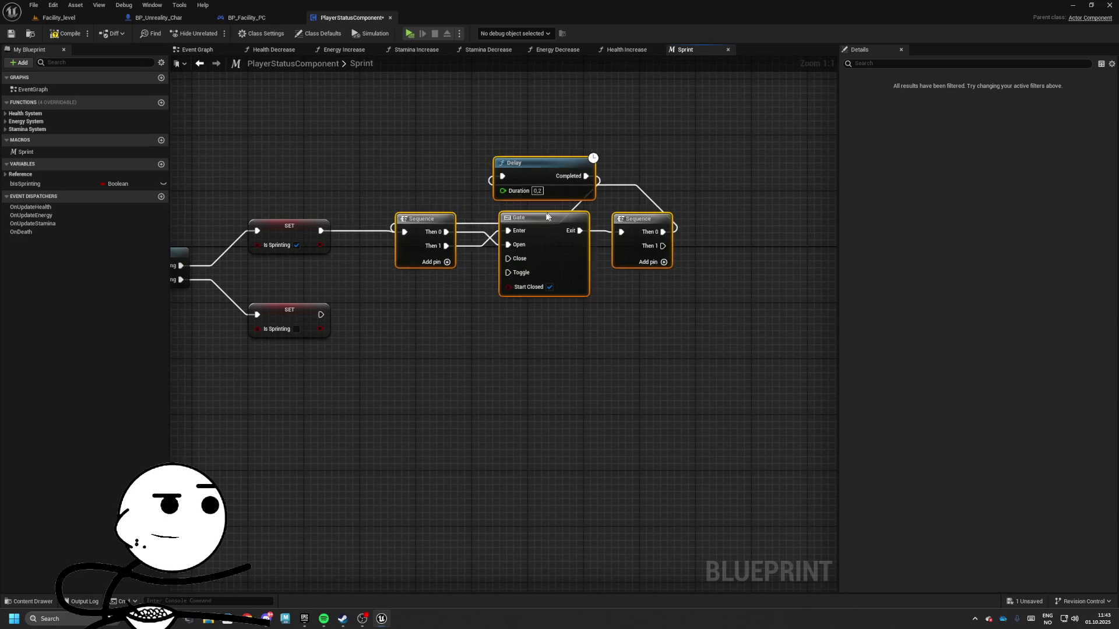
{"action": "left_click_drag", "start_coordinate": [548, 216], "coordinate": [568, 195]}
{"action": "left_click_drag", "start_coordinate": [384, 323], "coordinate": [518, 361]}
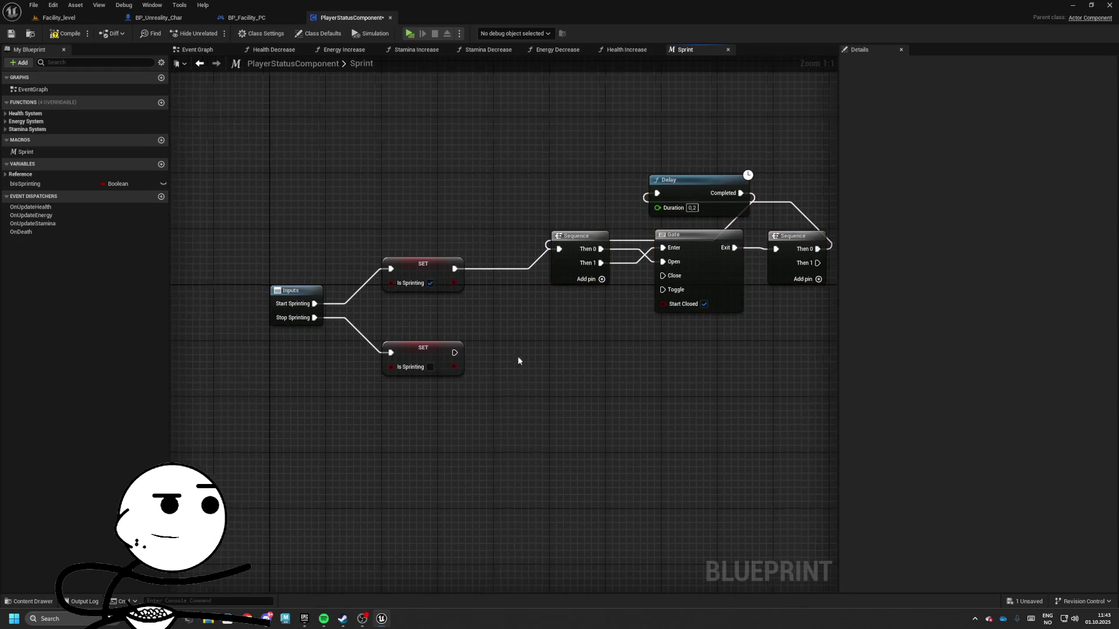
{"action": "left_click_drag", "start_coordinate": [443, 352], "coordinate": [397, 349]}
{"action": "left_click_drag", "start_coordinate": [408, 262], "coordinate": [400, 259]}
{"action": "left_click_drag", "start_coordinate": [611, 259], "coordinate": [419, 250]}
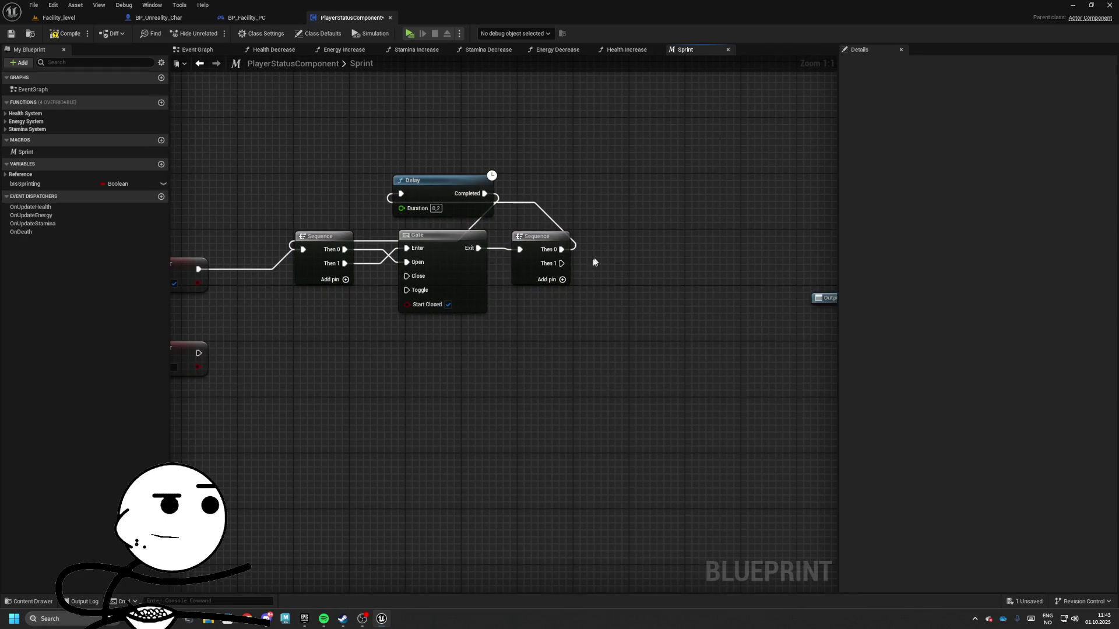
{"action": "mouse_move", "coordinate": [559, 264]}
{"action": "left_mouse_down"}
{"action": "mouse_move", "coordinate": [422, 254]}
{"action": "mouse_move", "coordinate": [742, 242]}
{"action": "left_mouse_up"}
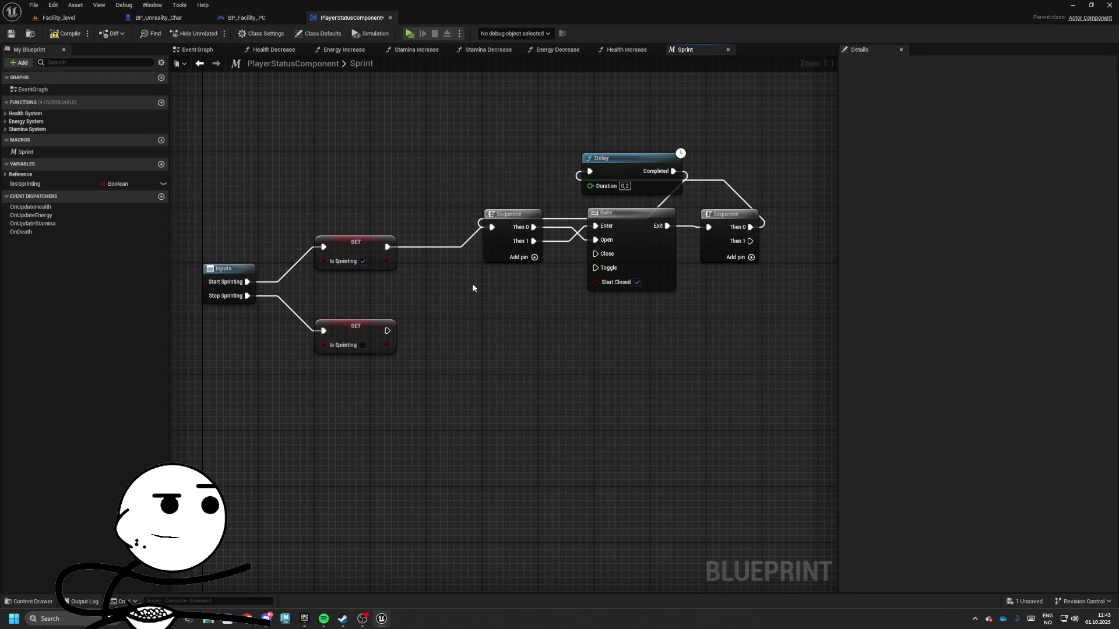
{"action": "left_click_drag", "start_coordinate": [515, 265], "coordinate": [465, 277]}
- Move the four loop nodes into place beside the SET nodes
{"action": "left_click_drag", "start_coordinate": [379, 195], "coordinate": [733, 348]}
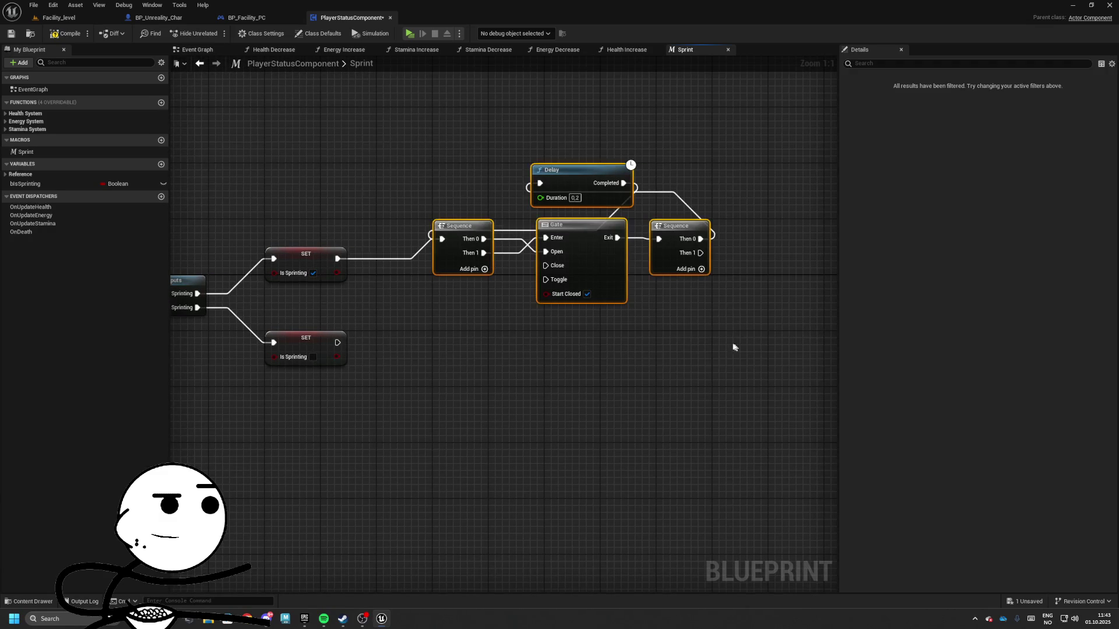
{"action": "mouse_move", "coordinate": [649, 334]}
{"action": "left_mouse_down"}
{"action": "mouse_move", "coordinate": [457, 318]}
{"action": "mouse_move", "coordinate": [550, 305]}
{"action": "left_mouse_up"}
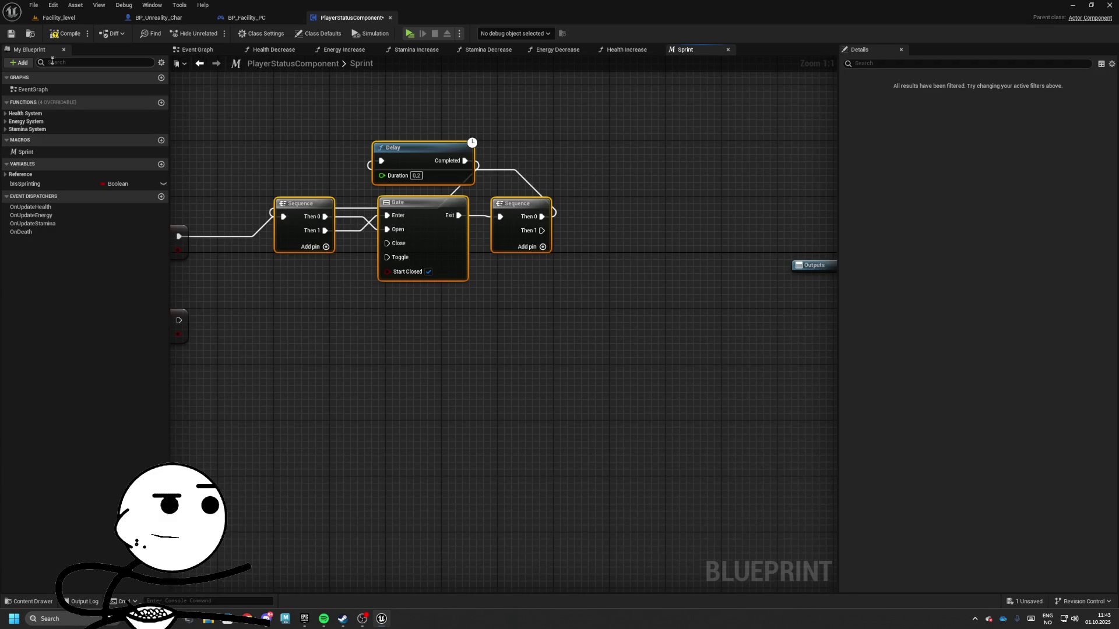
{"action": "left_click_drag", "start_coordinate": [285, 212], "coordinate": [344, 211]}
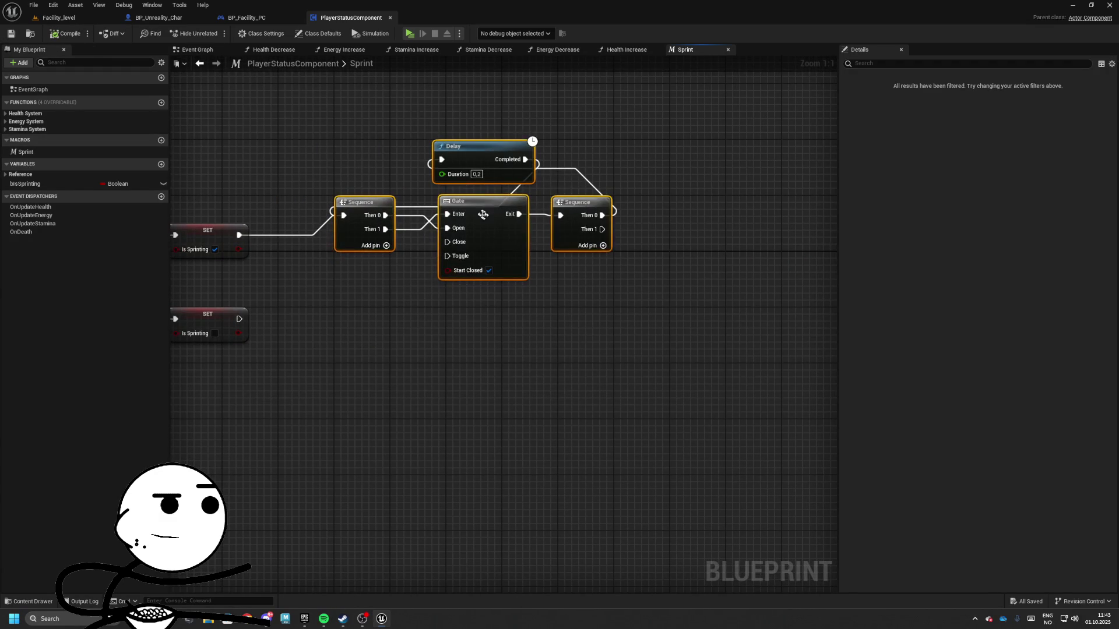
{"action": "mouse_move", "coordinate": [467, 216]}
{"action": "left_mouse_down"}
{"action": "mouse_move", "coordinate": [434, 210]}
{"action": "mouse_move", "coordinate": [473, 207]}
{"action": "left_mouse_up"}
{"action": "mouse_move", "coordinate": [362, 185]}
{"action": "left_mouse_down"}
{"action": "mouse_move", "coordinate": [510, 209]}
{"action": "mouse_move", "coordinate": [513, 227]}
{"action": "mouse_move", "coordinate": [467, 226]}
{"action": "left_mouse_up"}
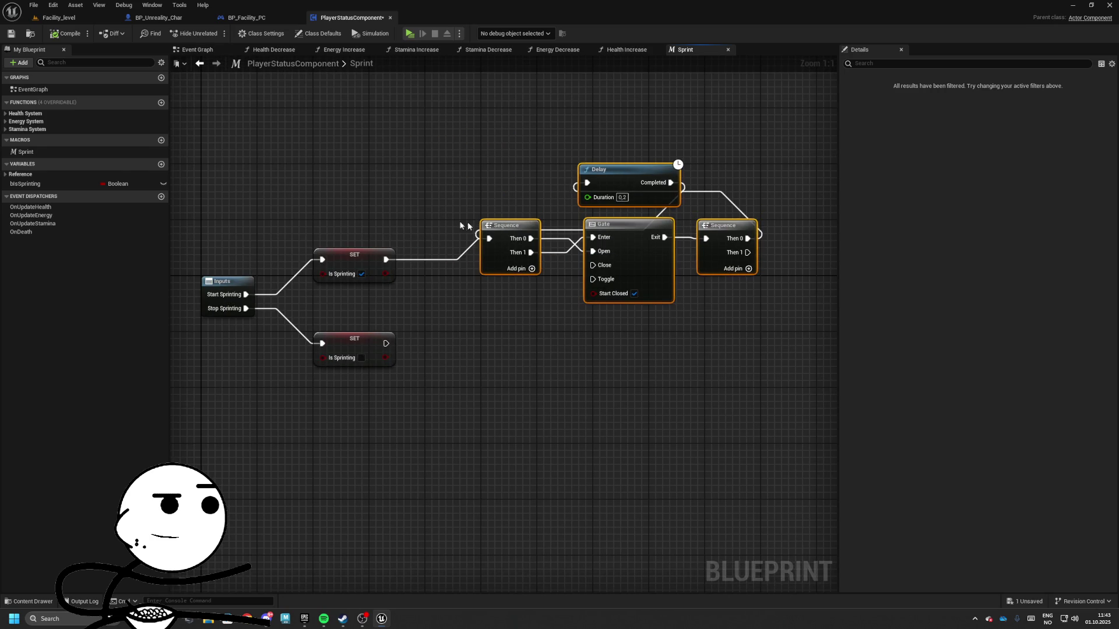
- Create an event dispatcher named OnNoMoreStamina, then compile and save PlayerStatusComponent
{"action": "left_click", "coordinate": [161, 197]}
{"action": "type", "text": "NoMoreStamina"}
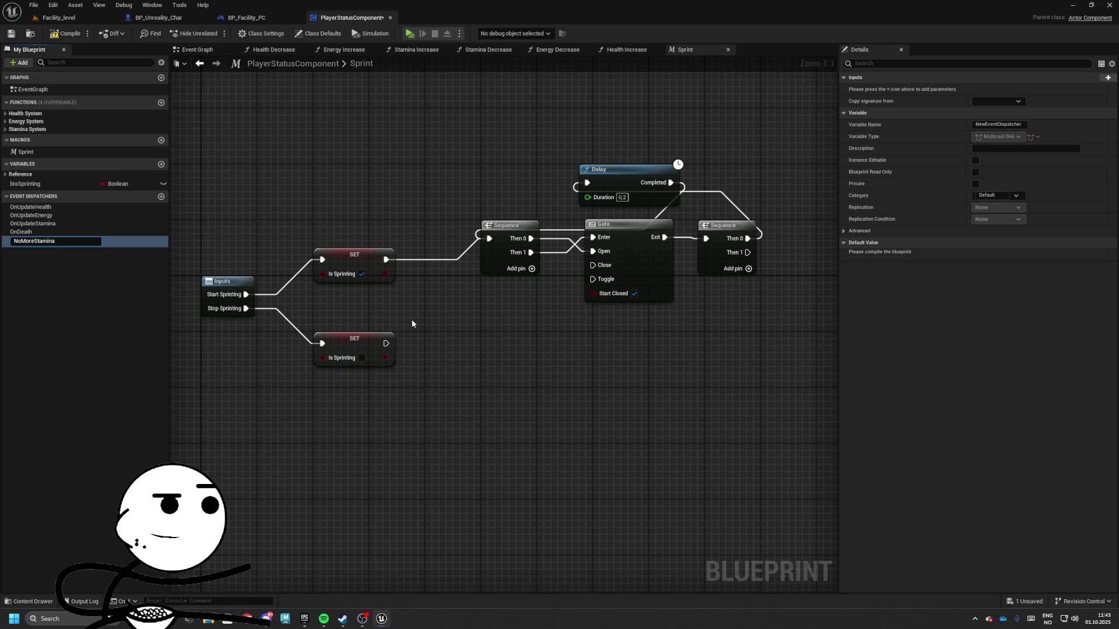
{"action": "key", "text": "ctrl+a"}
{"action": "type", "text": "On"}
{"action": "type", "text": "ina"}
{"action": "key", "text": "Return"}
{"action": "left_click", "coordinate": [62, 33]}
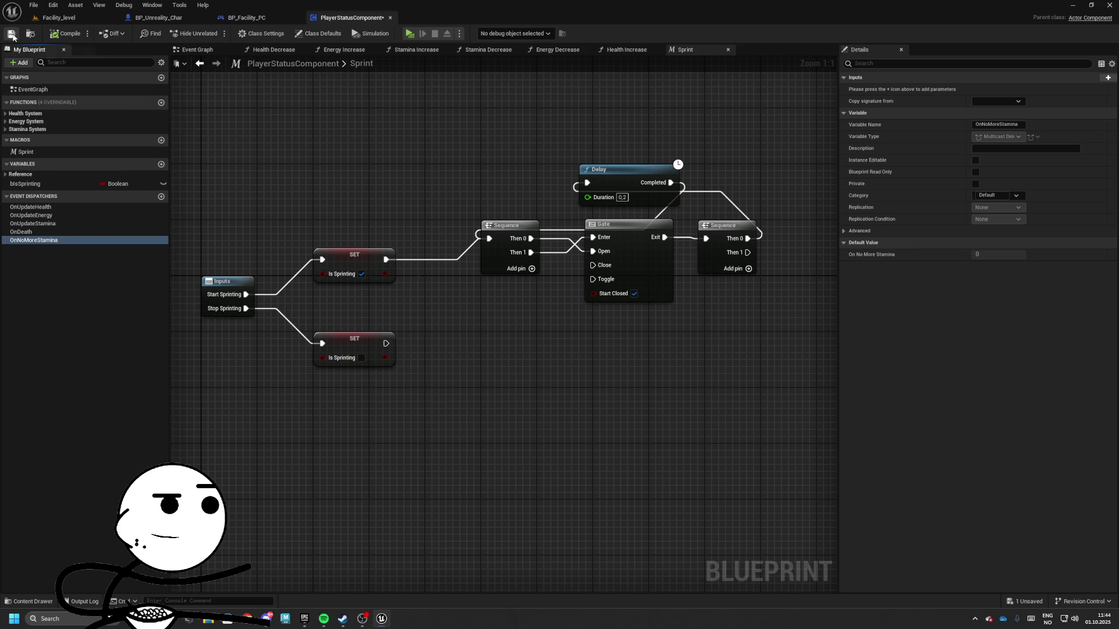
{"action": "left_click", "coordinate": [10, 33]}
{"action": "left_click_drag", "start_coordinate": [828, 255], "coordinate": [595, 275]}
{"action": "key", "text": "Home"}
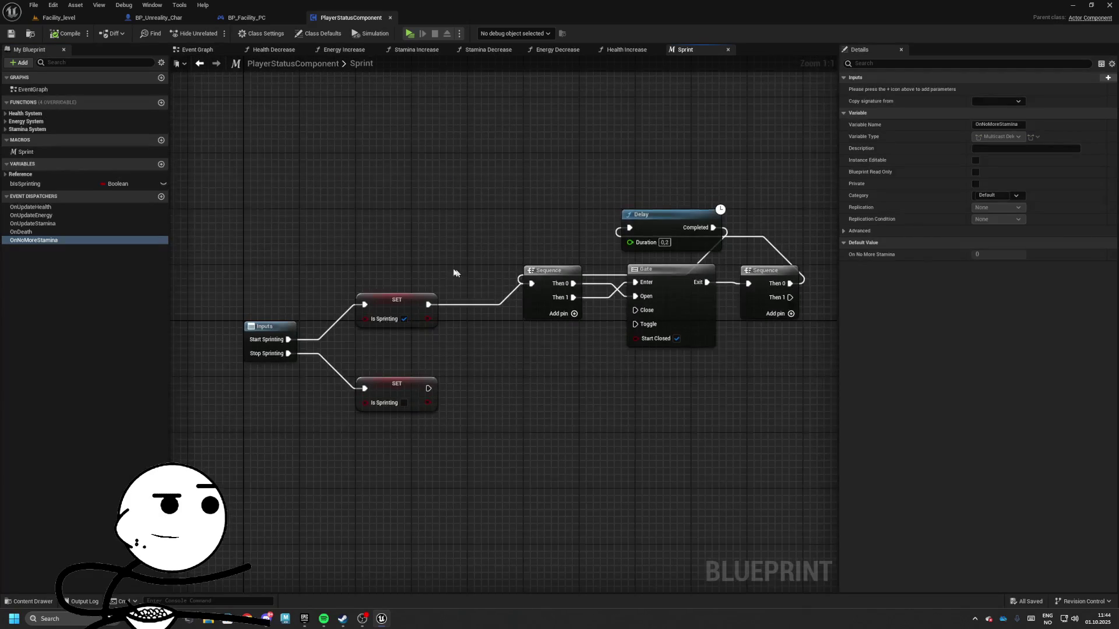
- Shift the loop nodes and both SET nodes right to make room
{"action": "left_click_drag", "start_coordinate": [424, 159], "coordinate": [763, 343]}
{"action": "mouse_move", "coordinate": [510, 266]}
{"action": "left_mouse_down"}
{"action": "mouse_move", "coordinate": [527, 266]}
{"action": "mouse_move", "coordinate": [479, 281]}
{"action": "left_mouse_up"}
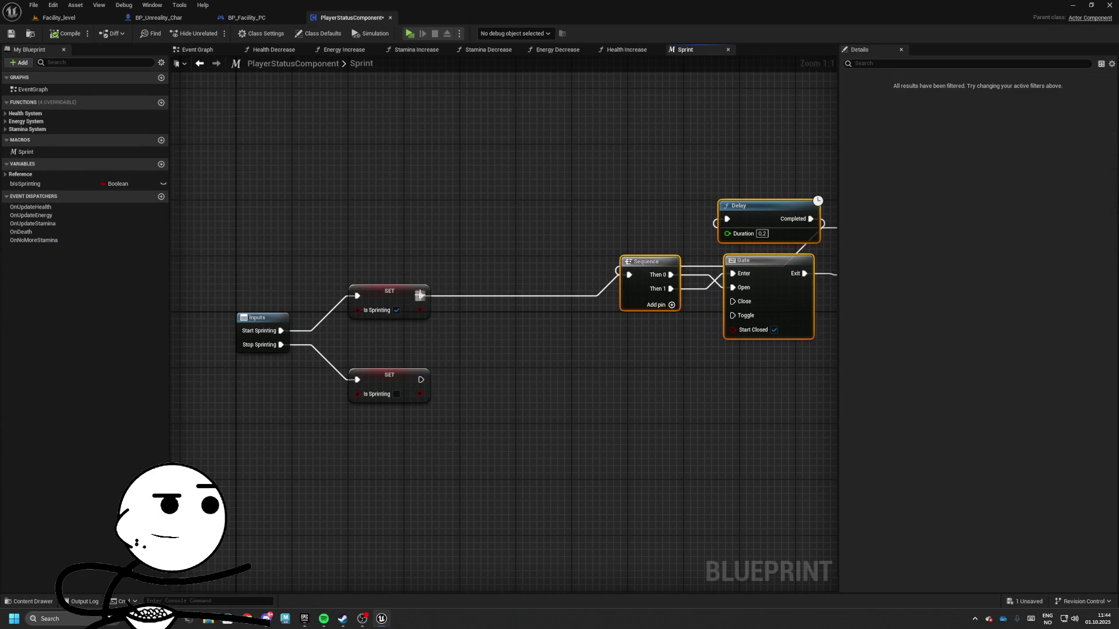
{"action": "left_click_drag", "start_coordinate": [358, 251], "coordinate": [434, 408]}
{"action": "left_click_drag", "start_coordinate": [389, 291], "coordinate": [501, 292]}
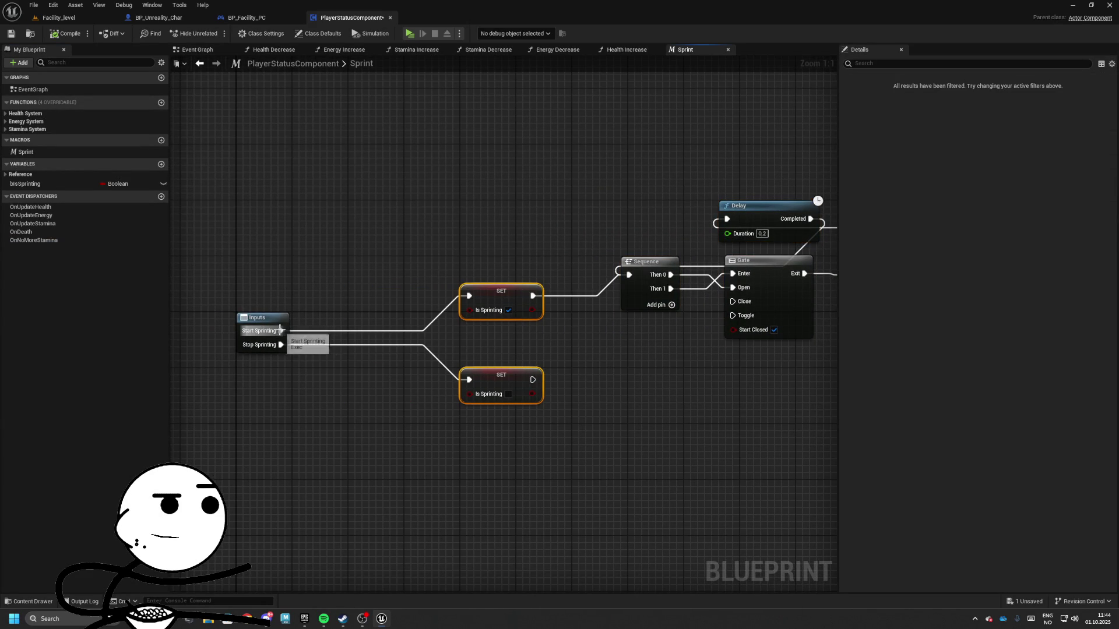
- Insert a Branch after Start Sprinting, wiring its True into the SET bIsSprinting true node
{"action": "left_click_drag", "start_coordinate": [280, 330], "coordinate": [365, 262]}
{"action": "type", "text": "branch"}
{"action": "key", "text": "Return"}
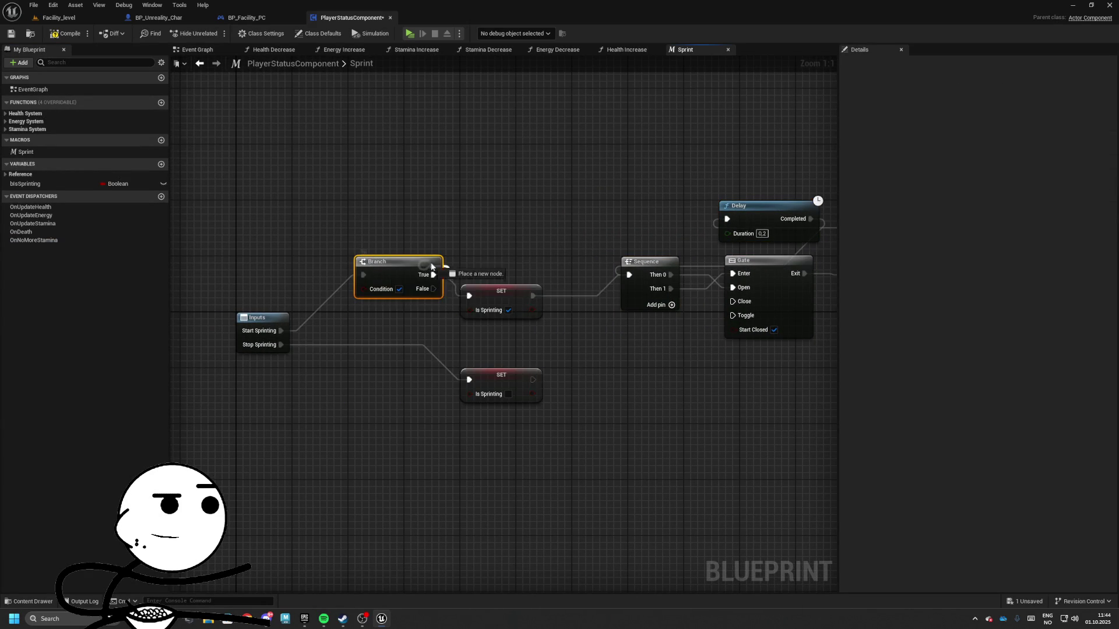
{"action": "left_click_drag", "start_coordinate": [489, 302], "coordinate": [503, 267]}
- Move the whole Sprint macro graph to the right, leaving space on the left
{"action": "scroll", "coordinate": [397, 229], "scroll_direction": "down", "scroll_amount": 4}
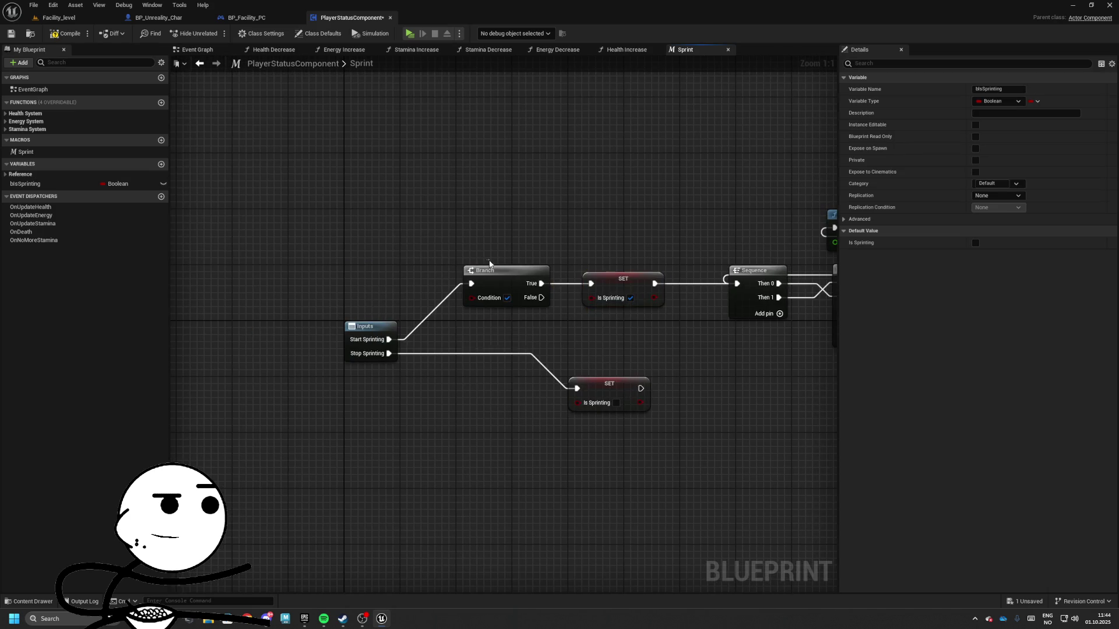
{"action": "left_click", "coordinate": [444, 204]}
{"action": "left_click_drag", "start_coordinate": [408, 172], "coordinate": [769, 308]}
{"action": "left_click_drag", "start_coordinate": [692, 252], "coordinate": [755, 250]}
{"action": "left_click", "coordinate": [465, 182]}
{"action": "scroll", "coordinate": [465, 182], "scroll_direction": "up", "scroll_amount": 3}
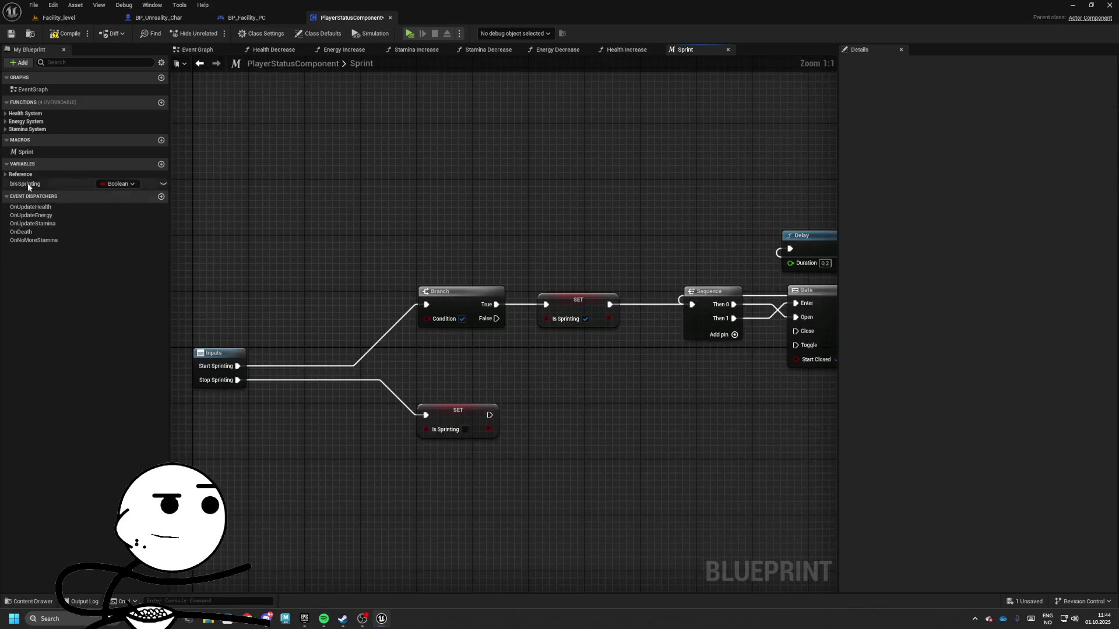
- Get Player Data from BP_Base_PC and break it with a Break FPlayerData node
{"action": "left_click", "coordinate": [18, 175]}
{"action": "mouse_move", "coordinate": [23, 183]}
{"action": "left_mouse_down"}
{"action": "mouse_move", "coordinate": [315, 221]}
{"action": "mouse_move", "coordinate": [260, 277]}
{"action": "mouse_move", "coordinate": [313, 268]}
{"action": "left_mouse_up"}
{"action": "type", "text": "get"}
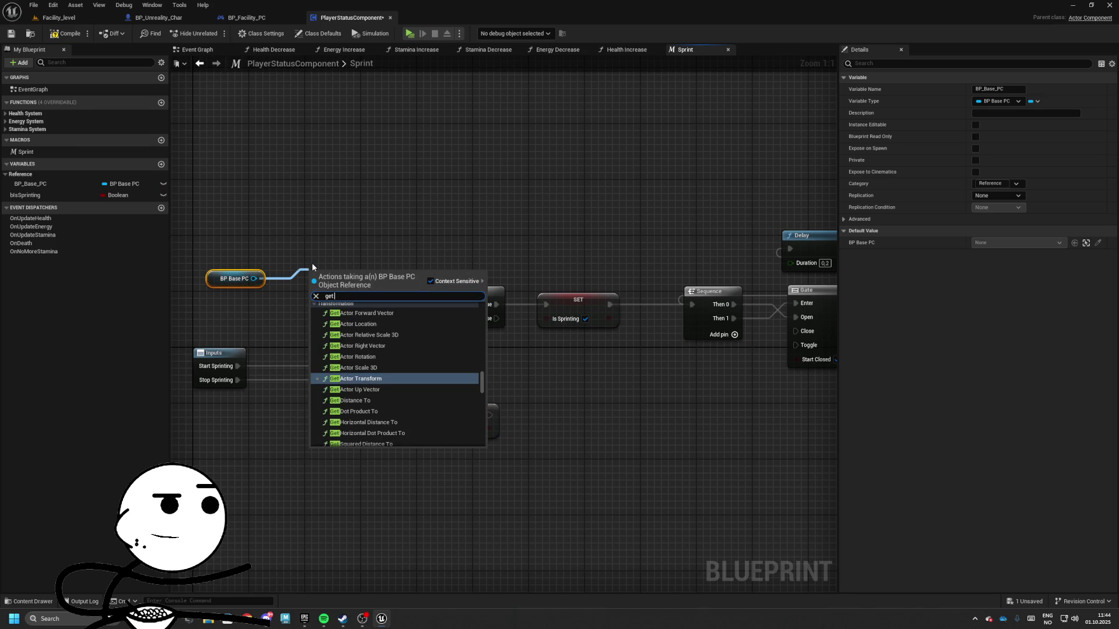
{"action": "type", "text": " player"}
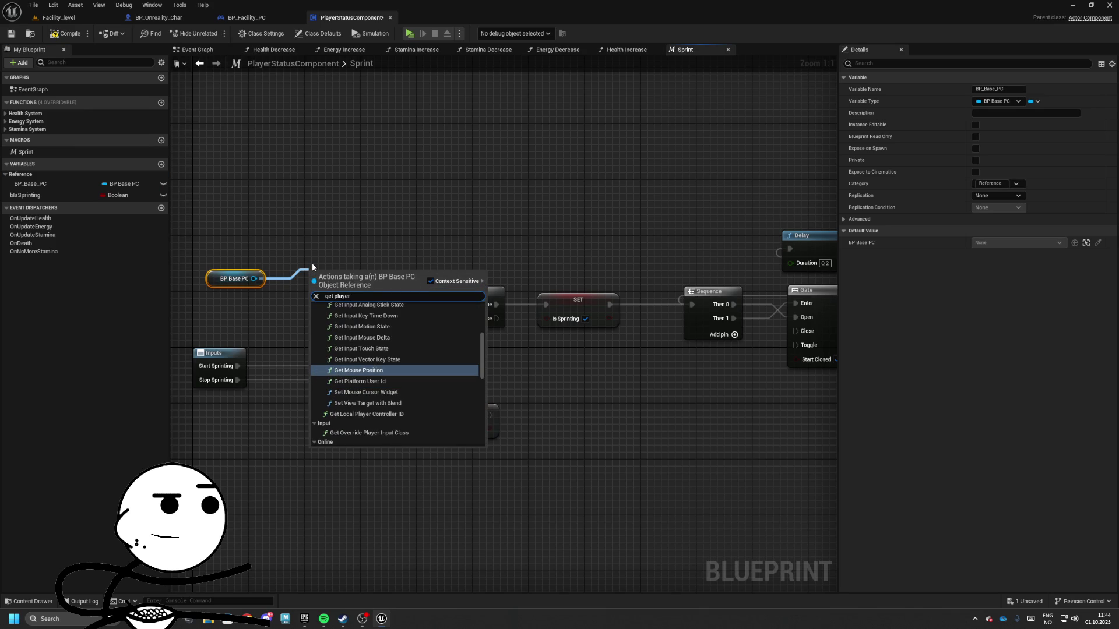
{"action": "type", "text": " data"}
{"action": "key", "text": "Return"}
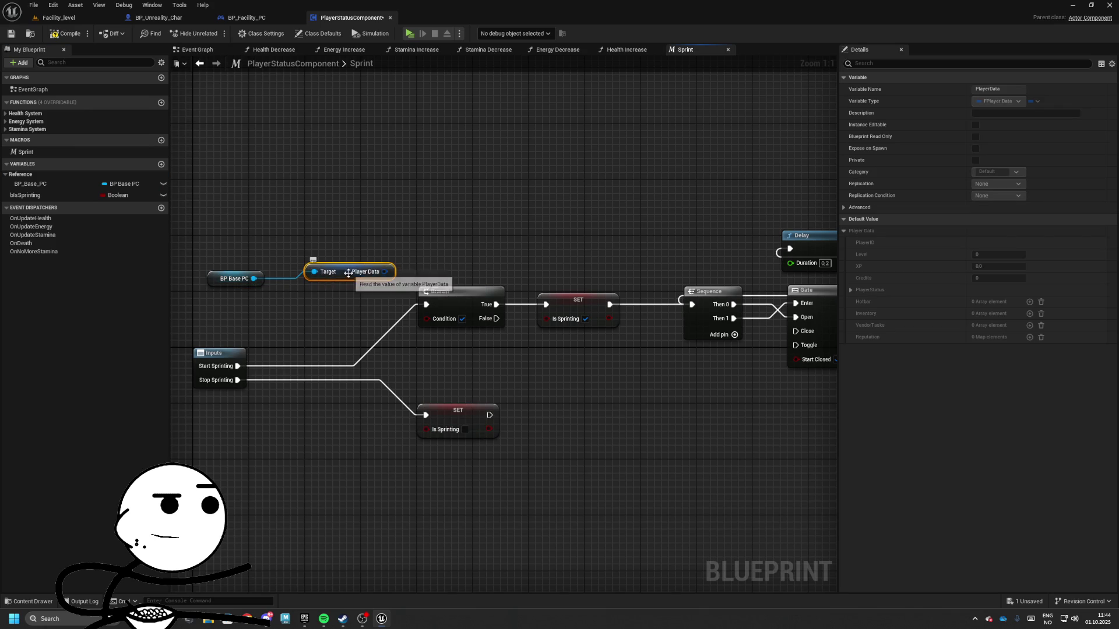
{"action": "mouse_move", "coordinate": [198, 291]}
{"action": "left_mouse_down"}
{"action": "mouse_move", "coordinate": [340, 252]}
{"action": "mouse_move", "coordinate": [420, 260]}
{"action": "left_mouse_up"}
{"action": "type", "text": "b"}
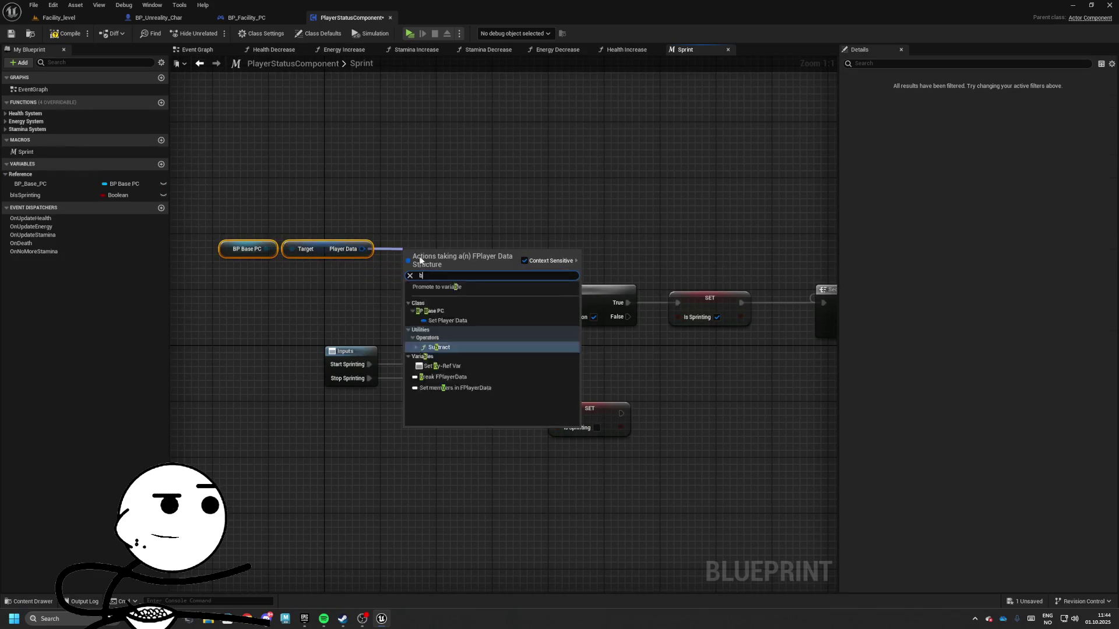
{"action": "type", "text": "r"}
{"action": "key", "text": "Return"}
- Break Player Status into Break FPlayerStatus, hide unused FPlayerData pins, and drag from Stamina
{"action": "left_click", "coordinate": [463, 283]}
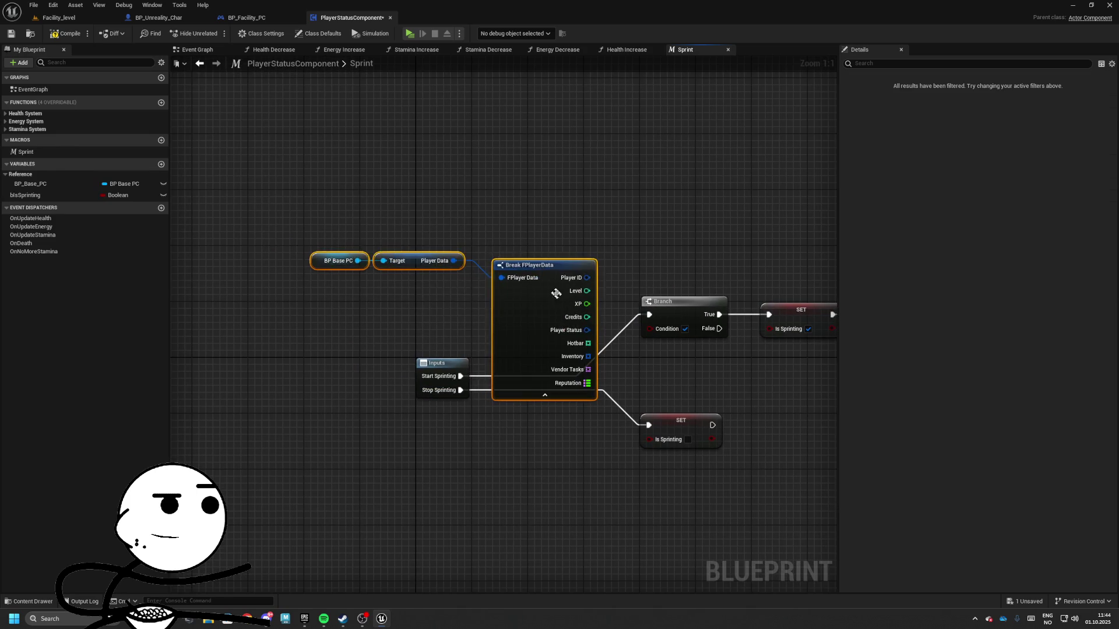
{"action": "left_click_drag", "start_coordinate": [556, 293], "coordinate": [374, 237]}
{"action": "left_click_drag", "start_coordinate": [405, 274], "coordinate": [457, 272]}
{"action": "left_click", "coordinate": [497, 312]}
{"action": "left_click", "coordinate": [466, 272]}
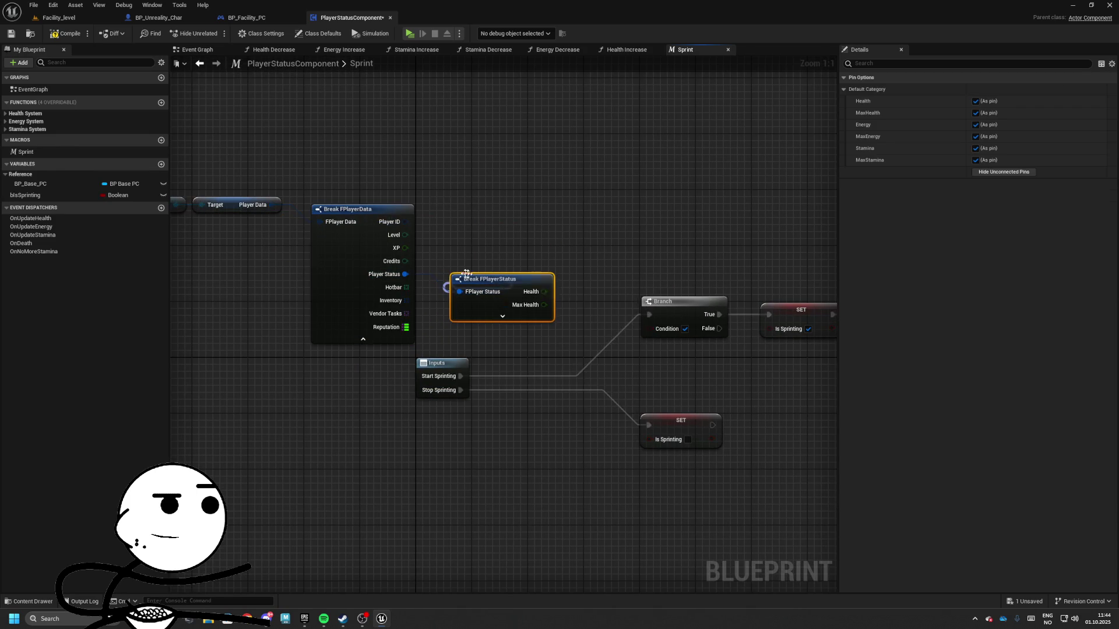
{"action": "left_click", "coordinate": [361, 209]}
{"action": "left_click", "coordinate": [1003, 209]}
{"action": "left_click_drag", "start_coordinate": [591, 310], "coordinate": [577, 254]}
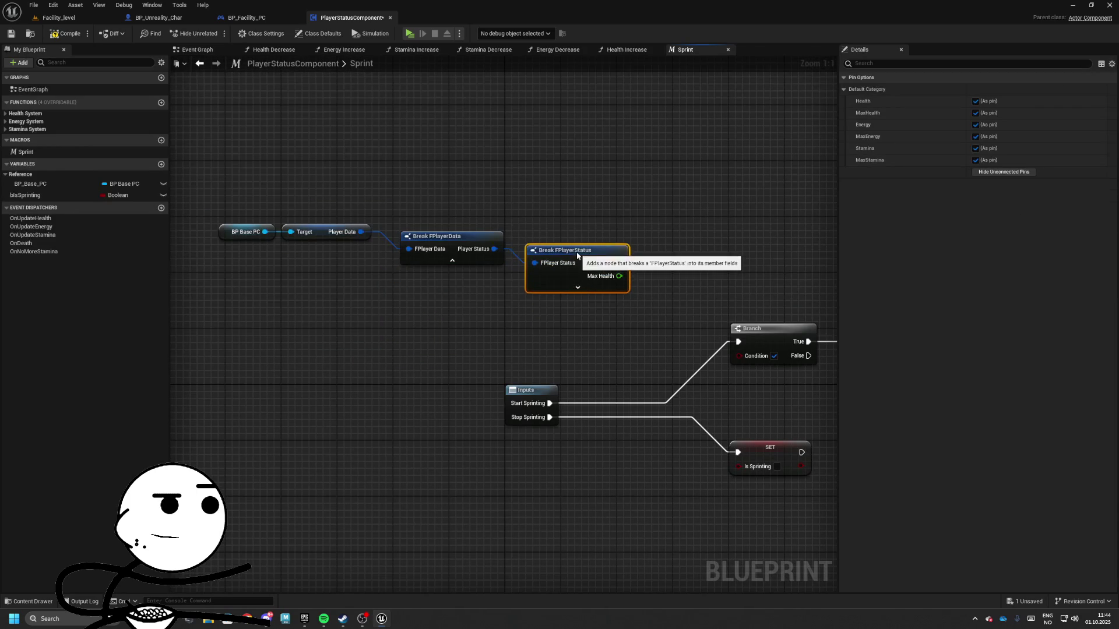
{"action": "mouse_move", "coordinate": [217, 175]}
{"action": "left_mouse_down"}
{"action": "mouse_move", "coordinate": [422, 264]}
{"action": "mouse_move", "coordinate": [311, 254]}
{"action": "left_mouse_up"}
{"action": "left_click", "coordinate": [465, 270]}
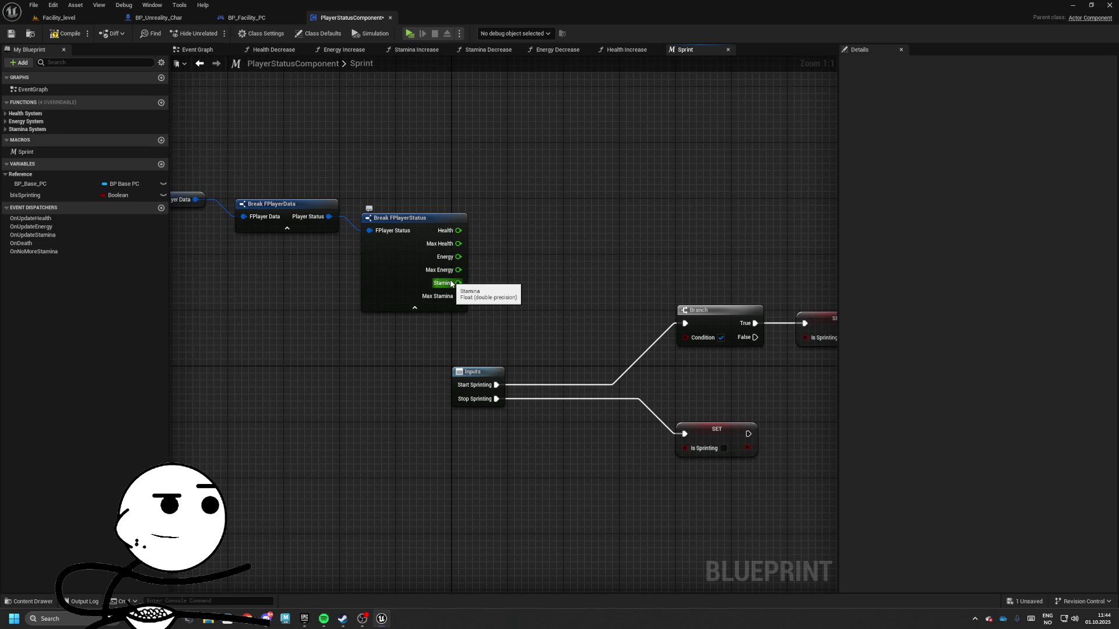
{"action": "mouse_move", "coordinate": [451, 284]}
{"action": "left_mouse_down"}
{"action": "mouse_move", "coordinate": [566, 277]}
{"action": "mouse_move", "coordinate": [560, 312]}
{"action": "left_mouse_up"}
- Create a Stamina >= 10.0 comparison and feed it into the Branch condition
{"action": "type", "text": ">"}
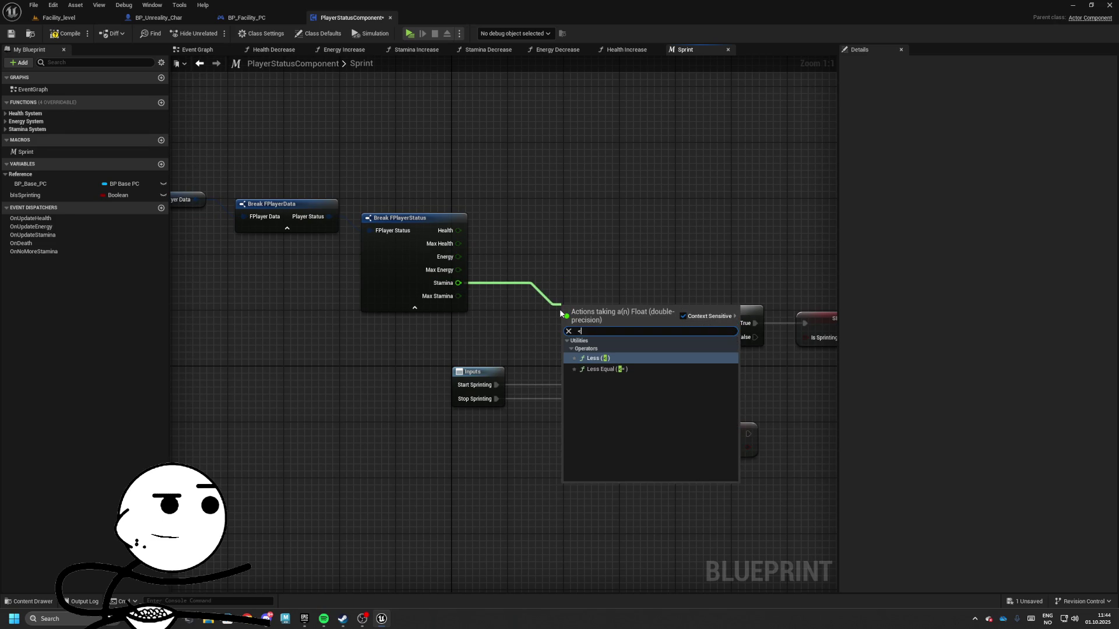
{"action": "key", "text": "BackSpace"}
{"action": "type", "text": ">"}
{"action": "key", "text": "Down"}
{"action": "key", "text": "Return"}
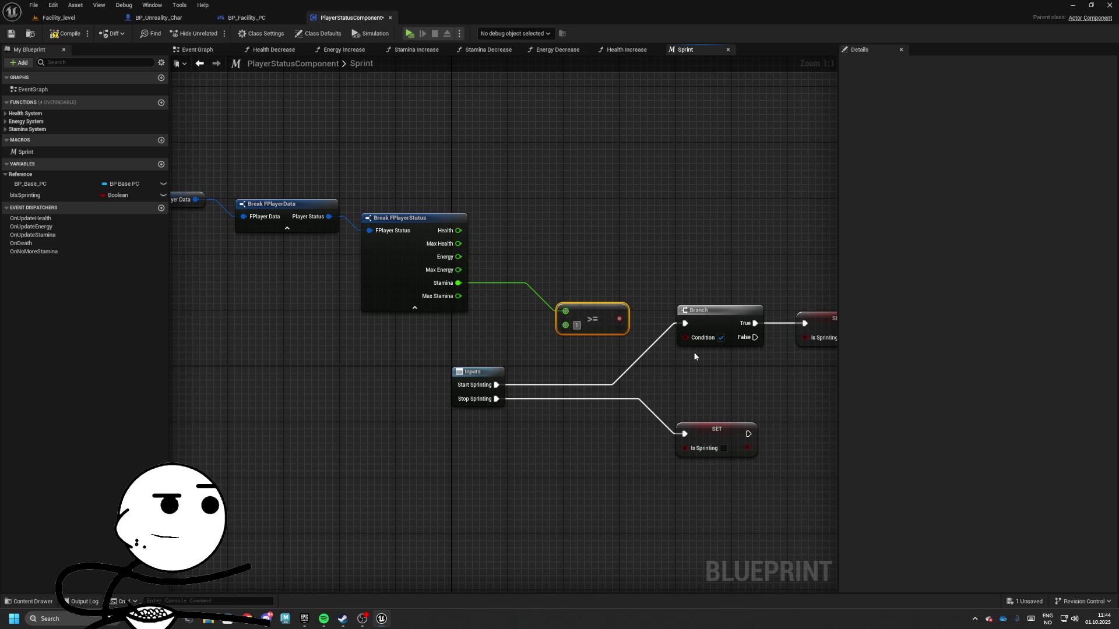
{"action": "mouse_move", "coordinate": [627, 318]}
{"action": "left_mouse_down"}
{"action": "mouse_move", "coordinate": [685, 338]}
{"action": "mouse_move", "coordinate": [448, 325]}
{"action": "mouse_move", "coordinate": [478, 246]}
{"action": "left_mouse_up"}
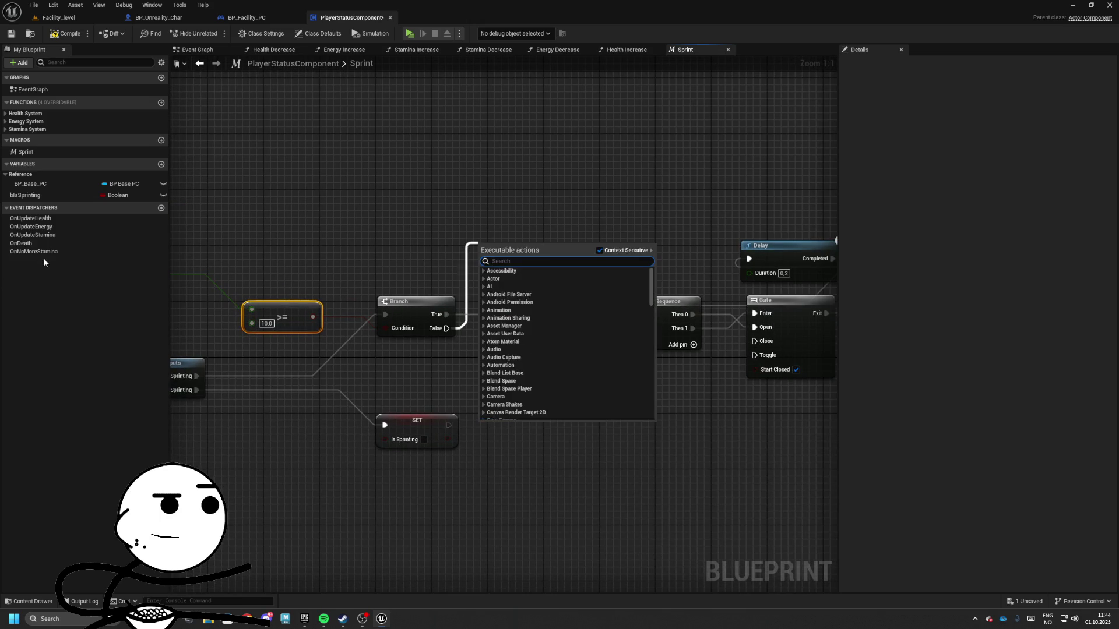
- Call On No More Stamina from Branch False and show only Stamina on Break FPlayerStatus
{"action": "left_click_drag", "start_coordinate": [33, 251], "coordinate": [475, 243]}
{"action": "left_click", "coordinate": [489, 250]}
{"action": "left_click_drag", "start_coordinate": [446, 328], "coordinate": [501, 219]}
{"action": "left_click_drag", "start_coordinate": [344, 216], "coordinate": [628, 235]}
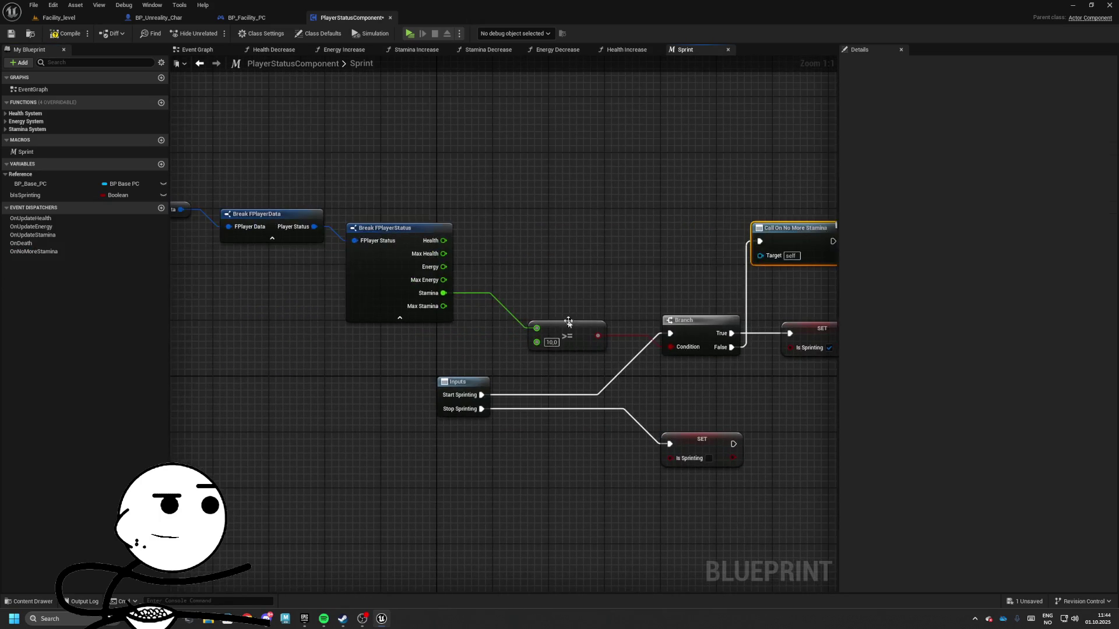
{"action": "left_click", "coordinate": [389, 289]}
{"action": "left_click", "coordinate": [1002, 172]}
{"action": "mouse_move", "coordinate": [175, 181]}
{"action": "left_mouse_down"}
{"action": "mouse_move", "coordinate": [305, 187]}
{"action": "mouse_move", "coordinate": [588, 263]}
{"action": "mouse_move", "coordinate": [628, 303]}
{"action": "mouse_move", "coordinate": [579, 231]}
{"action": "mouse_move", "coordinate": [275, 220]}
{"action": "mouse_move", "coordinate": [672, 274]}
{"action": "mouse_move", "coordinate": [373, 268]}
{"action": "left_mouse_up"}
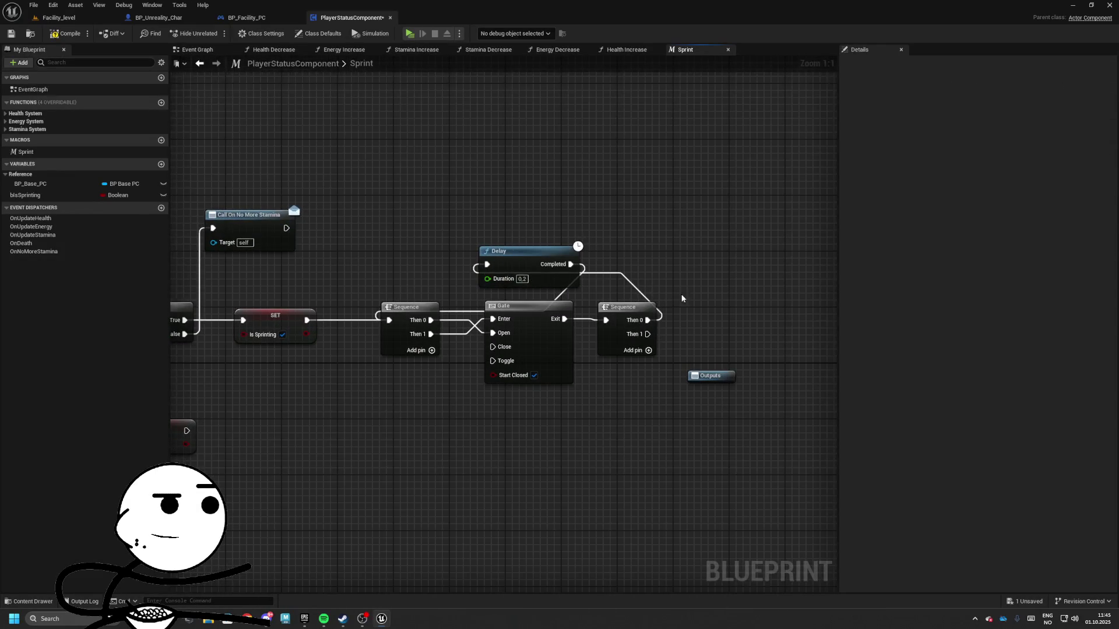
- Call Stamina Decrease (Amount 0.25) from Sequence Then 1 and move the Outputs node lower
{"action": "mouse_move", "coordinate": [683, 297]}
{"action": "left_mouse_down"}
{"action": "mouse_move", "coordinate": [647, 348]}
{"action": "mouse_move", "coordinate": [760, 380]}
{"action": "mouse_move", "coordinate": [684, 379]}
{"action": "left_mouse_up"}
{"action": "left_click_drag", "start_coordinate": [528, 330], "coordinate": [593, 330]}
{"action": "type", "text": "Decrease"}
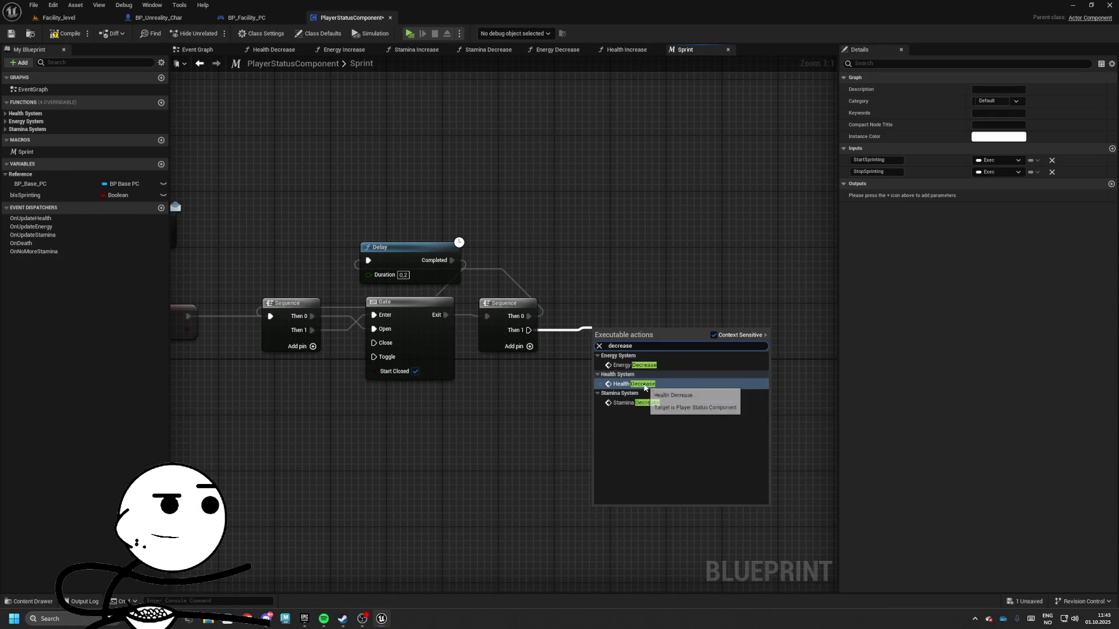
{"action": "left_click", "coordinate": [645, 403]}
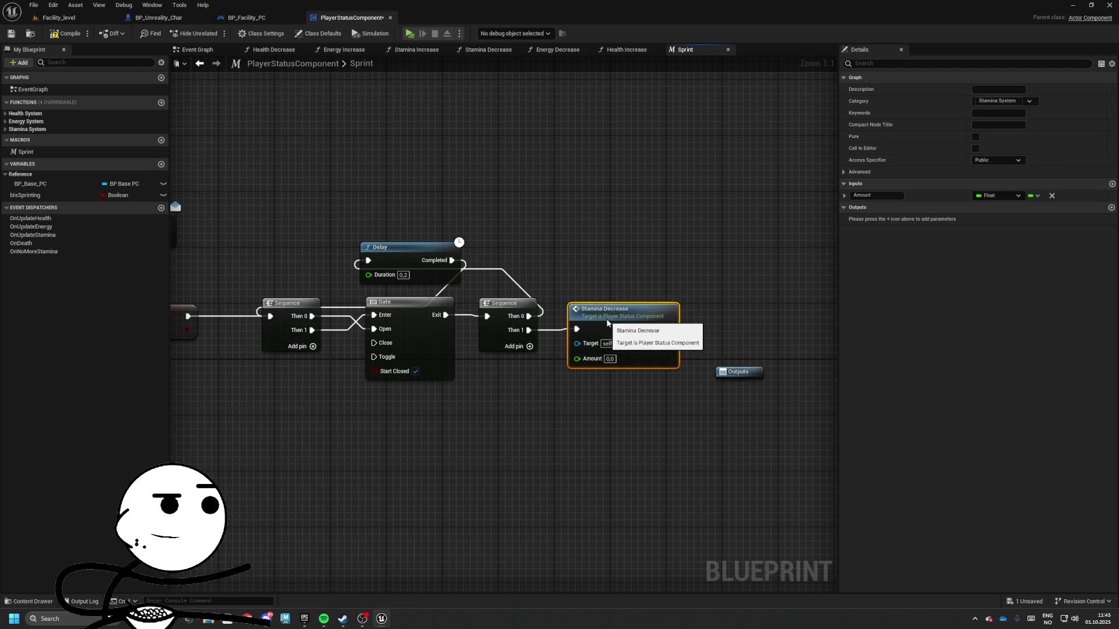
{"action": "mouse_move", "coordinate": [485, 287]}
{"action": "left_mouse_down"}
{"action": "mouse_move", "coordinate": [525, 282]}
{"action": "mouse_move", "coordinate": [429, 251]}
{"action": "mouse_move", "coordinate": [450, 310]}
{"action": "left_mouse_up"}
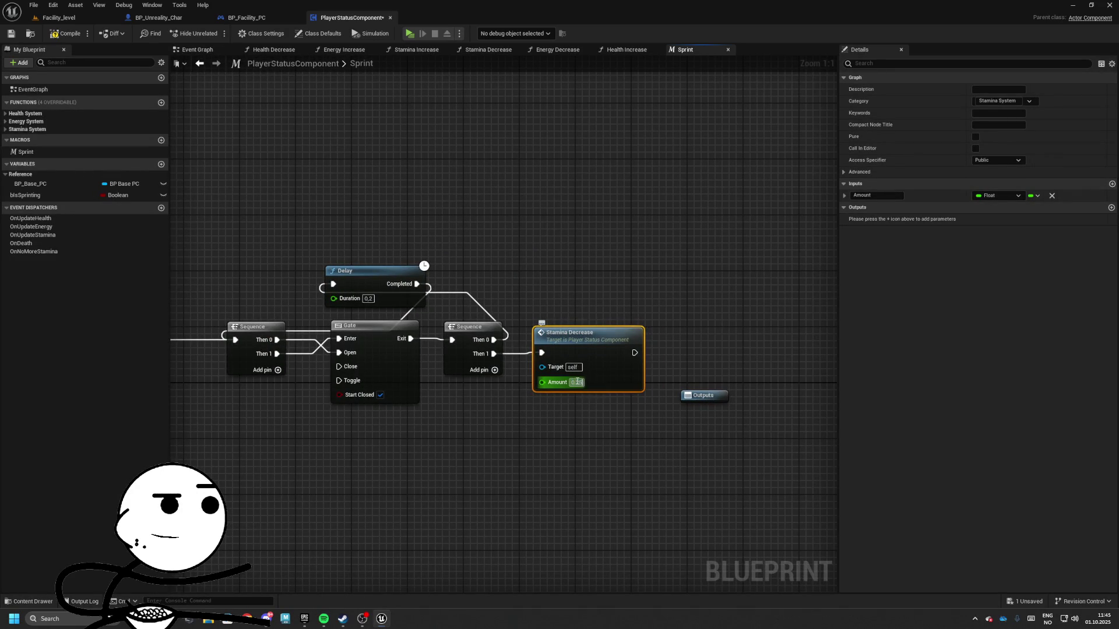
{"action": "mouse_move", "coordinate": [663, 370]}
{"action": "left_mouse_down"}
{"action": "mouse_move", "coordinate": [554, 344]}
{"action": "mouse_move", "coordinate": [646, 349]}
{"action": "mouse_move", "coordinate": [684, 385]}
{"action": "left_mouse_up"}
{"action": "left_click", "coordinate": [654, 359]}
{"action": "left_click_drag", "start_coordinate": [644, 386], "coordinate": [782, 373]}
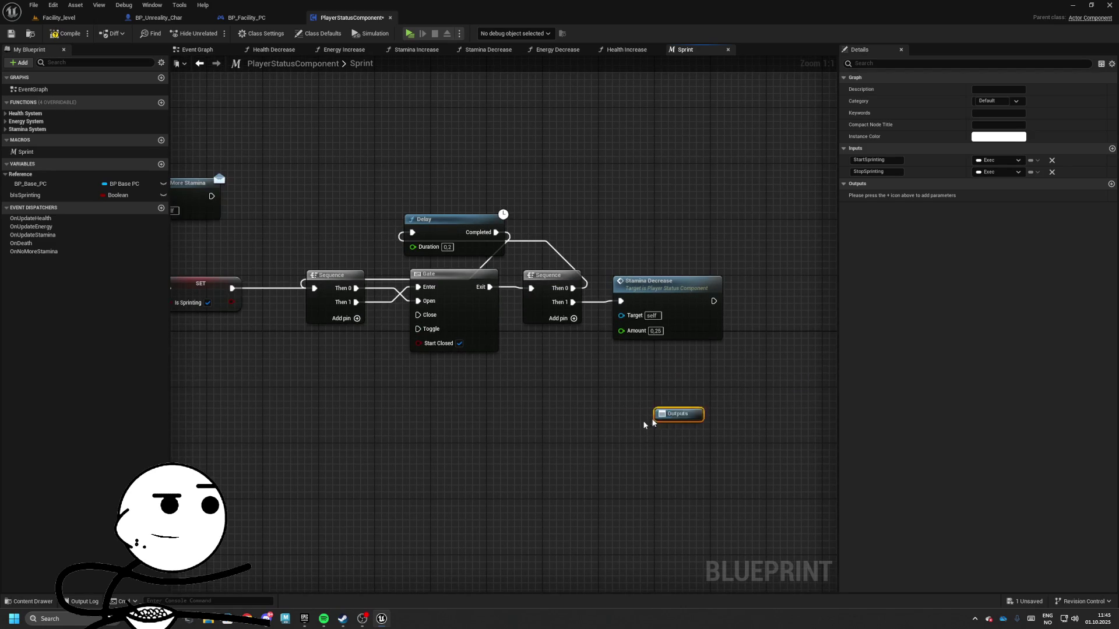
- Insert a Sequence after the stop-sprinting SET node, moving the Outputs node under the Gate
{"action": "mouse_move", "coordinate": [505, 417]}
{"action": "left_mouse_down"}
{"action": "mouse_move", "coordinate": [545, 377]}
{"action": "mouse_move", "coordinate": [391, 369]}
{"action": "mouse_move", "coordinate": [428, 385]}
{"action": "left_mouse_up"}
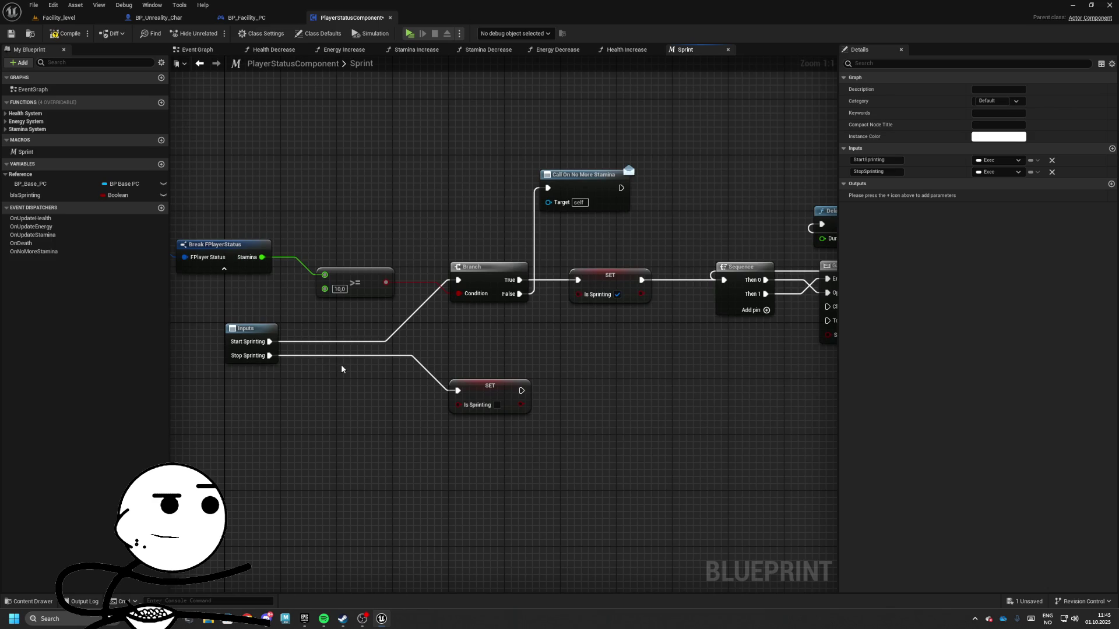
{"action": "mouse_move", "coordinate": [522, 375]}
{"action": "left_mouse_down"}
{"action": "mouse_move", "coordinate": [267, 389]}
{"action": "mouse_move", "coordinate": [454, 371]}
{"action": "mouse_move", "coordinate": [577, 305]}
{"action": "mouse_move", "coordinate": [463, 381]}
{"action": "left_mouse_up"}
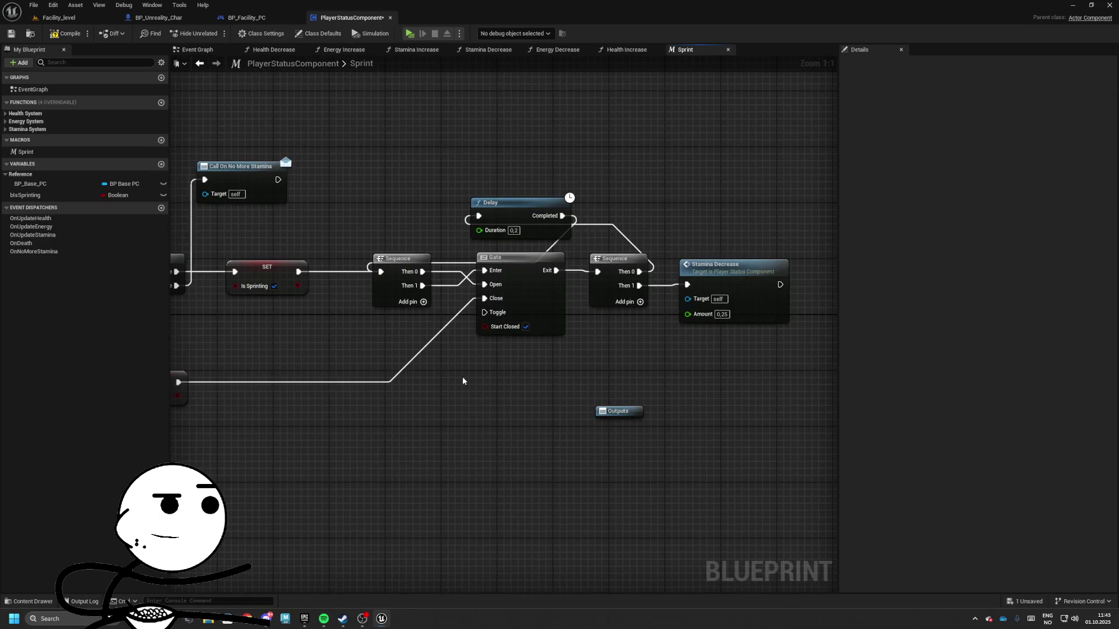
{"action": "left_click", "coordinate": [618, 411]}
{"action": "mouse_move", "coordinate": [617, 411]}
{"action": "left_mouse_down"}
{"action": "mouse_move", "coordinate": [452, 408]}
{"action": "mouse_move", "coordinate": [522, 397]}
{"action": "left_mouse_up"}
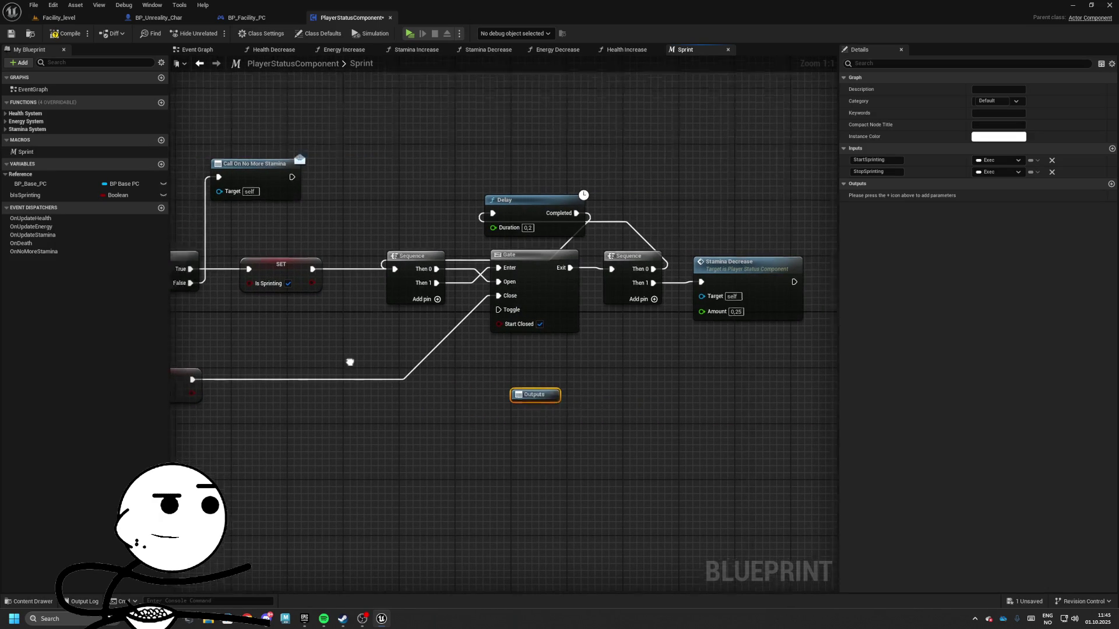
{"action": "mouse_move", "coordinate": [258, 369]}
{"action": "left_mouse_down"}
{"action": "mouse_move", "coordinate": [343, 377]}
{"action": "mouse_move", "coordinate": [513, 346]}
{"action": "mouse_move", "coordinate": [576, 294]}
{"action": "left_mouse_up"}
{"action": "left_click", "coordinate": [341, 374]}
{"action": "left_click_drag", "start_coordinate": [610, 395], "coordinate": [498, 406]}
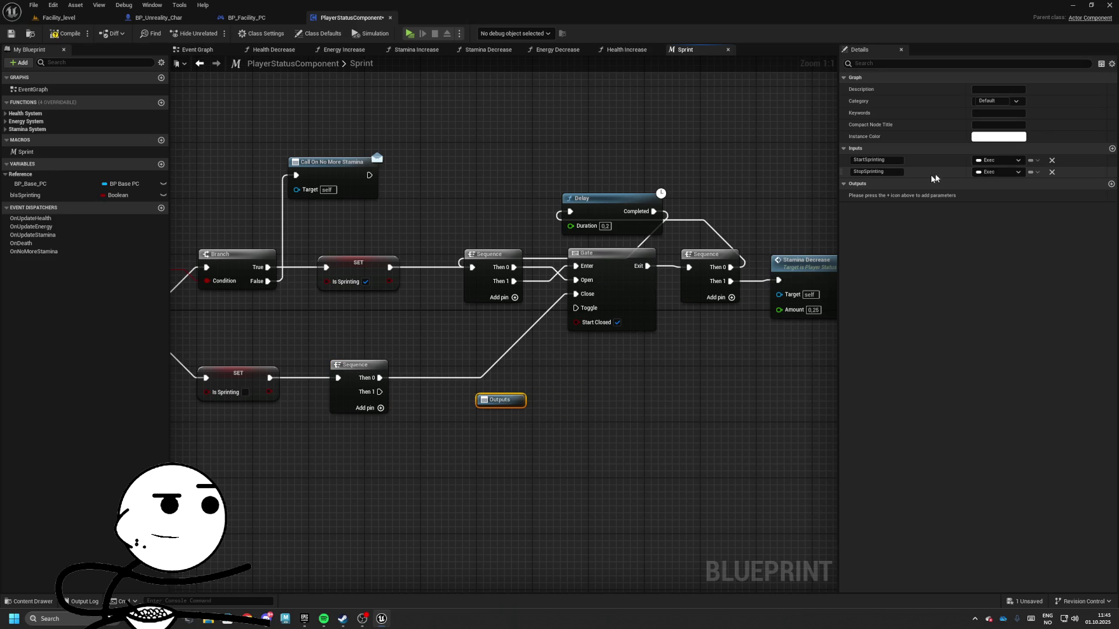
- Add a Sprinting Stopped exec output fired from Sequence Then 1, plus a third Sequence pin
{"action": "left_click", "coordinate": [1111, 184]}
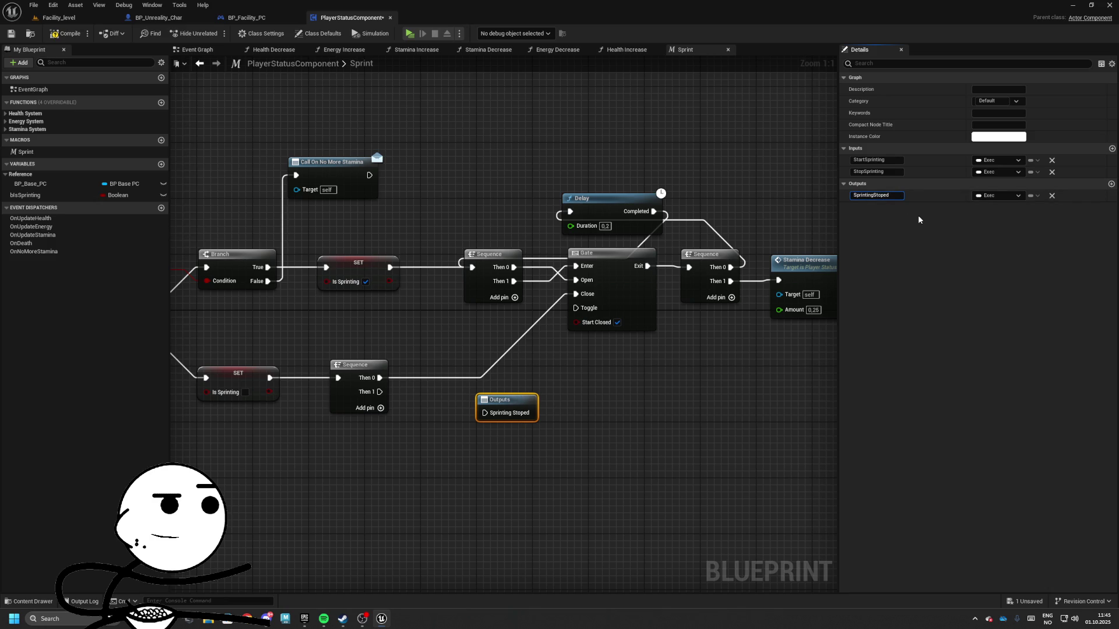
{"action": "left_click_drag", "start_coordinate": [510, 401], "coordinate": [524, 366]}
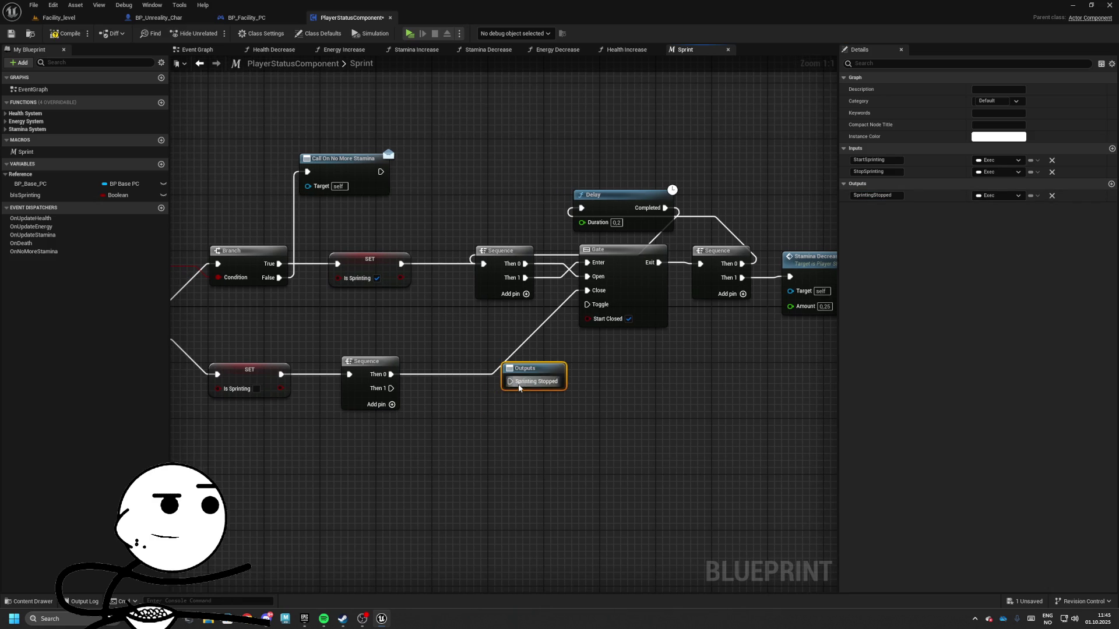
{"action": "mouse_move", "coordinate": [391, 374]}
{"action": "left_mouse_down"}
{"action": "mouse_move", "coordinate": [546, 367]}
{"action": "mouse_move", "coordinate": [402, 385]}
{"action": "mouse_move", "coordinate": [592, 296]}
{"action": "left_mouse_up"}
{"action": "mouse_move", "coordinate": [391, 388]}
{"action": "left_mouse_down"}
{"action": "mouse_move", "coordinate": [522, 374]}
{"action": "mouse_move", "coordinate": [586, 382]}
{"action": "left_mouse_up"}
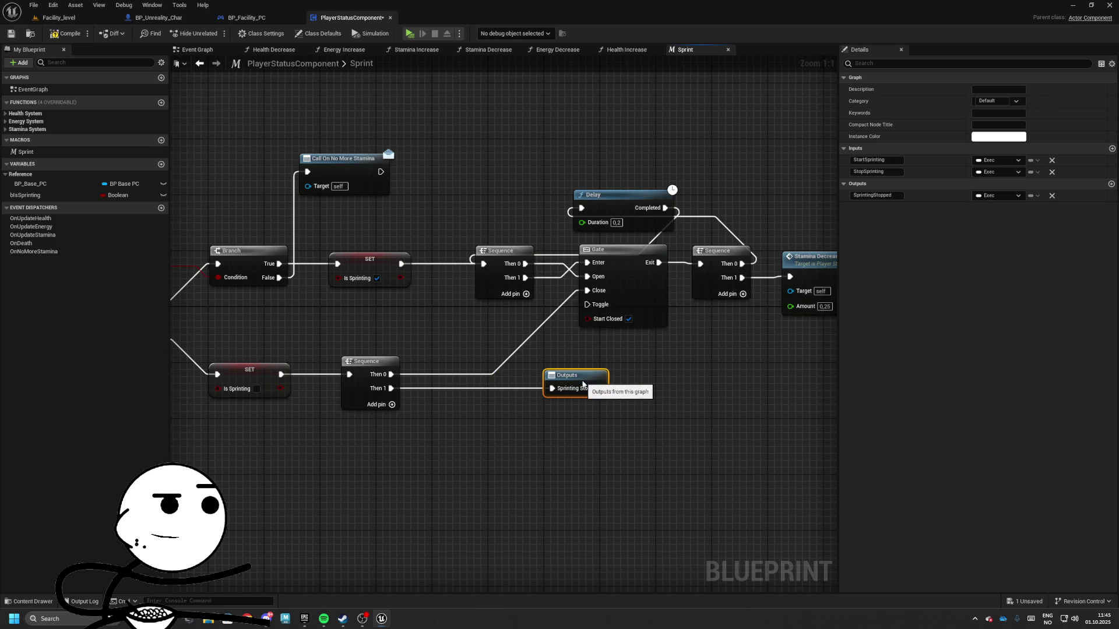
{"action": "left_click", "coordinate": [392, 405]}
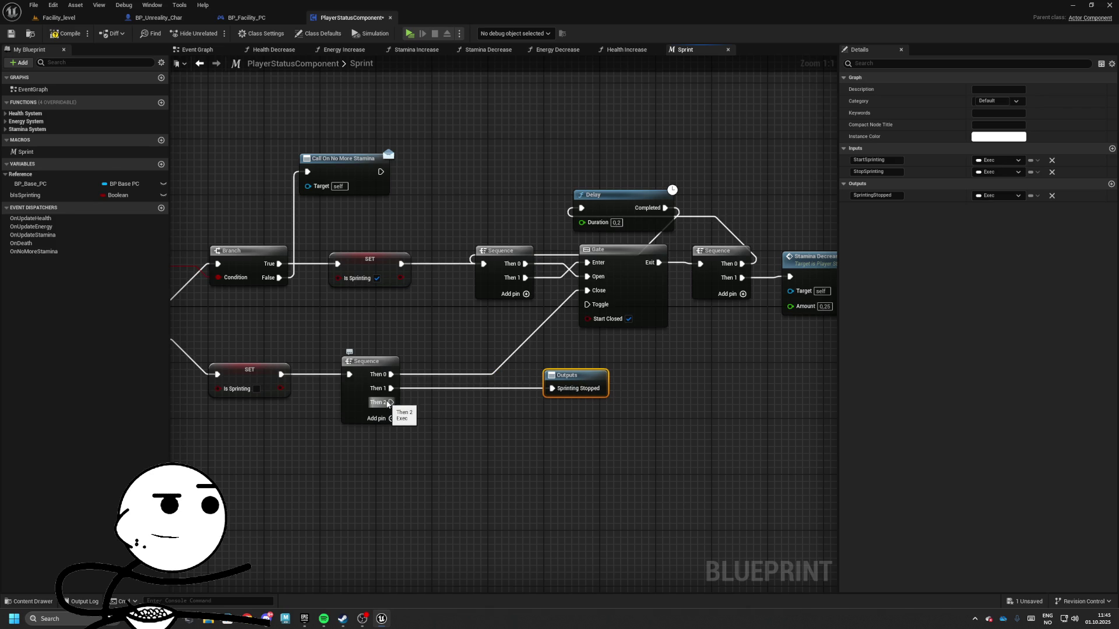
- Duplicate the Delay, Gate and Sequence timer nodes and wire Then 2 to the copy
{"action": "mouse_move", "coordinate": [387, 398]}
{"action": "left_mouse_down"}
{"action": "mouse_move", "coordinate": [303, 394]}
{"action": "mouse_move", "coordinate": [325, 410]}
{"action": "mouse_move", "coordinate": [365, 407]}
{"action": "left_mouse_up"}
{"action": "left_click_drag", "start_coordinate": [449, 166], "coordinate": [724, 288]}
{"action": "left_click_drag", "start_coordinate": [556, 412], "coordinate": [551, 334]}
{"action": "key", "text": "ctrl+c"}
{"action": "key", "text": "ctrl+v"}
{"action": "mouse_move", "coordinate": [344, 317]}
{"action": "left_mouse_down"}
{"action": "mouse_move", "coordinate": [361, 357]}
{"action": "mouse_move", "coordinate": [448, 421]}
{"action": "mouse_move", "coordinate": [583, 402]}
{"action": "left_mouse_up"}
{"action": "mouse_move", "coordinate": [462, 332]}
{"action": "left_mouse_down"}
{"action": "mouse_move", "coordinate": [334, 298]}
{"action": "mouse_move", "coordinate": [404, 366]}
{"action": "mouse_move", "coordinate": [492, 387]}
{"action": "mouse_move", "coordinate": [421, 367]}
{"action": "left_mouse_up"}
- Add a Branch on the Then 2 connection, rearrange the lower nodes, and compile
{"action": "type", "text": "branch"}
{"action": "key", "text": "Return"}
{"action": "left_click_drag", "start_coordinate": [775, 274], "coordinate": [355, 437]}
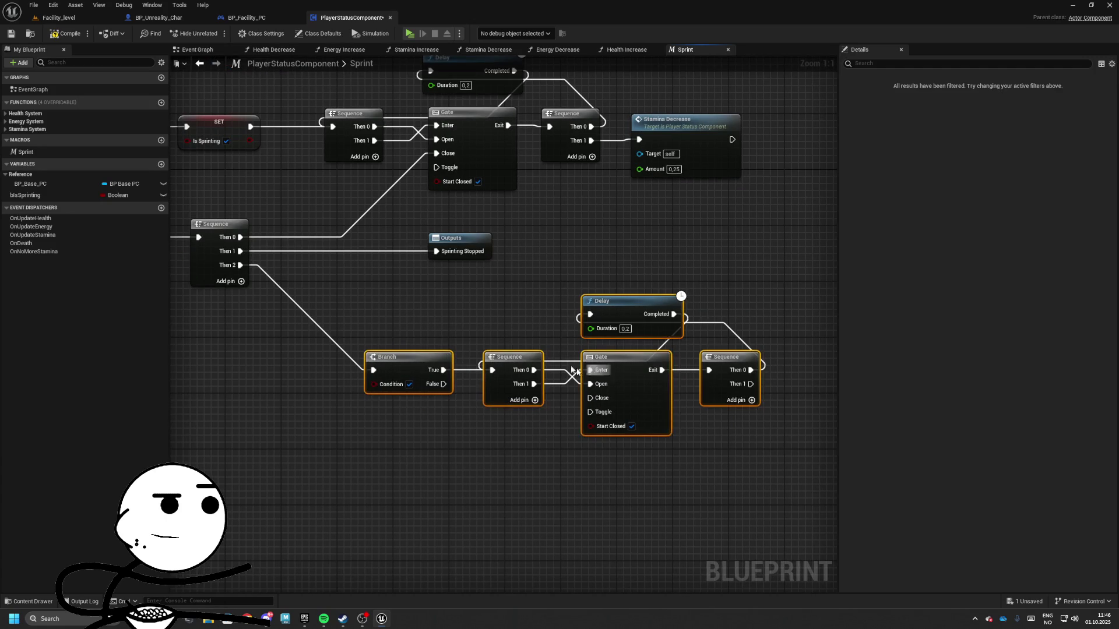
{"action": "left_click_drag", "start_coordinate": [422, 365], "coordinate": [593, 384]}
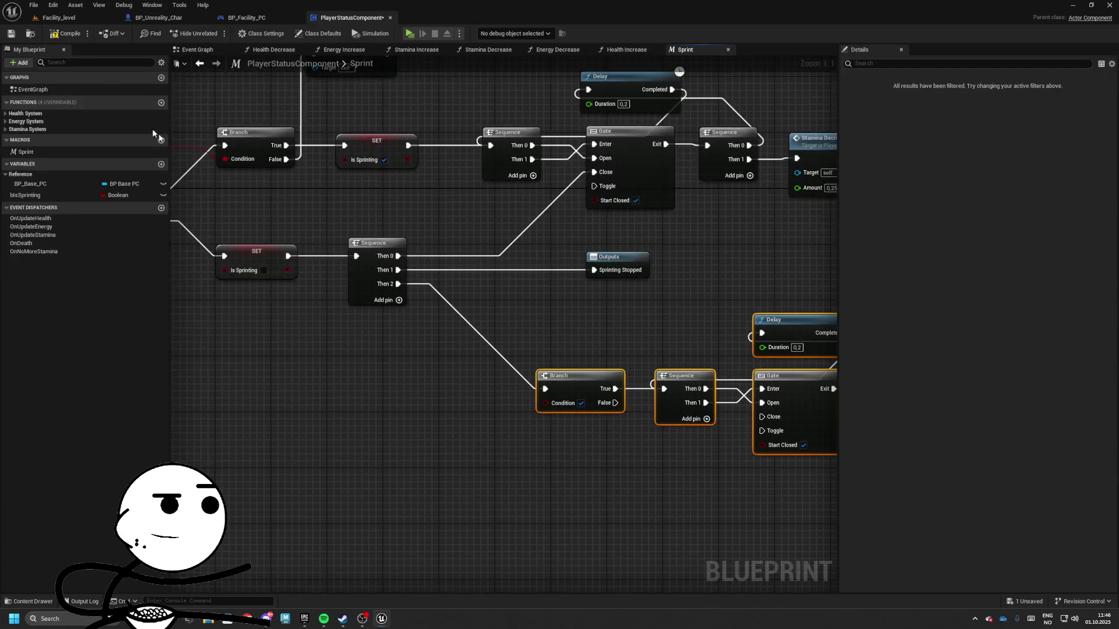
{"action": "left_click", "coordinate": [54, 36]}
{"action": "left_click_drag", "start_coordinate": [463, 279], "coordinate": [305, 230]}
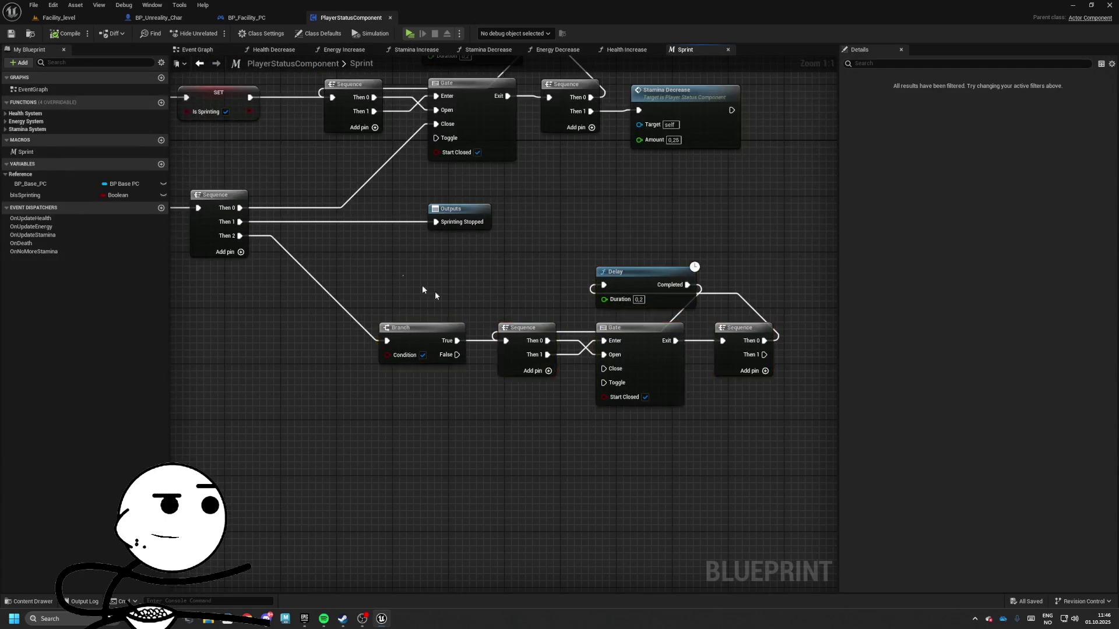
{"action": "left_click_drag", "start_coordinate": [660, 353], "coordinate": [673, 353]}
{"action": "mouse_move", "coordinate": [354, 350]}
{"action": "left_mouse_down"}
{"action": "mouse_move", "coordinate": [563, 352]}
{"action": "mouse_move", "coordinate": [828, 460]}
{"action": "left_mouse_up"}
- Copy the player data and Break nodes and add a Stamina < Max Stamina check
{"action": "left_click_drag", "start_coordinate": [240, 117], "coordinate": [489, 194]}
{"action": "mouse_move", "coordinate": [757, 408]}
{"action": "left_mouse_down"}
{"action": "mouse_move", "coordinate": [618, 359]}
{"action": "mouse_move", "coordinate": [289, 289]}
{"action": "left_mouse_up"}
{"action": "key", "text": "ctrl+x"}
{"action": "key", "text": "ctrl+v"}
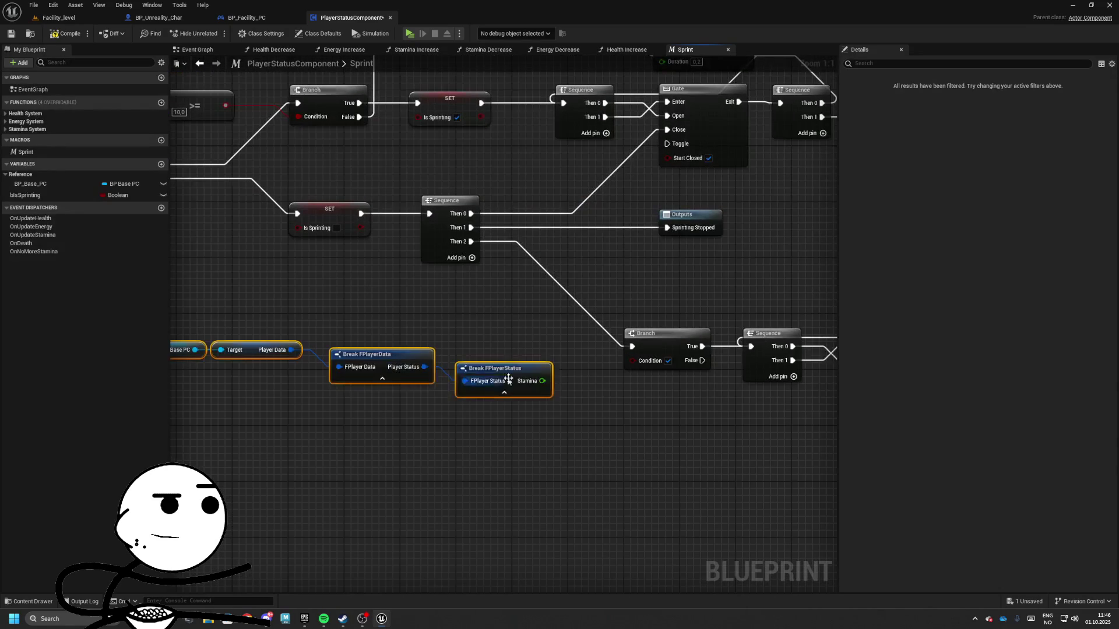
{"action": "mouse_move", "coordinate": [545, 384]}
{"action": "left_mouse_down"}
{"action": "mouse_move", "coordinate": [481, 372]}
{"action": "mouse_move", "coordinate": [523, 384]}
{"action": "left_mouse_up"}
{"action": "type", "text": "<"}
{"action": "key", "text": "Return"}
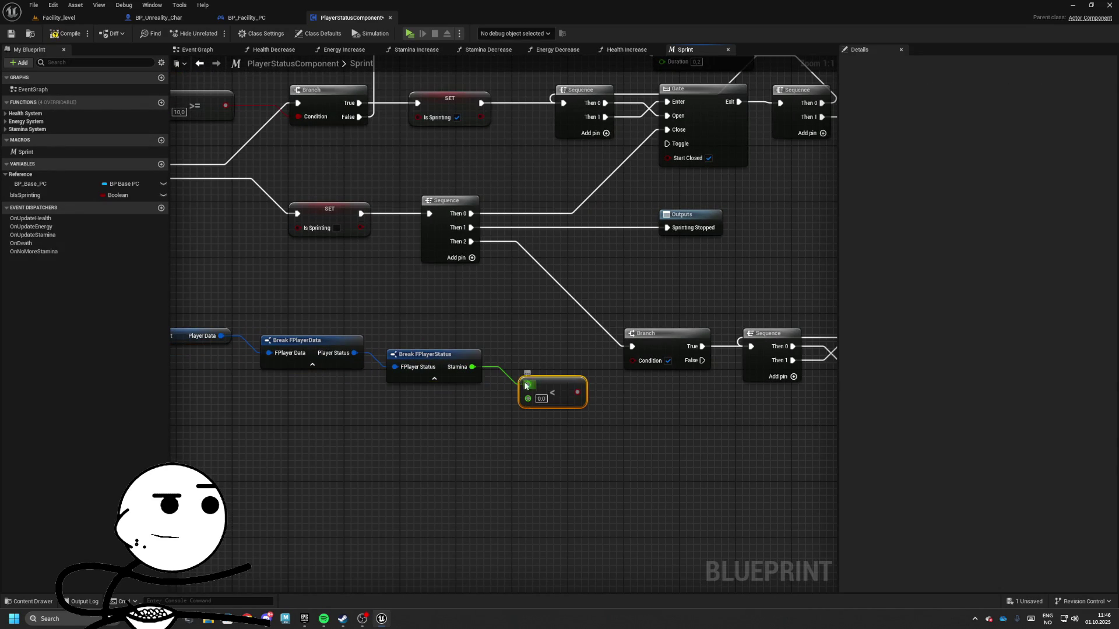
{"action": "left_click", "coordinate": [442, 354]}
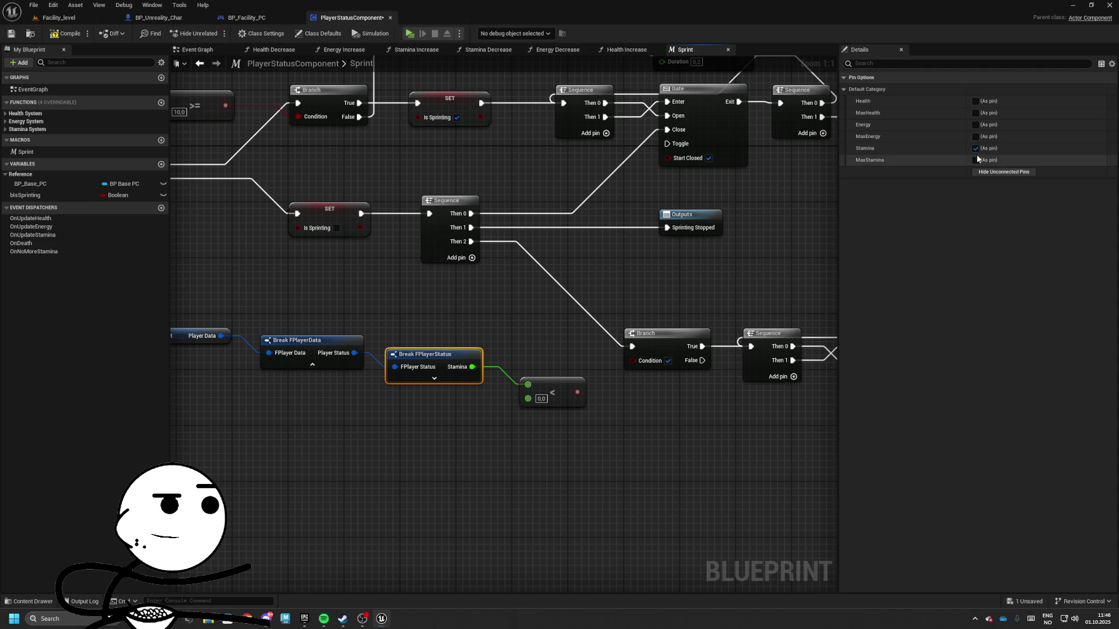
{"action": "left_click", "coordinate": [976, 160]}
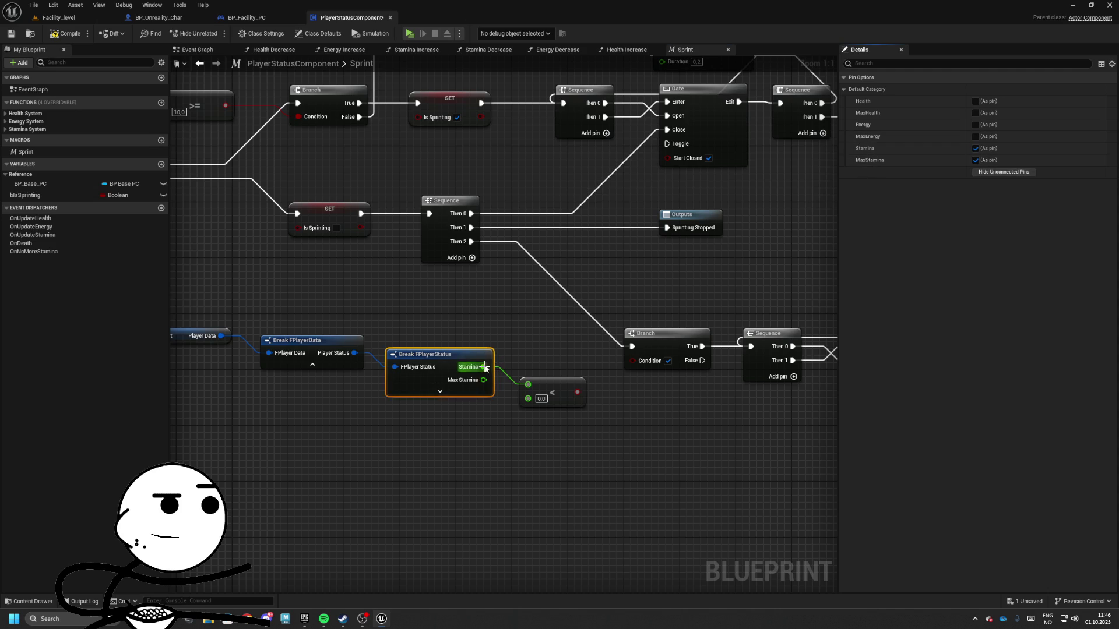
{"action": "right_click", "coordinate": [531, 358]}
{"action": "mouse_move", "coordinate": [538, 389]}
{"action": "left_mouse_down"}
{"action": "mouse_move", "coordinate": [545, 369]}
{"action": "mouse_move", "coordinate": [484, 380]}
{"action": "left_mouse_up"}
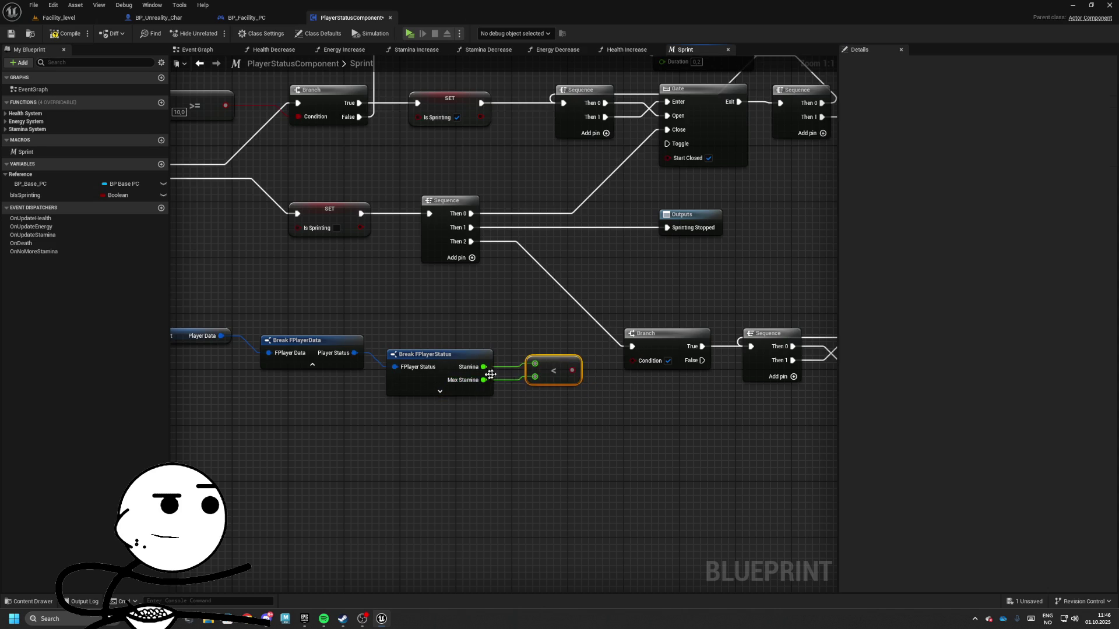
- Rearrange the bottom node chain, the BP Base PC and Target nodes, and the lower timer nodes
{"action": "left_click_drag", "start_coordinate": [349, 344], "coordinate": [192, 305]}
{"action": "mouse_move", "coordinate": [666, 371]}
{"action": "left_mouse_down"}
{"action": "mouse_move", "coordinate": [569, 379]}
{"action": "mouse_move", "coordinate": [611, 376]}
{"action": "left_mouse_up"}
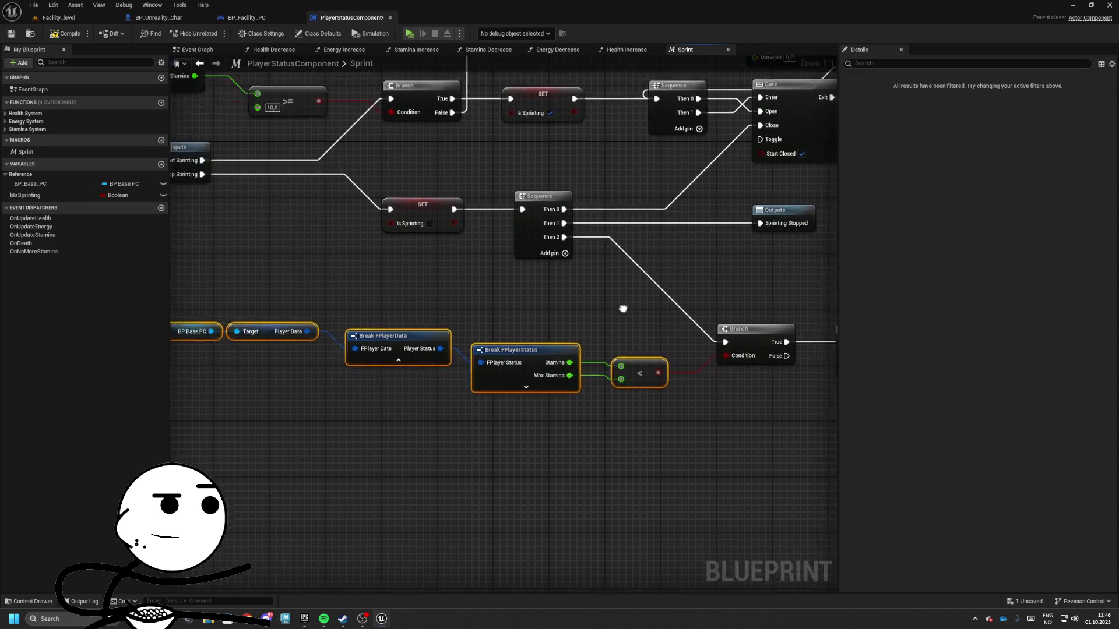
{"action": "left_click_drag", "start_coordinate": [493, 345], "coordinate": [535, 349]}
{"action": "mouse_move", "coordinate": [250, 279]}
{"action": "left_mouse_down"}
{"action": "mouse_move", "coordinate": [350, 322]}
{"action": "mouse_move", "coordinate": [345, 346]}
{"action": "mouse_move", "coordinate": [417, 260]}
{"action": "mouse_move", "coordinate": [250, 263]}
{"action": "mouse_move", "coordinate": [491, 348]}
{"action": "left_mouse_up"}
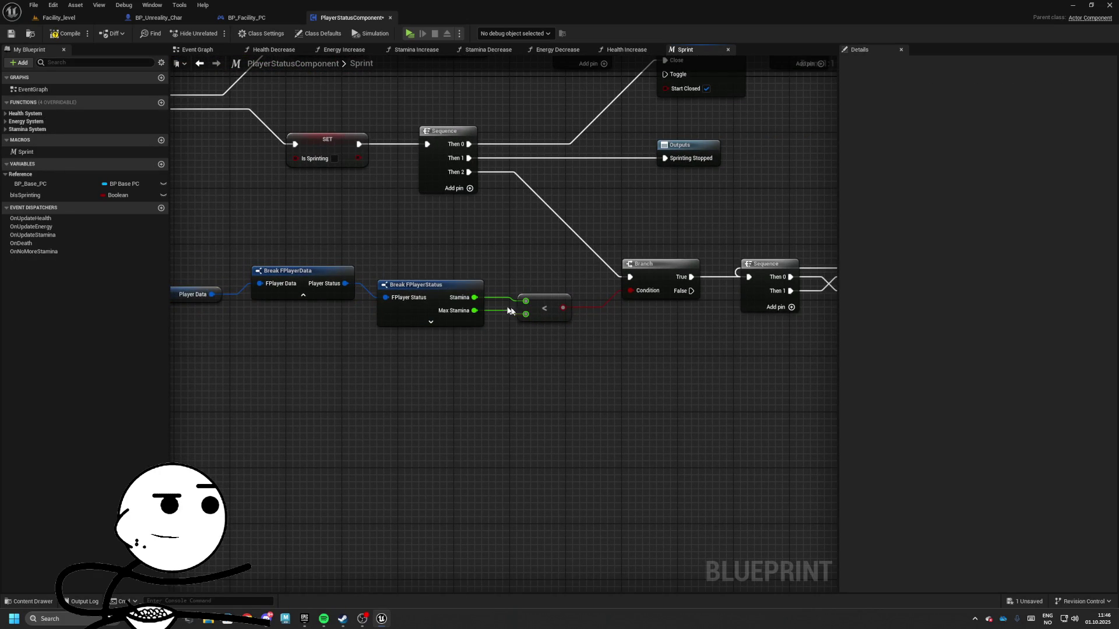
{"action": "left_click_drag", "start_coordinate": [506, 271], "coordinate": [560, 322]}
{"action": "left_click_drag", "start_coordinate": [709, 338], "coordinate": [408, 352]}
{"action": "left_click_drag", "start_coordinate": [429, 243], "coordinate": [738, 357]}
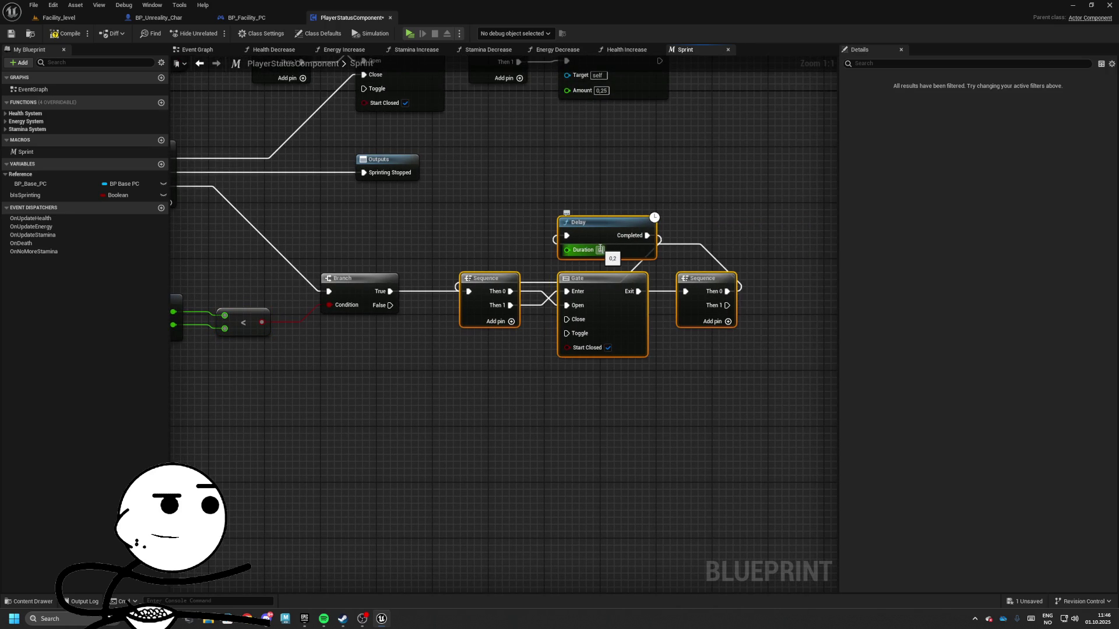
{"action": "left_click_drag", "start_coordinate": [703, 252], "coordinate": [528, 262]}
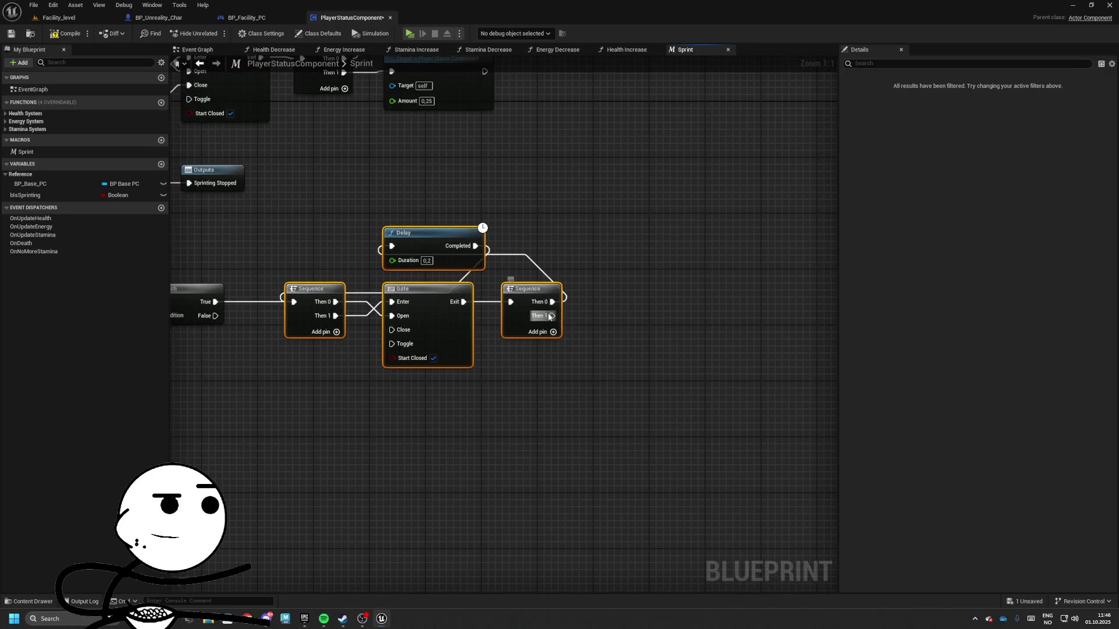
{"action": "mouse_move", "coordinate": [549, 317]}
{"action": "left_mouse_down"}
{"action": "mouse_move", "coordinate": [769, 289]}
{"action": "mouse_move", "coordinate": [857, 343]}
{"action": "mouse_move", "coordinate": [944, 370]}
{"action": "mouse_move", "coordinate": [476, 299]}
{"action": "mouse_move", "coordinate": [490, 298]}
{"action": "mouse_move", "coordinate": [449, 317]}
{"action": "mouse_move", "coordinate": [524, 320]}
{"action": "left_mouse_up"}
- Add Stamina Increase on the lower Then 1 connection with an Amount of 0.2
{"action": "type", "text": "incr"}
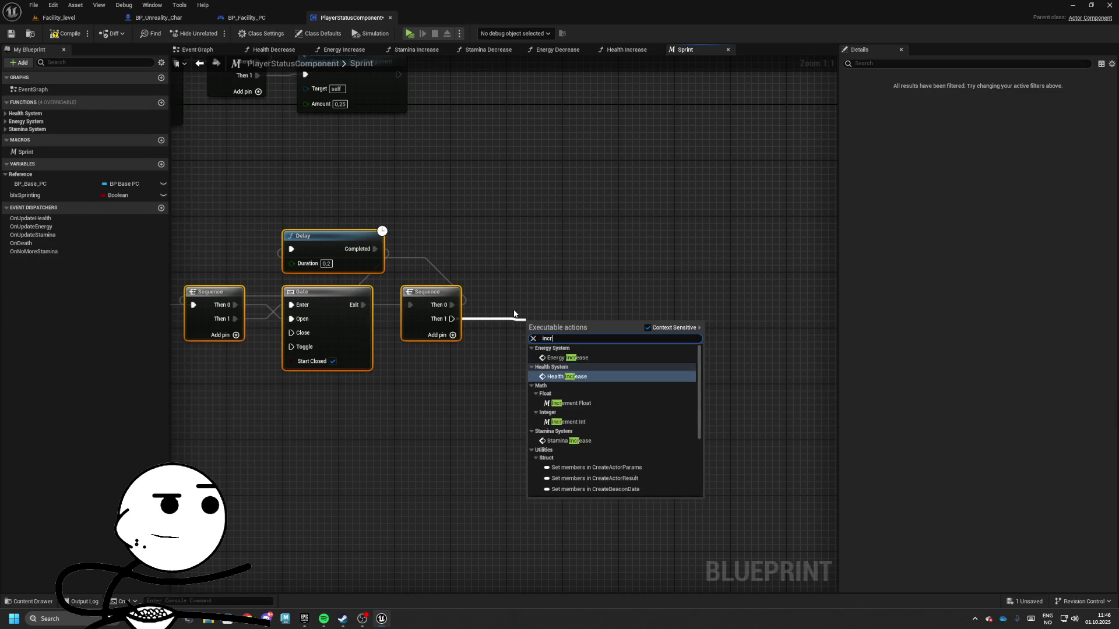
{"action": "type", "text": "ease"}
{"action": "key", "text": "Down"}
{"action": "key", "text": "Return"}
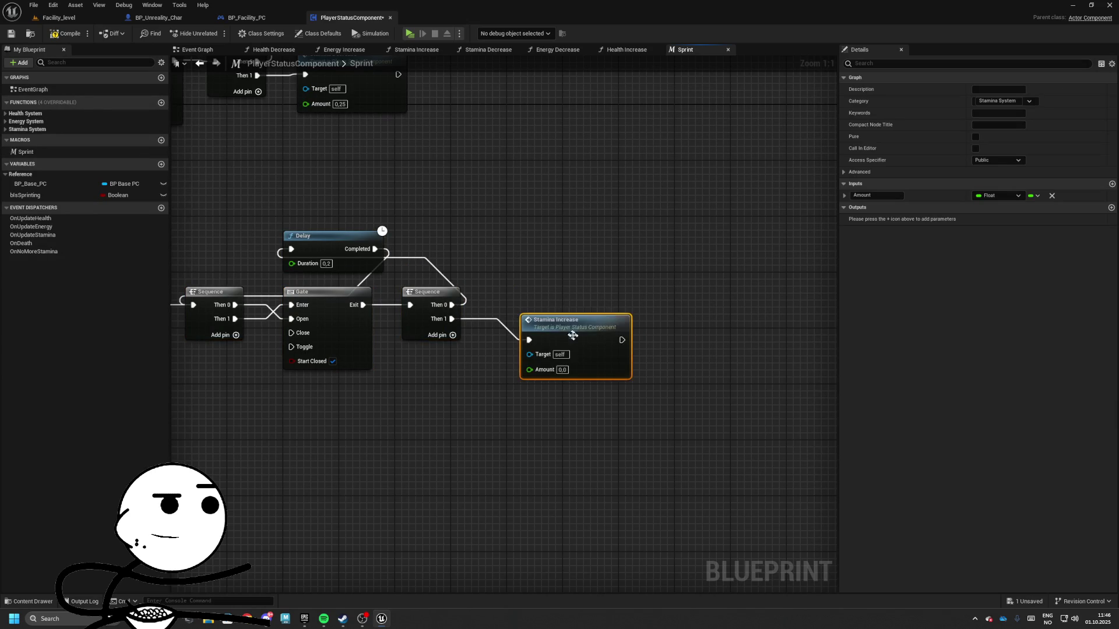
{"action": "left_click_drag", "start_coordinate": [569, 332], "coordinate": [545, 329]}
{"action": "left_click", "coordinate": [535, 350]}
{"action": "type", "text": "0.2"}
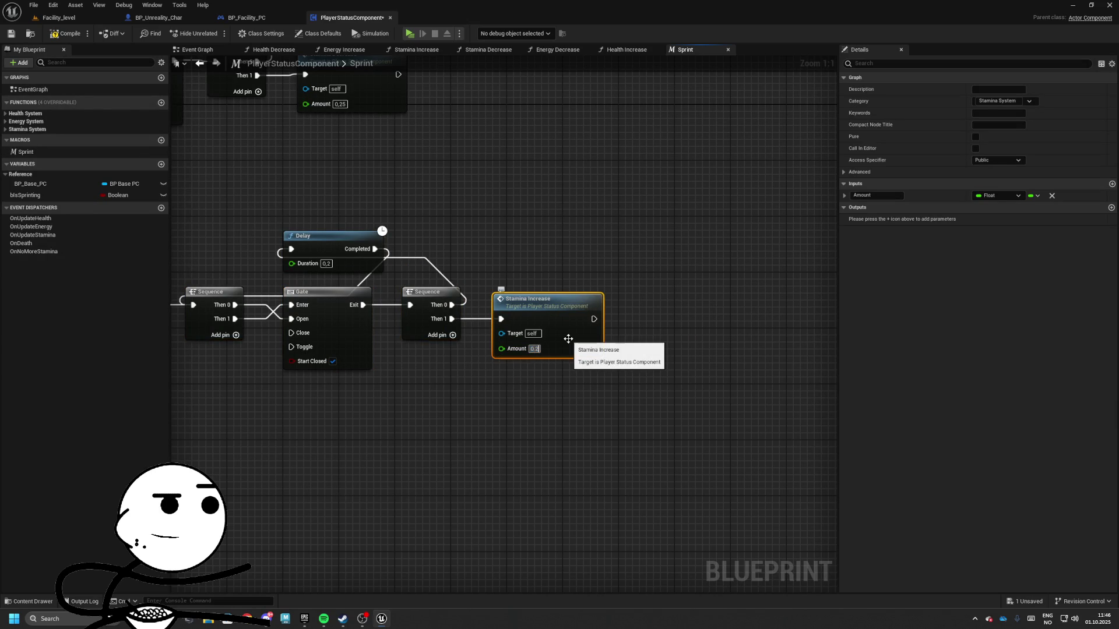
{"action": "type", "text": "0"}
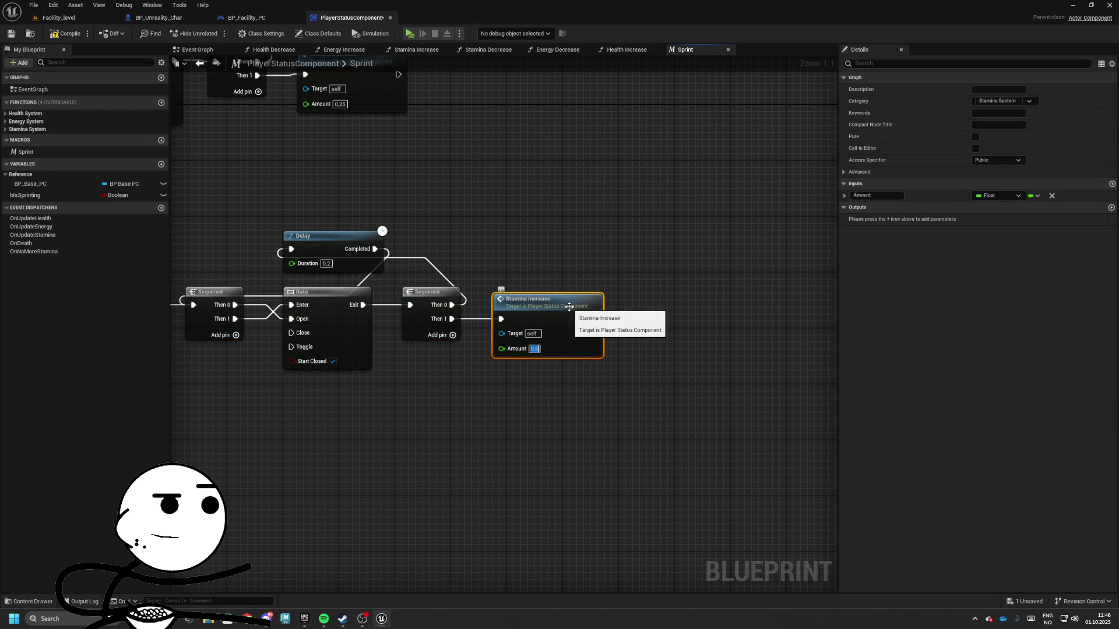
{"action": "scroll", "coordinate": [554, 240], "scroll_direction": "down", "scroll_amount": 5}
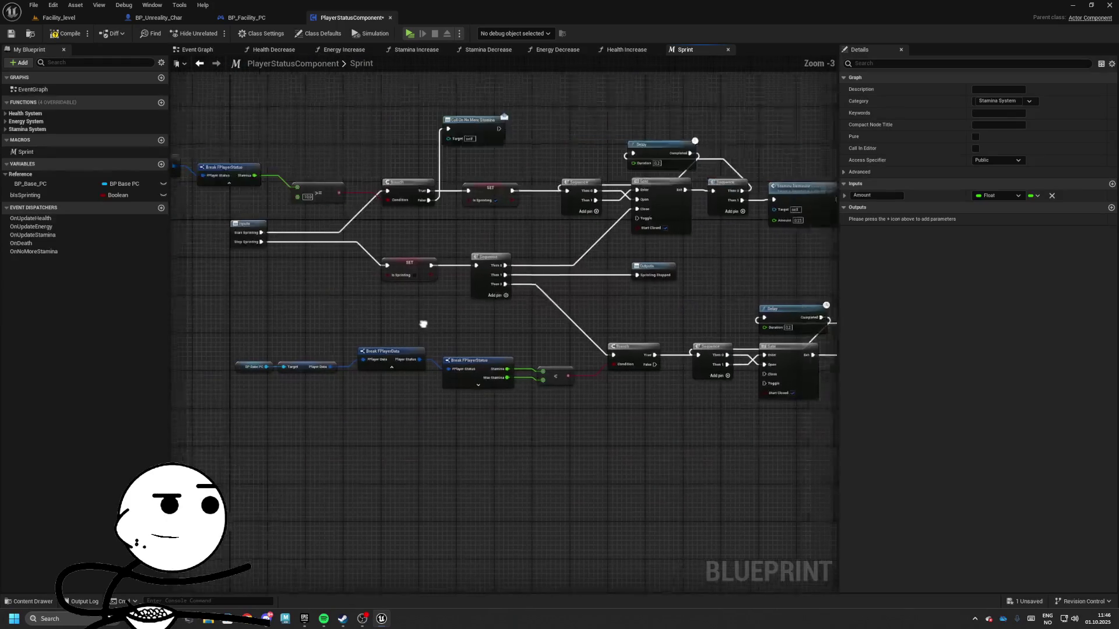
- Save the PlayerStatusComponent blueprint and go to its empty Event Graph
{"action": "left_click_drag", "start_coordinate": [424, 324], "coordinate": [340, 295]}
{"action": "left_click", "coordinate": [10, 33]}
{"action": "mouse_move", "coordinate": [185, 147]}
{"action": "left_mouse_down"}
{"action": "mouse_move", "coordinate": [383, 252]}
{"action": "mouse_move", "coordinate": [358, 186]}
{"action": "left_mouse_up"}
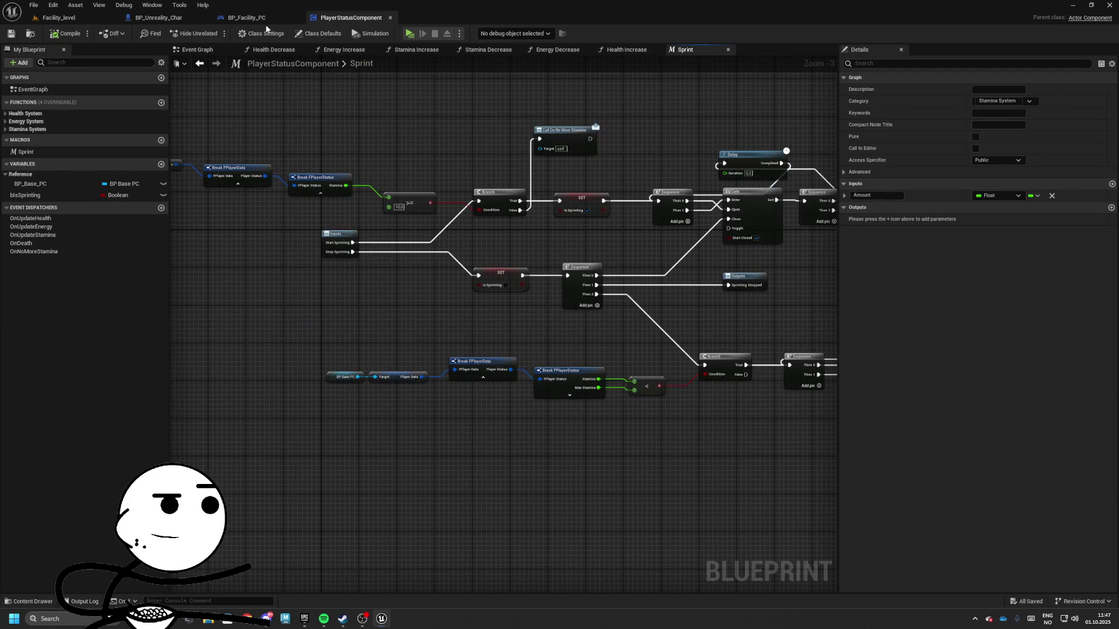
{"action": "left_click", "coordinate": [248, 18]}
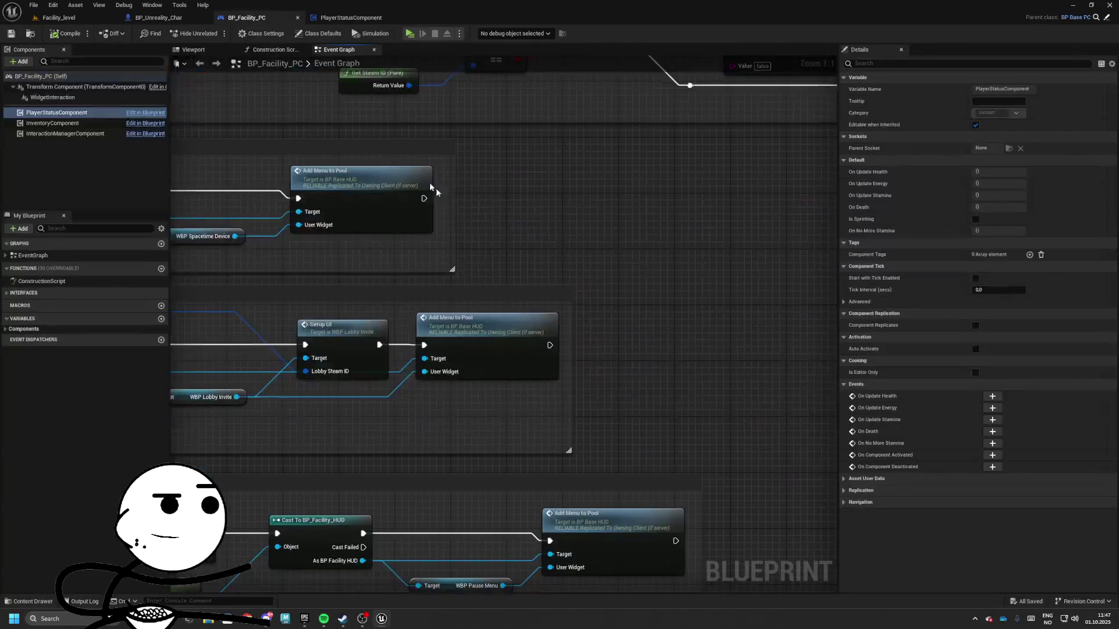
{"action": "left_click", "coordinate": [331, 18]}
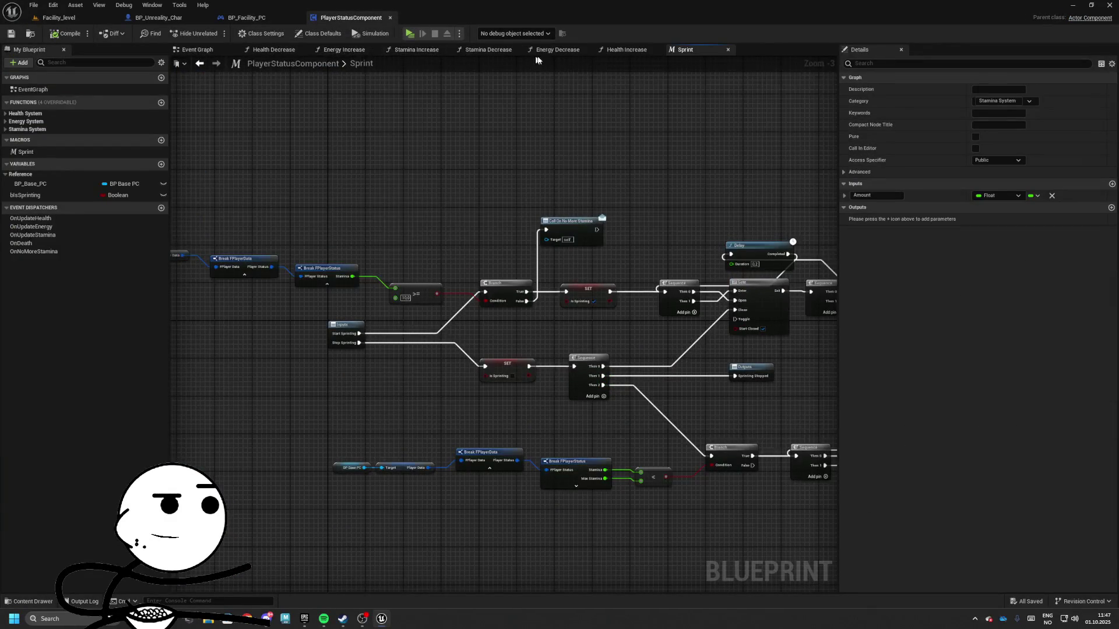
{"action": "left_click", "coordinate": [196, 50]}
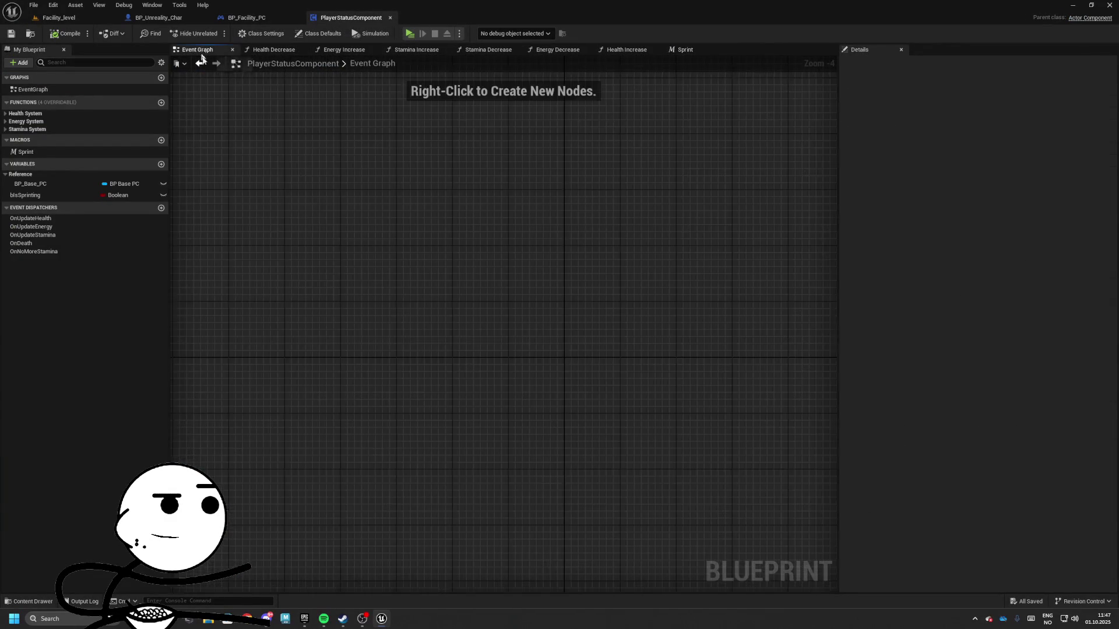
- Create two custom events, StartSprinting and StopSprinting, in the Event Graph
{"action": "right_click", "coordinate": [494, 418]}
{"action": "type", "text": "custo"}
{"action": "key", "text": "Return"}
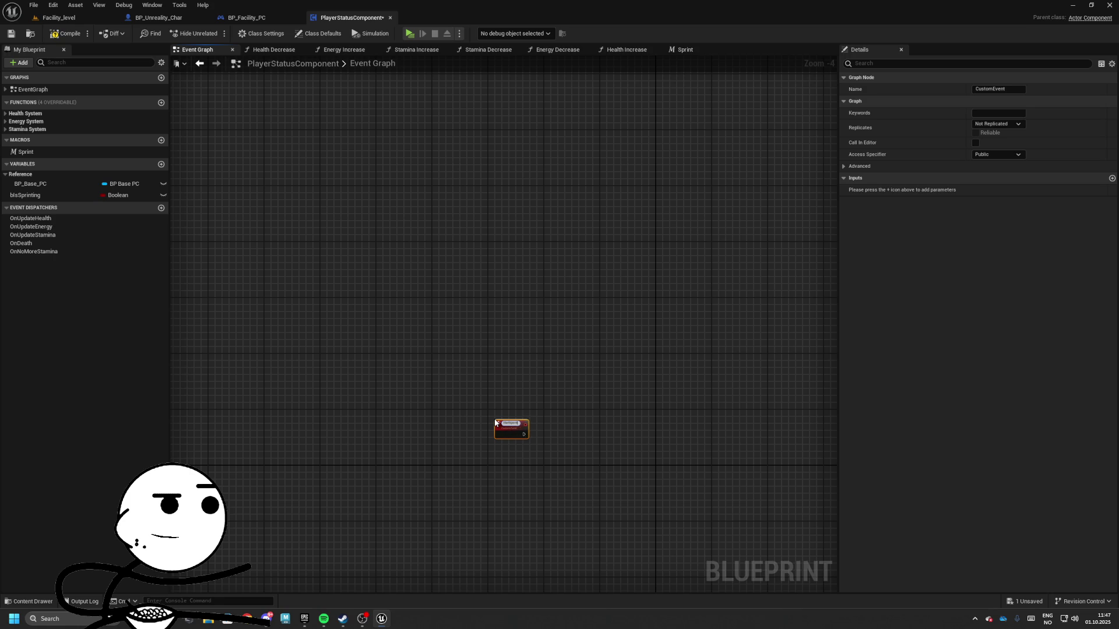
{"action": "left_click_drag", "start_coordinate": [495, 422], "coordinate": [568, 475]}
{"action": "scroll", "coordinate": [492, 419], "scroll_direction": "up", "scroll_amount": 4}
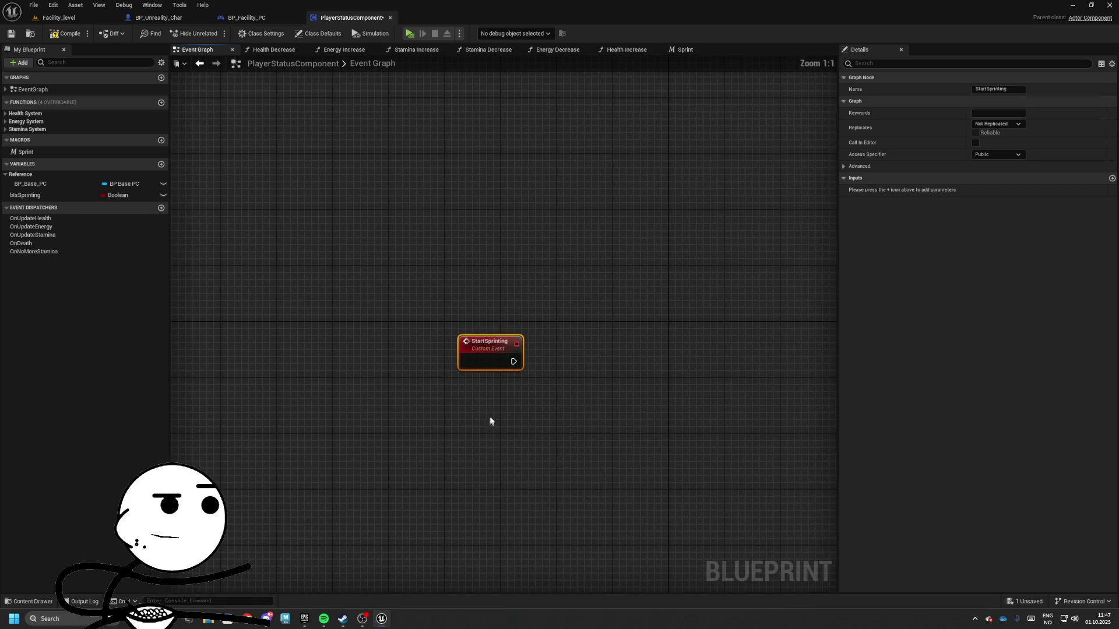
{"action": "right_click", "coordinate": [481, 407]}
{"action": "type", "text": "custo"}
{"action": "key", "text": "Return"}
{"action": "type", "text": "StopS"}
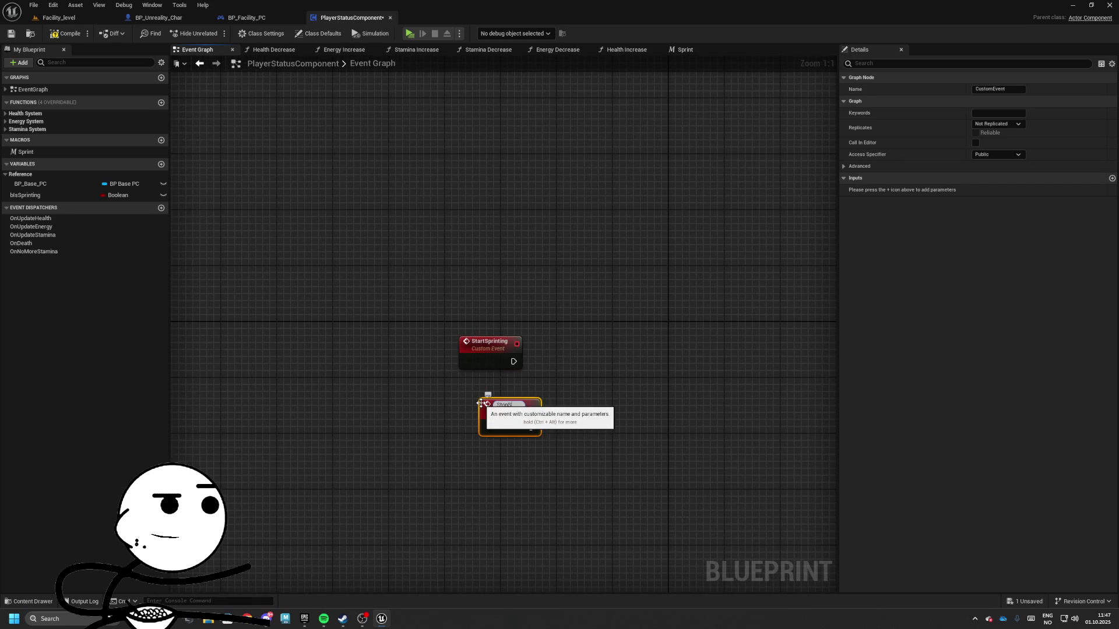
{"action": "type", "text": "printing"}
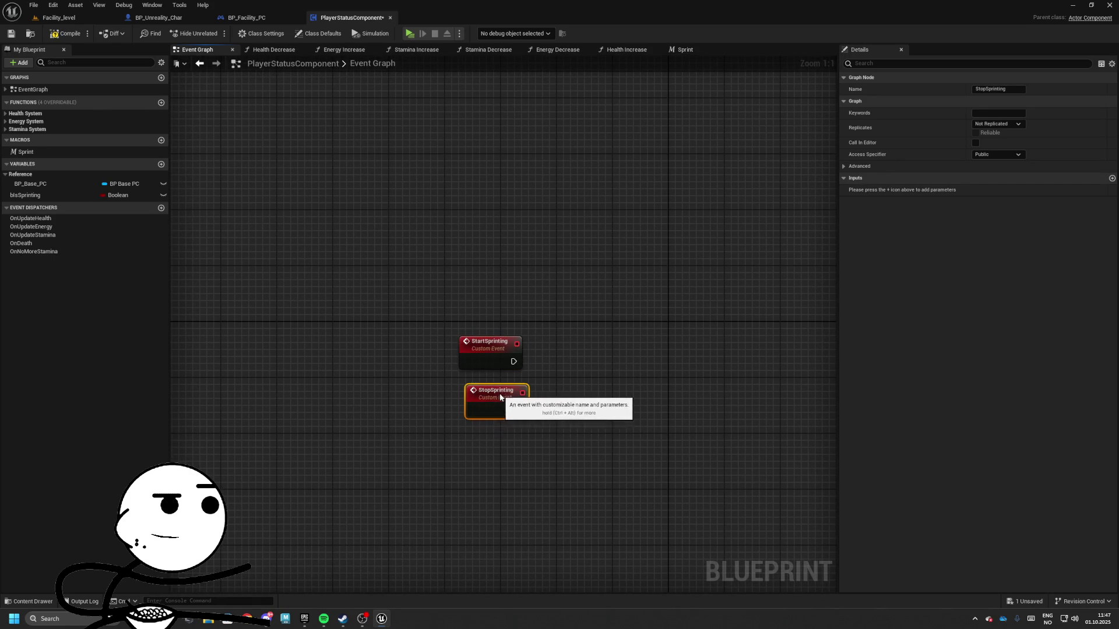
{"action": "key", "text": "Return"}
- Place the Sprint macro and wrap it with both events in a [Sprinting] comment
{"action": "left_click_drag", "start_coordinate": [27, 153], "coordinate": [460, 321]}
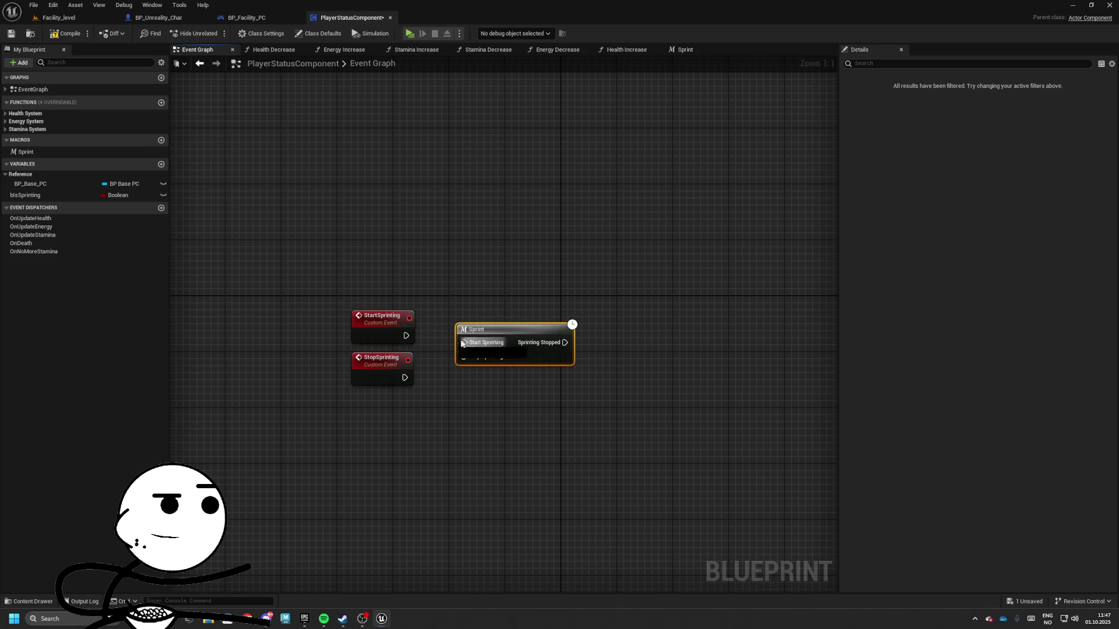
{"action": "left_click_drag", "start_coordinate": [314, 271], "coordinate": [496, 399]}
{"action": "key", "text": "c"}
{"action": "type", "text": "[Sprinting]"}
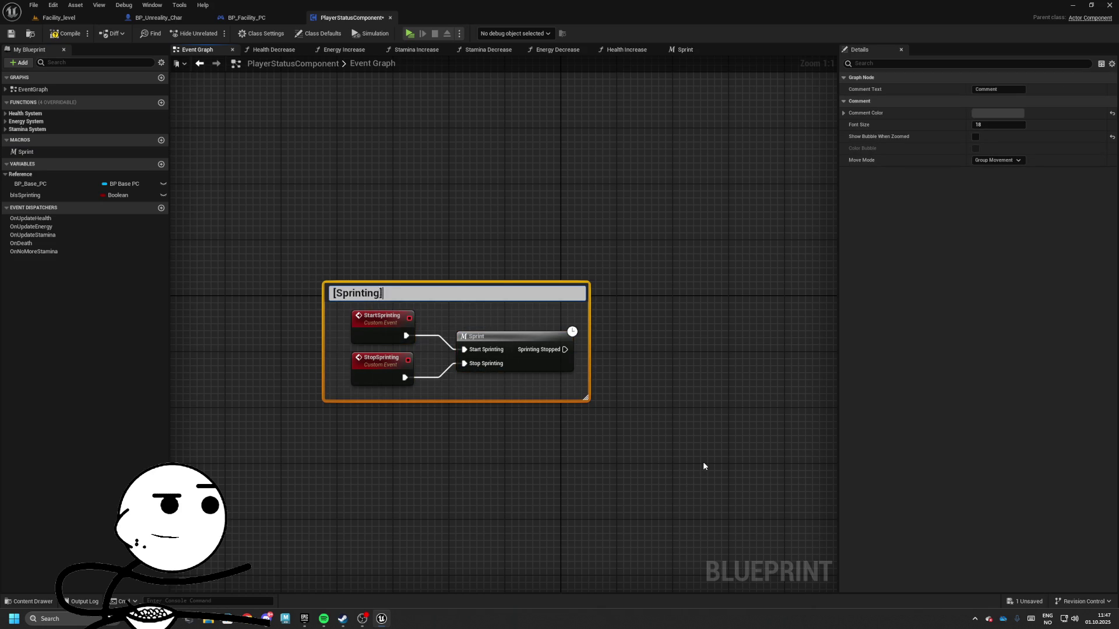
{"action": "key", "text": "Return"}
{"action": "left_click", "coordinate": [205, 83]}
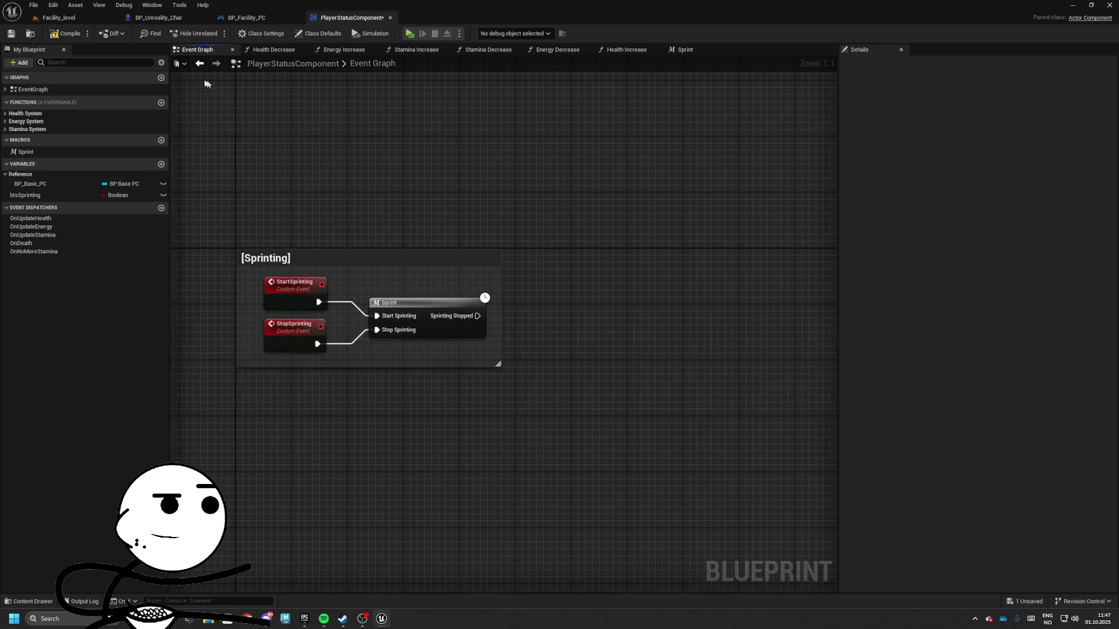
- Compile, open BP_Unreality_Char's Movements graph, and move the Set Movement Speed group beside the Move group
{"action": "left_click", "coordinate": [68, 33]}
{"action": "left_click", "coordinate": [159, 17]}
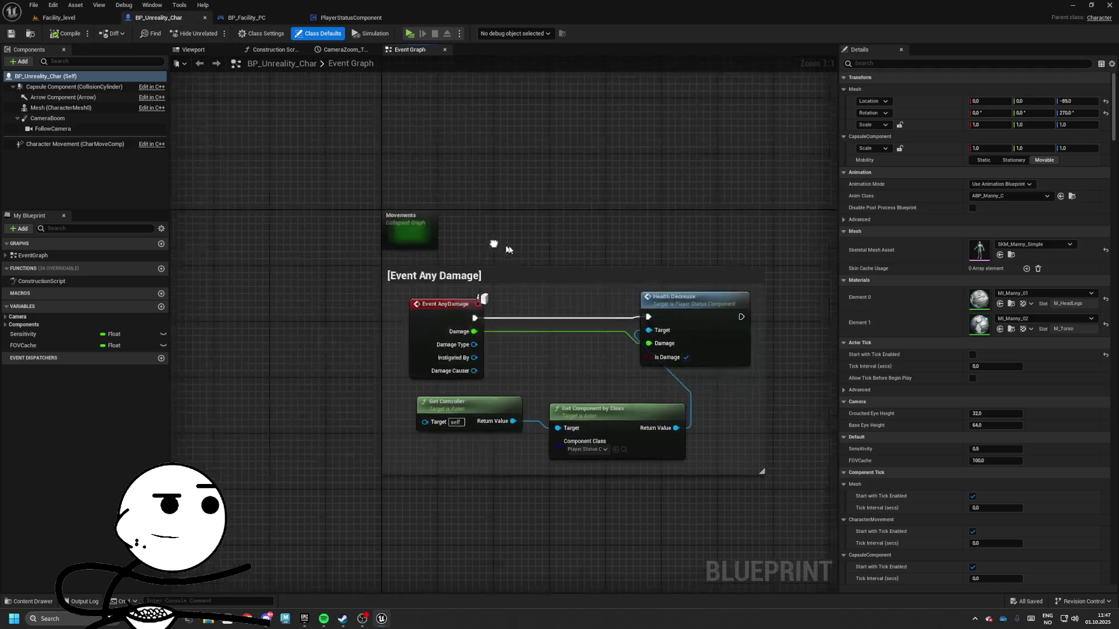
{"action": "double_click", "coordinate": [423, 229]}
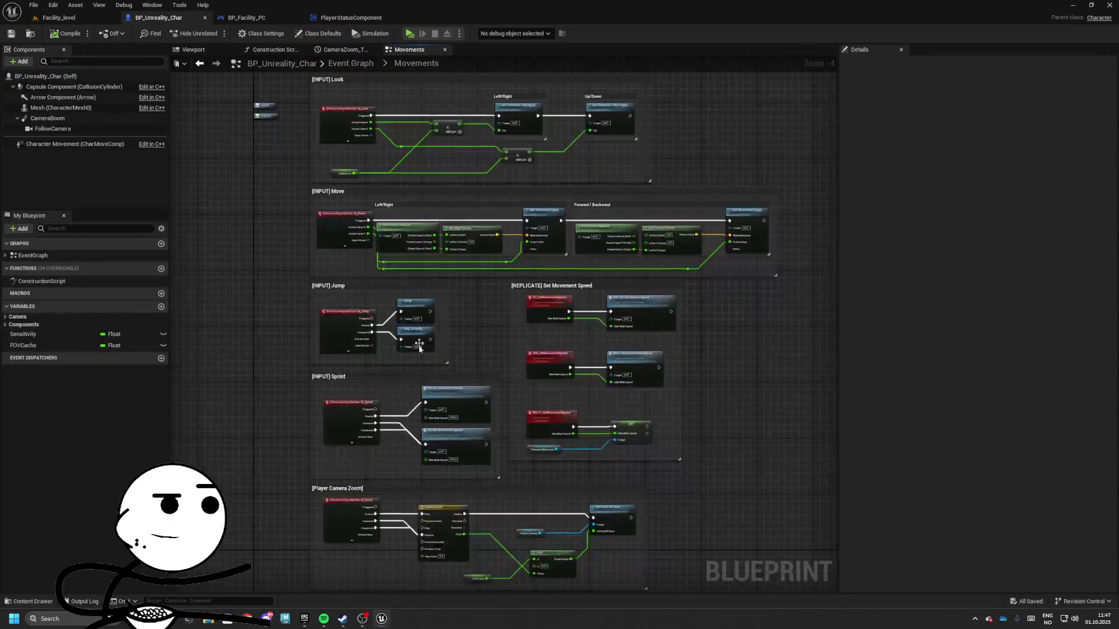
{"action": "scroll", "coordinate": [484, 341], "scroll_direction": "down", "scroll_amount": 1}
{"action": "left_click", "coordinate": [591, 268]}
{"action": "left_click_drag", "start_coordinate": [591, 269], "coordinate": [731, 268]}
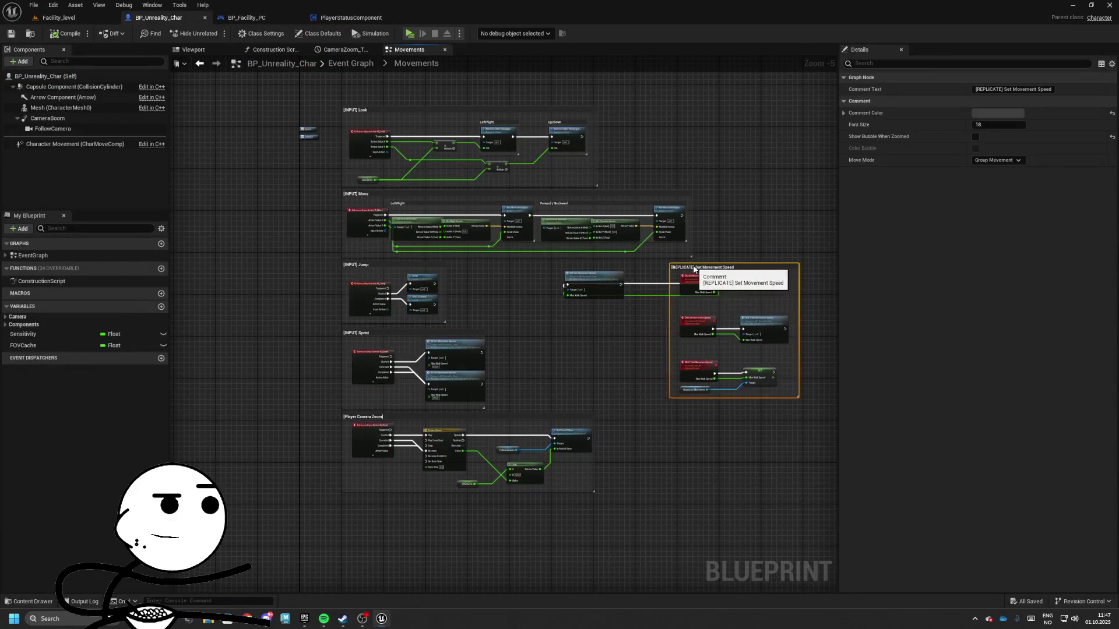
{"action": "key", "text": "ctrl+z"}
{"action": "key", "text": "ctrl+z"}
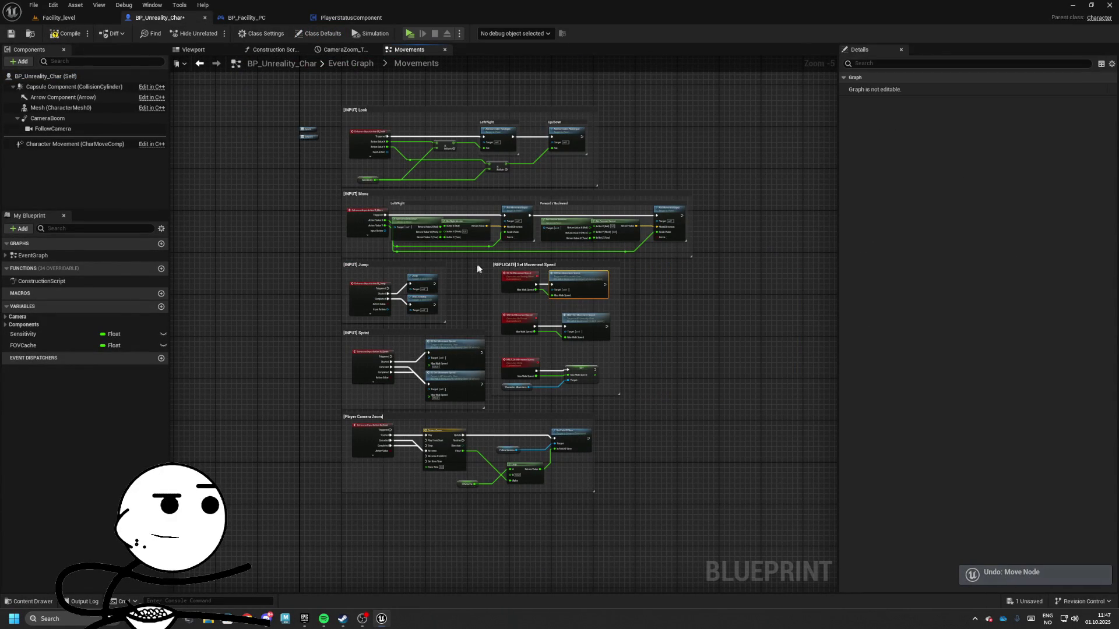
{"action": "left_click_drag", "start_coordinate": [509, 267], "coordinate": [708, 267]}
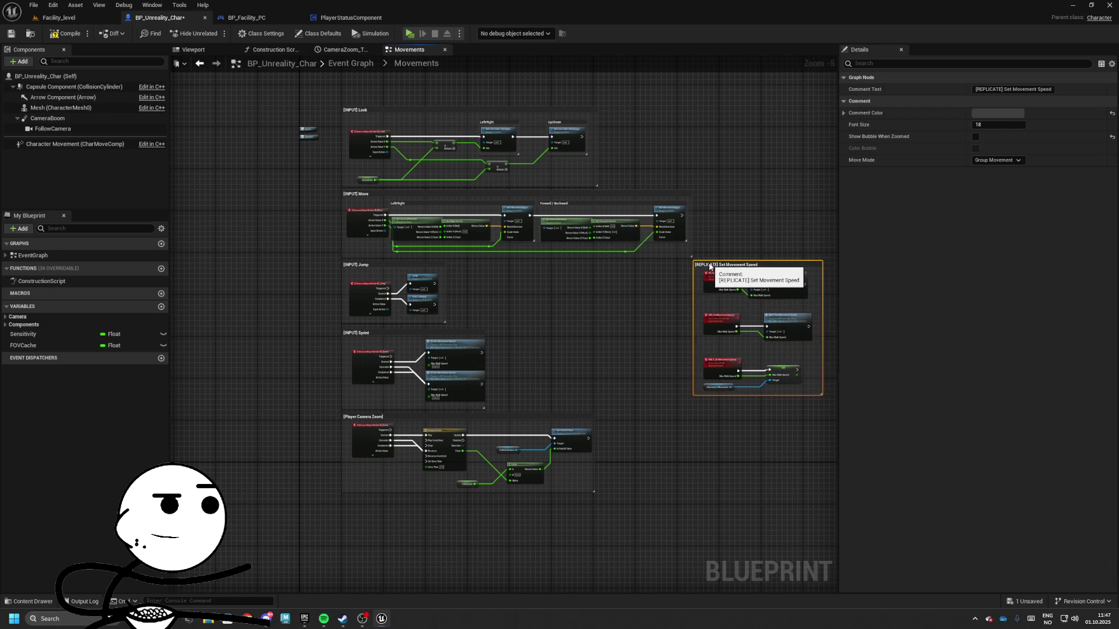
- Move the Player Camera Zoom group down and shift both Set Movement Speed nodes right
{"action": "scroll", "coordinate": [504, 273], "scroll_direction": "up", "scroll_amount": 4}
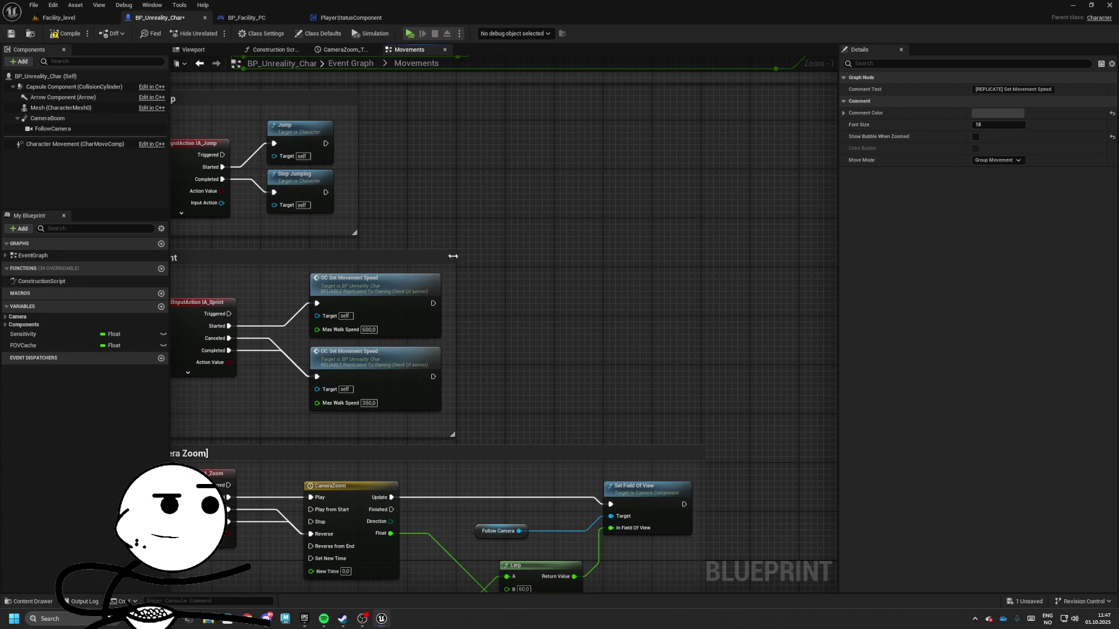
{"action": "mouse_move", "coordinate": [453, 256]}
{"action": "left_mouse_down"}
{"action": "mouse_move", "coordinate": [532, 329]}
{"action": "mouse_move", "coordinate": [481, 302]}
{"action": "left_mouse_up"}
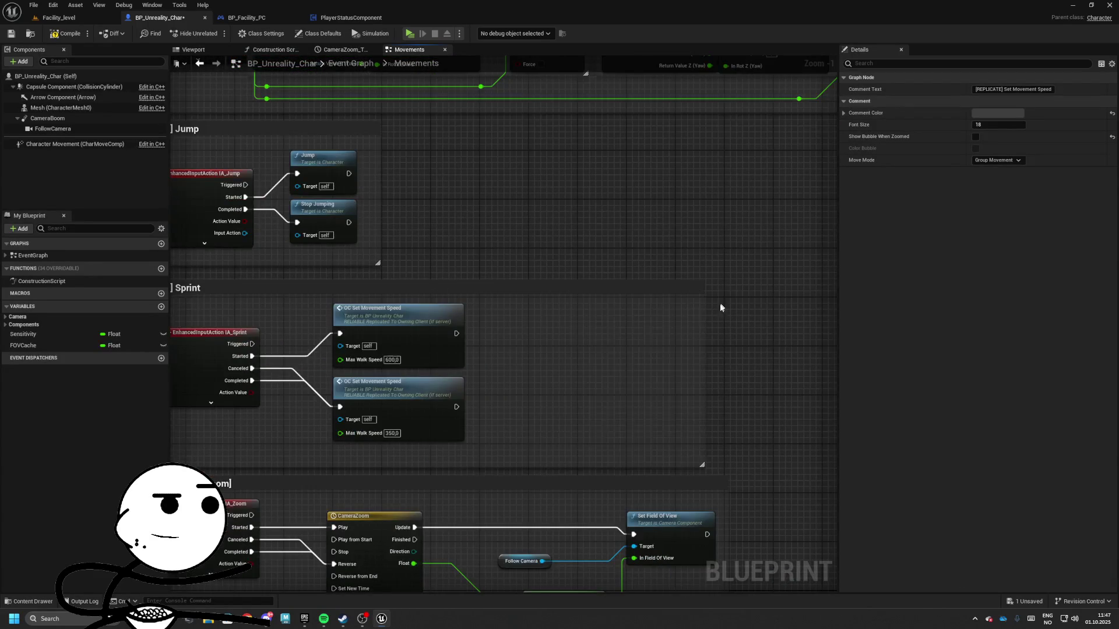
{"action": "scroll", "coordinate": [488, 320], "scroll_direction": "down", "scroll_amount": 3}
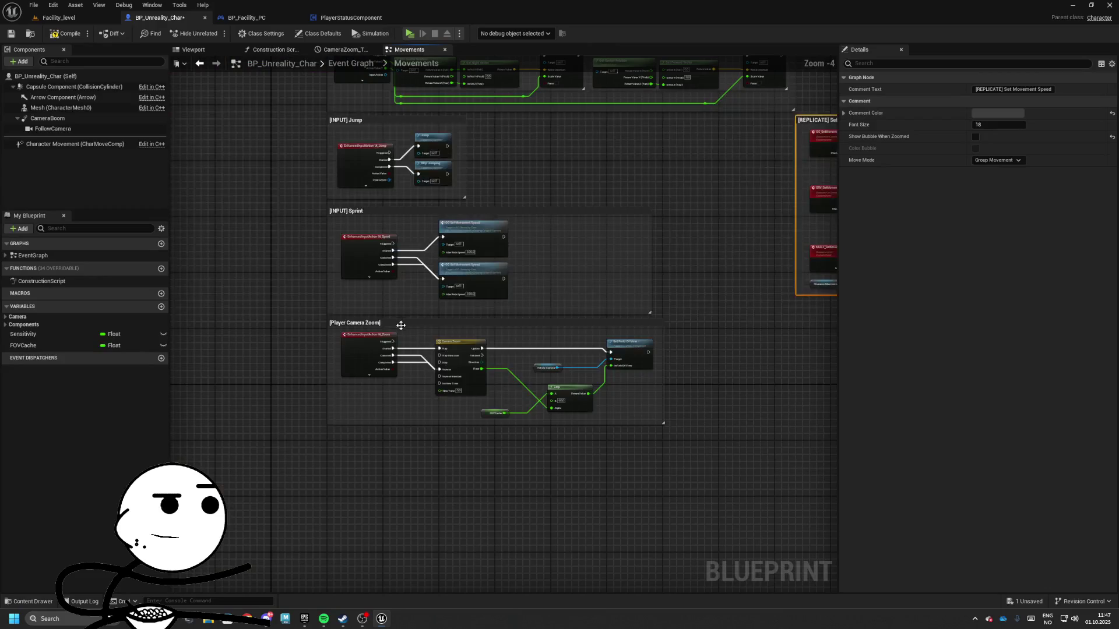
{"action": "mouse_move", "coordinate": [401, 325]}
{"action": "left_mouse_down"}
{"action": "mouse_move", "coordinate": [419, 441]}
{"action": "mouse_move", "coordinate": [399, 447]}
{"action": "left_mouse_up"}
{"action": "scroll", "coordinate": [335, 216], "scroll_direction": "up", "scroll_amount": 2}
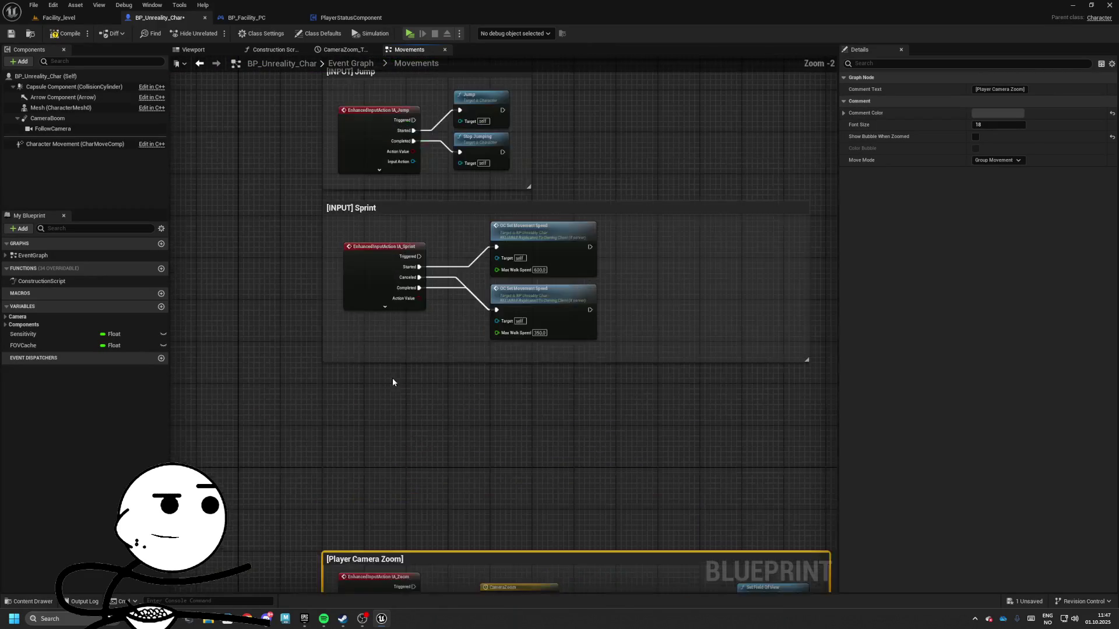
{"action": "left_click_drag", "start_coordinate": [393, 382], "coordinate": [490, 365]}
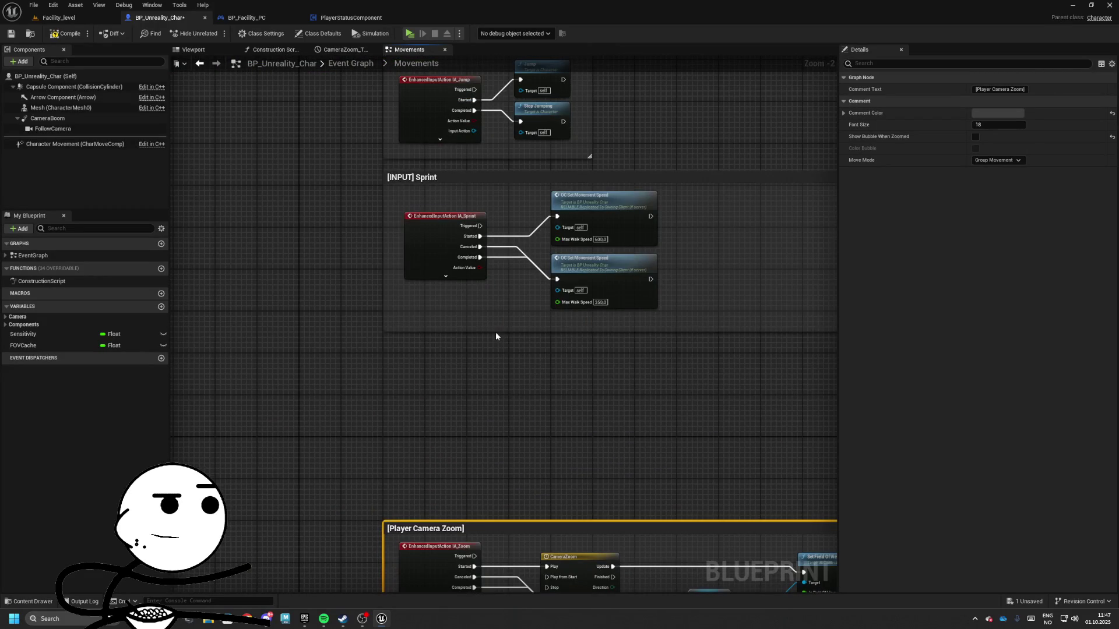
{"action": "left_click_drag", "start_coordinate": [481, 233], "coordinate": [658, 337]}
{"action": "left_click_drag", "start_coordinate": [582, 233], "coordinate": [740, 233]}
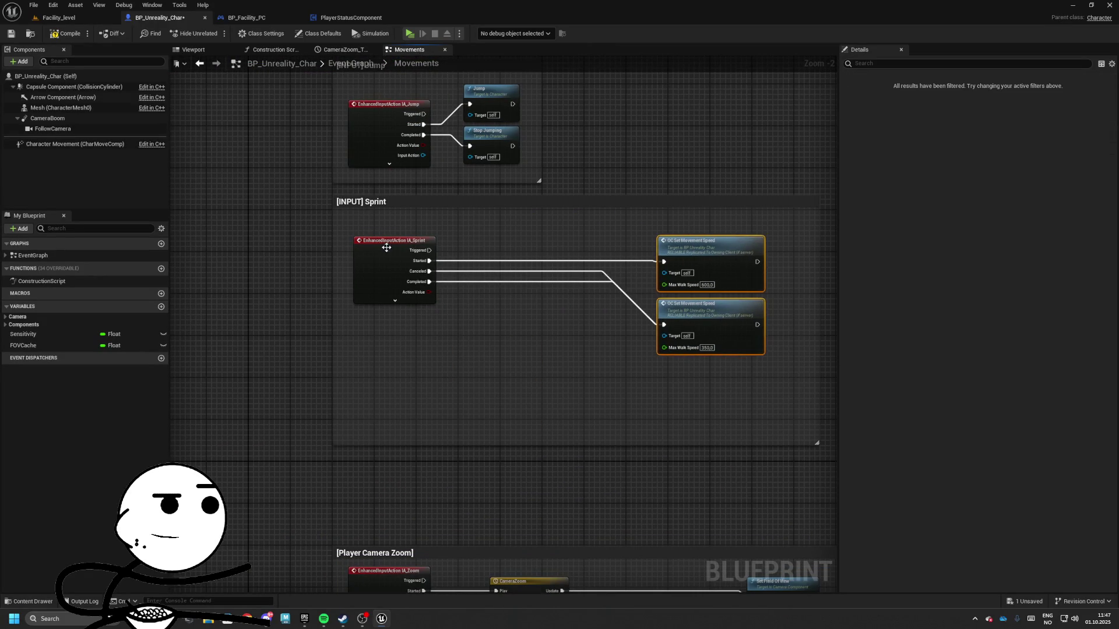
{"action": "left_click", "coordinate": [396, 274]}
- Add Get Controller feeding a Get Component by Class set to PlayerStatusComponent
{"action": "left_click_drag", "start_coordinate": [423, 278], "coordinate": [449, 358]}
{"action": "right_click", "coordinate": [344, 309]}
{"action": "type", "text": "get"}
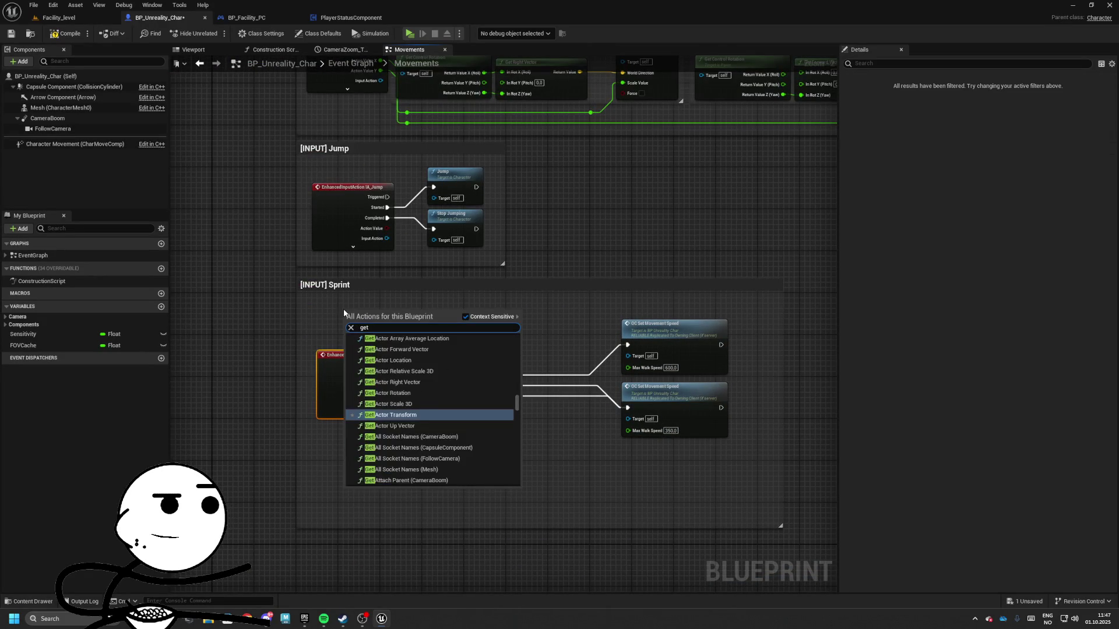
{"action": "type", "text": " c"}
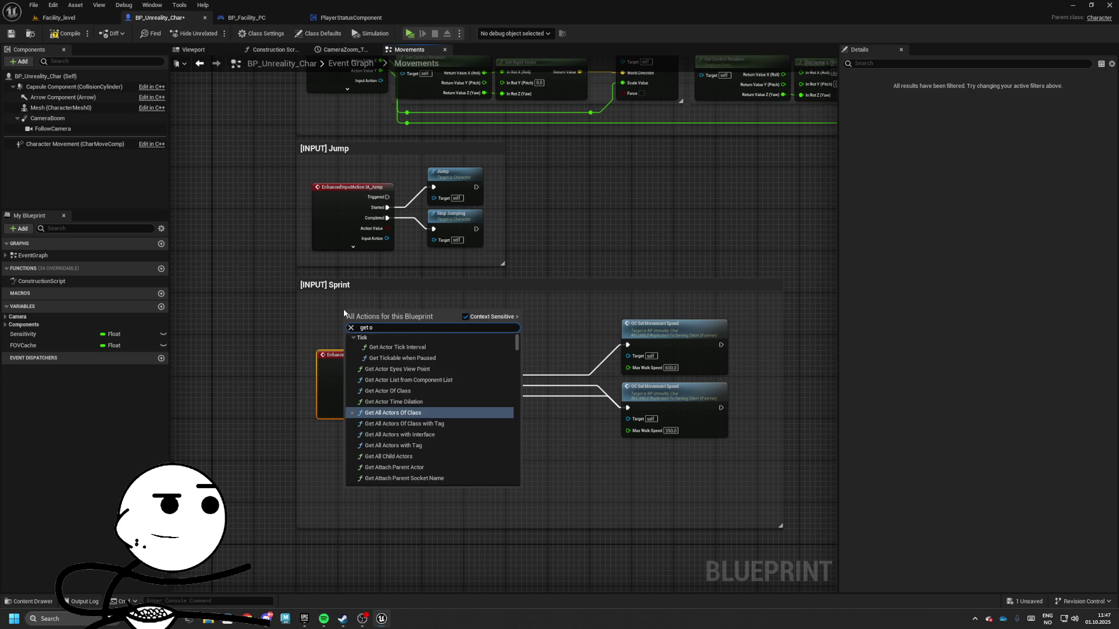
{"action": "type", "text": "ontrol"}
{"action": "key", "text": "Return"}
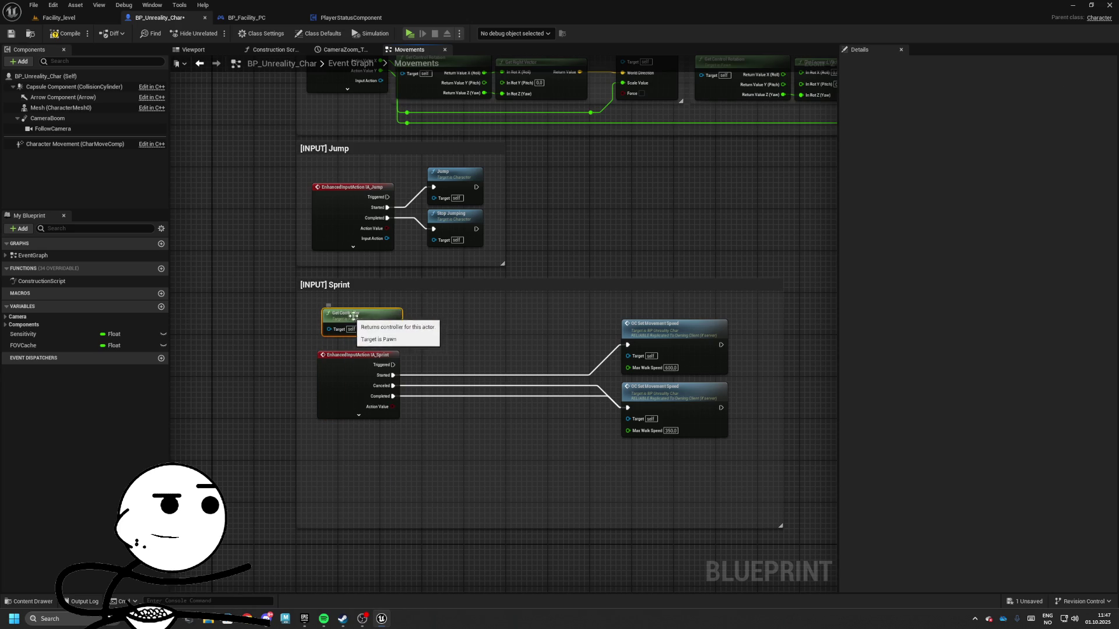
{"action": "left_click_drag", "start_coordinate": [438, 331], "coordinate": [438, 330]}
{"action": "type", "text": "get comp"}
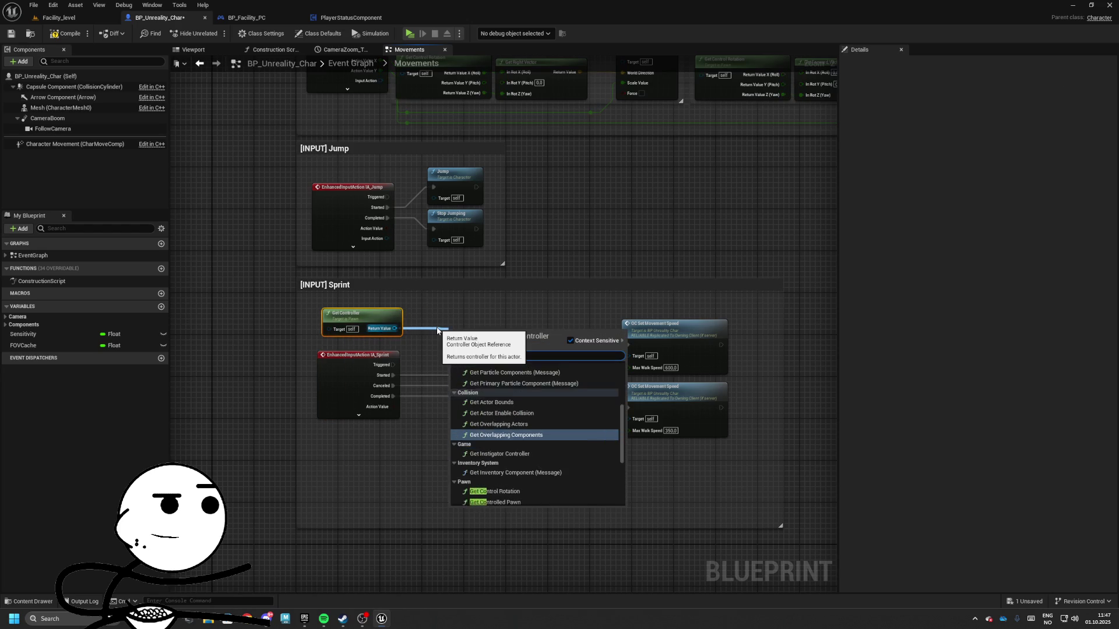
{"action": "key", "text": "Up"}
{"action": "key", "text": "Up"}
{"action": "key", "text": "Return"}
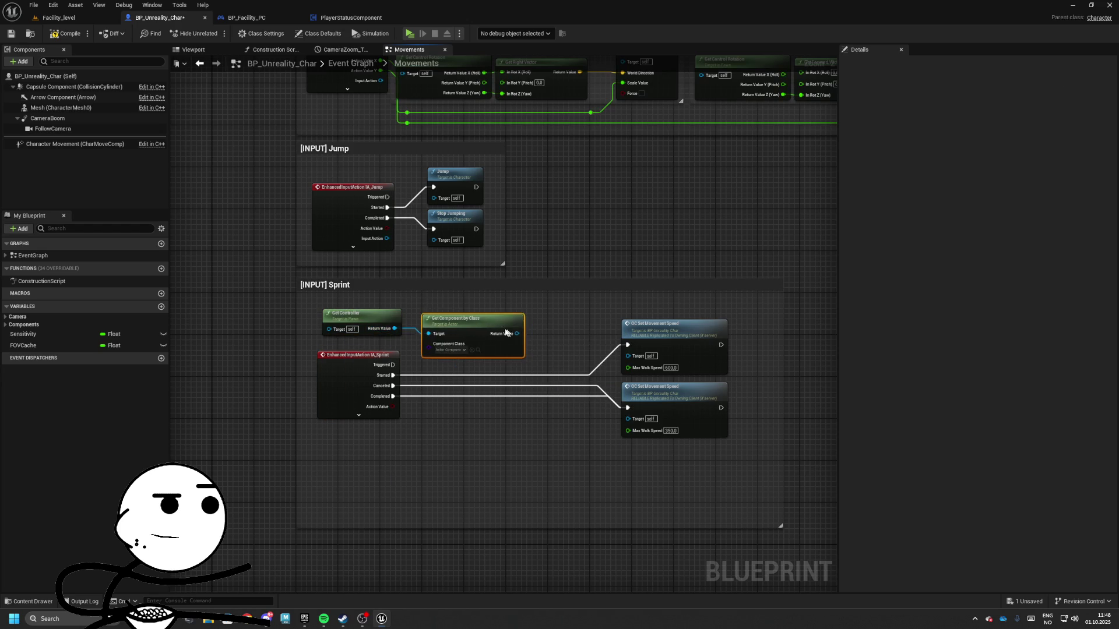
{"action": "left_click", "coordinate": [444, 349]}
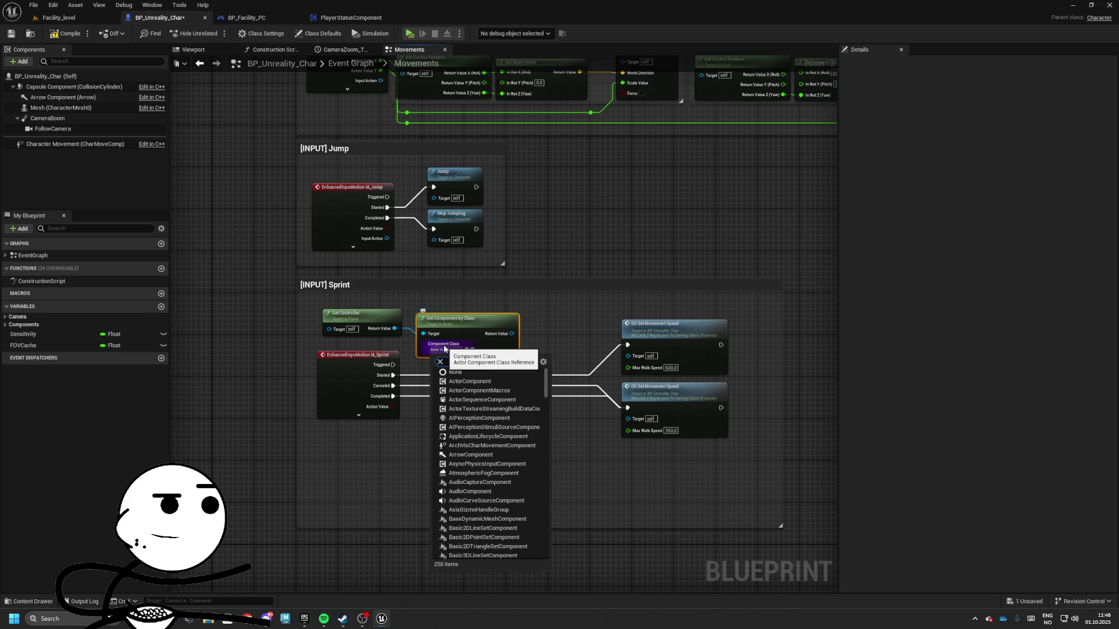
{"action": "type", "text": "player"}
{"action": "key", "text": "Return"}
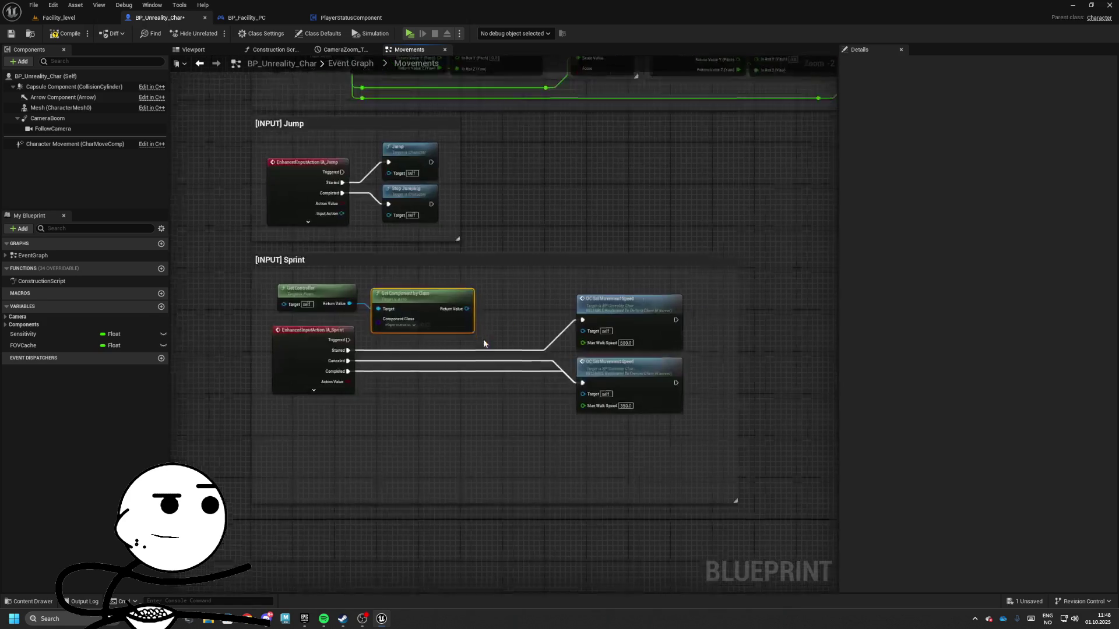
- Add a Start Sprinting call on the status component and check its StartSprinting event
{"action": "scroll", "coordinate": [412, 262], "scroll_direction": "up", "scroll_amount": 2}
{"action": "left_click_drag", "start_coordinate": [437, 265], "coordinate": [641, 384]}
{"action": "left_click_drag", "start_coordinate": [672, 305], "coordinate": [619, 273]}
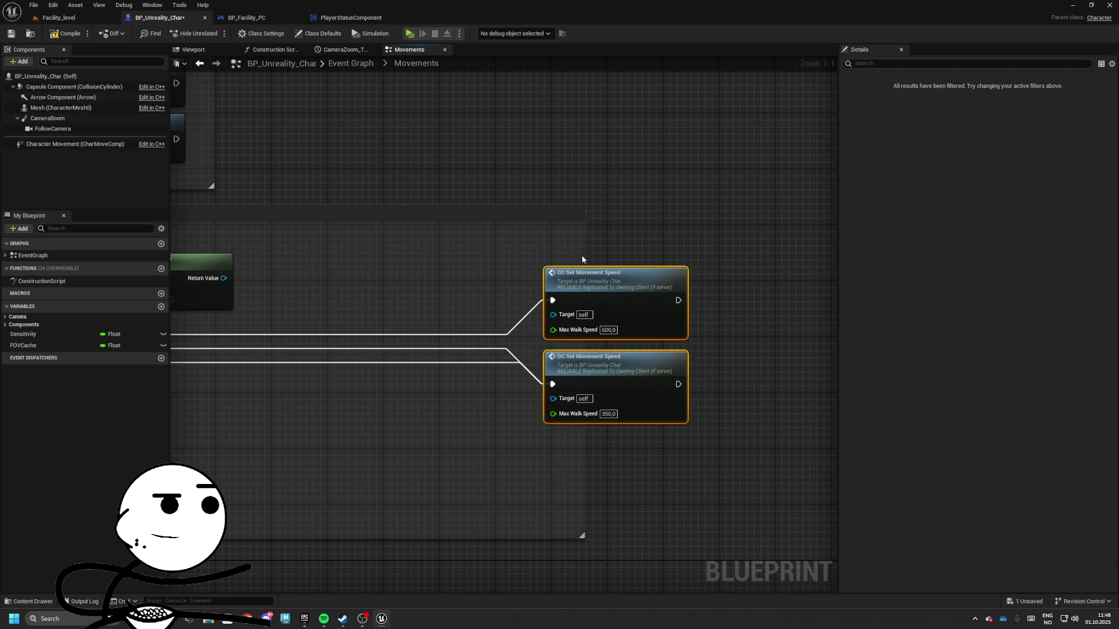
{"action": "left_click_drag", "start_coordinate": [217, 285], "coordinate": [461, 303]}
{"action": "type", "text": "start sprint"}
{"action": "key", "text": "Return"}
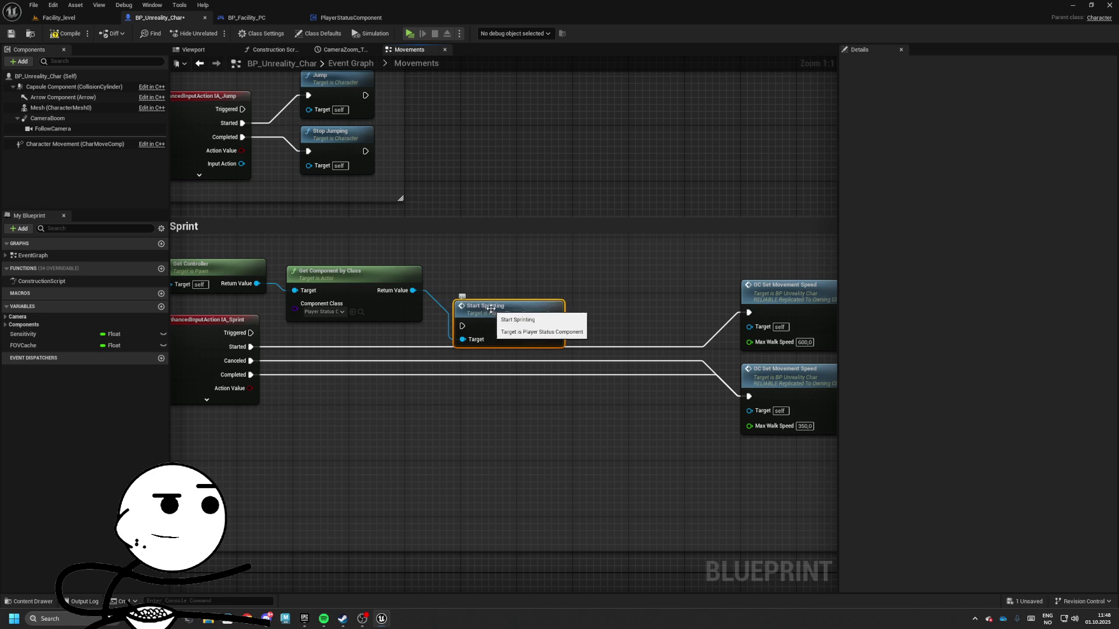
{"action": "double_click", "coordinate": [491, 309]}
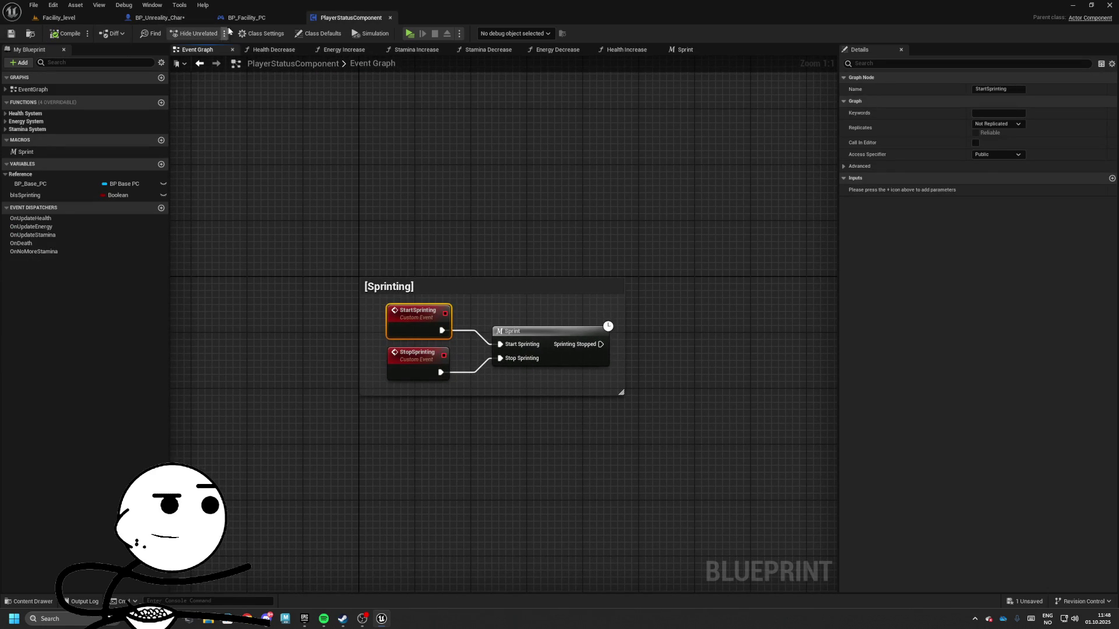
{"action": "left_click", "coordinate": [247, 17]}
{"action": "scroll", "coordinate": [460, 280], "scroll_direction": "down", "scroll_amount": 4}
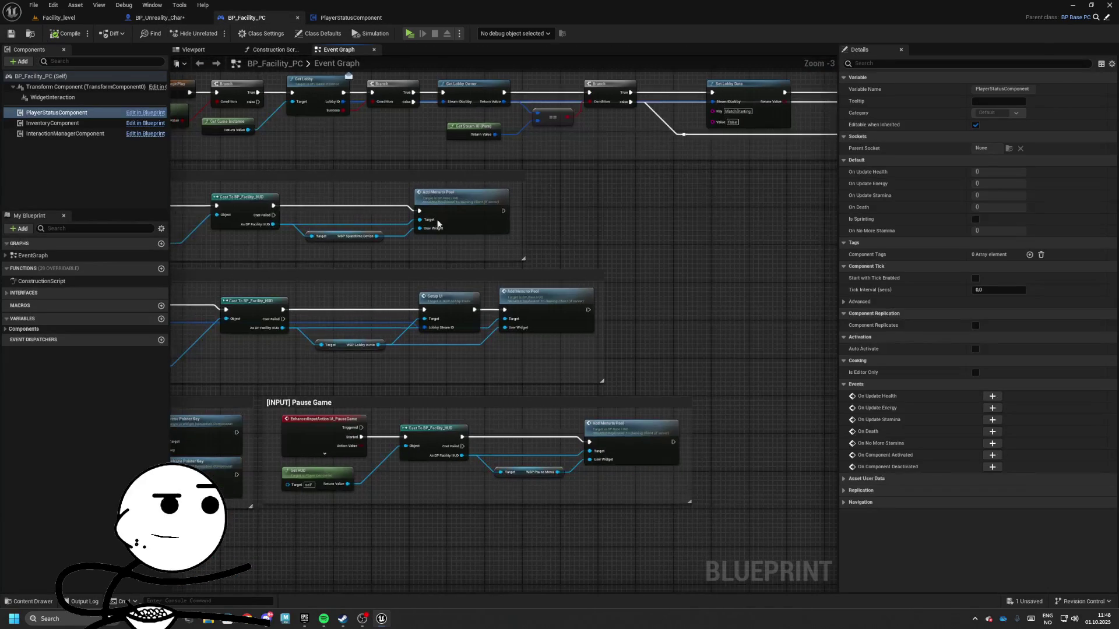
{"action": "double_click", "coordinate": [499, 278]}
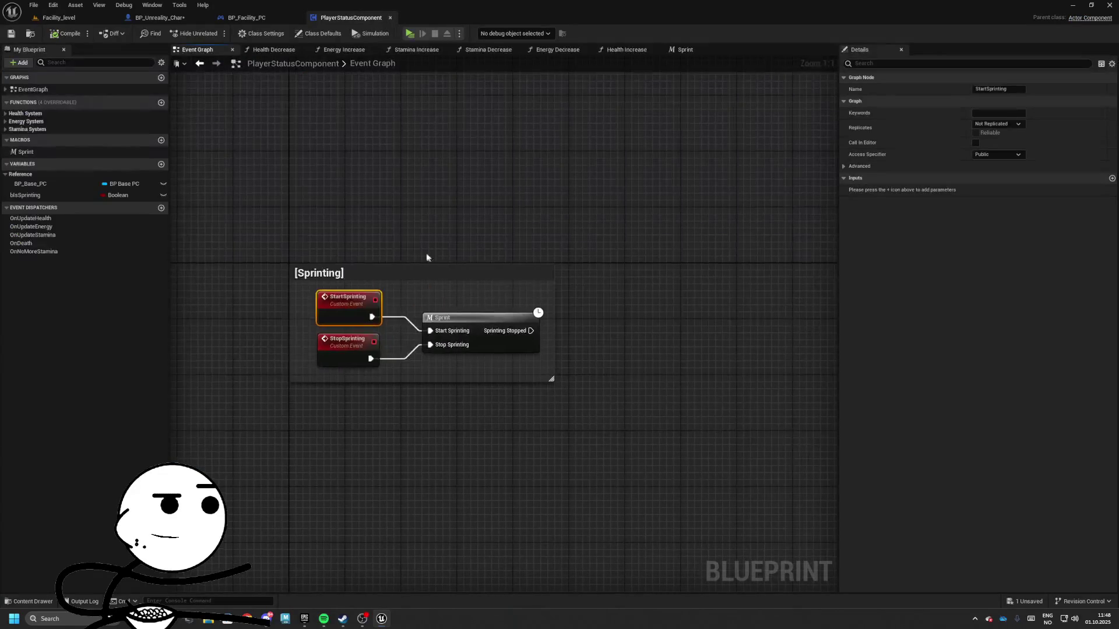
{"action": "left_click", "coordinate": [182, 23]}
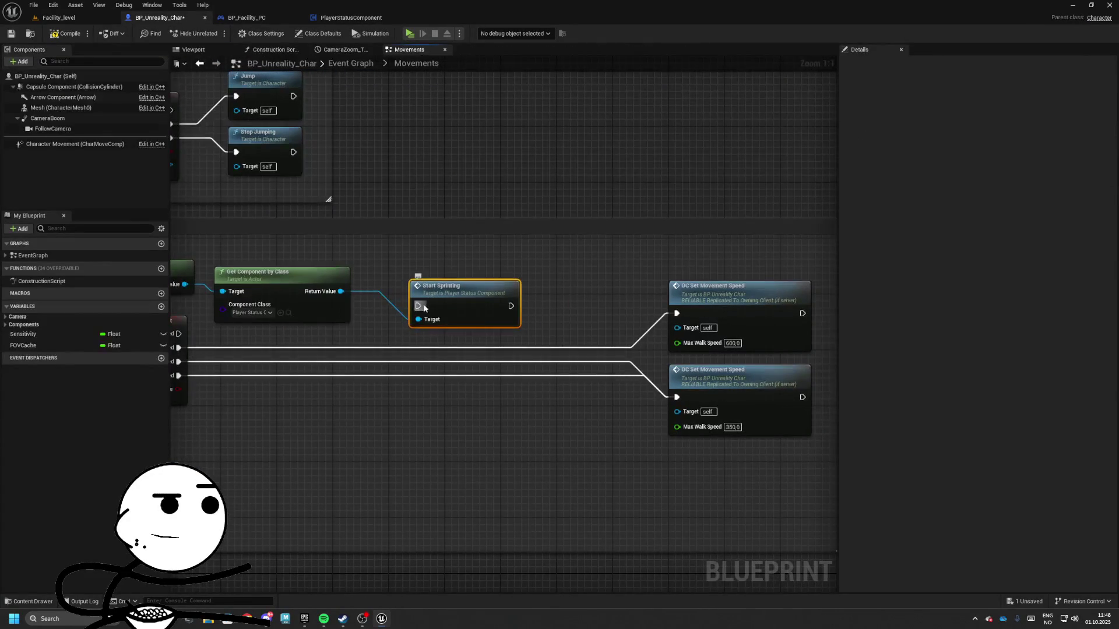
- Wire IA_Sprint Started into Start Sprinting, then into the 600 speed Set Movement Speed
{"action": "left_click_drag", "start_coordinate": [182, 338], "coordinate": [201, 348]}
{"action": "mouse_move", "coordinate": [472, 294]}
{"action": "left_mouse_down"}
{"action": "mouse_move", "coordinate": [458, 333]}
{"action": "mouse_move", "coordinate": [466, 314]}
{"action": "left_mouse_up"}
{"action": "left_click_drag", "start_coordinate": [538, 326], "coordinate": [560, 331]}
{"action": "left_click_drag", "start_coordinate": [716, 316], "coordinate": [712, 314]}
{"action": "mouse_move", "coordinate": [508, 329]}
{"action": "left_mouse_down"}
{"action": "mouse_move", "coordinate": [536, 307]}
{"action": "mouse_move", "coordinate": [489, 284]}
{"action": "mouse_move", "coordinate": [358, 281]}
{"action": "left_mouse_up"}
{"action": "left_click_drag", "start_coordinate": [532, 262], "coordinate": [531, 255]}
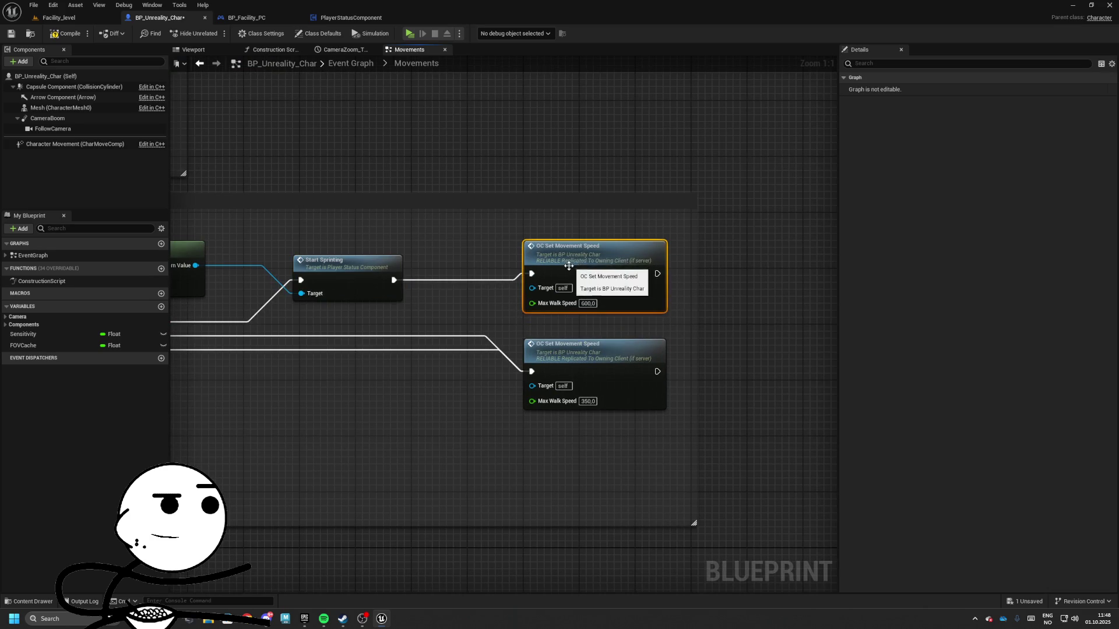
{"action": "left_click_drag", "start_coordinate": [424, 276], "coordinate": [437, 334]}
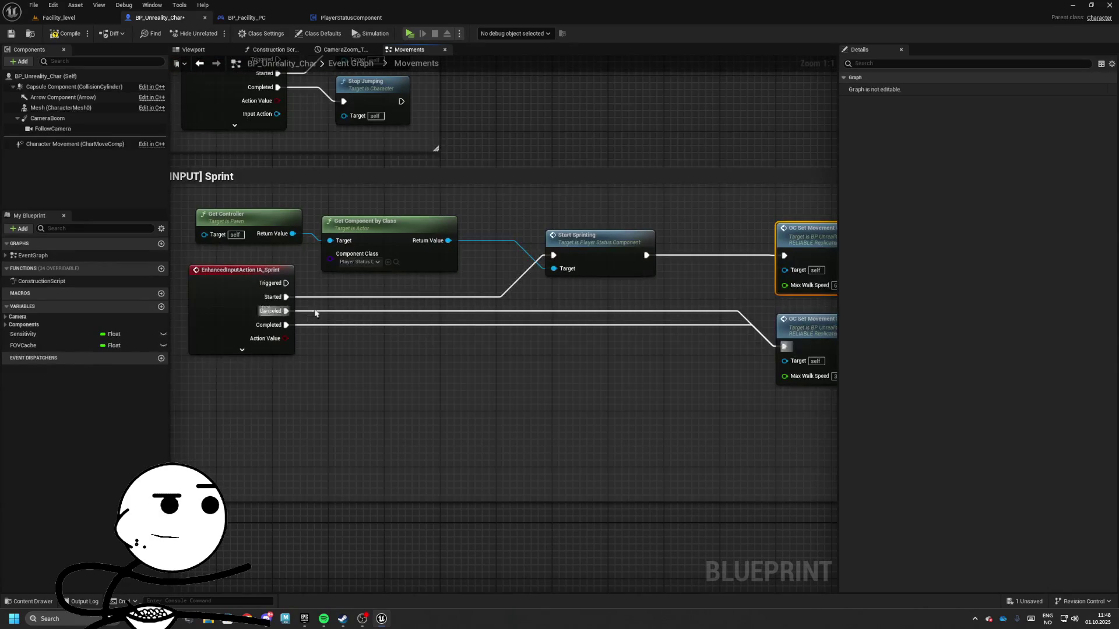
- Add a Stop Sprinting call from the component lookup and wire it from the Completed event
{"action": "mouse_move", "coordinate": [249, 204]}
{"action": "left_mouse_down"}
{"action": "mouse_move", "coordinate": [396, 241]}
{"action": "mouse_move", "coordinate": [591, 357]}
{"action": "mouse_move", "coordinate": [556, 294]}
{"action": "mouse_move", "coordinate": [481, 308]}
{"action": "left_mouse_up"}
{"action": "type", "text": "stop sprinting"}
{"action": "key", "text": "Return"}
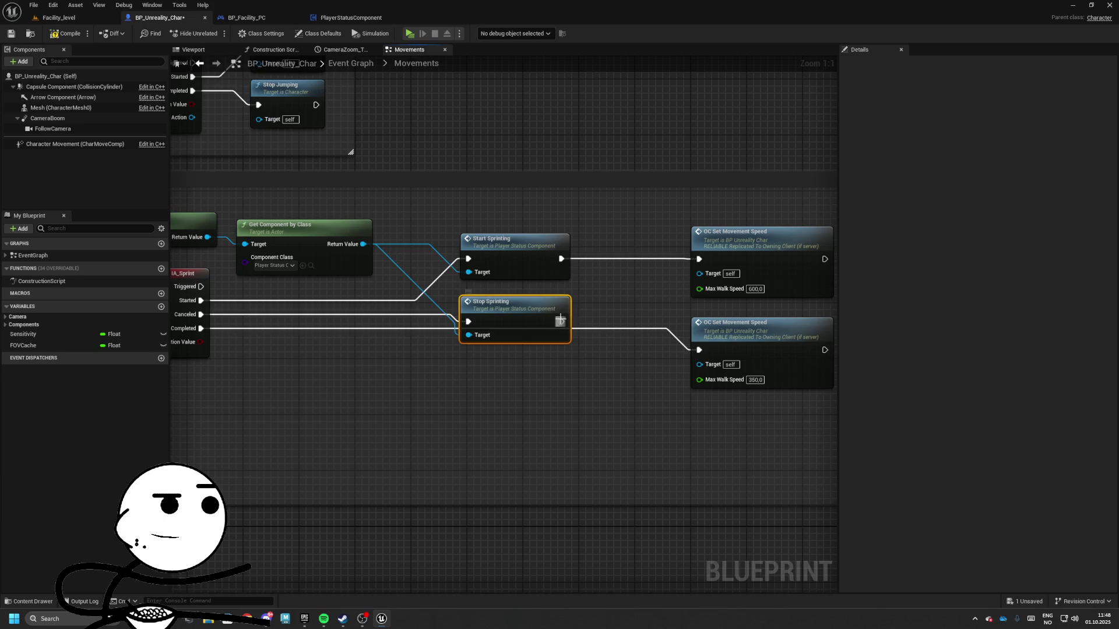
{"action": "left_click_drag", "start_coordinate": [353, 350], "coordinate": [449, 342]}
{"action": "left_click_drag", "start_coordinate": [297, 319], "coordinate": [406, 323]}
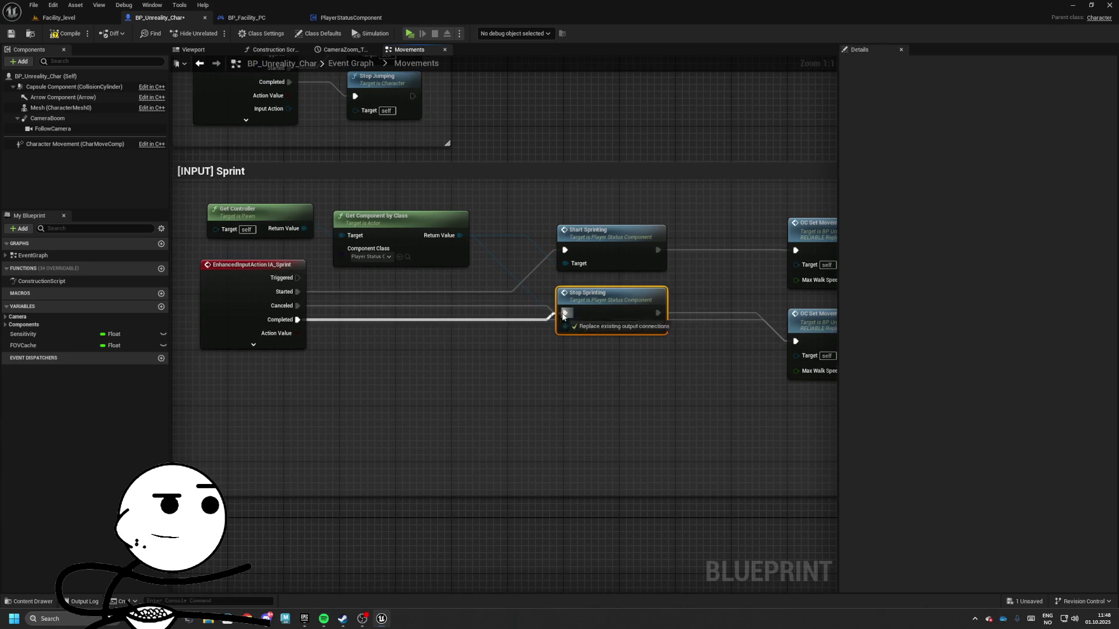
- Wire IA_Sprint Completed into Stop Sprinting and shift the controller and component lookup nodes left
{"action": "left_click_drag", "start_coordinate": [563, 315], "coordinate": [564, 315]}
{"action": "mouse_move", "coordinate": [647, 332]}
{"action": "left_mouse_down"}
{"action": "mouse_move", "coordinate": [489, 332]}
{"action": "mouse_move", "coordinate": [568, 337]}
{"action": "mouse_move", "coordinate": [489, 353]}
{"action": "mouse_move", "coordinate": [460, 417]}
{"action": "mouse_move", "coordinate": [447, 375]}
{"action": "mouse_move", "coordinate": [303, 373]}
{"action": "mouse_move", "coordinate": [641, 359]}
{"action": "left_mouse_up"}
{"action": "left_click_drag", "start_coordinate": [294, 236], "coordinate": [423, 265]}
{"action": "left_click_drag", "start_coordinate": [326, 354], "coordinate": [344, 349]}
- Add a Bind Event to On No More Stamina from the status component
{"action": "left_click_drag", "start_coordinate": [497, 276], "coordinate": [526, 347]}
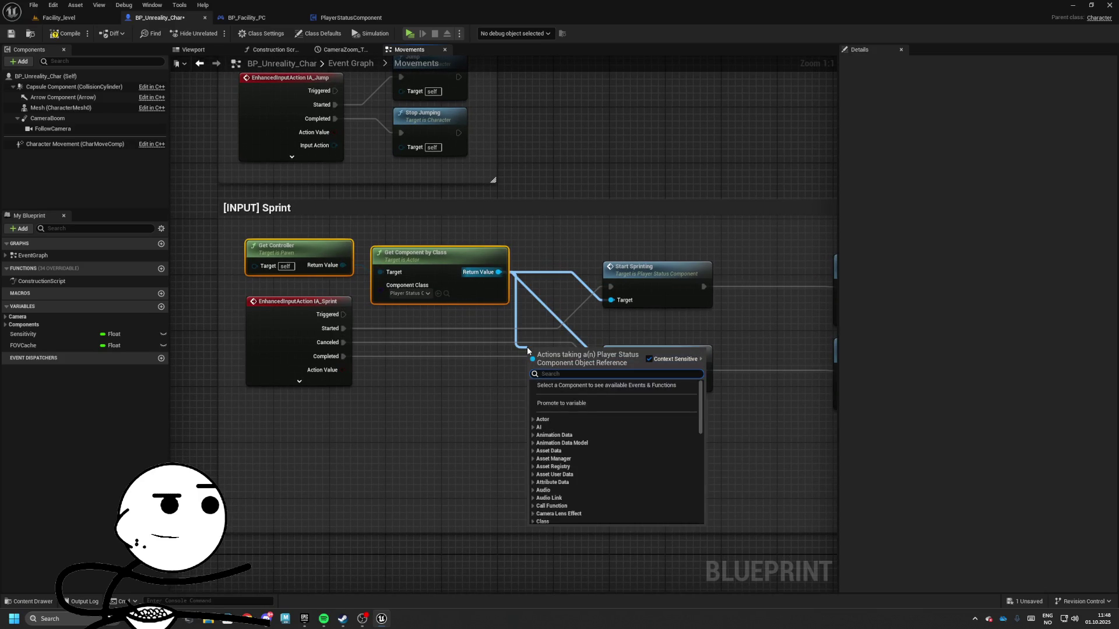
{"action": "type", "text": "no more s"}
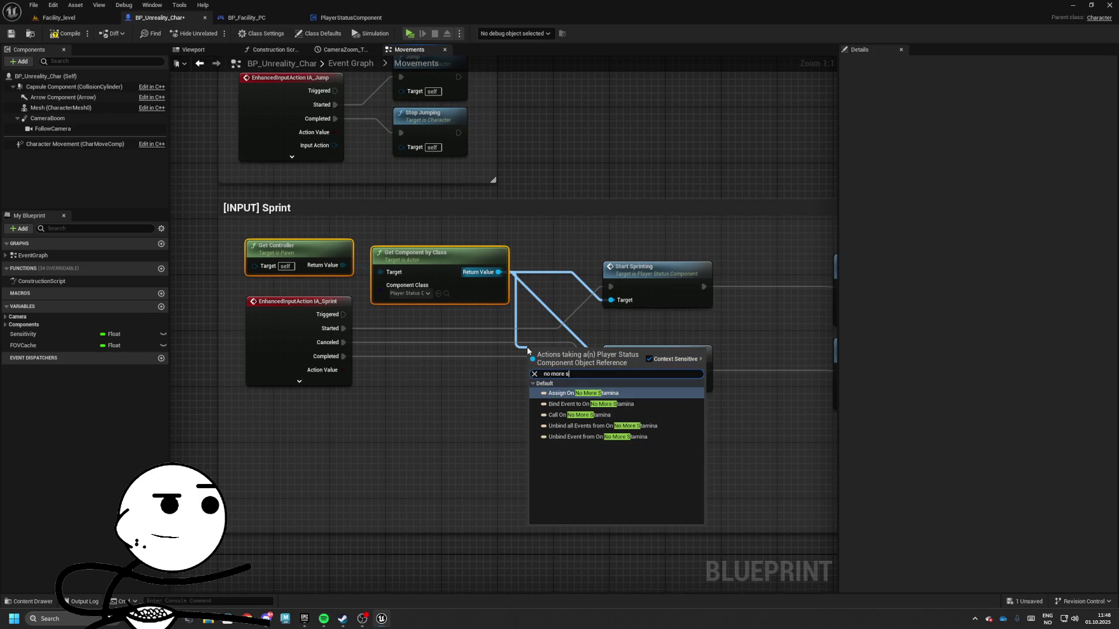
{"action": "key", "text": "Down"}
{"action": "key", "text": "Down"}
{"action": "key", "text": "Up"}
{"action": "key", "text": "Up"}
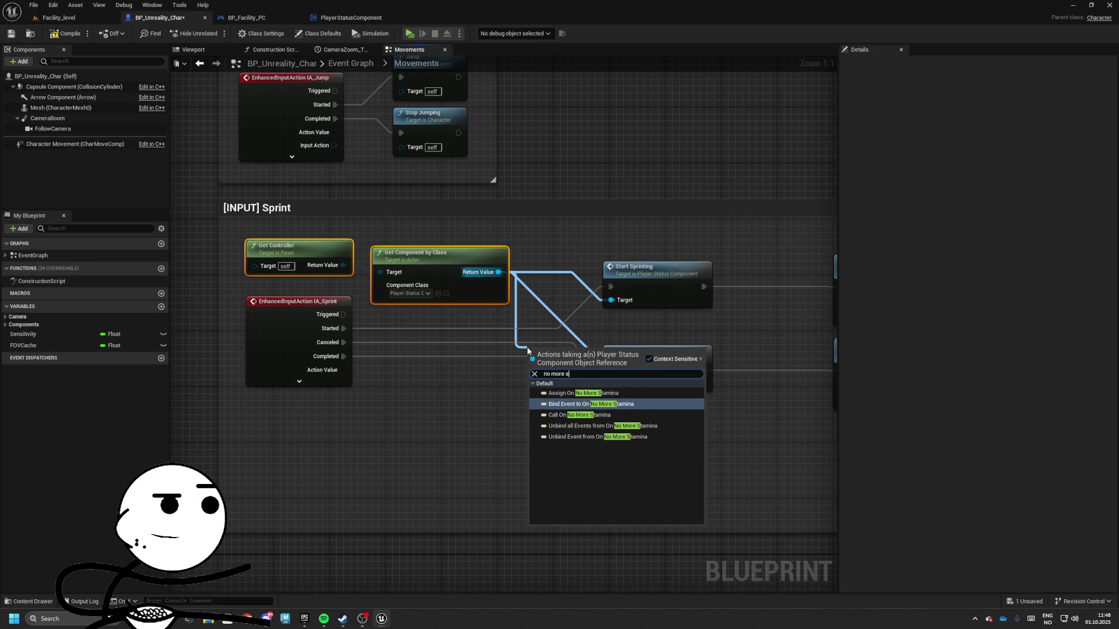
{"action": "key", "text": "Down"}
{"action": "key", "text": "Down"}
{"action": "key", "text": "Down"}
{"action": "key", "text": "Up"}
{"action": "key", "text": "Up"}
{"action": "key", "text": "Up"}
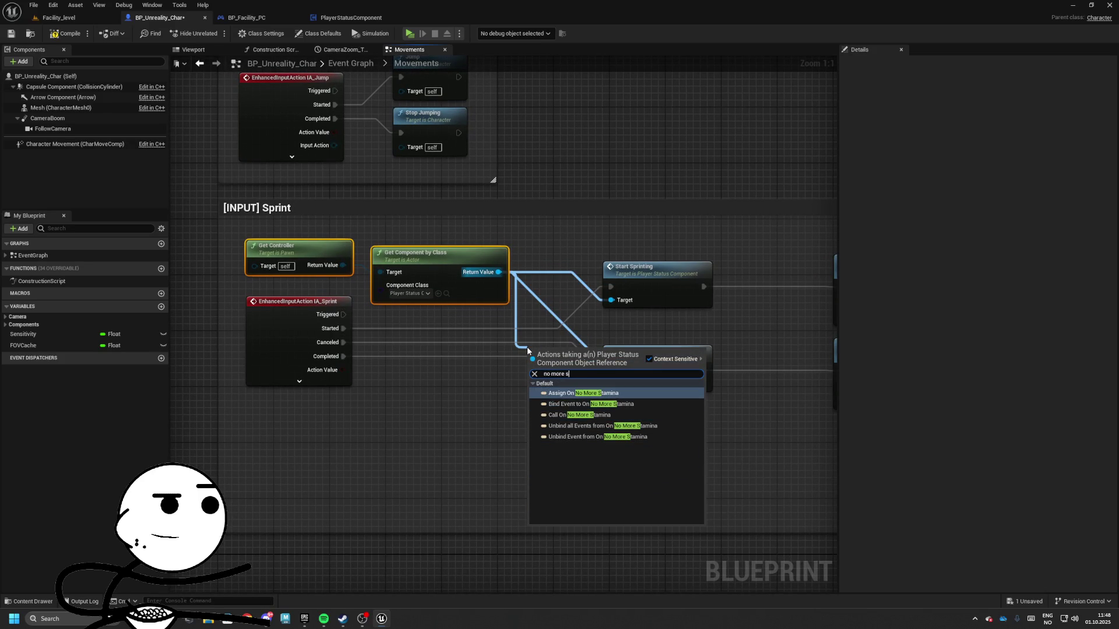
{"action": "key", "text": "Return"}
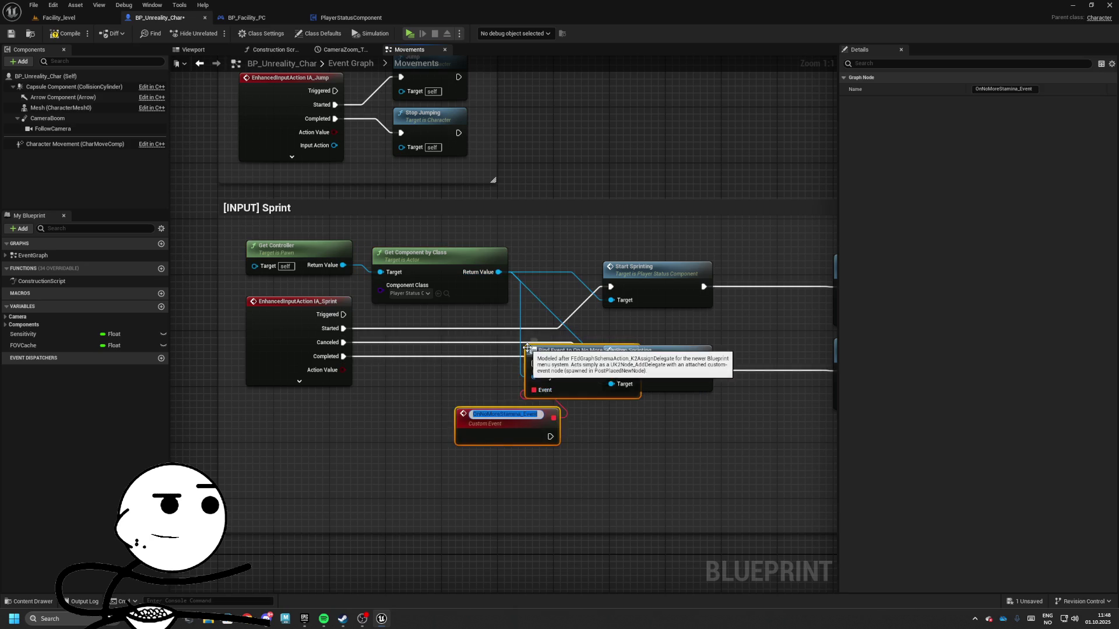
- Name the custom event and place the Bind Event node, then undo the trial binding nodes
{"action": "left_click", "coordinate": [616, 434]}
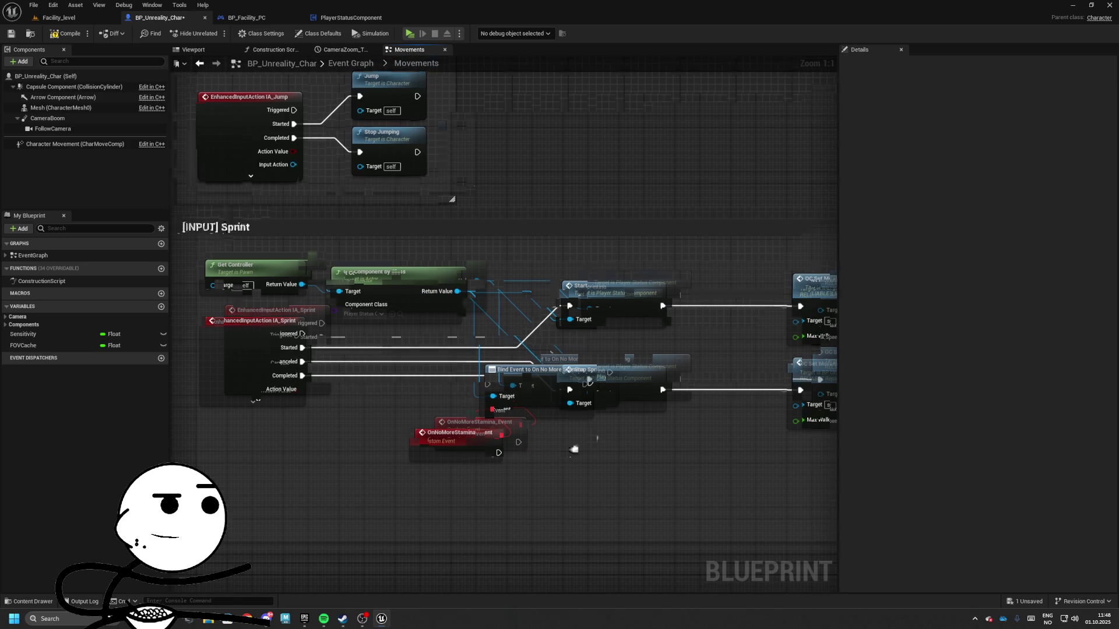
{"action": "mouse_move", "coordinate": [533, 381]}
{"action": "left_mouse_down"}
{"action": "mouse_move", "coordinate": [570, 341]}
{"action": "mouse_move", "coordinate": [562, 333]}
{"action": "mouse_move", "coordinate": [546, 346]}
{"action": "left_mouse_up"}
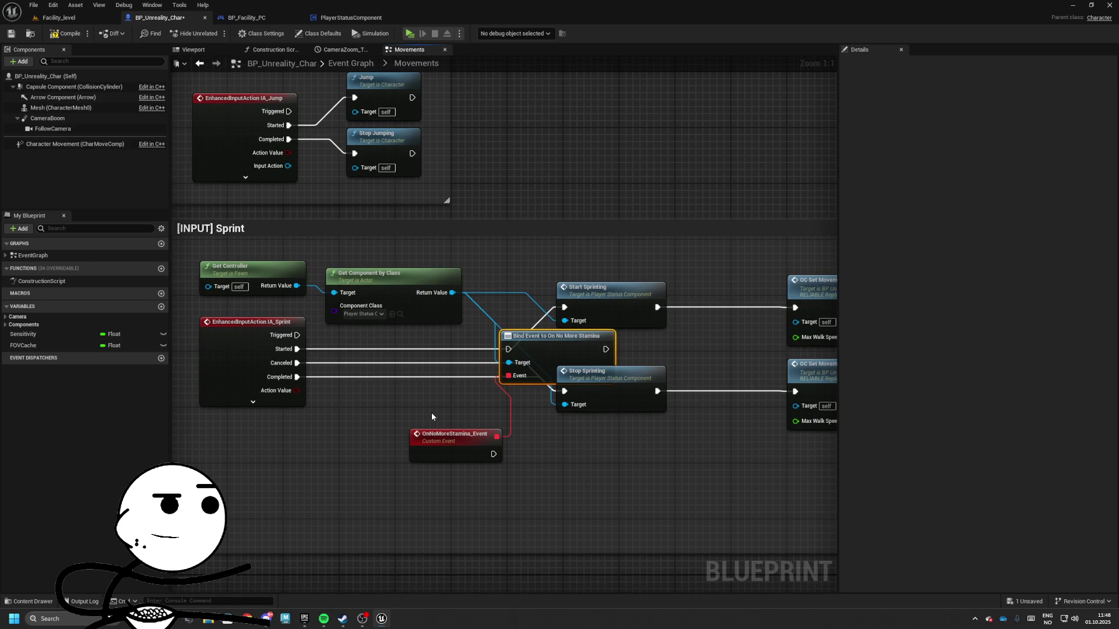
{"action": "left_click", "coordinate": [455, 438]}
{"action": "key", "text": "ctrl+z"}
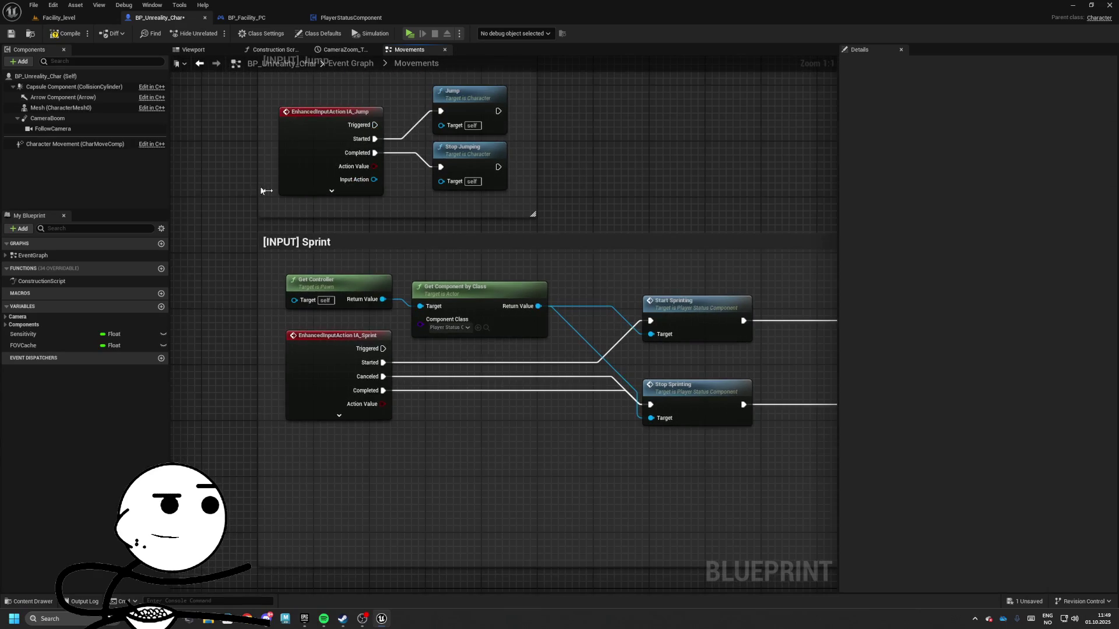
- Move Start and Stop Sprinting further right and expand IA_Sprint's extra pins
{"action": "mouse_move", "coordinate": [404, 294]}
{"action": "left_mouse_down"}
{"action": "mouse_move", "coordinate": [471, 406]}
{"action": "mouse_move", "coordinate": [549, 408]}
{"action": "left_mouse_up"}
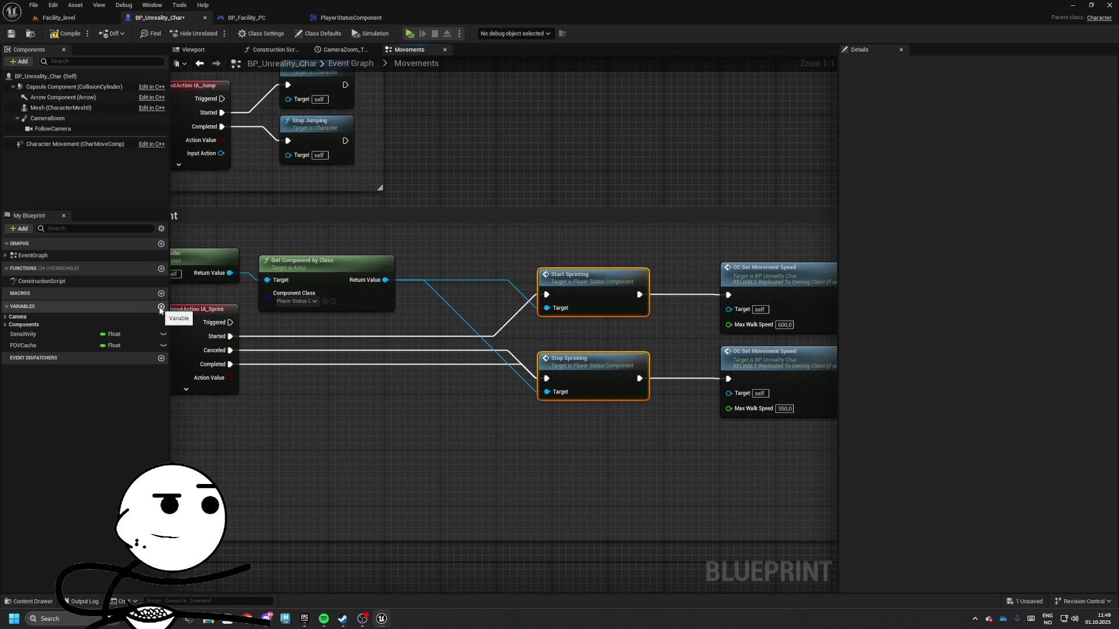
{"action": "left_click_drag", "start_coordinate": [700, 326], "coordinate": [557, 292]}
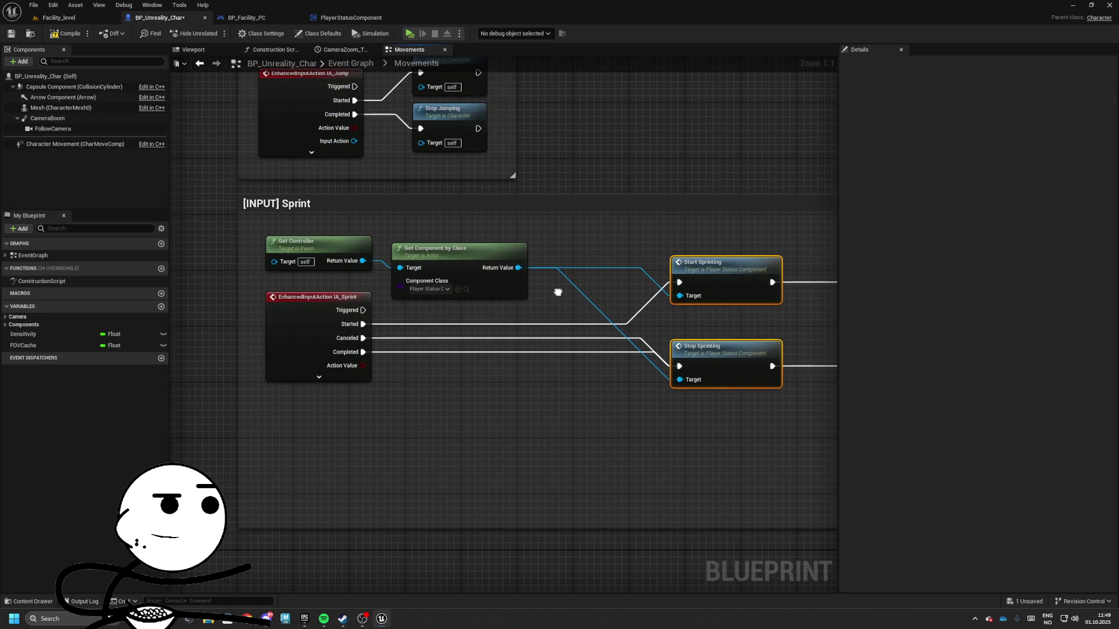
{"action": "left_click", "coordinate": [350, 379]}
- Cancel a trial wire from the Ongoing pin, zoom out, and return to the Facility_level editor
{"action": "left_click_drag", "start_coordinate": [357, 330], "coordinate": [506, 335]}
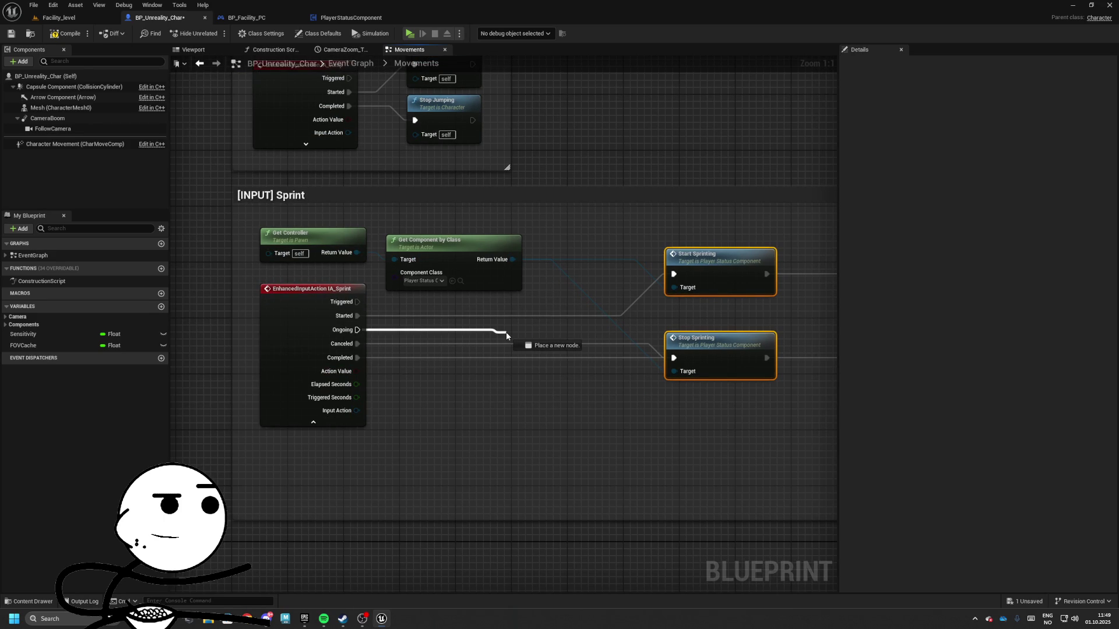
{"action": "left_click_drag", "start_coordinate": [507, 336], "coordinate": [507, 336]}
{"action": "left_click", "coordinate": [345, 420]}
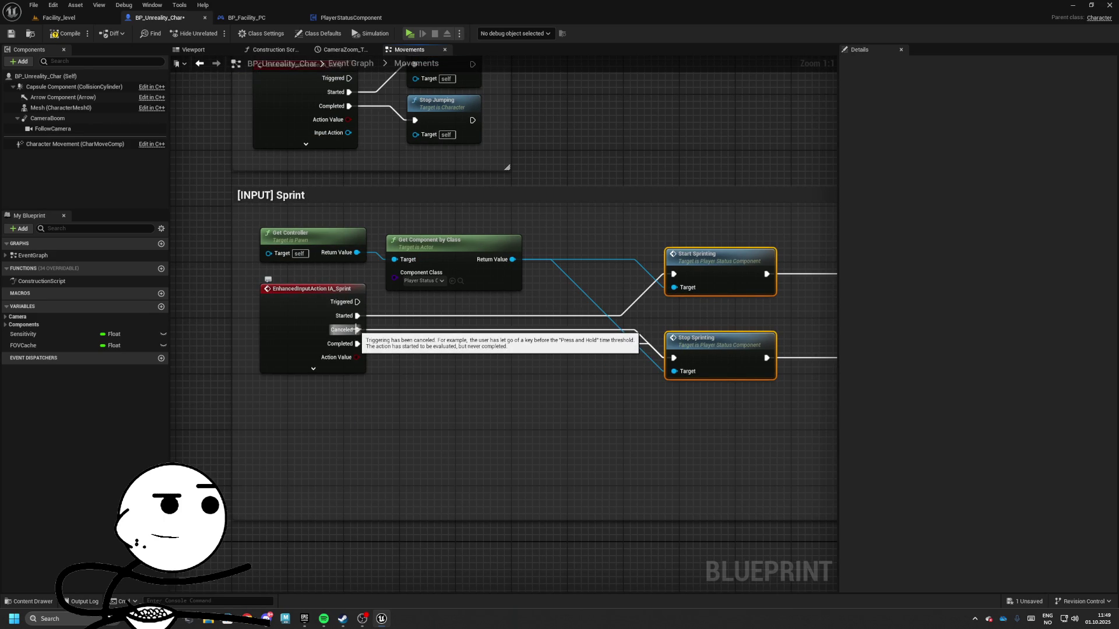
{"action": "scroll", "coordinate": [557, 317], "scroll_direction": "down", "scroll_amount": 3}
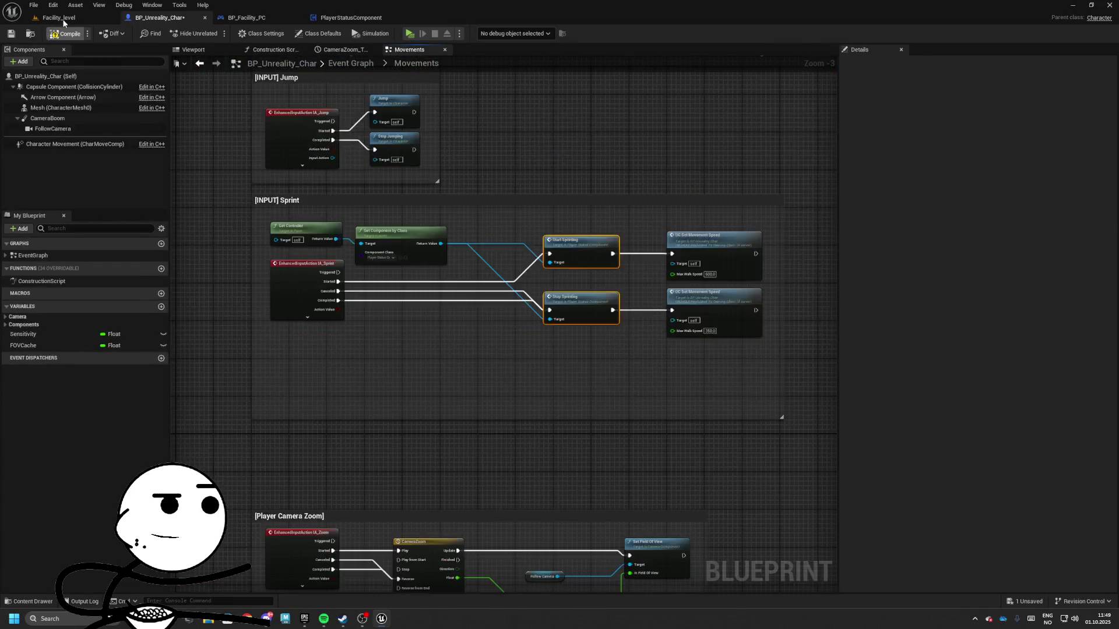
{"action": "left_click", "coordinate": [64, 20]}
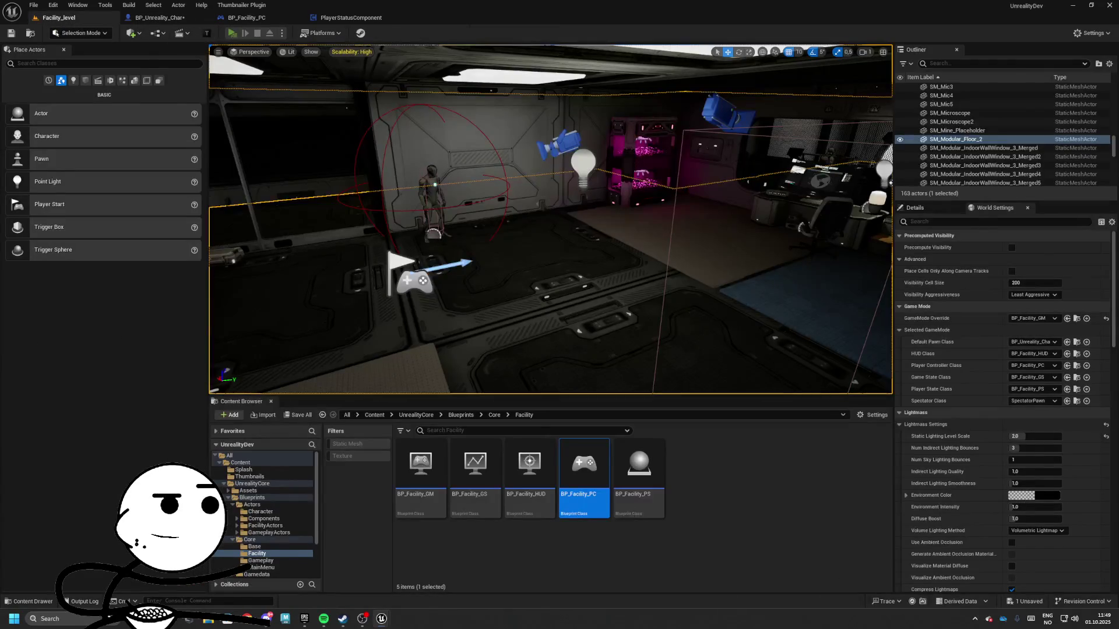
{"action": "key", "text": "alt+p"}
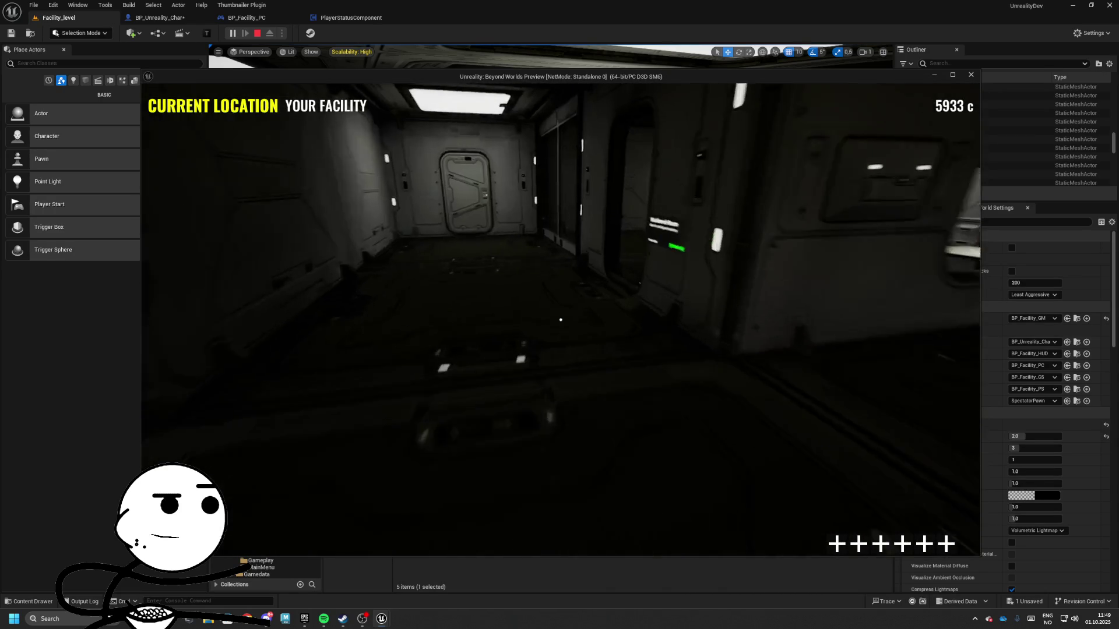
- Stop the test play and open the Sprint macro in PlayerStatusComponent
{"action": "key", "text": "Escape"}
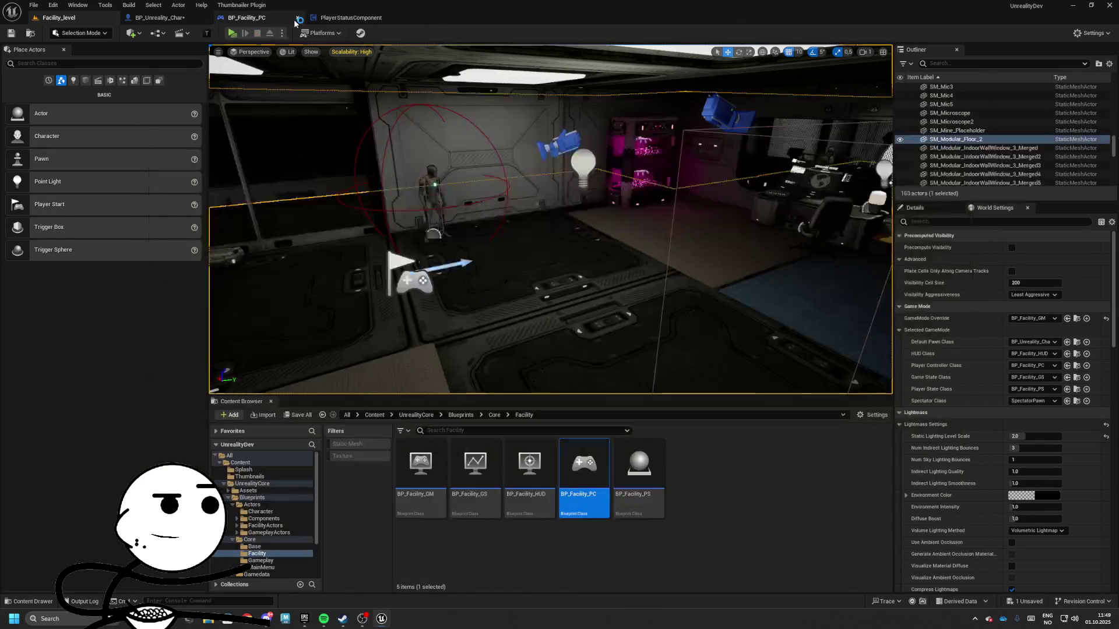
{"action": "left_click", "coordinate": [350, 18]}
{"action": "double_click", "coordinate": [594, 359]}
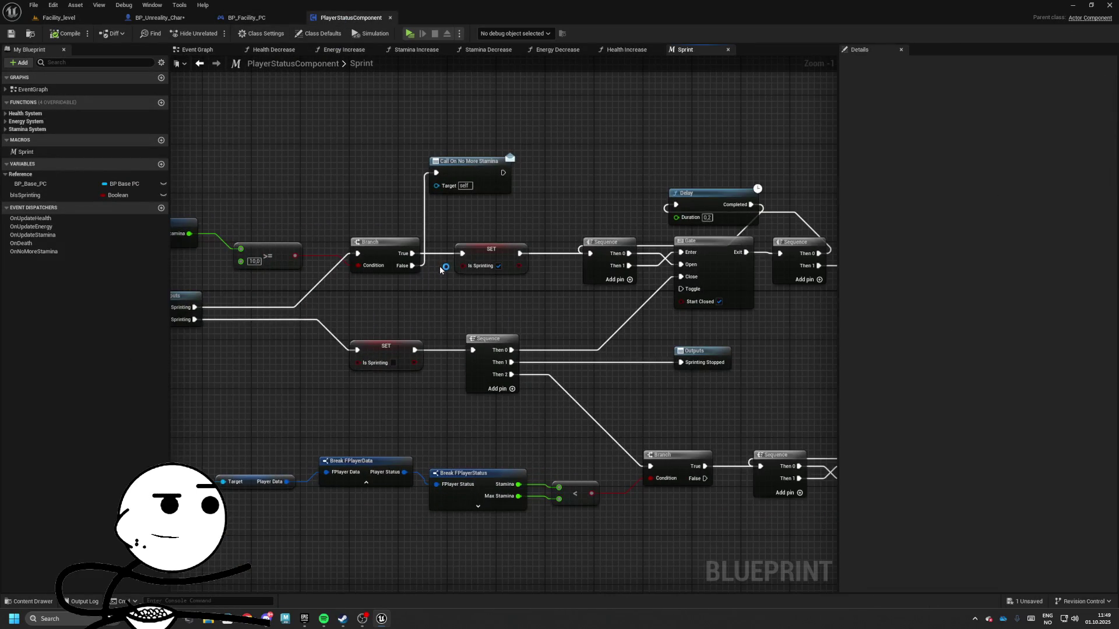
{"action": "left_click_drag", "start_coordinate": [403, 291], "coordinate": [511, 280]}
- Move the Delay/Gate/Sequence group, Is Sprinting setter, stamina Branch and Call On No More Stamina right
{"action": "scroll", "coordinate": [500, 285], "scroll_direction": "down", "scroll_amount": 3}
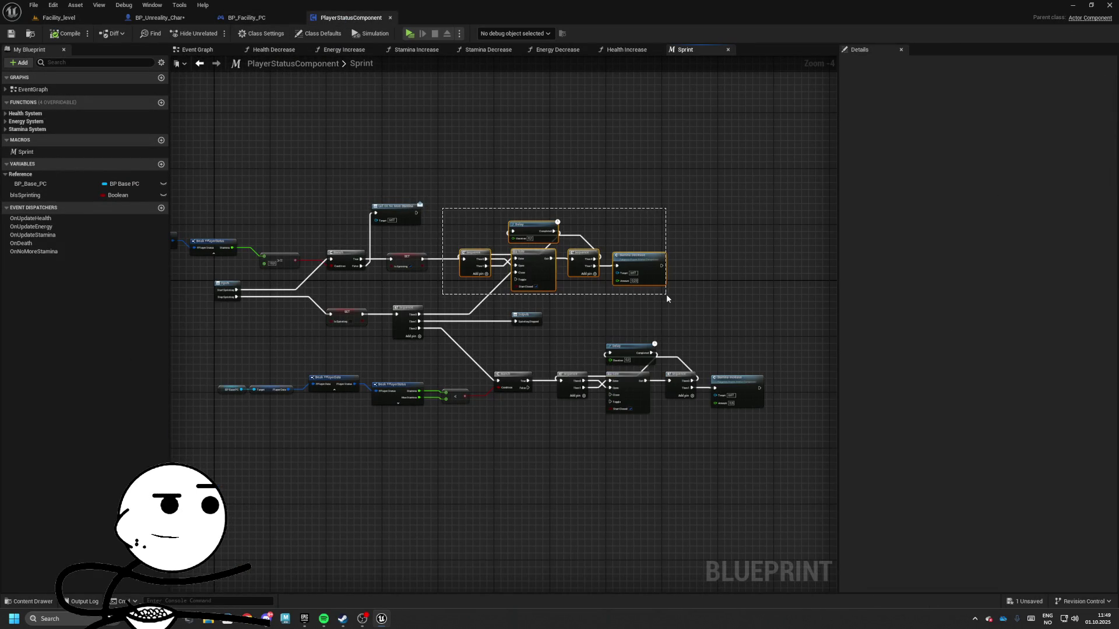
{"action": "left_click_drag", "start_coordinate": [666, 295], "coordinate": [666, 295]}
{"action": "left_click_drag", "start_coordinate": [537, 258], "coordinate": [611, 257]}
{"action": "scroll", "coordinate": [353, 260], "scroll_direction": "up", "scroll_amount": 4}
{"action": "left_click_drag", "start_coordinate": [462, 254], "coordinate": [537, 255]}
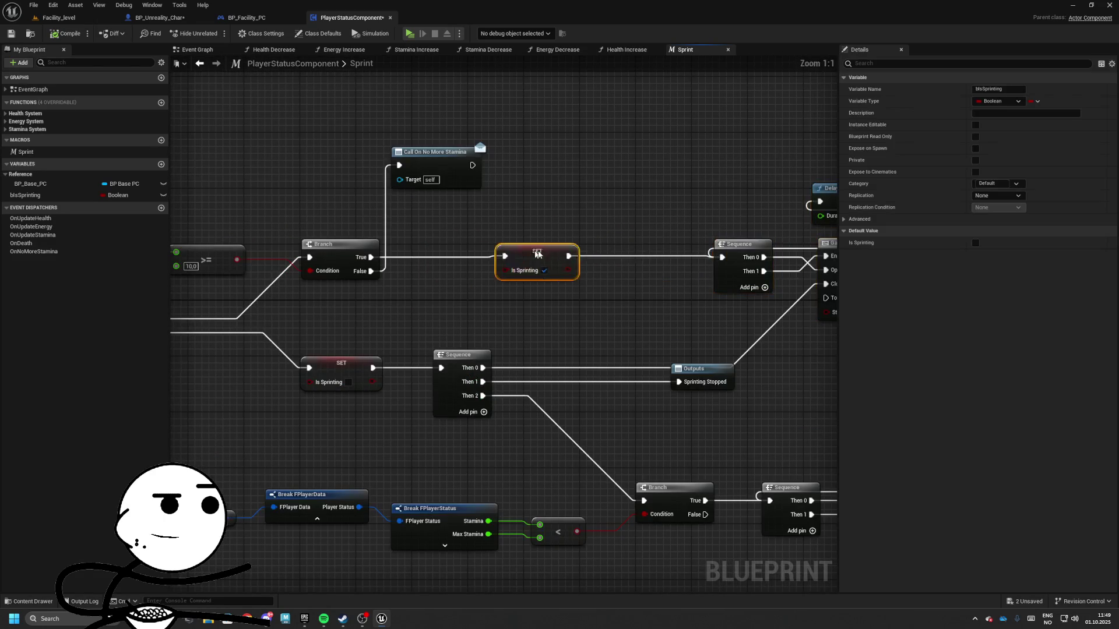
{"action": "left_click_drag", "start_coordinate": [460, 246], "coordinate": [564, 247]}
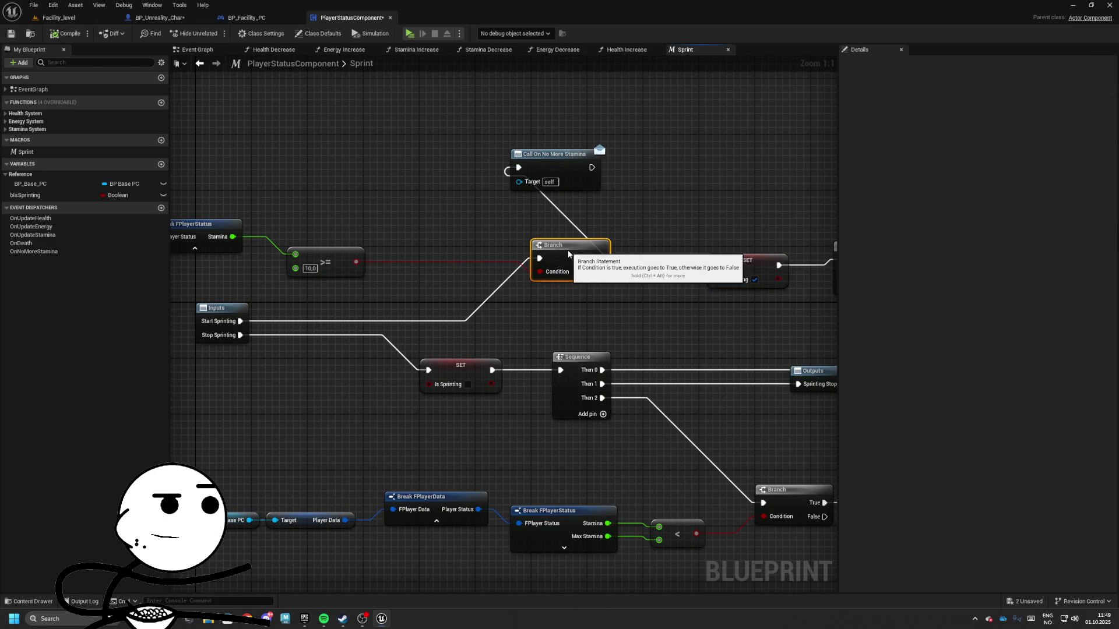
{"action": "left_click", "coordinate": [570, 166]}
{"action": "left_click_drag", "start_coordinate": [571, 166], "coordinate": [798, 164]}
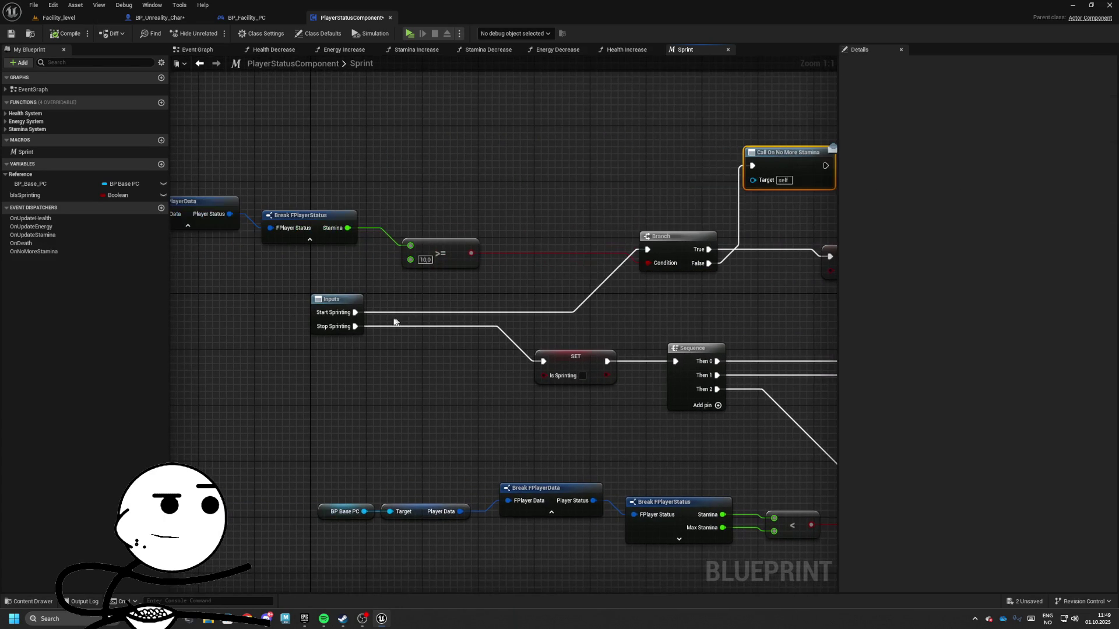
{"action": "left_click_drag", "start_coordinate": [355, 312], "coordinate": [559, 274]}
- Add a Branch after Start Sprinting conditioned on Is Sprinting, plus a second wired Branch
{"action": "left_click", "coordinate": [589, 282]}
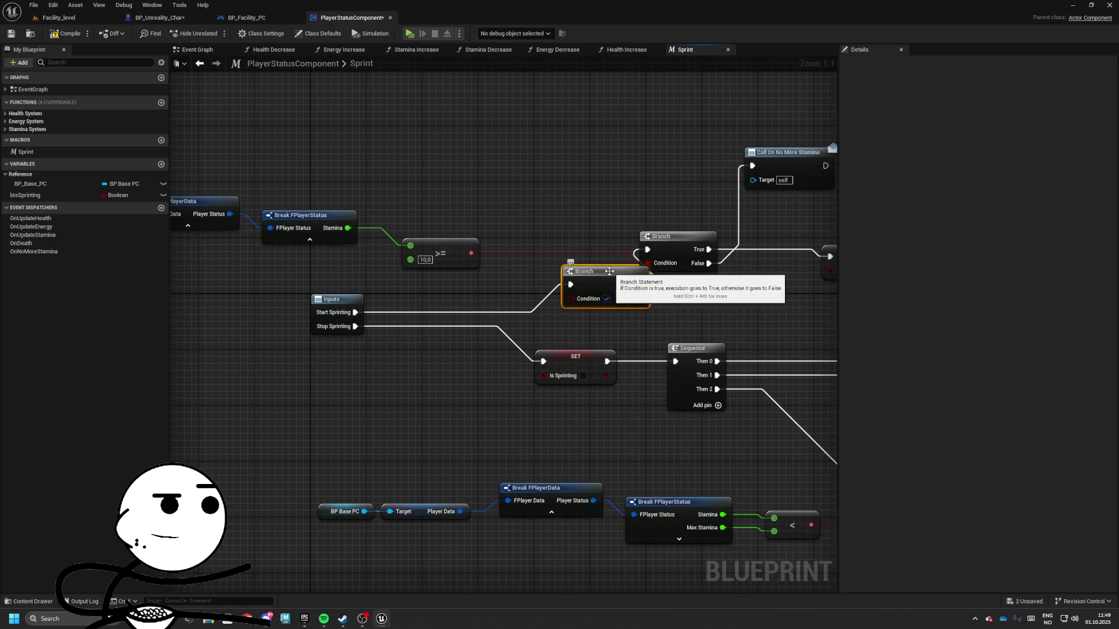
{"action": "left_click_drag", "start_coordinate": [525, 327], "coordinate": [614, 334]}
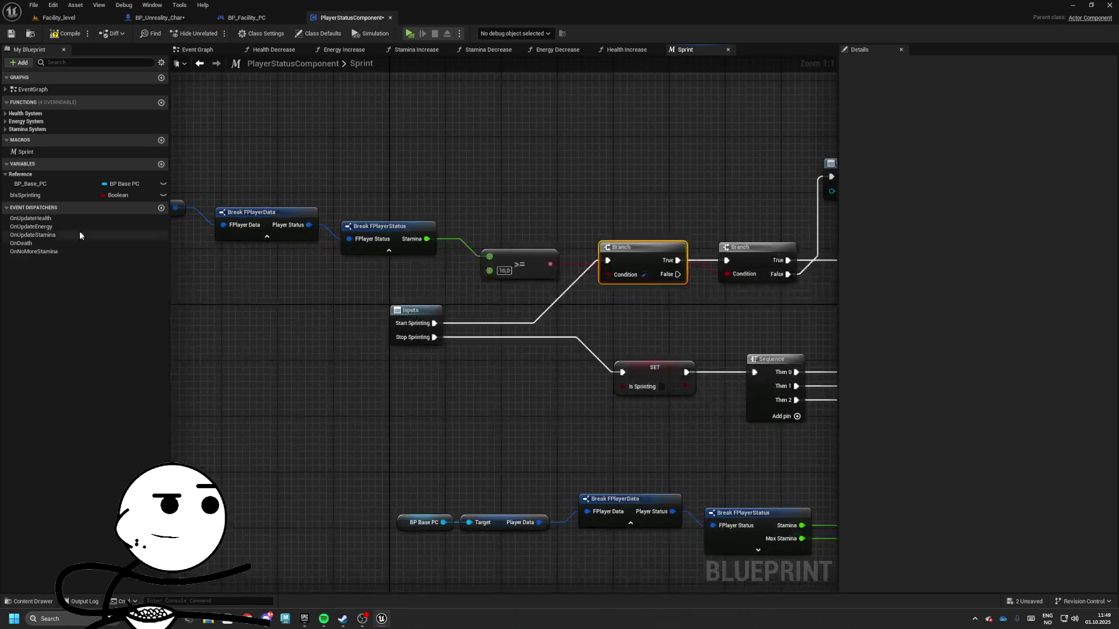
{"action": "left_click_drag", "start_coordinate": [25, 195], "coordinate": [279, 223]}
{"action": "left_click_drag", "start_coordinate": [628, 278], "coordinate": [628, 278]}
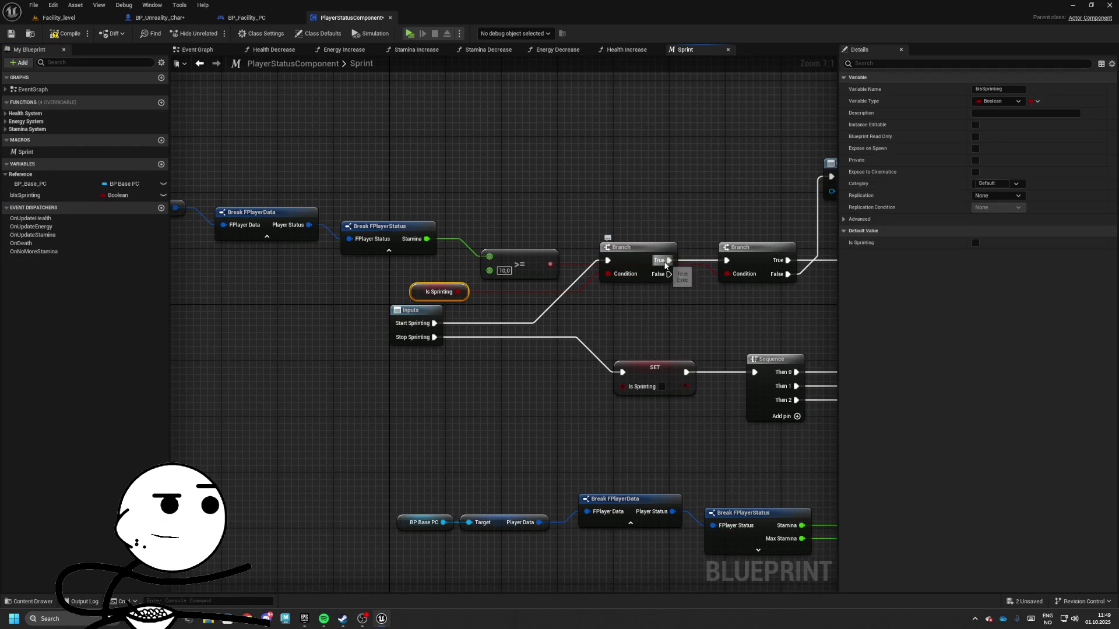
{"action": "left_click_drag", "start_coordinate": [741, 262], "coordinate": [741, 263]}
{"action": "left_click", "coordinate": [774, 286]}
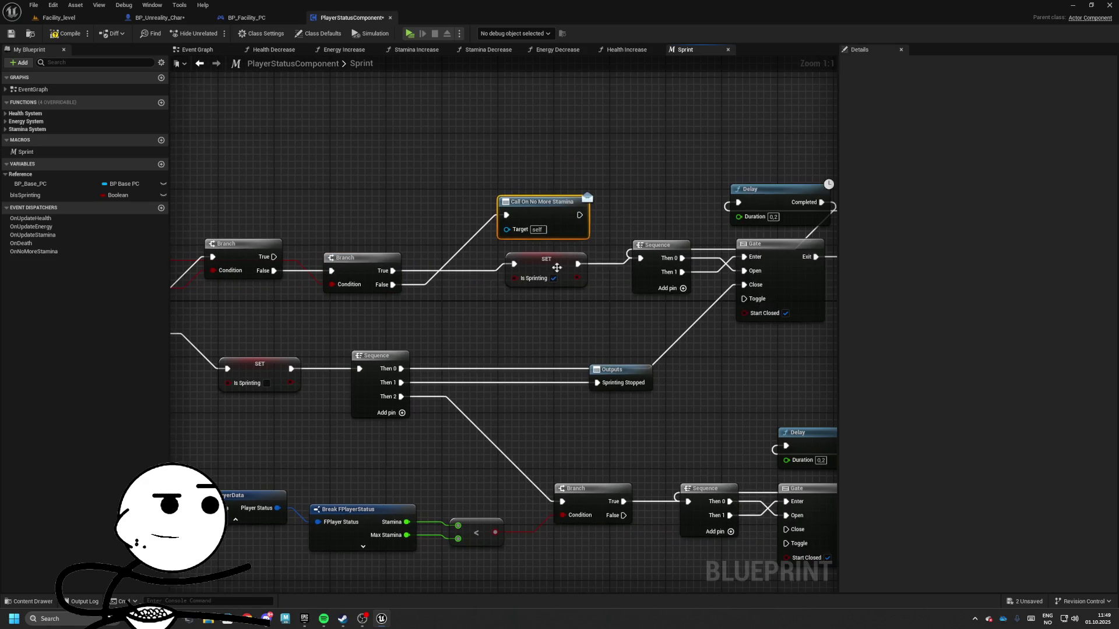
- Line the two Branch nodes up and wire the second Branch's True output into the sprint chain
{"action": "left_click", "coordinate": [530, 278]}
{"action": "mouse_move", "coordinate": [530, 278]}
{"action": "left_mouse_down"}
{"action": "mouse_move", "coordinate": [898, 250]}
{"action": "mouse_move", "coordinate": [412, 219]}
{"action": "left_mouse_up"}
{"action": "left_click_drag", "start_coordinate": [578, 272], "coordinate": [488, 303]}
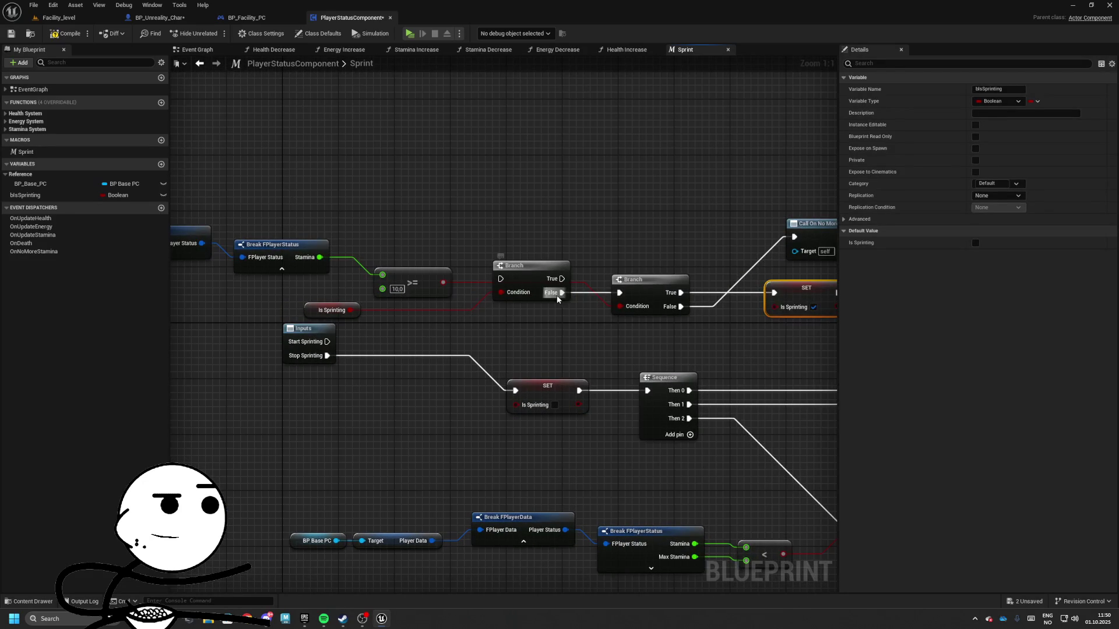
{"action": "mouse_move", "coordinate": [558, 299]}
{"action": "left_mouse_down"}
{"action": "mouse_move", "coordinate": [574, 309]}
{"action": "mouse_move", "coordinate": [555, 286]}
{"action": "mouse_move", "coordinate": [500, 293]}
{"action": "left_mouse_up"}
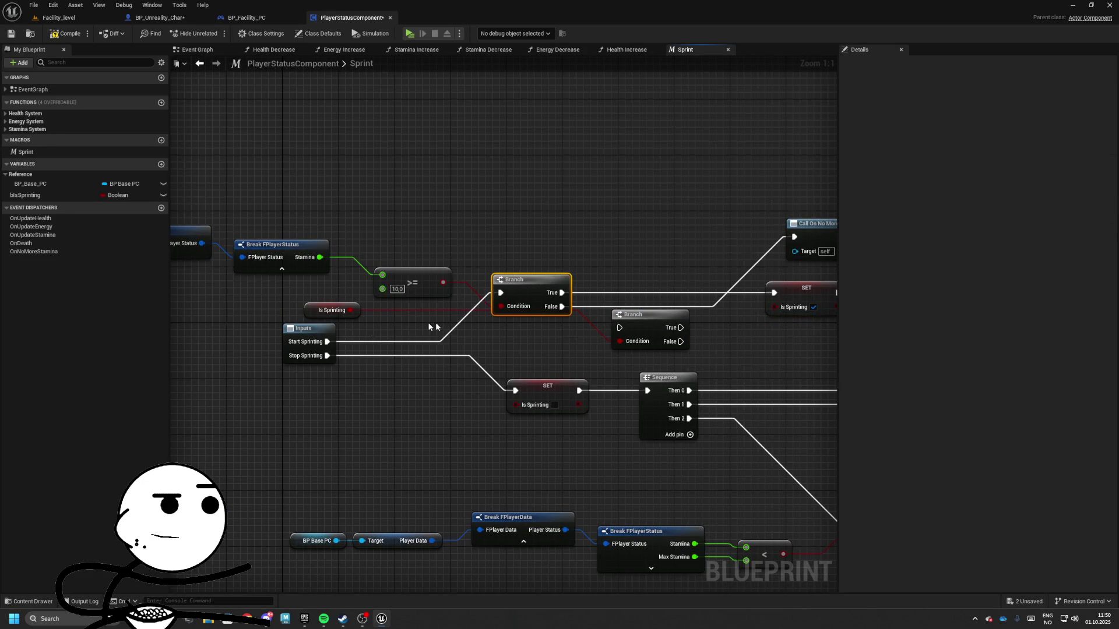
{"action": "left_click_drag", "start_coordinate": [635, 315], "coordinate": [611, 279]}
{"action": "left_click_drag", "start_coordinate": [641, 350], "coordinate": [563, 345]}
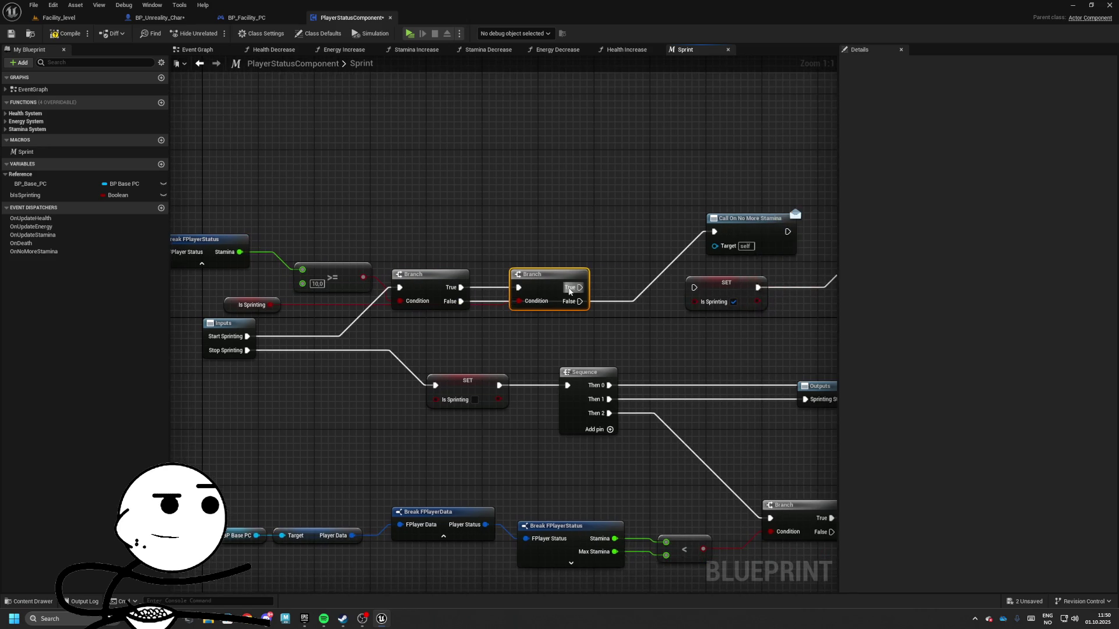
{"action": "mouse_move", "coordinate": [579, 287]}
{"action": "left_mouse_down"}
{"action": "mouse_move", "coordinate": [695, 293]}
{"action": "mouse_move", "coordinate": [667, 272]}
{"action": "mouse_move", "coordinate": [385, 184]}
{"action": "mouse_move", "coordinate": [521, 304]}
{"action": "mouse_move", "coordinate": [479, 290]}
{"action": "left_mouse_up"}
- Nudge the Sprinting Stopped output node into place, then play the Facility level to test sprinting
{"action": "left_click_drag", "start_coordinate": [522, 230], "coordinate": [548, 289]}
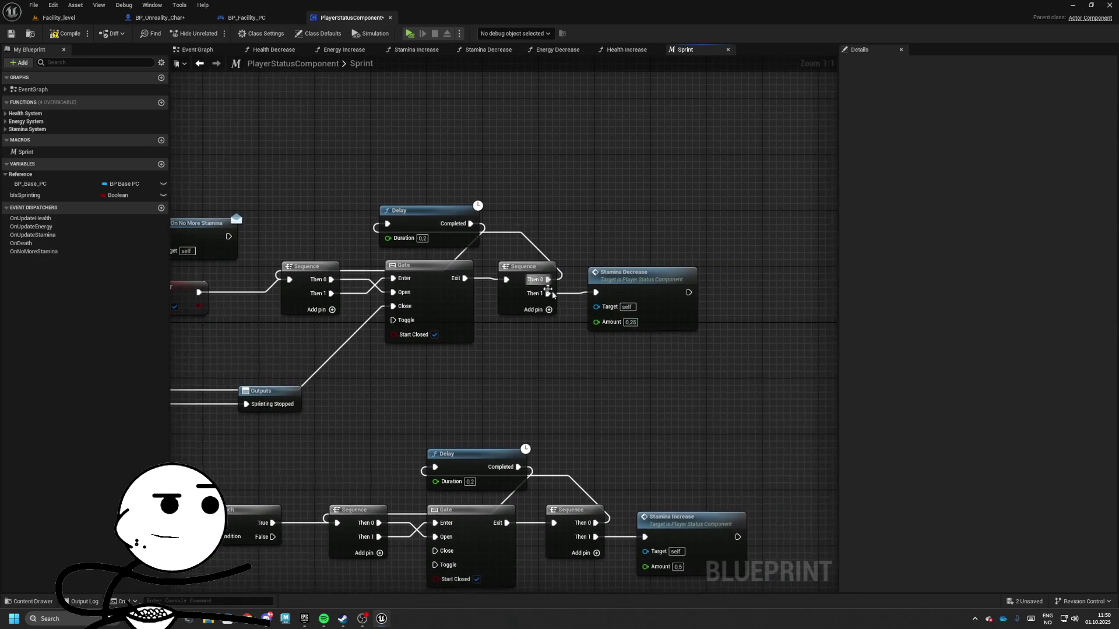
{"action": "mouse_move", "coordinate": [621, 337]}
{"action": "left_mouse_down"}
{"action": "mouse_move", "coordinate": [499, 320]}
{"action": "mouse_move", "coordinate": [664, 299]}
{"action": "mouse_move", "coordinate": [462, 260]}
{"action": "mouse_move", "coordinate": [669, 253]}
{"action": "mouse_move", "coordinate": [554, 305]}
{"action": "mouse_move", "coordinate": [454, 299]}
{"action": "mouse_move", "coordinate": [384, 366]}
{"action": "mouse_move", "coordinate": [500, 365]}
{"action": "mouse_move", "coordinate": [462, 392]}
{"action": "mouse_move", "coordinate": [478, 387]}
{"action": "mouse_move", "coordinate": [407, 361]}
{"action": "mouse_move", "coordinate": [393, 326]}
{"action": "left_mouse_up"}
{"action": "scroll", "coordinate": [462, 260], "scroll_direction": "down", "scroll_amount": 1}
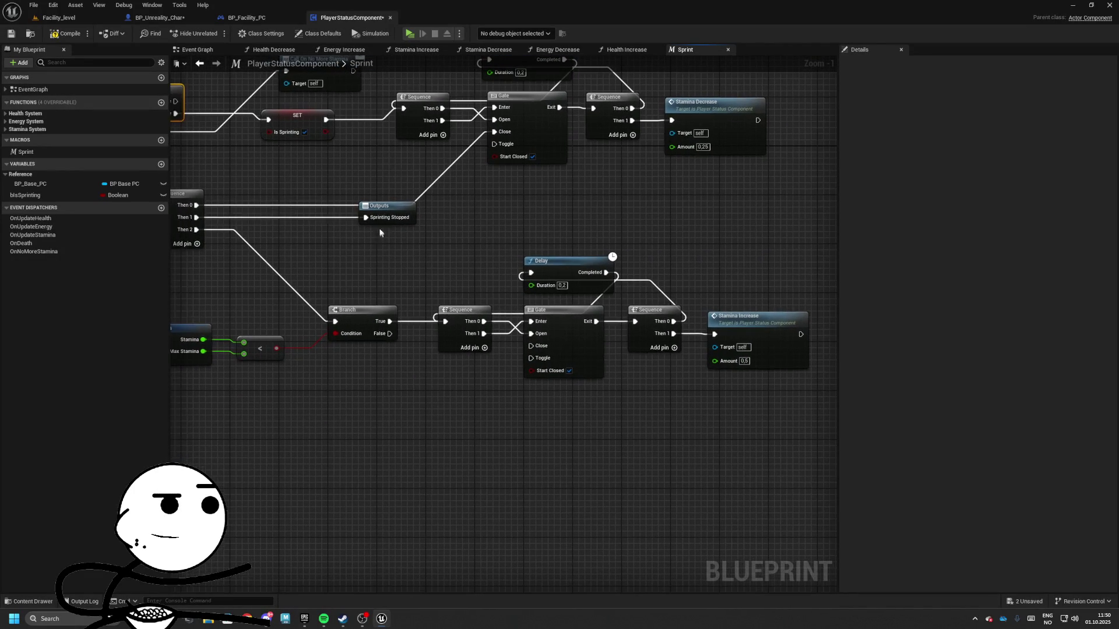
{"action": "mouse_move", "coordinate": [390, 212]}
{"action": "left_mouse_down"}
{"action": "mouse_move", "coordinate": [385, 225]}
{"action": "mouse_move", "coordinate": [334, 233]}
{"action": "mouse_move", "coordinate": [512, 250]}
{"action": "mouse_move", "coordinate": [614, 378]}
{"action": "mouse_move", "coordinate": [516, 365]}
{"action": "mouse_move", "coordinate": [549, 514]}
{"action": "mouse_move", "coordinate": [754, 510]}
{"action": "mouse_move", "coordinate": [412, 303]}
{"action": "mouse_move", "coordinate": [216, 311]}
{"action": "left_mouse_up"}
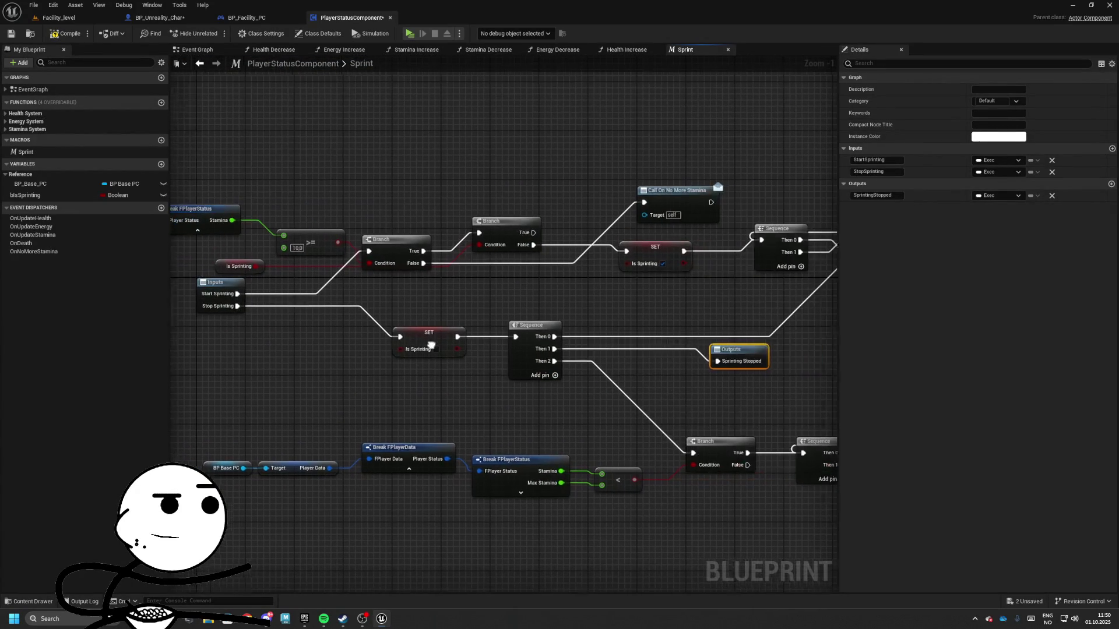
{"action": "left_click_drag", "start_coordinate": [553, 314], "coordinate": [428, 335]}
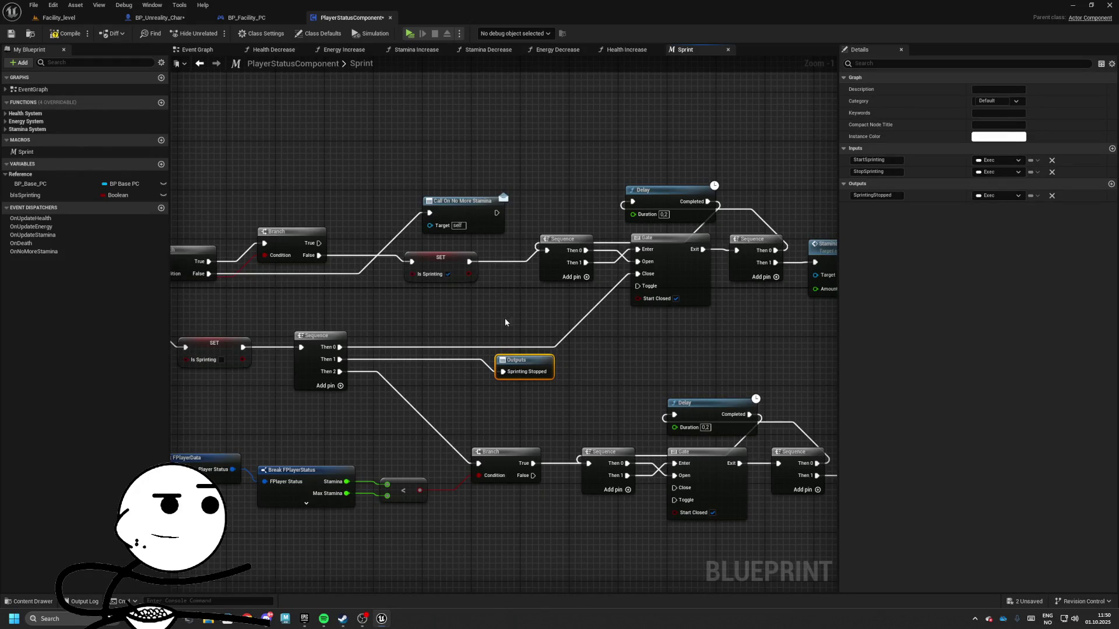
{"action": "left_click_drag", "start_coordinate": [331, 327], "coordinate": [491, 319]}
{"action": "mouse_move", "coordinate": [341, 318]}
{"action": "left_mouse_down"}
{"action": "mouse_move", "coordinate": [481, 312]}
{"action": "mouse_move", "coordinate": [230, 312]}
{"action": "left_mouse_up"}
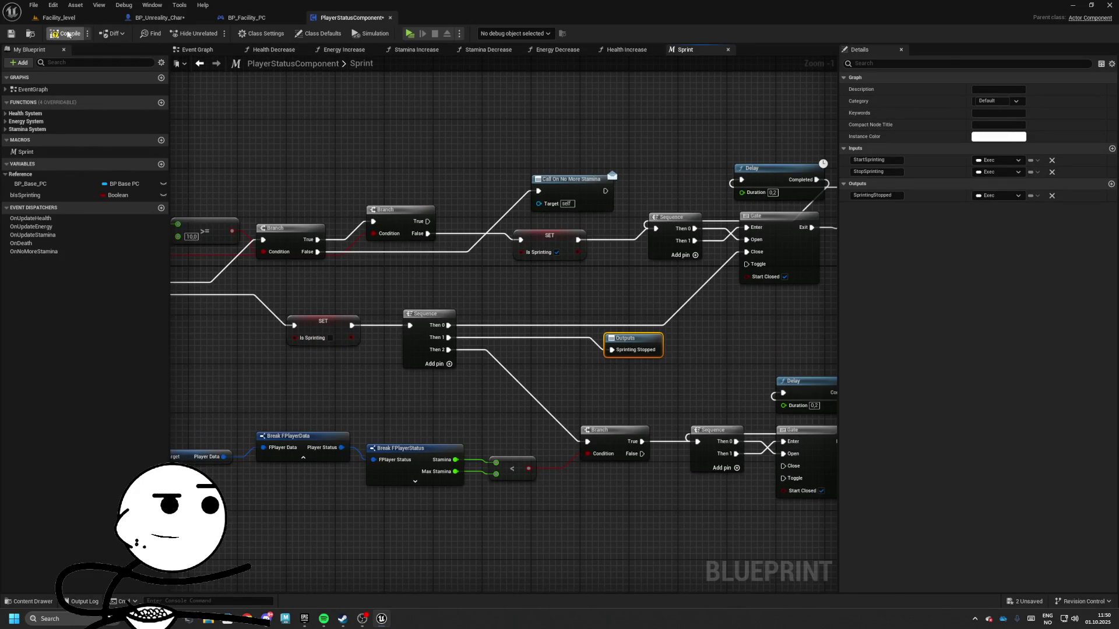
{"action": "left_click", "coordinate": [82, 18]}
{"action": "left_click", "coordinate": [231, 33]}
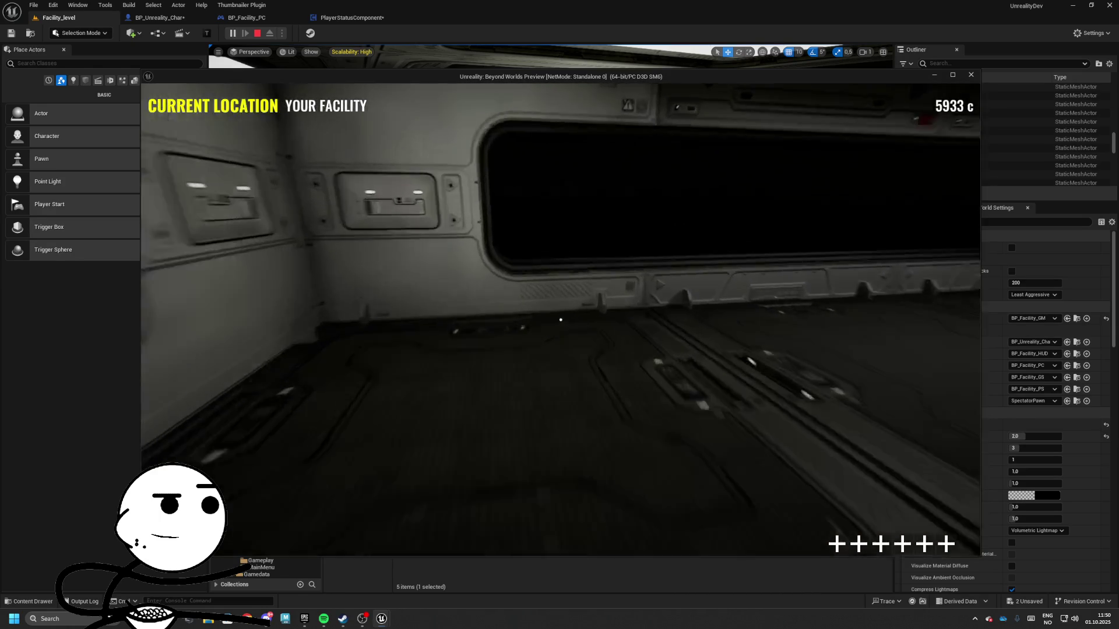
- Stop the running facility test play with Escape
{"action": "key", "text": "Escape"}
- Delete the Branch, Is Sprinting getter, Call On No More Stamina and SET nodes
{"action": "left_click", "coordinate": [339, 18]}
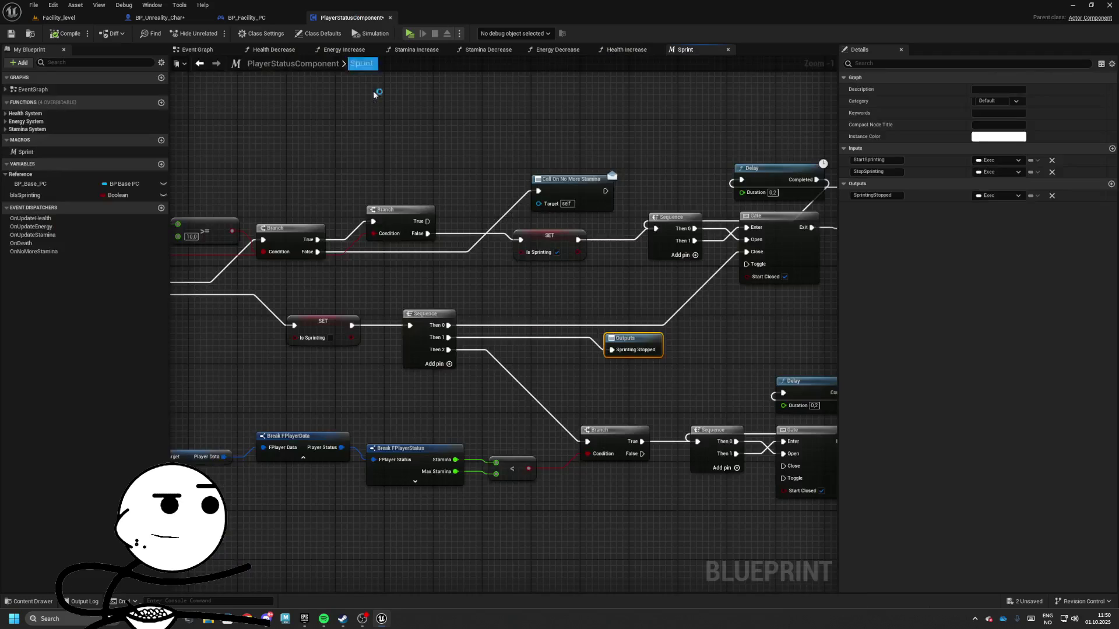
{"action": "scroll", "coordinate": [404, 194], "scroll_direction": "down", "scroll_amount": 3}
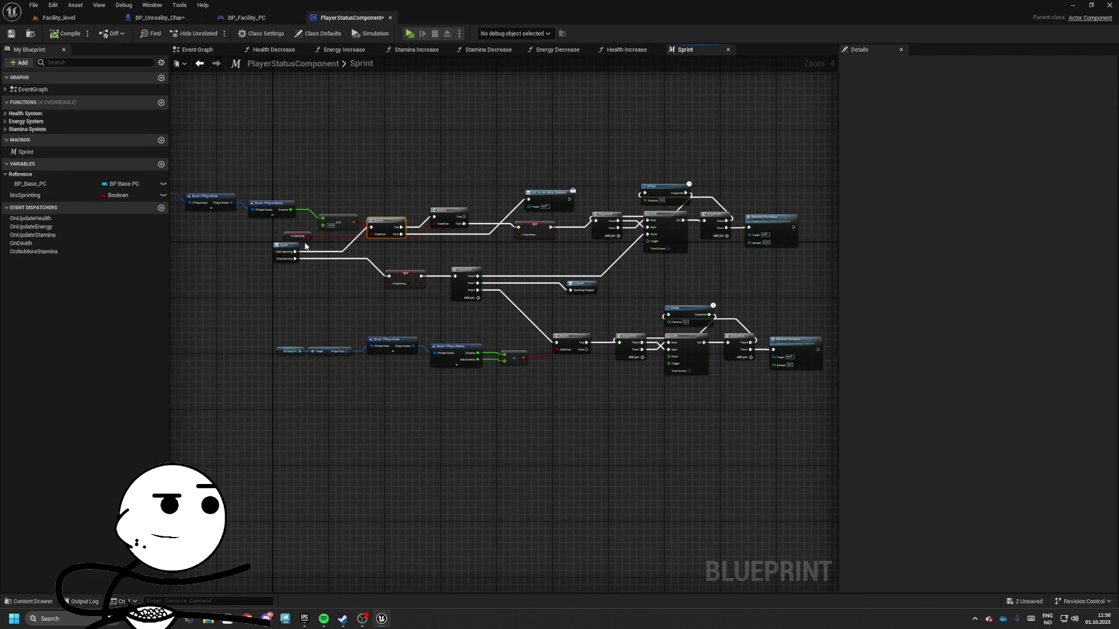
{"action": "left_click_drag", "start_coordinate": [287, 237], "coordinate": [415, 250]}
{"action": "key", "text": "Delete"}
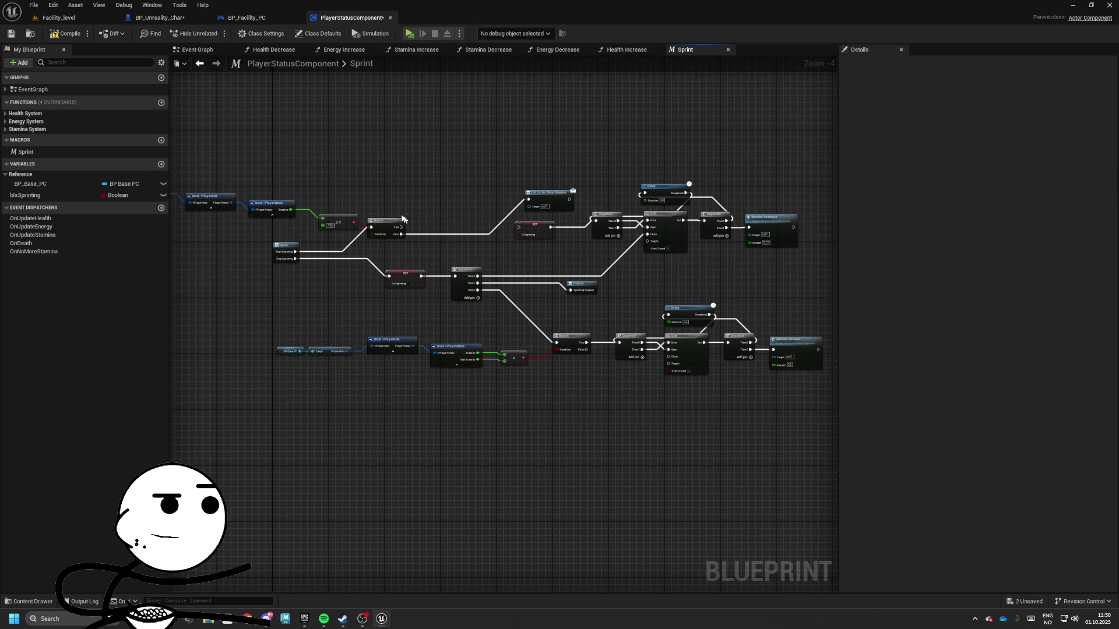
{"action": "left_click_drag", "start_coordinate": [341, 134], "coordinate": [437, 231]}
{"action": "key", "text": "Delete"}
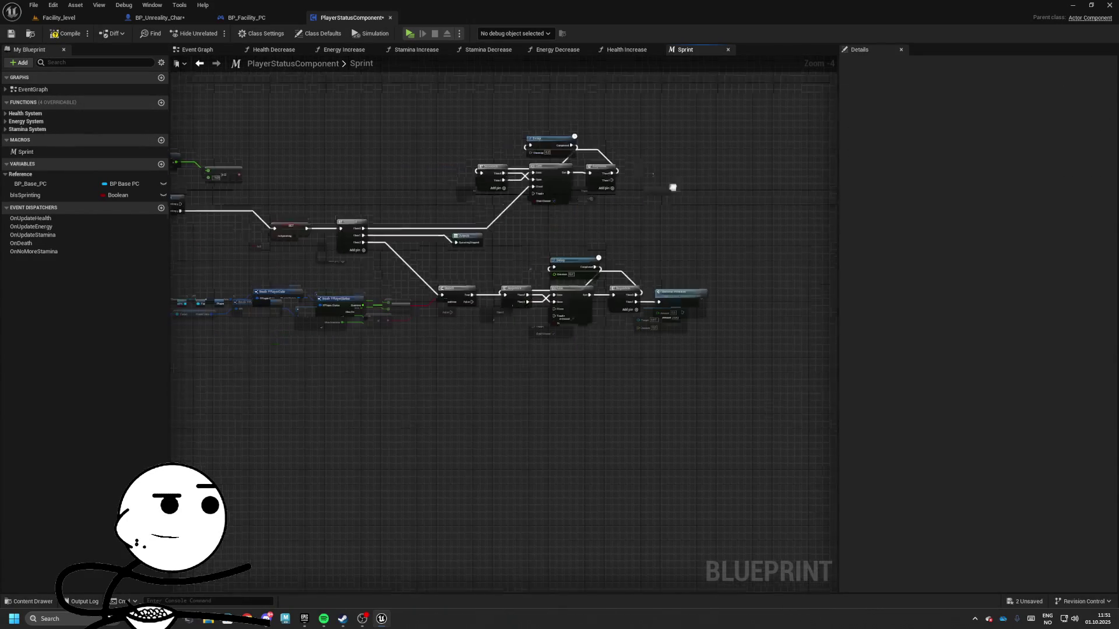
- Delete the Delay, Gate, Sequence, comparison, Break and getter nodes, leaving only the tunnels
{"action": "left_click_drag", "start_coordinate": [427, 116], "coordinate": [741, 327]}
{"action": "key", "text": "Delete"}
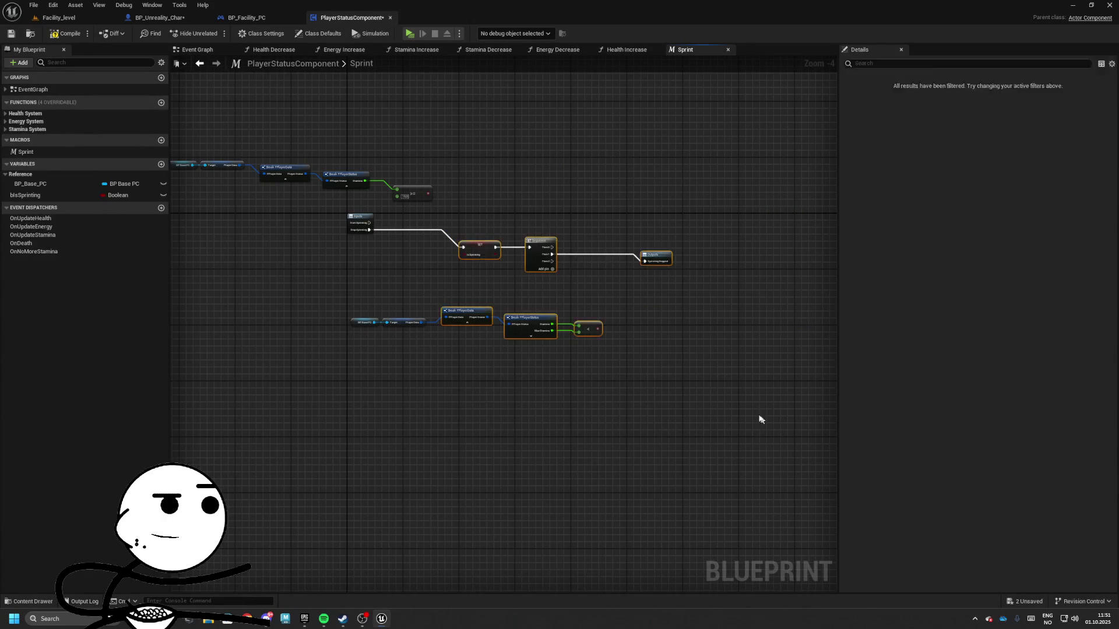
{"action": "key", "text": "Delete"}
{"action": "left_click_drag", "start_coordinate": [449, 233], "coordinate": [709, 392]}
{"action": "left_click_drag", "start_coordinate": [268, 346], "coordinate": [287, 356]}
{"action": "key", "text": "Delete"}
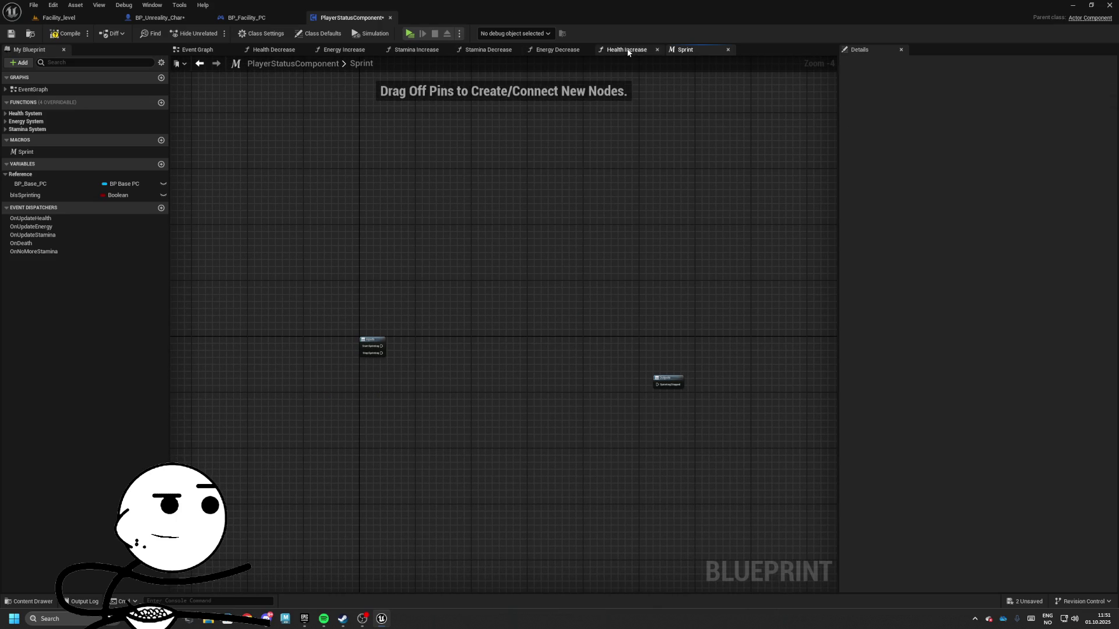
- Delete the Sprint macro from the My Blueprint Macros list
{"action": "left_click", "coordinate": [42, 151]}
{"action": "key", "text": "Delete"}
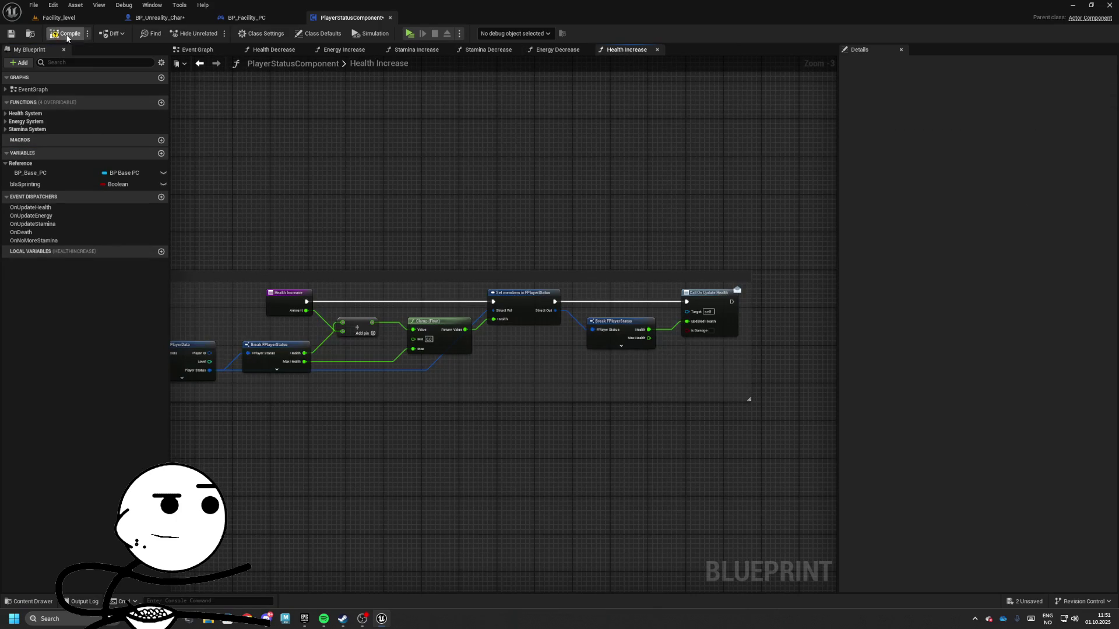
{"action": "scroll", "coordinate": [462, 265], "scroll_direction": "down", "scroll_amount": 3}
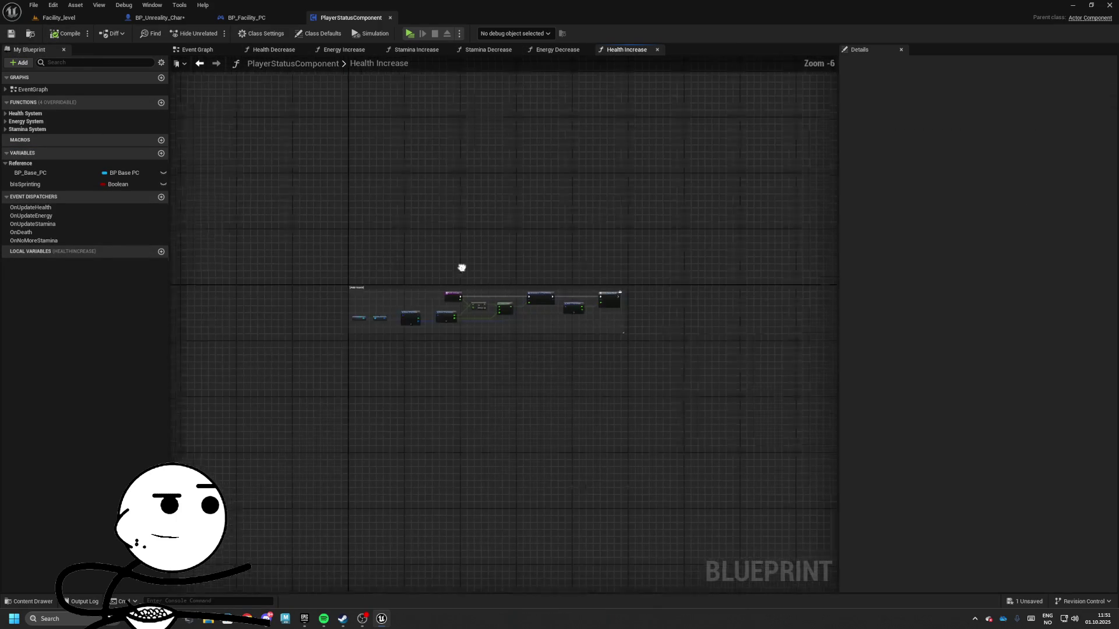
{"action": "scroll", "coordinate": [498, 269], "scroll_direction": "up", "scroll_amount": 4}
- Glance at BP_Facility_PC, then return to PlayerStatusComponent and center the Health Increase nodes
{"action": "left_click", "coordinate": [254, 19]}
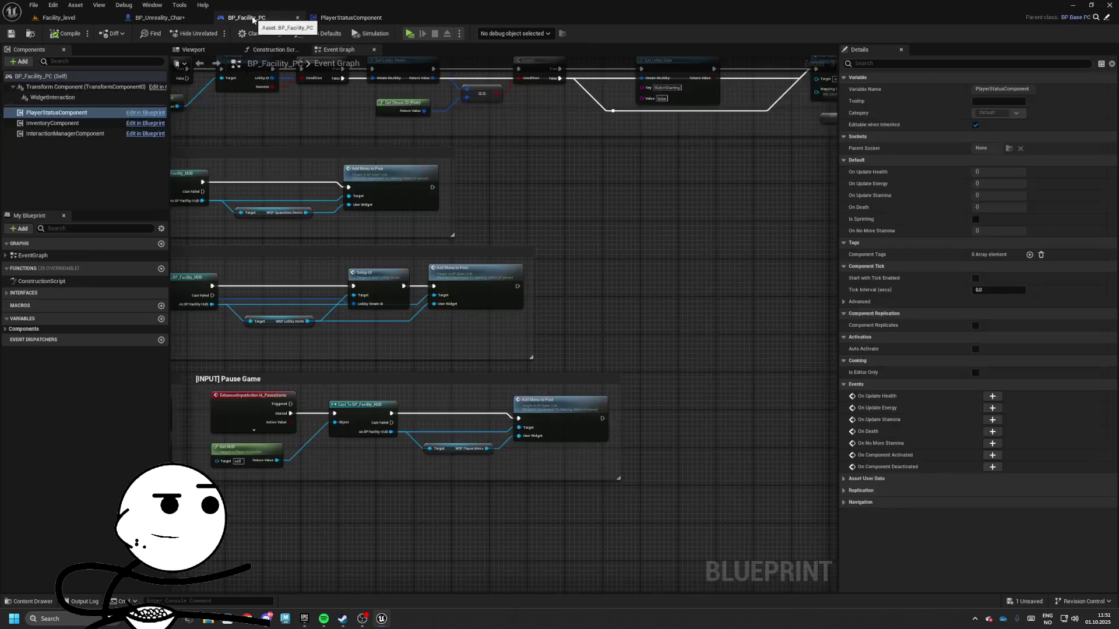
{"action": "scroll", "coordinate": [382, 271], "scroll_direction": "down", "scroll_amount": 3}
{"action": "left_click", "coordinate": [350, 18]}
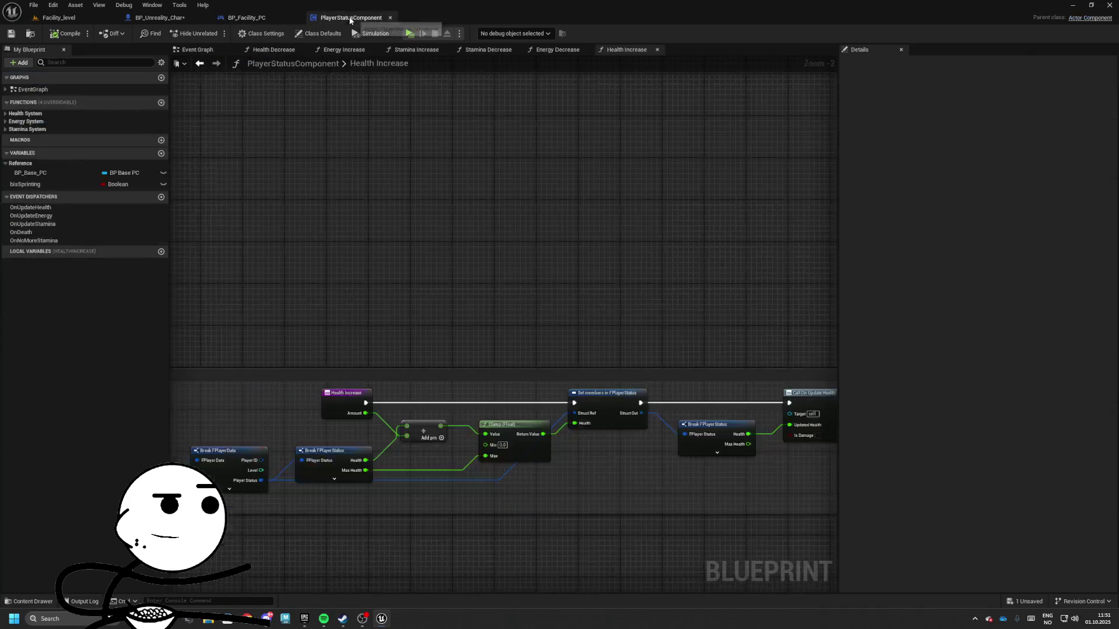
{"action": "mouse_move", "coordinate": [549, 288]}
{"action": "left_mouse_down"}
{"action": "mouse_move", "coordinate": [473, 277]}
{"action": "mouse_move", "coordinate": [454, 247]}
{"action": "mouse_move", "coordinate": [324, 177]}
{"action": "left_mouse_up"}
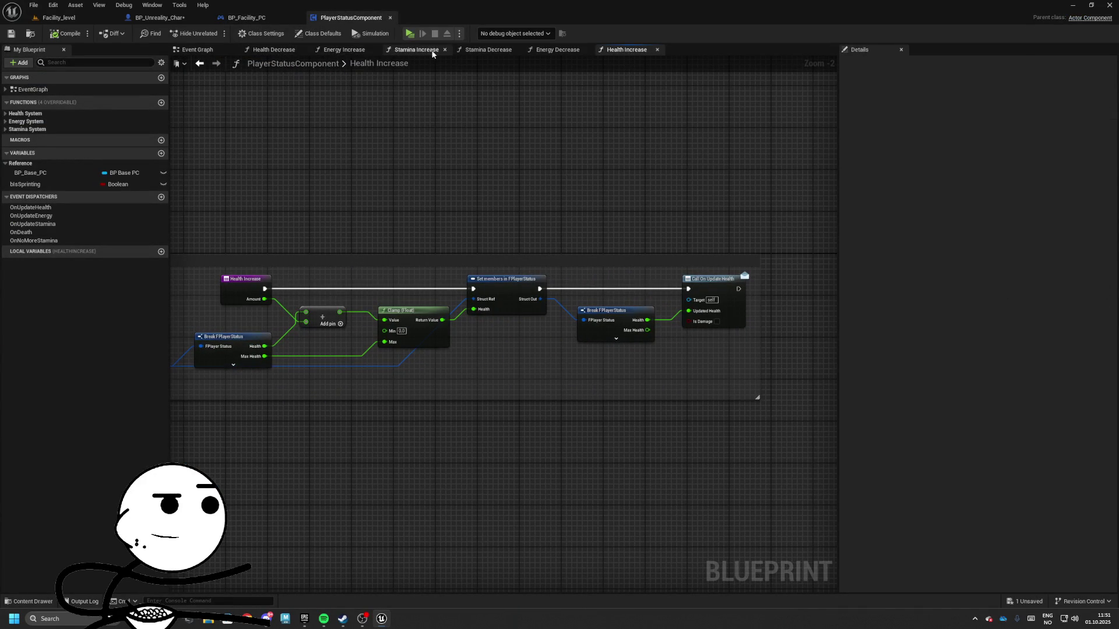
- Open the Stamina Decrease function and insert a Branch right after its entry node
{"action": "left_click", "coordinate": [490, 50]}
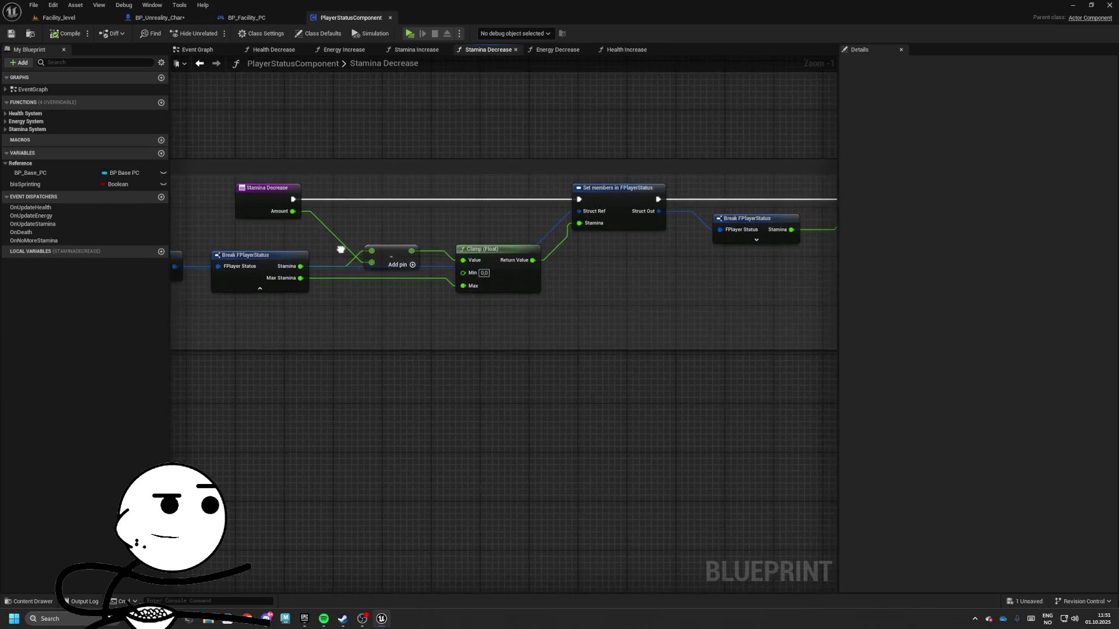
{"action": "scroll", "coordinate": [305, 253], "scroll_direction": "up", "scroll_amount": 1}
{"action": "left_click", "coordinate": [568, 219]}
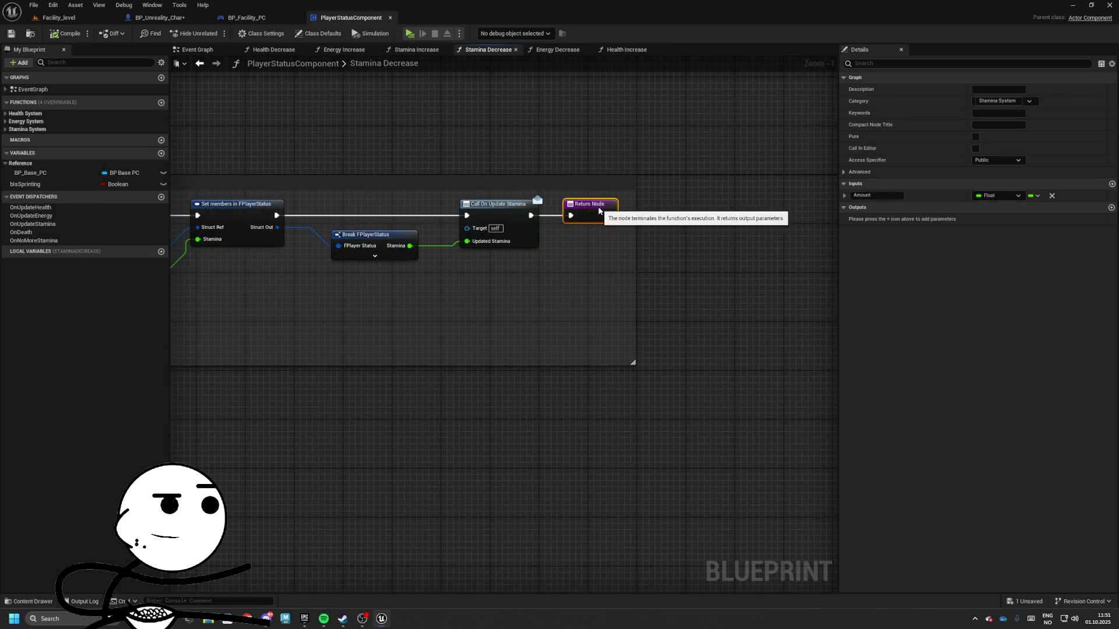
{"action": "left_click_drag", "start_coordinate": [600, 214], "coordinate": [704, 222]}
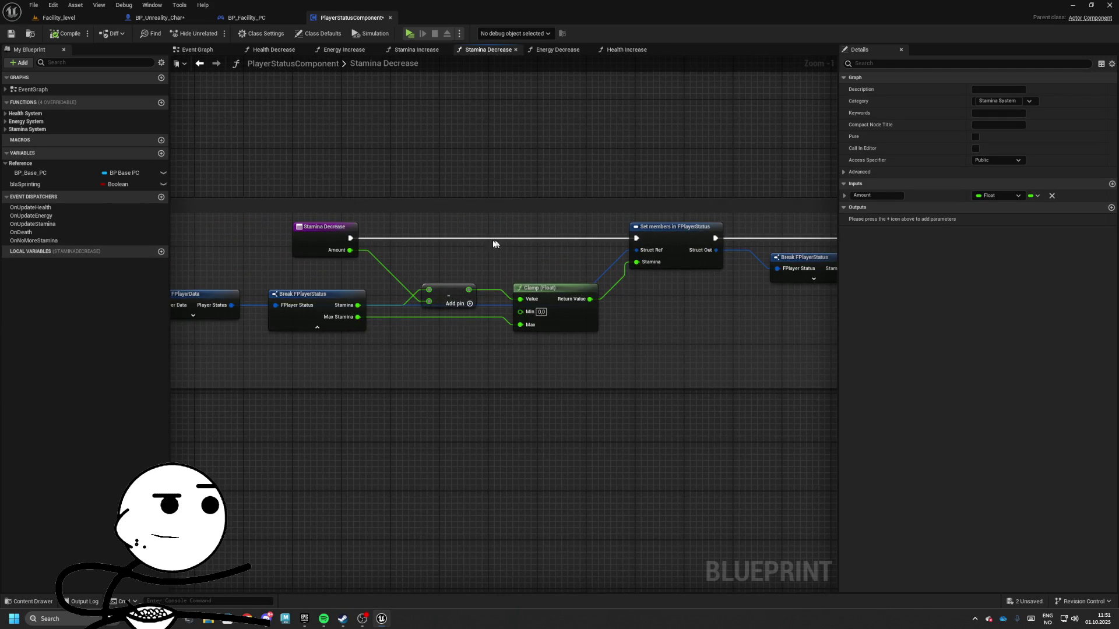
{"action": "scroll", "coordinate": [494, 244], "scroll_direction": "down", "scroll_amount": 1}
{"action": "mouse_move", "coordinate": [362, 238]}
{"action": "left_mouse_down"}
{"action": "mouse_move", "coordinate": [402, 243]}
{"action": "mouse_move", "coordinate": [397, 235]}
{"action": "left_mouse_up"}
{"action": "type", "text": "branch"}
{"action": "key", "text": "Return"}
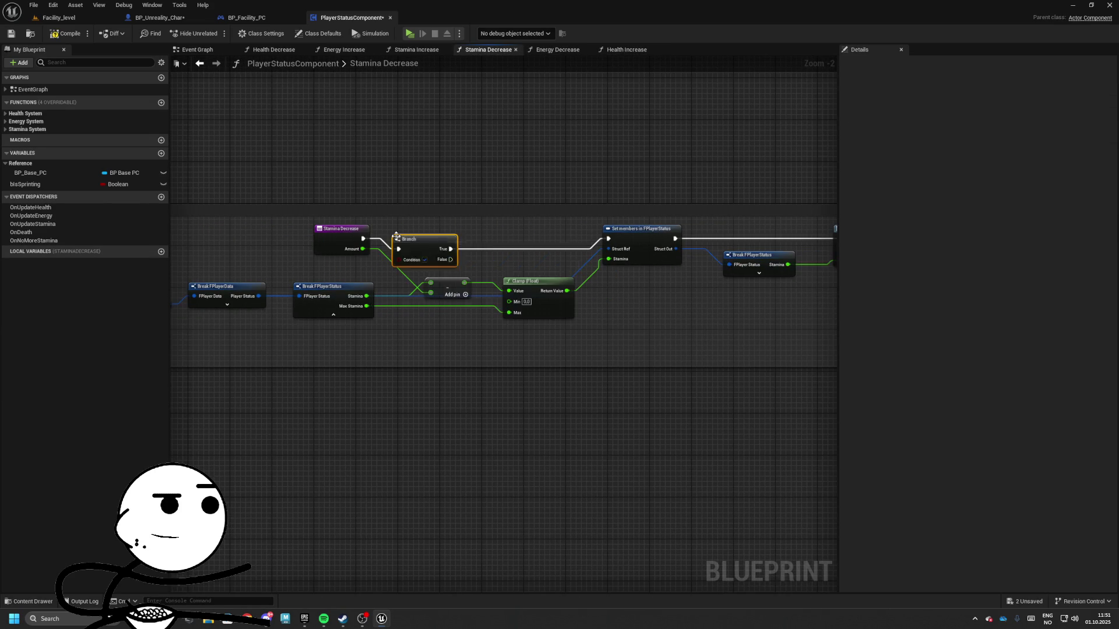
- Shift the nodes following the Branch to the right to make room
{"action": "scroll", "coordinate": [442, 232], "scroll_direction": "down", "scroll_amount": 2}
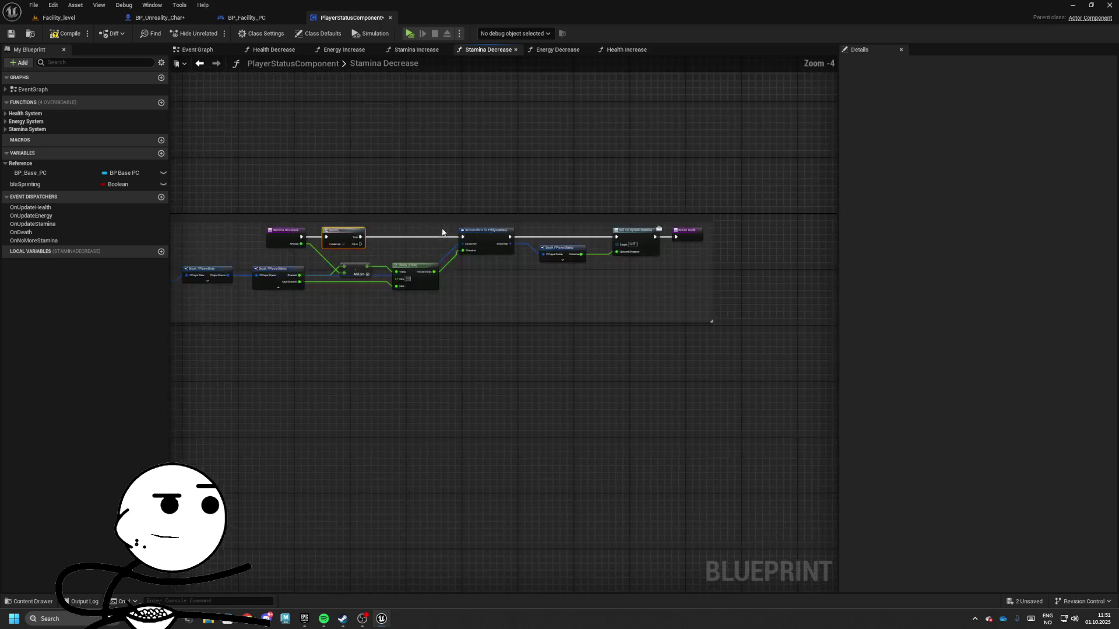
{"action": "left_click_drag", "start_coordinate": [435, 224], "coordinate": [708, 290]}
{"action": "left_click_drag", "start_coordinate": [635, 222], "coordinate": [711, 222]}
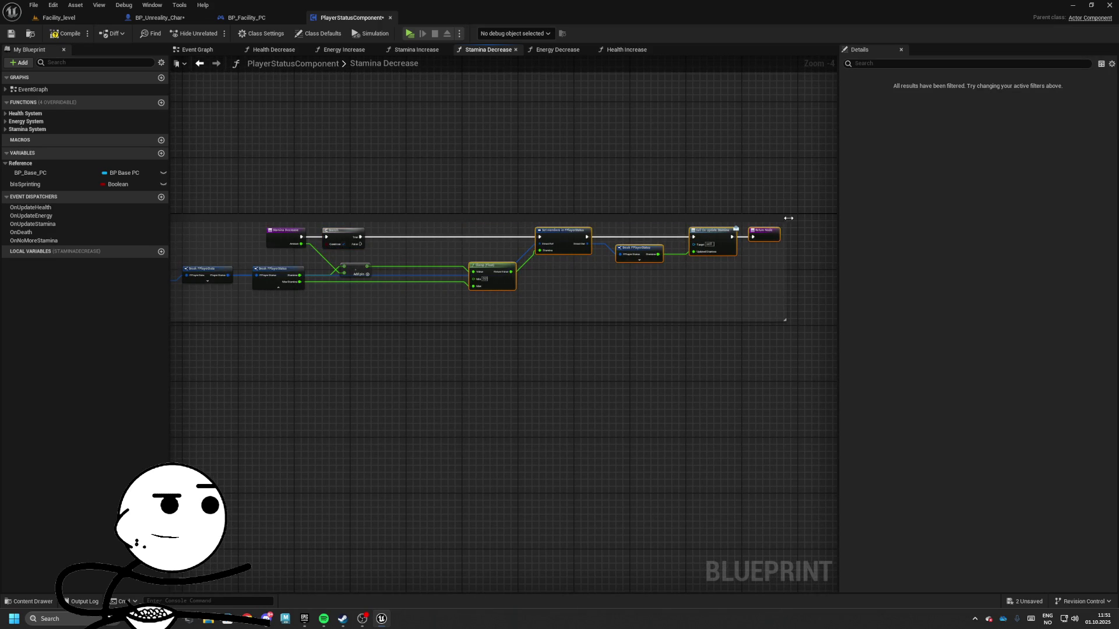
{"action": "scroll", "coordinate": [603, 313], "scroll_direction": "up", "scroll_amount": 4}
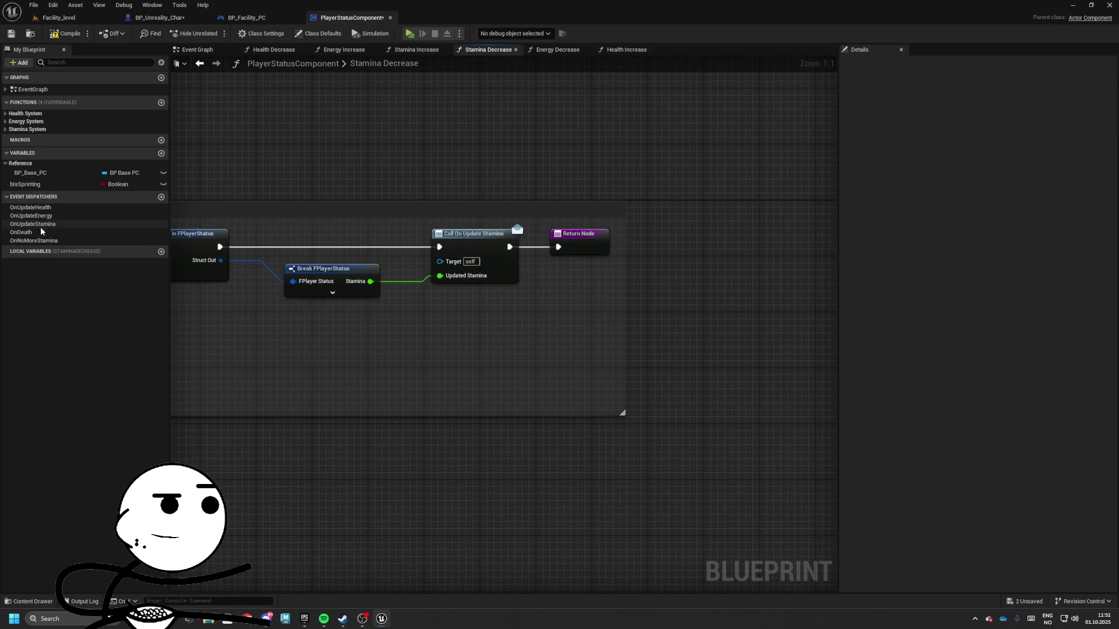
{"action": "left_click_drag", "start_coordinate": [549, 249], "coordinate": [696, 247]}
- Add a Boolean output named bSuccess to the function's Return Node
{"action": "left_click", "coordinate": [743, 235]}
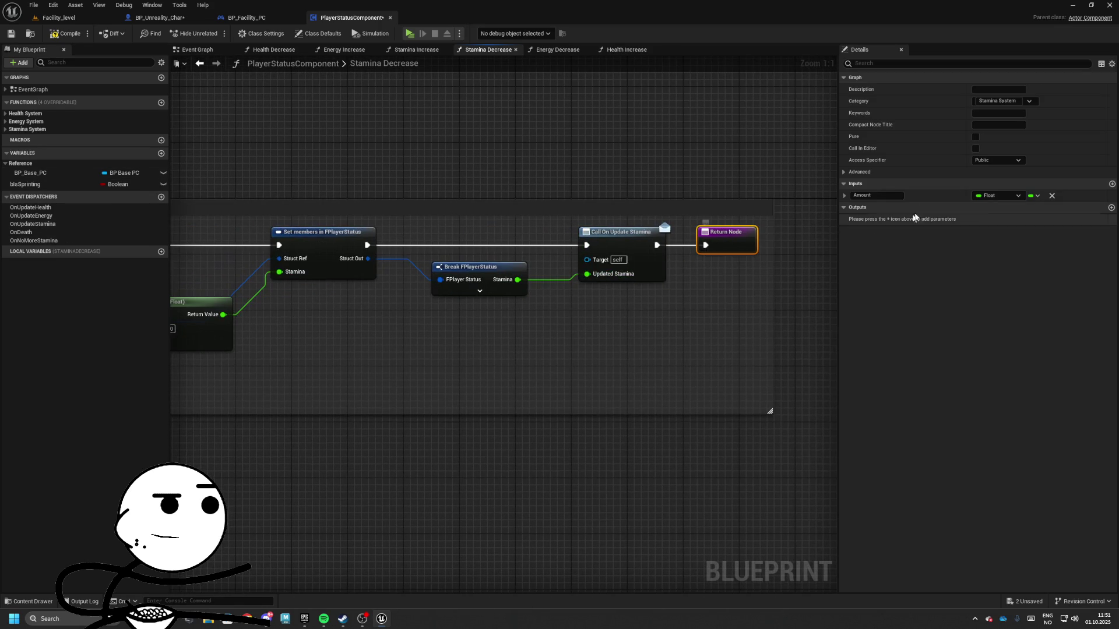
{"action": "left_click", "coordinate": [1111, 208]}
{"action": "type", "text": "bSu"}
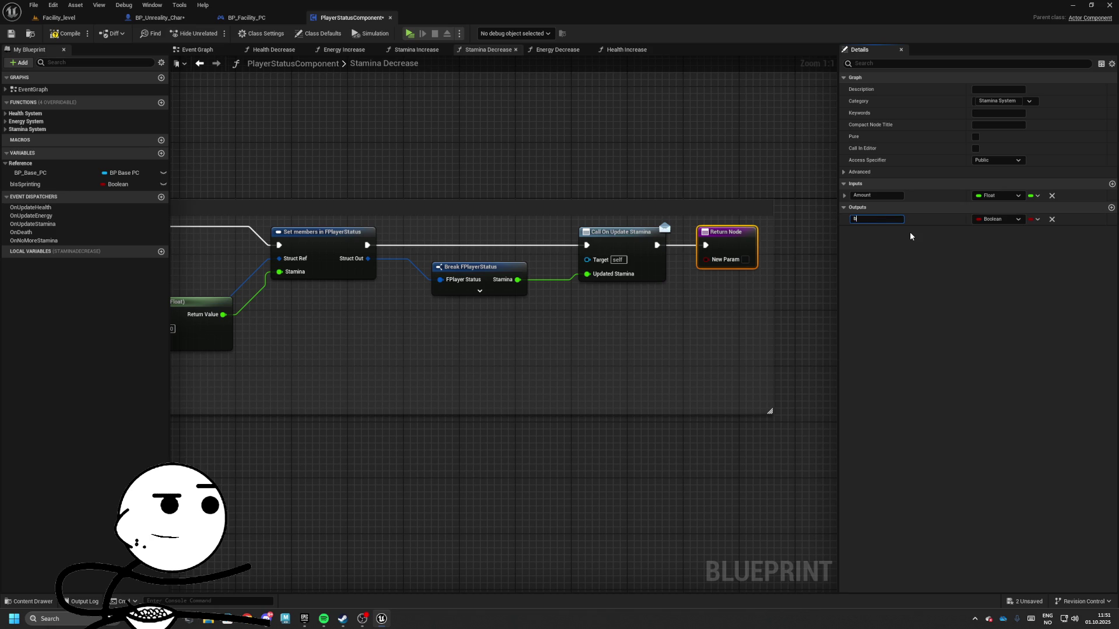
{"action": "type", "text": "ccess"}
{"action": "key", "text": "Return"}
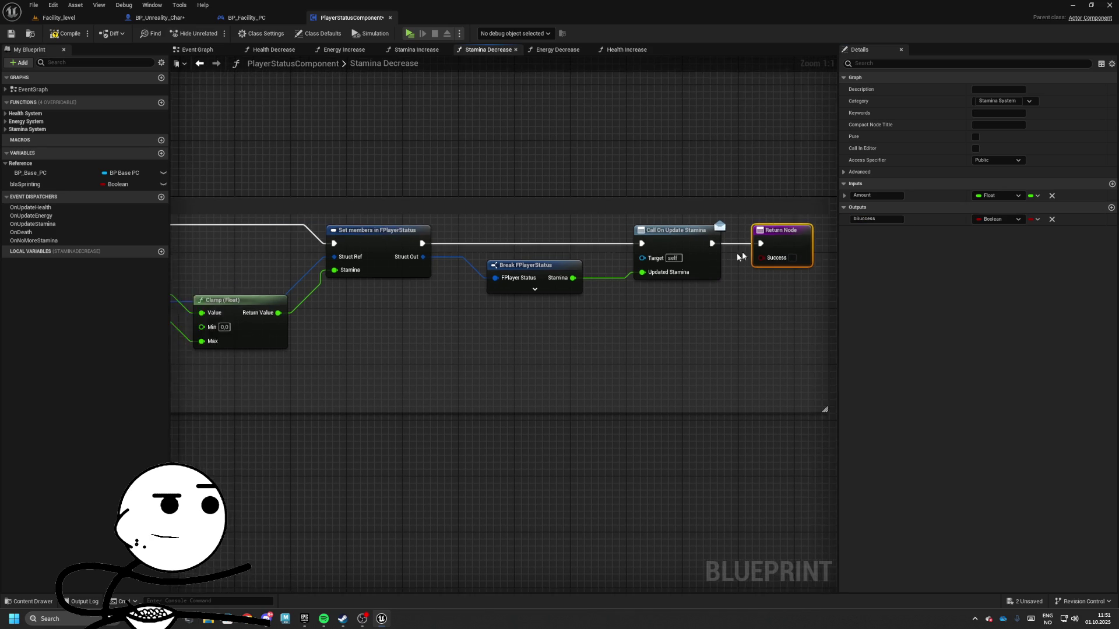
- Drive the Branch condition with a Stamina comparison and add a Return Node on Branch False
{"action": "key", "text": "ctrl+w"}
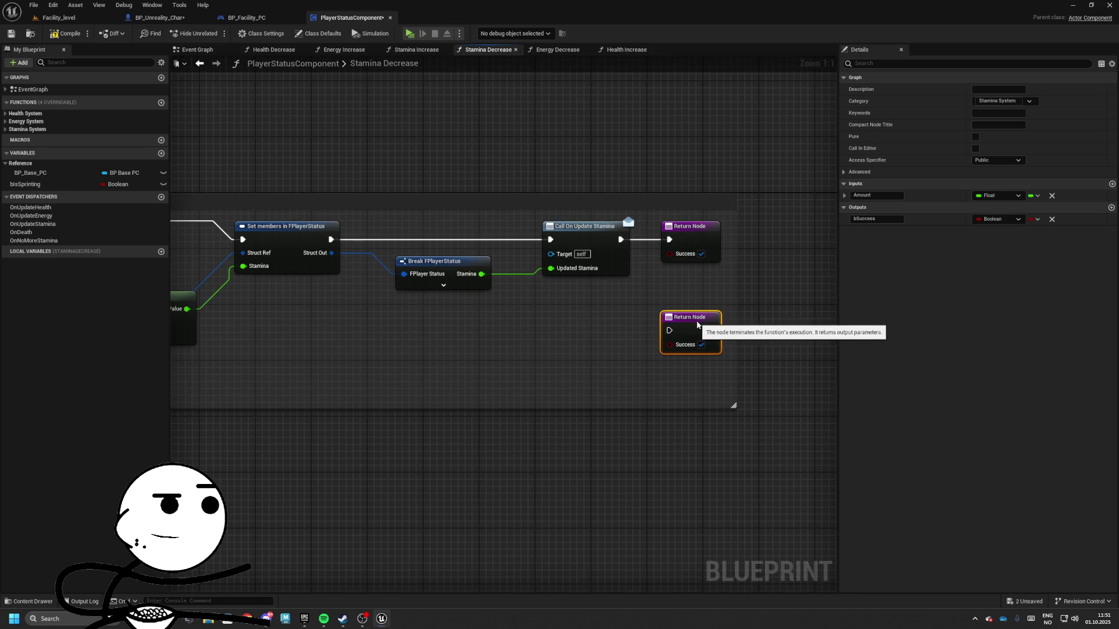
{"action": "left_click", "coordinate": [451, 255]}
{"action": "left_click_drag", "start_coordinate": [451, 255], "coordinate": [529, 254]}
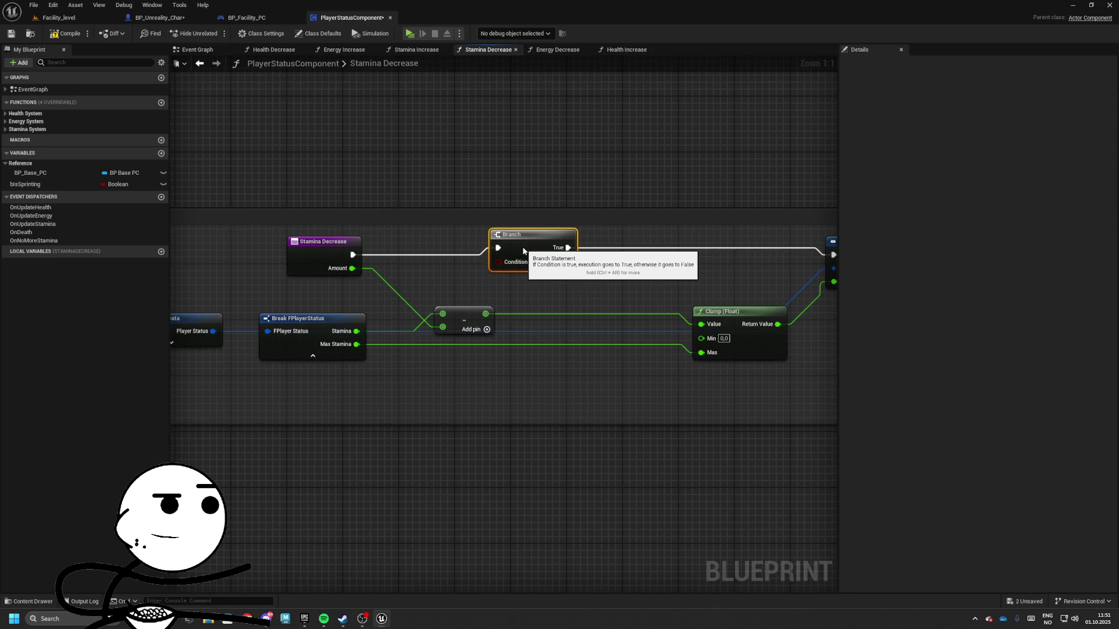
{"action": "mouse_move", "coordinate": [356, 331]}
{"action": "left_mouse_down"}
{"action": "mouse_move", "coordinate": [410, 293]}
{"action": "mouse_move", "coordinate": [587, 291]}
{"action": "mouse_move", "coordinate": [677, 330]}
{"action": "mouse_move", "coordinate": [627, 302]}
{"action": "left_mouse_up"}
{"action": "type", "text": "<"}
{"action": "key", "text": "Return"}
{"action": "type", "text": "return"}
{"action": "key", "text": "Return"}
- Place the new Return Node beside the Branch and open BP_Facility_PC
{"action": "left_click_drag", "start_coordinate": [389, 159], "coordinate": [267, 137]}
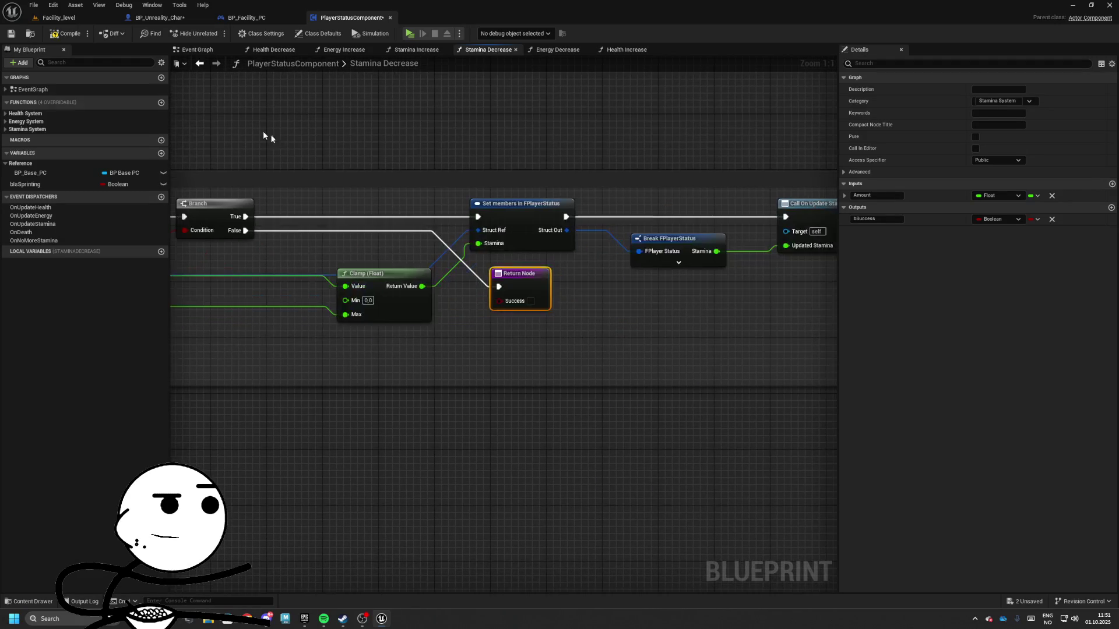
{"action": "left_click_drag", "start_coordinate": [303, 186], "coordinate": [617, 225]}
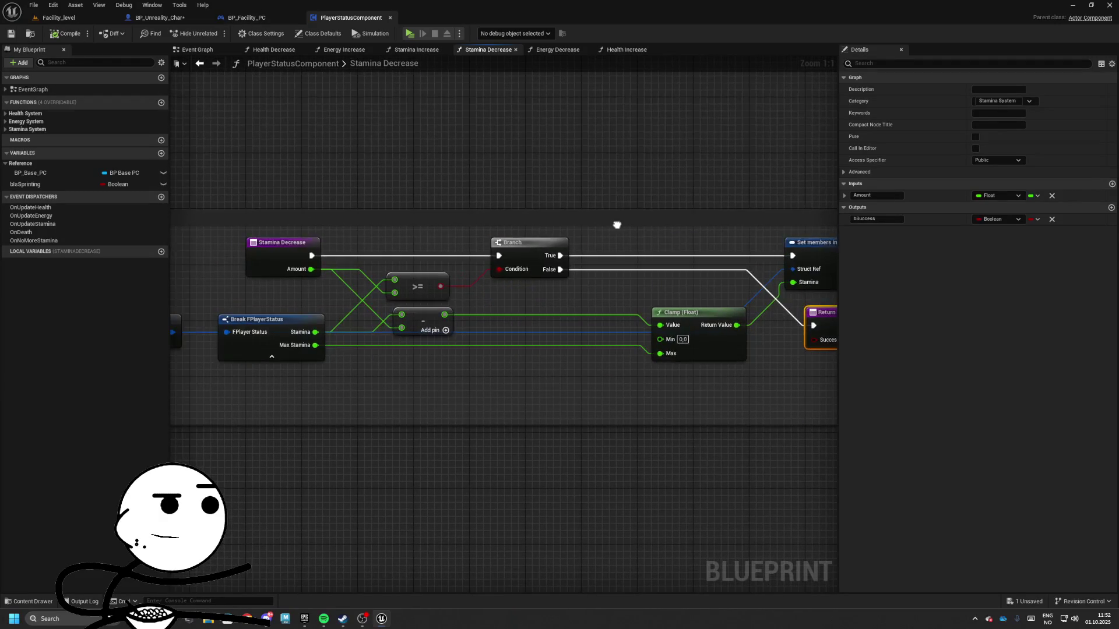
{"action": "left_click", "coordinate": [247, 18]}
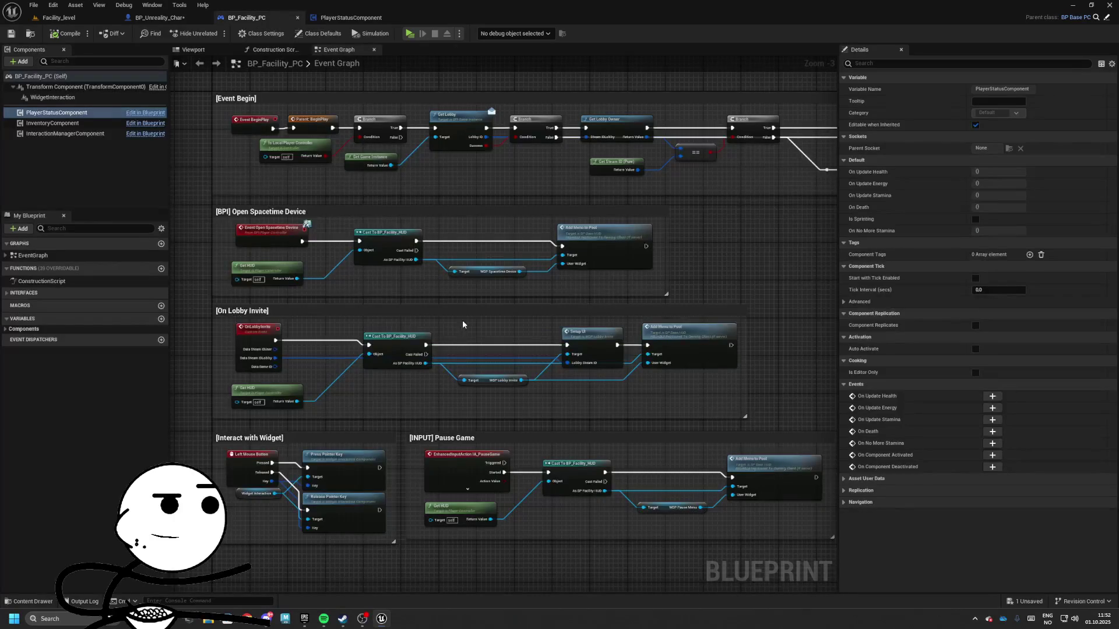
- In BP_Unreality_Char's Movements graph, delete the Start Sprinting and Stop Sprinting nodes
{"action": "mouse_move", "coordinate": [472, 326]}
{"action": "left_mouse_down"}
{"action": "mouse_move", "coordinate": [440, 308]}
{"action": "mouse_move", "coordinate": [479, 296]}
{"action": "mouse_move", "coordinate": [432, 285]}
{"action": "mouse_move", "coordinate": [561, 296]}
{"action": "mouse_move", "coordinate": [491, 279]}
{"action": "left_mouse_up"}
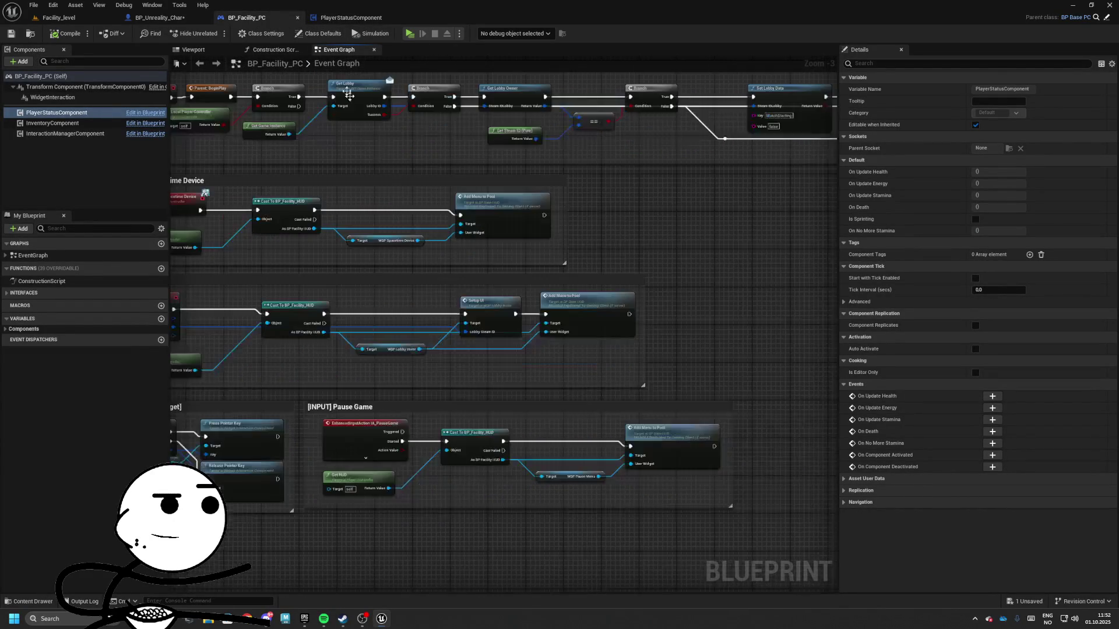
{"action": "left_click", "coordinate": [349, 17]}
{"action": "left_click", "coordinate": [156, 18]}
{"action": "scroll", "coordinate": [398, 313], "scroll_direction": "up", "scroll_amount": 3}
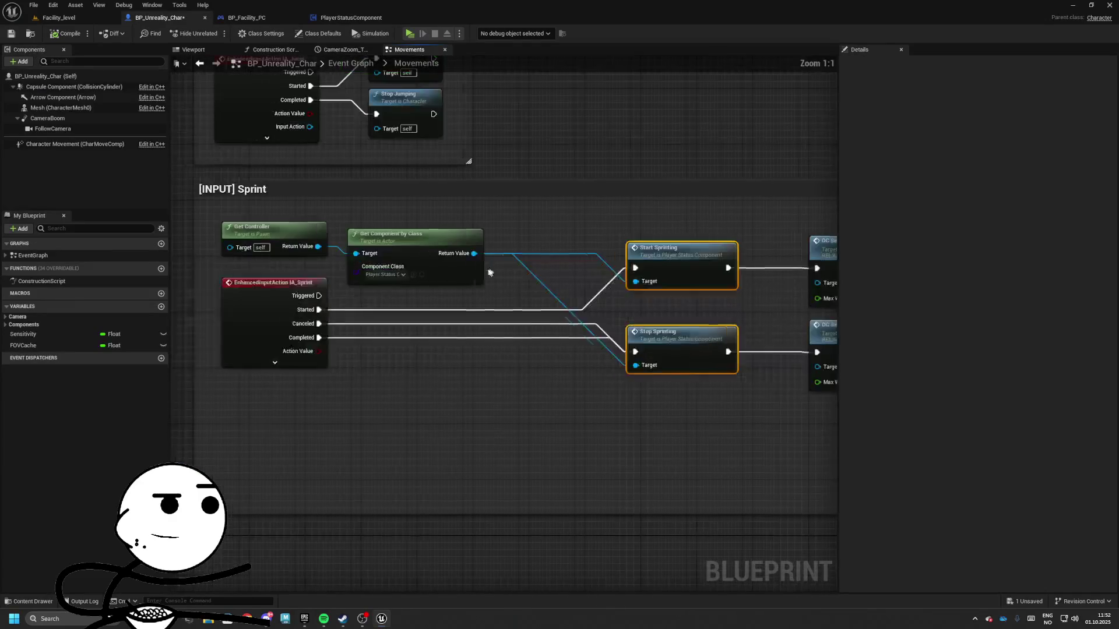
{"action": "key", "text": "Delete"}
- Expand IA_Sprint's outputs and add a Stamina Decrease call on the status component
{"action": "left_click_drag", "start_coordinate": [226, 285], "coordinate": [357, 280]}
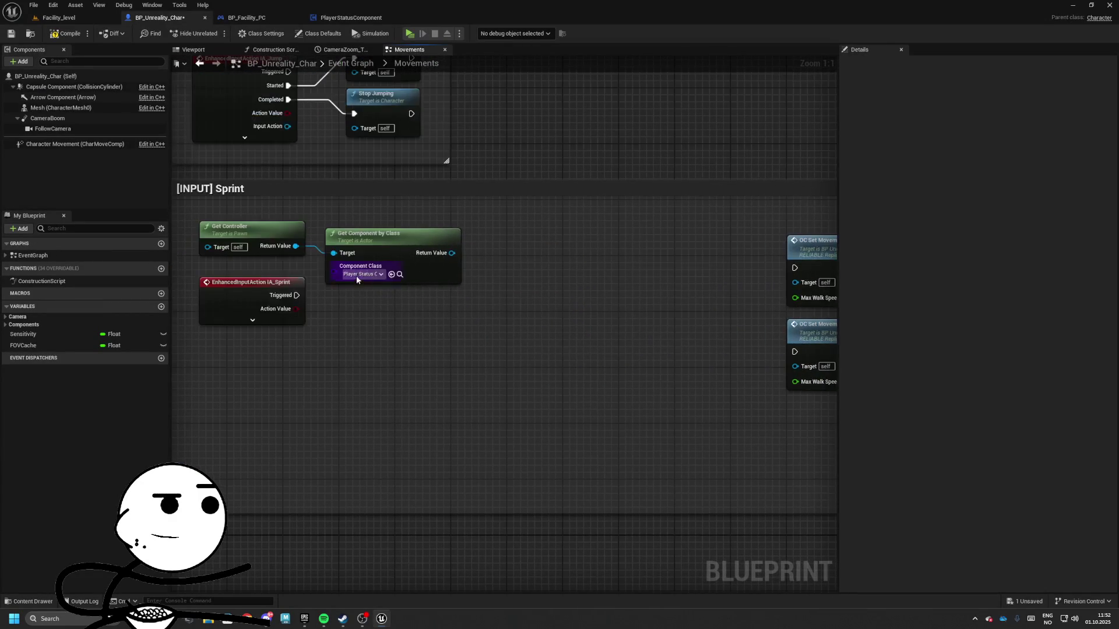
{"action": "left_click", "coordinate": [252, 320]}
{"action": "left_click_drag", "start_coordinate": [280, 349], "coordinate": [186, 348]}
{"action": "left_click_drag", "start_coordinate": [357, 251], "coordinate": [428, 246]}
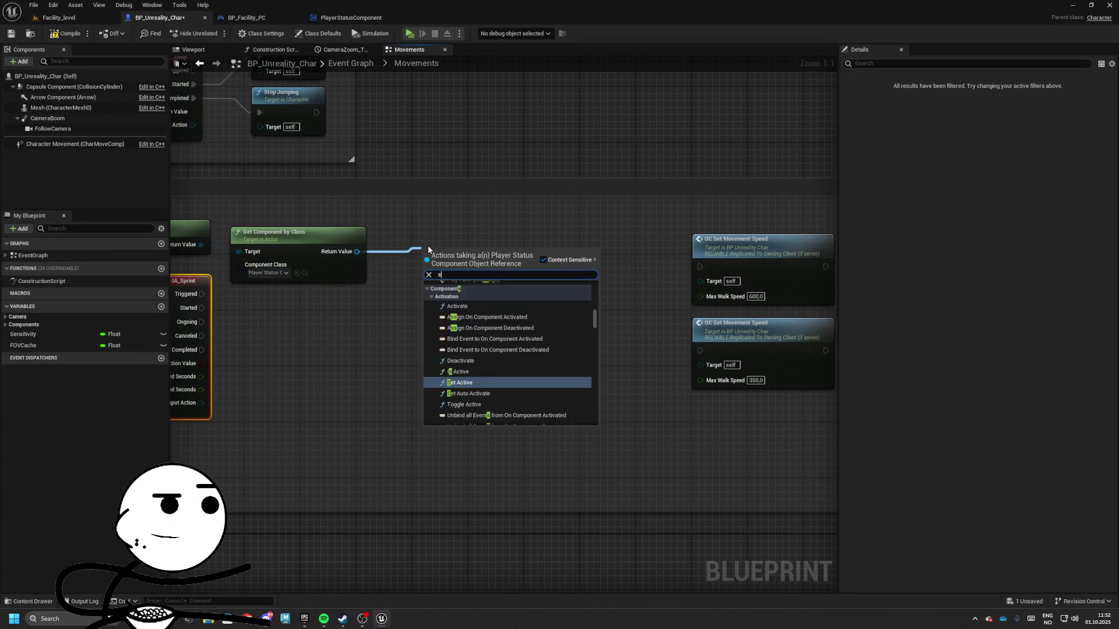
{"action": "type", "text": "st"}
{"action": "key", "text": "BackSpace"}
{"action": "key", "text": "BackSpace"}
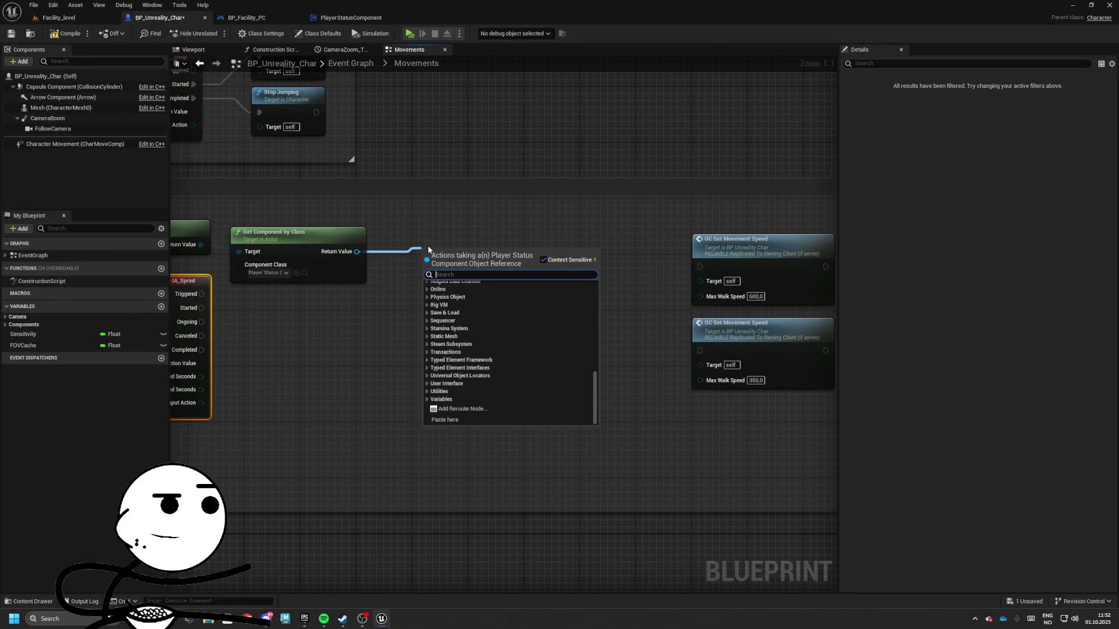
{"action": "type", "text": "i"}
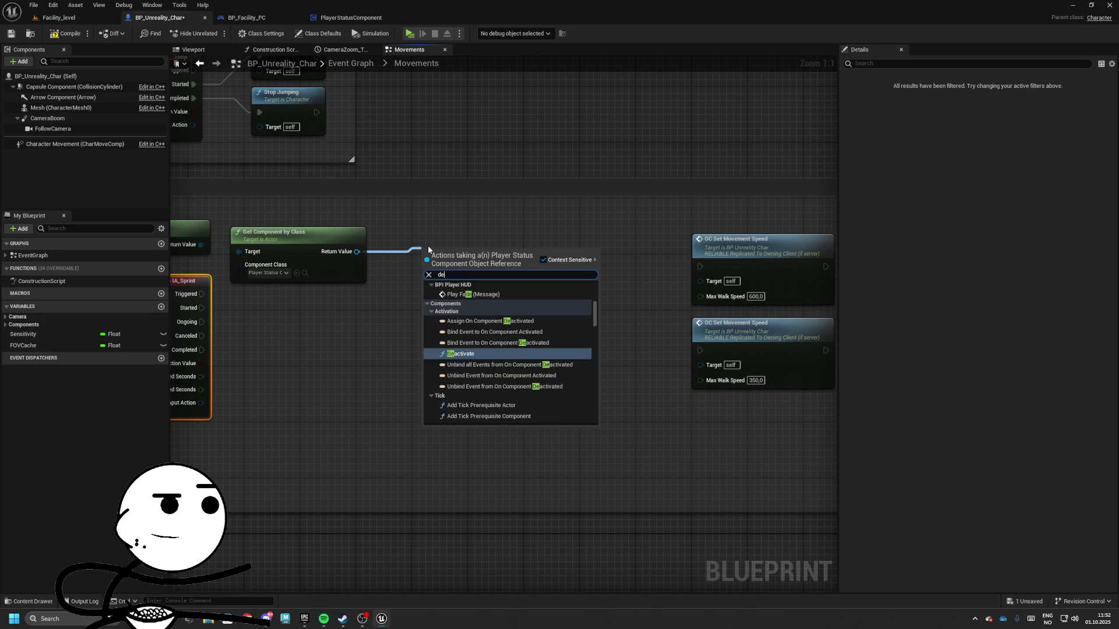
{"action": "key", "text": "BackSpace"}
{"action": "type", "text": "decrea"}
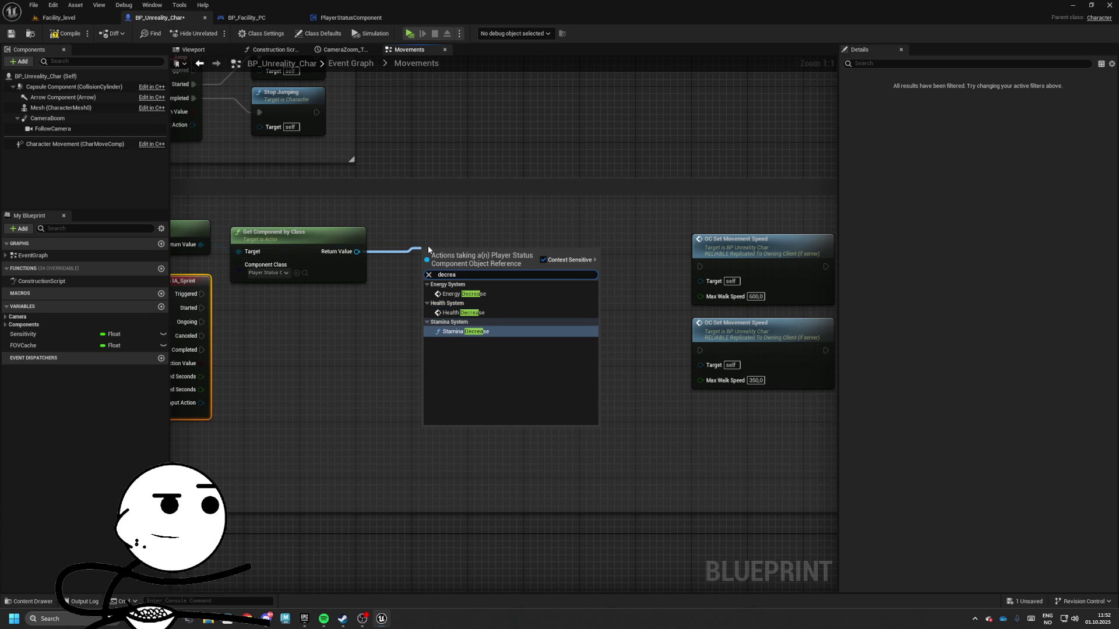
{"action": "key", "text": "Return"}
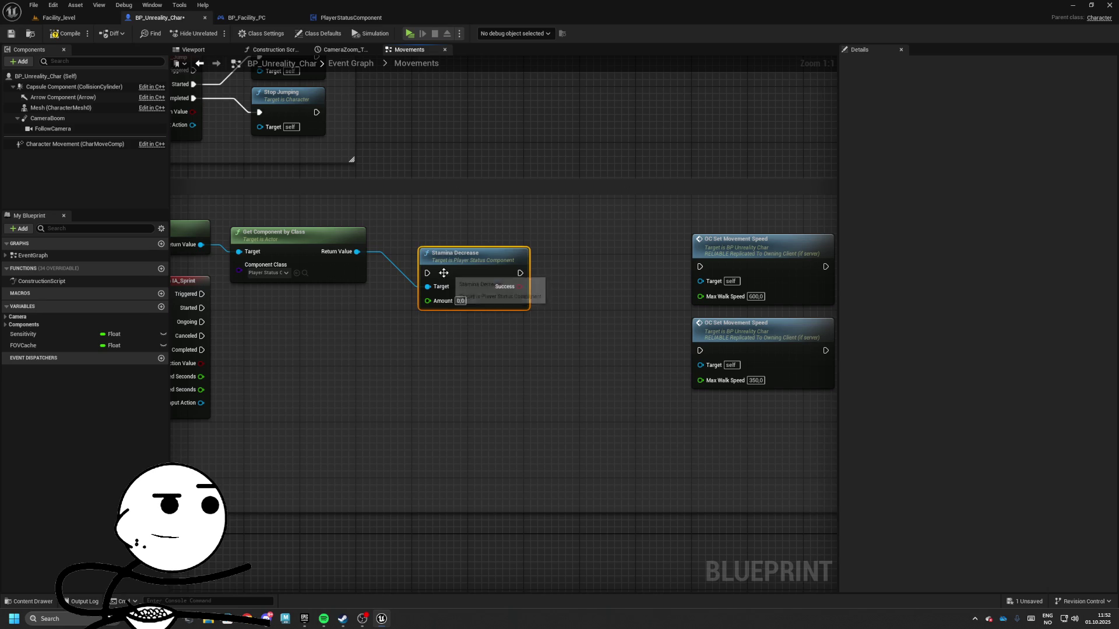
- Add a Branch driven by Success, align it with Stamina Decrease, and move the lookup nodes below
{"action": "left_click_drag", "start_coordinate": [530, 289], "coordinate": [531, 289]}
{"action": "key", "text": "Return"}
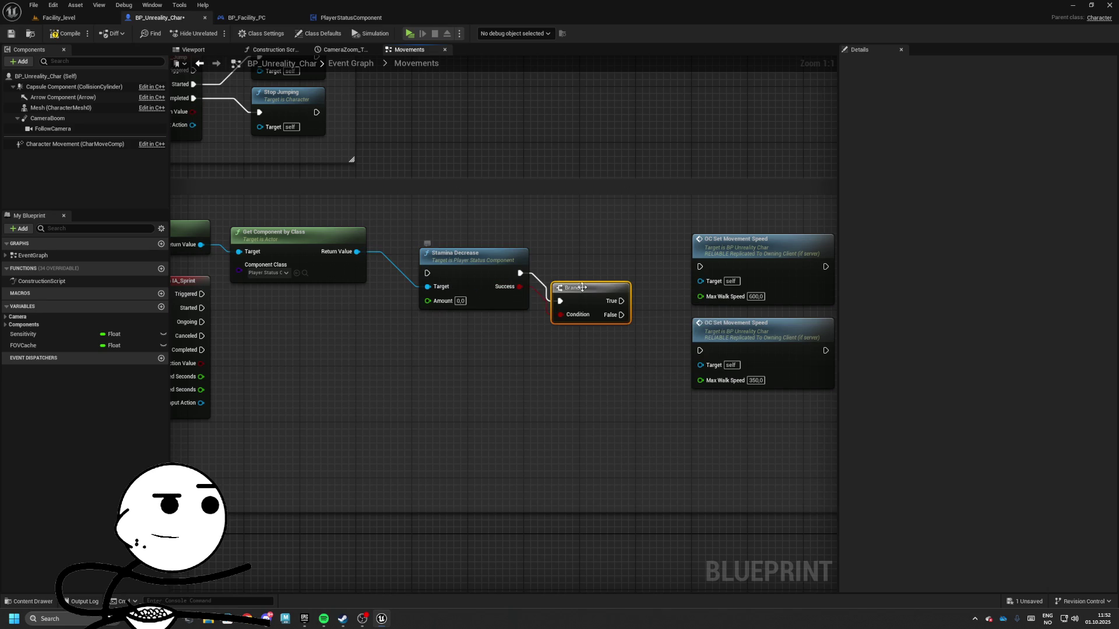
{"action": "left_click", "coordinate": [487, 252], "text": "ctrl"}
{"action": "left_click_drag", "start_coordinate": [486, 252], "coordinate": [466, 259]}
{"action": "key", "text": "q"}
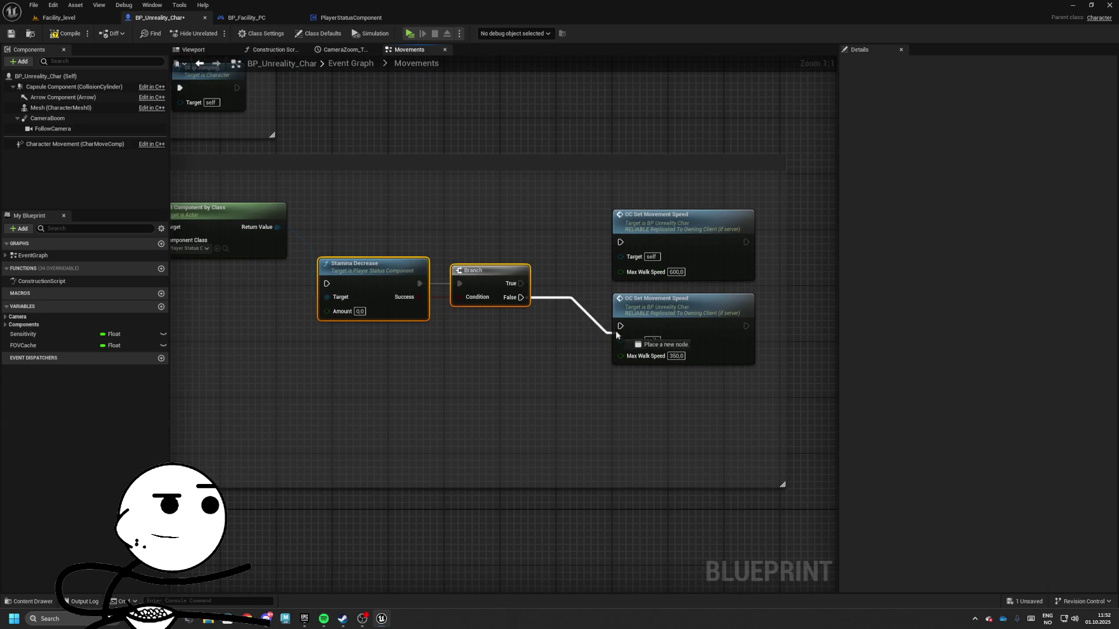
{"action": "left_click_drag", "start_coordinate": [490, 256], "coordinate": [468, 276]}
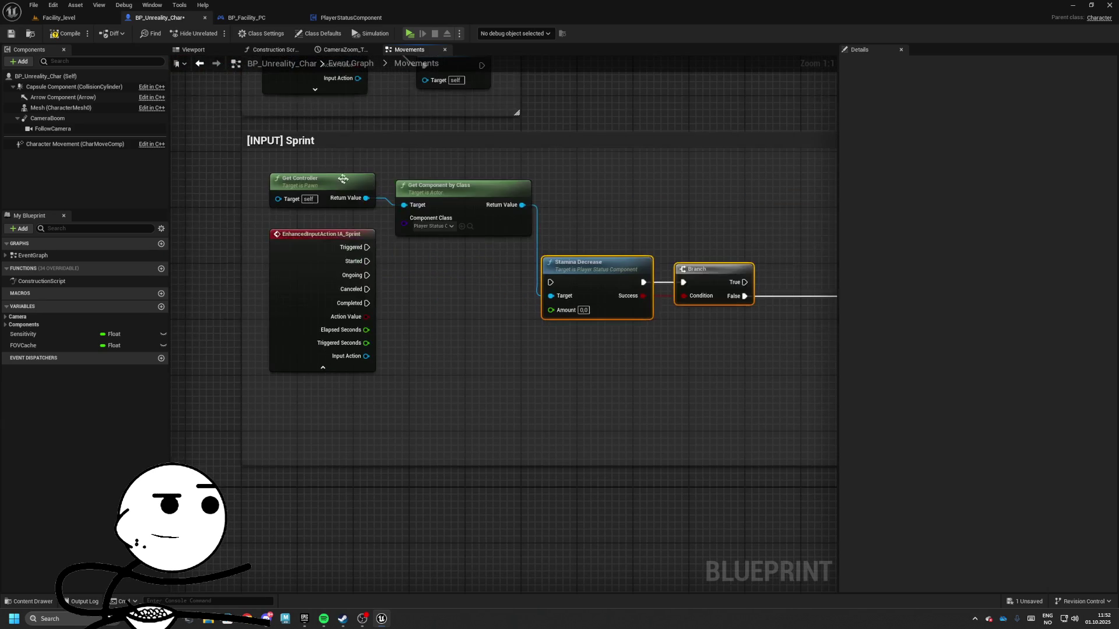
{"action": "left_click_drag", "start_coordinate": [343, 179], "coordinate": [343, 382]}
- Wire Ongoing to Stamina Decrease, Started to the 600 speed node, and Canceled/Completed to 350
{"action": "mouse_move", "coordinate": [366, 275]}
{"action": "left_mouse_down"}
{"action": "mouse_move", "coordinate": [384, 286]}
{"action": "mouse_move", "coordinate": [546, 284]}
{"action": "left_mouse_up"}
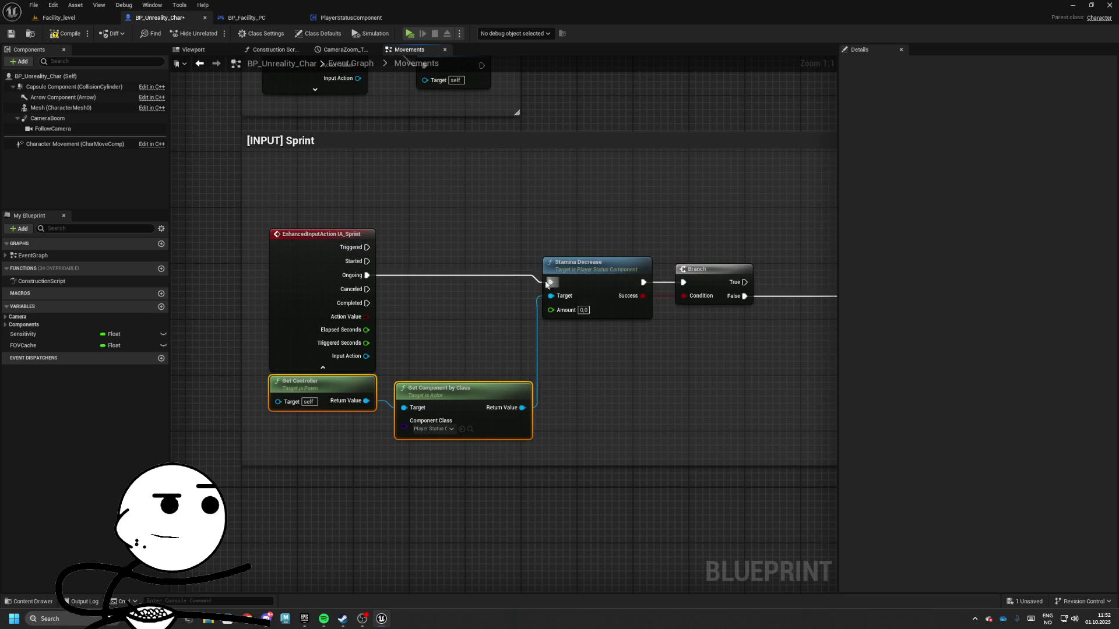
{"action": "left_click_drag", "start_coordinate": [291, 261], "coordinate": [783, 220]}
{"action": "mouse_move", "coordinate": [695, 221]}
{"action": "left_mouse_down"}
{"action": "mouse_move", "coordinate": [381, 206]}
{"action": "mouse_move", "coordinate": [651, 206]}
{"action": "left_mouse_up"}
{"action": "left_click_drag", "start_coordinate": [399, 298], "coordinate": [784, 305]}
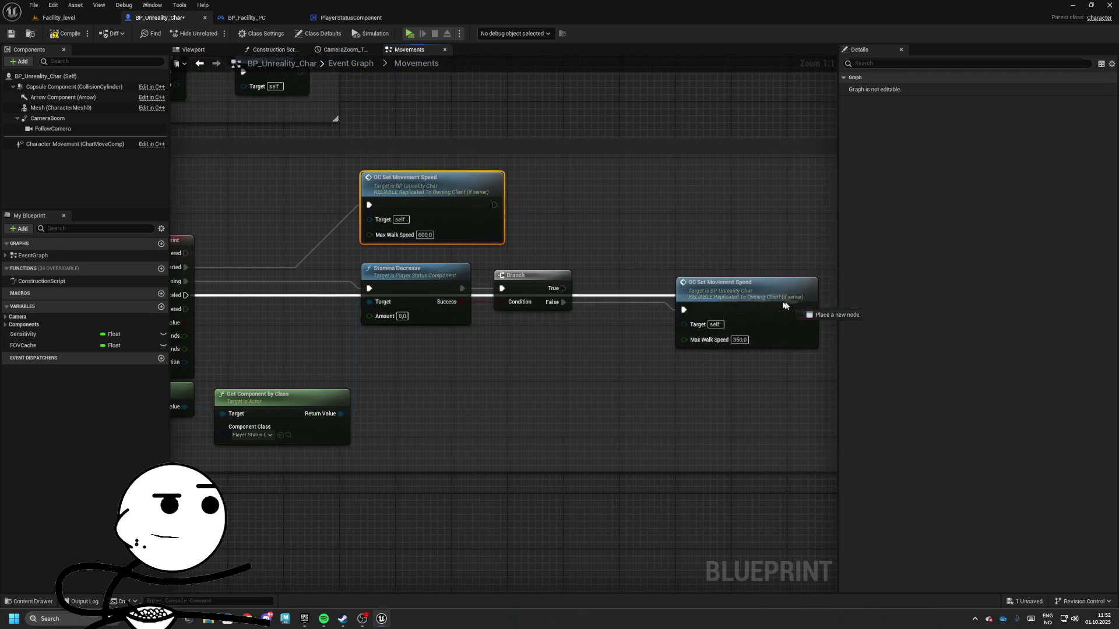
{"action": "left_click_drag", "start_coordinate": [686, 313], "coordinate": [685, 310]}
{"action": "left_click_drag", "start_coordinate": [186, 308], "coordinate": [685, 310]}
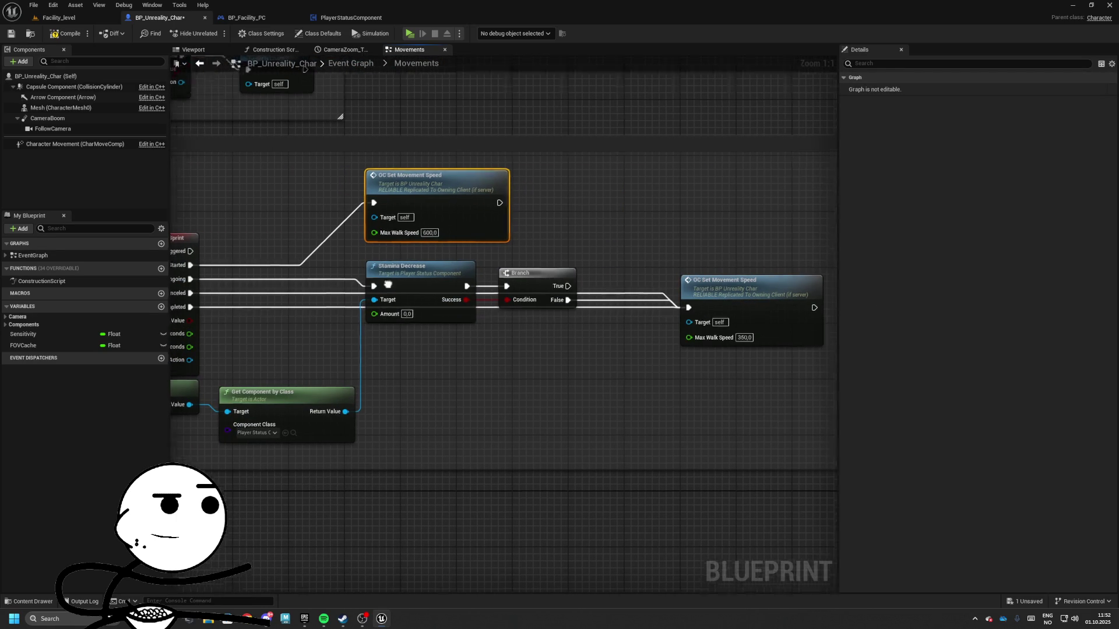
- Route the Completed wire lower with a reroute point, then return to the Facility_level editor
{"action": "left_click_drag", "start_coordinate": [355, 254], "coordinate": [524, 274]}
{"action": "double_click", "coordinate": [328, 257]}
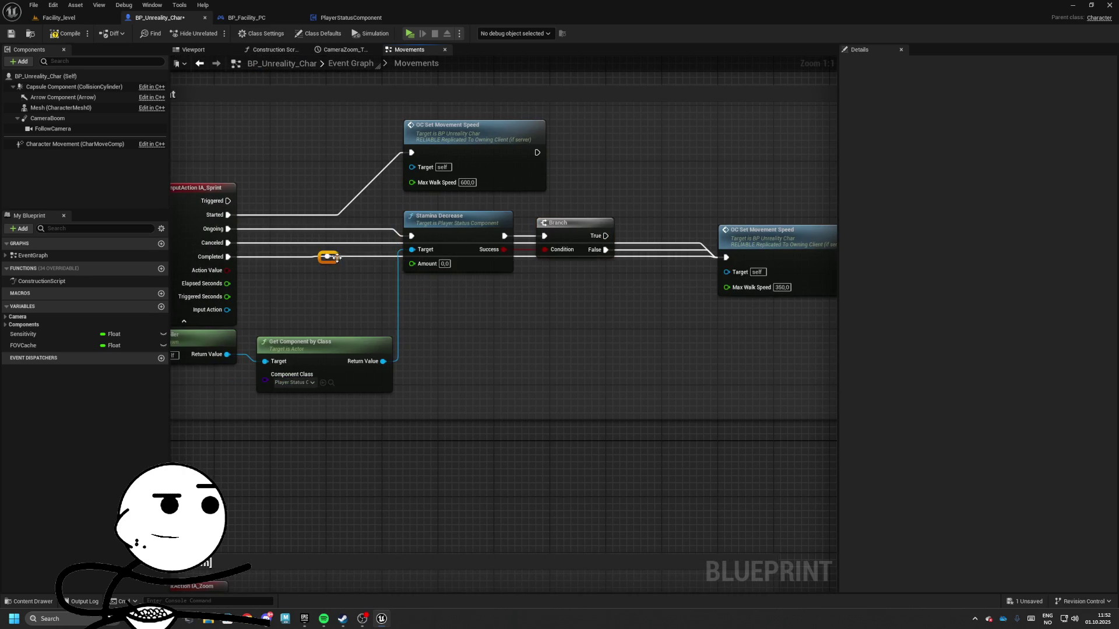
{"action": "left_click_drag", "start_coordinate": [329, 257], "coordinate": [336, 307]}
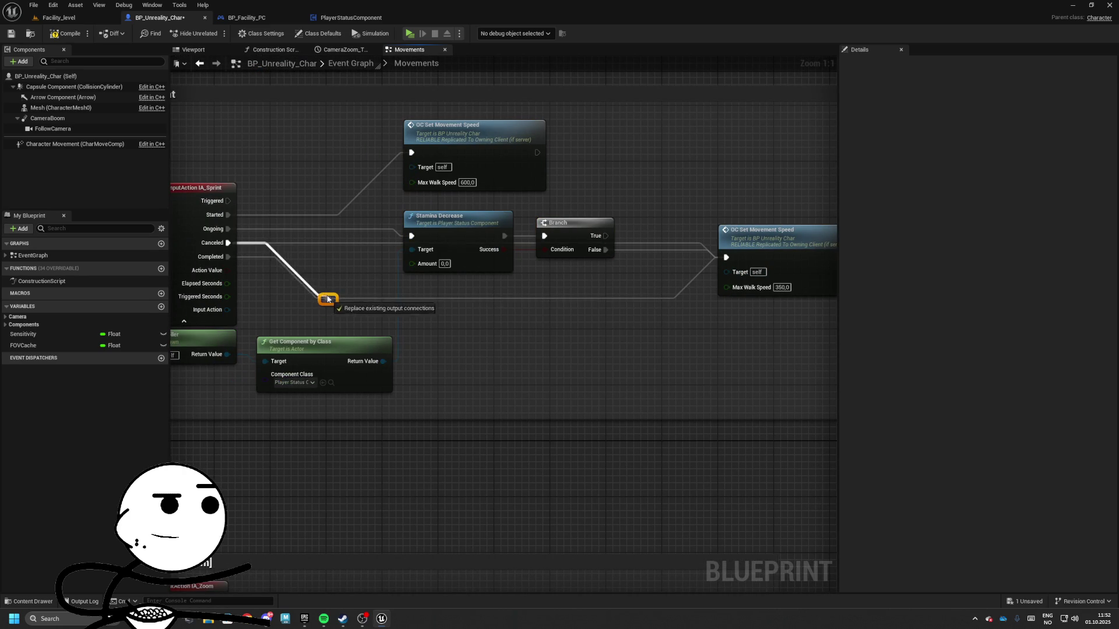
{"action": "mouse_move", "coordinate": [270, 311]}
{"action": "left_mouse_down"}
{"action": "mouse_move", "coordinate": [523, 244]}
{"action": "mouse_move", "coordinate": [419, 153]}
{"action": "left_mouse_up"}
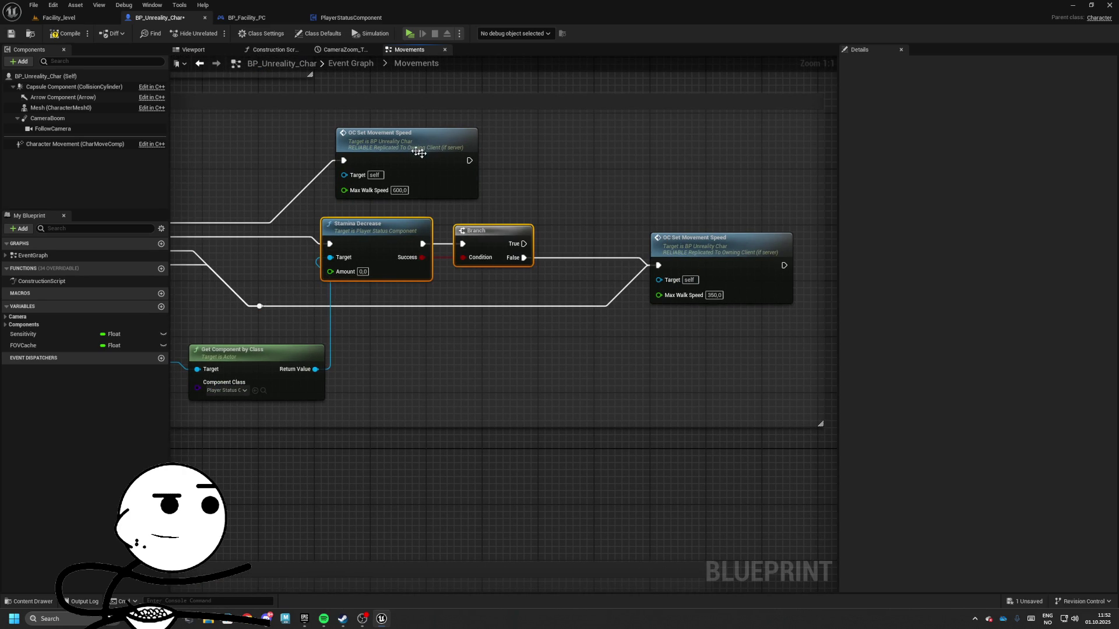
{"action": "left_click", "coordinate": [59, 18]}
- Playtest sprinting twice, checking the PlayerStatusComponent, BP_Facility_PC and character Movements graph between runs
{"action": "left_click", "coordinate": [233, 33]}
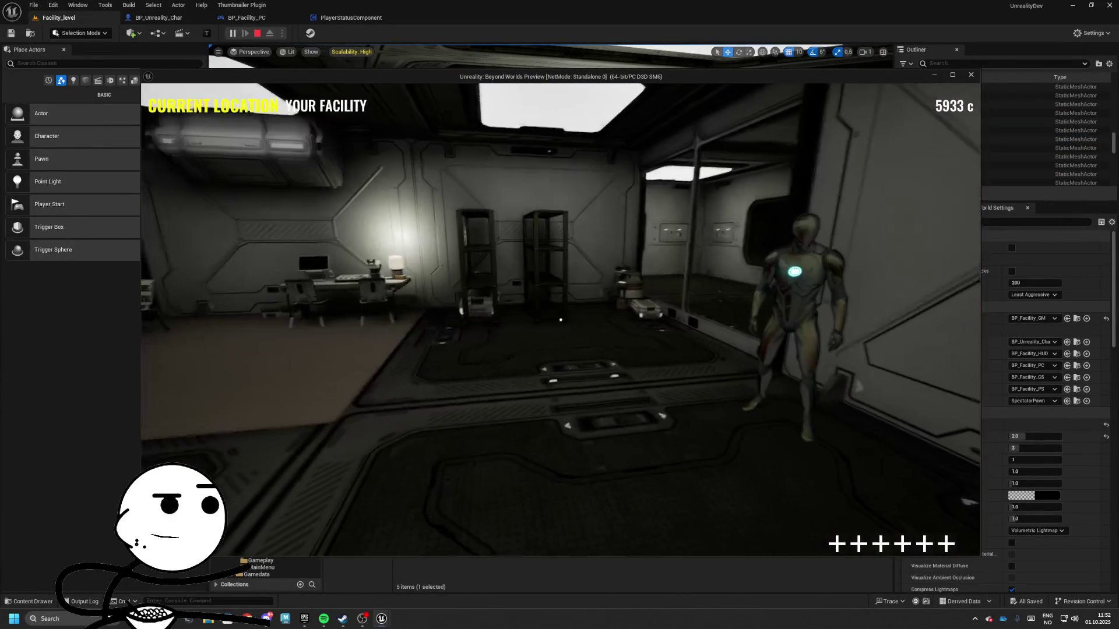
{"action": "key", "text": "Escape"}
{"action": "left_click", "coordinate": [350, 18]}
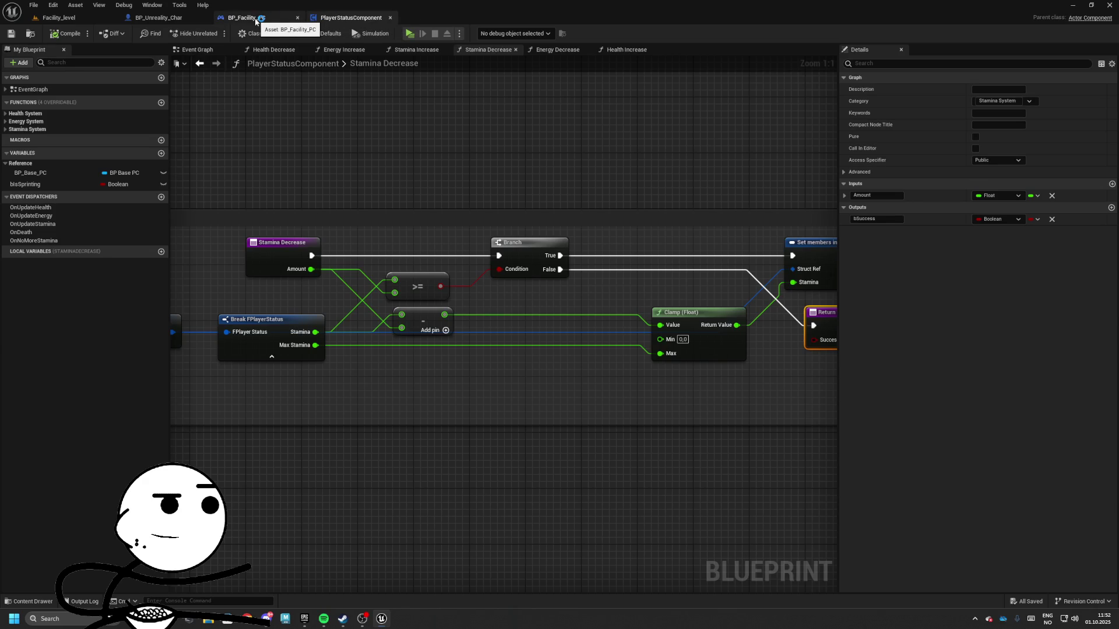
{"action": "left_click", "coordinate": [244, 17]}
{"action": "left_click", "coordinate": [150, 15]}
{"action": "scroll", "coordinate": [175, 184], "scroll_direction": "up", "scroll_amount": 3}
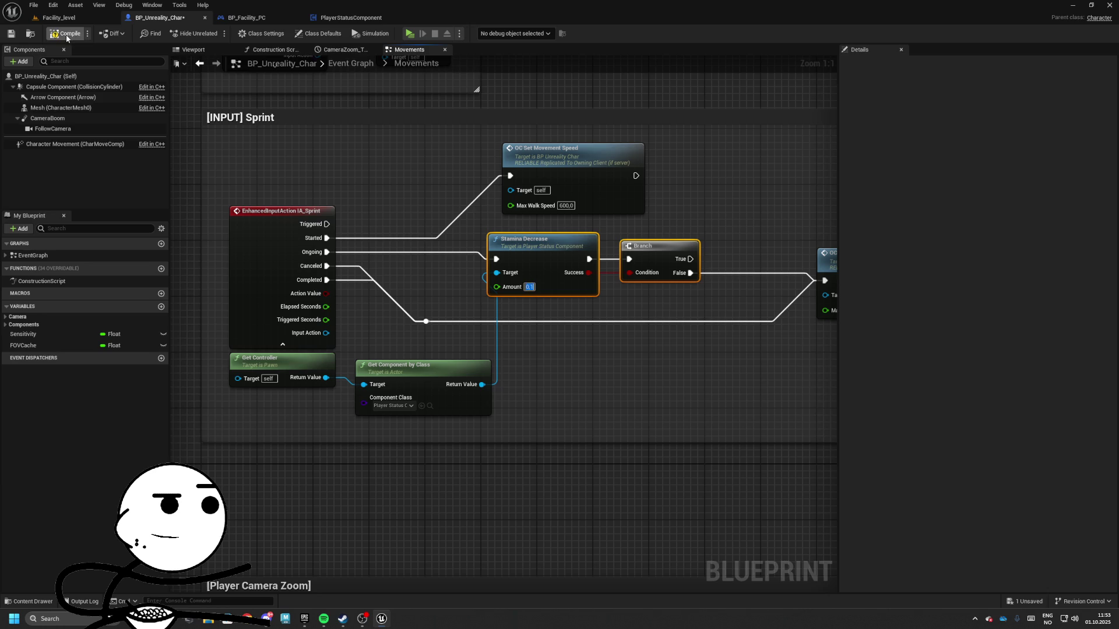
{"action": "key", "text": "alt+p"}
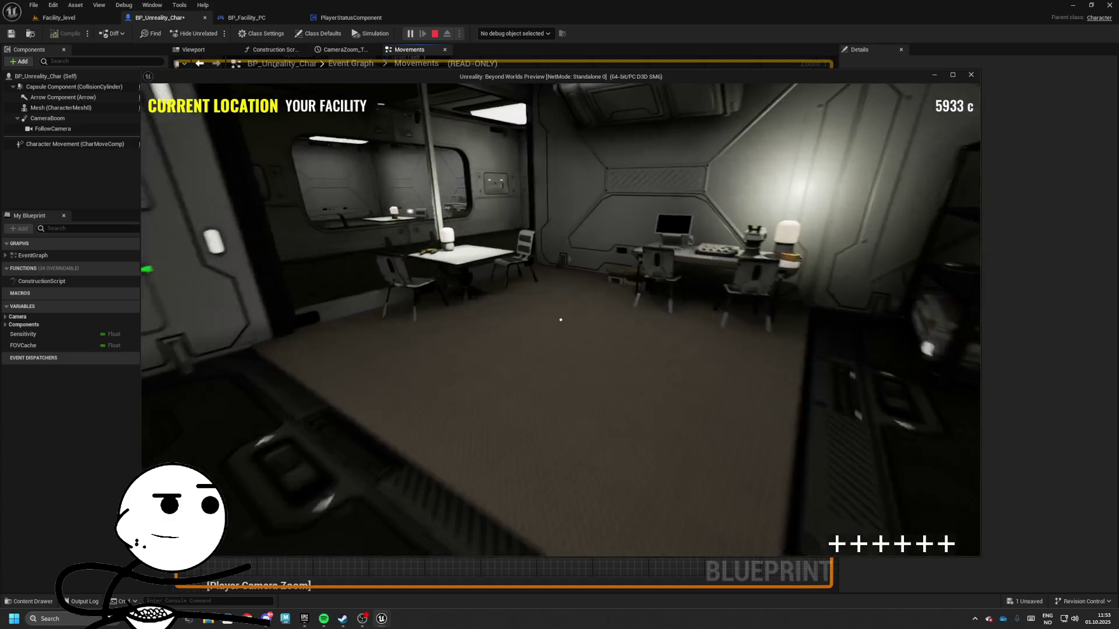
{"action": "key", "text": "Escape"}
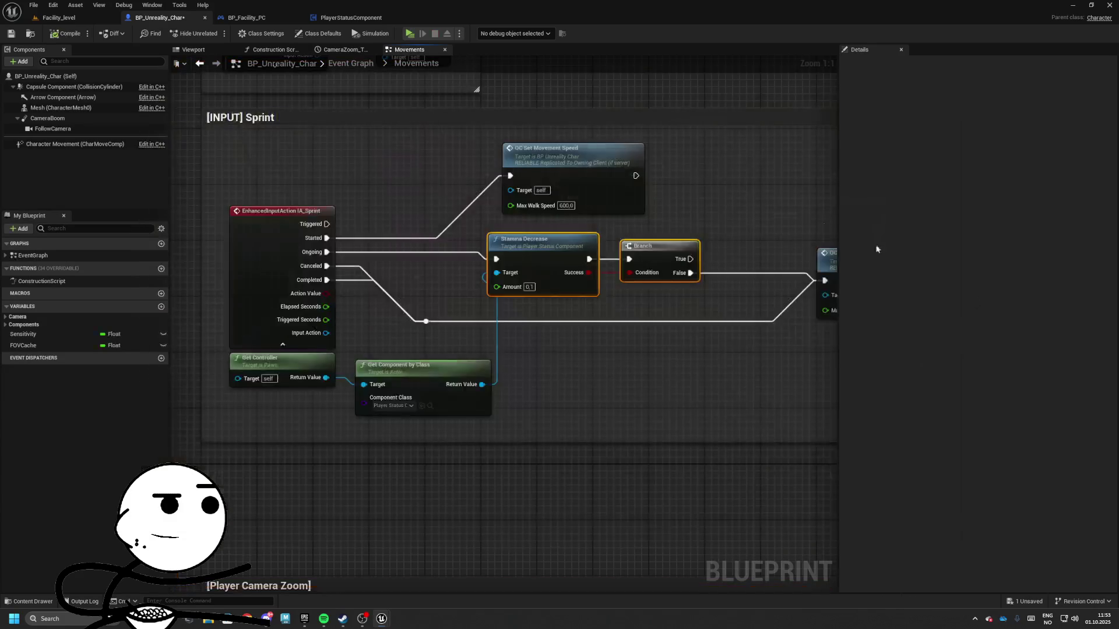
- Select the Get Component by Class, Stamina Decrease and Branch nodes, then add Boolean variable bIsSprinting
{"action": "left_click", "coordinate": [408, 384]}
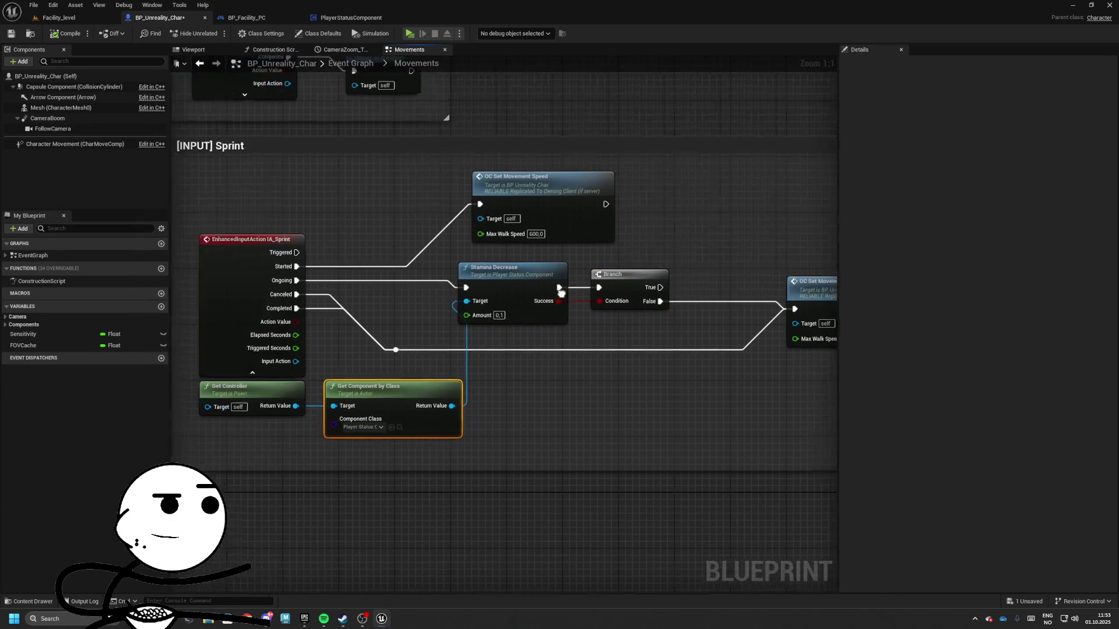
{"action": "left_click_drag", "start_coordinate": [571, 332], "coordinate": [649, 289]}
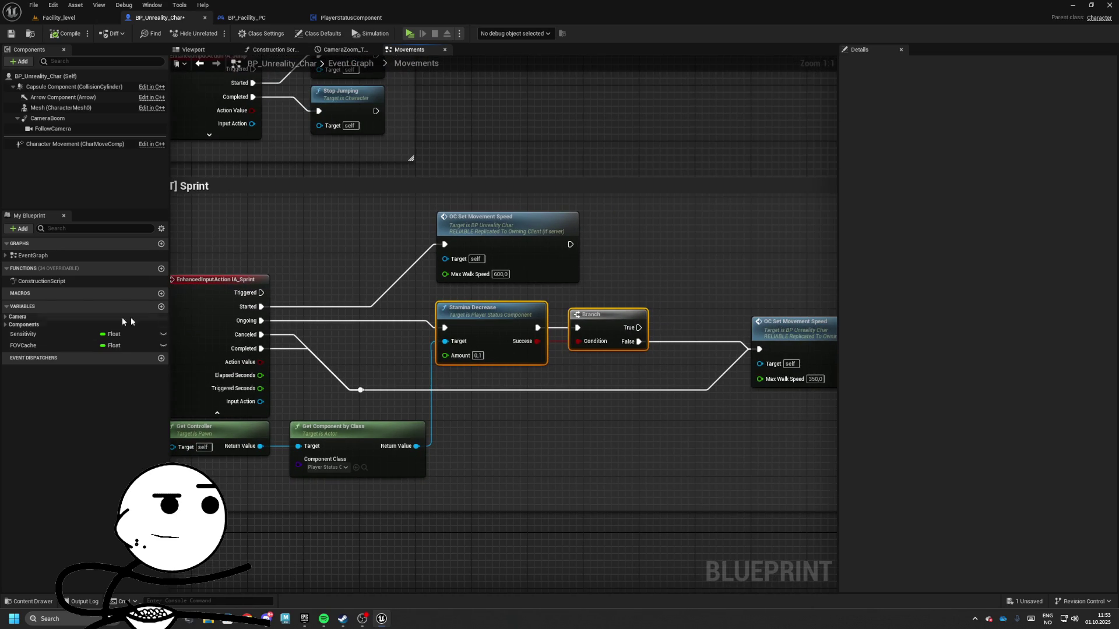
{"action": "left_click", "coordinate": [162, 307]}
{"action": "type", "text": "bIsSprinting"}
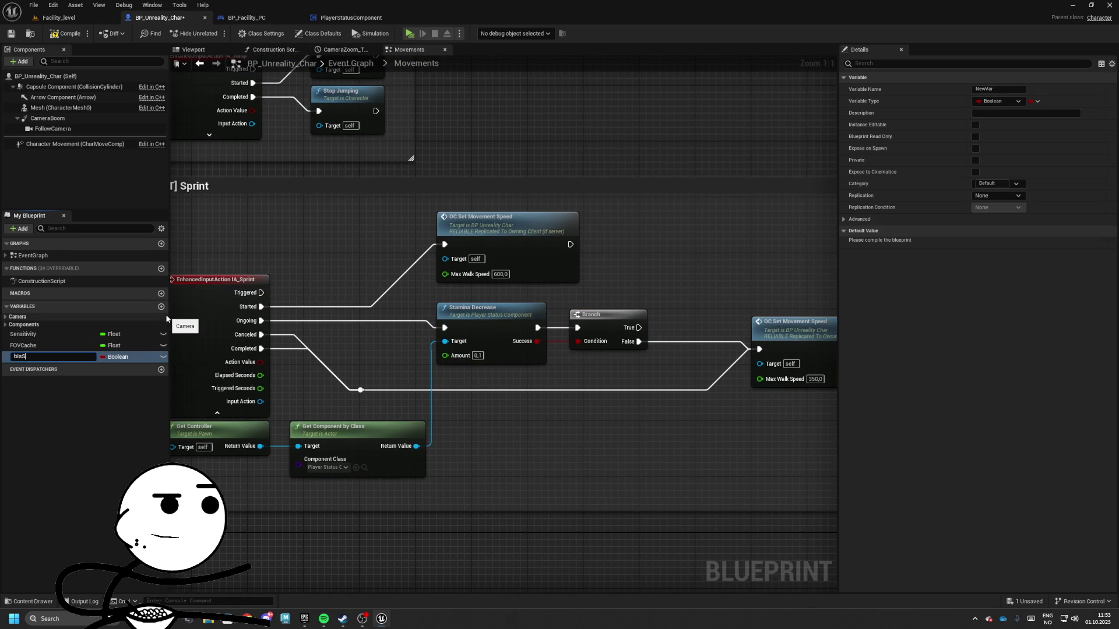
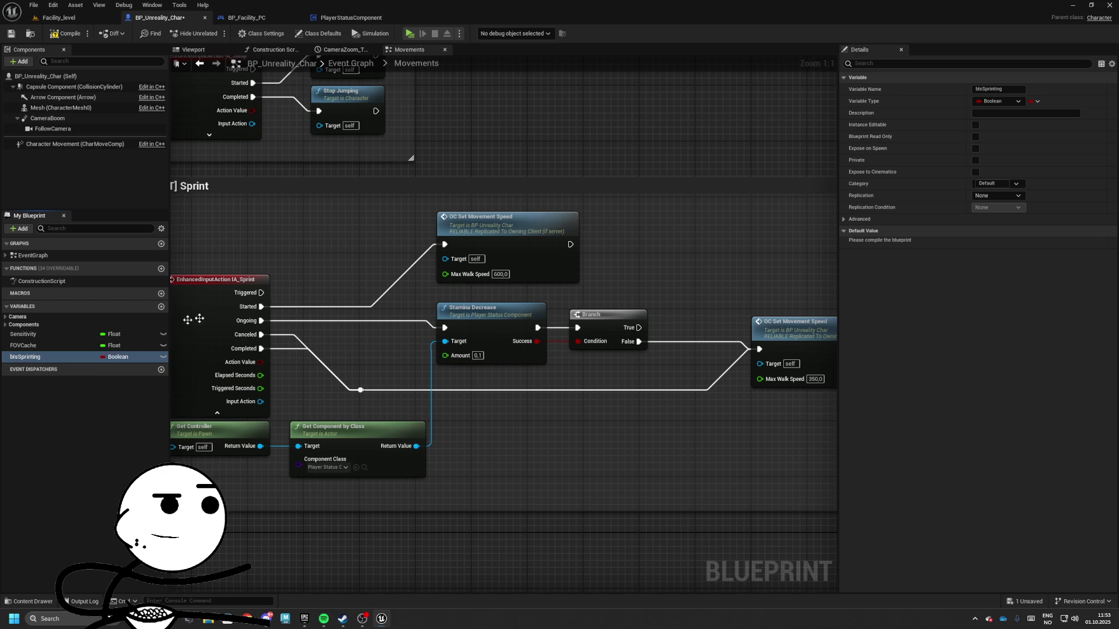
- Add bIsSprinting setters after the 600 (checked) and 350 (unchecked) walk-speed calls
{"action": "mouse_move", "coordinate": [410, 298]}
{"action": "left_mouse_down"}
{"action": "mouse_move", "coordinate": [612, 234]}
{"action": "mouse_move", "coordinate": [576, 247]}
{"action": "left_mouse_up"}
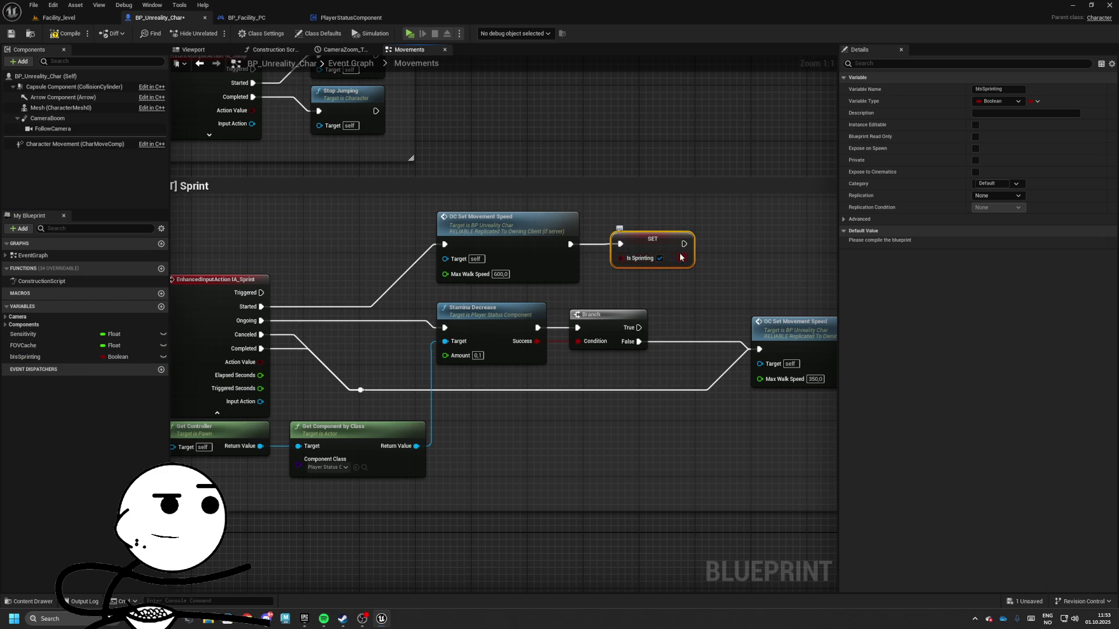
{"action": "key", "text": "ctrl+c"}
{"action": "key", "text": "ctrl+v"}
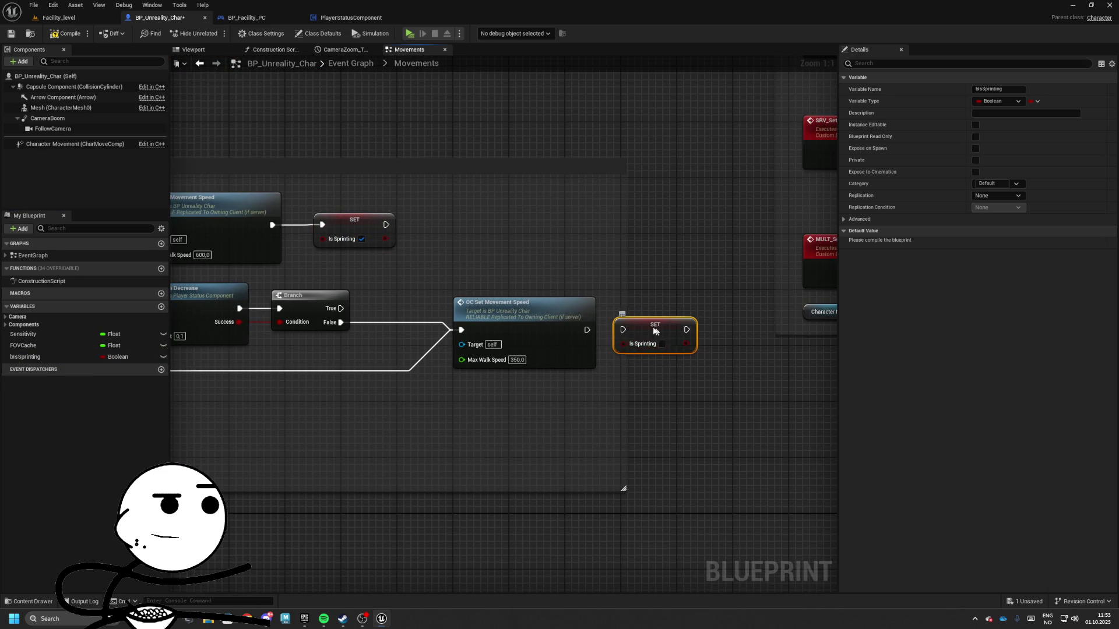
{"action": "left_click_drag", "start_coordinate": [655, 331], "coordinate": [642, 331]}
- Move the replicate movement speed group aside to reveal the 350 speed call
{"action": "scroll", "coordinate": [590, 332], "scroll_direction": "down", "scroll_amount": 3}
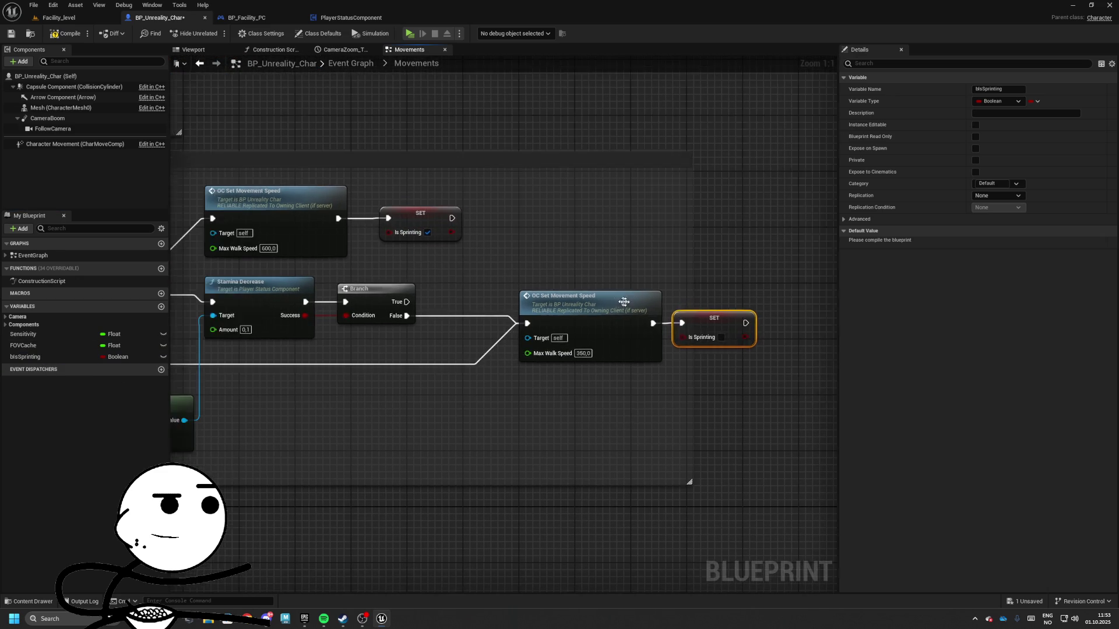
{"action": "mouse_move", "coordinate": [438, 268]}
{"action": "left_mouse_down"}
{"action": "mouse_move", "coordinate": [533, 161]}
{"action": "mouse_move", "coordinate": [451, 142]}
{"action": "left_mouse_up"}
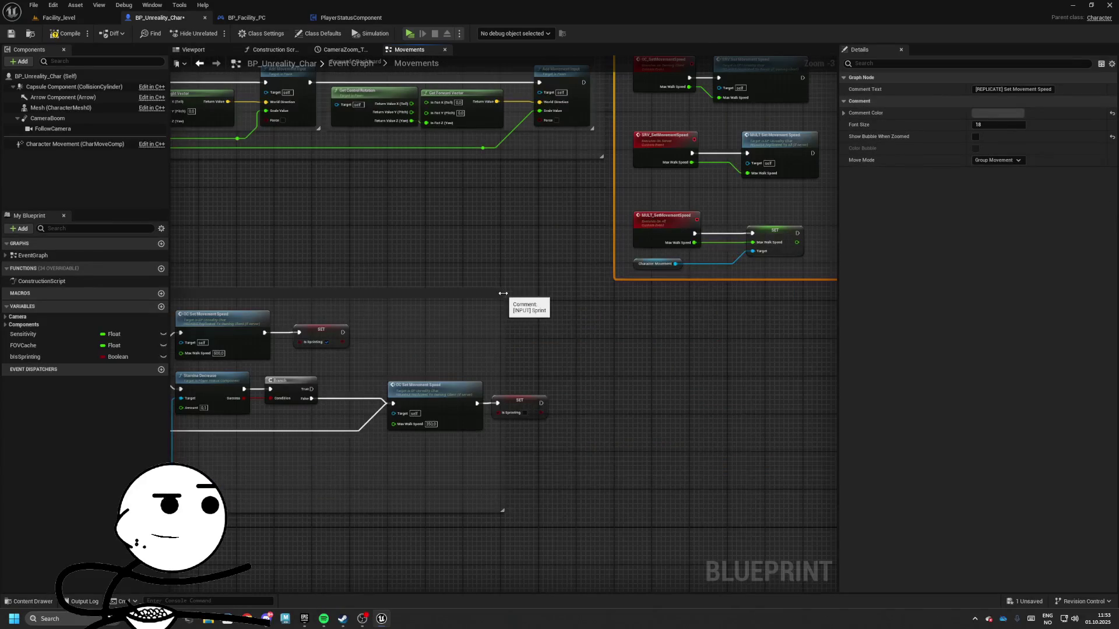
{"action": "left_click_drag", "start_coordinate": [901, 306], "coordinate": [634, 296]}
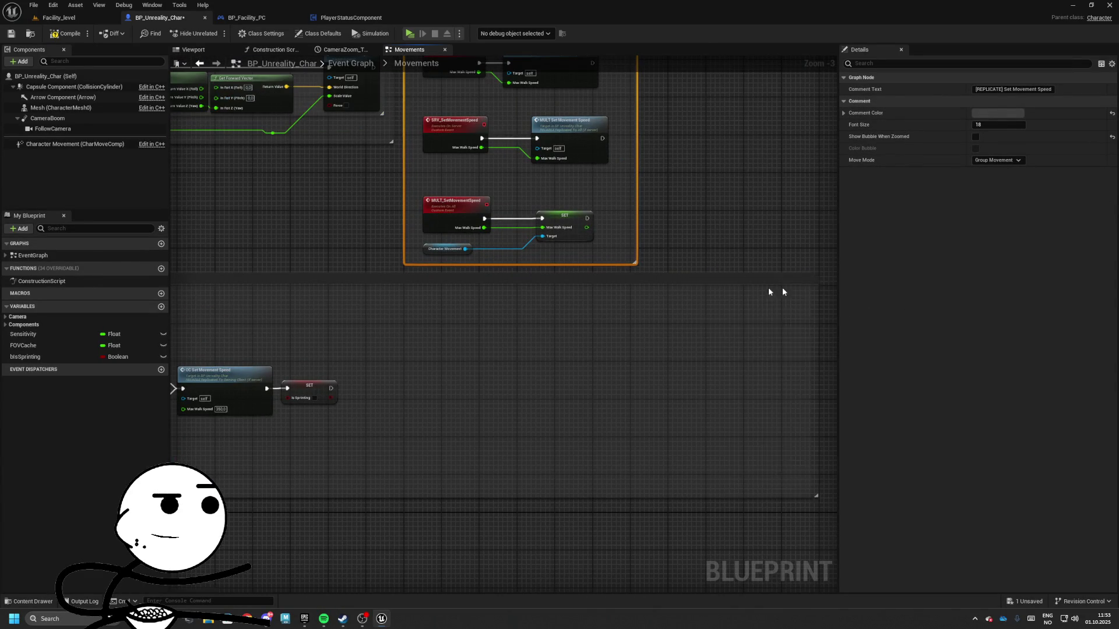
{"action": "scroll", "coordinate": [769, 291], "scroll_direction": "up", "scroll_amount": 4}
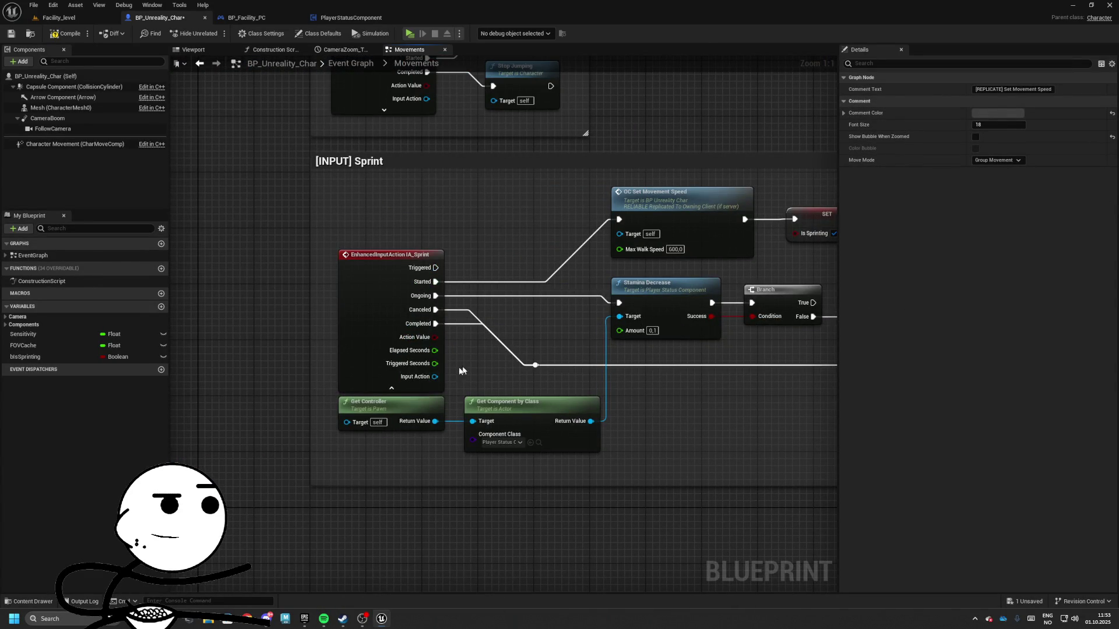
{"action": "left_click", "coordinate": [462, 371]}
{"action": "mouse_move", "coordinate": [515, 415]}
{"action": "left_mouse_down"}
{"action": "mouse_move", "coordinate": [352, 389]}
{"action": "mouse_move", "coordinate": [385, 356]}
{"action": "mouse_move", "coordinate": [502, 384]}
{"action": "left_mouse_up"}
- Add and delete a stray custom event, then switch to the PlayerStatusComponent blueprint
{"action": "right_click", "coordinate": [432, 427]}
{"action": "type", "text": "custom event"}
{"action": "key", "text": "Return"}
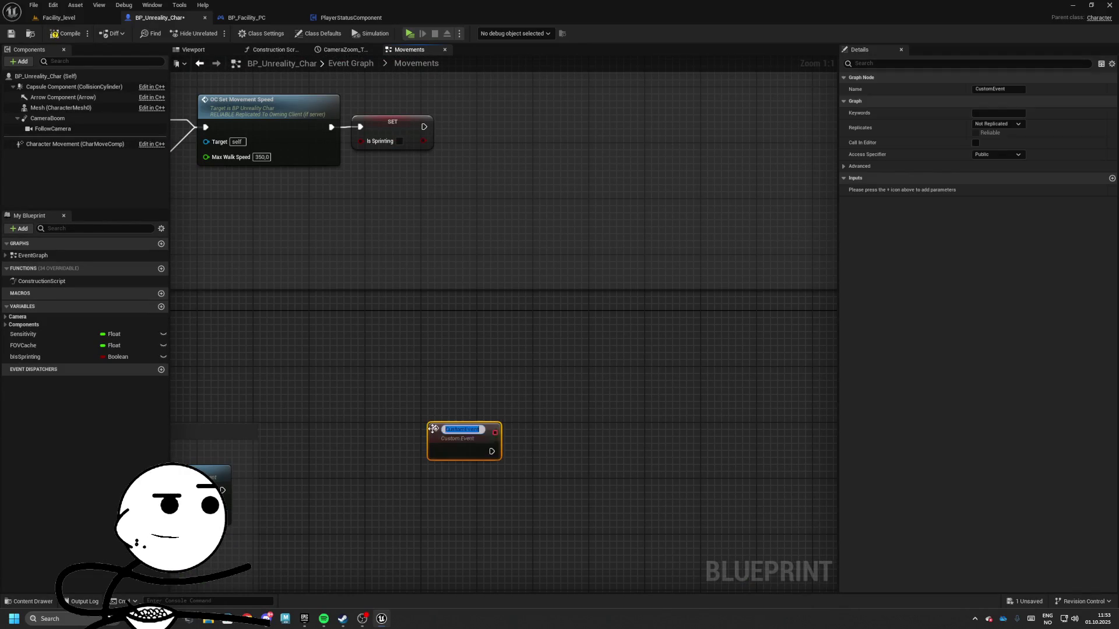
{"action": "left_click_drag", "start_coordinate": [370, 385], "coordinate": [517, 480]}
{"action": "key", "text": "Delete"}
{"action": "left_click_drag", "start_coordinate": [245, 70], "coordinate": [271, 150]}
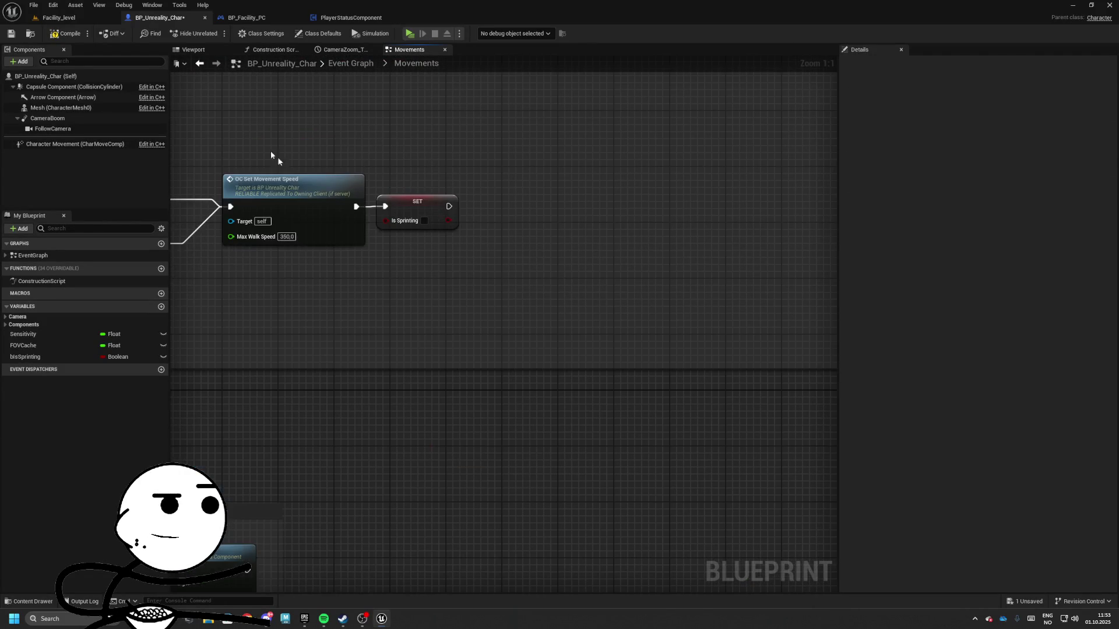
{"action": "left_click", "coordinate": [350, 17]}
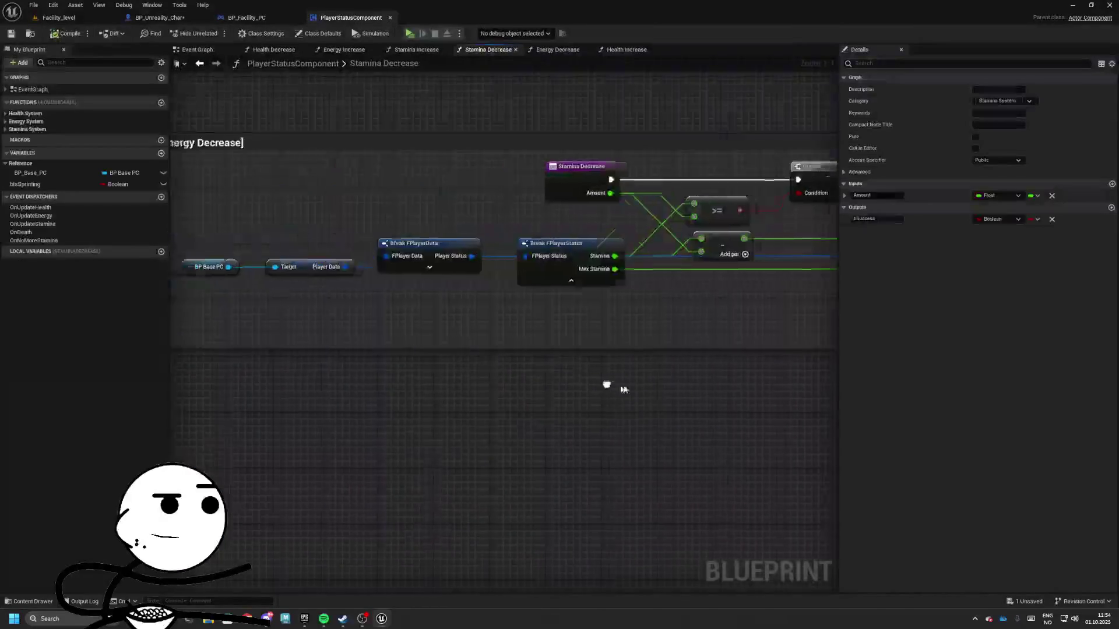
- Delete the Sprinting events group and add a custom event named BeginStaminaRegen
{"action": "left_click", "coordinate": [197, 49]}
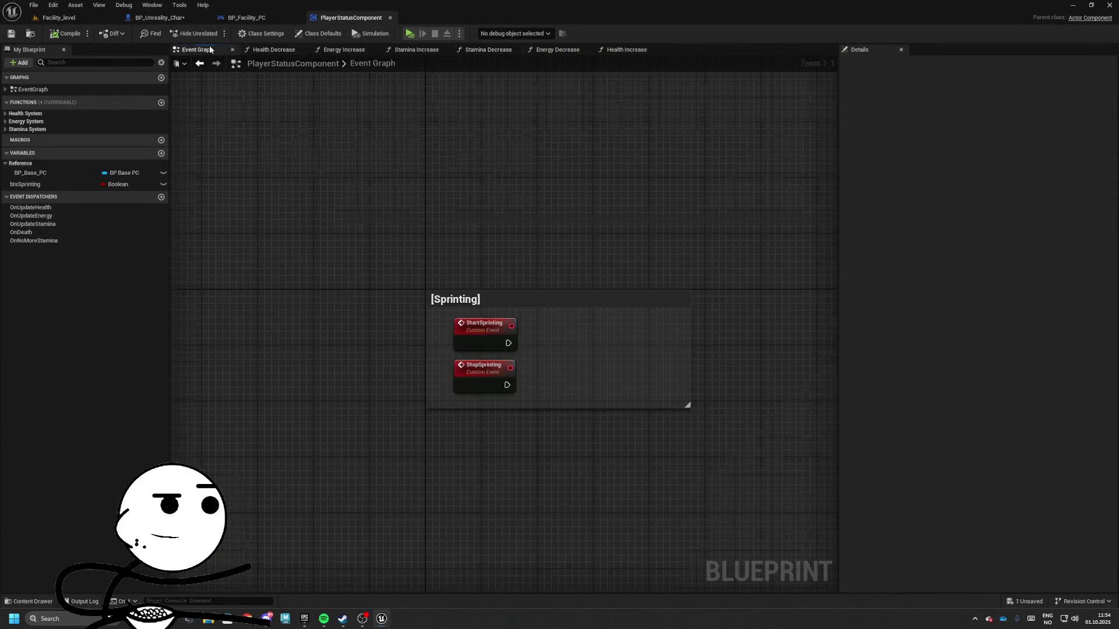
{"action": "left_click_drag", "start_coordinate": [386, 130], "coordinate": [634, 268]}
{"action": "key", "text": "Delete"}
{"action": "right_click", "coordinate": [452, 323]}
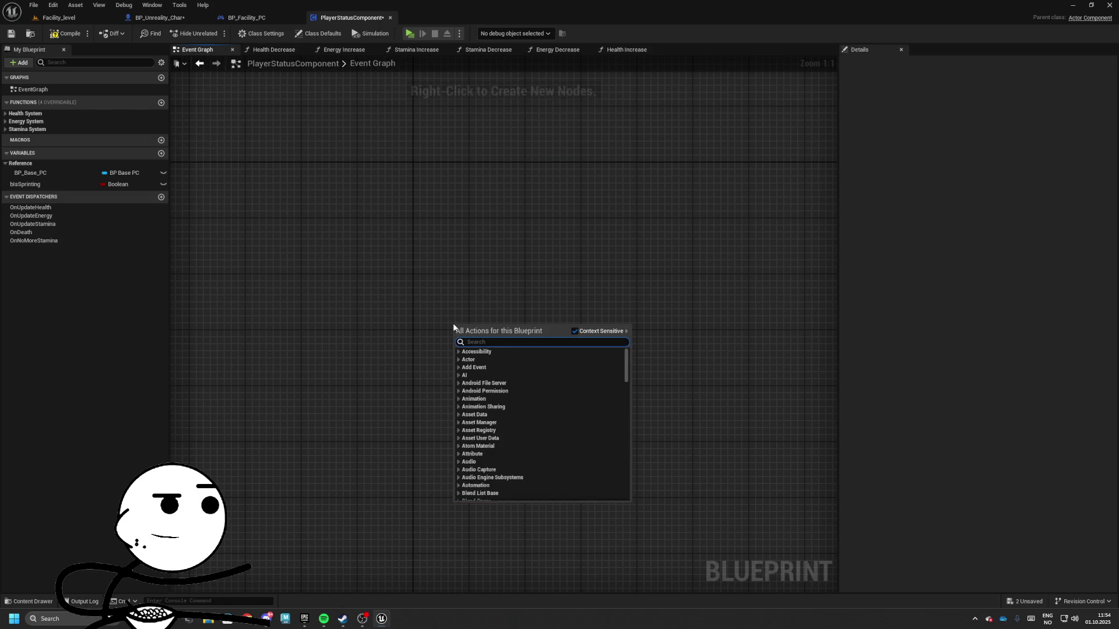
{"action": "type", "text": "custom"}
{"action": "key", "text": "Return"}
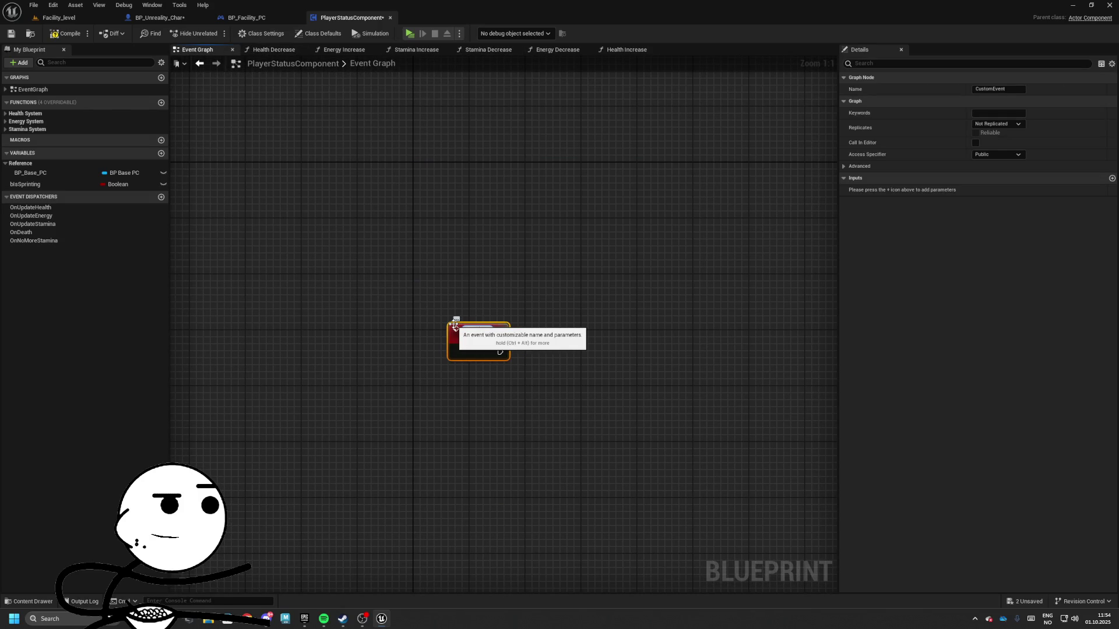
{"action": "type", "text": "BeginStaminaRegen"}
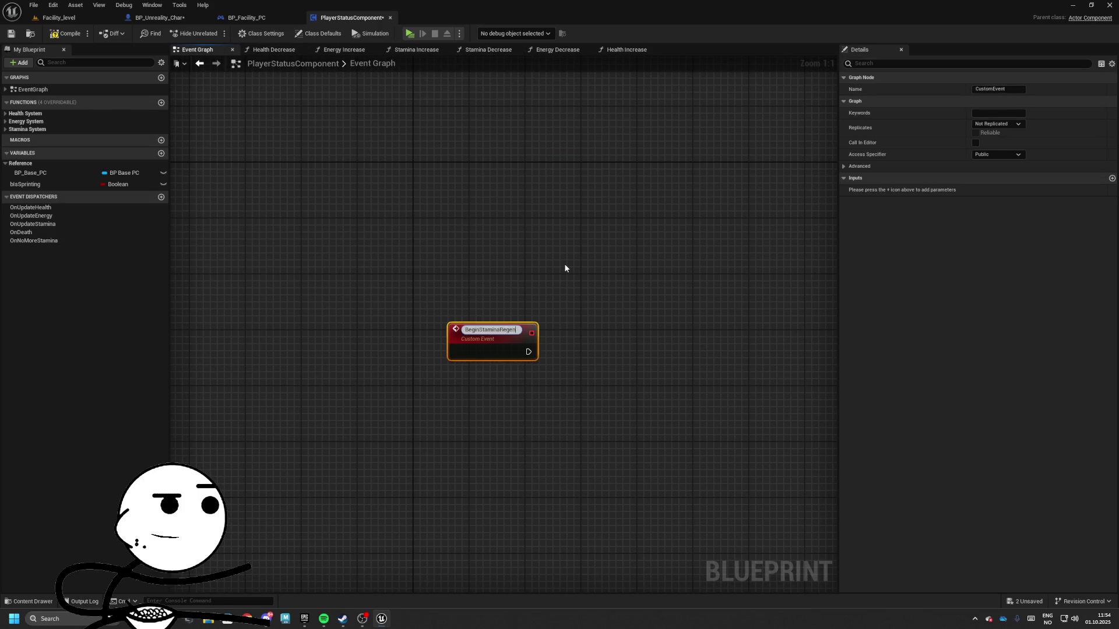
{"action": "key", "text": "Return"}
- Add a Branch after BeginStaminaRegen and a Get Player Data node from BP_Base_PC
{"action": "mouse_move", "coordinate": [499, 329]}
{"action": "left_mouse_down"}
{"action": "mouse_move", "coordinate": [538, 319]}
{"action": "mouse_move", "coordinate": [396, 296]}
{"action": "mouse_move", "coordinate": [463, 284]}
{"action": "left_mouse_up"}
{"action": "type", "text": "branch"}
{"action": "key", "text": "Return"}
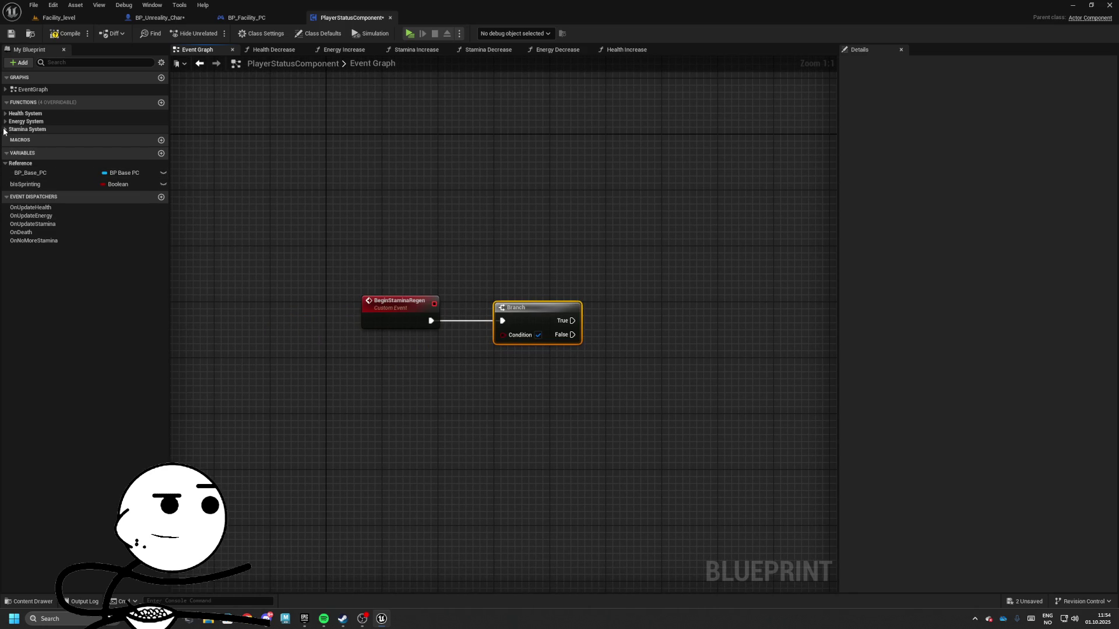
{"action": "mouse_move", "coordinate": [38, 173]}
{"action": "left_mouse_down"}
{"action": "mouse_move", "coordinate": [235, 393]}
{"action": "mouse_move", "coordinate": [337, 387]}
{"action": "left_mouse_up"}
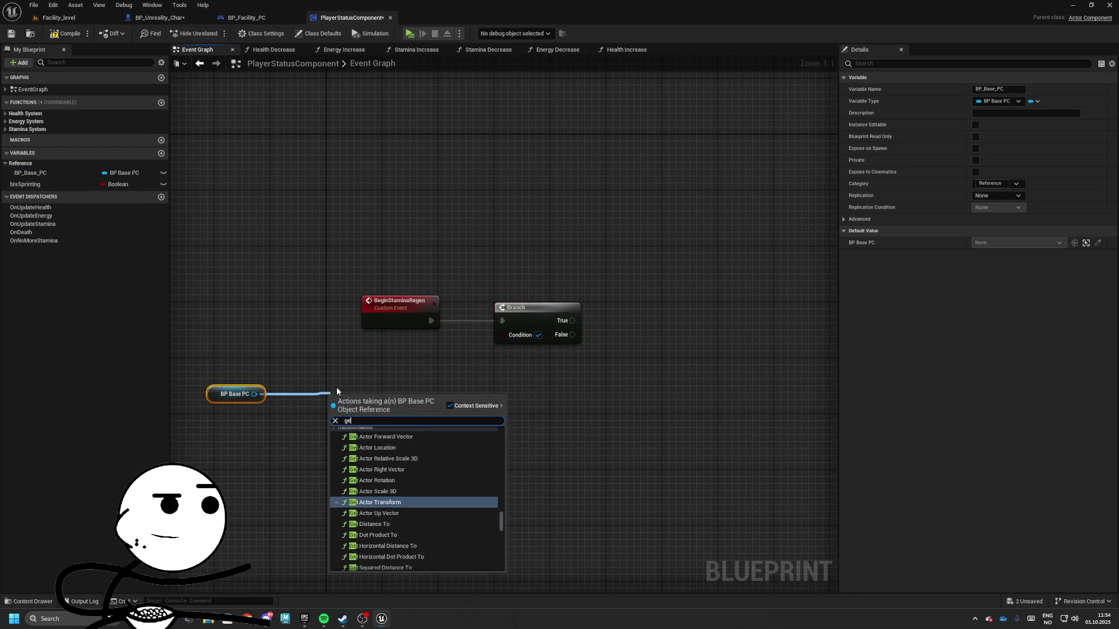
{"action": "type", "text": "get player data"}
{"action": "key", "text": "Return"}
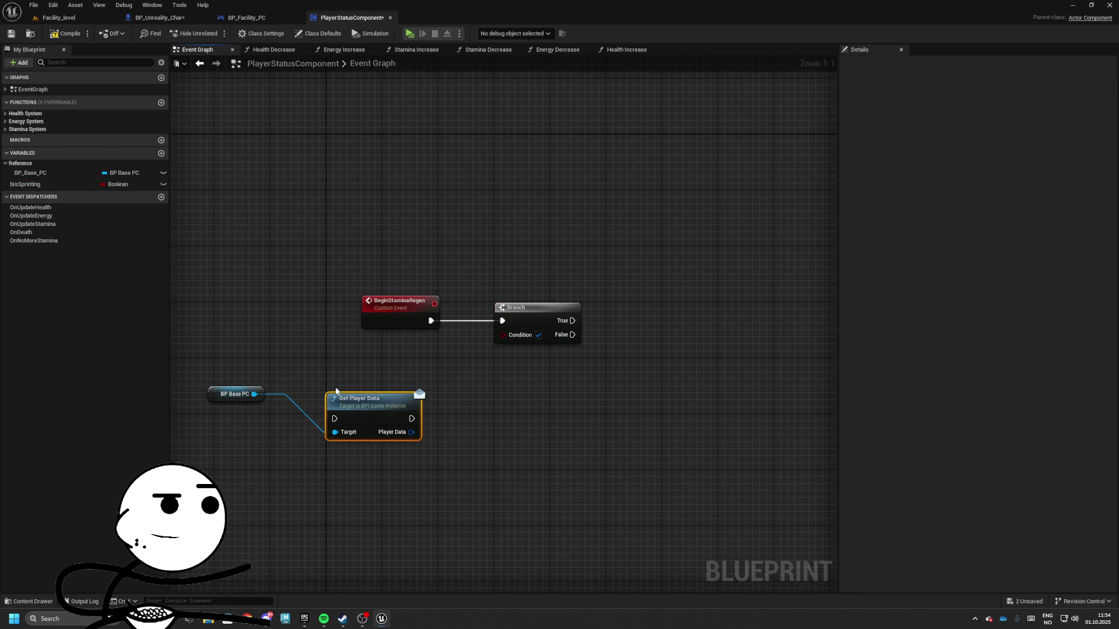
{"action": "key", "text": "Delete"}
{"action": "left_click_drag", "start_coordinate": [254, 394], "coordinate": [318, 407]}
{"action": "type", "text": "get player"}
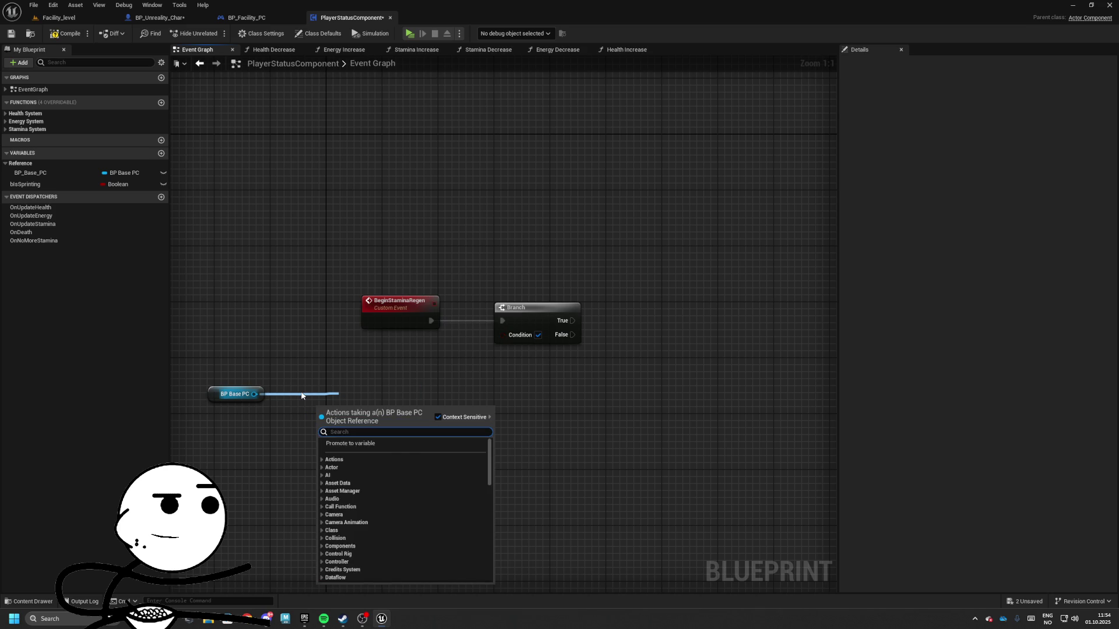
{"action": "type", "text": " data"}
{"action": "key", "text": "Return"}
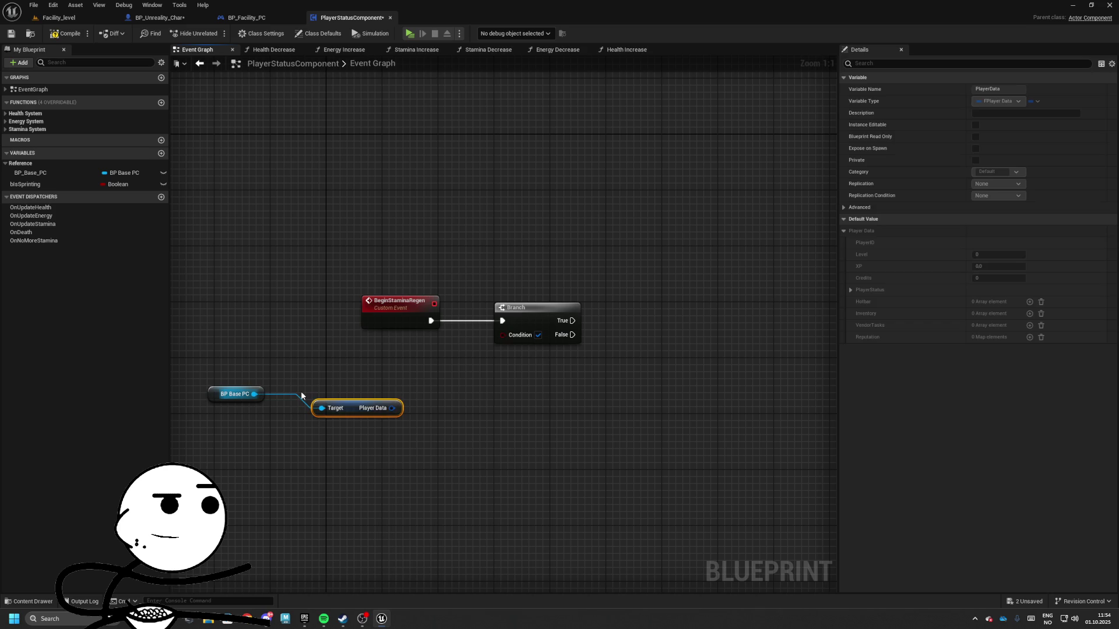
- Break Player Data into FPlayerData and FPlayerStatus nodes with all pins shown
{"action": "left_click_drag", "start_coordinate": [392, 408], "coordinate": [430, 417]}
{"action": "left_click", "coordinate": [465, 450]}
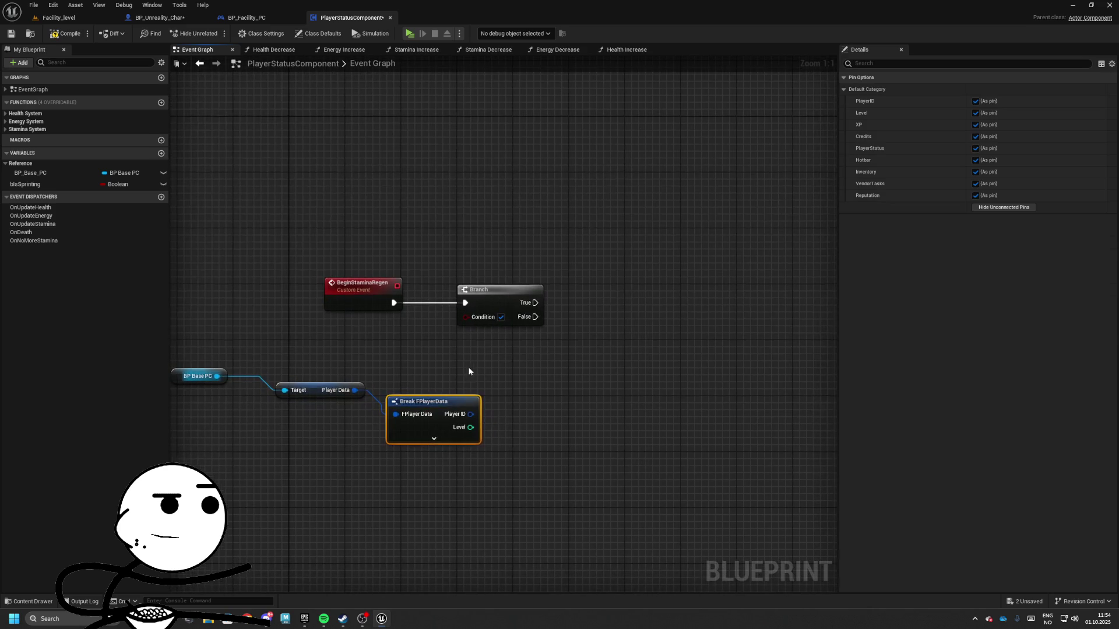
{"action": "left_click", "coordinate": [439, 422]}
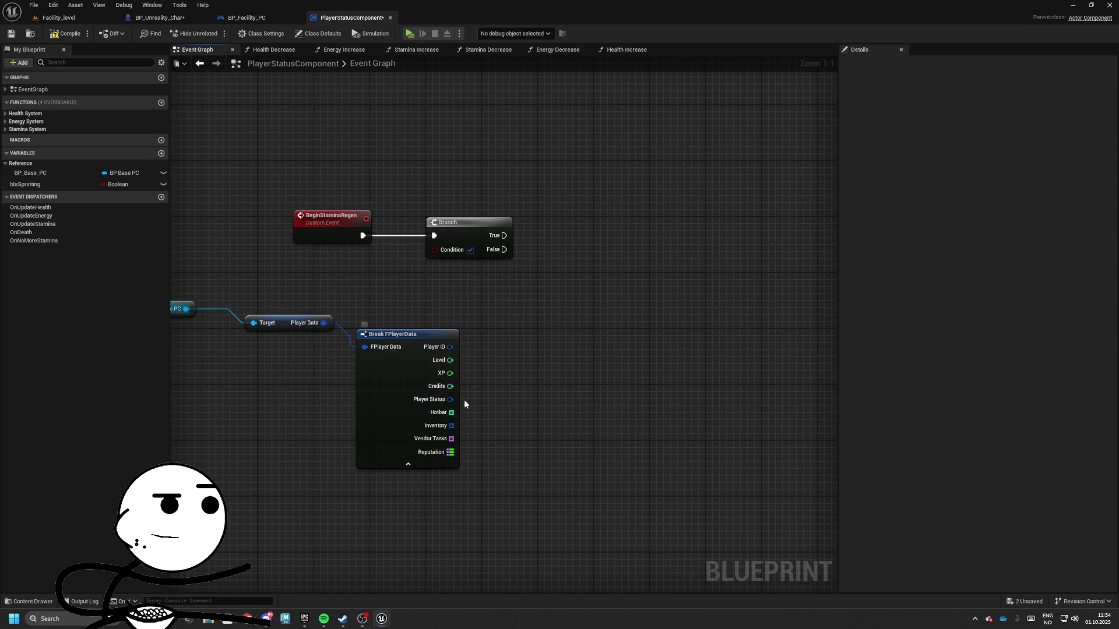
{"action": "left_click_drag", "start_coordinate": [450, 399], "coordinate": [506, 395]}
{"action": "left_click", "coordinate": [548, 470]}
{"action": "mouse_move", "coordinate": [335, 326]}
{"action": "left_mouse_down"}
{"action": "mouse_move", "coordinate": [310, 320]}
{"action": "mouse_move", "coordinate": [564, 308]}
{"action": "mouse_move", "coordinate": [606, 273]}
{"action": "left_mouse_up"}
{"action": "left_click_drag", "start_coordinate": [644, 337], "coordinate": [504, 338]}
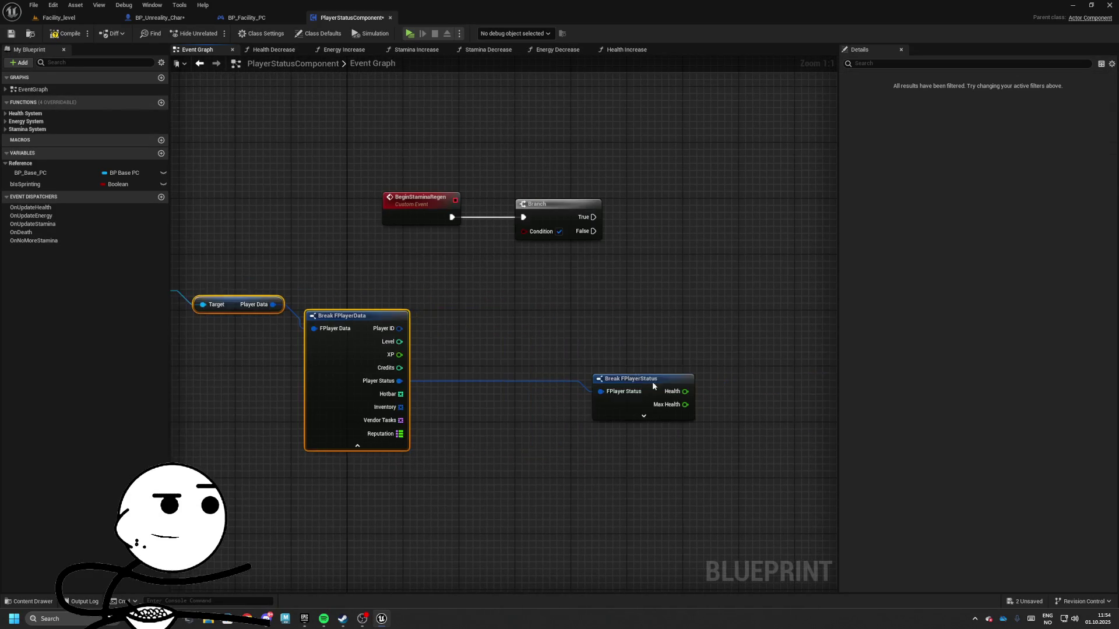
{"action": "mouse_move", "coordinate": [659, 388]}
{"action": "left_mouse_down"}
{"action": "mouse_move", "coordinate": [505, 346]}
{"action": "mouse_move", "coordinate": [520, 346]}
{"action": "left_mouse_up"}
{"action": "left_click_drag", "start_coordinate": [532, 222], "coordinate": [692, 216]}
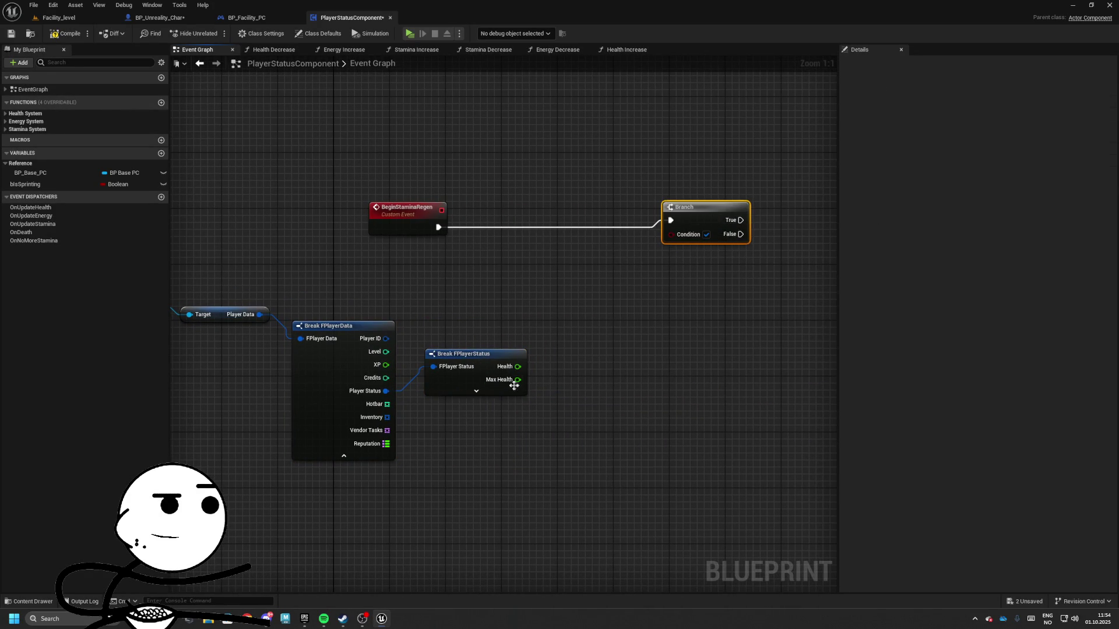
{"action": "left_click", "coordinate": [477, 391]}
- Wire Stamina < Max Stamina into the Branch Condition
{"action": "left_click_drag", "start_coordinate": [614, 368], "coordinate": [614, 368]}
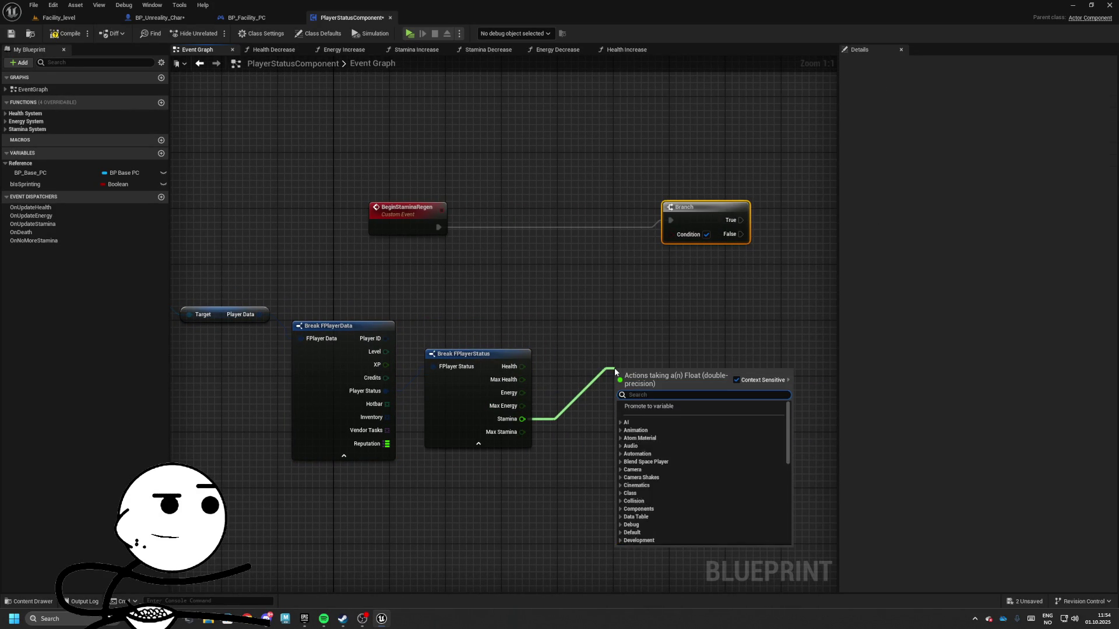
{"action": "type", "text": "<"}
{"action": "key", "text": "Down"}
{"action": "key", "text": "Return"}
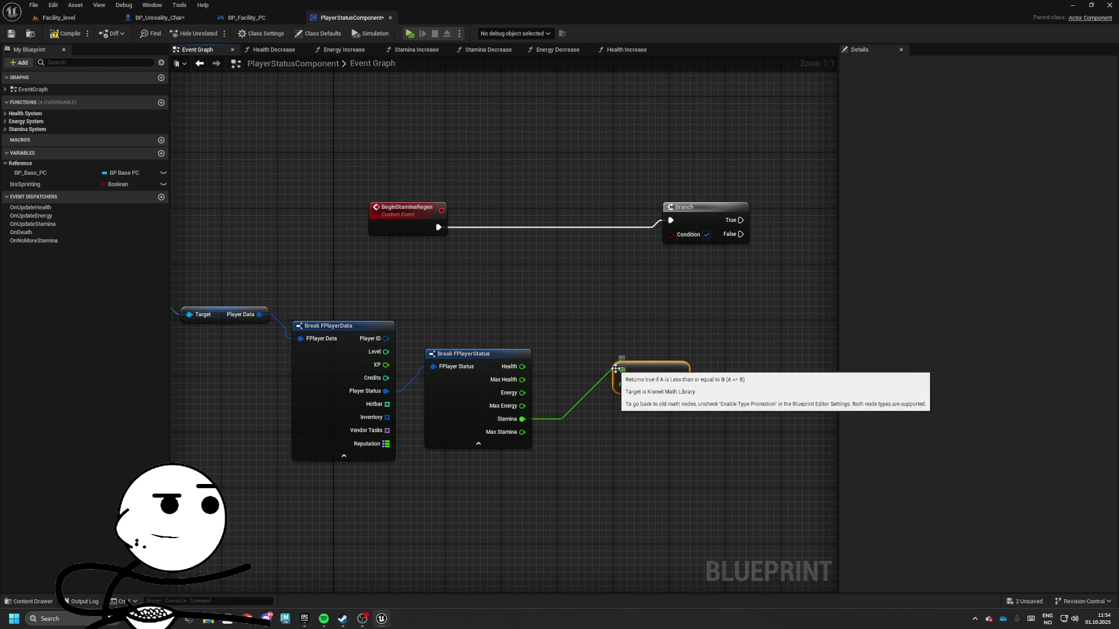
{"action": "key", "text": "ctrl+z"}
{"action": "left_click_drag", "start_coordinate": [522, 419], "coordinate": [635, 402]}
{"action": "type", "text": "<"}
{"action": "key", "text": "Return"}
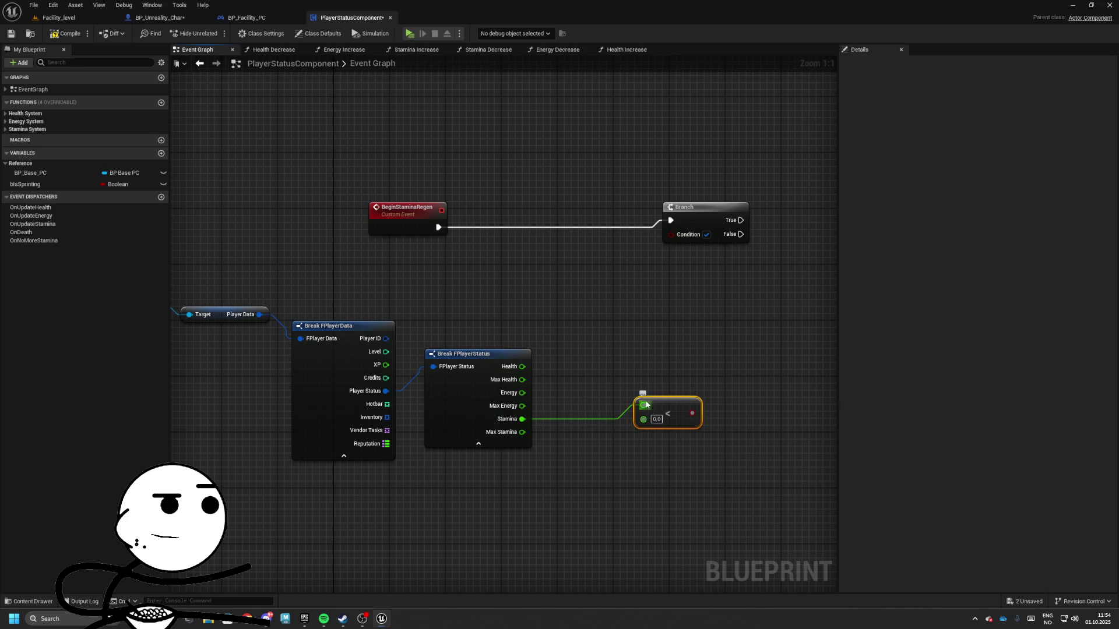
{"action": "left_click_drag", "start_coordinate": [543, 431], "coordinate": [522, 432]}
{"action": "left_click_drag", "start_coordinate": [685, 407], "coordinate": [629, 413]}
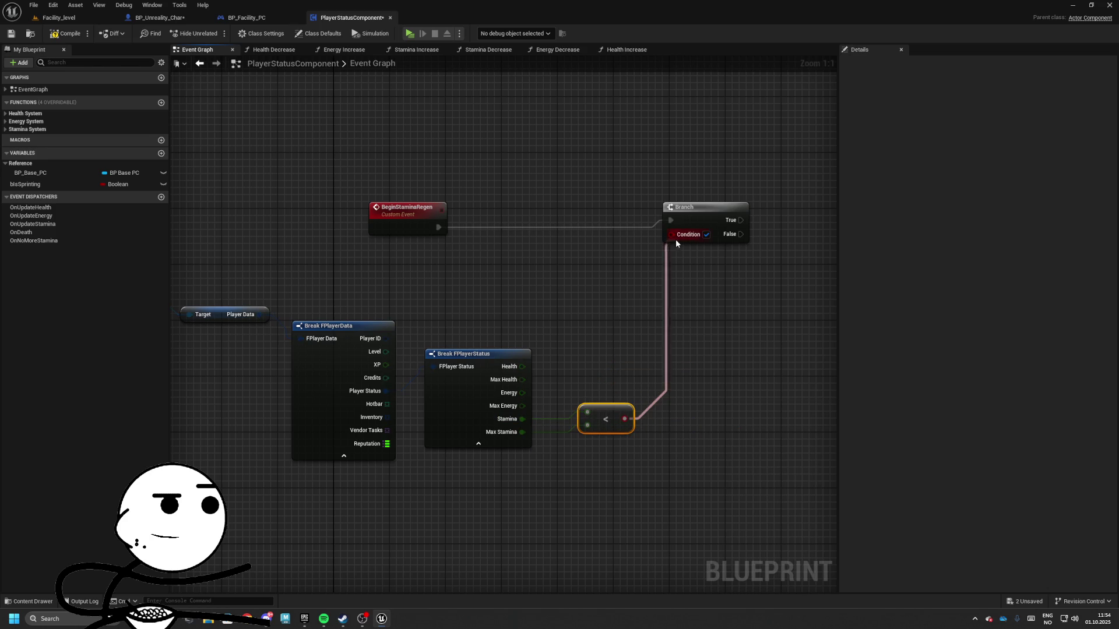
- Hide unused pins on the Break FPlayerStatus and Break FPlayerData nodes
{"action": "mouse_move", "coordinate": [259, 288]}
{"action": "left_mouse_down"}
{"action": "mouse_move", "coordinate": [378, 299]}
{"action": "mouse_move", "coordinate": [823, 503]}
{"action": "left_mouse_up"}
{"action": "left_click_drag", "start_coordinate": [731, 315], "coordinate": [789, 407]}
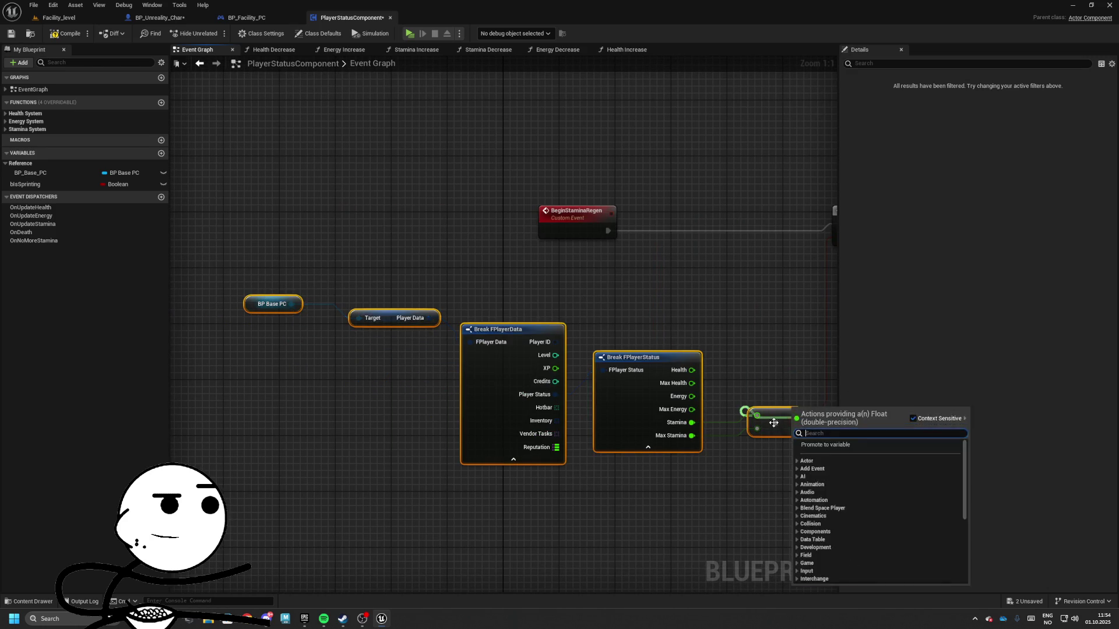
{"action": "left_click_drag", "start_coordinate": [719, 438], "coordinate": [670, 354]}
{"action": "left_click", "coordinate": [650, 350]}
{"action": "left_click", "coordinate": [992, 173]}
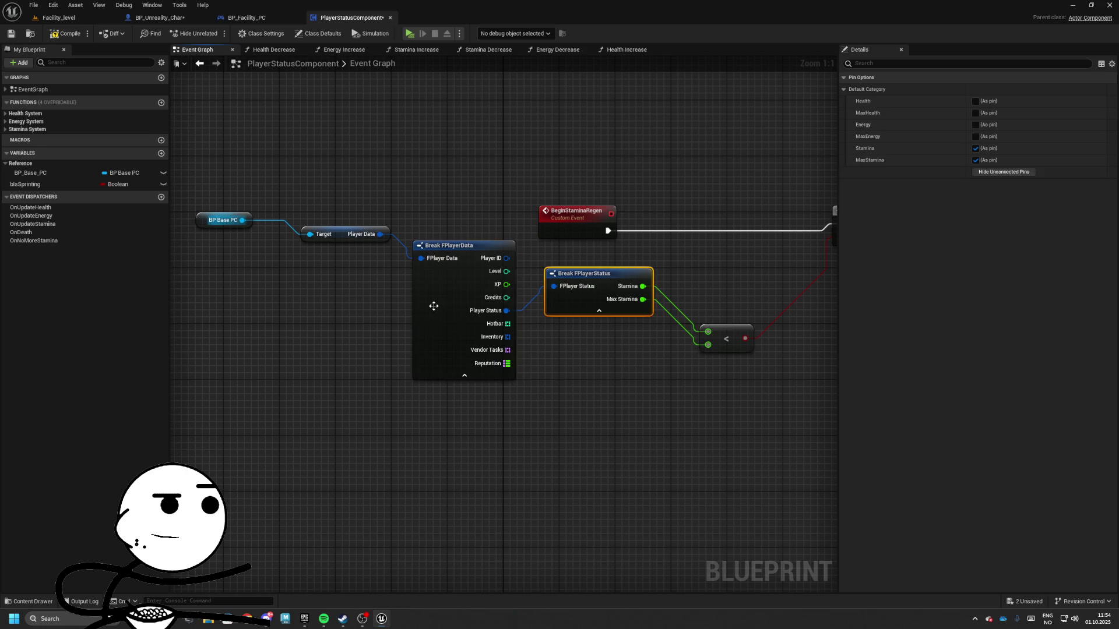
{"action": "left_click", "coordinate": [432, 307]}
{"action": "left_click", "coordinate": [1004, 206]}
- Arrange the player data nodes compactly and line the Branch up with BeginStaminaRegen
{"action": "left_click_drag", "start_coordinate": [489, 259], "coordinate": [630, 332]}
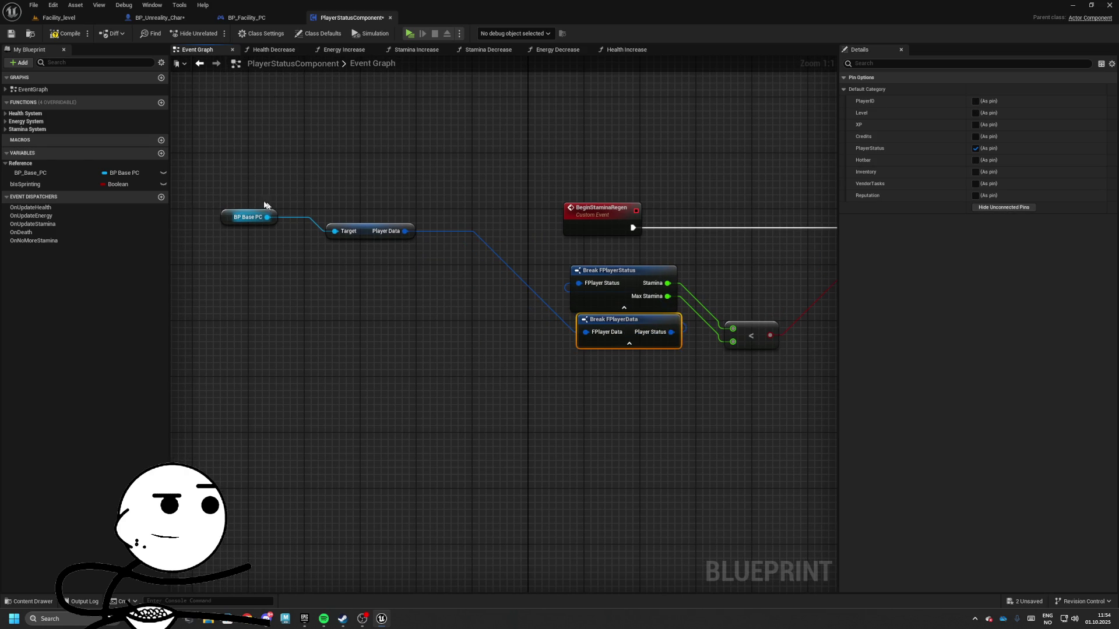
{"action": "left_click", "coordinate": [367, 231]}
{"action": "left_click_drag", "start_coordinate": [366, 232], "coordinate": [618, 366]}
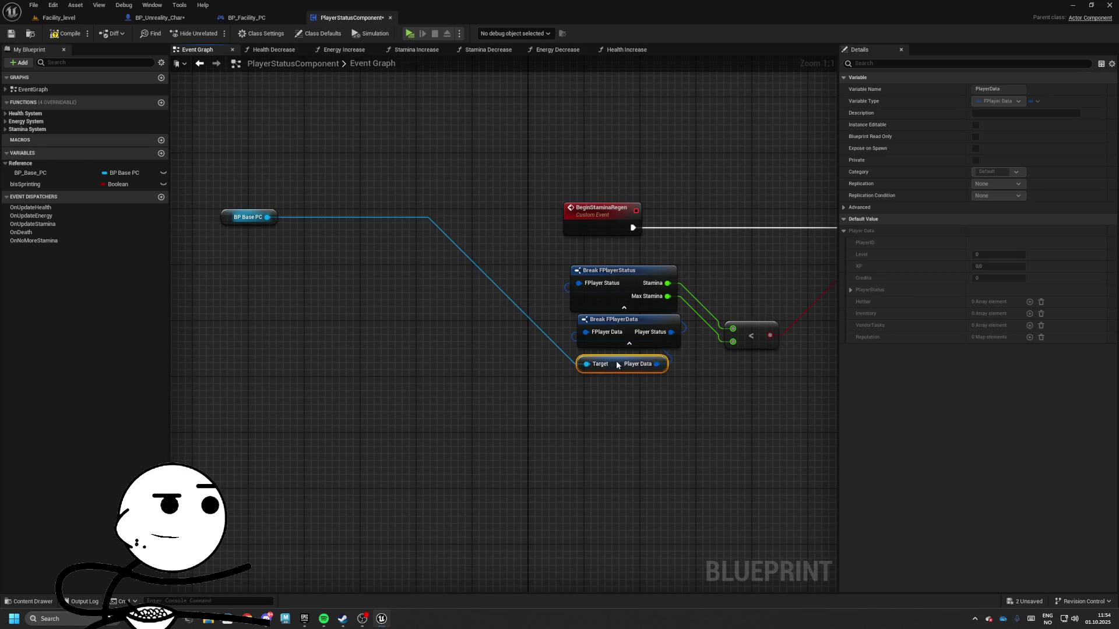
{"action": "left_click_drag", "start_coordinate": [248, 217], "coordinate": [495, 327]}
{"action": "left_click_drag", "start_coordinate": [431, 175], "coordinate": [644, 369]}
{"action": "mouse_move", "coordinate": [675, 310]}
{"action": "left_mouse_down"}
{"action": "mouse_move", "coordinate": [696, 281]}
{"action": "mouse_move", "coordinate": [695, 256]}
{"action": "mouse_move", "coordinate": [732, 310]}
{"action": "mouse_move", "coordinate": [765, 306]}
{"action": "mouse_move", "coordinate": [450, 340]}
{"action": "left_mouse_up"}
{"action": "mouse_move", "coordinate": [512, 271]}
{"action": "left_mouse_down"}
{"action": "mouse_move", "coordinate": [435, 279]}
{"action": "mouse_move", "coordinate": [413, 302]}
{"action": "left_mouse_up"}
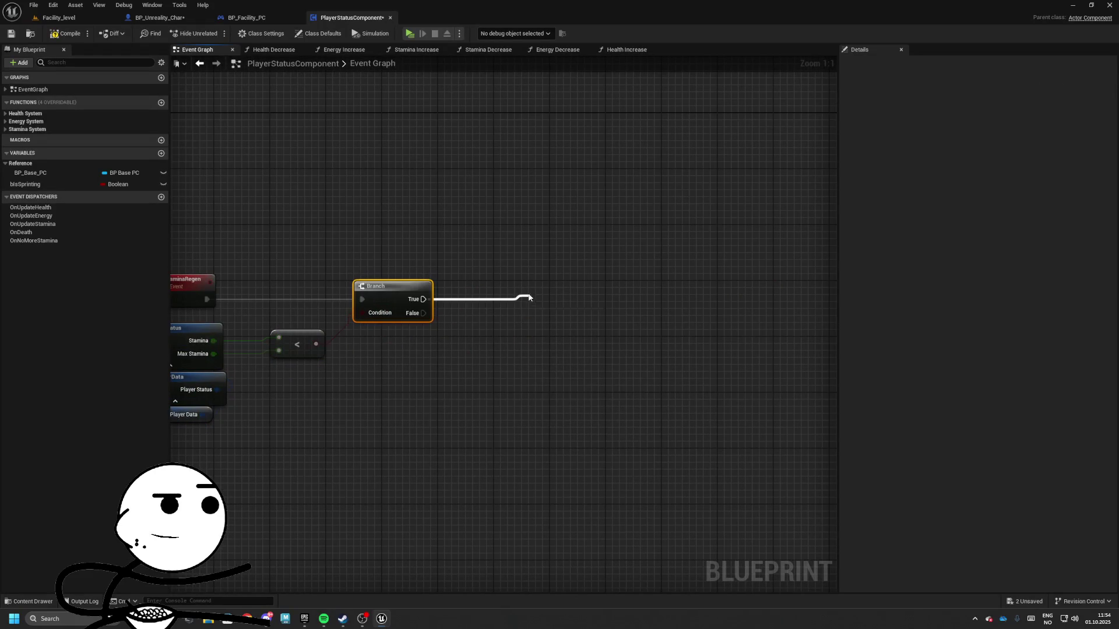
- Add the Gate and Delay loop nodes and connect the Gate exit to the Sequence
{"action": "left_click", "coordinate": [668, 299]}
{"action": "left_click", "coordinate": [786, 292]}
{"action": "left_click", "coordinate": [670, 221]}
{"action": "left_click_drag", "start_coordinate": [583, 308], "coordinate": [424, 309]}
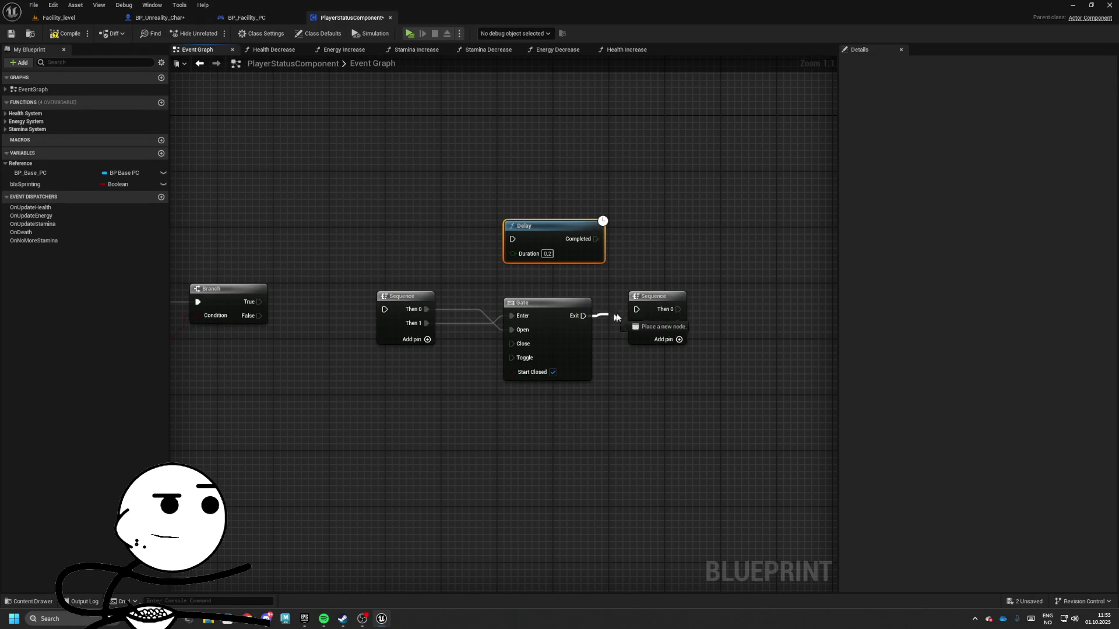
{"action": "left_click_drag", "start_coordinate": [617, 317], "coordinate": [633, 312]}
{"action": "left_click_drag", "start_coordinate": [663, 299], "coordinate": [656, 305]}
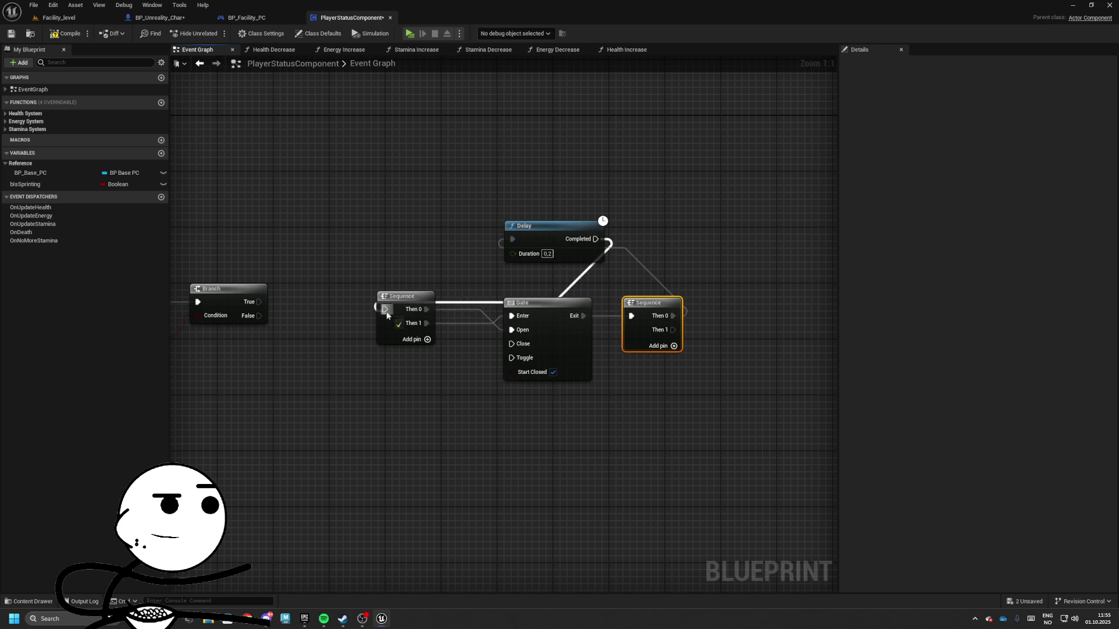
{"action": "left_click_drag", "start_coordinate": [359, 219], "coordinate": [720, 387]}
{"action": "left_click_drag", "start_coordinate": [548, 303], "coordinate": [500, 282]}
{"action": "mouse_move", "coordinate": [520, 214]}
{"action": "left_mouse_down"}
{"action": "mouse_move", "coordinate": [504, 216]}
{"action": "mouse_move", "coordinate": [526, 224]}
{"action": "left_mouse_up"}
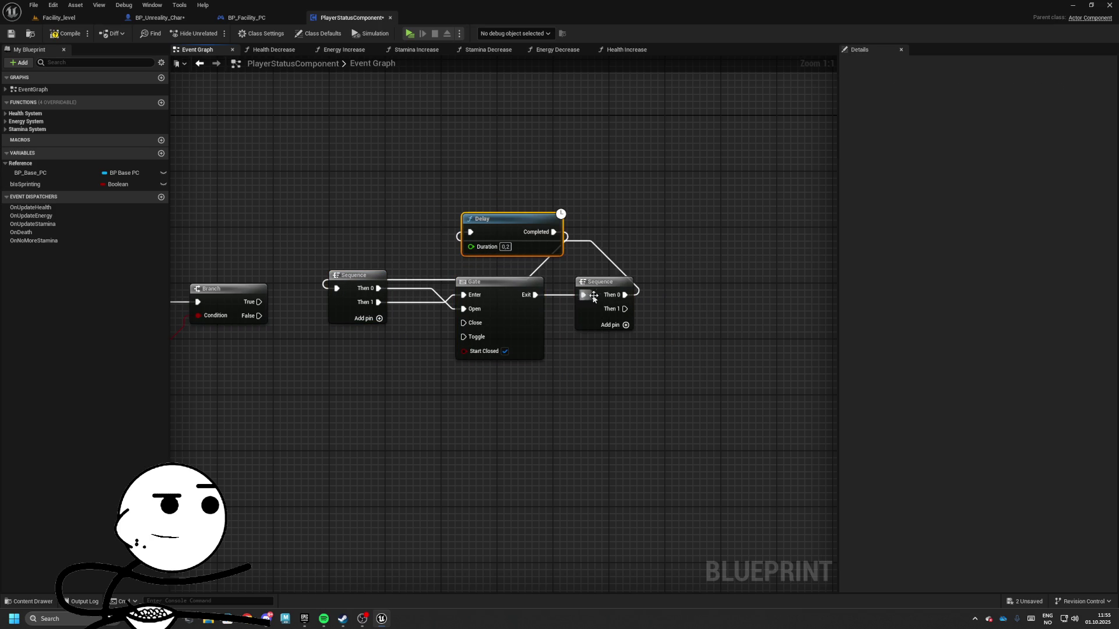
{"action": "left_click_drag", "start_coordinate": [581, 286], "coordinate": [608, 287]}
{"action": "left_click_drag", "start_coordinate": [494, 293], "coordinate": [465, 285]}
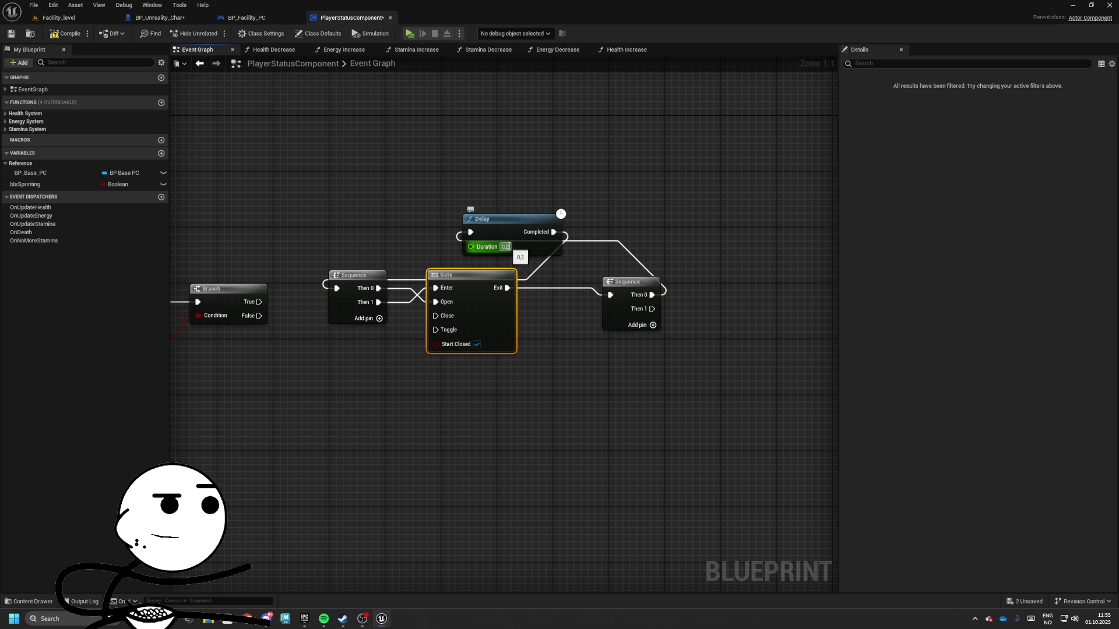
- Set the Delay duration to 0.1 seconds and shift the loop nodes into place
{"action": "left_click", "coordinate": [505, 247]}
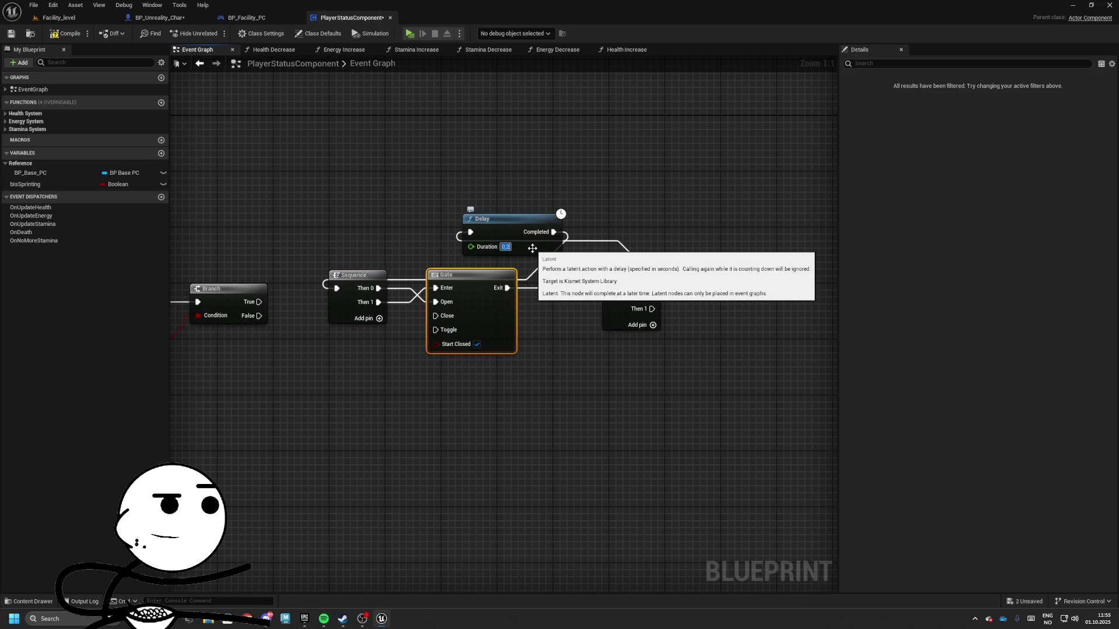
{"action": "left_click_drag", "start_coordinate": [532, 248], "coordinate": [486, 238]}
{"action": "type", "text": "0"}
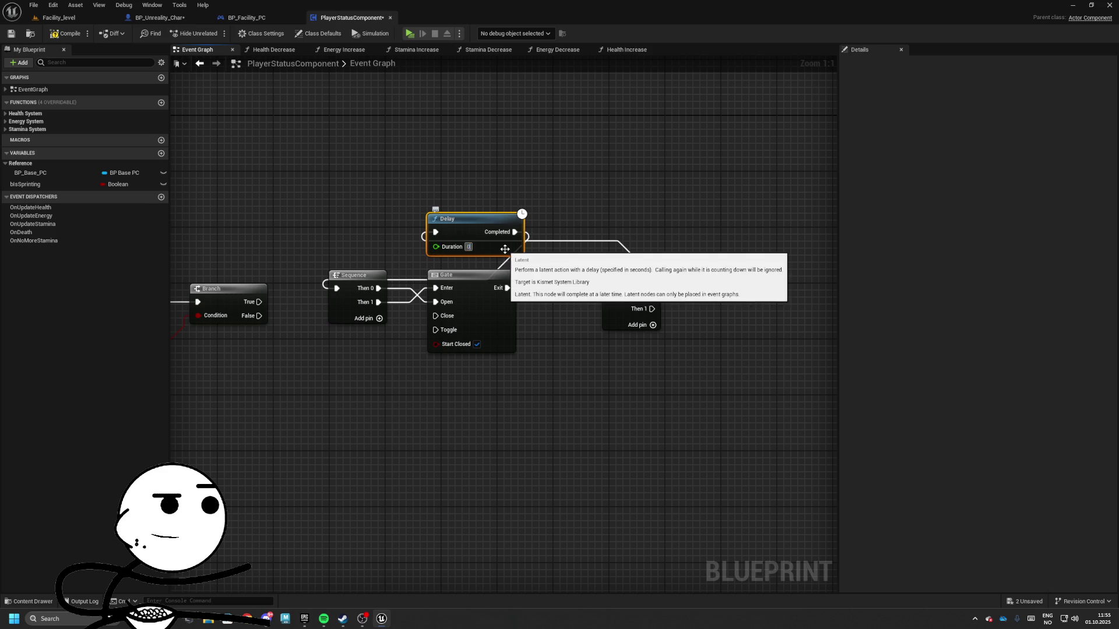
{"action": "key", "text": "Return"}
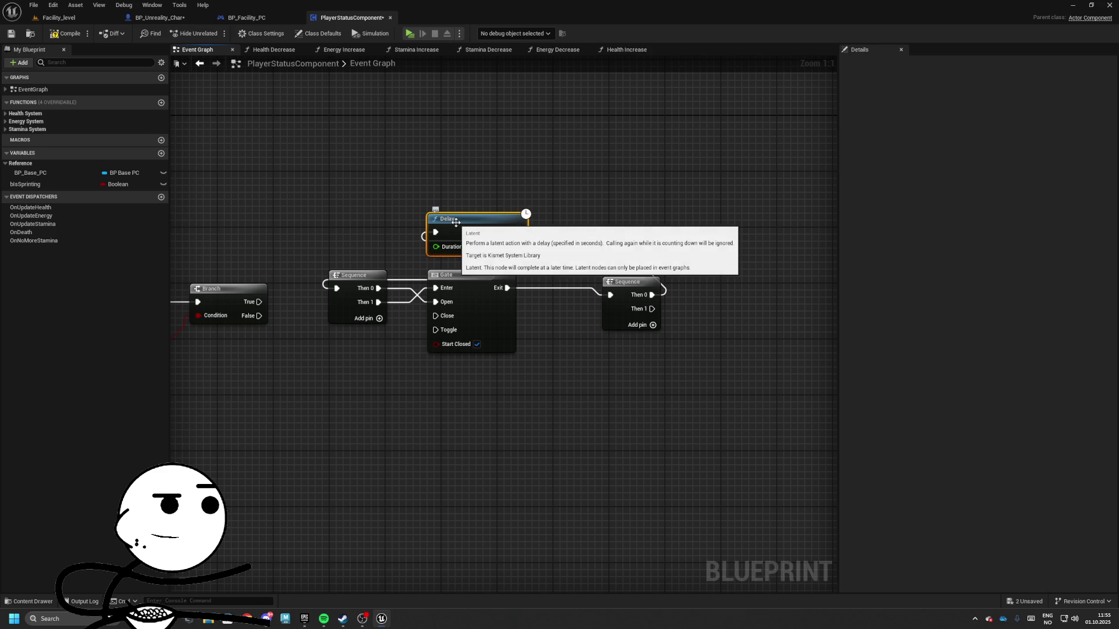
{"action": "mouse_move", "coordinate": [457, 177]}
{"action": "left_mouse_down"}
{"action": "mouse_move", "coordinate": [601, 247]}
{"action": "mouse_move", "coordinate": [601, 261]}
{"action": "left_mouse_up"}
{"action": "left_click", "coordinate": [473, 219]}
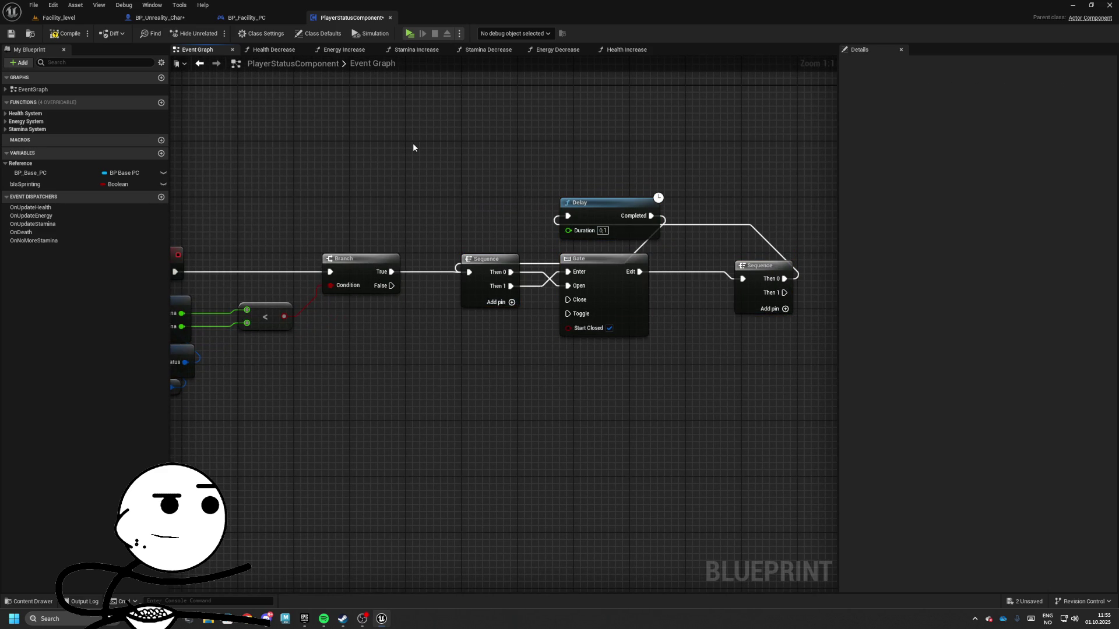
- Add a Branch after the Sequence's Then 1 output
{"action": "left_click_drag", "start_coordinate": [412, 148], "coordinate": [221, 148]}
{"action": "left_click", "coordinate": [524, 258]}
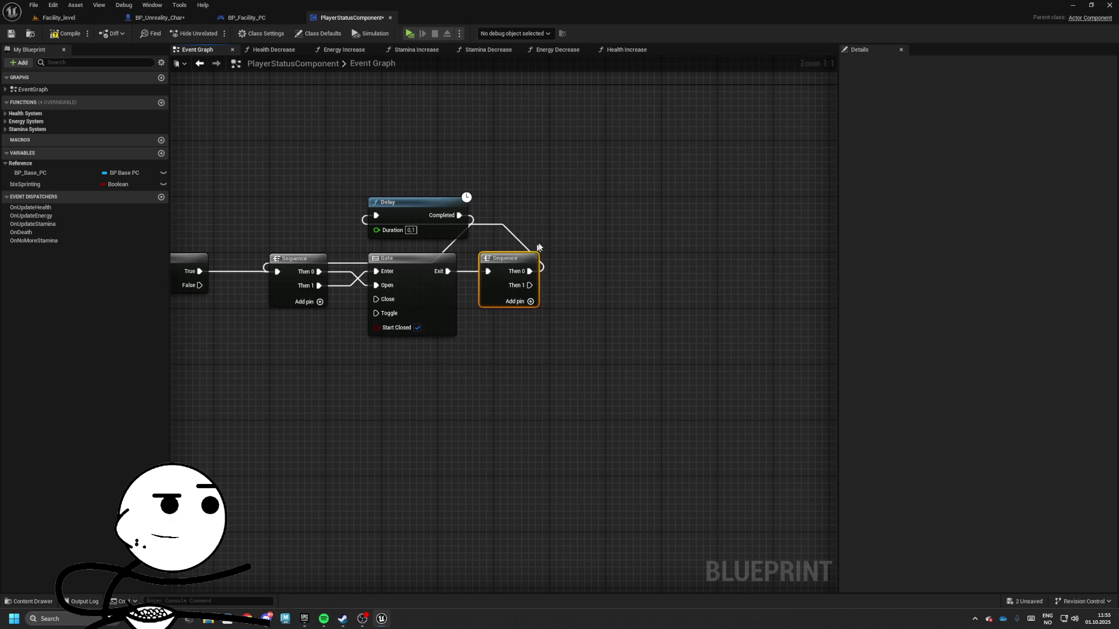
{"action": "mouse_move", "coordinate": [539, 247]}
{"action": "left_mouse_down"}
{"action": "mouse_move", "coordinate": [800, 274]}
{"action": "mouse_move", "coordinate": [923, 263]}
{"action": "left_mouse_up"}
{"action": "mouse_move", "coordinate": [223, 312]}
{"action": "left_mouse_down"}
{"action": "mouse_move", "coordinate": [491, 404]}
{"action": "mouse_move", "coordinate": [476, 407]}
{"action": "left_mouse_up"}
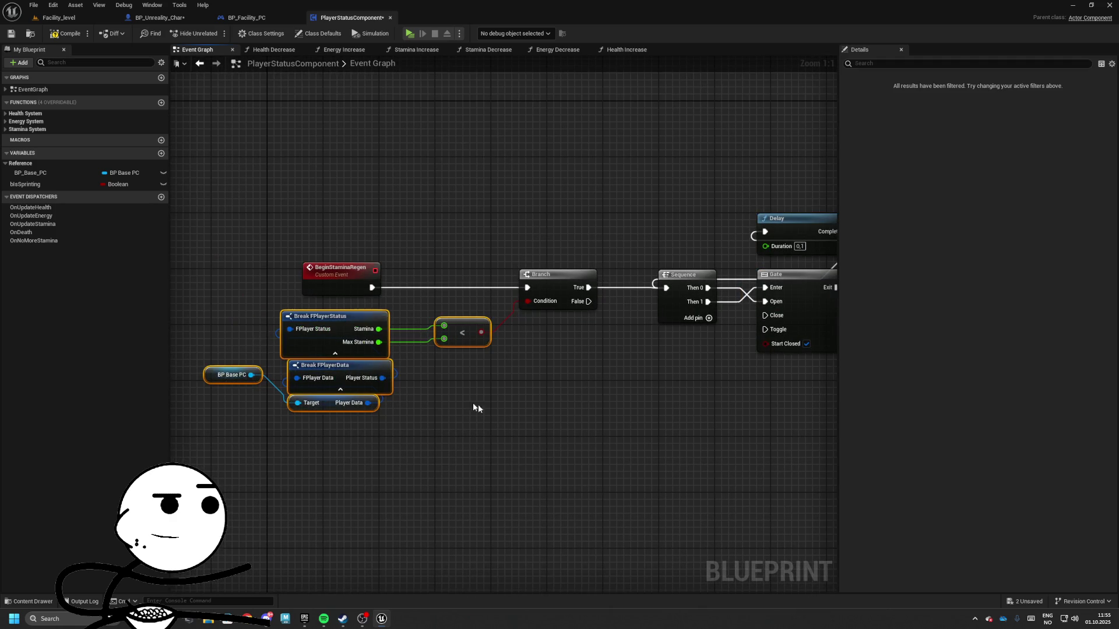
{"action": "mouse_move", "coordinate": [190, 290]}
{"action": "left_mouse_down"}
{"action": "mouse_move", "coordinate": [590, 422]}
{"action": "mouse_move", "coordinate": [582, 372]}
{"action": "mouse_move", "coordinate": [539, 292]}
{"action": "mouse_move", "coordinate": [593, 290]}
{"action": "left_mouse_up"}
{"action": "type", "text": "branch"}
{"action": "key", "text": "Return"}
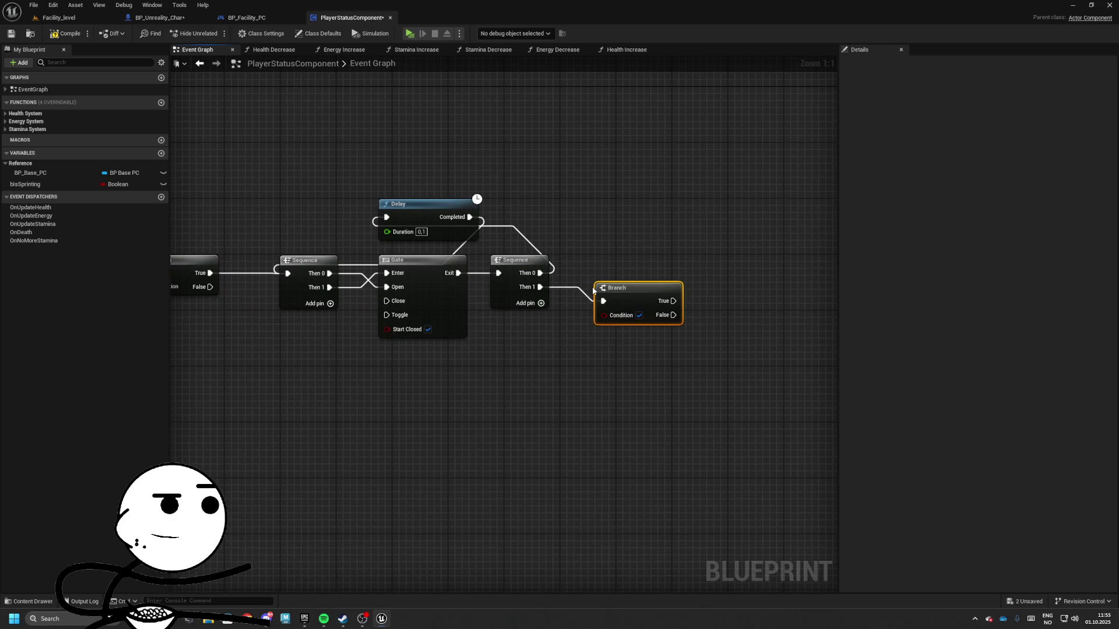
{"action": "left_click_drag", "start_coordinate": [471, 313], "coordinate": [873, 308]}
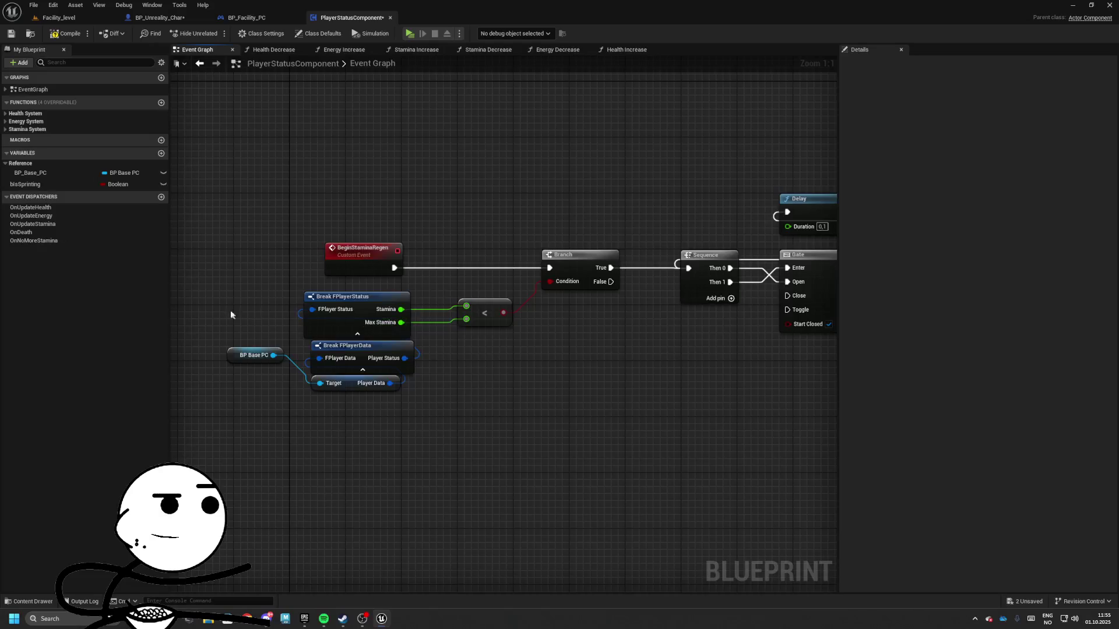
- Copy the Break and BP Base PC player data nodes next to the new Branch
{"action": "left_click_drag", "start_coordinate": [230, 315], "coordinate": [550, 446]}
{"action": "mouse_move", "coordinate": [226, 345]}
{"action": "left_mouse_down"}
{"action": "mouse_move", "coordinate": [659, 358]}
{"action": "mouse_move", "coordinate": [489, 362]}
{"action": "mouse_move", "coordinate": [454, 383]}
{"action": "left_mouse_up"}
{"action": "key", "text": "ctrl+c"}
{"action": "key", "text": "ctrl+v"}
- Wire Stamina == Max Stamina into the second Branch's Condition
{"action": "left_click_drag", "start_coordinate": [548, 350], "coordinate": [619, 349]}
{"action": "type", "text": ">"}
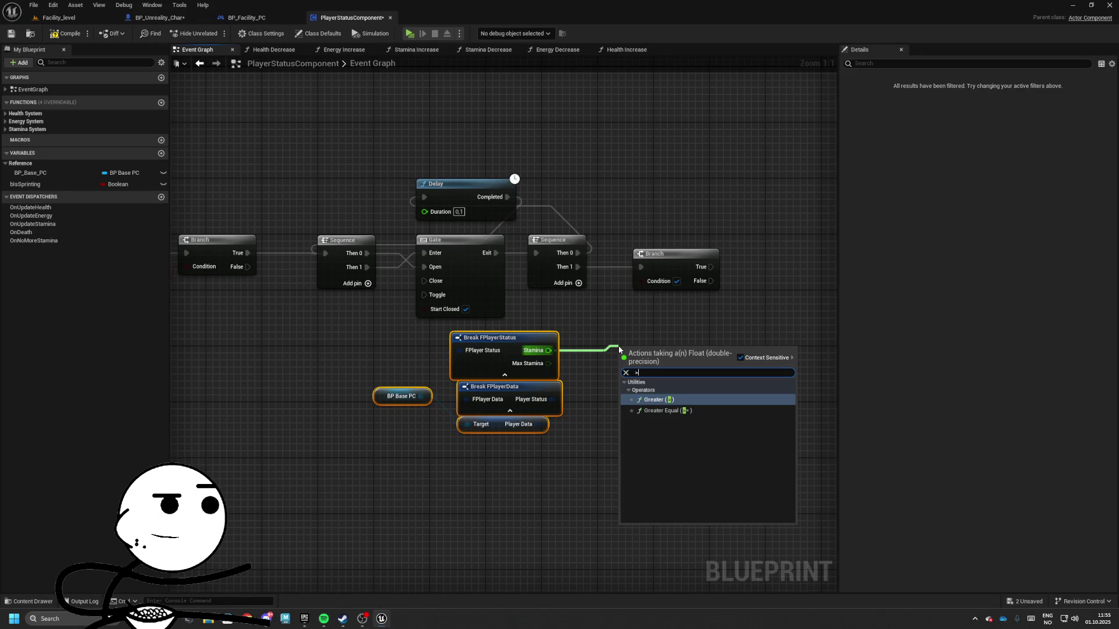
{"action": "key", "text": "Down"}
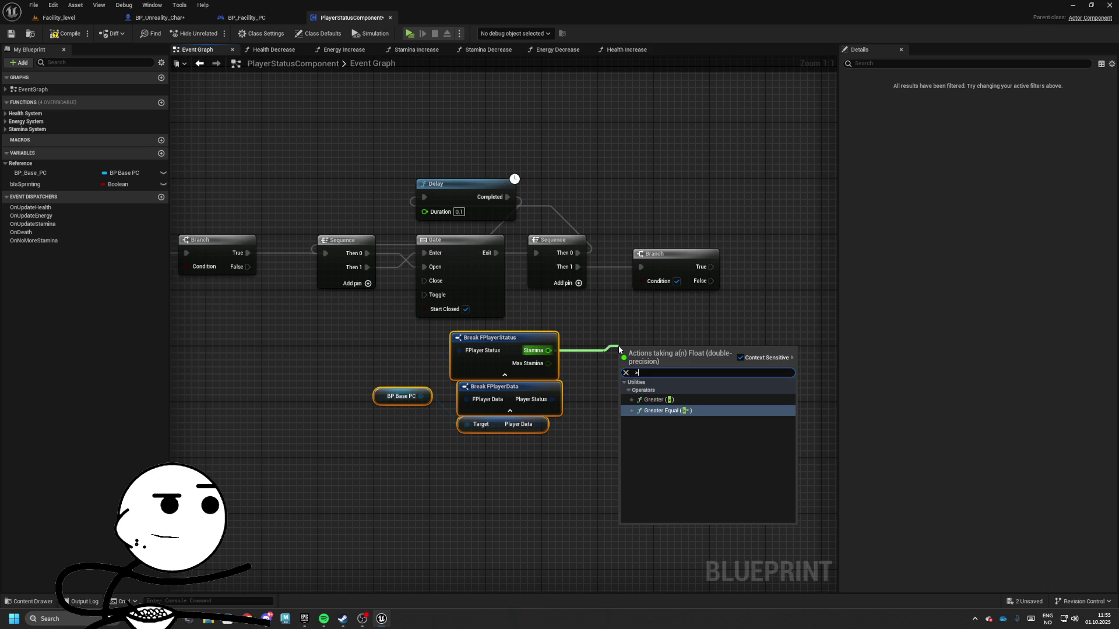
{"action": "key", "text": "BackSpace"}
{"action": "type", "text": "=="}
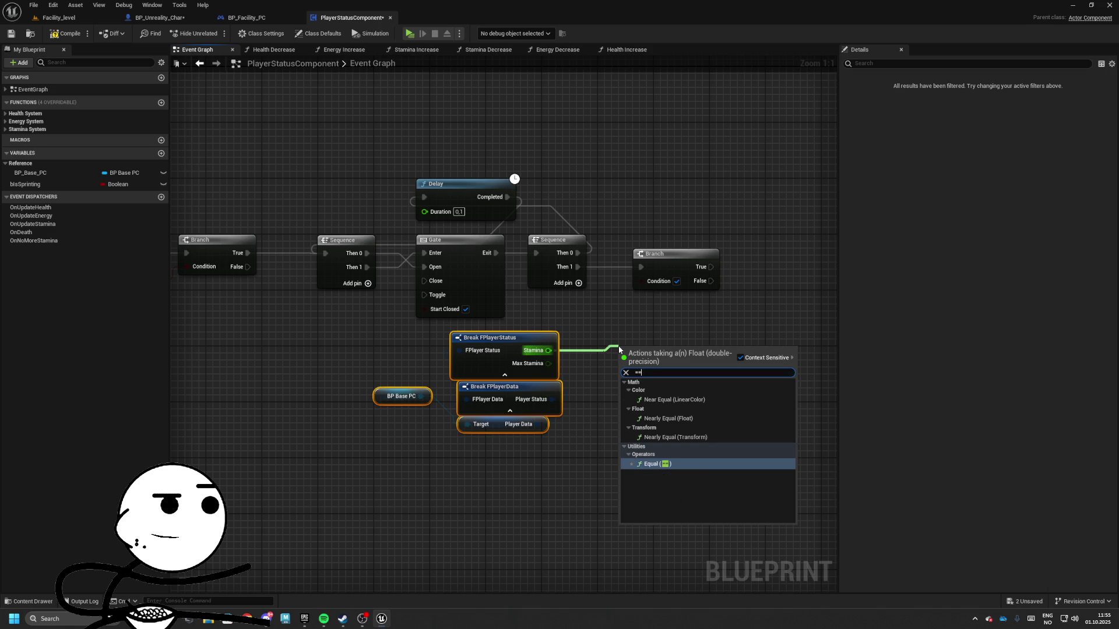
{"action": "key", "text": "Return"}
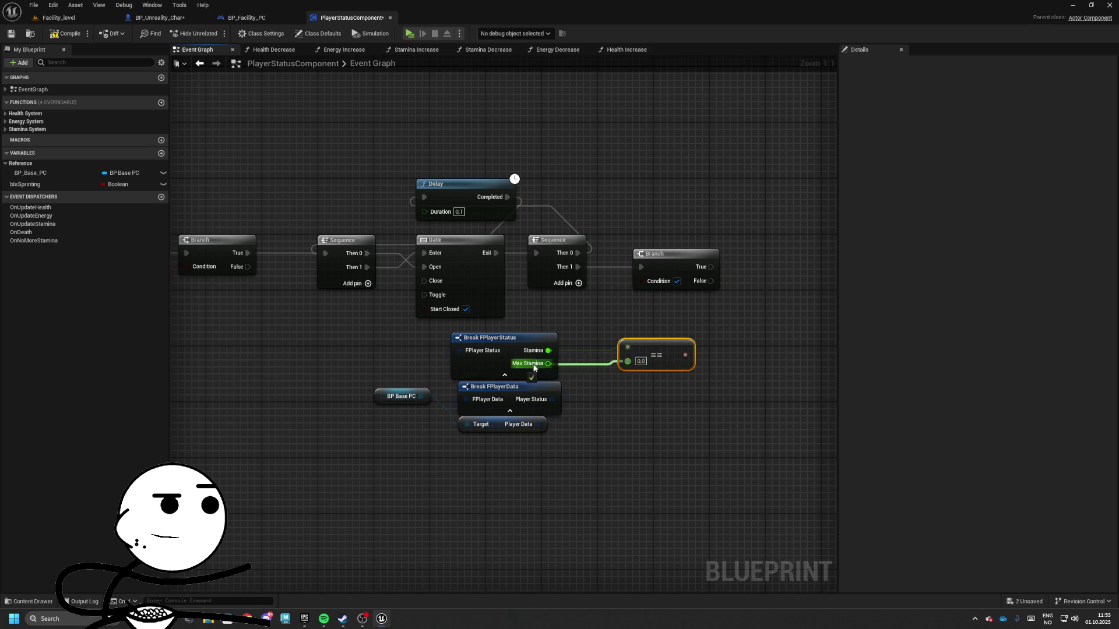
{"action": "left_click_drag", "start_coordinate": [533, 367], "coordinate": [566, 287]}
{"action": "mouse_move", "coordinate": [353, 446]}
{"action": "left_mouse_down"}
{"action": "mouse_move", "coordinate": [585, 368]}
{"action": "mouse_move", "coordinate": [476, 371]}
{"action": "left_mouse_up"}
{"action": "mouse_move", "coordinate": [684, 287]}
{"action": "left_mouse_down"}
{"action": "mouse_move", "coordinate": [611, 278]}
{"action": "mouse_move", "coordinate": [616, 295]}
{"action": "mouse_move", "coordinate": [382, 366]}
{"action": "left_mouse_up"}
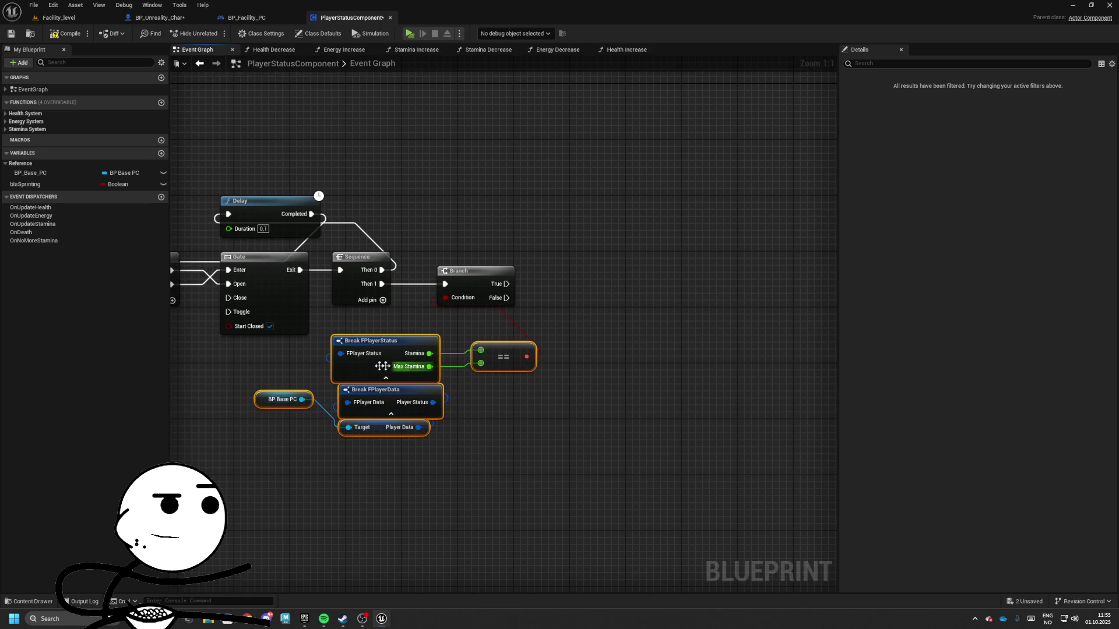
{"action": "mouse_move", "coordinate": [233, 373]}
{"action": "left_mouse_down"}
{"action": "mouse_move", "coordinate": [311, 365]}
{"action": "mouse_move", "coordinate": [523, 457]}
{"action": "mouse_move", "coordinate": [474, 455]}
{"action": "mouse_move", "coordinate": [782, 330]}
{"action": "left_mouse_up"}
- Feed Player Status into a single Set members in FPlayerStatus node, removing duplicates
{"action": "left_click", "coordinate": [317, 357]}
{"action": "key", "text": "ctrl+c"}
{"action": "key", "text": "ctrl+v"}
{"action": "type", "text": "set m"}
{"action": "key", "text": "Return"}
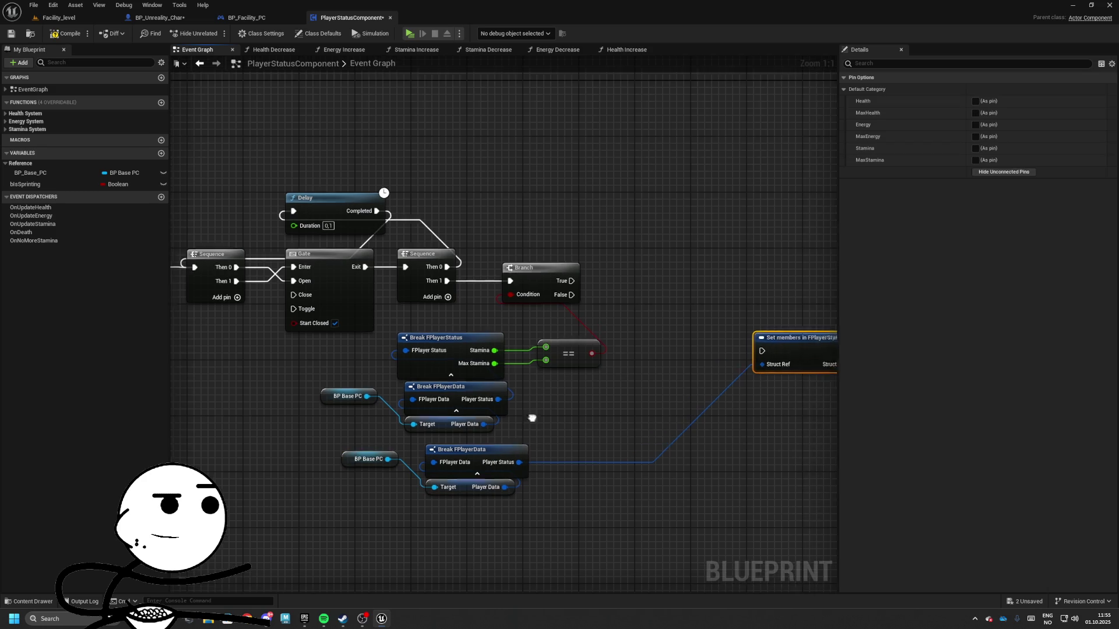
{"action": "mouse_move", "coordinate": [367, 491]}
{"action": "left_mouse_down"}
{"action": "mouse_move", "coordinate": [425, 441]}
{"action": "mouse_move", "coordinate": [382, 430]}
{"action": "mouse_move", "coordinate": [517, 420]}
{"action": "left_mouse_up"}
{"action": "key", "text": "Delete"}
{"action": "mouse_move", "coordinate": [442, 399]}
{"action": "left_mouse_down"}
{"action": "mouse_move", "coordinate": [694, 312]}
{"action": "mouse_move", "coordinate": [626, 262]}
{"action": "mouse_move", "coordinate": [705, 267]}
{"action": "mouse_move", "coordinate": [515, 280]}
{"action": "mouse_move", "coordinate": [691, 300]}
{"action": "left_mouse_up"}
{"action": "type", "text": "set memb"}
{"action": "key", "text": "Return"}
{"action": "left_click", "coordinate": [752, 338]}
{"action": "key", "text": "Delete"}
- Run Set members from the Branch False output with Stamina exposed as a pin
{"action": "left_click", "coordinate": [692, 280], "text": "alt"}
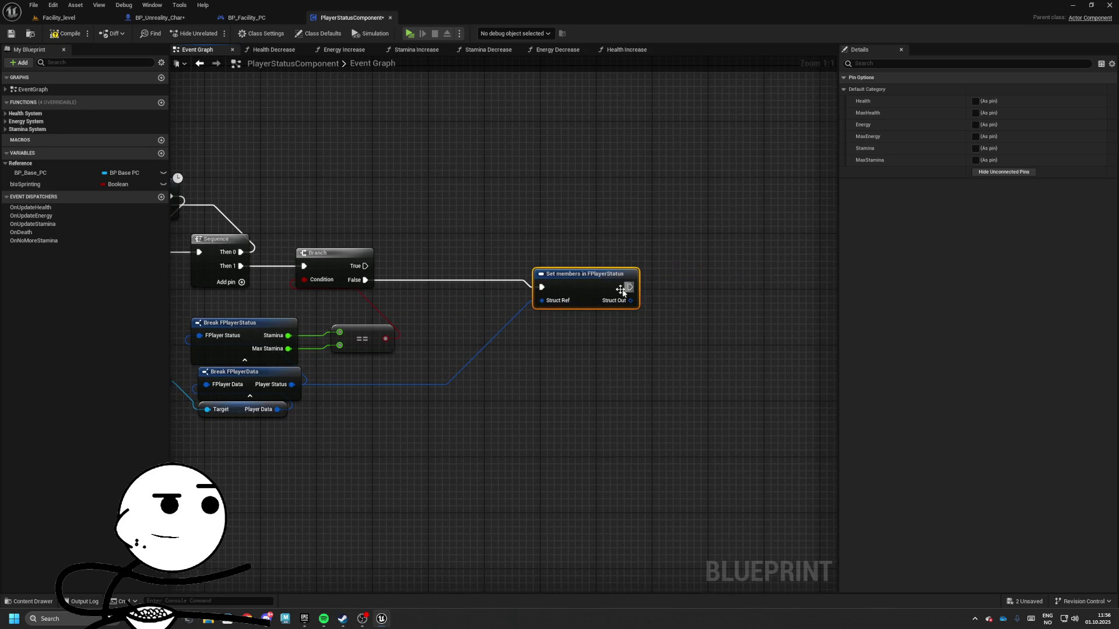
{"action": "left_click_drag", "start_coordinate": [621, 291], "coordinate": [622, 285]}
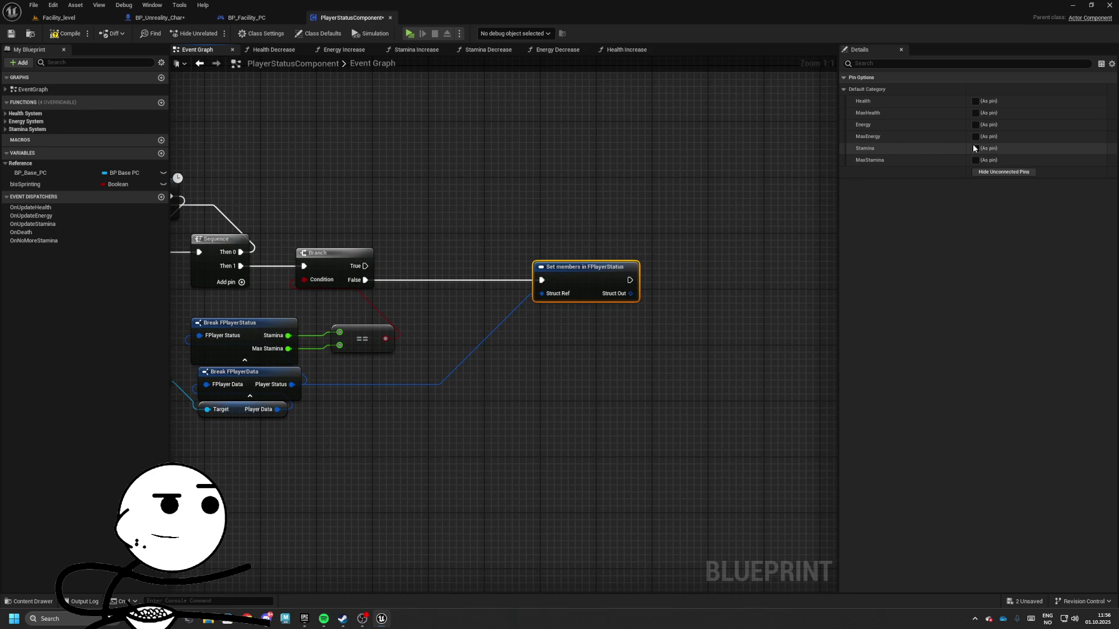
{"action": "left_click", "coordinate": [975, 148]}
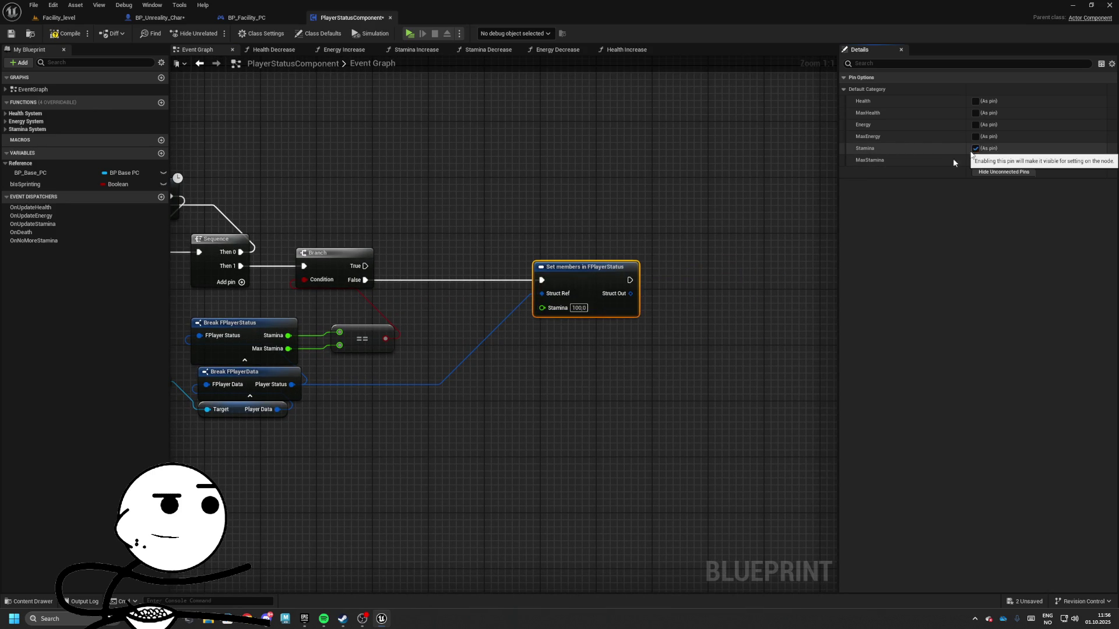
{"action": "scroll", "coordinate": [694, 233], "scroll_direction": "down", "scroll_amount": 2}
- Recentre the view on BeginStaminaRegen and select the bIsSprinting variable
{"action": "left_click", "coordinate": [367, 162]}
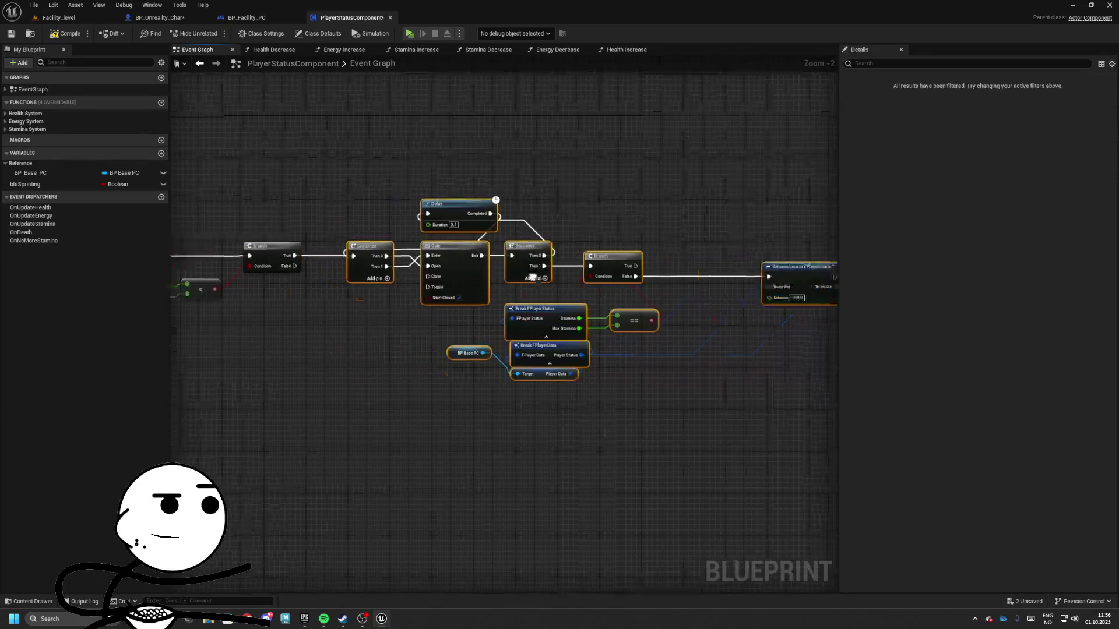
{"action": "left_click_drag", "start_coordinate": [241, 204], "coordinate": [372, 214]}
{"action": "left_click_drag", "start_coordinate": [105, 261], "coordinate": [268, 291]}
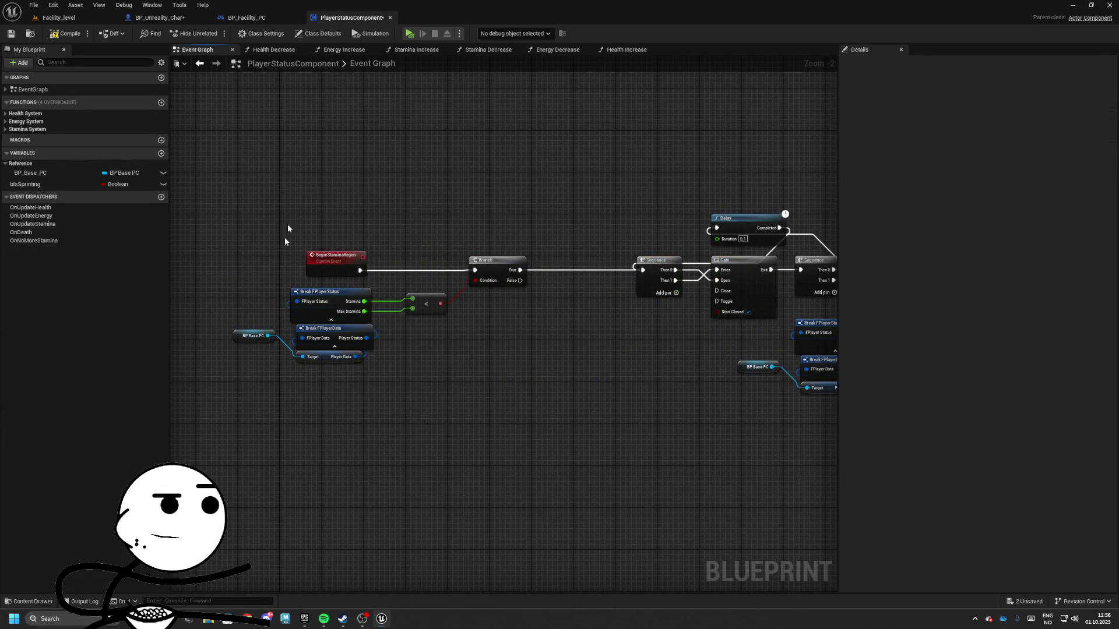
{"action": "left_click_drag", "start_coordinate": [272, 172], "coordinate": [332, 203]}
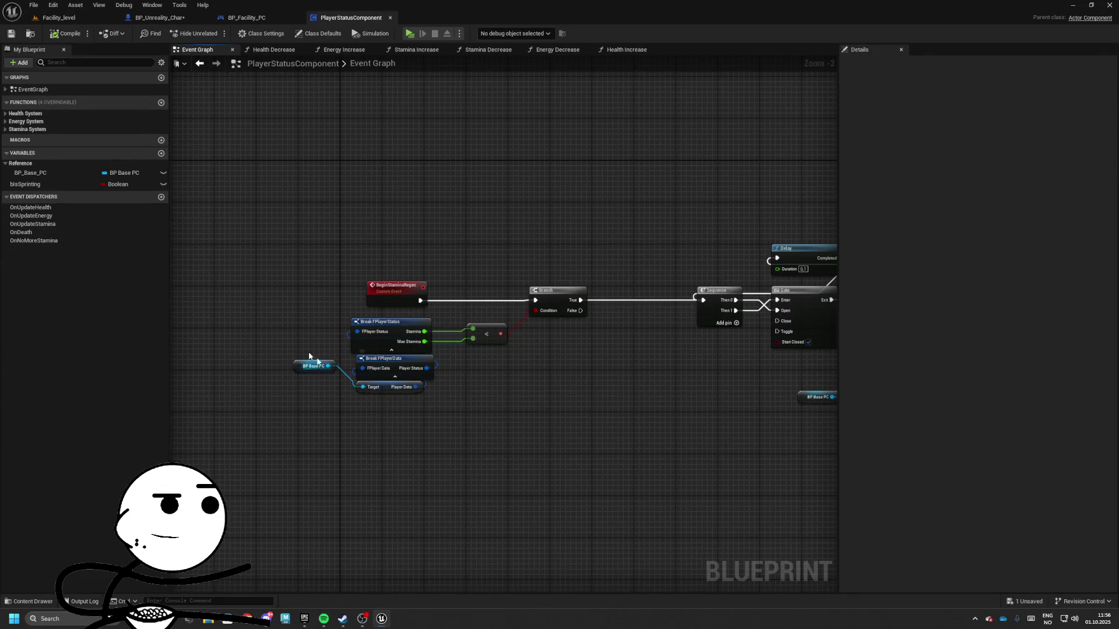
{"action": "left_click", "coordinate": [39, 186]}
- In the character's Movements graph, wire the player status component into Stamina Decrease's Target
{"action": "left_click", "coordinate": [259, 19]}
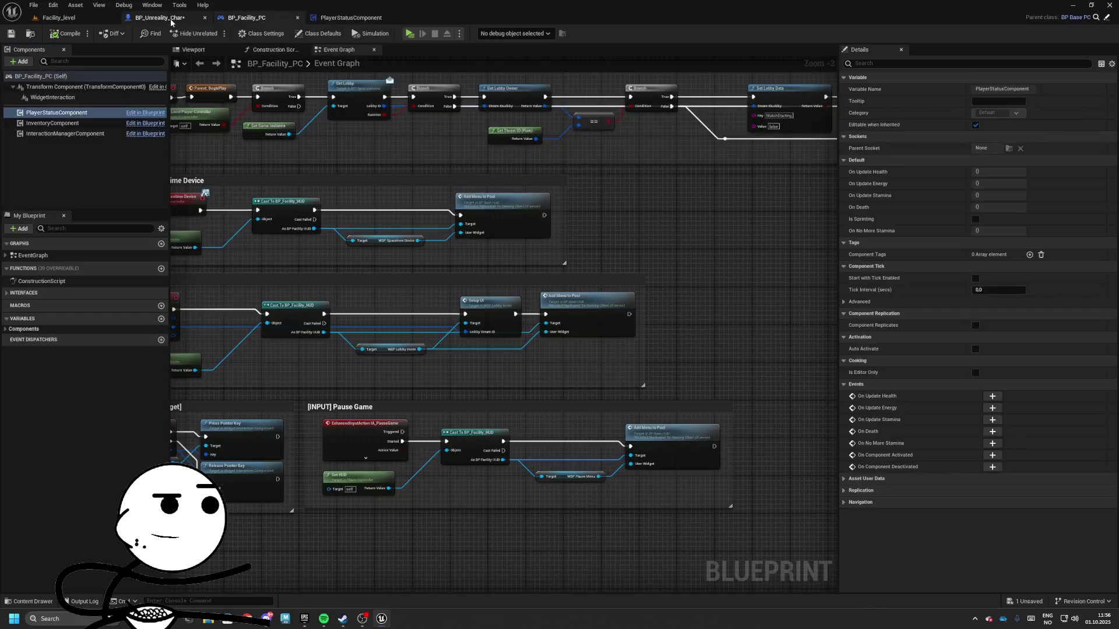
{"action": "left_click", "coordinate": [157, 17]}
{"action": "left_click_drag", "start_coordinate": [443, 274], "coordinate": [550, 322]}
{"action": "left_click", "coordinate": [640, 291]}
{"action": "left_click_drag", "start_coordinate": [582, 274], "coordinate": [461, 302]}
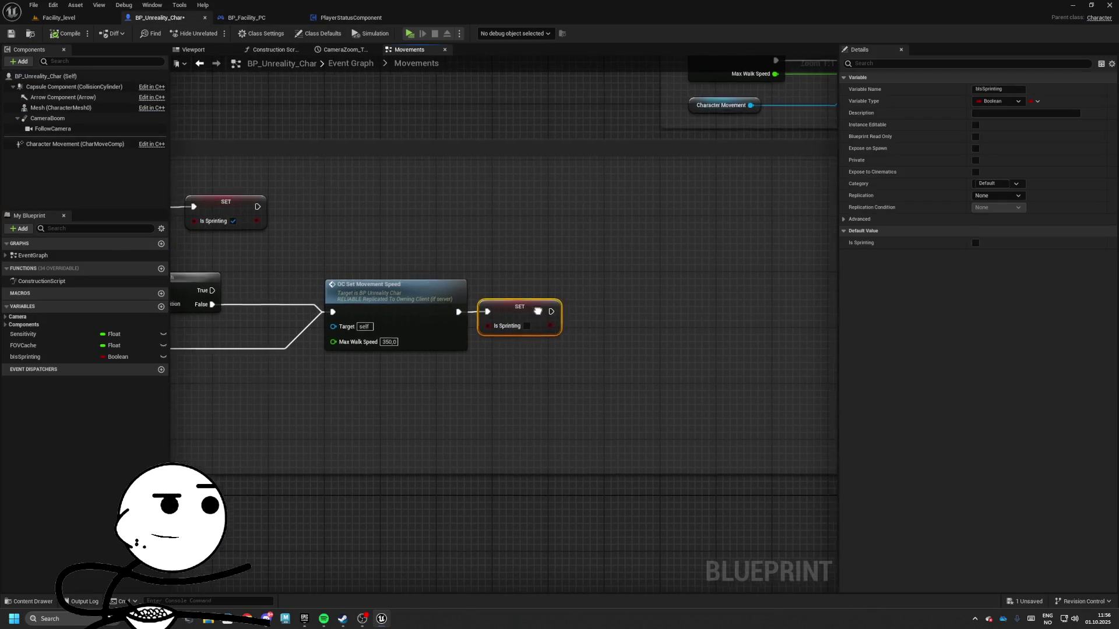
{"action": "mouse_move", "coordinate": [462, 244]}
{"action": "left_mouse_down"}
{"action": "mouse_move", "coordinate": [717, 282]}
{"action": "mouse_move", "coordinate": [608, 280]}
{"action": "left_mouse_up"}
{"action": "mouse_move", "coordinate": [647, 292]}
{"action": "left_mouse_down"}
{"action": "mouse_move", "coordinate": [693, 328]}
{"action": "mouse_move", "coordinate": [1015, 367]}
{"action": "mouse_move", "coordinate": [1075, 325]}
{"action": "left_mouse_up"}
{"action": "left_click_drag", "start_coordinate": [522, 451], "coordinate": [519, 397]}
{"action": "left_click_drag", "start_coordinate": [586, 467], "coordinate": [550, 339]}
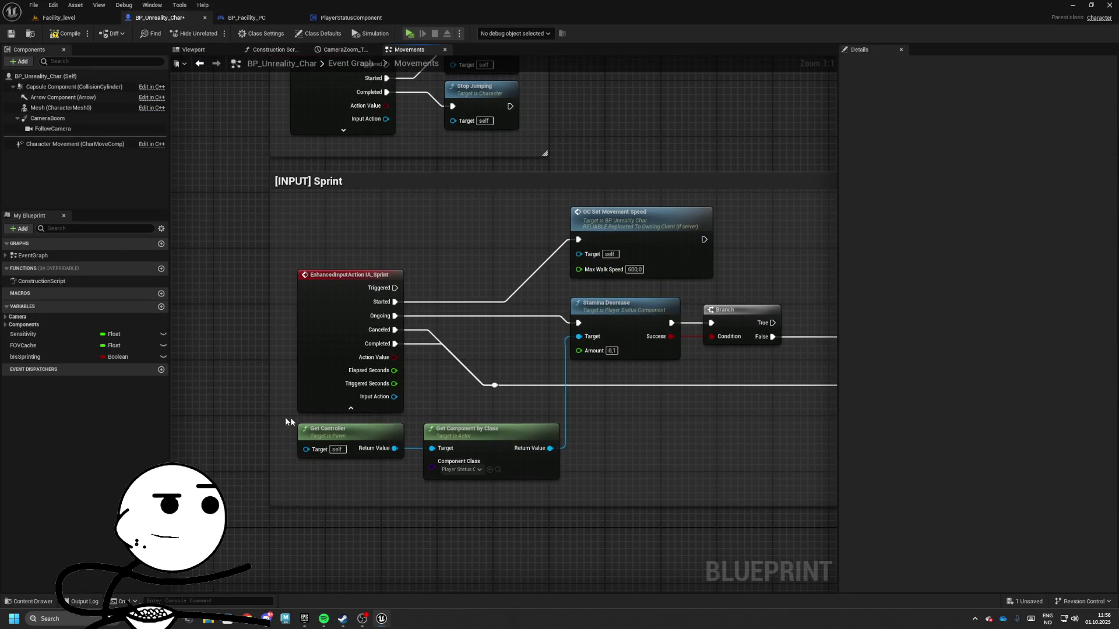
{"action": "mouse_move", "coordinate": [522, 458]}
{"action": "left_mouse_down"}
{"action": "mouse_move", "coordinate": [508, 465]}
{"action": "mouse_move", "coordinate": [557, 349]}
{"action": "left_mouse_up"}
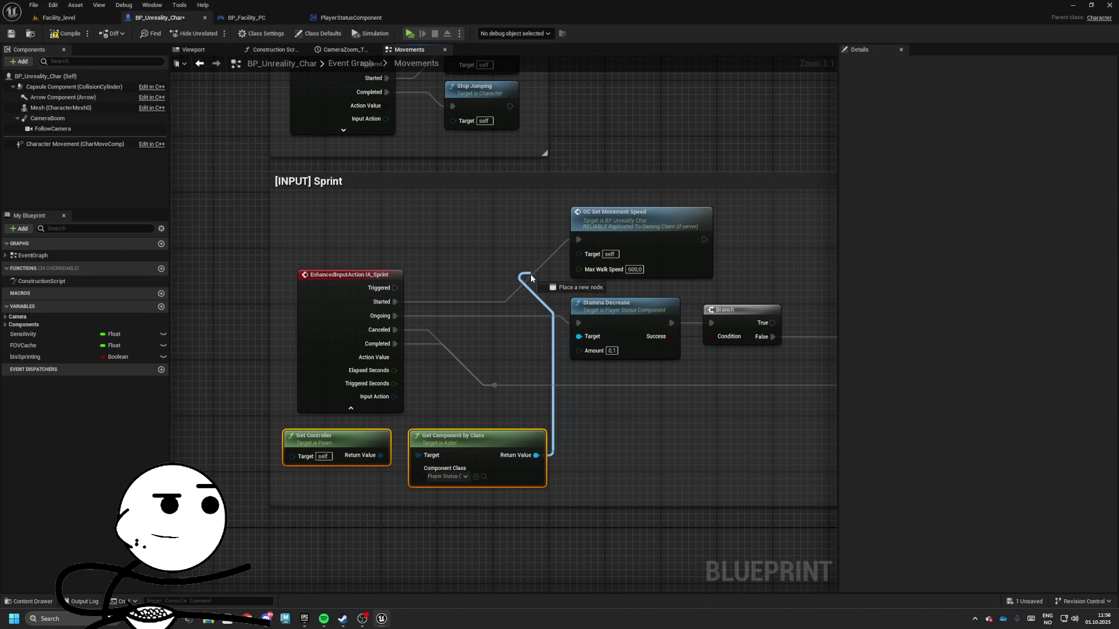
- Add Set Is Sprinting nodes on the component: true for sprint start, a copy for stop
{"action": "mouse_move", "coordinate": [532, 278]}
{"action": "left_mouse_down"}
{"action": "mouse_move", "coordinate": [749, 247]}
{"action": "mouse_move", "coordinate": [638, 255]}
{"action": "mouse_move", "coordinate": [633, 245]}
{"action": "mouse_move", "coordinate": [640, 252]}
{"action": "left_mouse_up"}
{"action": "type", "text": "is sprin"}
{"action": "left_click", "coordinate": [794, 310]}
{"action": "left_click", "coordinate": [678, 267]}
{"action": "left_click_drag", "start_coordinate": [830, 257], "coordinate": [501, 242]}
{"action": "key", "text": "ctrl+v"}
{"action": "mouse_move", "coordinate": [629, 366]}
{"action": "left_mouse_down"}
{"action": "mouse_move", "coordinate": [294, 416]}
{"action": "mouse_move", "coordinate": [375, 475]}
{"action": "mouse_move", "coordinate": [361, 459]}
{"action": "mouse_move", "coordinate": [239, 411]}
{"action": "left_mouse_up"}
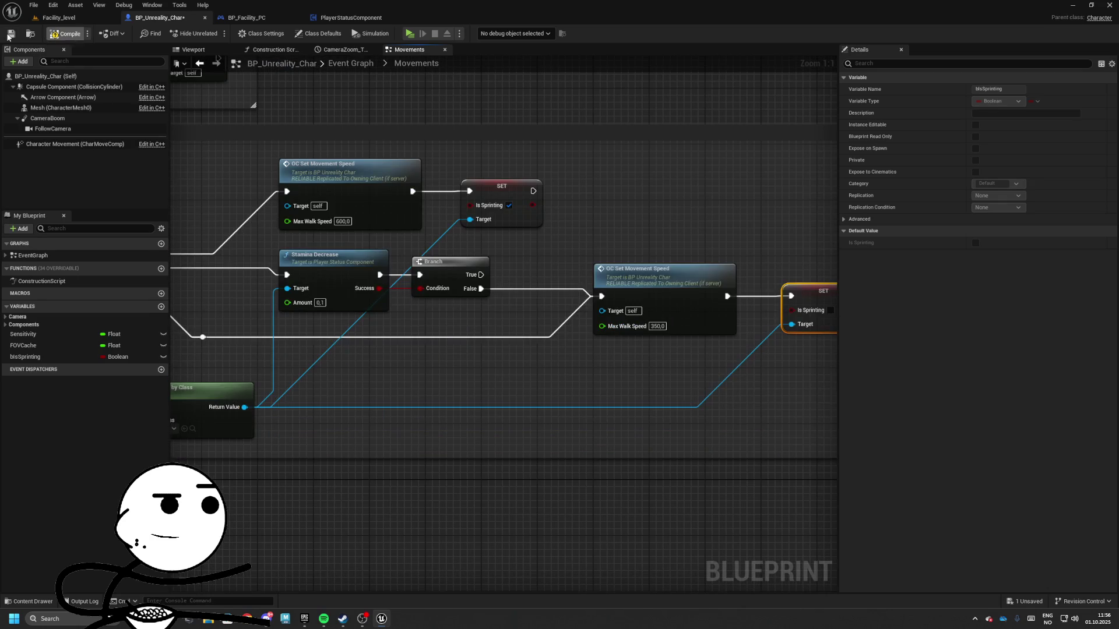
- Check the movement speed nodes and switch to the PlayerStatusComponent blueprint graph
{"action": "scroll", "coordinate": [754, 152], "scroll_direction": "down", "scroll_amount": 2}
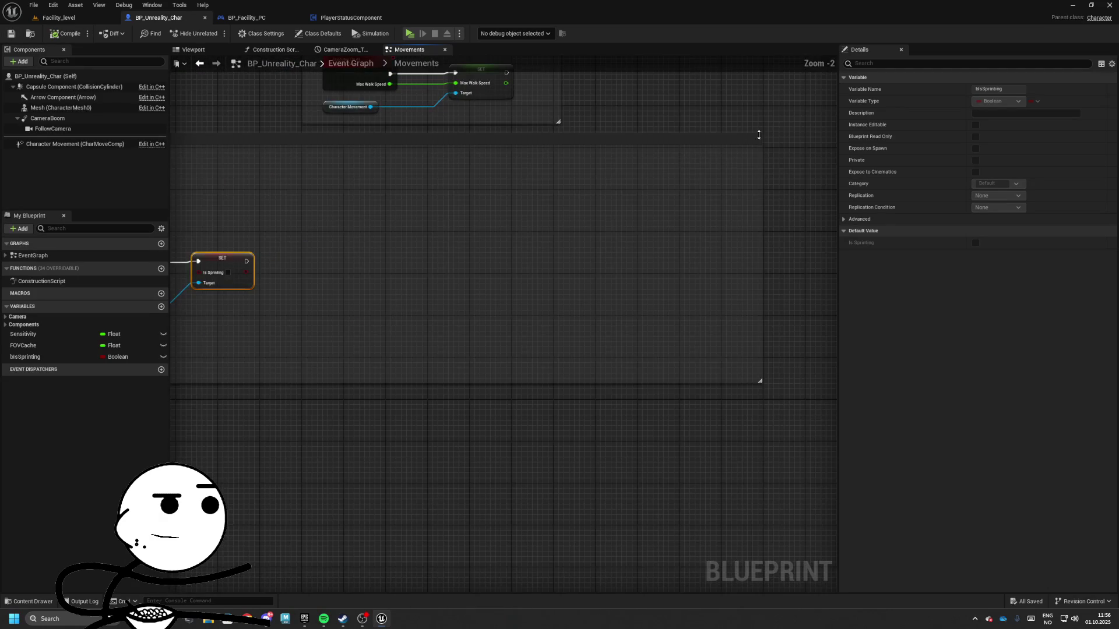
{"action": "left_click_drag", "start_coordinate": [243, 150], "coordinate": [378, 237]}
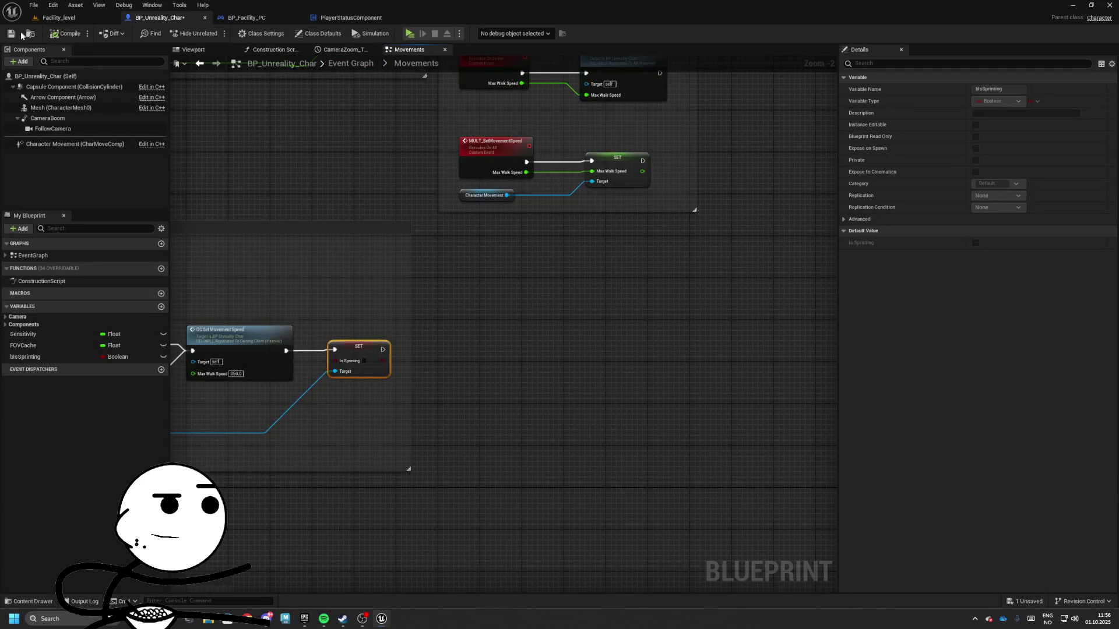
{"action": "left_click", "coordinate": [351, 18]}
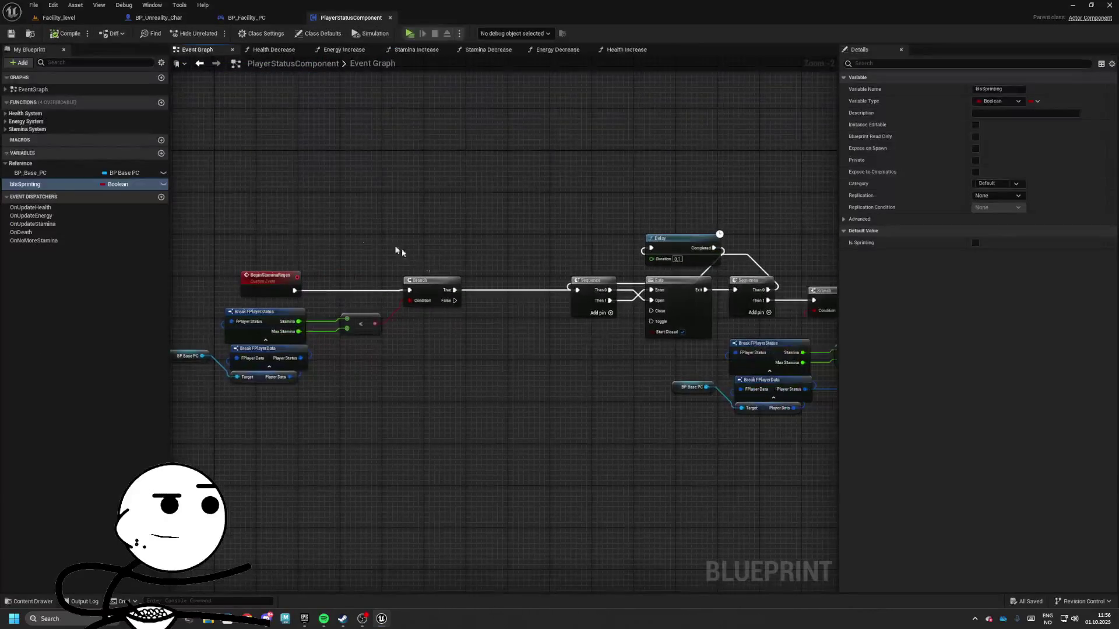
- Line up the Branch, Sequence, Gate and Delay loop nodes and move Set members right
{"action": "scroll", "coordinate": [481, 232], "scroll_direction": "up", "scroll_amount": 3}
{"action": "left_click_drag", "start_coordinate": [480, 231], "coordinate": [664, 232]}
{"action": "left_click_drag", "start_coordinate": [369, 124], "coordinate": [699, 291]}
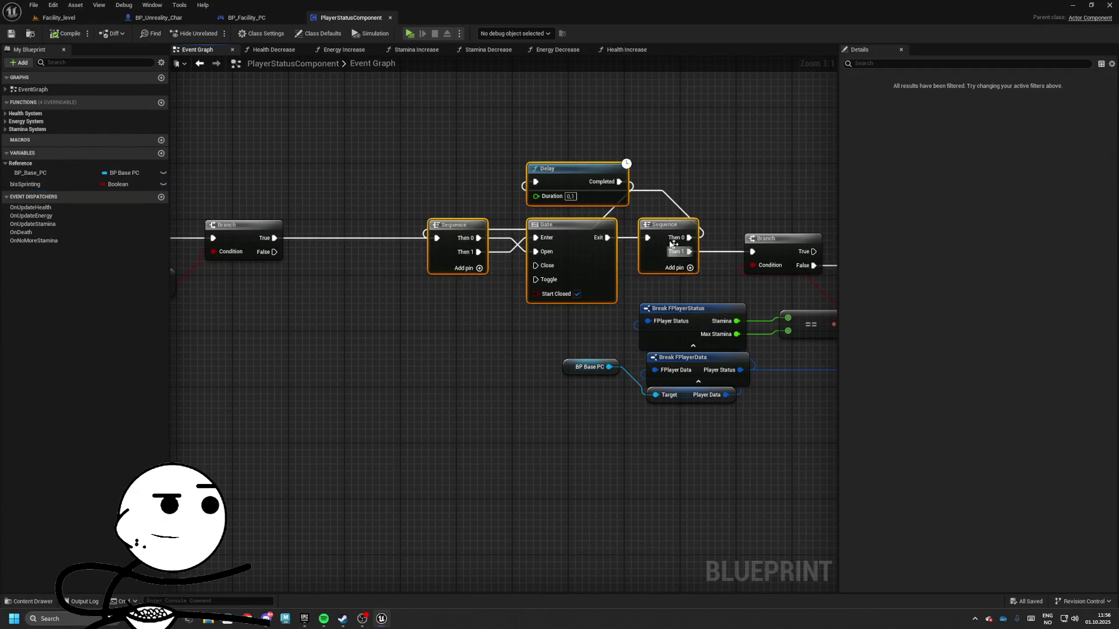
{"action": "mouse_move", "coordinate": [644, 231]}
{"action": "left_mouse_down"}
{"action": "mouse_move", "coordinate": [545, 227]}
{"action": "mouse_move", "coordinate": [566, 232]}
{"action": "left_mouse_up"}
{"action": "left_click", "coordinate": [572, 239]}
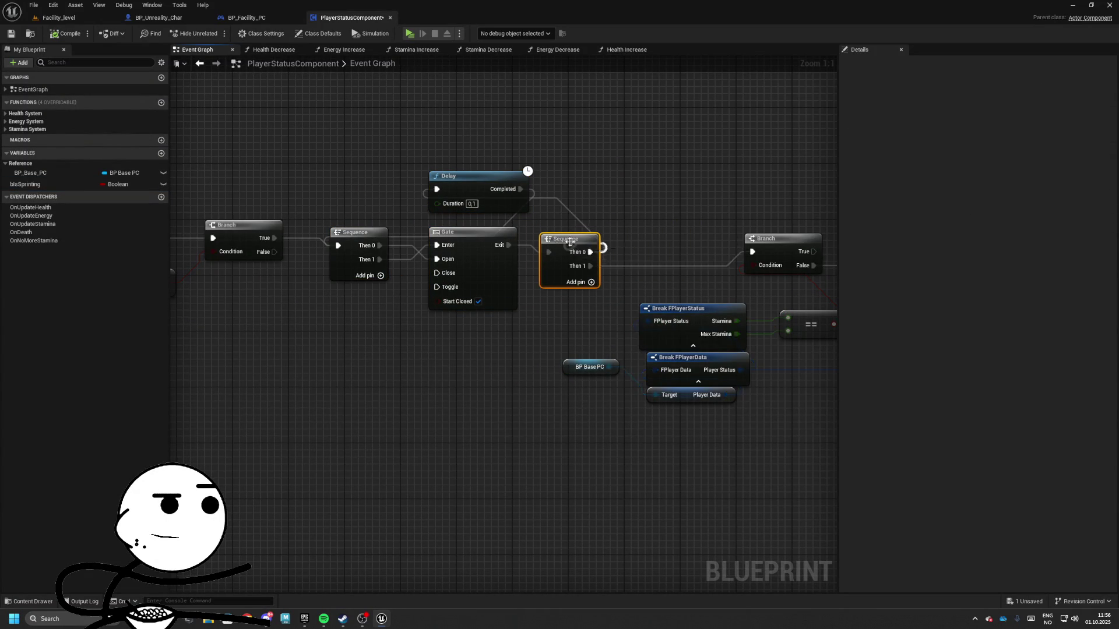
{"action": "left_click_drag", "start_coordinate": [278, 160], "coordinate": [594, 309]}
{"action": "left_click_drag", "start_coordinate": [571, 239], "coordinate": [579, 231]}
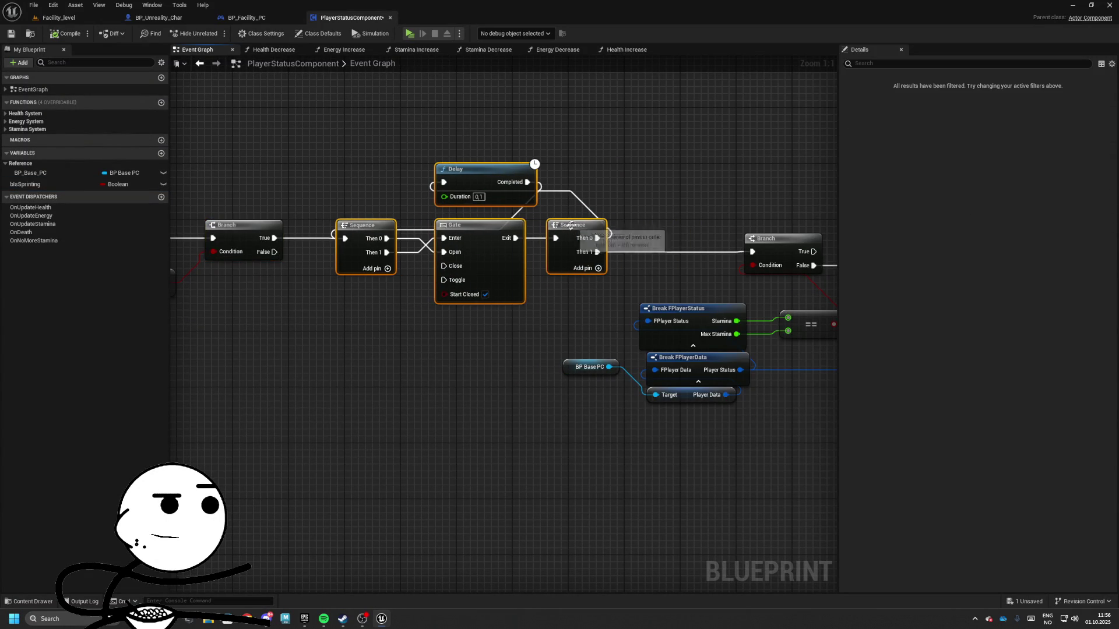
{"action": "mouse_move", "coordinate": [689, 186]}
{"action": "left_mouse_down"}
{"action": "mouse_move", "coordinate": [553, 180]}
{"action": "mouse_move", "coordinate": [572, 187]}
{"action": "mouse_move", "coordinate": [530, 212]}
{"action": "mouse_move", "coordinate": [571, 242]}
{"action": "mouse_move", "coordinate": [588, 298]}
{"action": "mouse_move", "coordinate": [761, 281]}
{"action": "mouse_move", "coordinate": [554, 289]}
{"action": "left_mouse_up"}
{"action": "mouse_move", "coordinate": [584, 255]}
{"action": "left_mouse_down"}
{"action": "mouse_move", "coordinate": [664, 249]}
{"action": "mouse_move", "coordinate": [657, 254]}
{"action": "left_mouse_up"}
- Add 0.5 to Stamina, clamp it to Max Stamina, and feed it into Set members Stamina
{"action": "left_click_drag", "start_coordinate": [393, 272], "coordinate": [477, 278]}
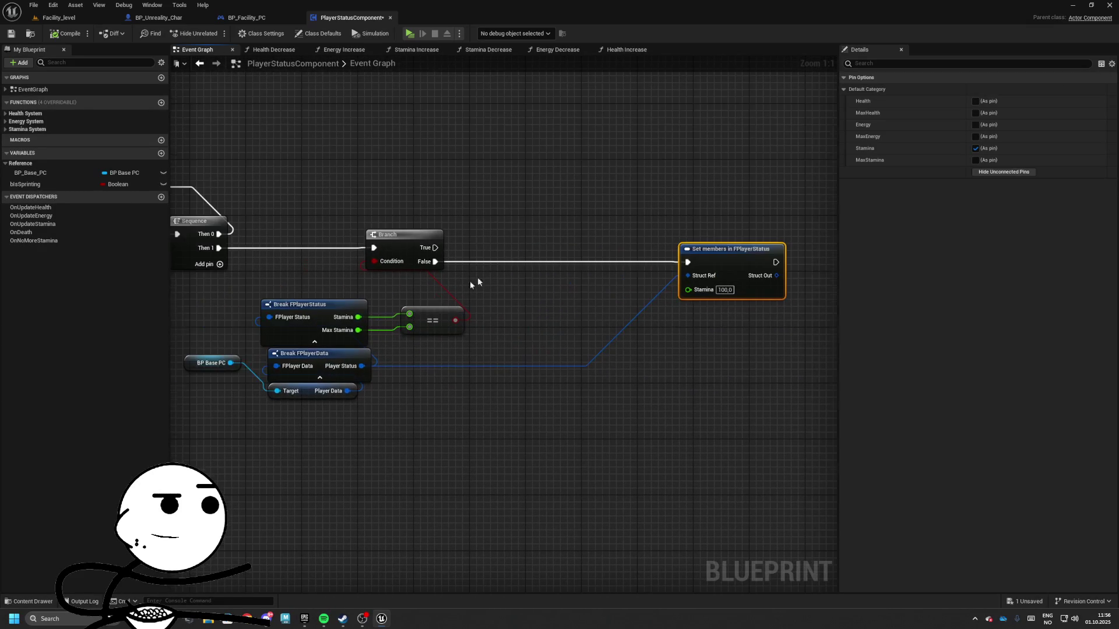
{"action": "left_click_drag", "start_coordinate": [357, 317], "coordinate": [522, 296]}
{"action": "type", "text": "+"}
{"action": "key", "text": "Return"}
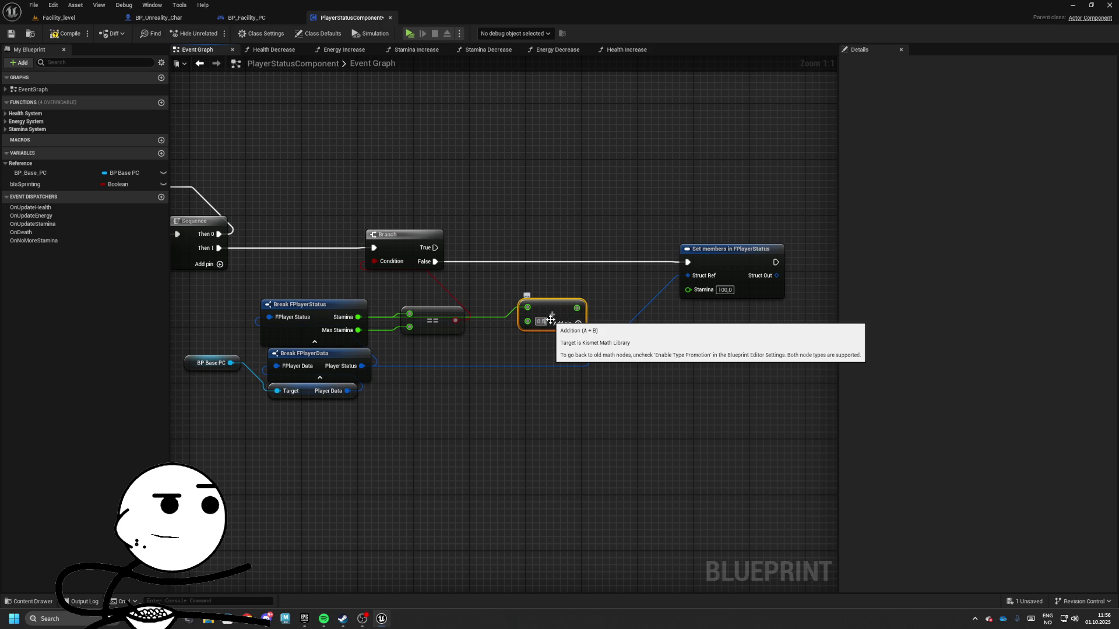
{"action": "mouse_move", "coordinate": [551, 314]}
{"action": "left_mouse_down"}
{"action": "mouse_move", "coordinate": [544, 322]}
{"action": "mouse_move", "coordinate": [604, 317]}
{"action": "left_mouse_up"}
{"action": "type", "text": "clam"}
{"action": "key", "text": "Up"}
{"action": "key", "text": "Up"}
{"action": "key", "text": "Up"}
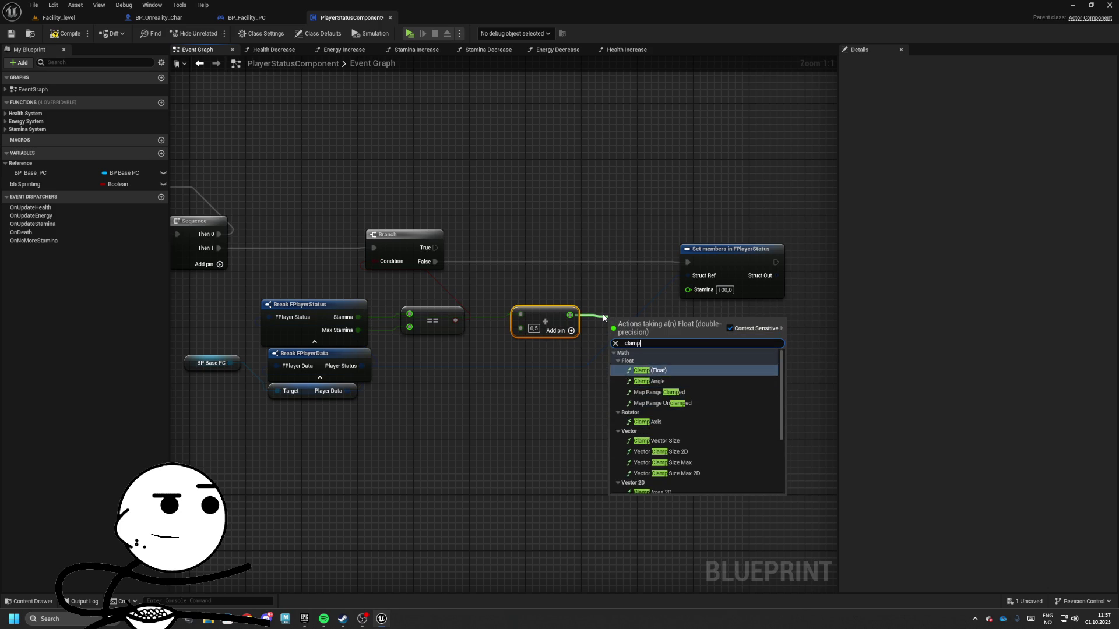
{"action": "key", "text": "Return"}
{"action": "mouse_move", "coordinate": [618, 353]}
{"action": "left_mouse_down"}
{"action": "mouse_move", "coordinate": [371, 365]}
{"action": "mouse_move", "coordinate": [358, 330]}
{"action": "left_mouse_up"}
{"action": "mouse_move", "coordinate": [640, 312]}
{"action": "left_mouse_down"}
{"action": "mouse_move", "coordinate": [641, 298]}
{"action": "mouse_move", "coordinate": [793, 258]}
{"action": "mouse_move", "coordinate": [769, 259]}
{"action": "left_mouse_up"}
{"action": "scroll", "coordinate": [613, 246], "scroll_direction": "down", "scroll_amount": 4}
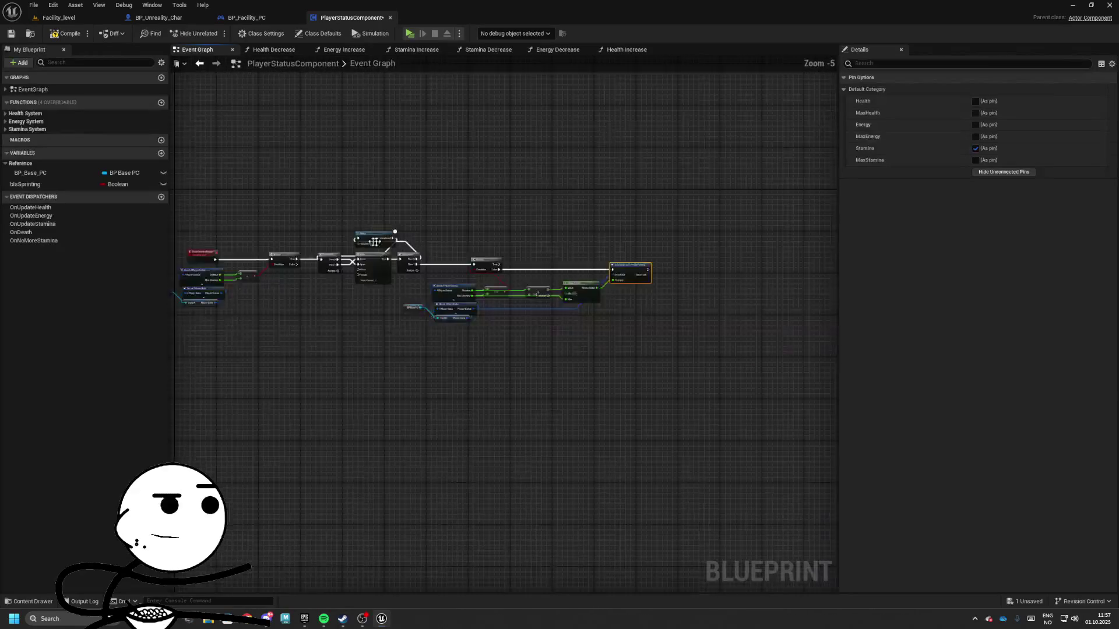
- Shift the regen loop nodes right to make room after the Sequence
{"action": "scroll", "coordinate": [379, 252], "scroll_direction": "up", "scroll_amount": 2}
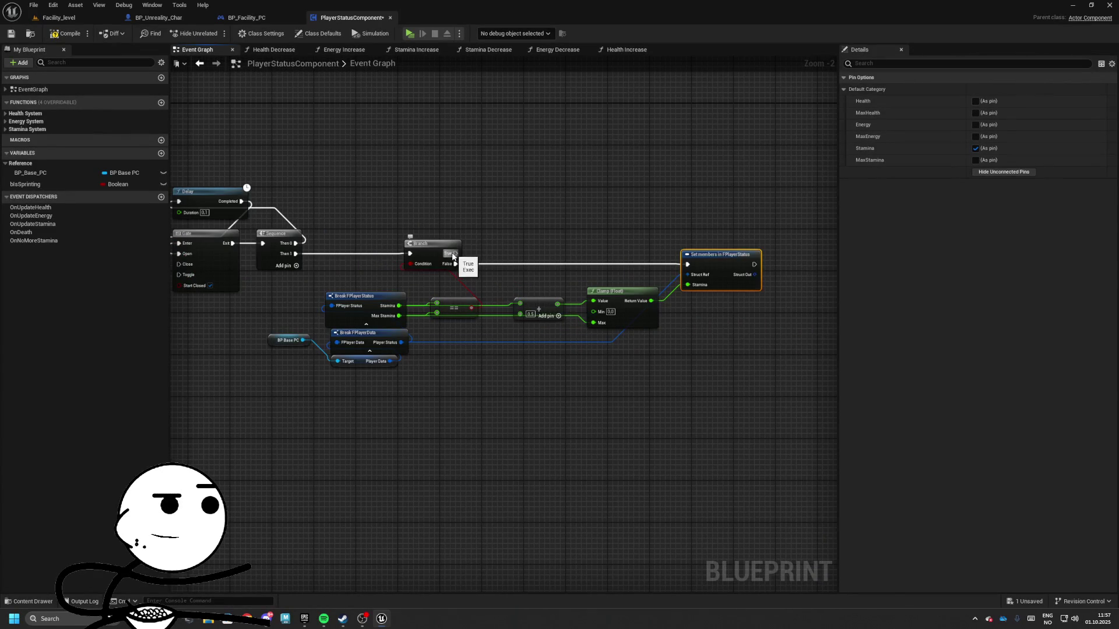
{"action": "left_click_drag", "start_coordinate": [332, 223], "coordinate": [682, 224]}
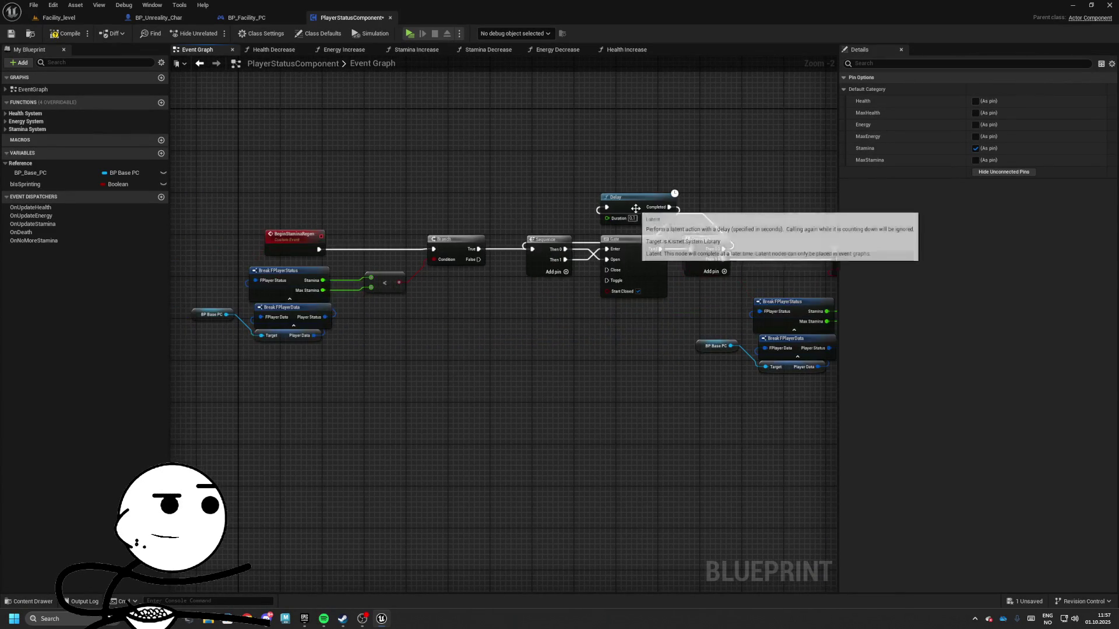
{"action": "mouse_move", "coordinate": [656, 290]}
{"action": "left_mouse_down"}
{"action": "mouse_move", "coordinate": [574, 289]}
{"action": "mouse_move", "coordinate": [540, 250]}
{"action": "mouse_move", "coordinate": [815, 268]}
{"action": "left_mouse_up"}
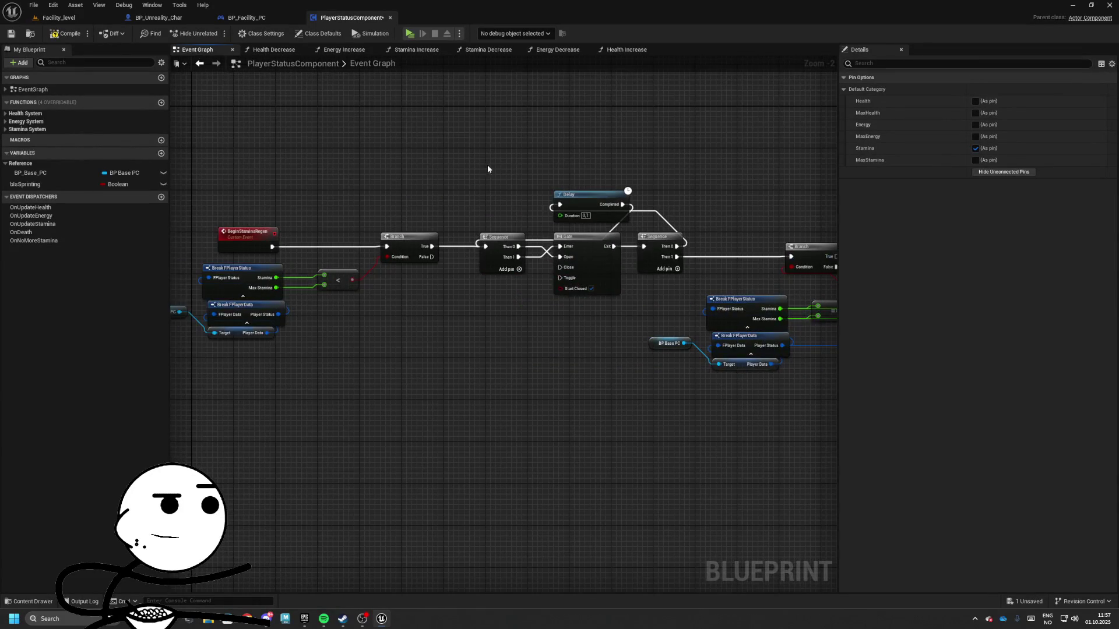
{"action": "scroll", "coordinate": [495, 161], "scroll_direction": "down", "scroll_amount": 1}
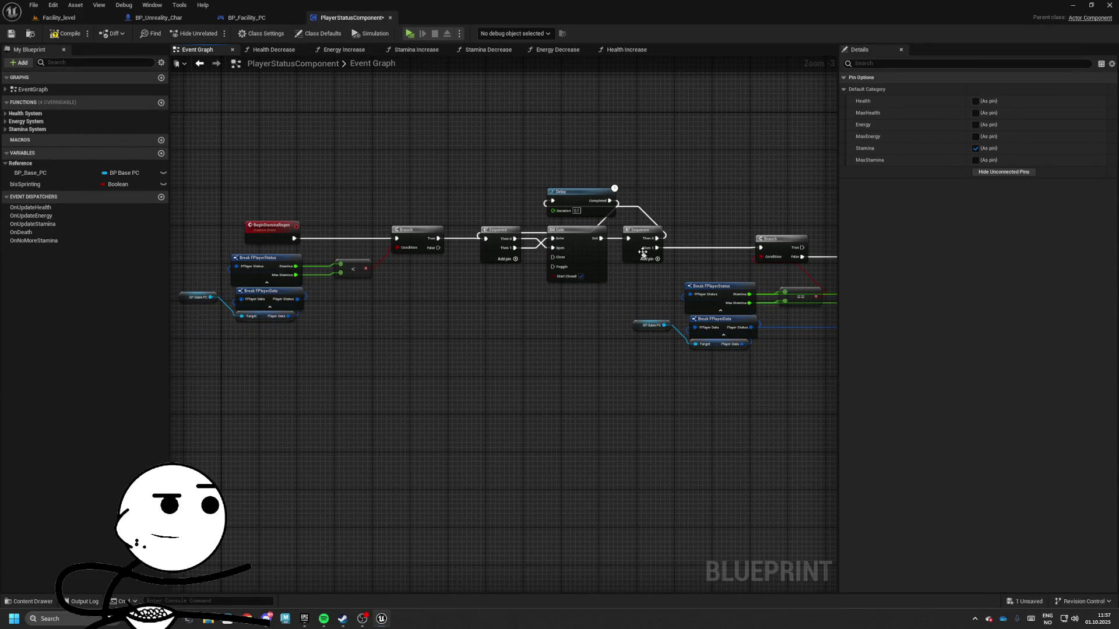
{"action": "mouse_move", "coordinate": [574, 191]}
{"action": "left_mouse_down"}
{"action": "mouse_move", "coordinate": [459, 179]}
{"action": "mouse_move", "coordinate": [650, 299]}
{"action": "left_mouse_up"}
{"action": "scroll", "coordinate": [457, 231], "scroll_direction": "down", "scroll_amount": 2}
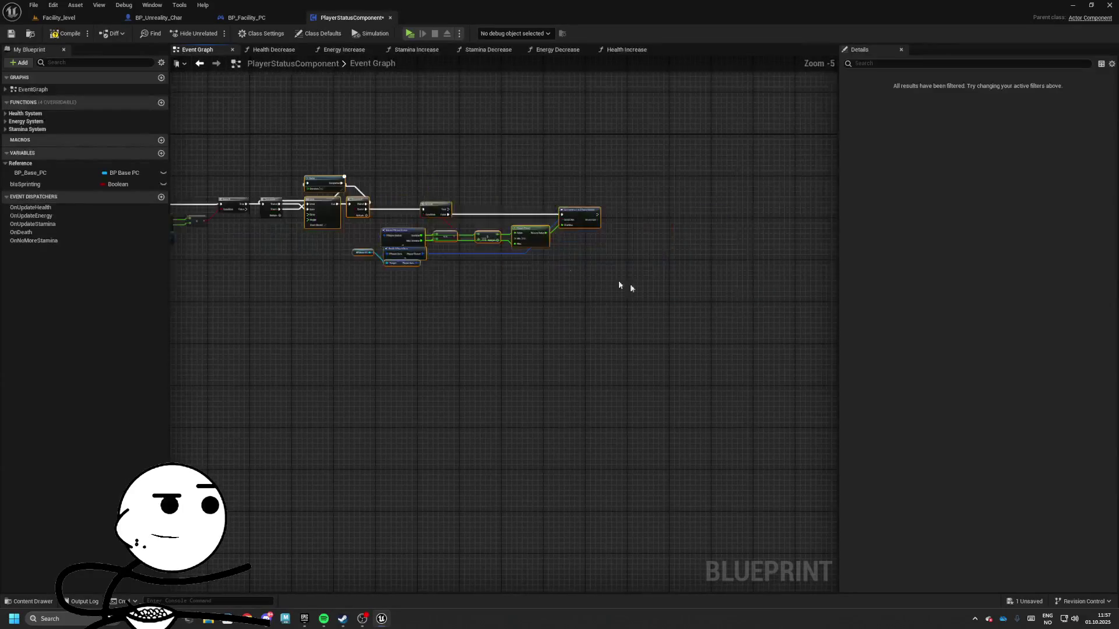
{"action": "scroll", "coordinate": [522, 220], "scroll_direction": "up", "scroll_amount": 5}
{"action": "left_click_drag", "start_coordinate": [522, 219], "coordinate": [632, 219]}
- Add a Branch after Sequence Then 1 using bIsSprinting as its condition
{"action": "mouse_move", "coordinate": [331, 219]}
{"action": "left_mouse_down"}
{"action": "mouse_move", "coordinate": [387, 227]}
{"action": "mouse_move", "coordinate": [507, 207]}
{"action": "left_mouse_up"}
{"action": "left_click", "coordinate": [387, 225]}
{"action": "mouse_move", "coordinate": [331, 219]}
{"action": "left_mouse_down"}
{"action": "mouse_move", "coordinate": [612, 252]}
{"action": "mouse_move", "coordinate": [389, 274]}
{"action": "mouse_move", "coordinate": [305, 262]}
{"action": "left_mouse_up"}
{"action": "type", "text": "branch"}
{"action": "key", "text": "Return"}
{"action": "left_click", "coordinate": [25, 184]}
{"action": "mouse_move", "coordinate": [25, 184]}
{"action": "left_mouse_down"}
{"action": "mouse_move", "coordinate": [469, 241]}
{"action": "mouse_move", "coordinate": [595, 236]}
{"action": "left_mouse_up"}
- Wrap the whole row of regen nodes in a comment
{"action": "scroll", "coordinate": [512, 230], "scroll_direction": "down", "scroll_amount": 2}
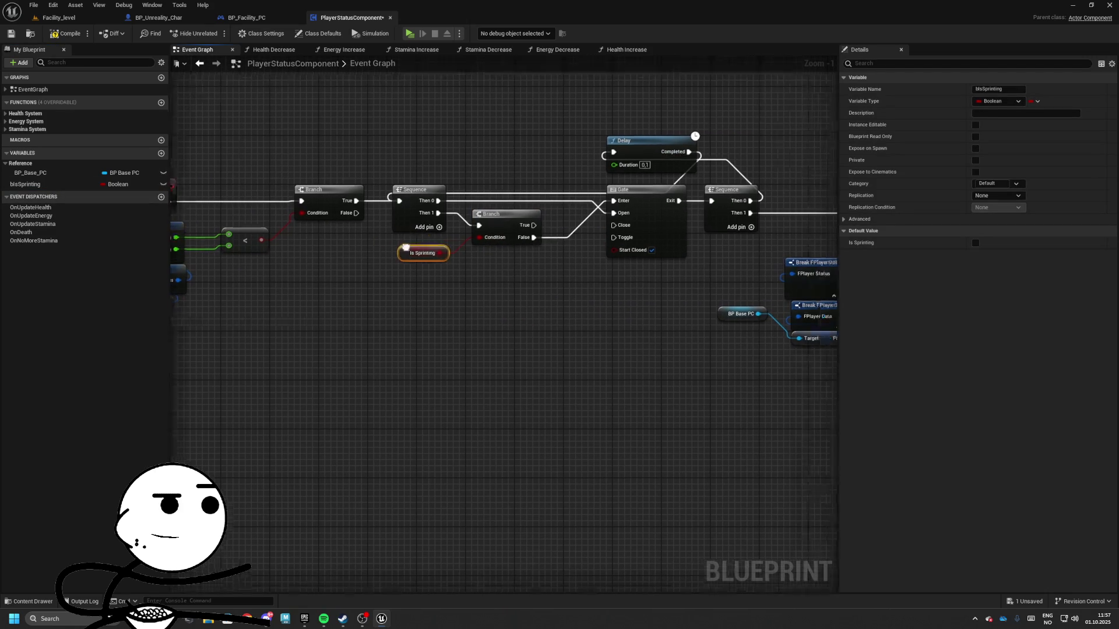
{"action": "scroll", "coordinate": [513, 230], "scroll_direction": "up", "scroll_amount": 2}
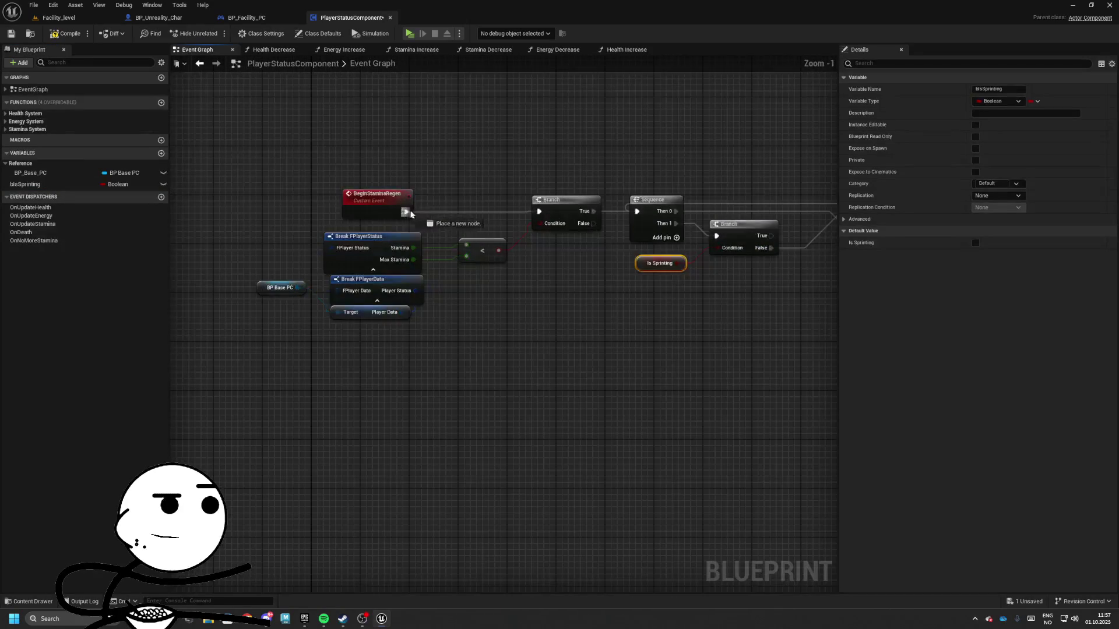
{"action": "scroll", "coordinate": [423, 188], "scroll_direction": "down", "scroll_amount": 3}
{"action": "mouse_move", "coordinate": [249, 125]}
{"action": "left_mouse_down"}
{"action": "mouse_move", "coordinate": [597, 262]}
{"action": "mouse_move", "coordinate": [871, 327]}
{"action": "mouse_move", "coordinate": [811, 293]}
{"action": "left_mouse_up"}
{"action": "key", "text": "c"}
{"action": "type", "text": "Begin Stamina Regen"}
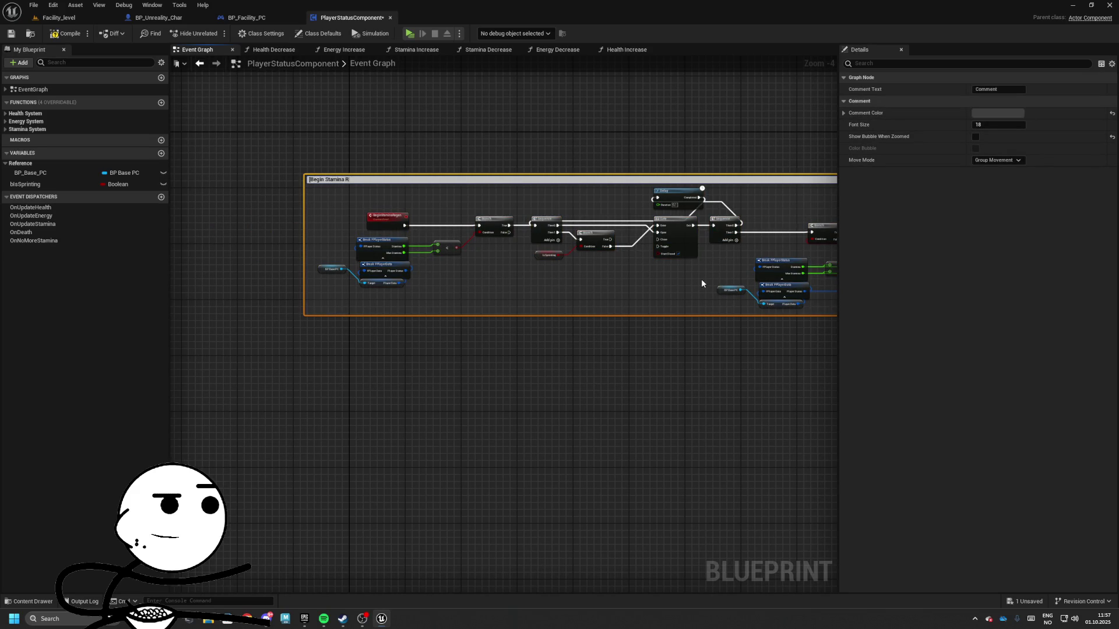
- Confirm the comment title 'Begin Stamina Regen' and save PlayerStatusComponent
{"action": "key", "text": "Return"}
{"action": "scroll", "coordinate": [363, 150], "scroll_direction": "up", "scroll_amount": 3}
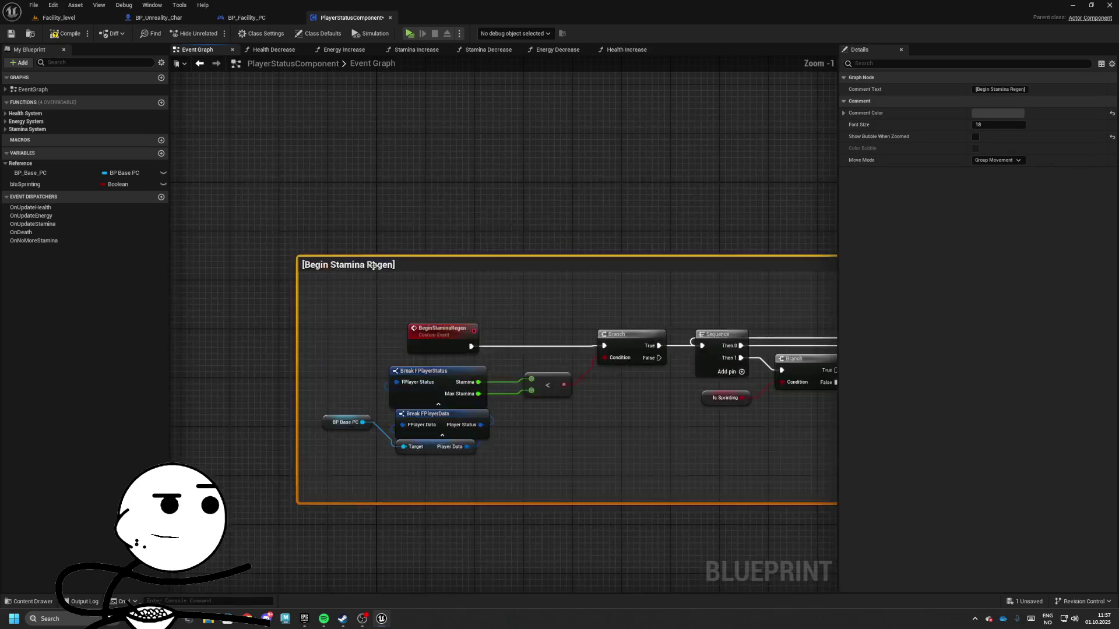
{"action": "left_click", "coordinate": [474, 124]}
{"action": "left_click_drag", "start_coordinate": [474, 124], "coordinate": [317, 147]}
{"action": "key", "text": "ctrl+s"}
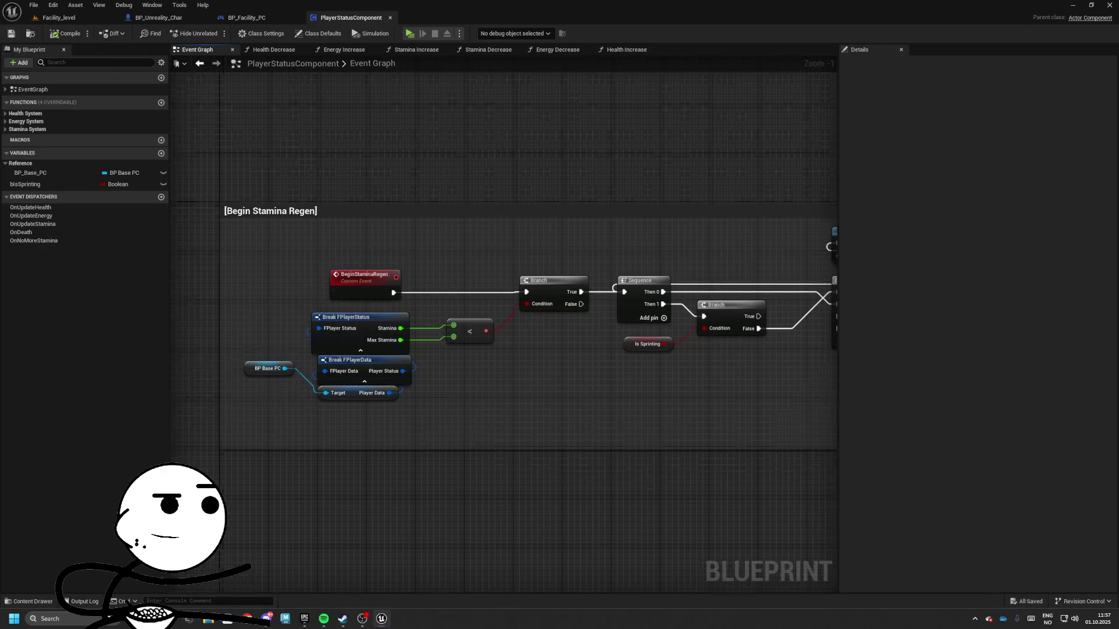
{"action": "left_click_drag", "start_coordinate": [505, 267], "coordinate": [174, 227]}
{"action": "mouse_move", "coordinate": [533, 218]}
{"action": "left_mouse_down"}
{"action": "mouse_move", "coordinate": [810, 296]}
{"action": "mouse_move", "coordinate": [625, 310]}
{"action": "mouse_move", "coordinate": [810, 322]}
{"action": "left_mouse_up"}
{"action": "mouse_move", "coordinate": [612, 256]}
{"action": "left_mouse_down"}
{"action": "mouse_move", "coordinate": [665, 256]}
{"action": "mouse_move", "coordinate": [501, 266]}
{"action": "left_mouse_up"}
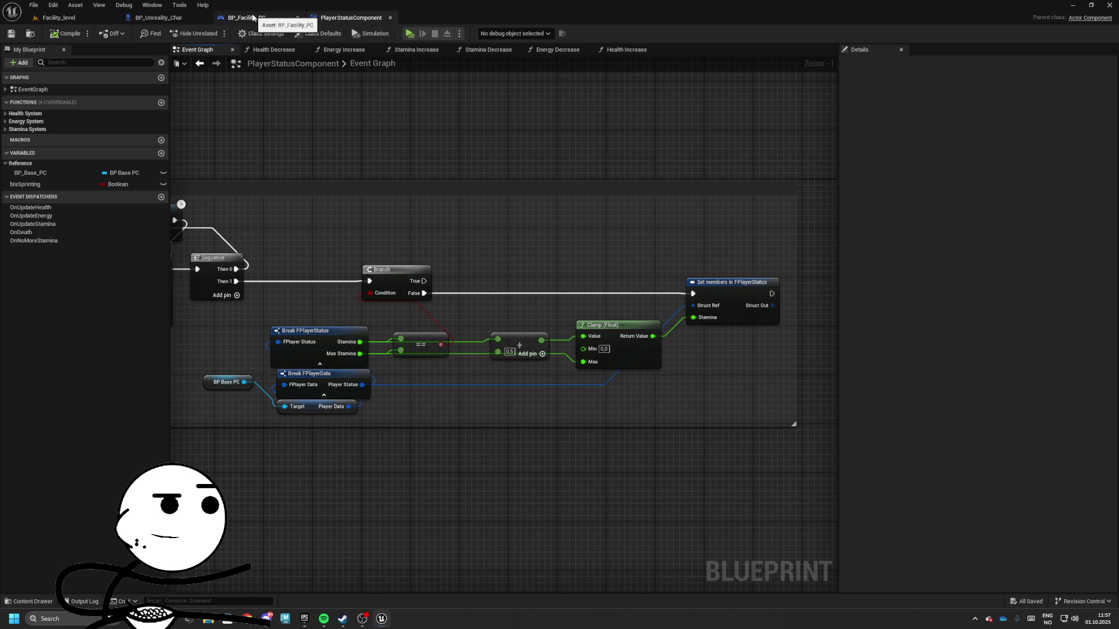
- In BP_Unreality_Char's Movements graph, call Begin Stamina Regen on the status component after clearing Is Sprinting
{"action": "left_click", "coordinate": [253, 18]}
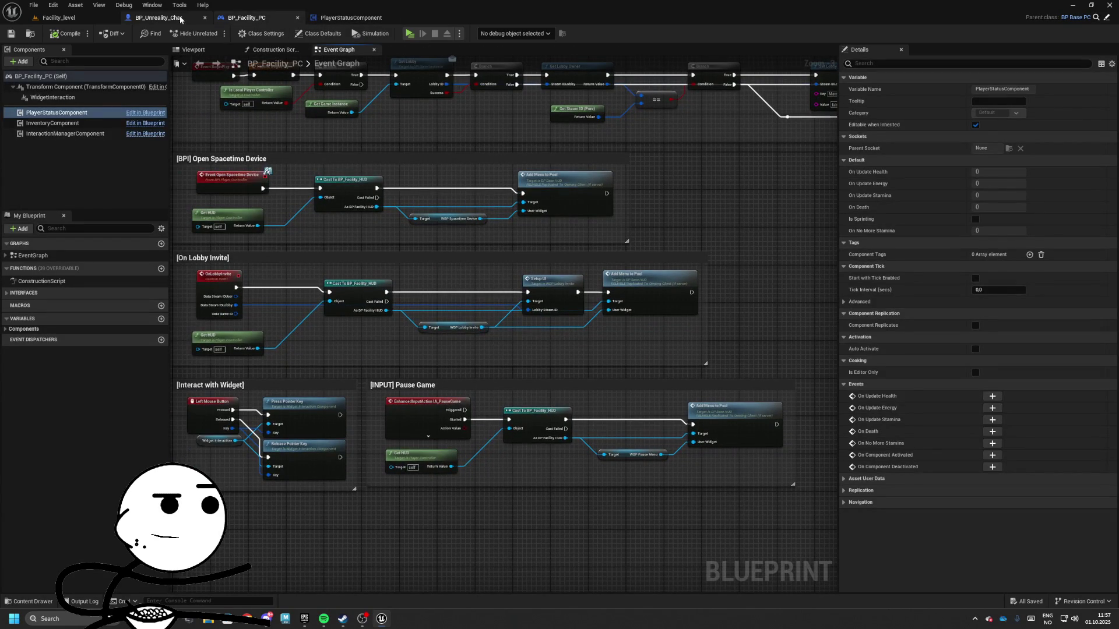
{"action": "left_click", "coordinate": [180, 19]}
{"action": "mouse_move", "coordinate": [295, 418]}
{"action": "left_mouse_down"}
{"action": "mouse_move", "coordinate": [492, 411]}
{"action": "mouse_move", "coordinate": [783, 350]}
{"action": "left_mouse_up"}
{"action": "type", "text": "Begin"}
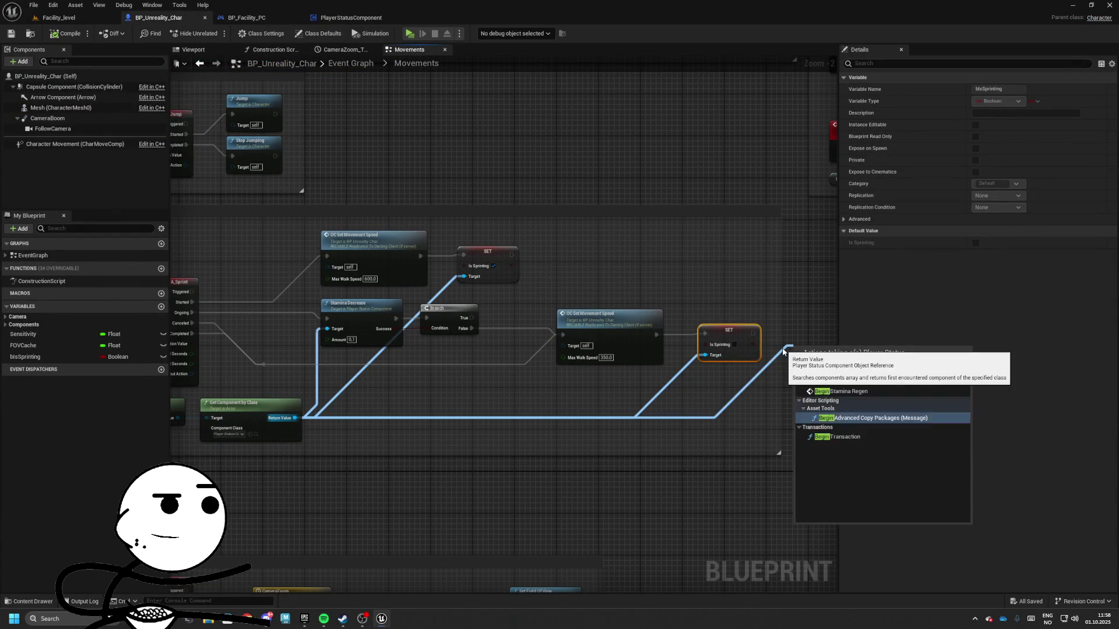
{"action": "left_click", "coordinate": [841, 391]}
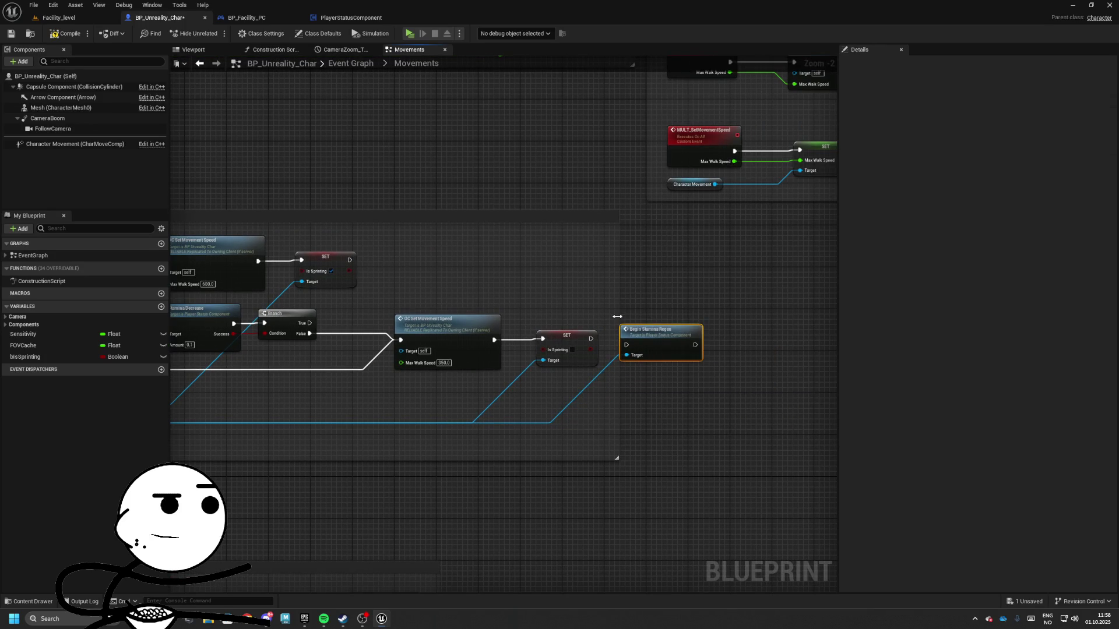
{"action": "mouse_move", "coordinate": [615, 345]}
{"action": "left_mouse_down"}
{"action": "mouse_move", "coordinate": [591, 339]}
{"action": "mouse_move", "coordinate": [657, 332]}
{"action": "left_mouse_up"}
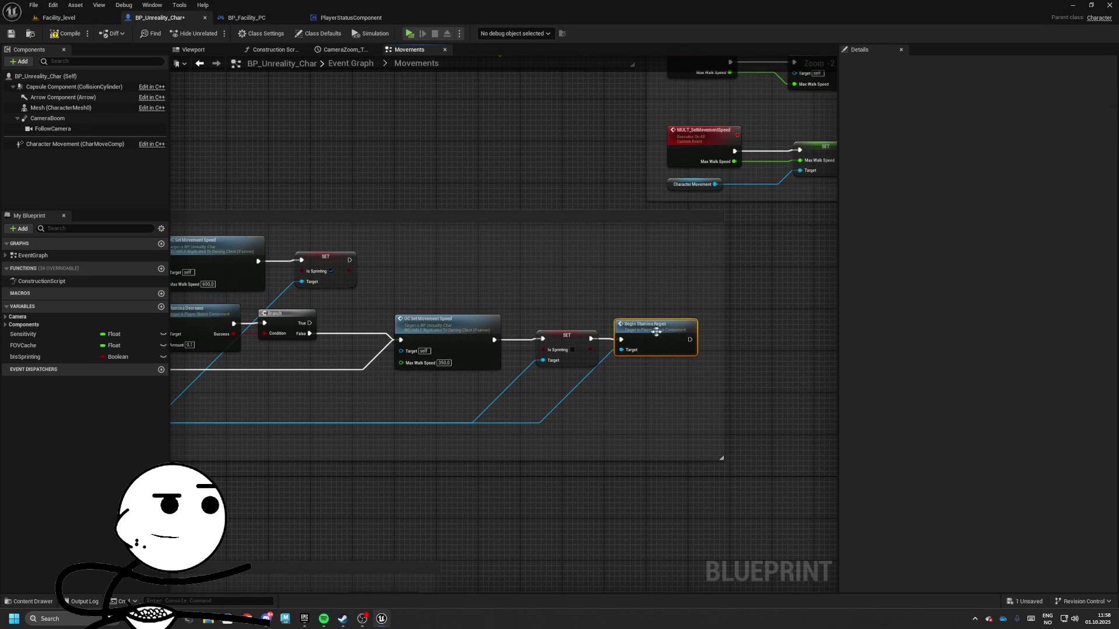
- Save the character, run a standalone play test of Facility_level, and return to PlayerStatusComponent
{"action": "left_click", "coordinate": [12, 33]}
{"action": "left_click", "coordinate": [58, 17]}
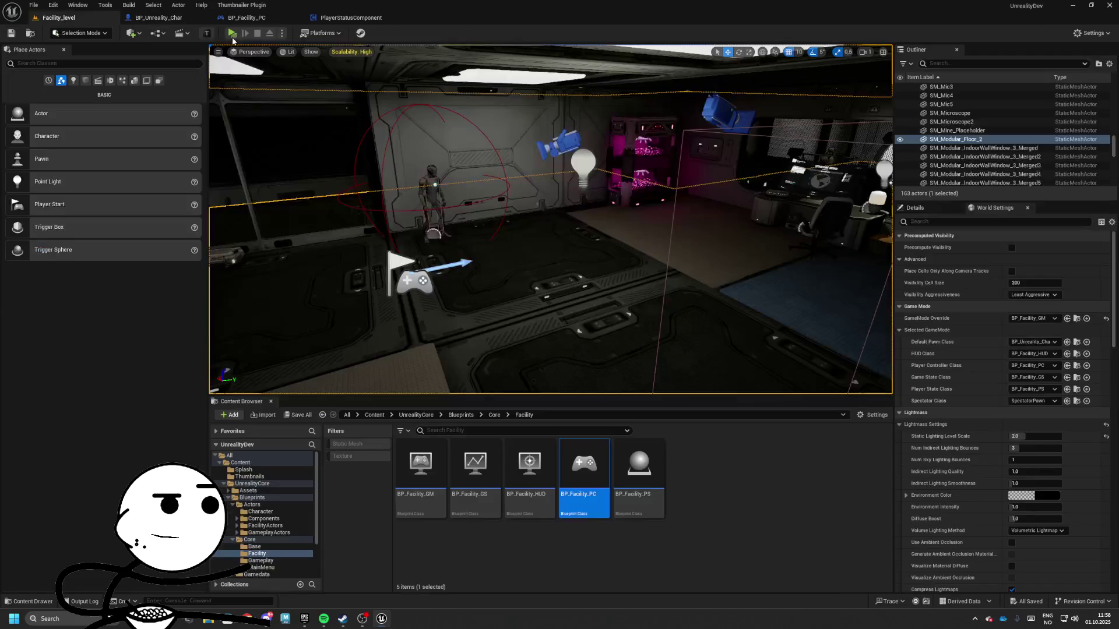
{"action": "left_click", "coordinate": [231, 33]}
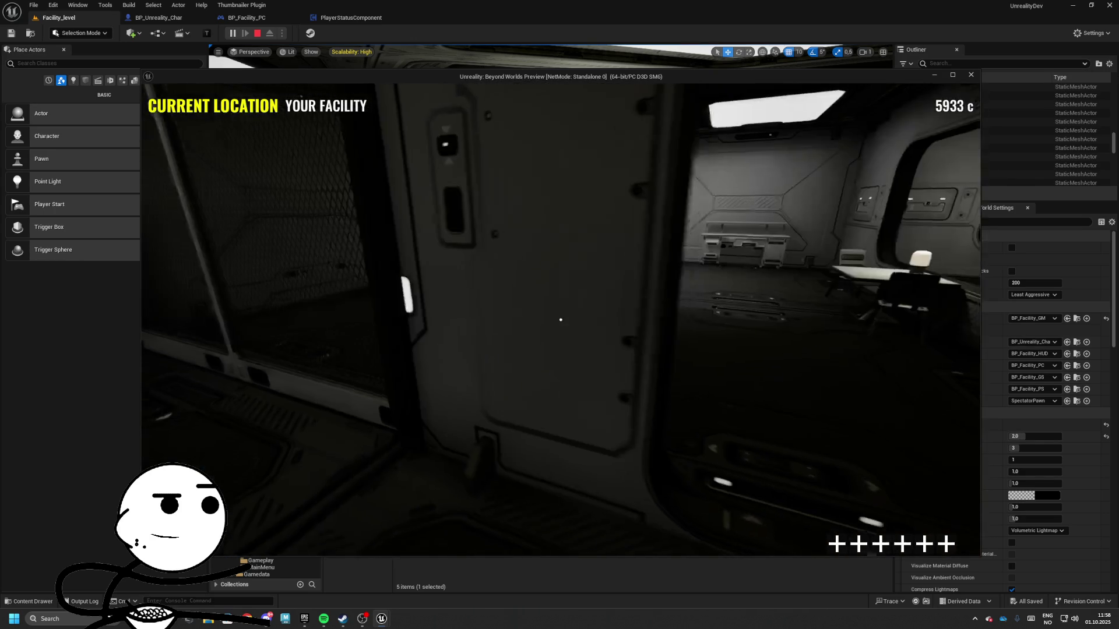
{"action": "key", "text": "Escape"}
{"action": "left_click", "coordinate": [350, 18]}
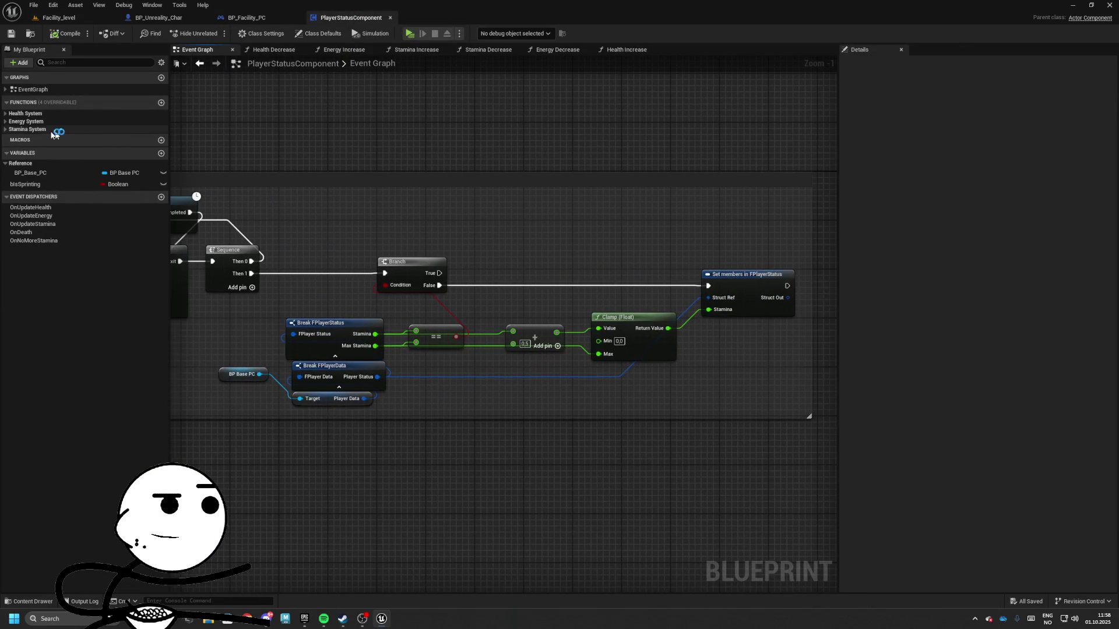
- Replace the add, clamp and Set members nodes with a Stamina Increase call on Branch False
{"action": "left_click", "coordinate": [6, 129]}
{"action": "mouse_move", "coordinate": [43, 138]}
{"action": "left_mouse_down"}
{"action": "mouse_move", "coordinate": [99, 142]}
{"action": "mouse_move", "coordinate": [501, 262]}
{"action": "mouse_move", "coordinate": [530, 293]}
{"action": "mouse_move", "coordinate": [440, 284]}
{"action": "left_mouse_up"}
{"action": "left_click_drag", "start_coordinate": [559, 274], "coordinate": [572, 268]}
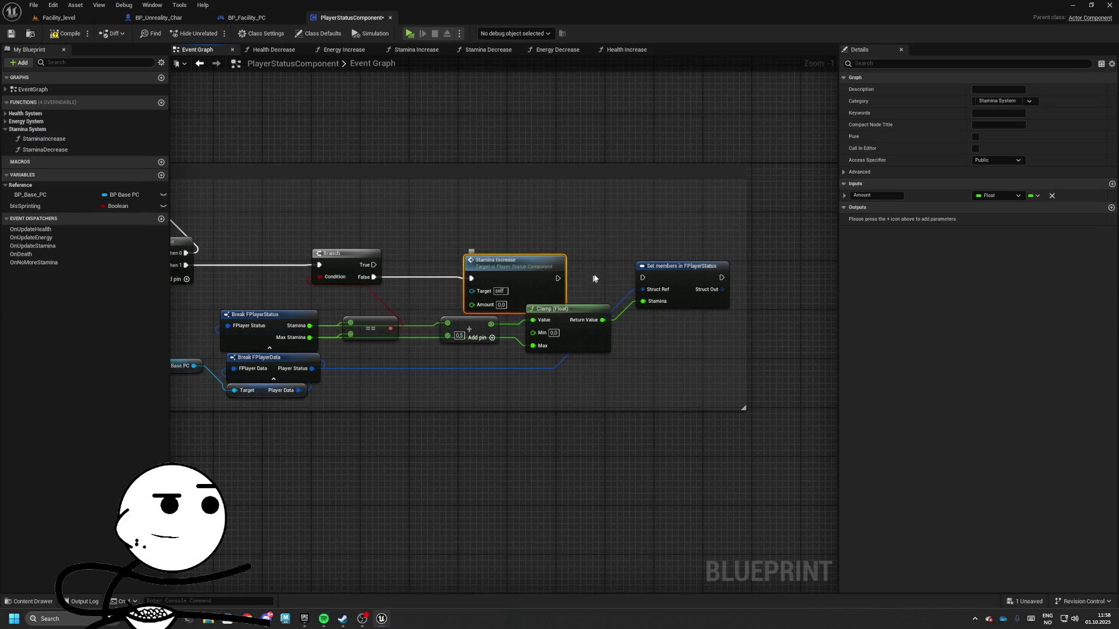
{"action": "left_click_drag", "start_coordinate": [743, 251], "coordinate": [569, 315]}
{"action": "key", "text": "Delete"}
{"action": "left_click", "coordinate": [574, 329]}
{"action": "key", "text": "Delete"}
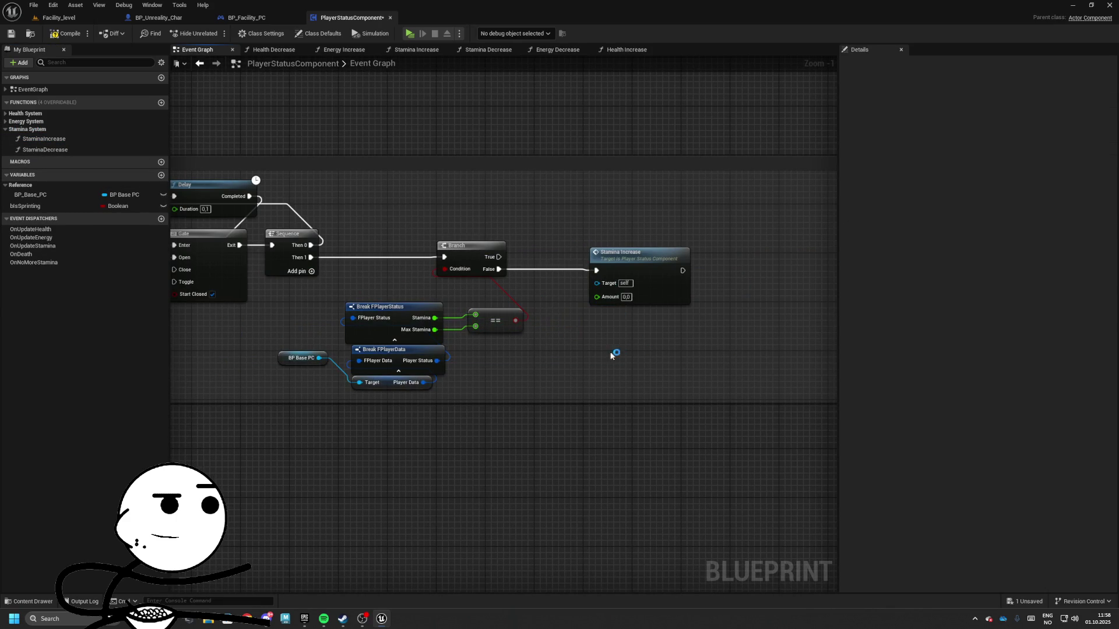
- Tidy the check nodes, set Stamina Increase's Amount to 0.5, and return to Facility_level
{"action": "left_click_drag", "start_coordinate": [303, 322], "coordinate": [540, 402]}
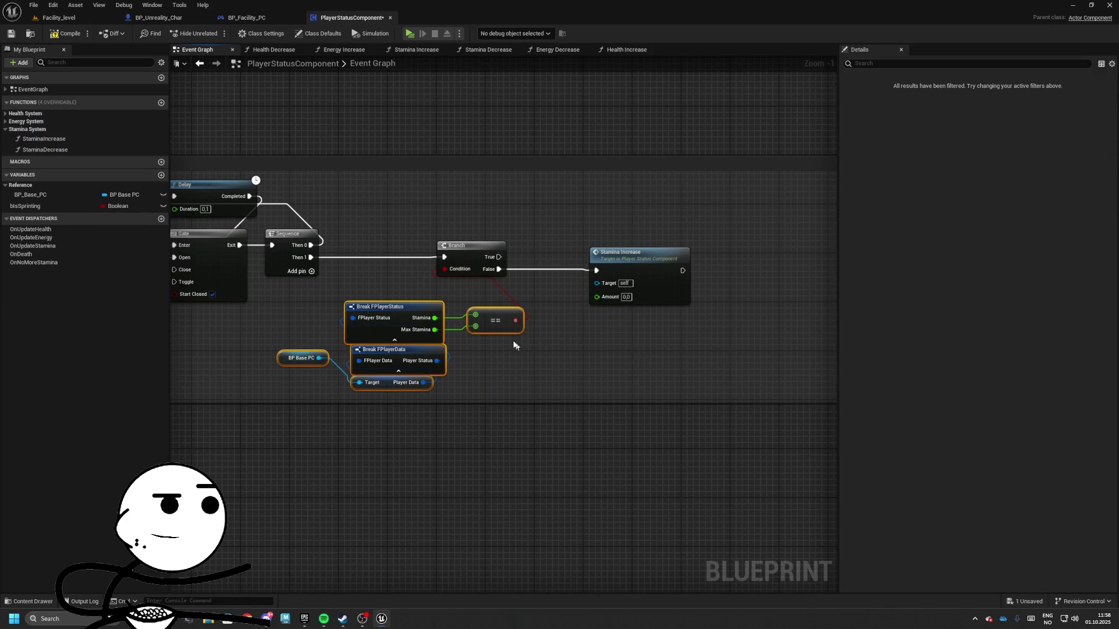
{"action": "left_click_drag", "start_coordinate": [490, 314], "coordinate": [465, 302]}
{"action": "left_click_drag", "start_coordinate": [638, 271], "coordinate": [509, 262]}
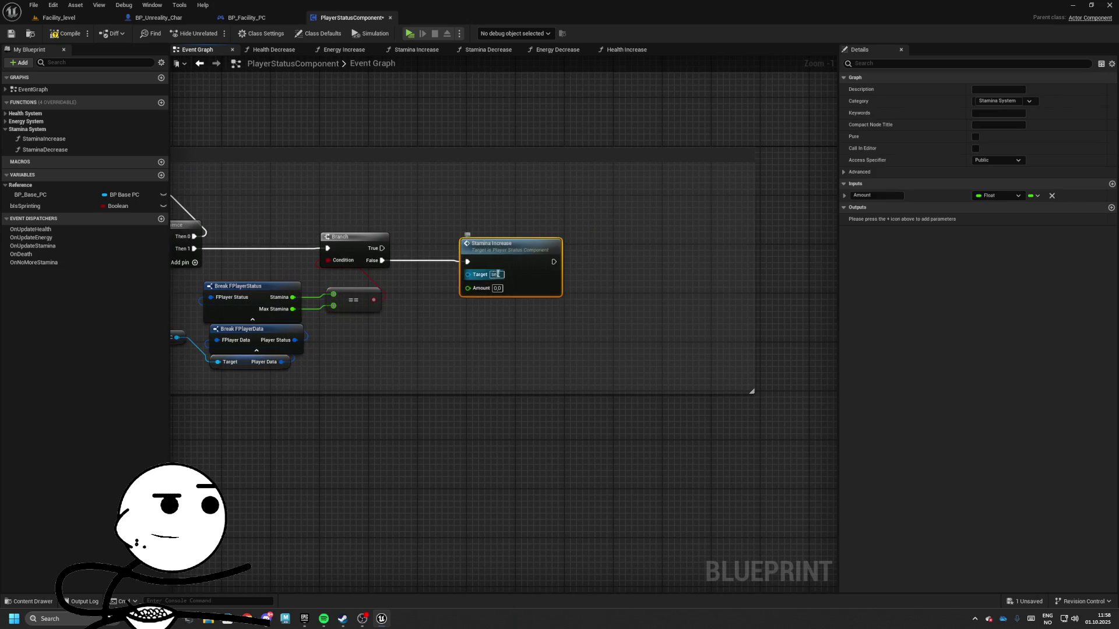
{"action": "type", "text": "0.5"}
{"action": "left_click_drag", "start_coordinate": [537, 237], "coordinate": [471, 207]}
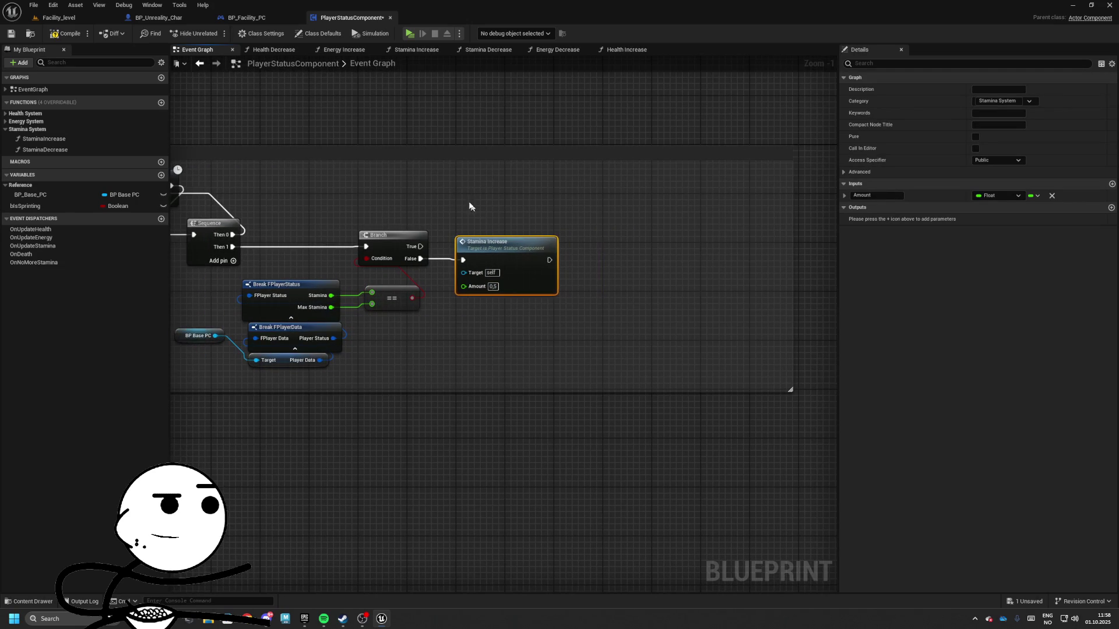
{"action": "left_click", "coordinate": [68, 20]}
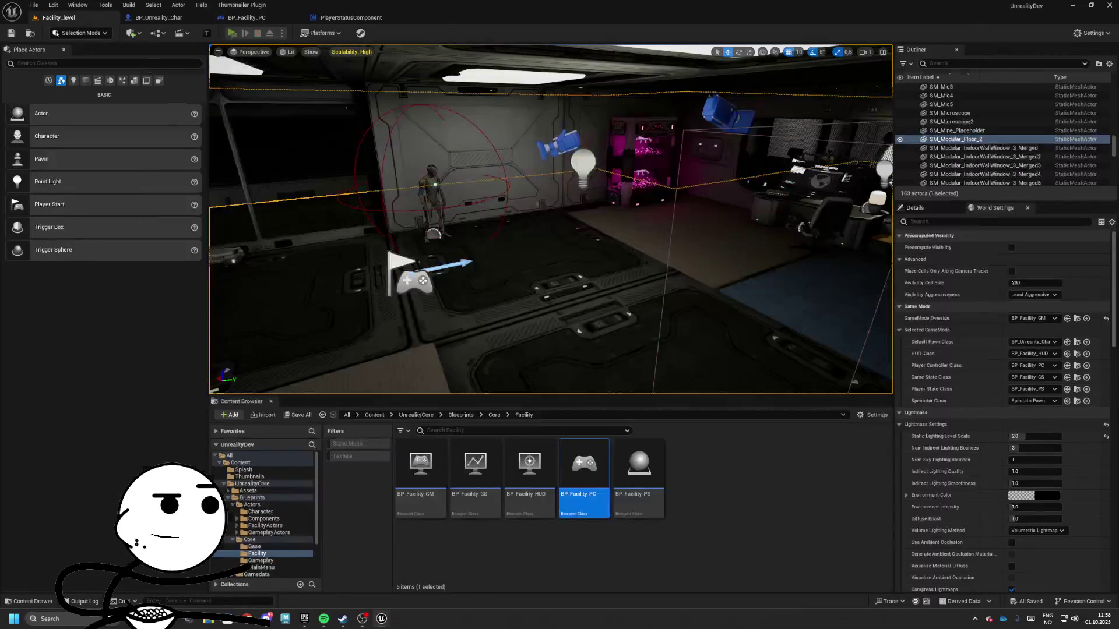
{"action": "left_click", "coordinate": [232, 33]}
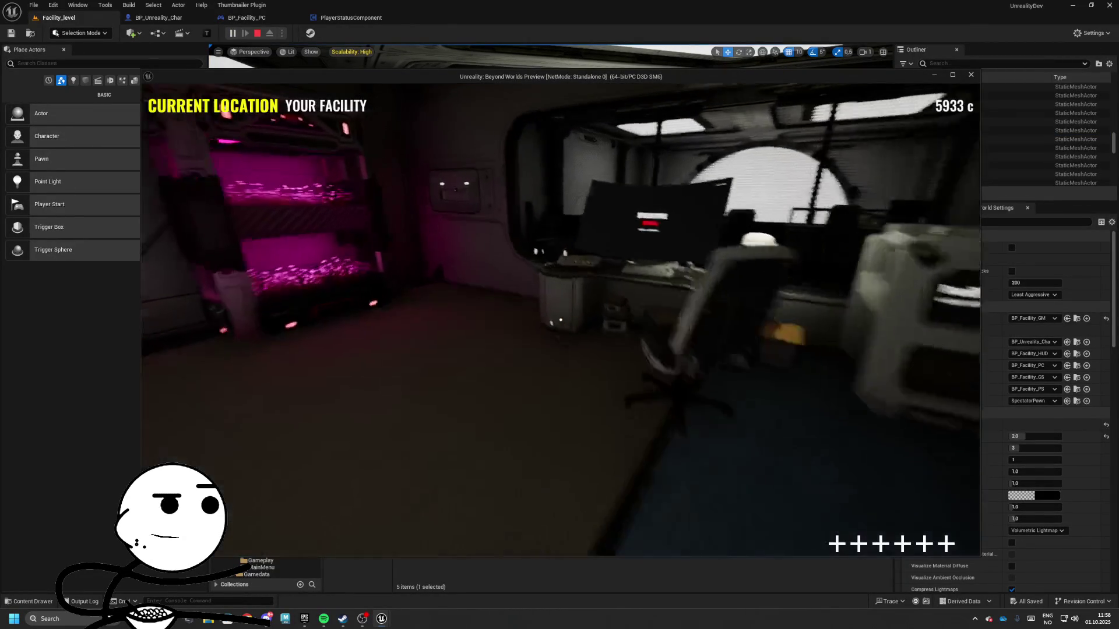
{"action": "key", "text": "w"}
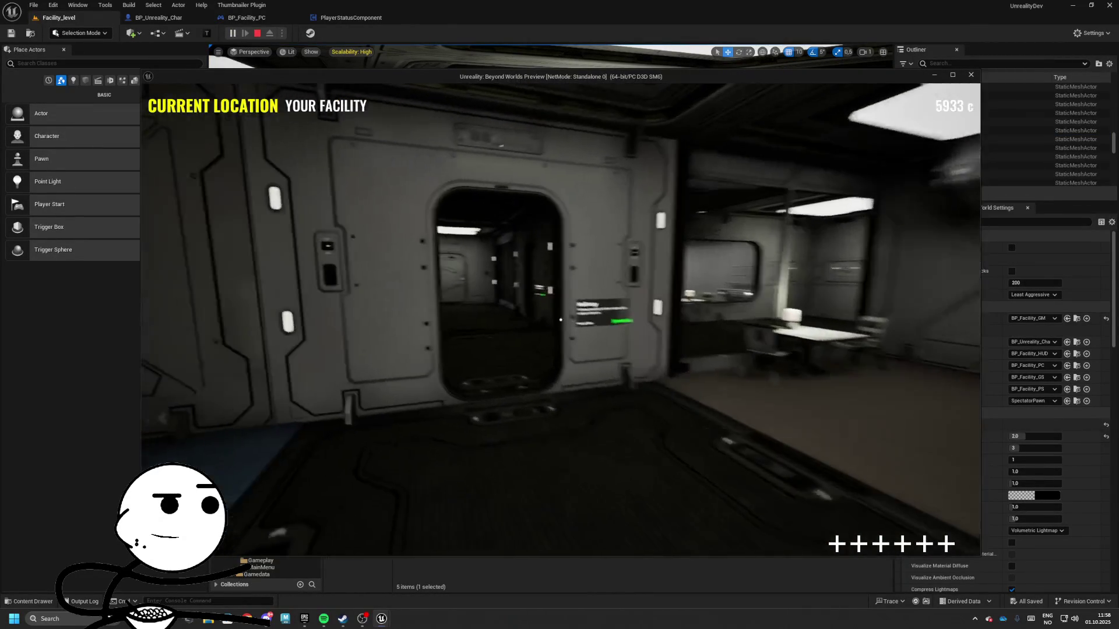
{"action": "key", "text": "w"}
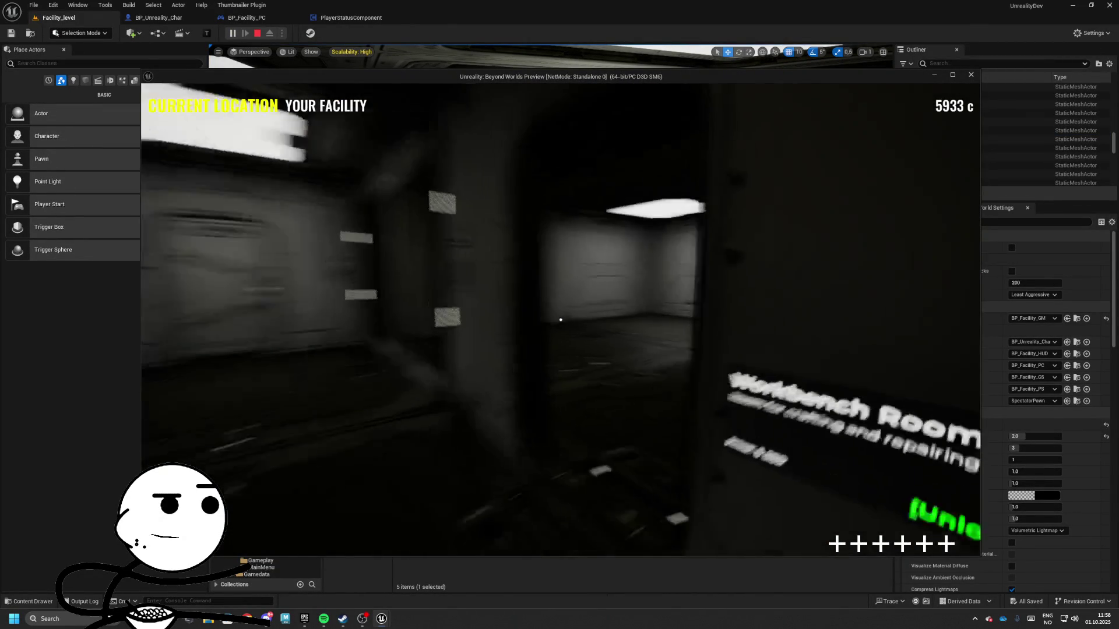
{"action": "key", "text": "w"}
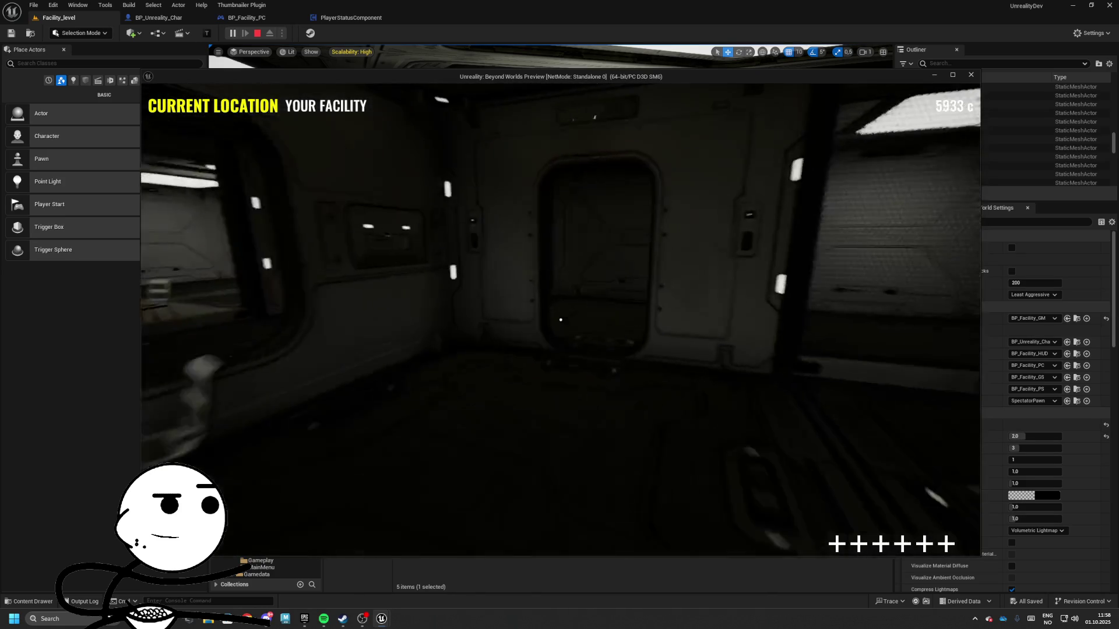
{"action": "key", "text": "w"}
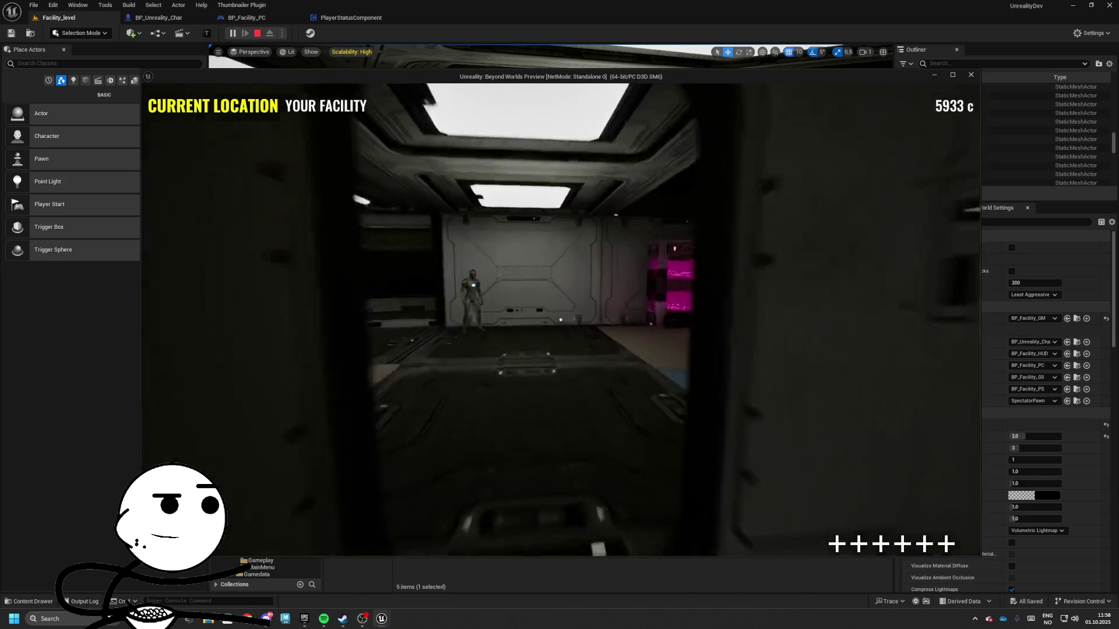
{"action": "key", "text": "w"}
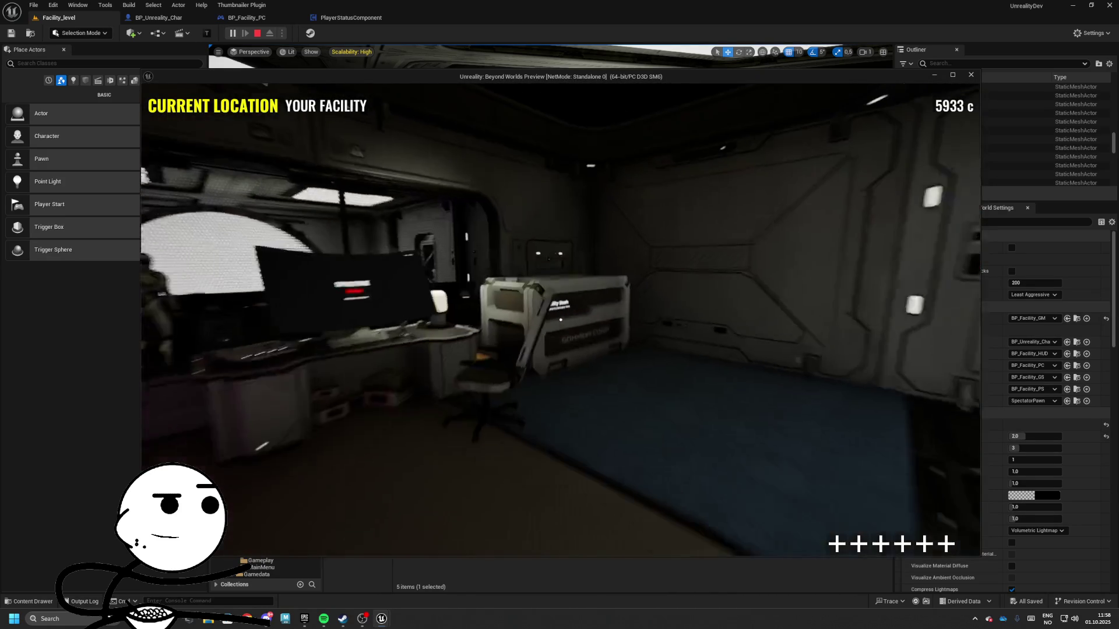
{"action": "key", "text": "w"}
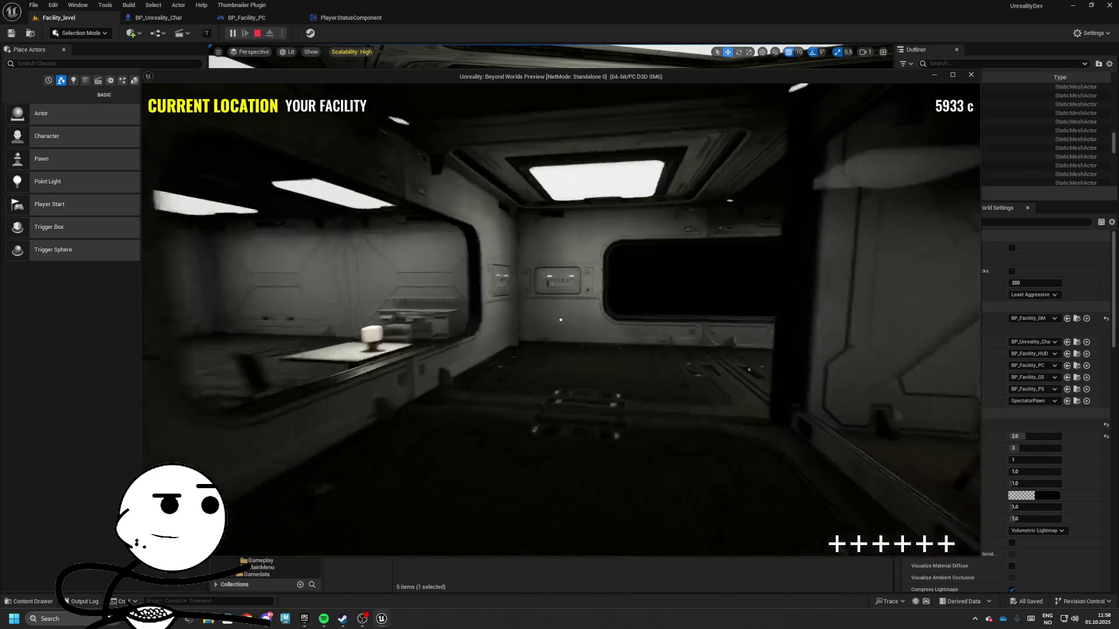
{"action": "key", "text": "w"}
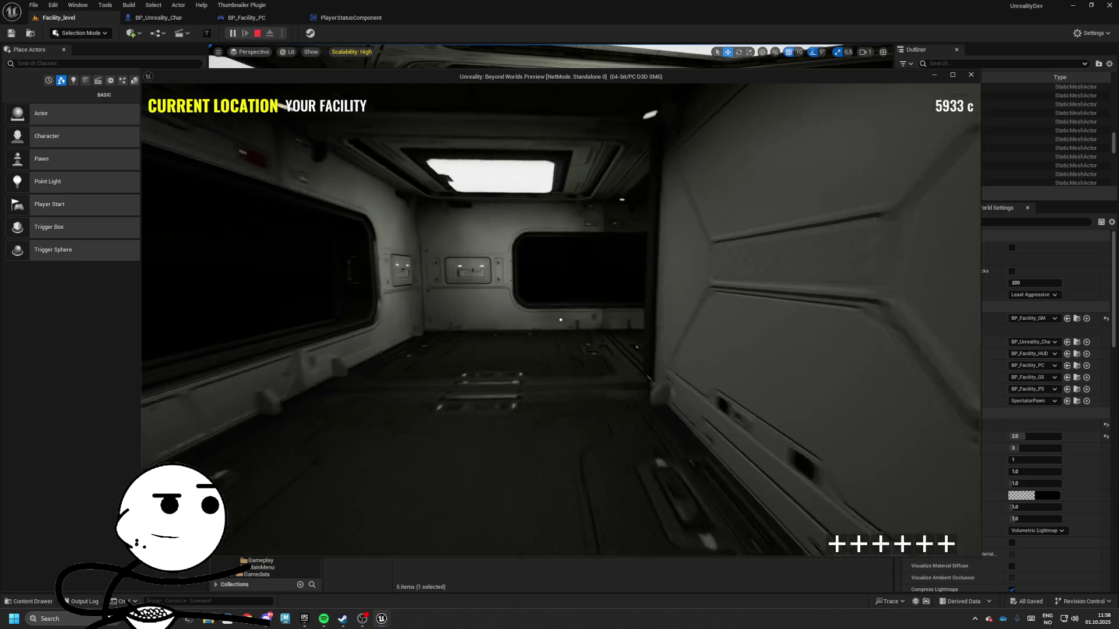
{"action": "key", "text": "w"}
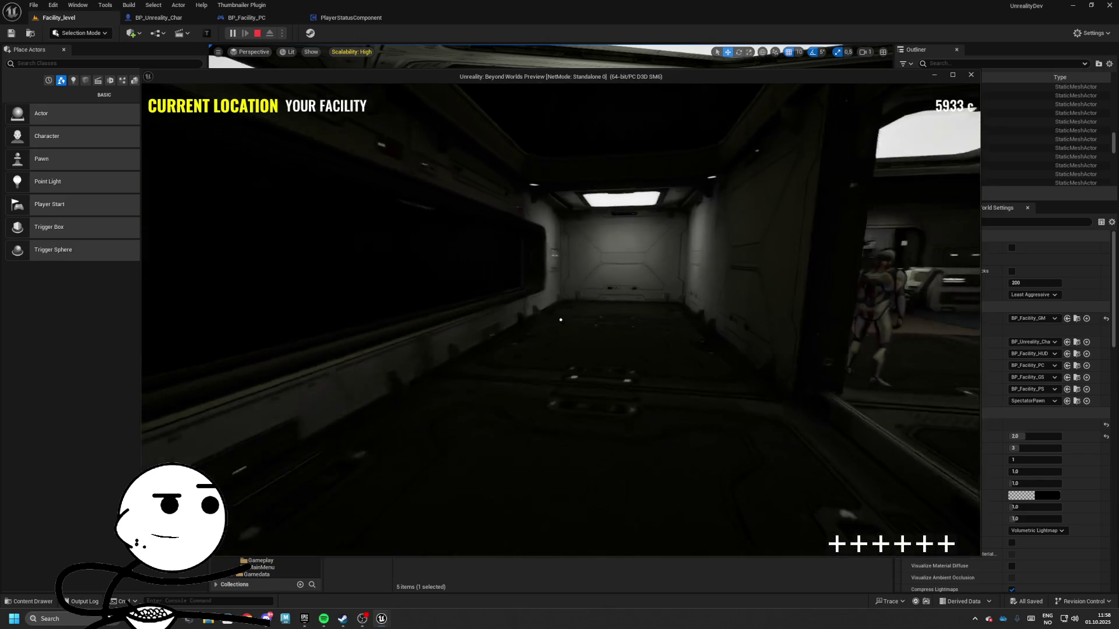
{"action": "key", "text": "Escape"}
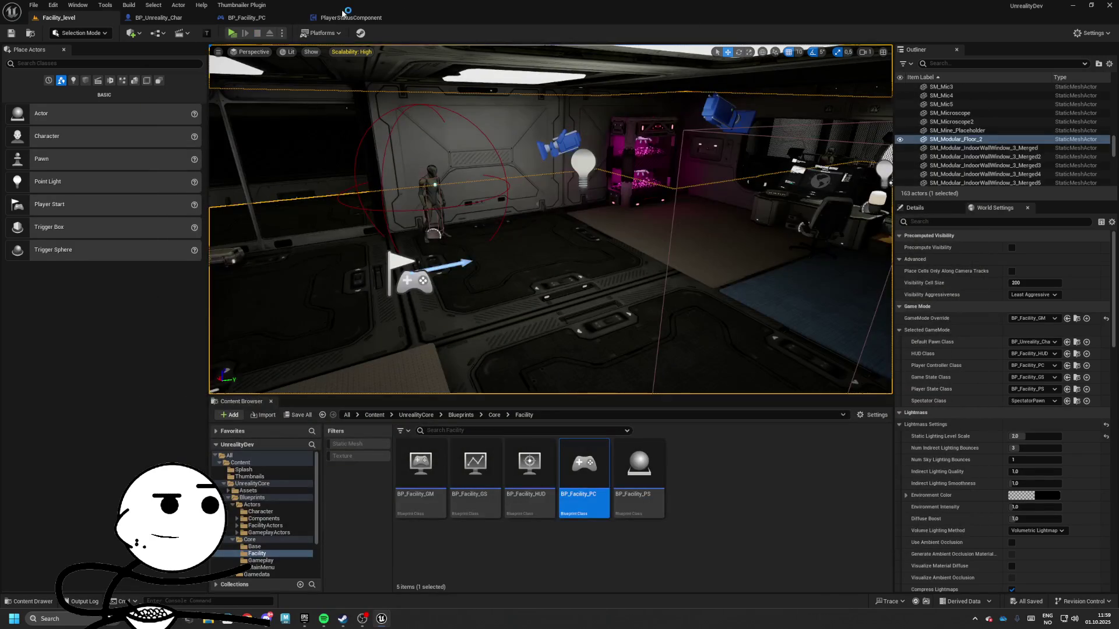
- Collapse PlayerStatusComponent's function groups and go to the character's Movements graph
{"action": "left_click", "coordinate": [350, 17]}
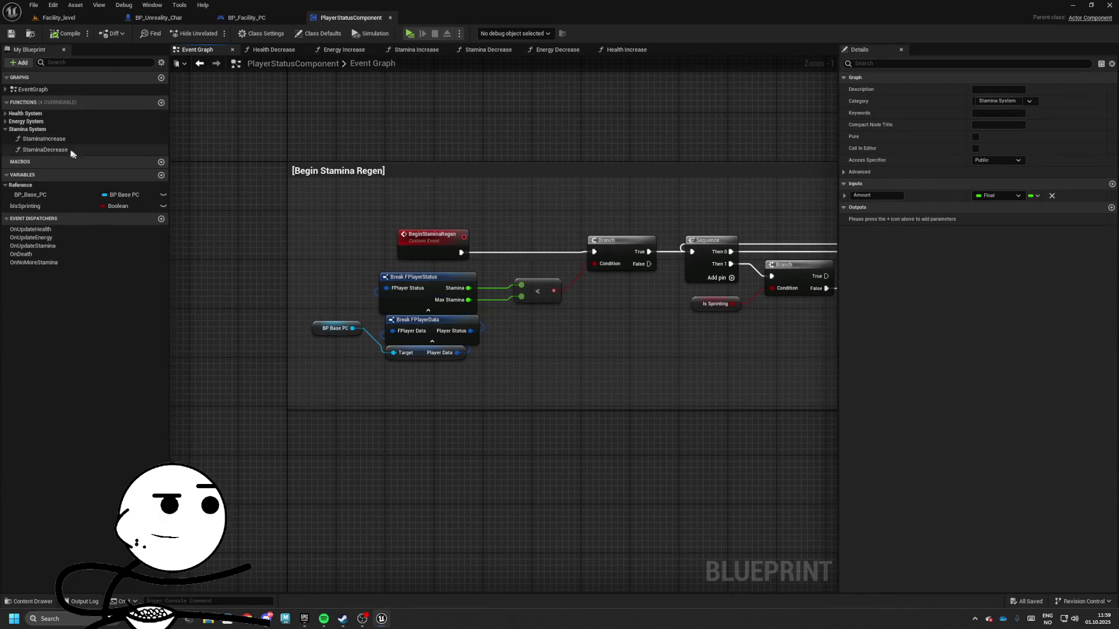
{"action": "left_click", "coordinate": [7, 130]}
{"action": "left_click", "coordinate": [8, 122]}
{"action": "left_click", "coordinate": [8, 123]}
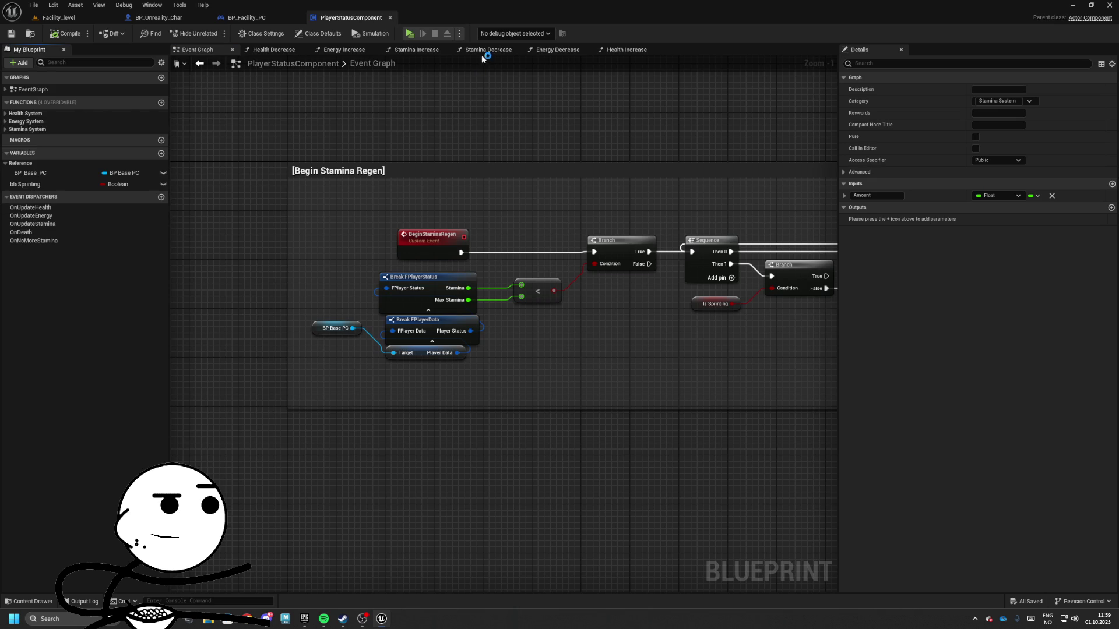
{"action": "left_click", "coordinate": [264, 22]}
{"action": "left_click", "coordinate": [158, 18]}
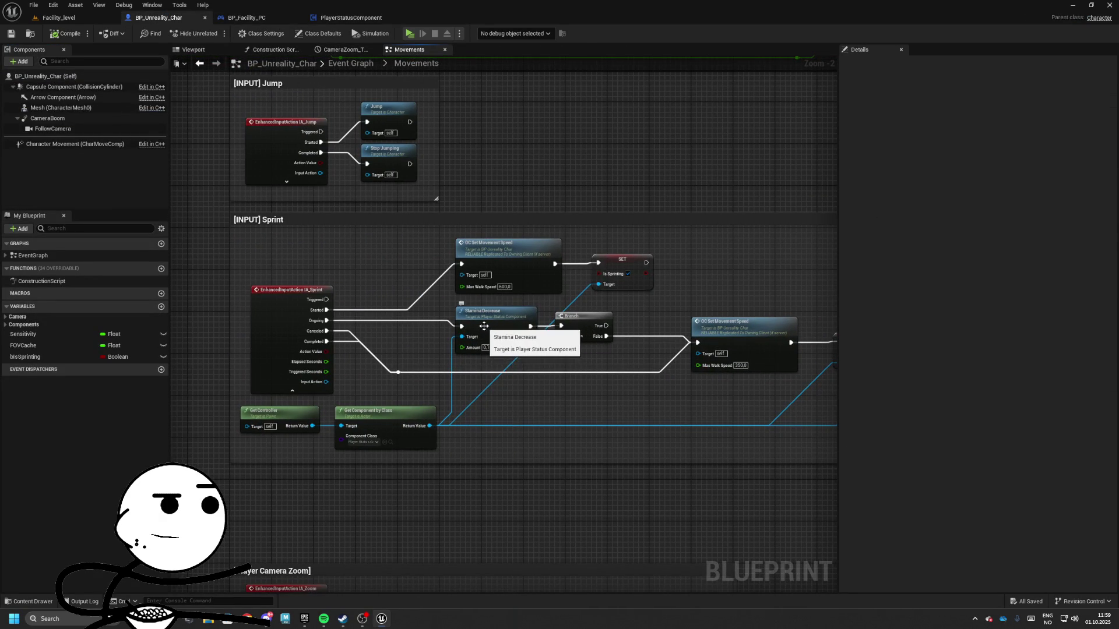
- Move the Sprint section's stamina check and walk-speed nodes to the right
{"action": "left_click_drag", "start_coordinate": [469, 323], "coordinate": [345, 307]}
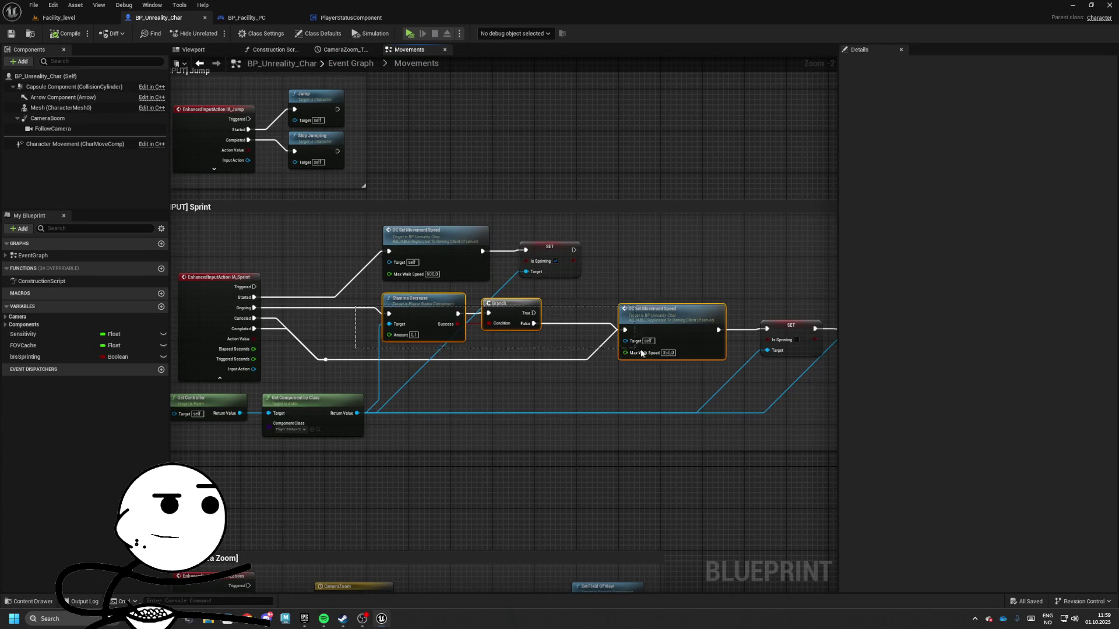
{"action": "left_click_drag", "start_coordinate": [642, 353], "coordinate": [711, 360]}
{"action": "left_click_drag", "start_coordinate": [814, 373], "coordinate": [788, 368]}
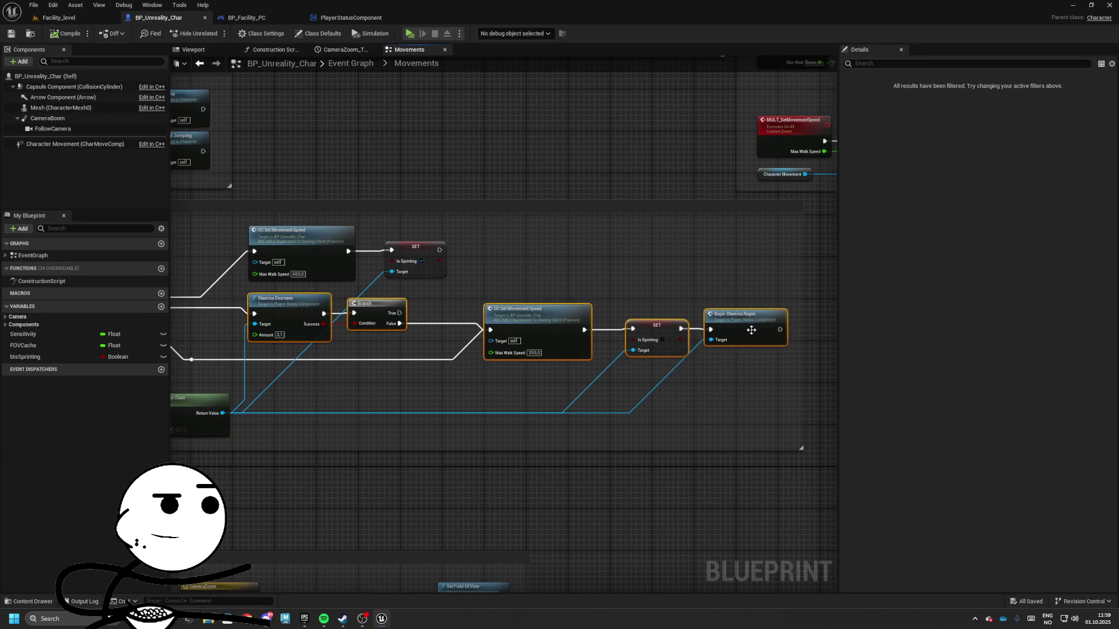
{"action": "mouse_move", "coordinate": [745, 311]}
{"action": "left_mouse_down"}
{"action": "mouse_move", "coordinate": [672, 309]}
{"action": "mouse_move", "coordinate": [718, 319]}
{"action": "left_mouse_up"}
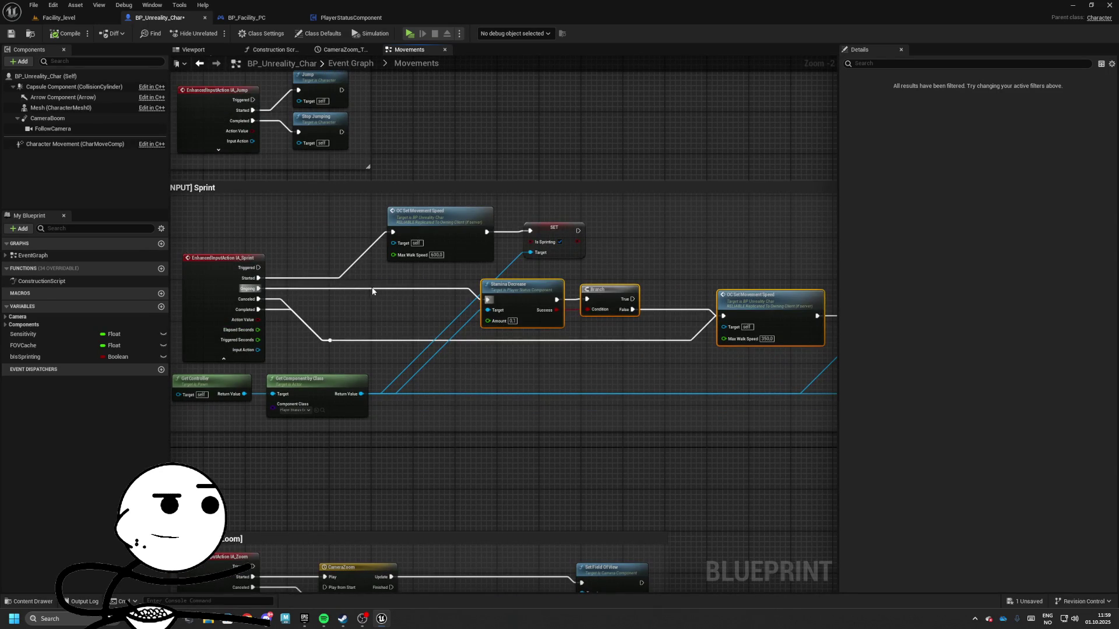
{"action": "mouse_move", "coordinate": [342, 232]}
{"action": "left_mouse_down"}
{"action": "mouse_move", "coordinate": [651, 237]}
{"action": "mouse_move", "coordinate": [640, 237]}
{"action": "left_mouse_up"}
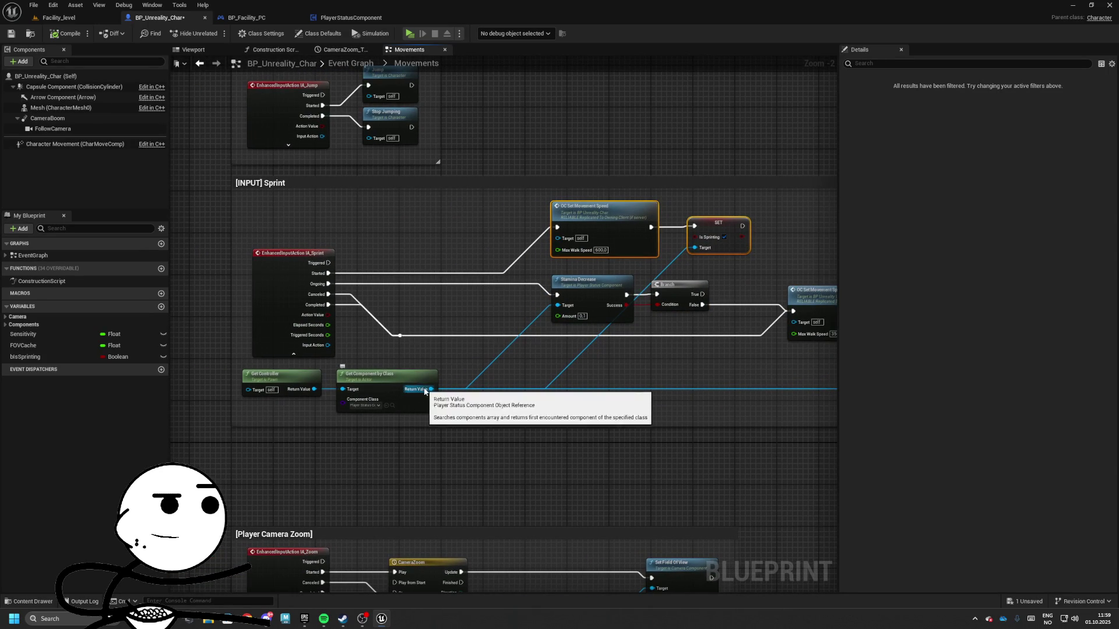
{"action": "mouse_move", "coordinate": [423, 367]}
{"action": "left_mouse_down"}
{"action": "mouse_move", "coordinate": [307, 357]}
{"action": "mouse_move", "coordinate": [378, 356]}
{"action": "left_mouse_up"}
{"action": "left_click", "coordinate": [8, 324]}
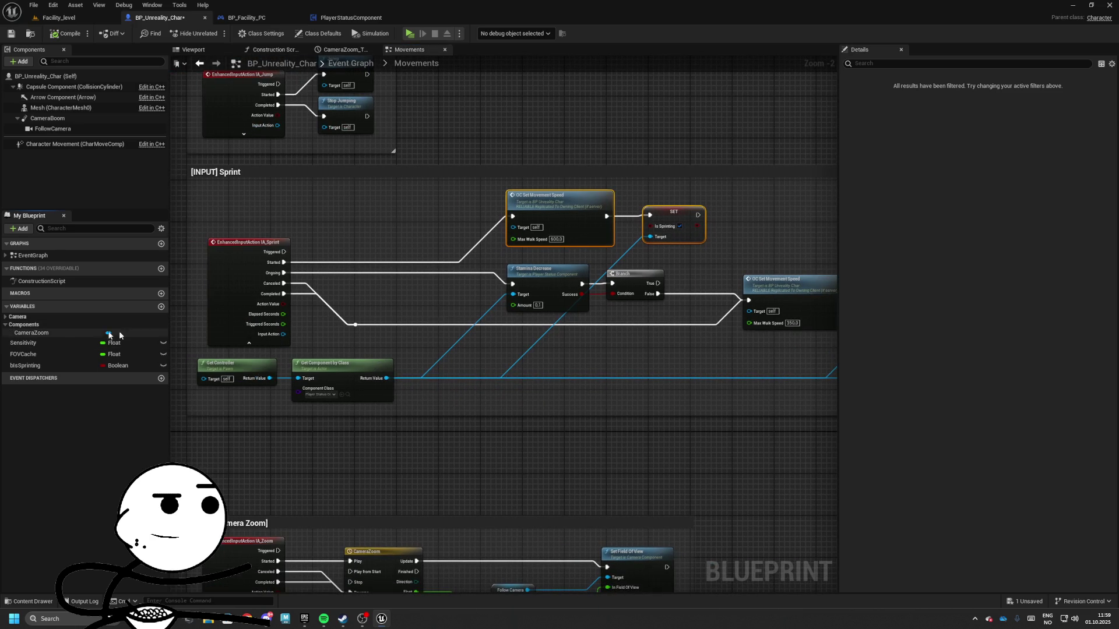
- Shift the remaining Sprint nodes right and open the Stamina Decrease function graph
{"action": "left_click_drag", "start_coordinate": [504, 232], "coordinate": [507, 279]}
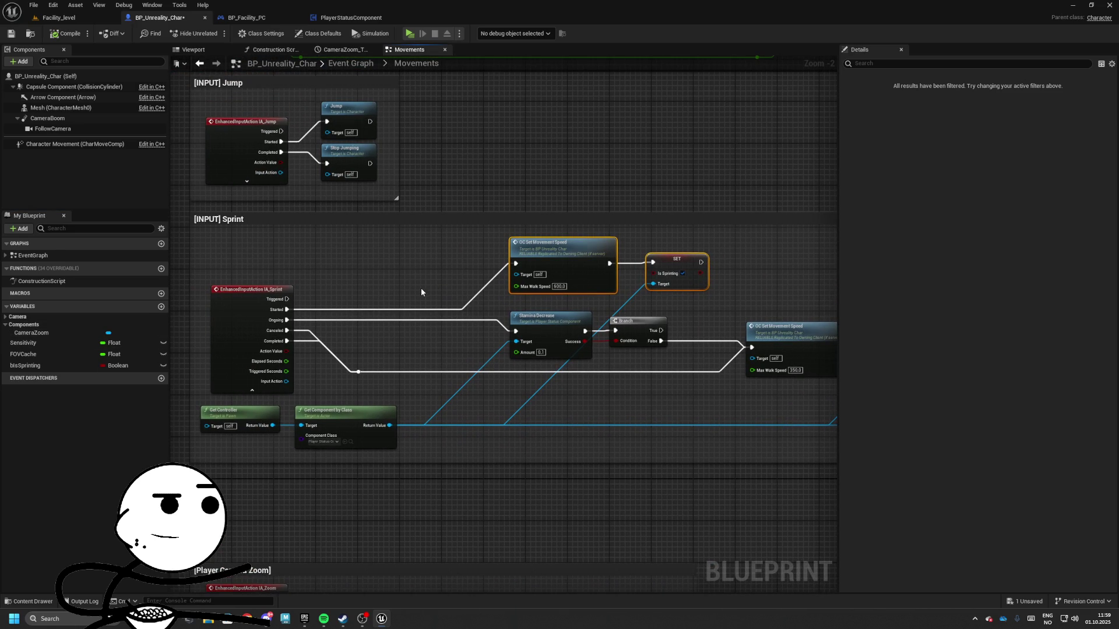
{"action": "mouse_move", "coordinate": [421, 290]}
{"action": "left_mouse_down"}
{"action": "mouse_move", "coordinate": [269, 280]}
{"action": "mouse_move", "coordinate": [606, 379]}
{"action": "mouse_move", "coordinate": [816, 404]}
{"action": "left_mouse_up"}
{"action": "left_click_drag", "start_coordinate": [667, 330], "coordinate": [704, 331]}
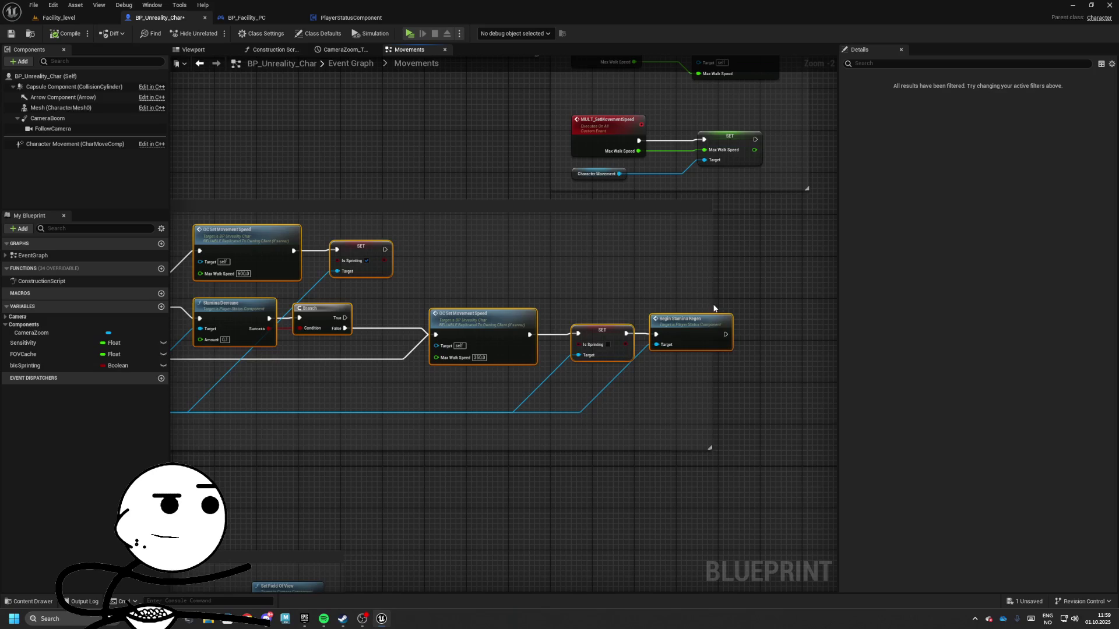
{"action": "left_click_drag", "start_coordinate": [188, 255], "coordinate": [536, 283]}
{"action": "left_click_drag", "start_coordinate": [277, 349], "coordinate": [357, 342]}
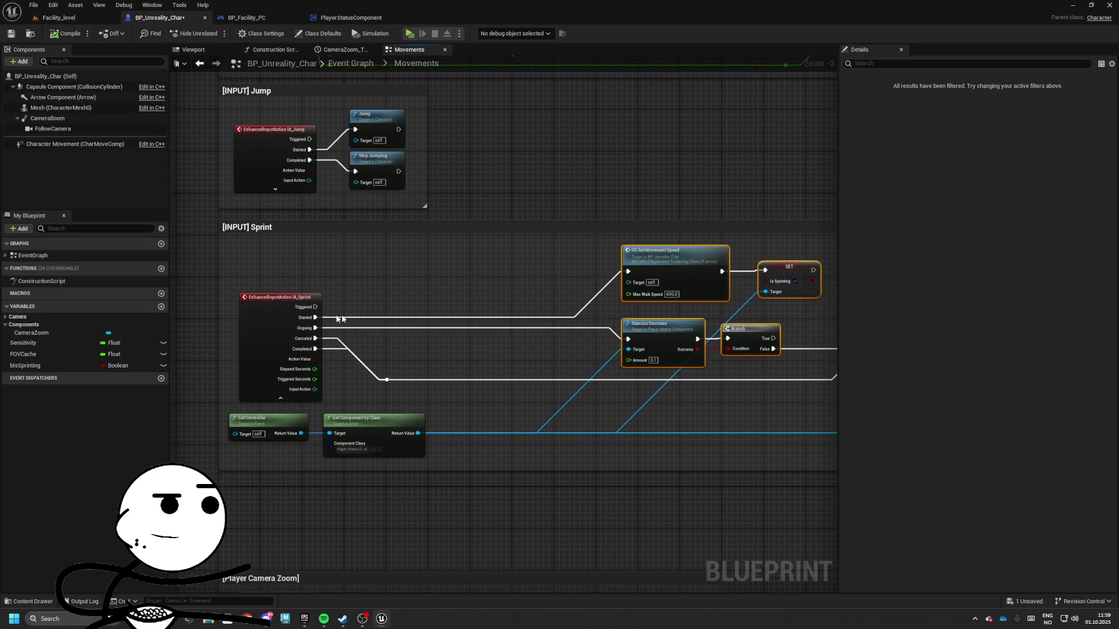
{"action": "left_click_drag", "start_coordinate": [669, 271], "coordinate": [556, 271]}
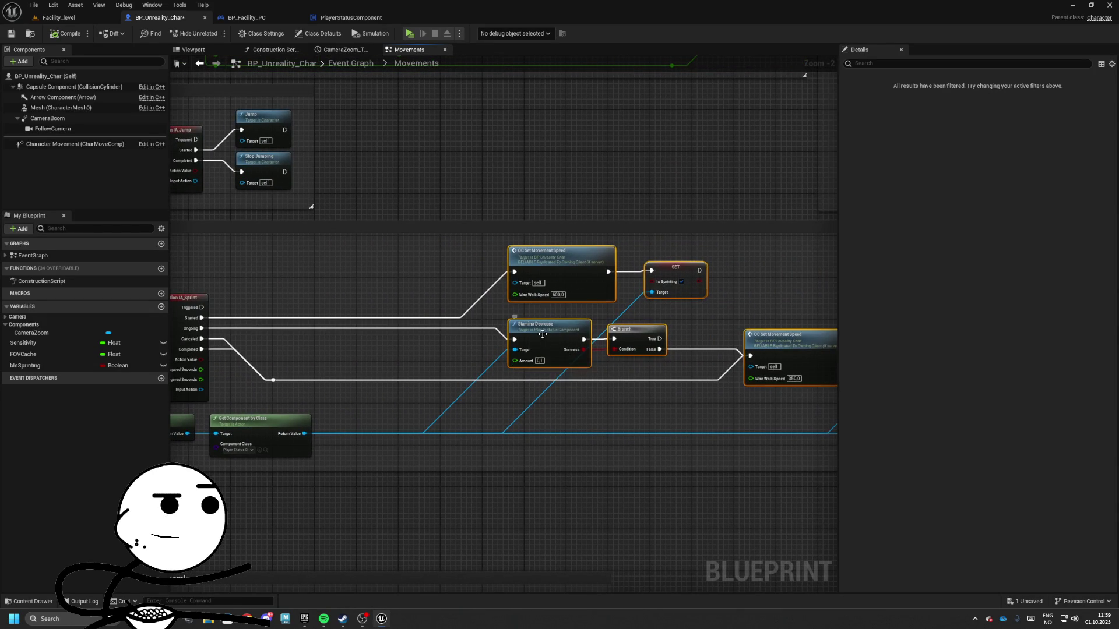
{"action": "left_click", "coordinate": [542, 334]}
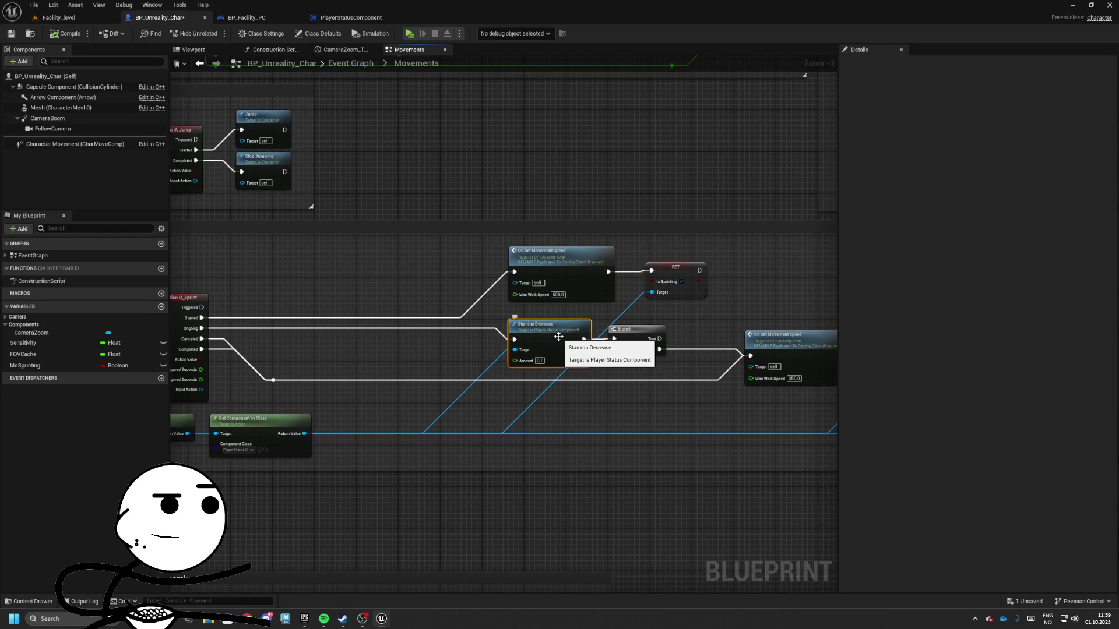
{"action": "double_click", "coordinate": [558, 337]}
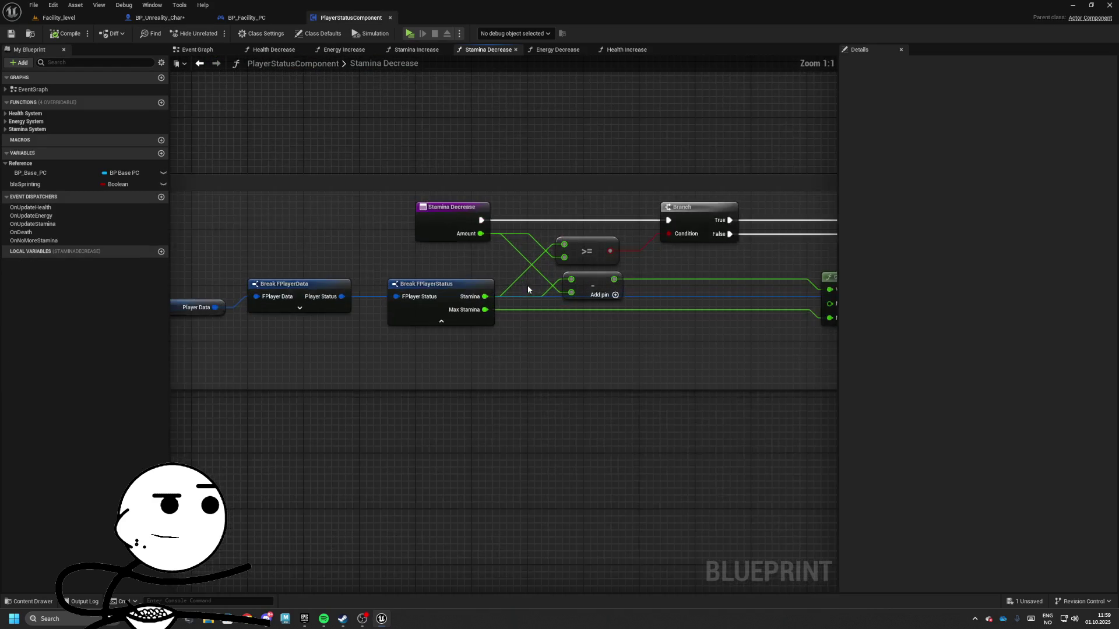
- Give Stamina Decrease a NeededAmount float input wired into its >= comparison
{"action": "left_click_drag", "start_coordinate": [462, 228], "coordinate": [320, 228]}
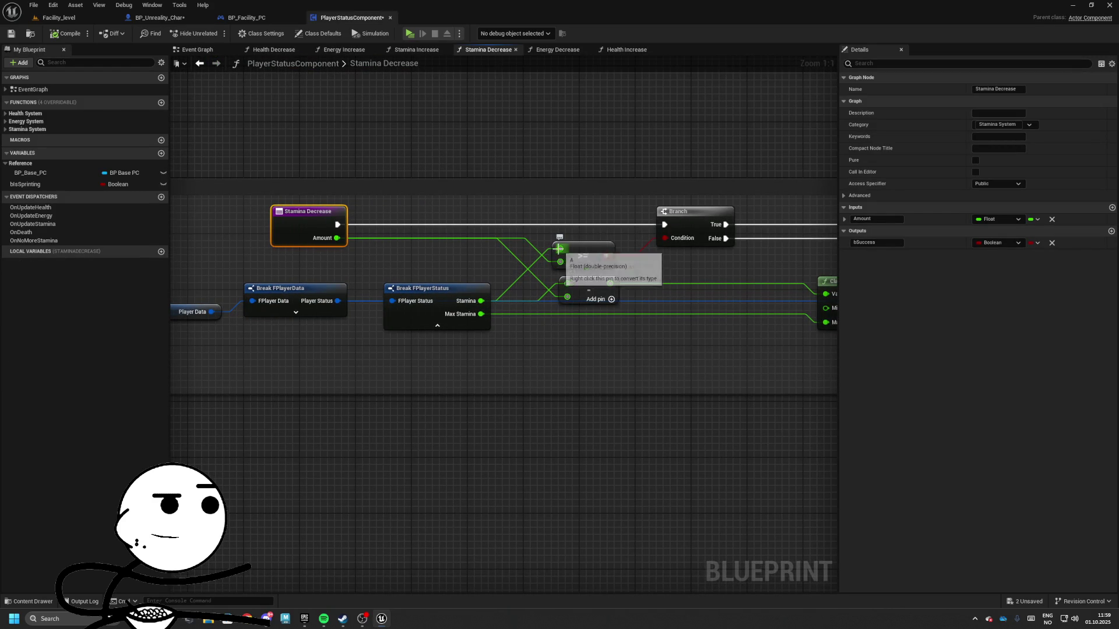
{"action": "mouse_move", "coordinate": [560, 262]}
{"action": "left_mouse_down"}
{"action": "mouse_move", "coordinate": [341, 233]}
{"action": "mouse_move", "coordinate": [345, 252]}
{"action": "left_mouse_up"}
{"action": "left_click", "coordinate": [872, 230]}
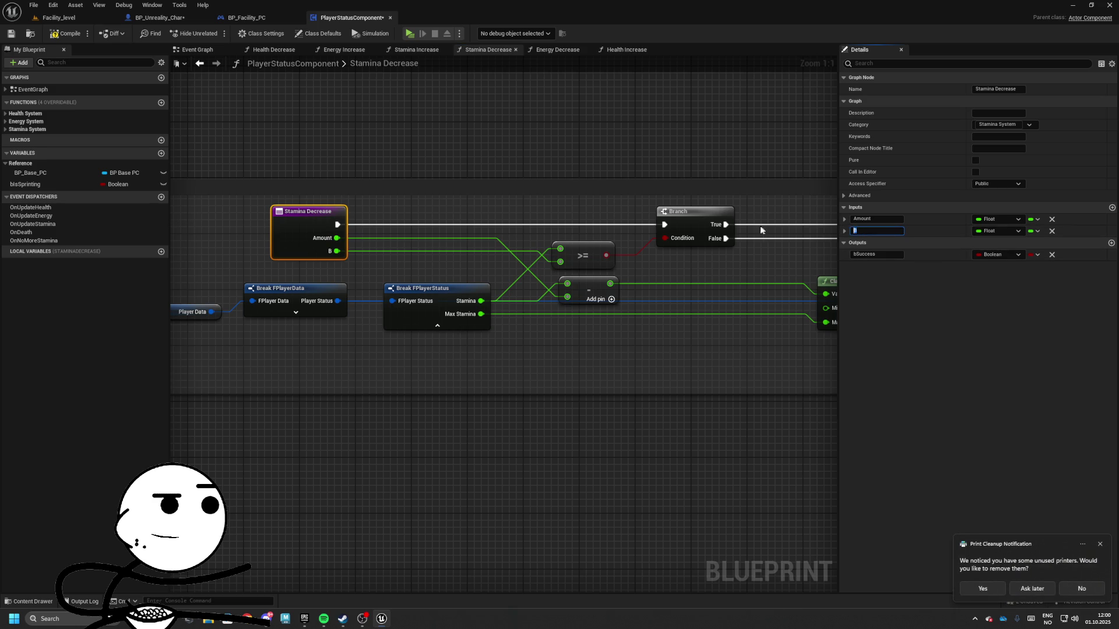
{"action": "type", "text": "NeededAm"}
{"action": "type", "text": "ount"}
{"action": "key", "text": "Return"}
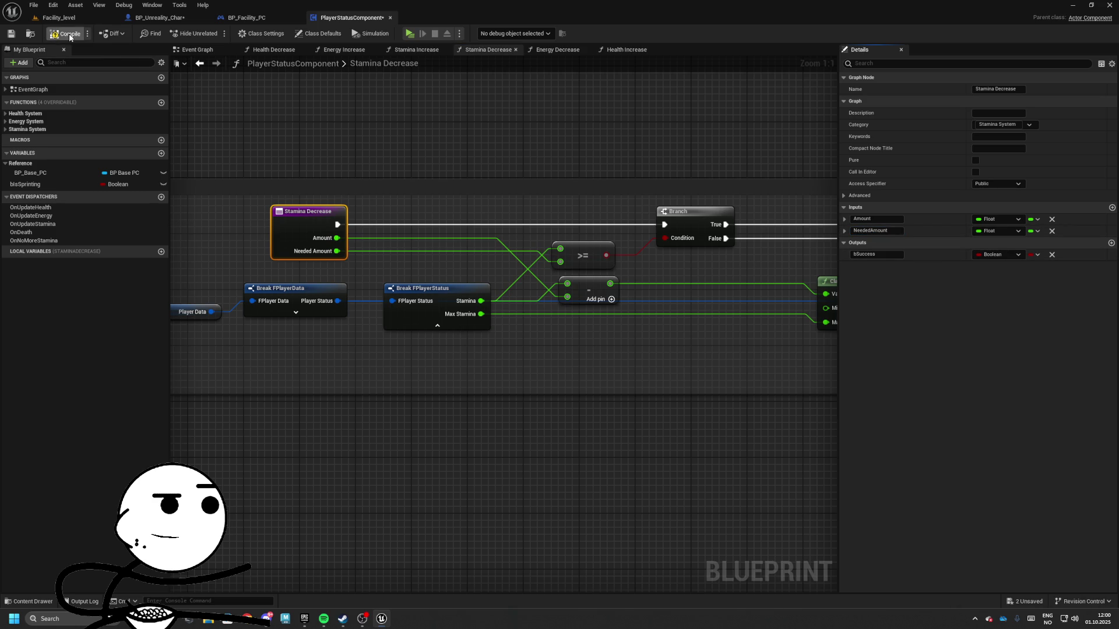
{"action": "left_click", "coordinate": [263, 19]}
- Set Stamina Decrease's Needed Amount to 10 in the character's Movements graph
{"action": "left_click", "coordinate": [157, 18]}
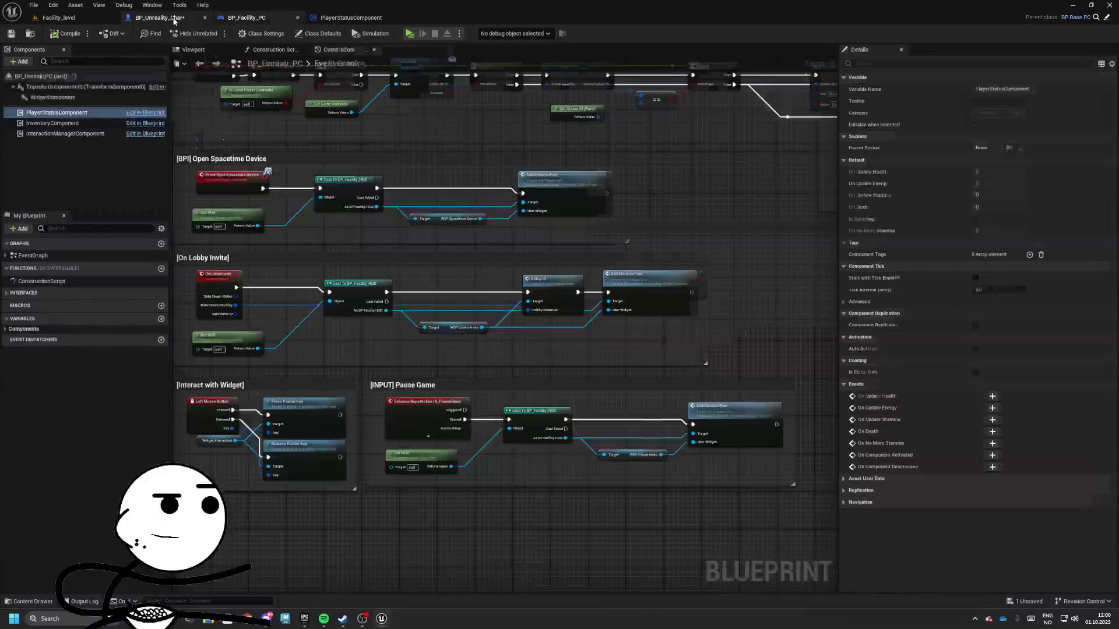
{"action": "left_click", "coordinate": [556, 380]}
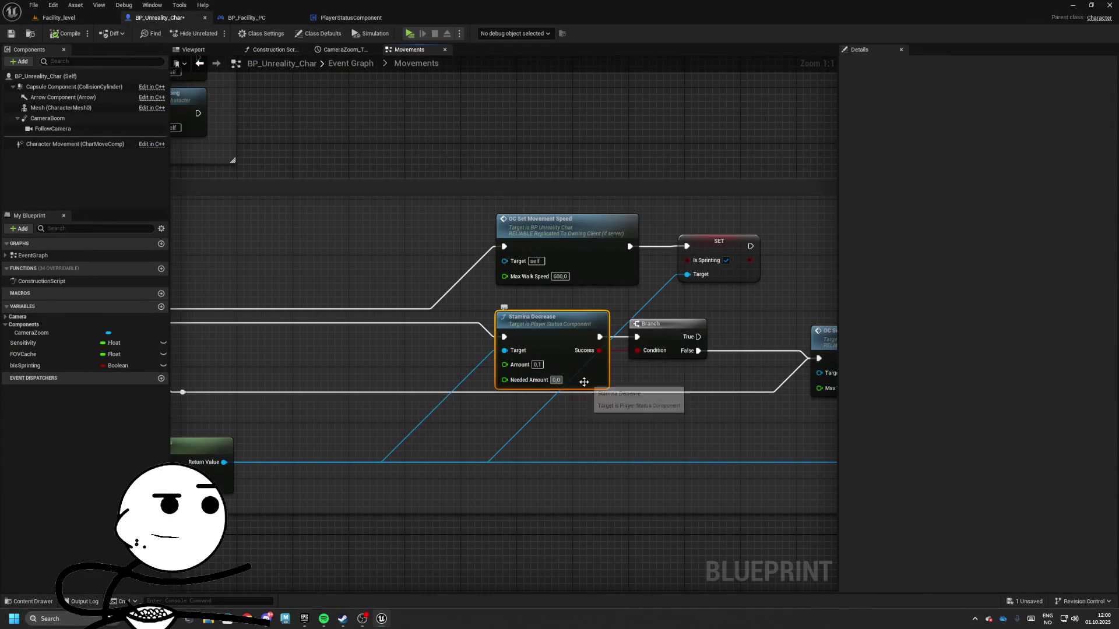
{"action": "type", "text": "10"}
{"action": "mouse_move", "coordinate": [583, 382]}
{"action": "left_mouse_down"}
{"action": "mouse_move", "coordinate": [526, 379]}
{"action": "mouse_move", "coordinate": [543, 382]}
{"action": "left_mouse_up"}
- Compile, play-test the level standalone, then return to PlayerStatusComponent's Stamina Decrease graph
{"action": "left_click", "coordinate": [58, 36]}
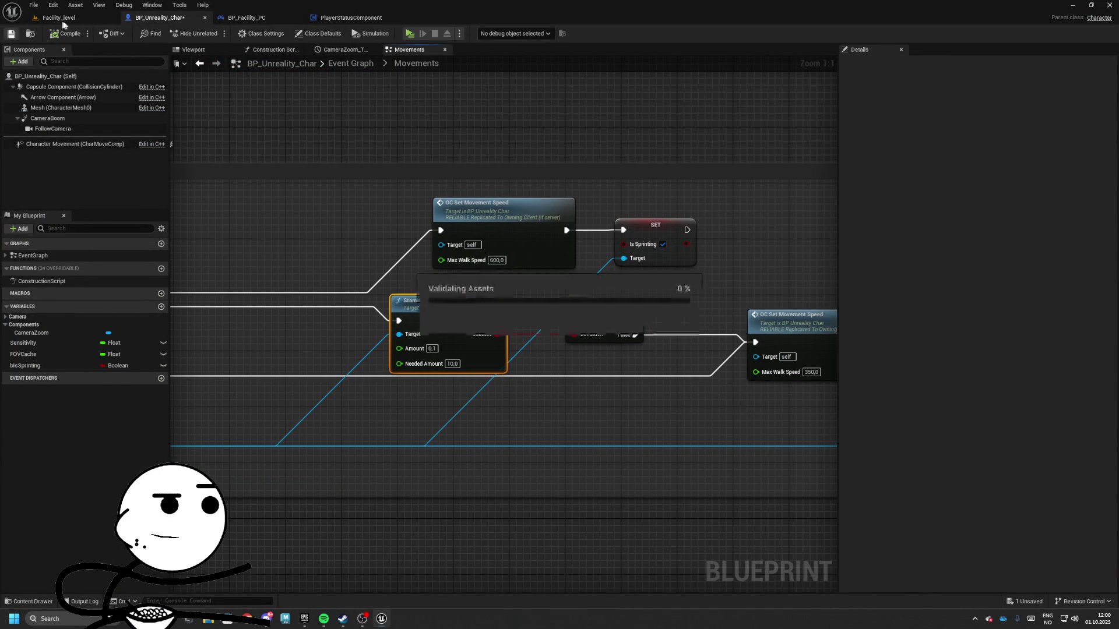
{"action": "key", "text": "alt+p"}
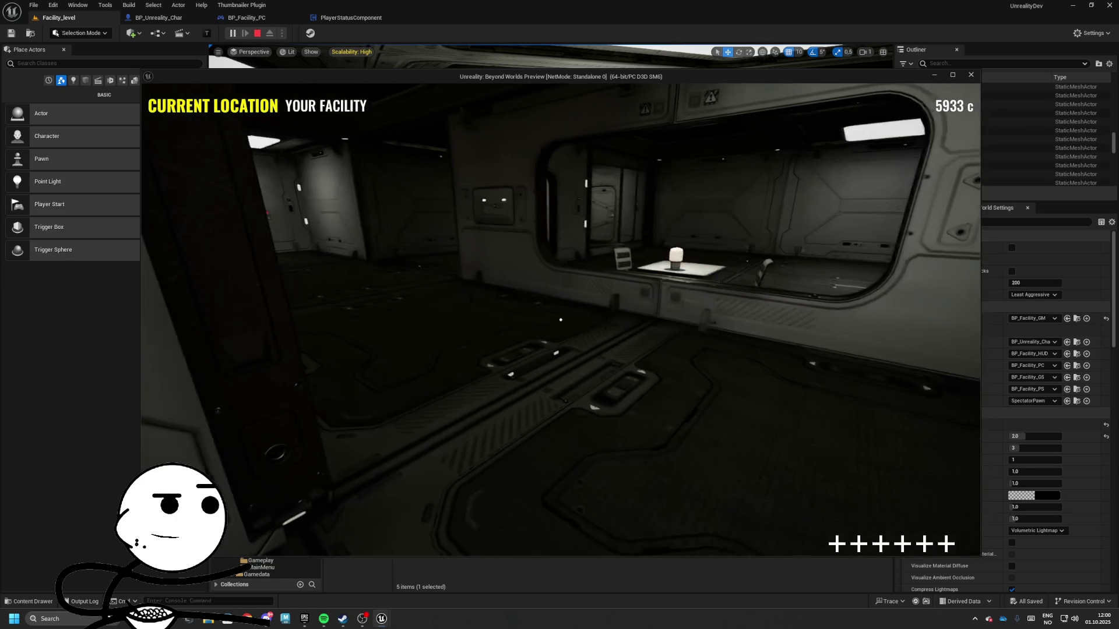
{"action": "key", "text": "Escape"}
{"action": "left_click", "coordinate": [350, 19]}
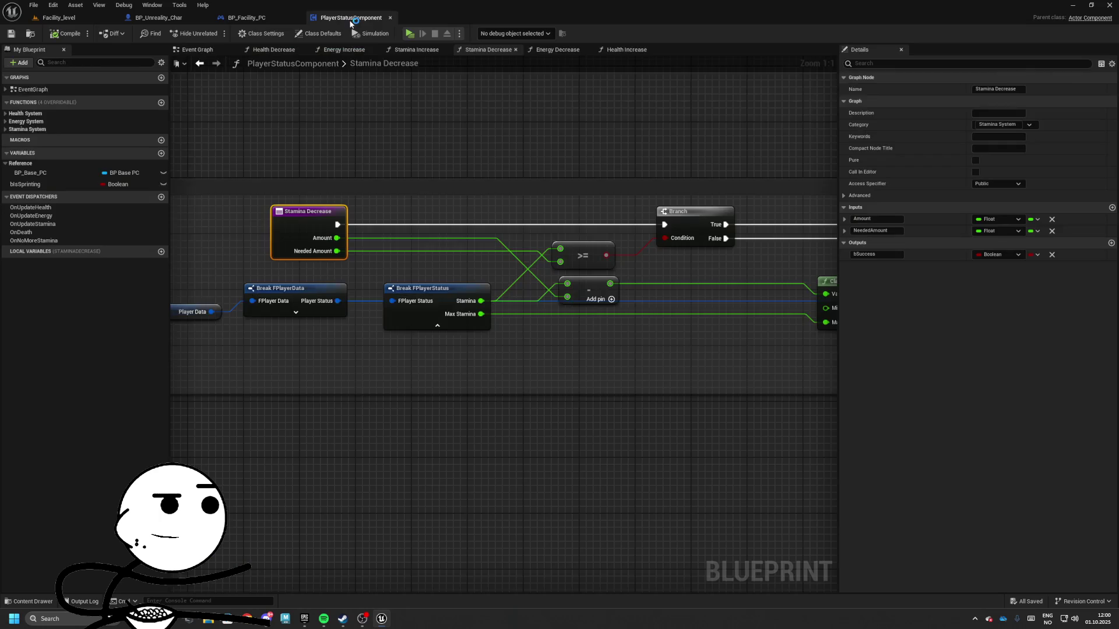
- Delete the NeededAmount parameter from the Stamina Decrease function, keeping only Amount
{"action": "left_click", "coordinate": [247, 18]}
{"action": "left_click", "coordinate": [160, 19]}
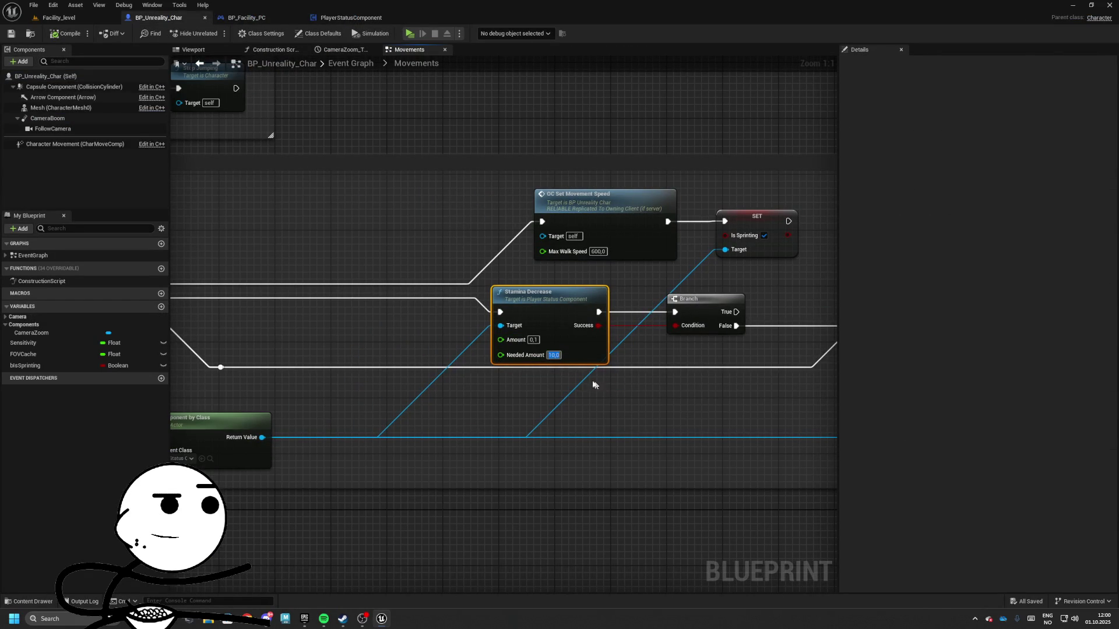
{"action": "double_click", "coordinate": [570, 339]}
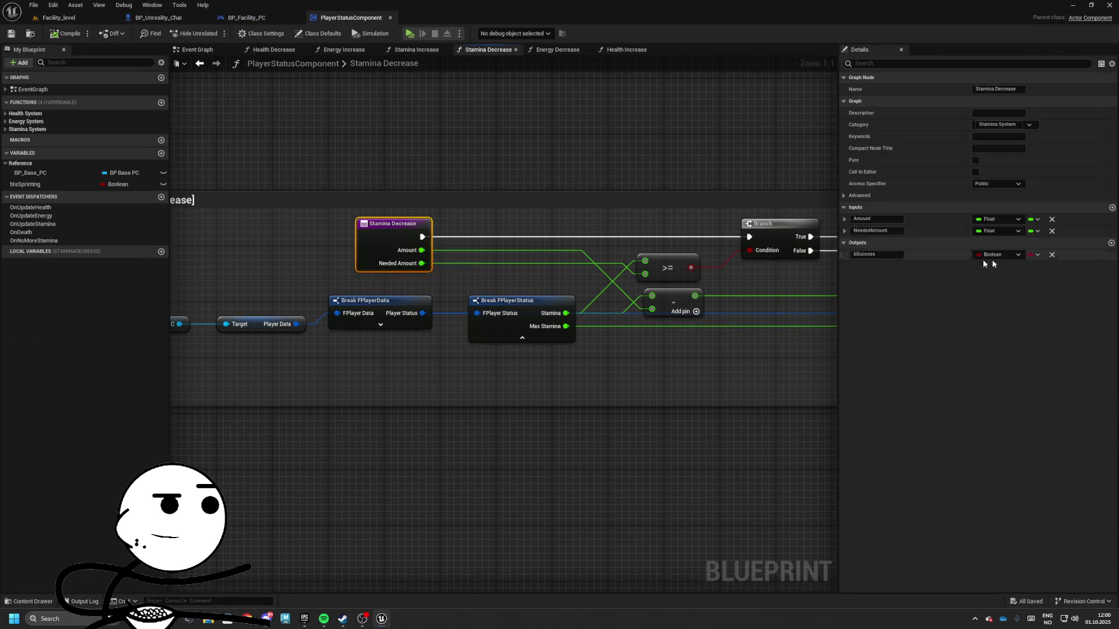
{"action": "left_click", "coordinate": [1051, 232]}
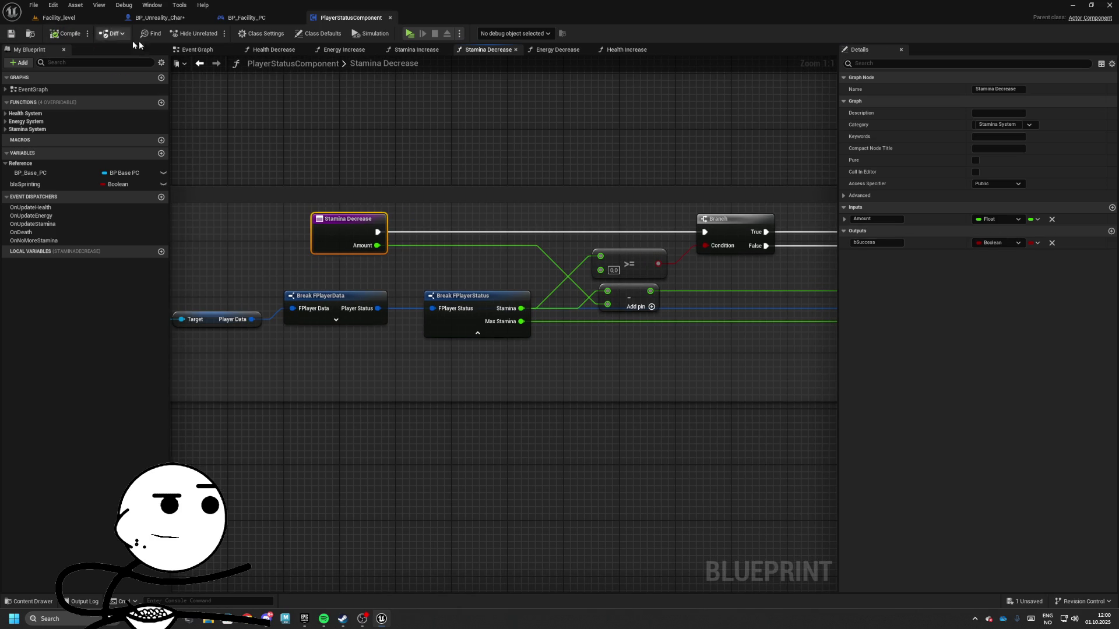
{"action": "left_click", "coordinate": [244, 20]}
- Refresh the character's Stamina Decrease node so the stale Needed Amount pin disappears
{"action": "left_click", "coordinate": [161, 18]}
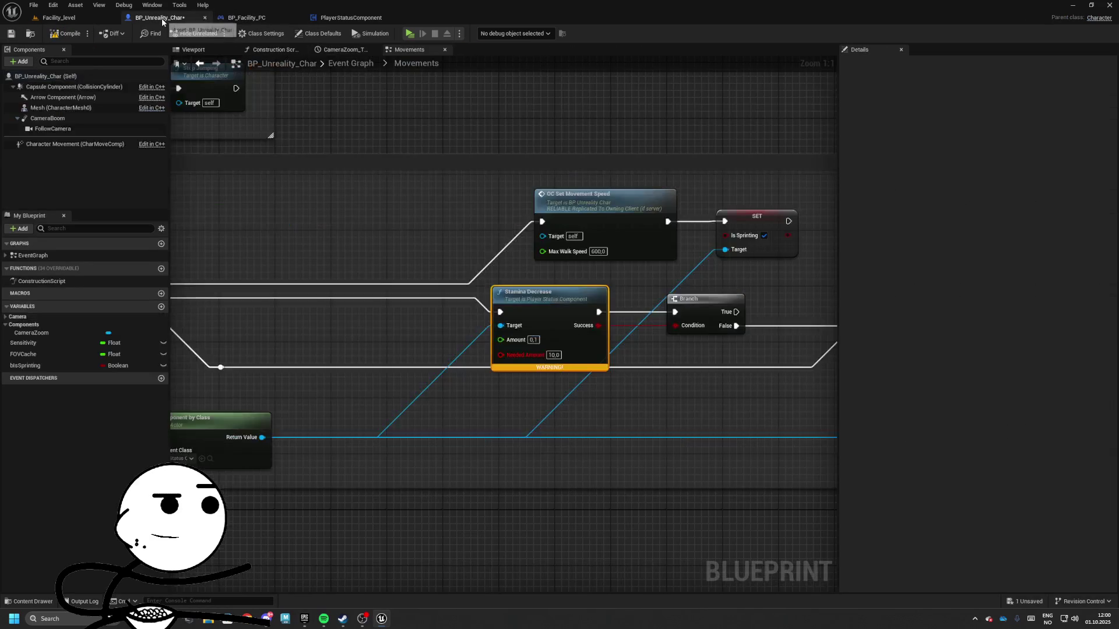
{"action": "right_click", "coordinate": [527, 295]}
{"action": "left_click", "coordinate": [568, 357]}
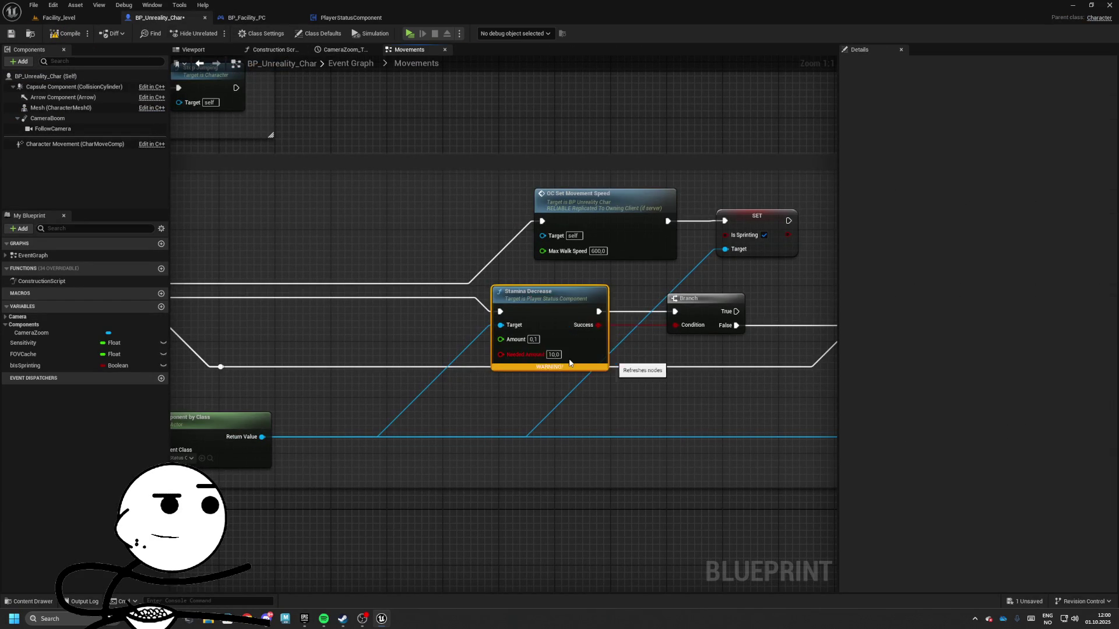
{"action": "mouse_move", "coordinate": [569, 295]}
{"action": "left_mouse_down"}
{"action": "mouse_move", "coordinate": [510, 295]}
{"action": "mouse_move", "coordinate": [540, 296]}
{"action": "left_mouse_up"}
- Move the Player Camera Zoom section down to make room for the Sprint logic
{"action": "scroll", "coordinate": [540, 296], "scroll_direction": "down", "scroll_amount": 4}
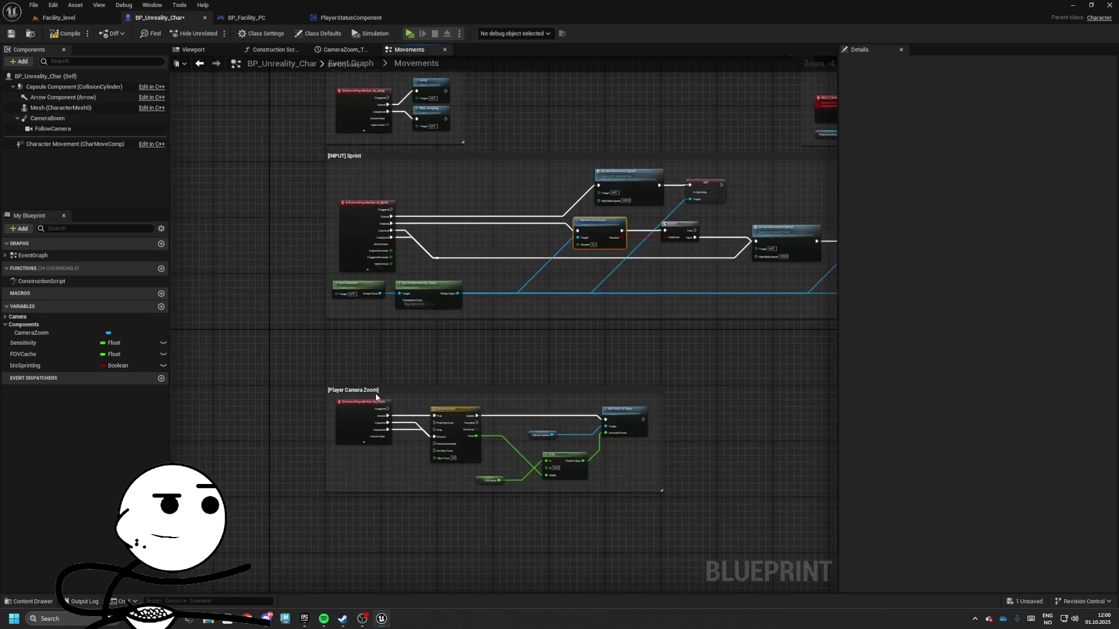
{"action": "left_click_drag", "start_coordinate": [375, 393], "coordinate": [382, 563]}
{"action": "scroll", "coordinate": [435, 423], "scroll_direction": "up", "scroll_amount": 3}
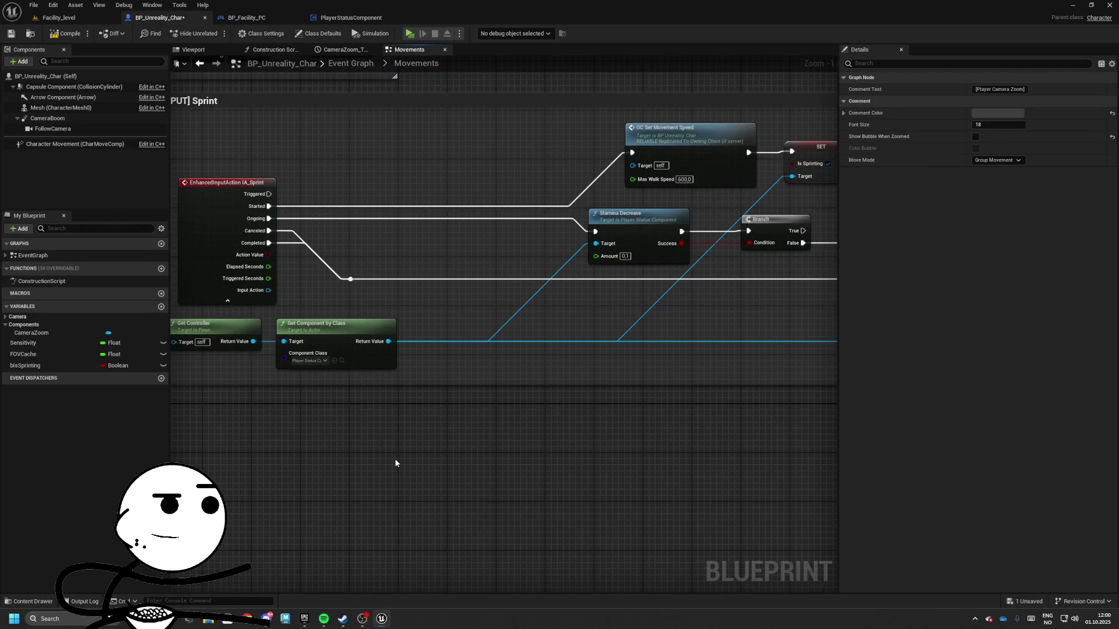
{"action": "mouse_move", "coordinate": [395, 463]}
{"action": "left_mouse_down"}
{"action": "mouse_move", "coordinate": [300, 427]}
{"action": "mouse_move", "coordinate": [175, 427]}
{"action": "mouse_move", "coordinate": [429, 407]}
{"action": "mouse_move", "coordinate": [386, 429]}
{"action": "left_mouse_up"}
- Add two custom events named StartSprinting and StopSprinting
{"action": "right_click", "coordinate": [346, 443]}
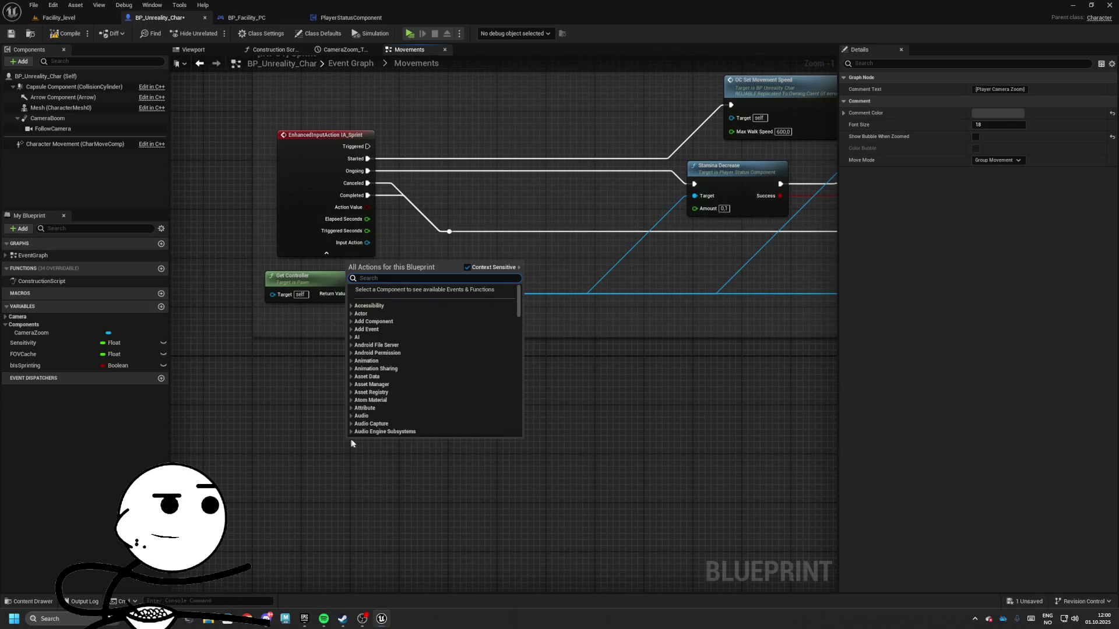
{"action": "type", "text": "Custo"}
{"action": "key", "text": "Return"}
{"action": "type", "text": "S"}
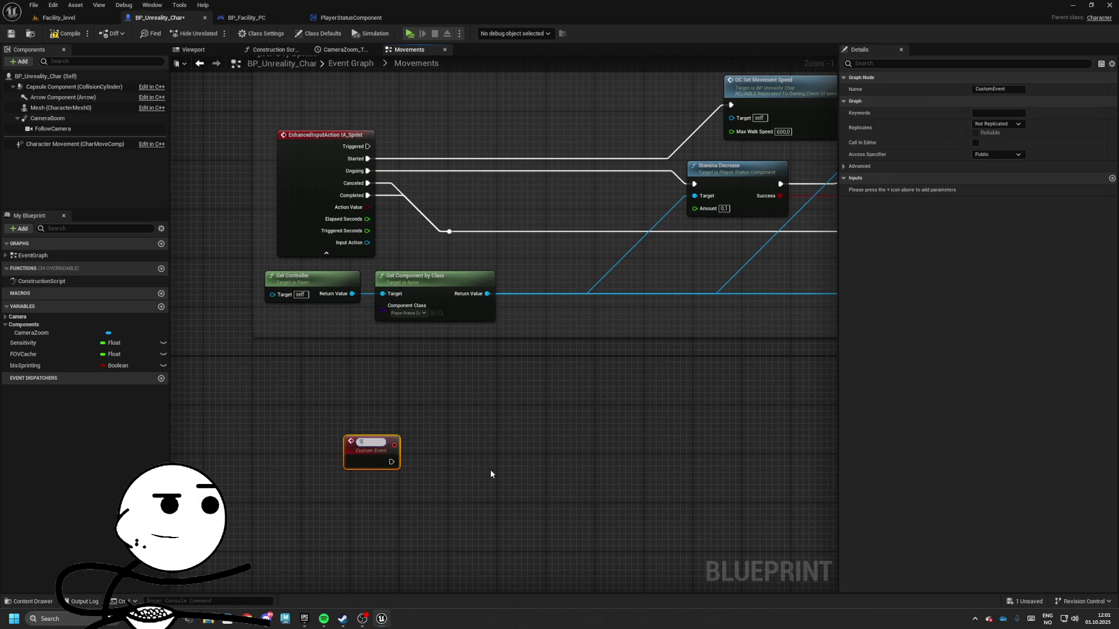
{"action": "type", "text": "tartSprinting"}
{"action": "key", "text": "Return"}
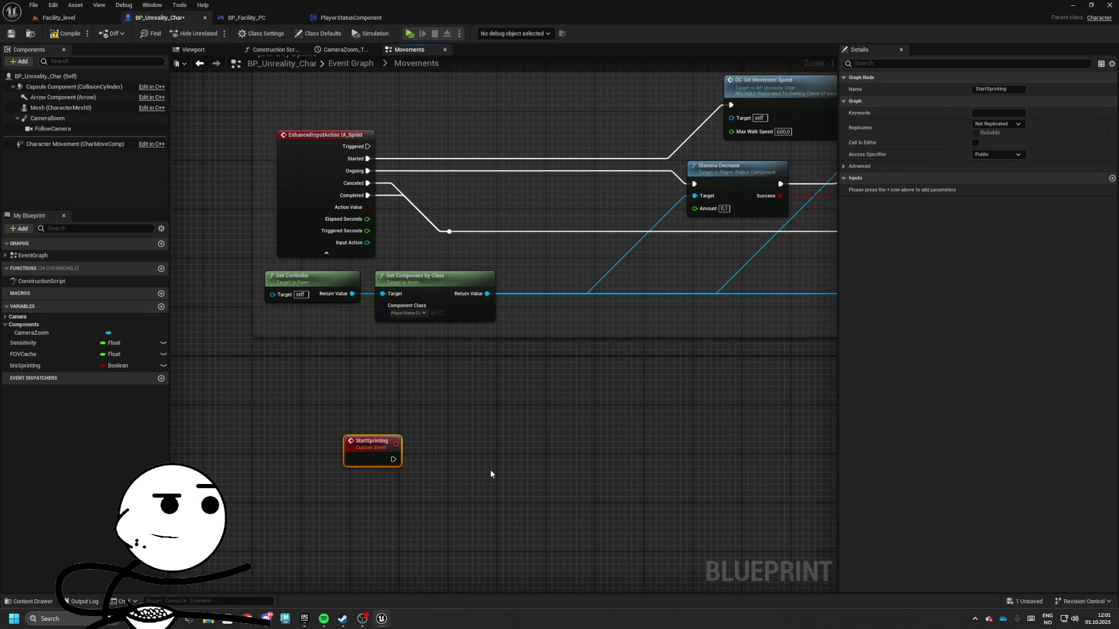
{"action": "right_click", "coordinate": [376, 531]}
{"action": "type", "text": "Custo"}
{"action": "key", "text": "Return"}
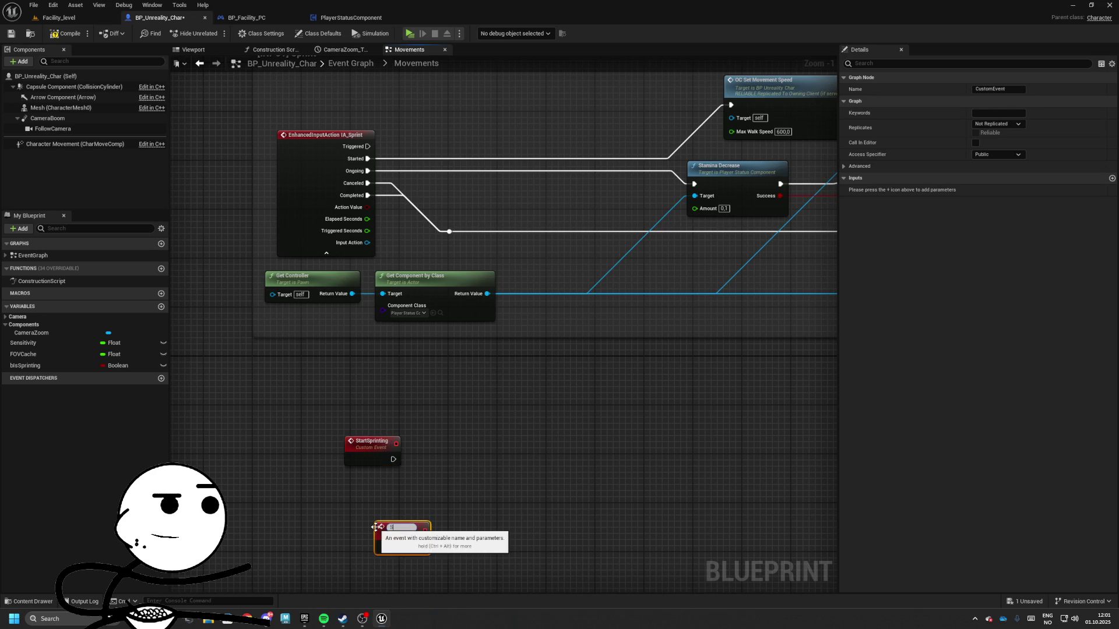
{"action": "type", "text": "St"}
{"action": "type", "text": "ng"}
{"action": "key", "text": "Return"}
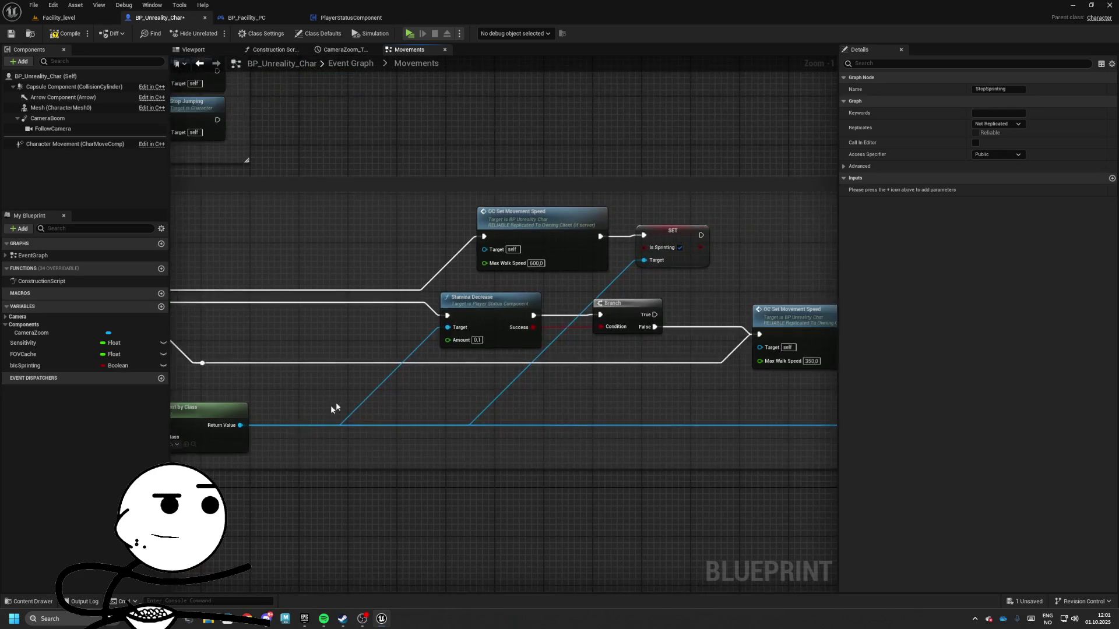
- Rearrange the graph, placing StopSprinting at the bottom and StartSprinting near IA_Sprint
{"action": "left_click_drag", "start_coordinate": [387, 255], "coordinate": [591, 287]}
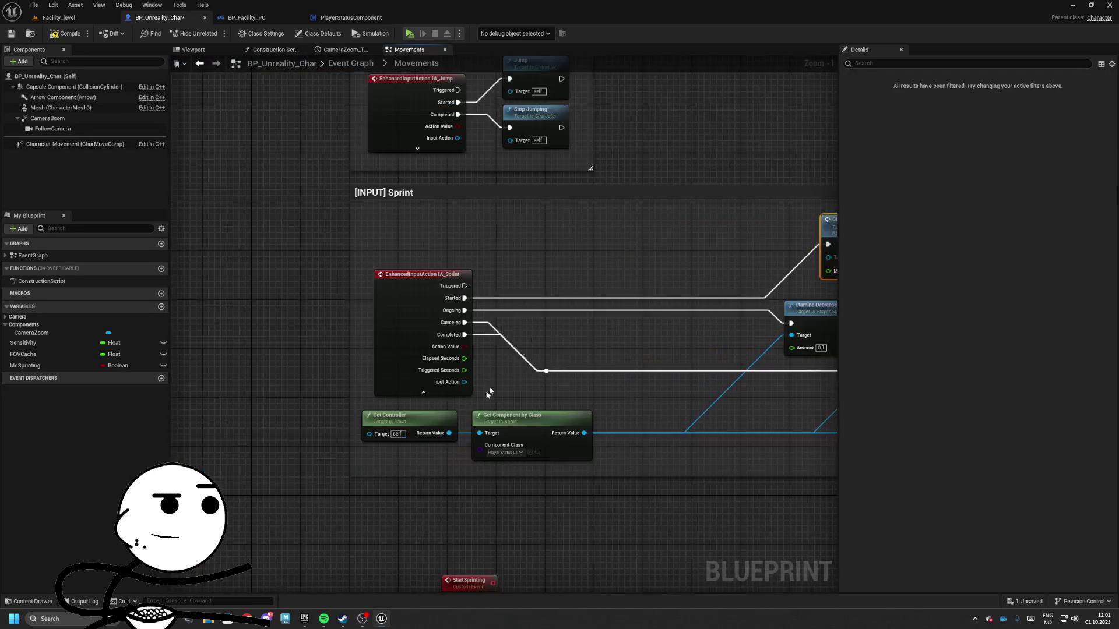
{"action": "mouse_move", "coordinate": [512, 387]}
{"action": "left_mouse_down"}
{"action": "mouse_move", "coordinate": [490, 399]}
{"action": "mouse_move", "coordinate": [358, 569]}
{"action": "mouse_move", "coordinate": [373, 336]}
{"action": "mouse_move", "coordinate": [398, 509]}
{"action": "left_mouse_up"}
{"action": "mouse_move", "coordinate": [460, 405]}
{"action": "left_mouse_down"}
{"action": "mouse_move", "coordinate": [526, 575]}
{"action": "mouse_move", "coordinate": [485, 483]}
{"action": "left_mouse_up"}
{"action": "mouse_move", "coordinate": [382, 345]}
{"action": "left_mouse_down"}
{"action": "mouse_move", "coordinate": [346, 306]}
{"action": "mouse_move", "coordinate": [326, 310]}
{"action": "left_mouse_up"}
{"action": "left_click_drag", "start_coordinate": [378, 402], "coordinate": [291, 421]}
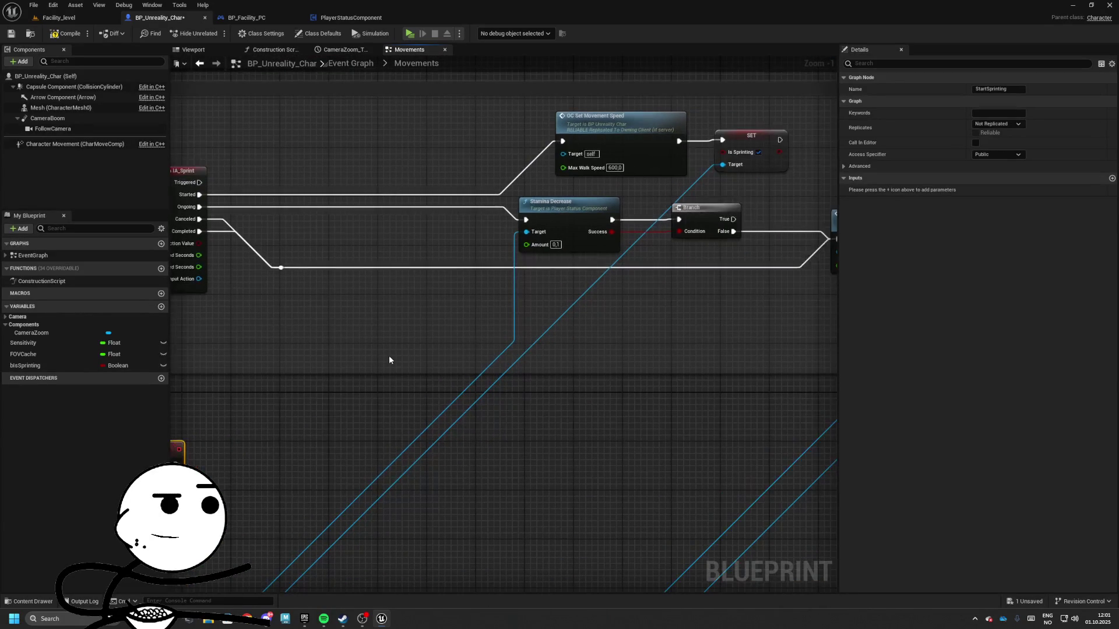
{"action": "mouse_move", "coordinate": [192, 483]}
{"action": "left_mouse_down"}
{"action": "mouse_move", "coordinate": [293, 415]}
{"action": "mouse_move", "coordinate": [361, 407]}
{"action": "mouse_move", "coordinate": [380, 375]}
{"action": "mouse_move", "coordinate": [284, 389]}
{"action": "left_mouse_up"}
- Wire StartSprinting into a new Sequence node and move Get Component by Class nearby
{"action": "left_click", "coordinate": [334, 382]}
{"action": "left_click_drag", "start_coordinate": [363, 392], "coordinate": [553, 393]}
{"action": "mouse_move", "coordinate": [289, 402]}
{"action": "left_mouse_down"}
{"action": "mouse_move", "coordinate": [327, 389]}
{"action": "mouse_move", "coordinate": [362, 444]}
{"action": "mouse_move", "coordinate": [478, 272]}
{"action": "left_mouse_up"}
{"action": "left_click", "coordinate": [364, 483]}
{"action": "mouse_move", "coordinate": [365, 483]}
{"action": "left_mouse_down"}
{"action": "mouse_move", "coordinate": [293, 403]}
{"action": "mouse_move", "coordinate": [318, 392]}
{"action": "mouse_move", "coordinate": [261, 404]}
{"action": "left_mouse_up"}
- Chain Get BP Base PC and a Player Data getter off the component's Return Value
{"action": "left_click_drag", "start_coordinate": [300, 414], "coordinate": [373, 390]}
{"action": "type", "text": "get base"}
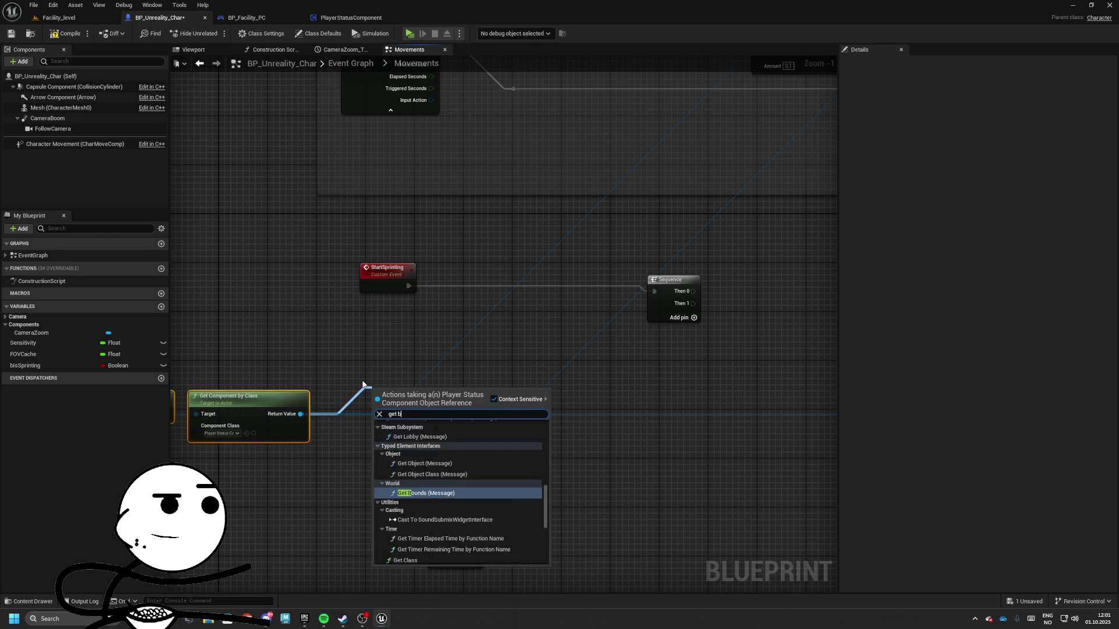
{"action": "key", "text": "Return"}
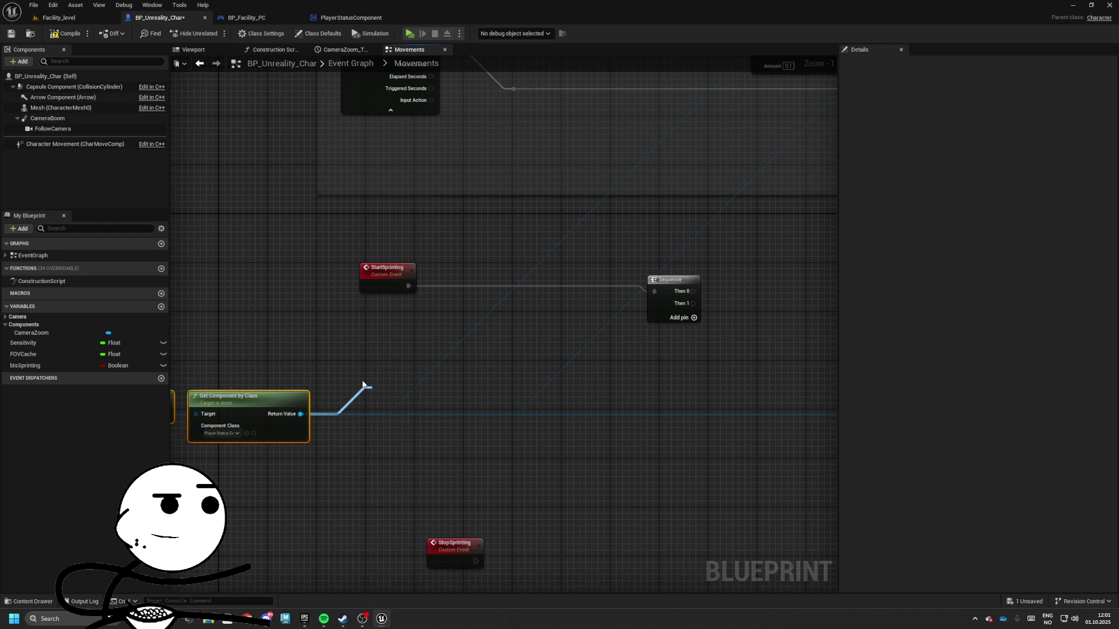
{"action": "left_click_drag", "start_coordinate": [451, 392], "coordinate": [440, 433]}
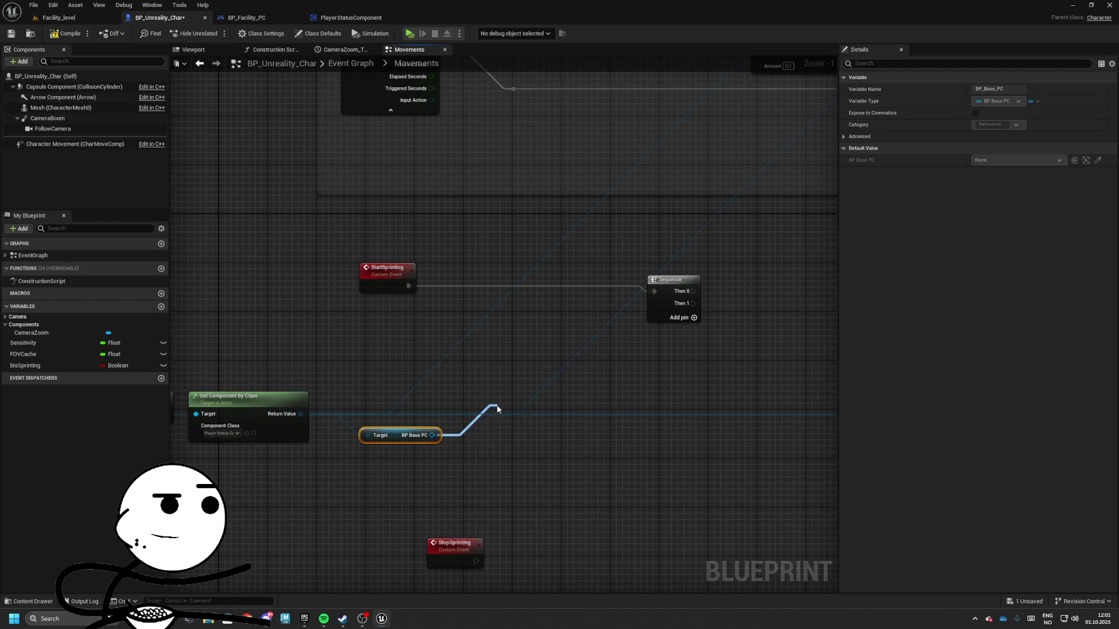
{"action": "left_click_drag", "start_coordinate": [496, 408], "coordinate": [496, 408]}
{"action": "type", "text": "get player data"}
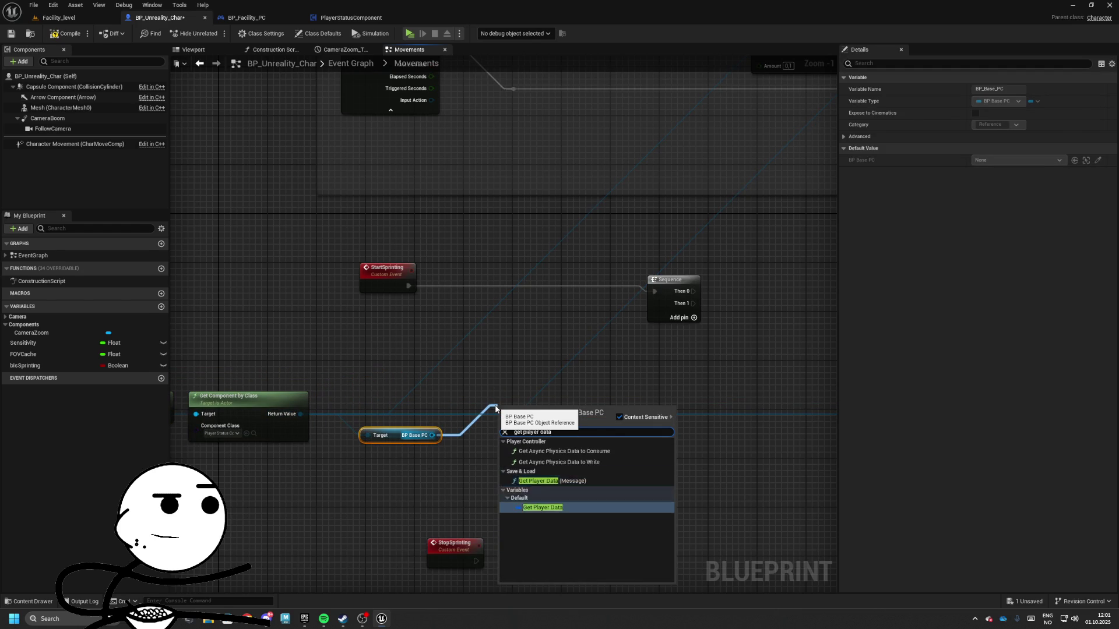
{"action": "key", "text": "Return"}
{"action": "left_click_drag", "start_coordinate": [619, 341], "coordinate": [469, 263]}
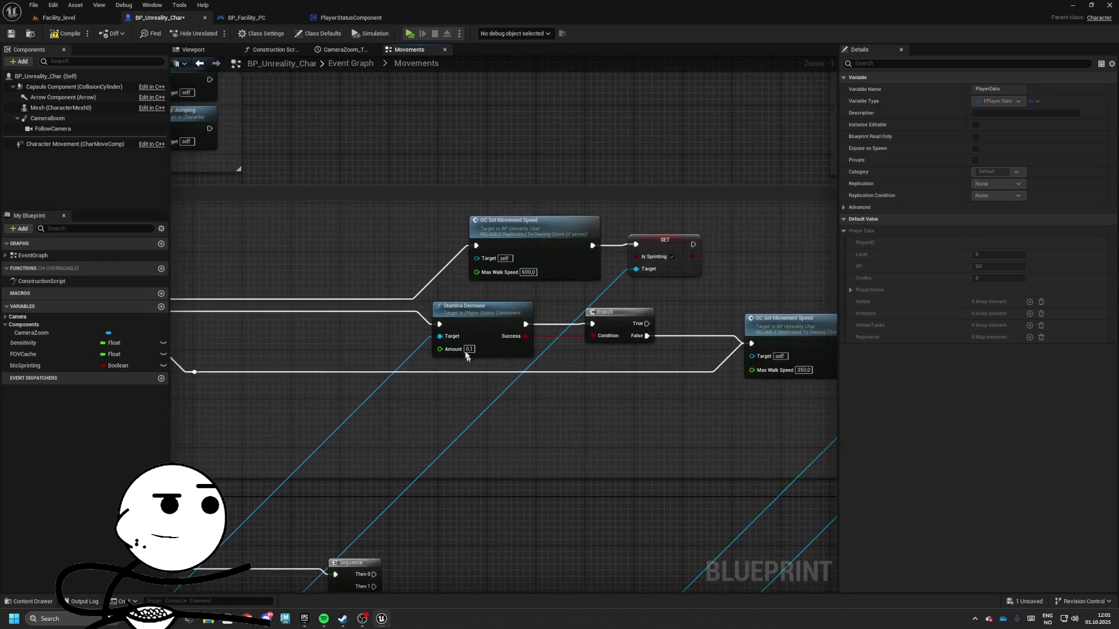
{"action": "left_click", "coordinate": [469, 264]}
{"action": "mouse_move", "coordinate": [625, 347]}
{"action": "left_mouse_down"}
{"action": "mouse_move", "coordinate": [670, 310]}
{"action": "mouse_move", "coordinate": [705, 248]}
{"action": "mouse_move", "coordinate": [640, 348]}
{"action": "mouse_move", "coordinate": [555, 289]}
{"action": "mouse_move", "coordinate": [601, 416]}
{"action": "mouse_move", "coordinate": [560, 181]}
{"action": "mouse_move", "coordinate": [601, 180]}
{"action": "left_mouse_up"}
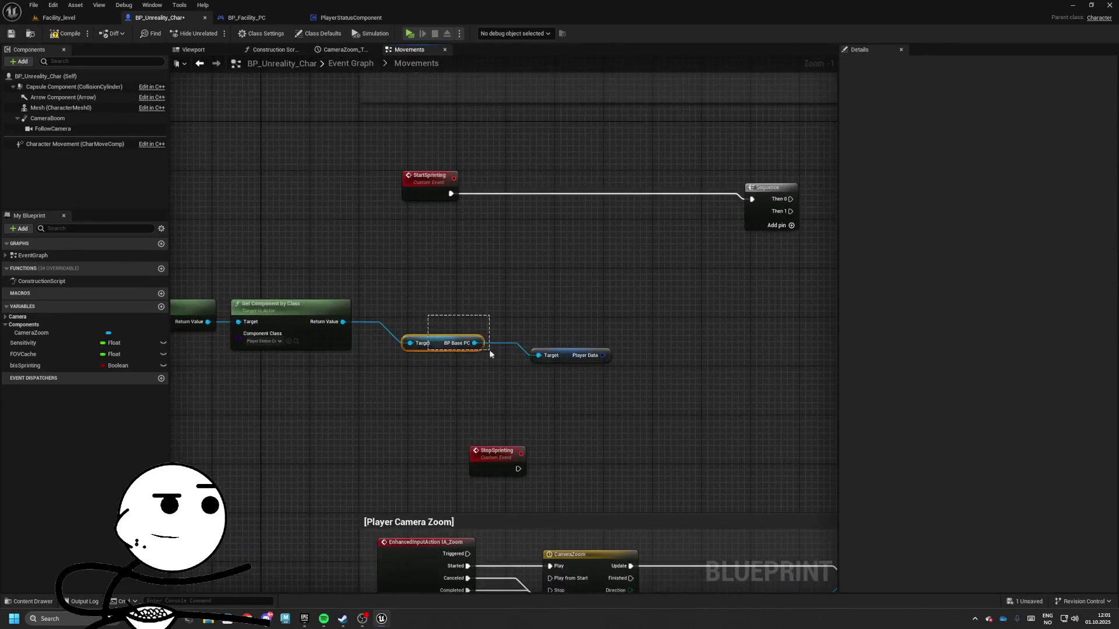
{"action": "mouse_move", "coordinate": [457, 344]}
{"action": "left_mouse_down"}
{"action": "mouse_move", "coordinate": [318, 373]}
{"action": "mouse_move", "coordinate": [327, 357]}
{"action": "left_mouse_up"}
{"action": "mouse_move", "coordinate": [566, 356]}
{"action": "left_mouse_down"}
{"action": "mouse_move", "coordinate": [424, 352]}
{"action": "mouse_move", "coordinate": [505, 328]}
{"action": "left_mouse_up"}
- Add Break FPlayerData feeding Break FPlayerStatus, hiding unconnected pins
{"action": "type", "text": "brea"}
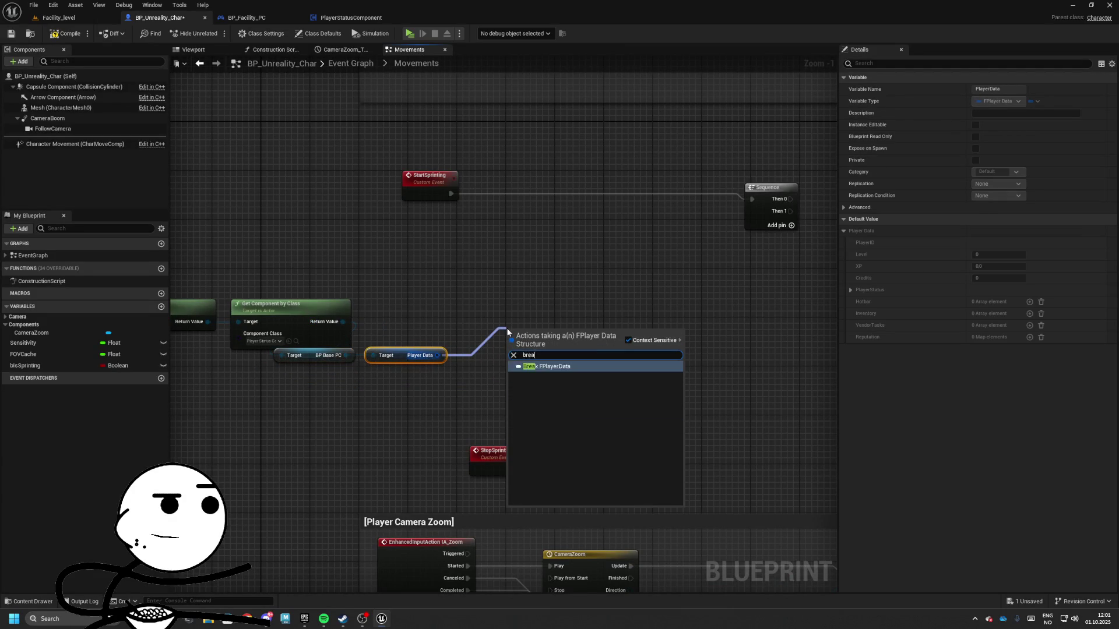
{"action": "key", "text": "Return"}
{"action": "left_click_drag", "start_coordinate": [591, 387], "coordinate": [635, 379]}
{"action": "type", "text": "bre"}
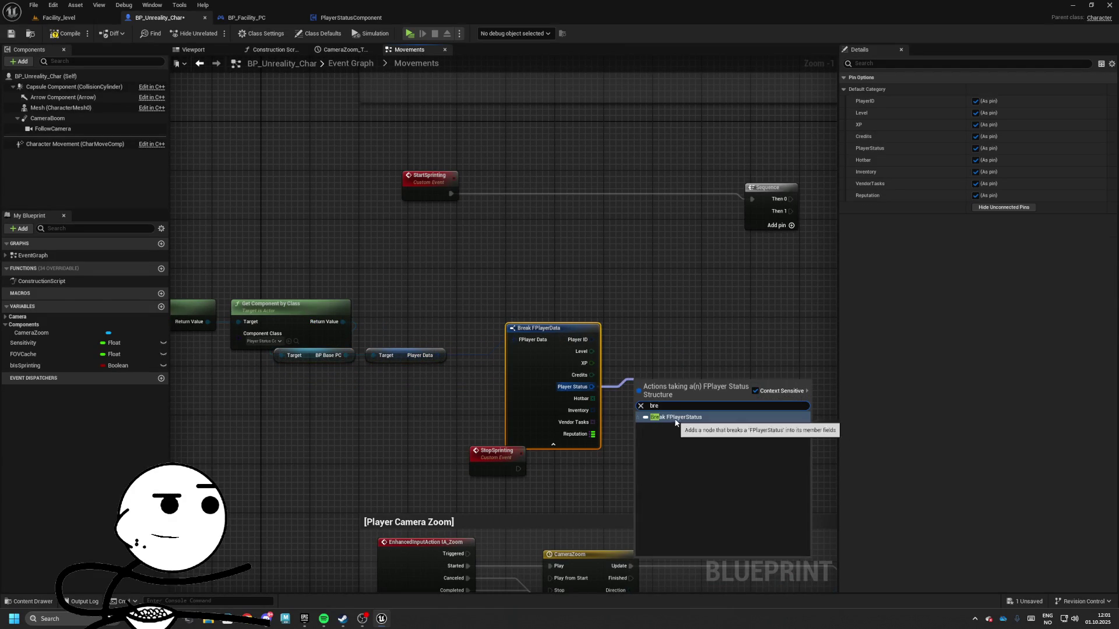
{"action": "left_click", "coordinate": [675, 418]}
{"action": "left_click", "coordinate": [553, 445]}
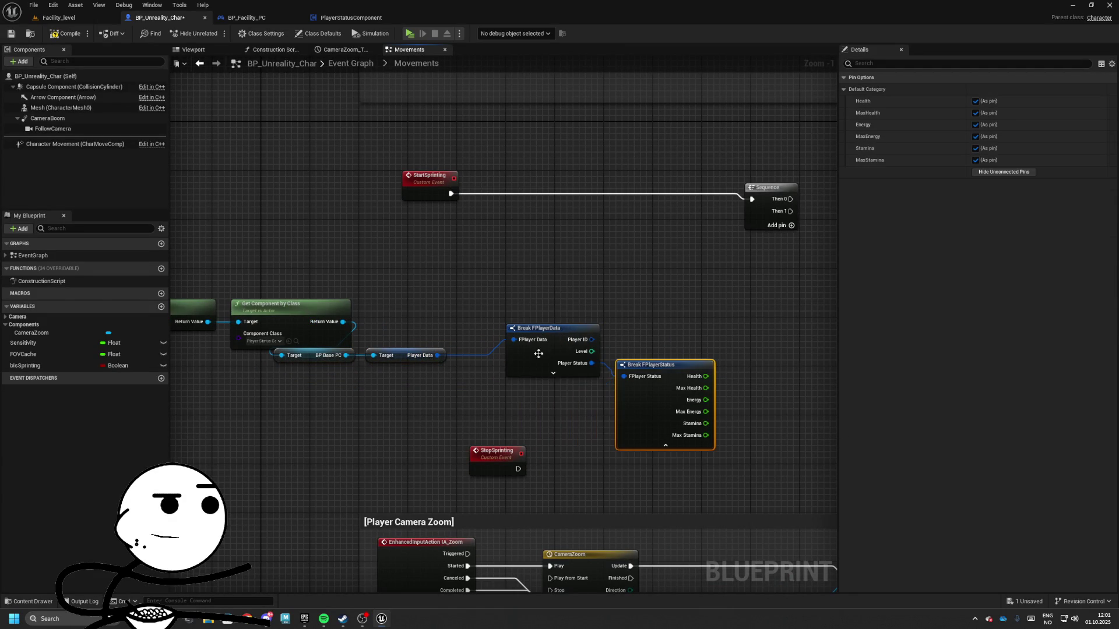
{"action": "left_click", "coordinate": [538, 353]}
{"action": "left_click", "coordinate": [1002, 208]}
- Line up Break FPlayerData and Break FPlayerStatus beside the Player Data getter
{"action": "left_click", "coordinate": [652, 366]}
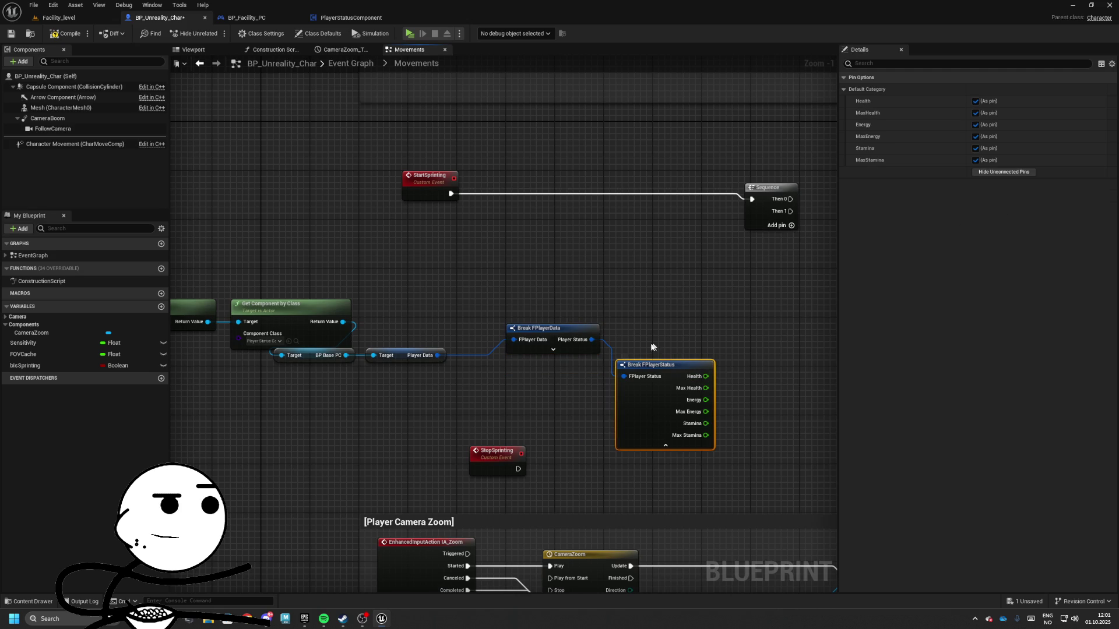
{"action": "left_click_drag", "start_coordinate": [659, 373], "coordinate": [665, 337]}
{"action": "mouse_move", "coordinate": [559, 328]}
{"action": "left_mouse_down"}
{"action": "mouse_move", "coordinate": [442, 378]}
{"action": "mouse_move", "coordinate": [399, 367]}
{"action": "mouse_move", "coordinate": [309, 379]}
{"action": "left_mouse_up"}
{"action": "left_click", "coordinate": [408, 355], "text": "ctrl"}
{"action": "left_click", "coordinate": [412, 357]}
{"action": "left_click", "coordinate": [329, 385]}
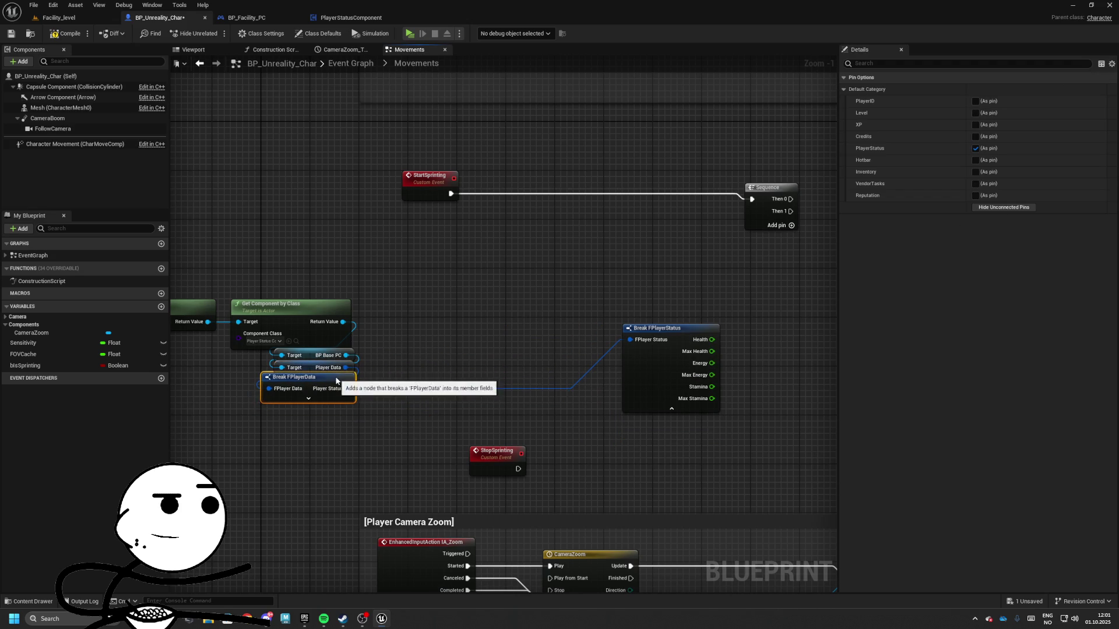
{"action": "left_click_drag", "start_coordinate": [590, 333], "coordinate": [375, 334]}
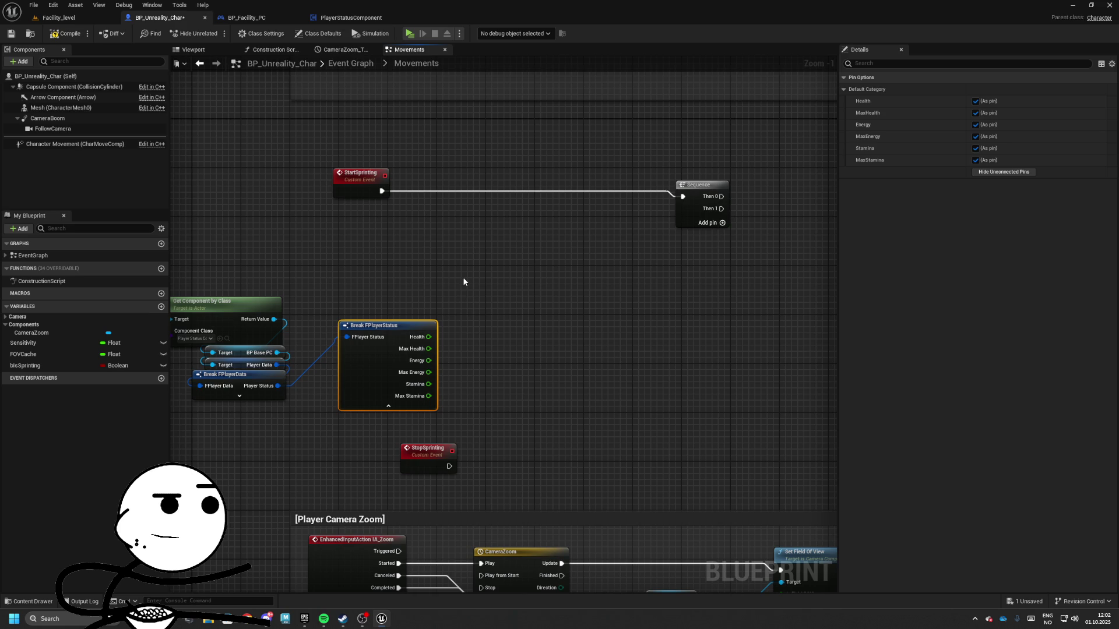
- Insert a Branch between StartSprinting and the Sequence
{"action": "left_click_drag", "start_coordinate": [428, 384], "coordinate": [446, 377]}
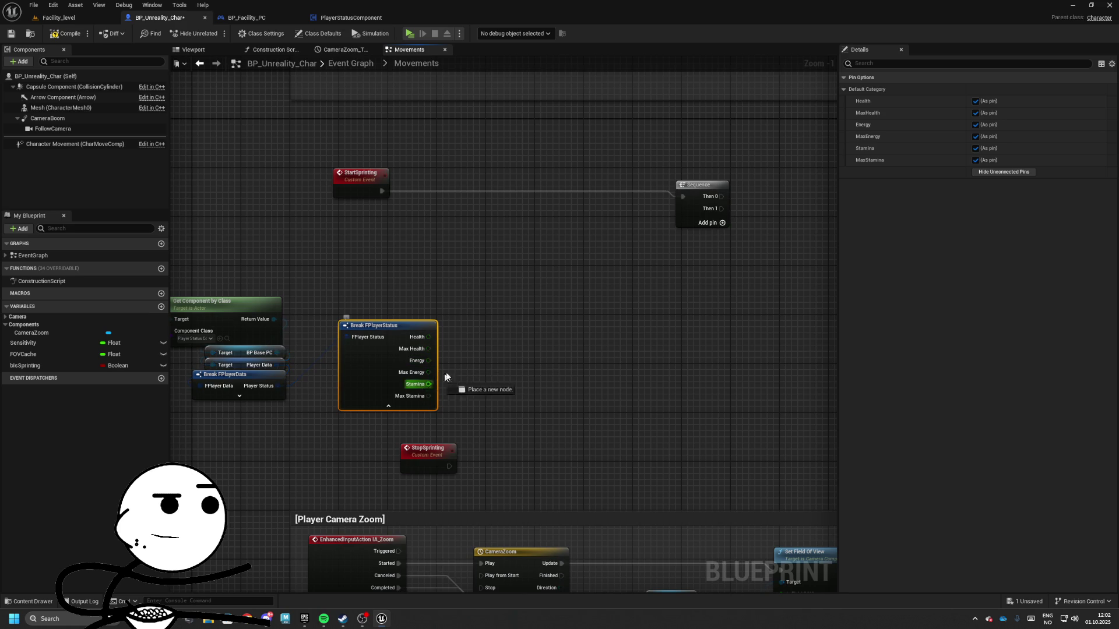
{"action": "left_click_drag", "start_coordinate": [516, 274], "coordinate": [517, 274]}
{"action": "type", "text": "c"}
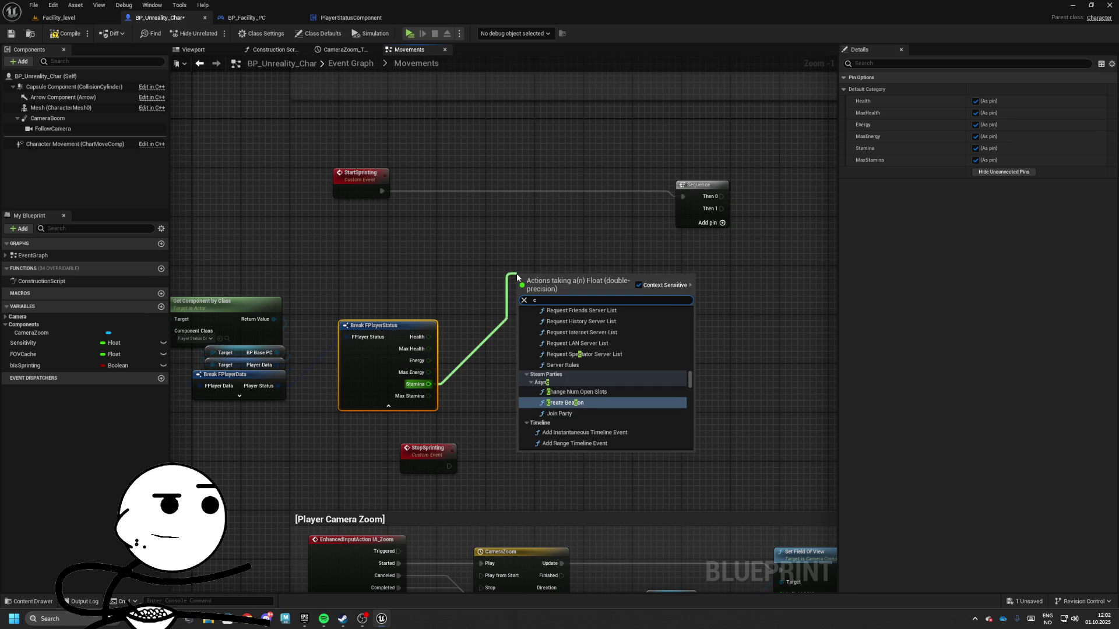
{"action": "key", "text": "BackSpace"}
{"action": "type", "text": "if"}
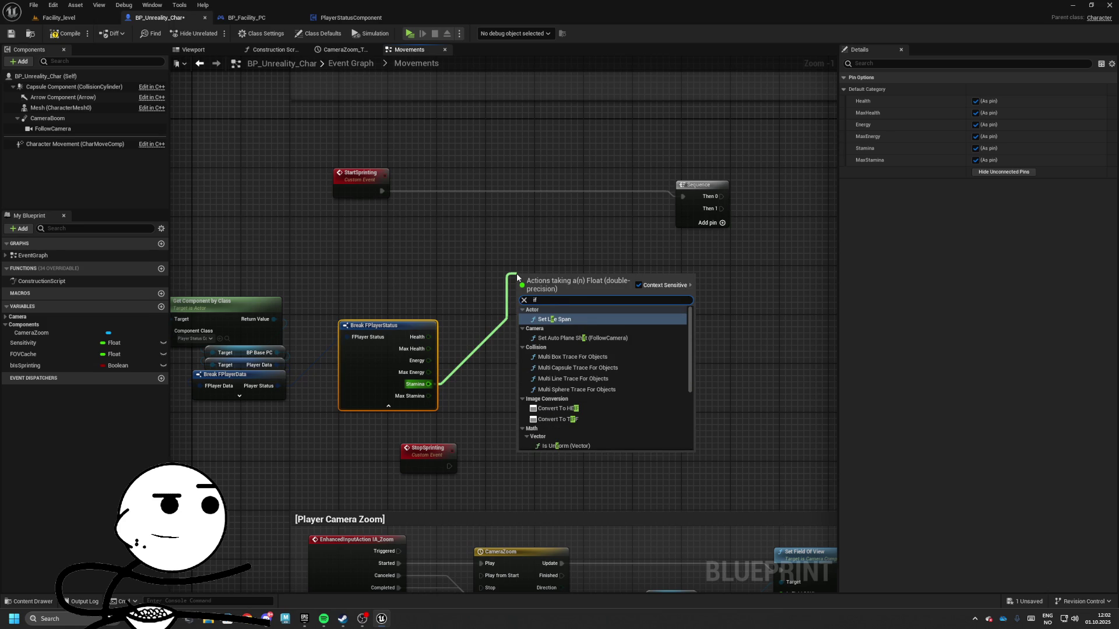
{"action": "left_click", "coordinate": [494, 245]}
{"action": "left_click", "coordinate": [494, 245]}
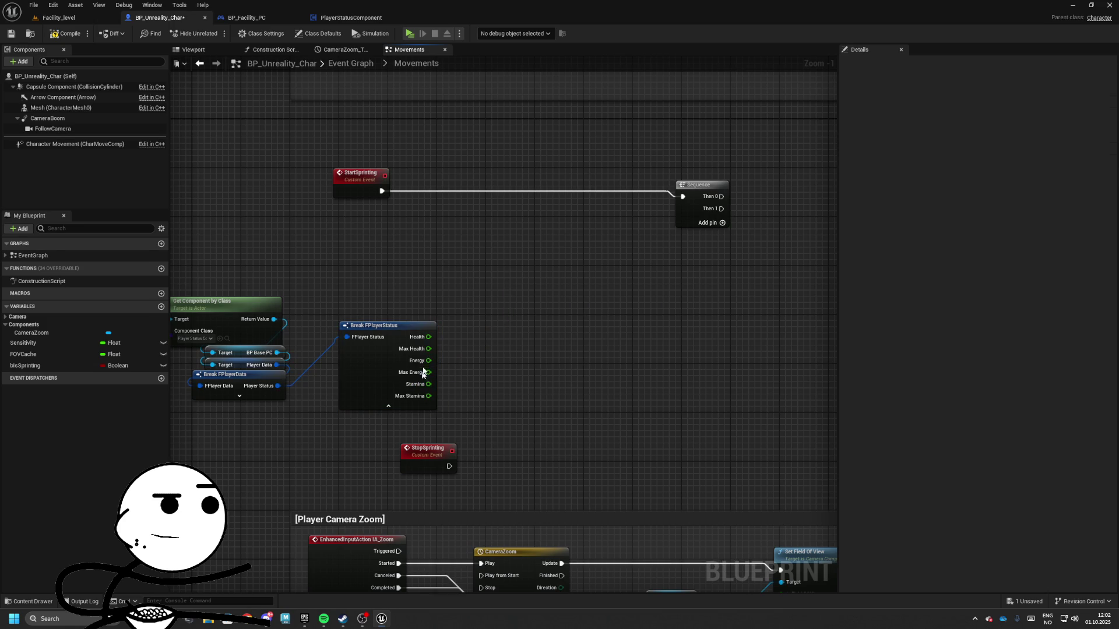
{"action": "left_click_drag", "start_coordinate": [437, 189], "coordinate": [537, 192]}
{"action": "left_click", "coordinate": [469, 259]}
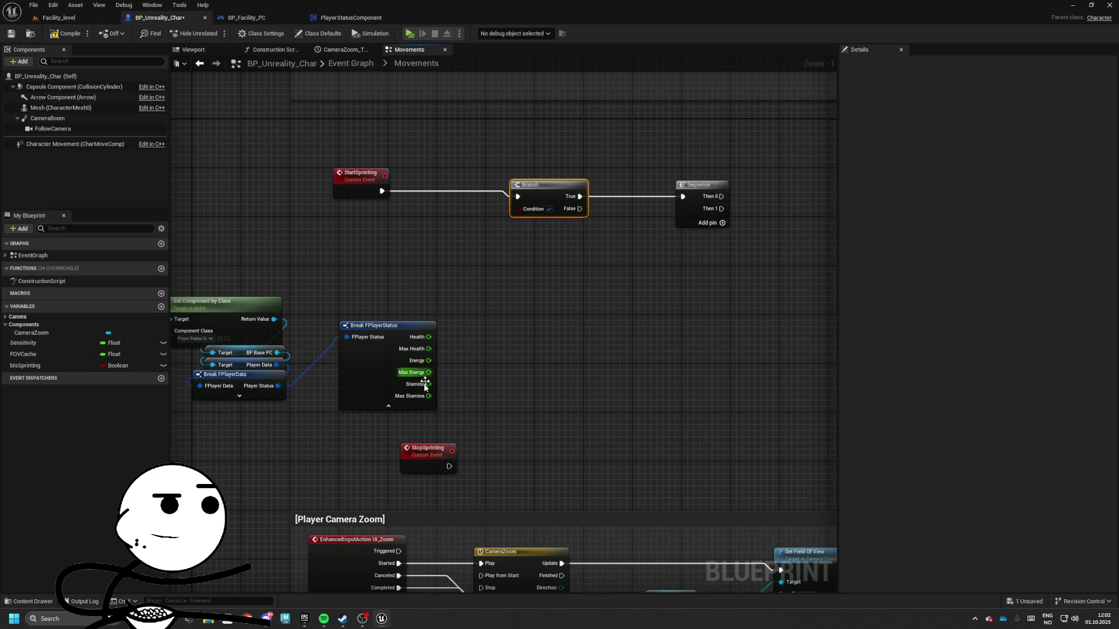
- Feed the Branch Condition with Stamina > (Max Stamina % 10.0)
{"action": "mouse_move", "coordinate": [424, 385]}
{"action": "left_mouse_down"}
{"action": "mouse_move", "coordinate": [505, 273]}
{"action": "mouse_move", "coordinate": [399, 310]}
{"action": "left_mouse_up"}
{"action": "mouse_move", "coordinate": [404, 310]}
{"action": "left_mouse_down"}
{"action": "mouse_move", "coordinate": [487, 295]}
{"action": "mouse_move", "coordinate": [463, 285]}
{"action": "left_mouse_up"}
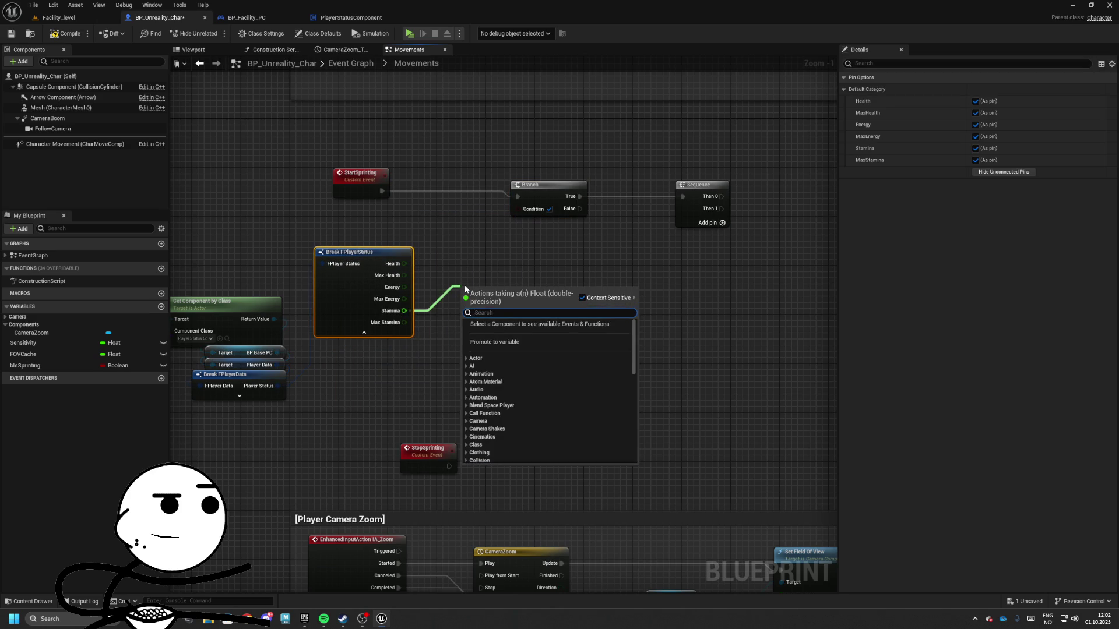
{"action": "type", "text": ">"}
{"action": "key", "text": "Return"}
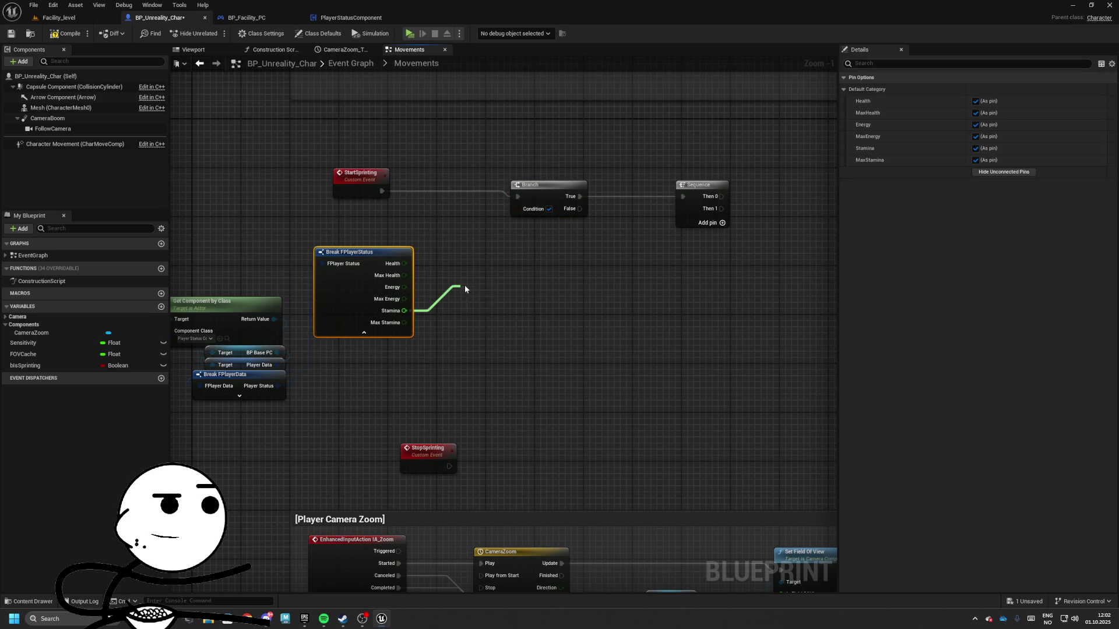
{"action": "mouse_move", "coordinate": [403, 322]}
{"action": "left_mouse_down"}
{"action": "mouse_move", "coordinate": [451, 336]}
{"action": "mouse_move", "coordinate": [474, 321]}
{"action": "mouse_move", "coordinate": [463, 311]}
{"action": "mouse_move", "coordinate": [475, 292]}
{"action": "mouse_move", "coordinate": [549, 208]}
{"action": "left_mouse_up"}
{"action": "type", "text": "%"}
{"action": "key", "text": "Return"}
{"action": "type", "text": "0"}
{"action": "mouse_move", "coordinate": [670, 199]}
{"action": "left_mouse_down"}
{"action": "mouse_move", "coordinate": [752, 198]}
{"action": "mouse_move", "coordinate": [734, 189]}
{"action": "left_mouse_up"}
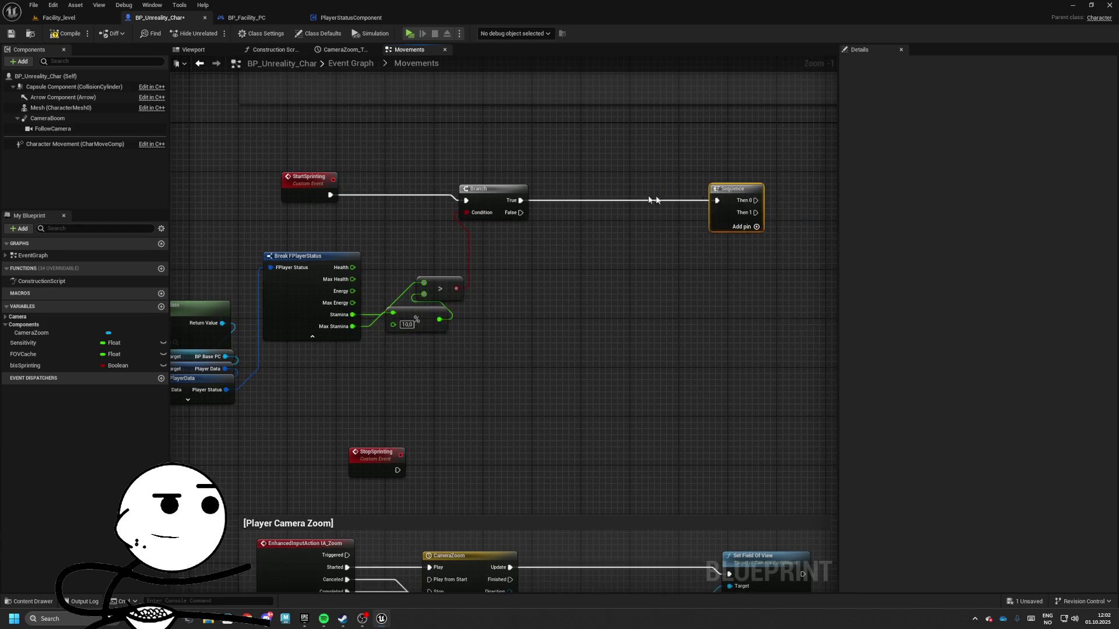
- Tidy the layout, moving the Sequence beside the Branch
{"action": "left_click_drag", "start_coordinate": [554, 227], "coordinate": [506, 305]}
{"action": "left_click_drag", "start_coordinate": [391, 361], "coordinate": [305, 381]}
{"action": "left_click_drag", "start_coordinate": [422, 279], "coordinate": [437, 352]}
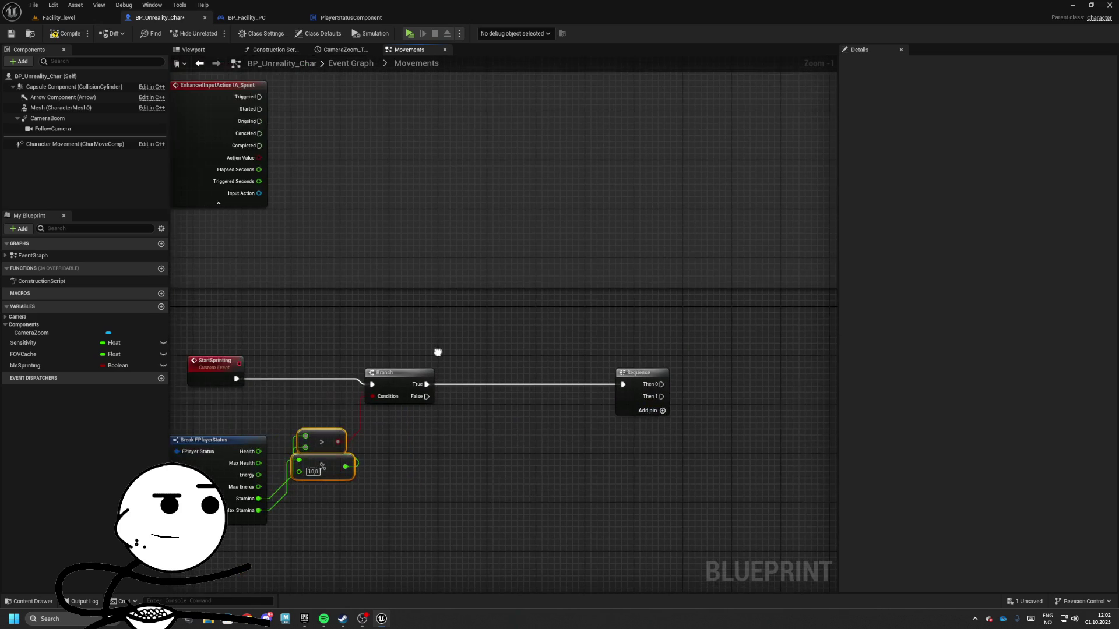
{"action": "left_click_drag", "start_coordinate": [443, 279], "coordinate": [320, 254]}
{"action": "mouse_move", "coordinate": [509, 348]}
{"action": "left_mouse_down"}
{"action": "mouse_move", "coordinate": [565, 348]}
{"action": "mouse_move", "coordinate": [423, 348]}
{"action": "left_mouse_up"}
- Build a Gate loop with a follow-up Sequence and a 0.2 Delay feeding back into Enter
{"action": "left_click", "coordinate": [495, 345]}
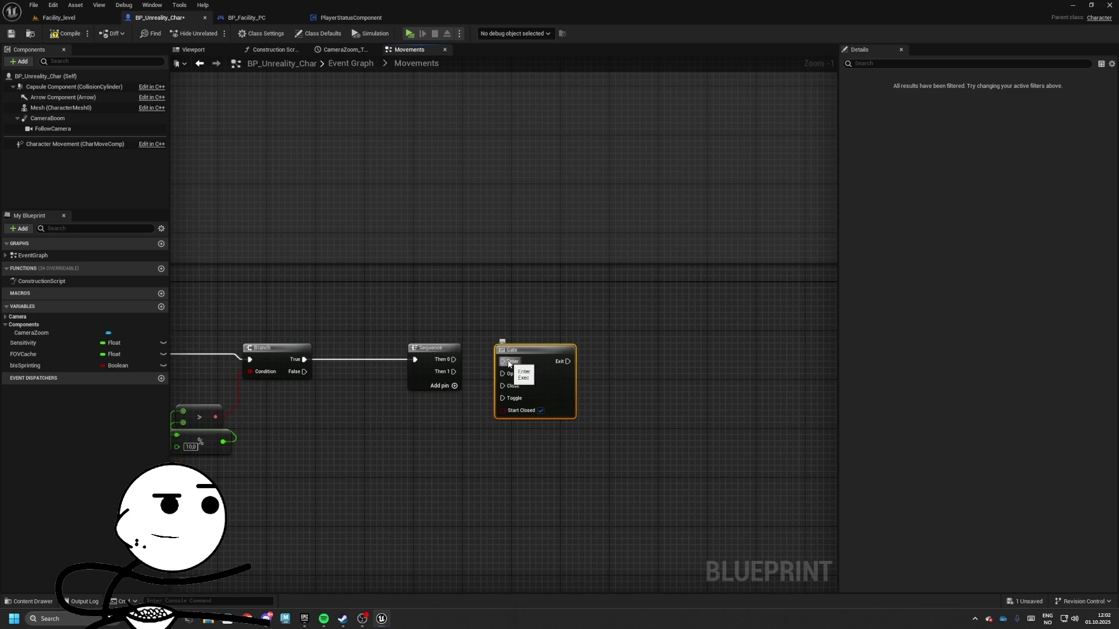
{"action": "left_click_drag", "start_coordinate": [590, 357], "coordinate": [550, 353]}
{"action": "left_click", "coordinate": [598, 356]}
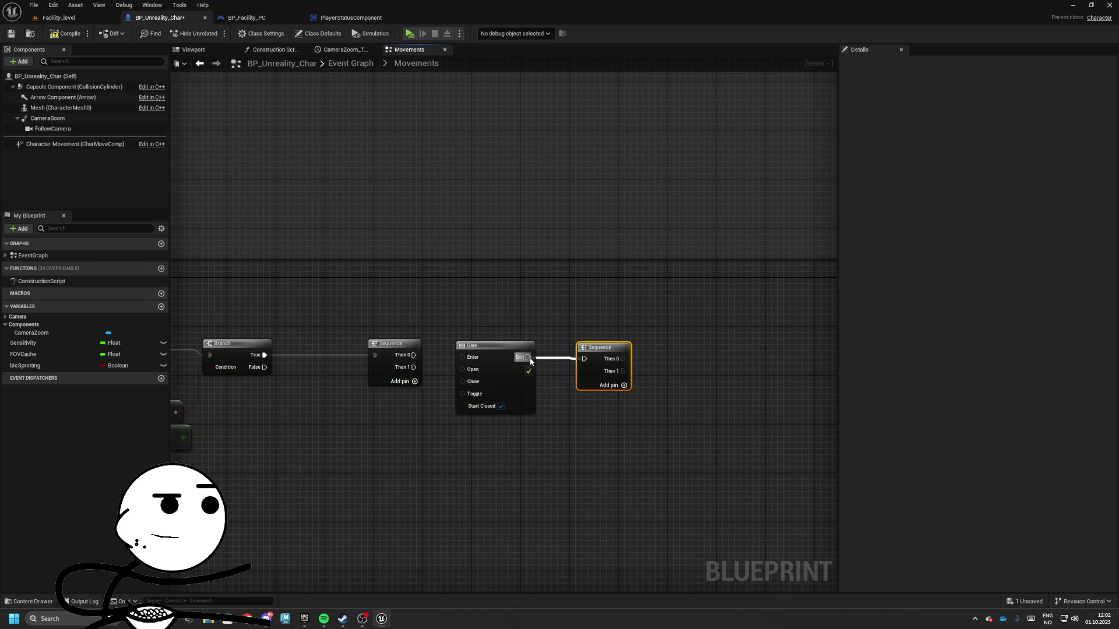
{"action": "left_click_drag", "start_coordinate": [466, 375], "coordinate": [463, 370]}
{"action": "left_click_drag", "start_coordinate": [587, 352], "coordinate": [535, 353]}
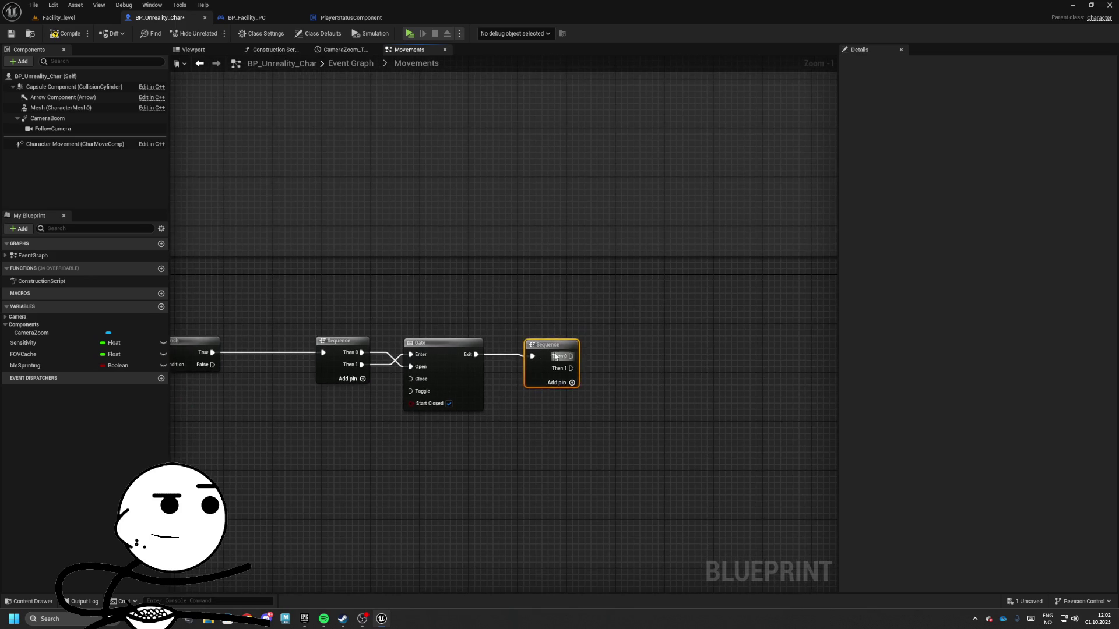
{"action": "left_click", "coordinate": [416, 297]}
{"action": "left_click_drag", "start_coordinate": [408, 304], "coordinate": [488, 345]}
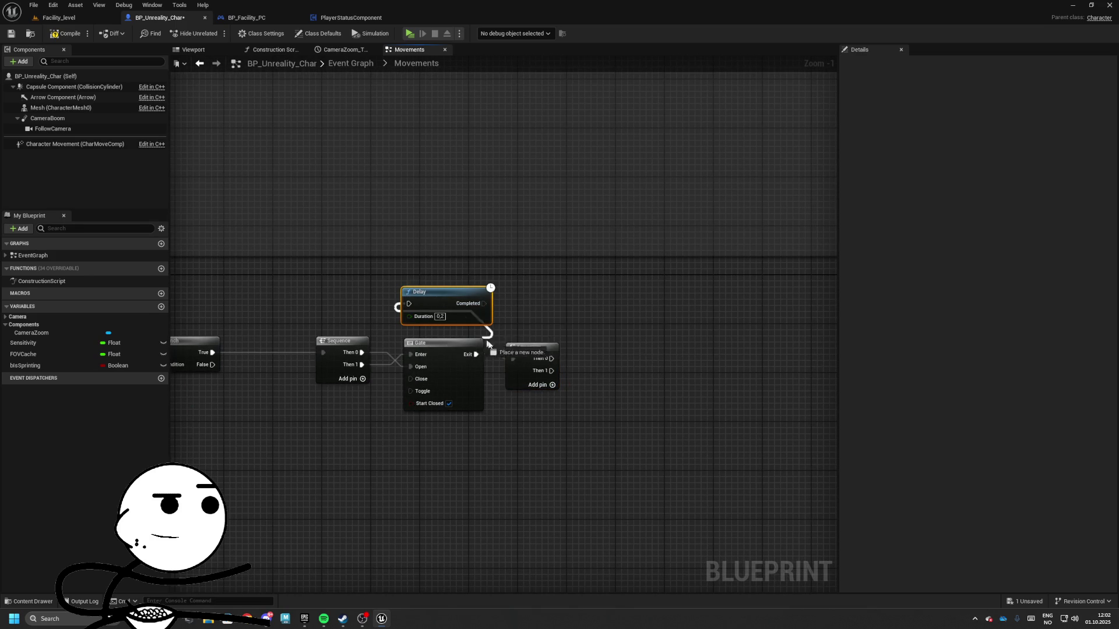
{"action": "left_click_drag", "start_coordinate": [414, 355], "coordinate": [413, 355]}
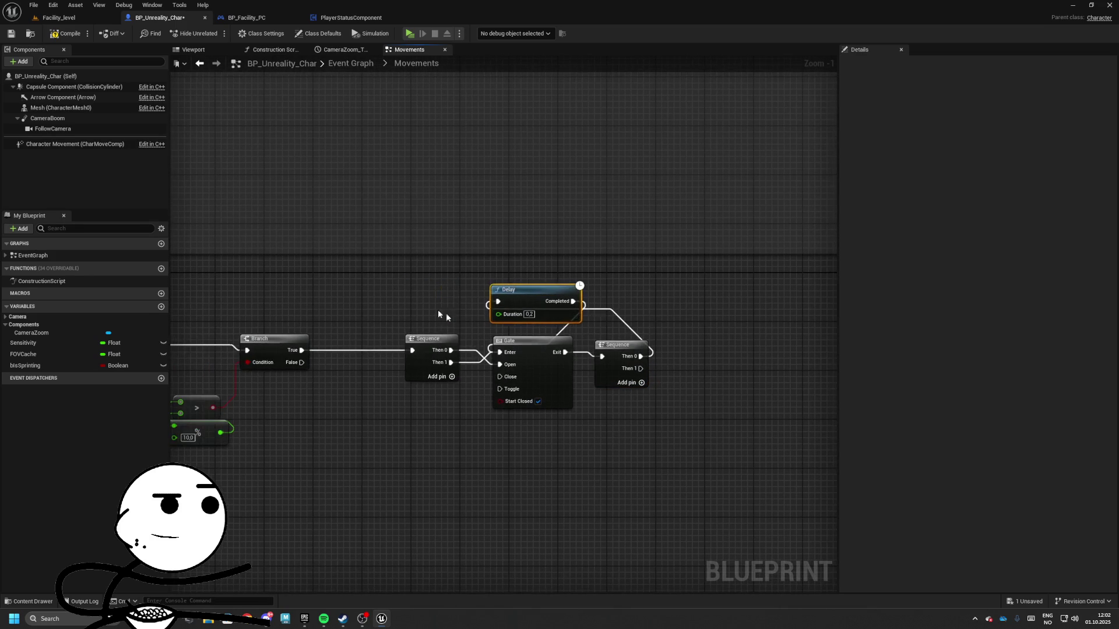
{"action": "left_click_drag", "start_coordinate": [438, 309], "coordinate": [665, 408]}
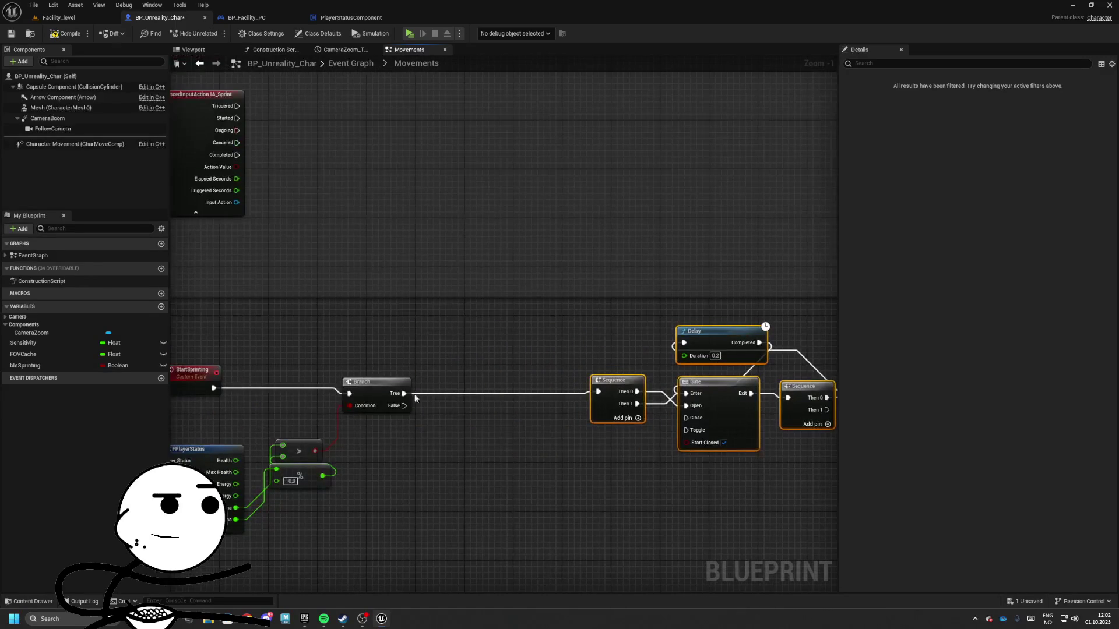
- Add OC Set Movement Speed on the Branch's True path with Max Walk Speed 600
{"action": "left_click_drag", "start_coordinate": [404, 394], "coordinate": [469, 393]}
{"action": "type", "text": "set"}
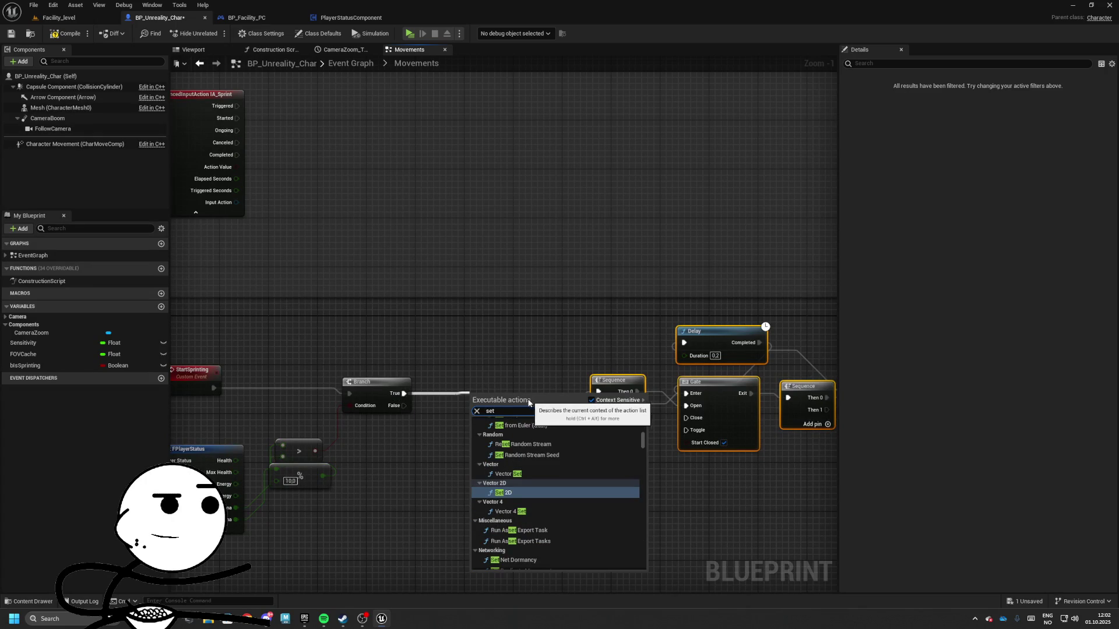
{"action": "key", "text": "Escape"}
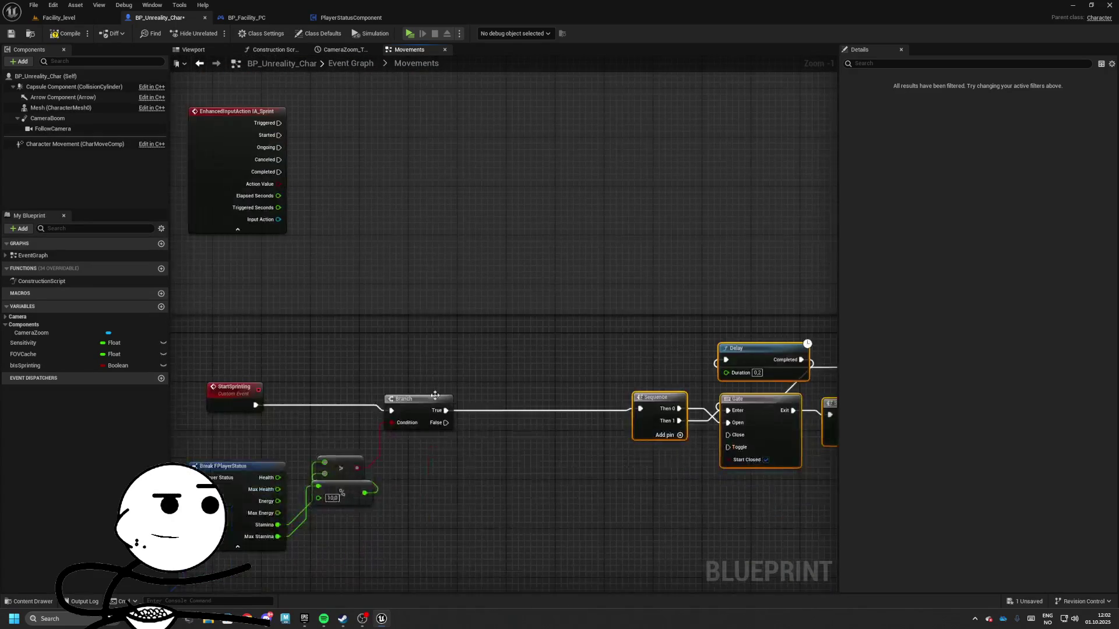
{"action": "left_click_drag", "start_coordinate": [445, 410], "coordinate": [510, 409]}
{"action": "type", "text": "set"}
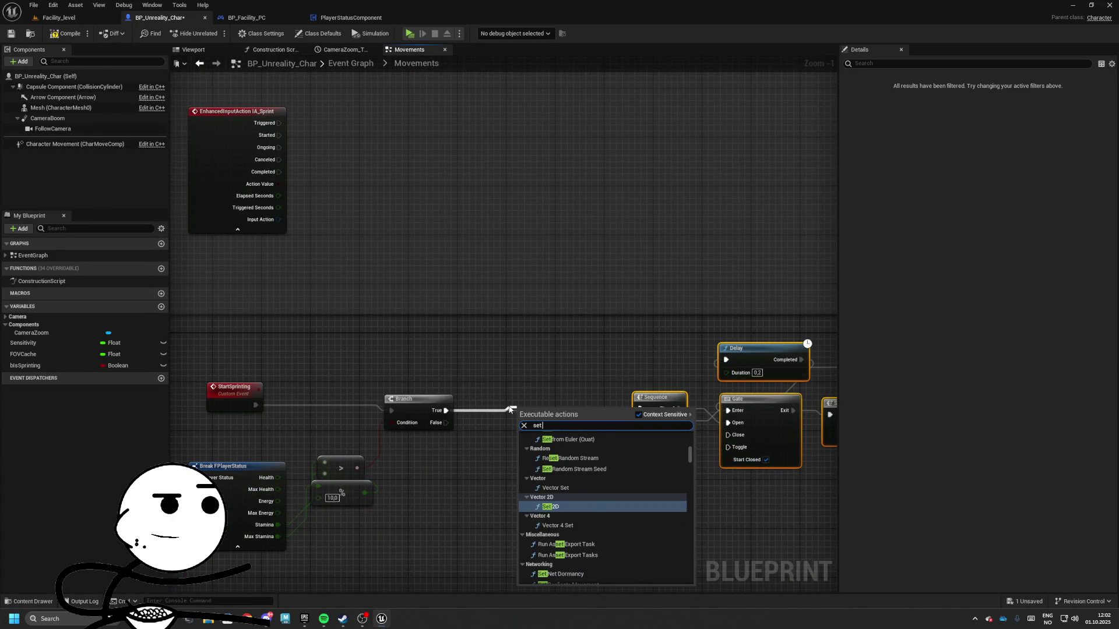
{"action": "type", "text": "movement speed"}
{"action": "key", "text": "Return"}
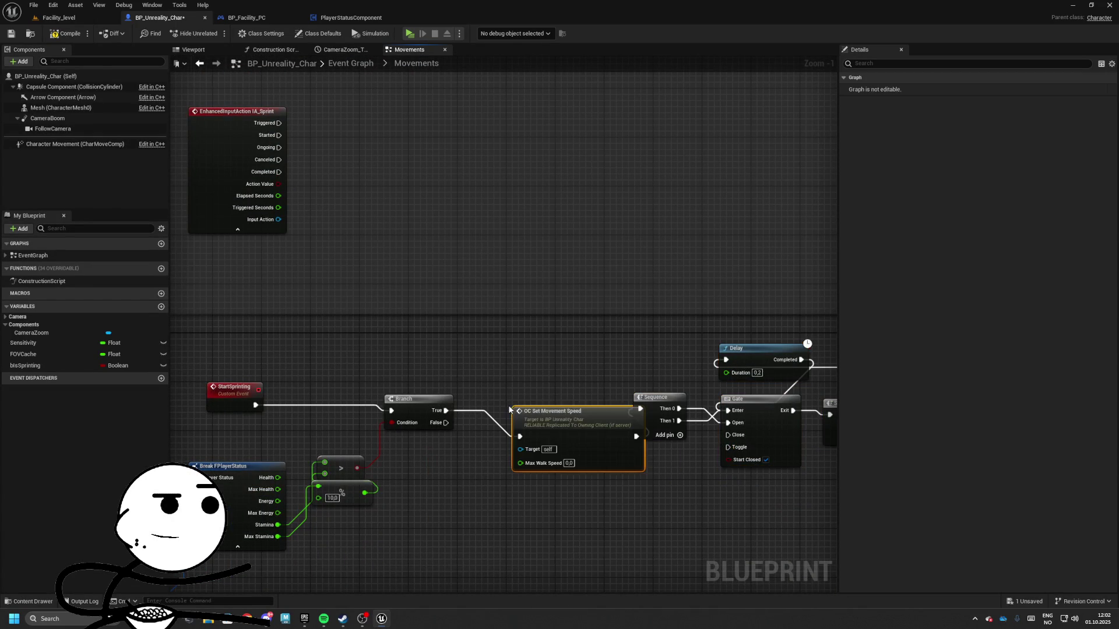
{"action": "left_click", "coordinate": [535, 432]}
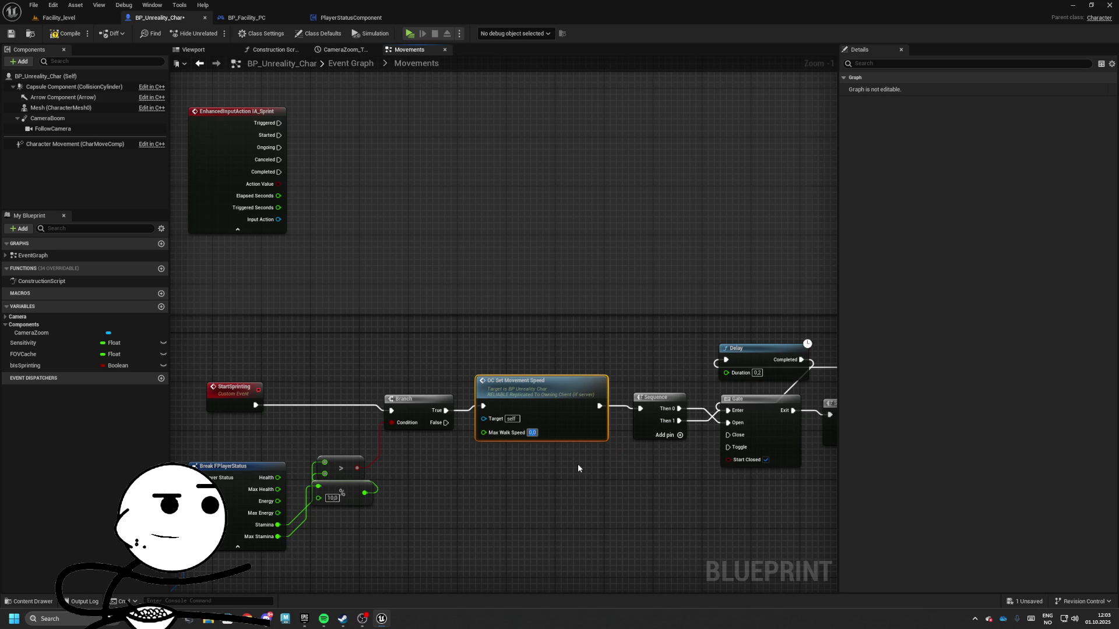
{"action": "type", "text": "600"}
{"action": "key", "text": "Return"}
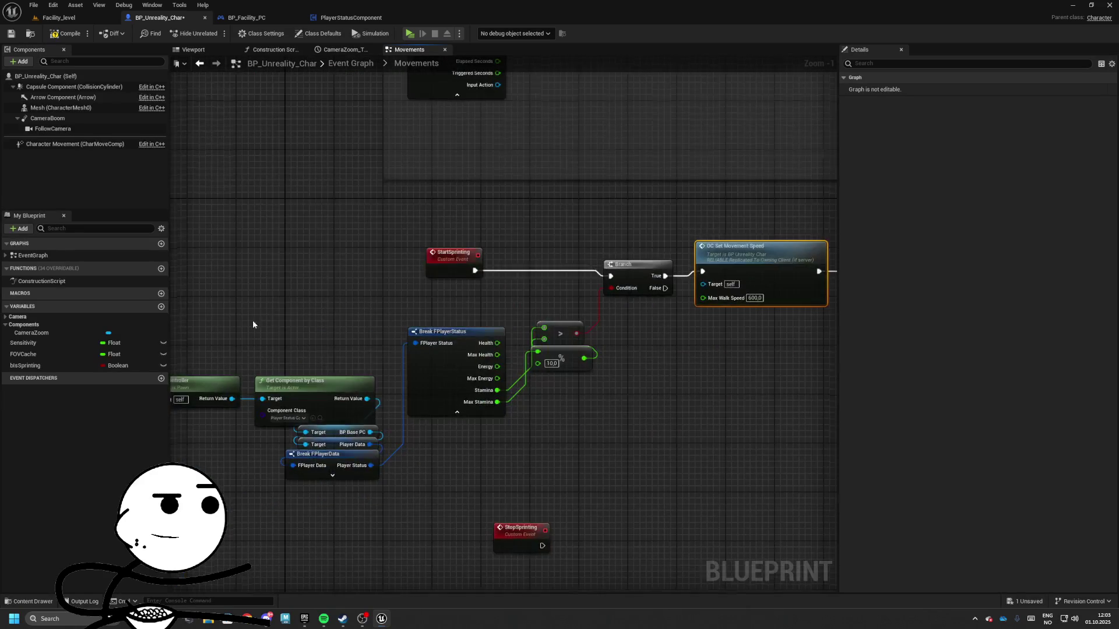
- Move StopSprinting beside the Branch and wire it into a new Sequence
{"action": "left_click_drag", "start_coordinate": [268, 331], "coordinate": [546, 488]}
{"action": "left_click_drag", "start_coordinate": [437, 460], "coordinate": [437, 419]}
{"action": "mouse_move", "coordinate": [783, 335]}
{"action": "left_mouse_down"}
{"action": "mouse_move", "coordinate": [602, 347]}
{"action": "mouse_move", "coordinate": [404, 408]}
{"action": "left_mouse_up"}
{"action": "left_click", "coordinate": [419, 341]}
{"action": "left_click_drag", "start_coordinate": [262, 578], "coordinate": [387, 462]}
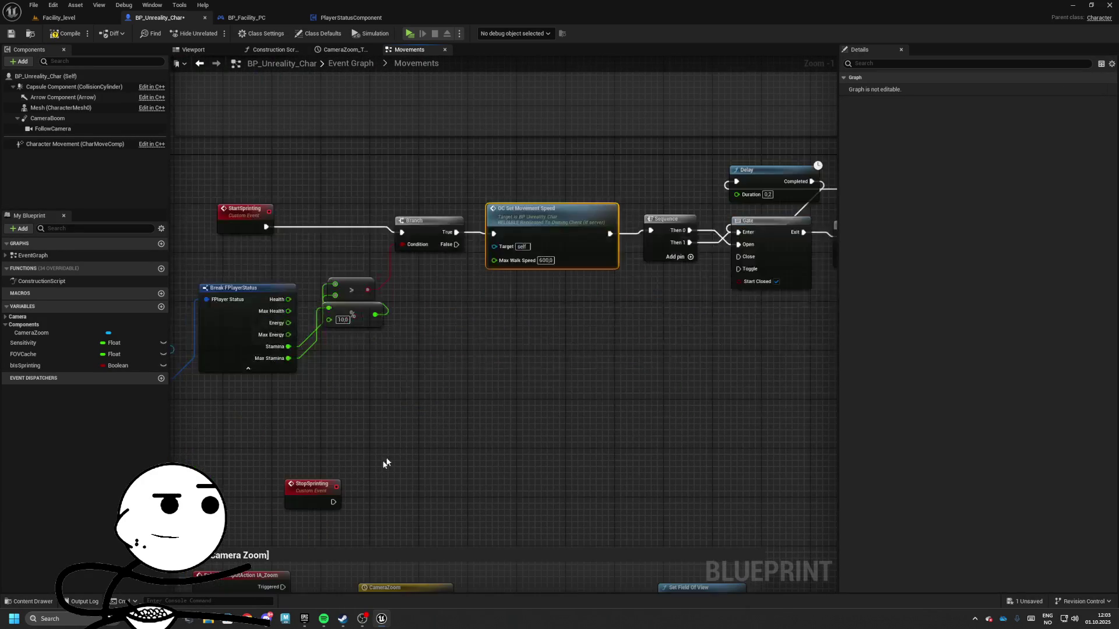
{"action": "mouse_move", "coordinate": [314, 495]}
{"action": "left_mouse_down"}
{"action": "mouse_move", "coordinate": [515, 335]}
{"action": "mouse_move", "coordinate": [586, 315]}
{"action": "mouse_move", "coordinate": [517, 343]}
{"action": "mouse_move", "coordinate": [504, 335]}
{"action": "mouse_move", "coordinate": [568, 340]}
{"action": "left_mouse_up"}
{"action": "left_click", "coordinate": [563, 327]}
{"action": "mouse_move", "coordinate": [568, 344]}
{"action": "left_mouse_down"}
{"action": "mouse_move", "coordinate": [473, 354]}
{"action": "mouse_move", "coordinate": [550, 344]}
{"action": "left_mouse_up"}
- Shift StopSprinting aside and select the Get Controller-to-comparison node chain
{"action": "key", "text": "Escape"}
{"action": "left_click_drag", "start_coordinate": [446, 304], "coordinate": [554, 372]}
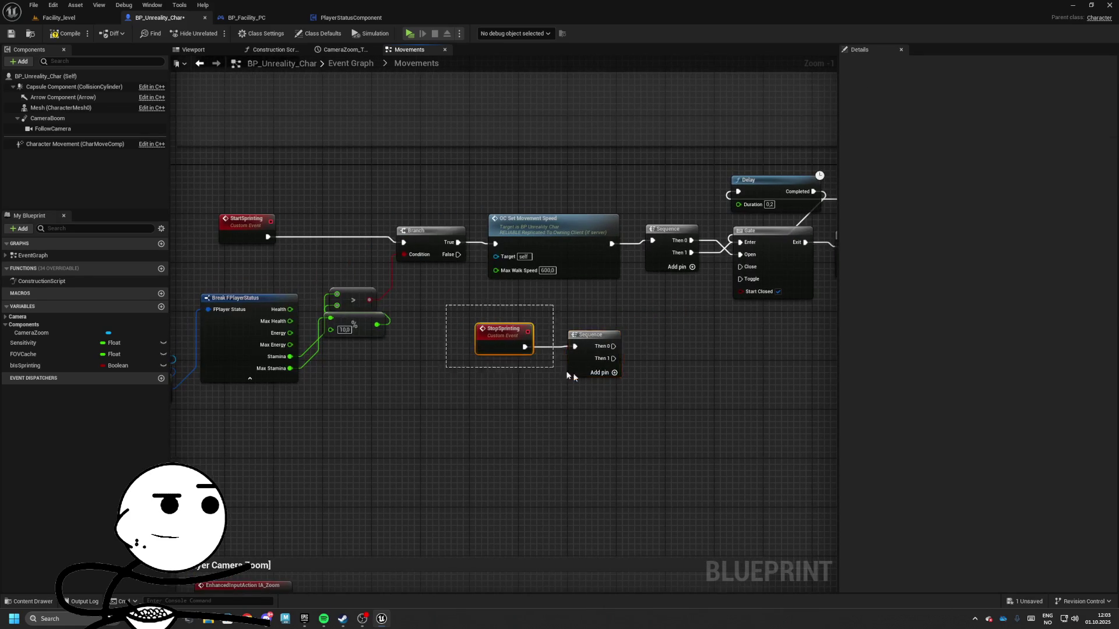
{"action": "mouse_move", "coordinate": [601, 335]}
{"action": "left_mouse_down"}
{"action": "mouse_move", "coordinate": [548, 378]}
{"action": "mouse_move", "coordinate": [587, 345]}
{"action": "left_mouse_up"}
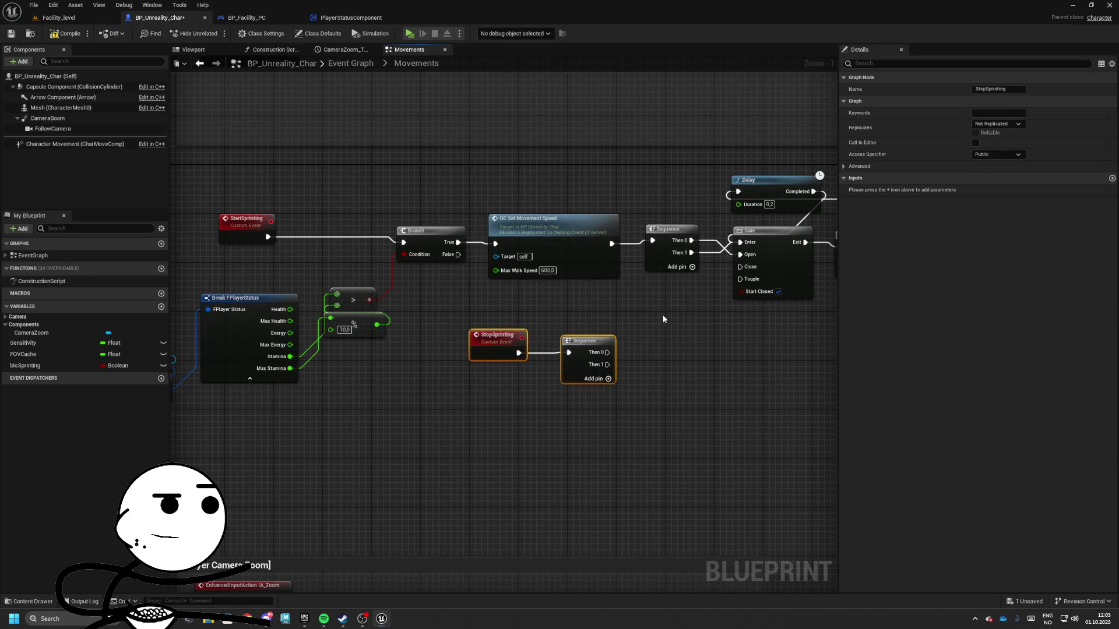
{"action": "left_click_drag", "start_coordinate": [662, 314], "coordinate": [482, 302]}
{"action": "left_click_drag", "start_coordinate": [238, 270], "coordinate": [619, 429]}
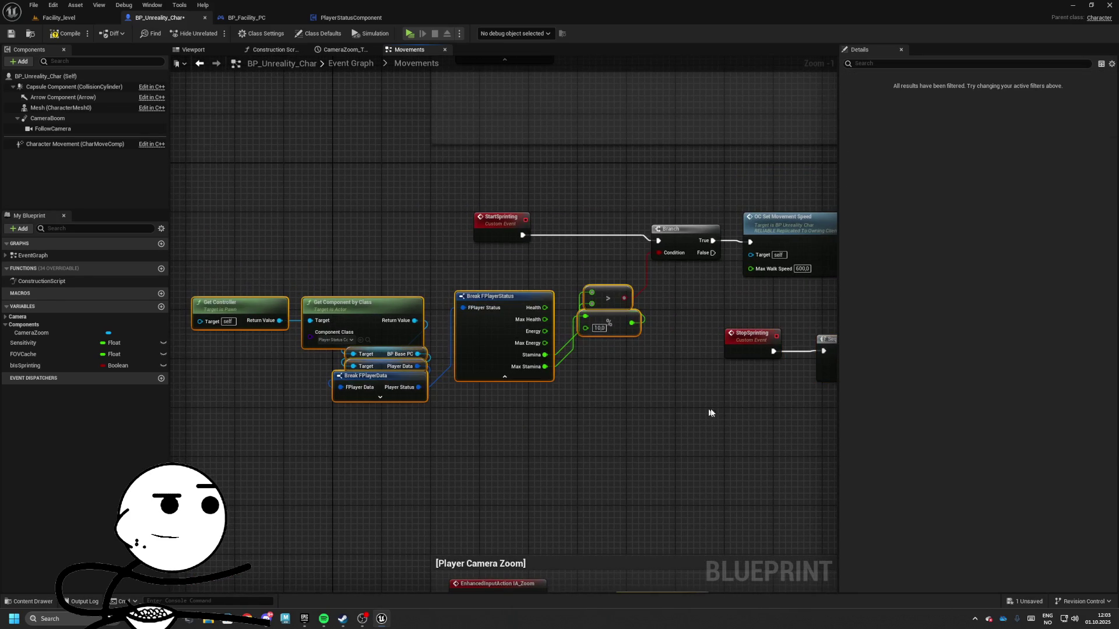
{"action": "left_click_drag", "start_coordinate": [721, 405], "coordinate": [577, 408]}
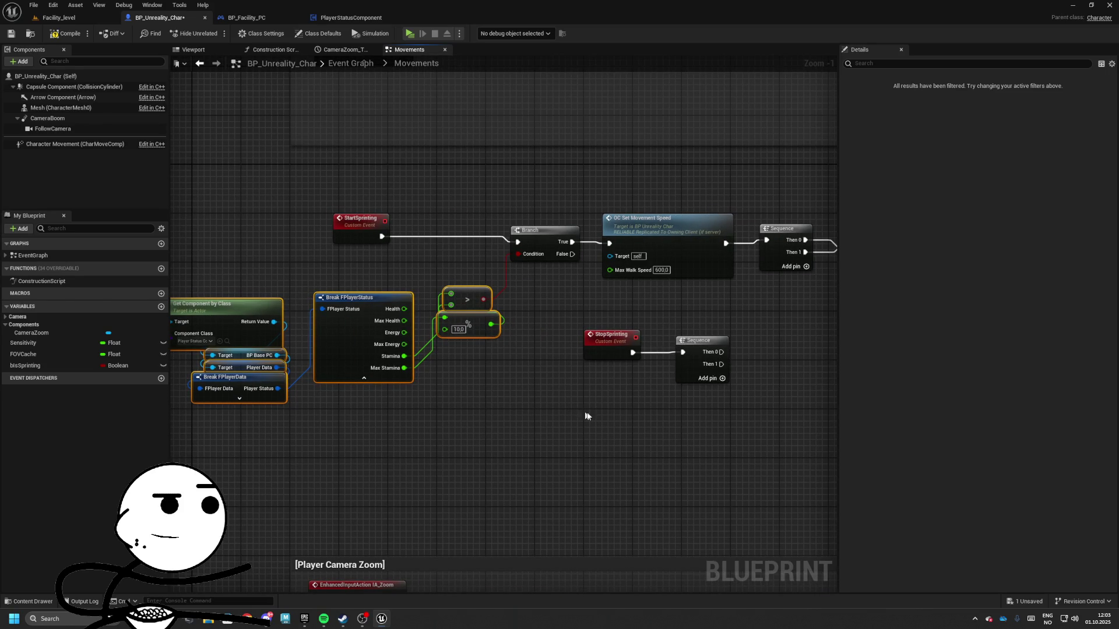
{"action": "mouse_move", "coordinate": [587, 411]}
{"action": "left_mouse_down"}
{"action": "mouse_move", "coordinate": [592, 390]}
{"action": "mouse_move", "coordinate": [571, 390]}
{"action": "left_mouse_up"}
- Paste the stamina chain copy and add a Branch on the post-Gate Sequence's Then 1
{"action": "key", "text": "ctrl+v"}
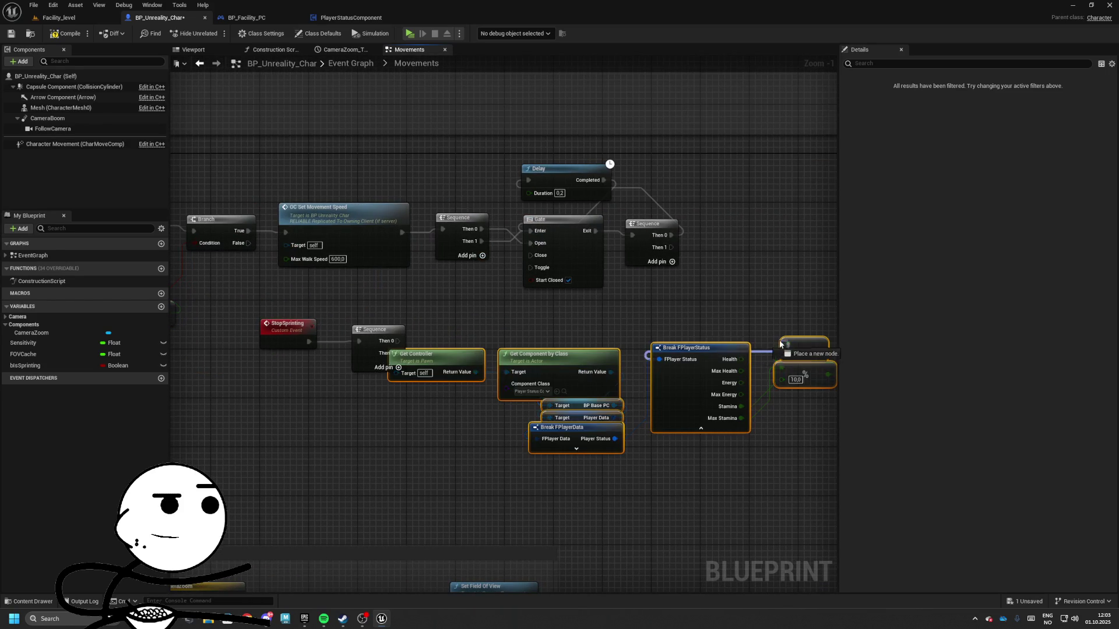
{"action": "right_click", "coordinate": [725, 350]}
{"action": "left_click_drag", "start_coordinate": [703, 348], "coordinate": [776, 331]}
{"action": "mouse_move", "coordinate": [693, 251]}
{"action": "left_mouse_down"}
{"action": "mouse_move", "coordinate": [481, 278]}
{"action": "mouse_move", "coordinate": [726, 271]}
{"action": "left_mouse_up"}
{"action": "type", "text": "branch"}
{"action": "key", "text": "Return"}
- Replace the copied modulo and greater-than nodes with a Stamina <= 0.0 check for the Branch
{"action": "left_click_drag", "start_coordinate": [663, 338], "coordinate": [591, 321]}
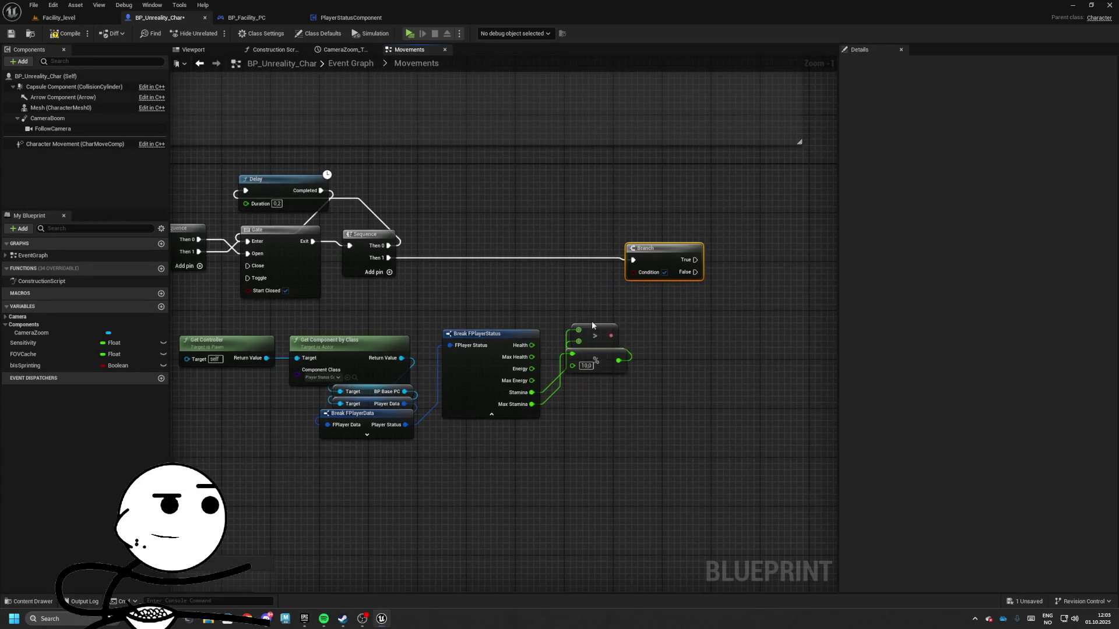
{"action": "left_click", "coordinate": [592, 364]}
{"action": "key", "text": "Delete"}
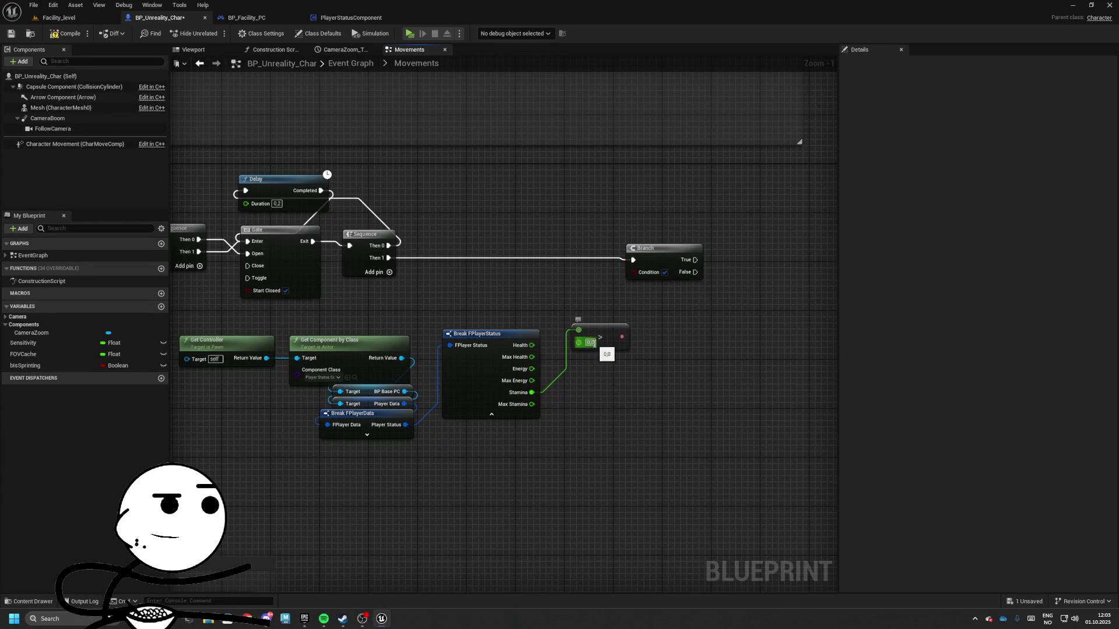
{"action": "left_click", "coordinate": [607, 332]}
{"action": "key", "text": "Delete"}
{"action": "mouse_move", "coordinate": [532, 392]}
{"action": "left_mouse_down"}
{"action": "mouse_move", "coordinate": [606, 372]}
{"action": "mouse_move", "coordinate": [590, 357]}
{"action": "mouse_move", "coordinate": [646, 255]}
{"action": "mouse_move", "coordinate": [671, 276]}
{"action": "mouse_move", "coordinate": [629, 349]}
{"action": "left_mouse_up"}
{"action": "type", "text": "<="}
{"action": "key", "text": "Return"}
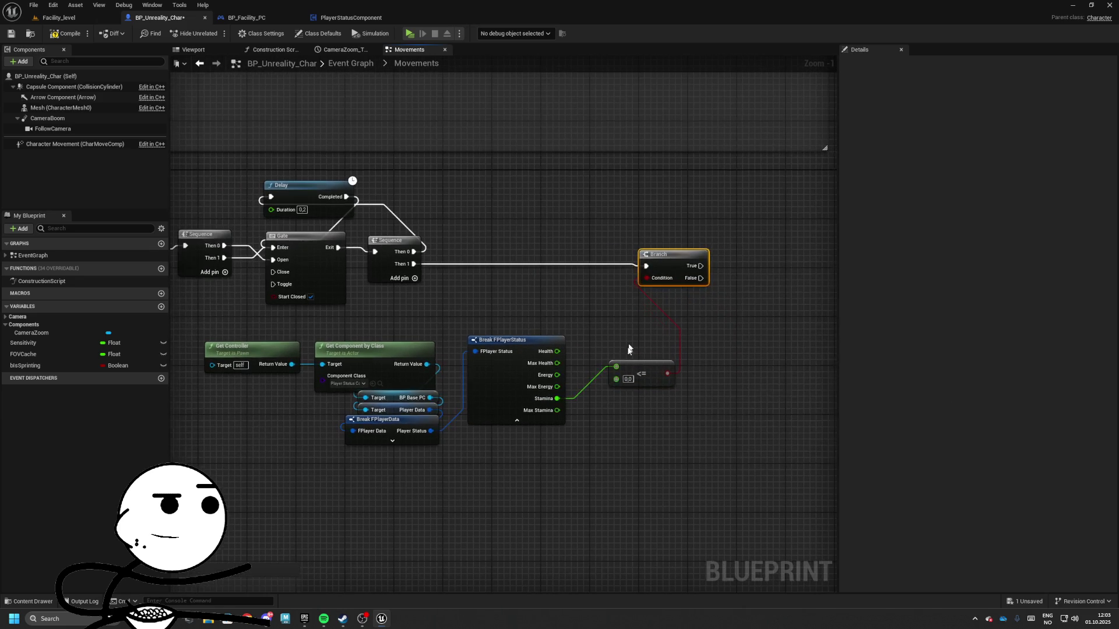
{"action": "mouse_move", "coordinate": [619, 387]}
{"action": "left_mouse_down"}
{"action": "mouse_move", "coordinate": [775, 315]}
{"action": "mouse_move", "coordinate": [497, 299]}
{"action": "left_mouse_up"}
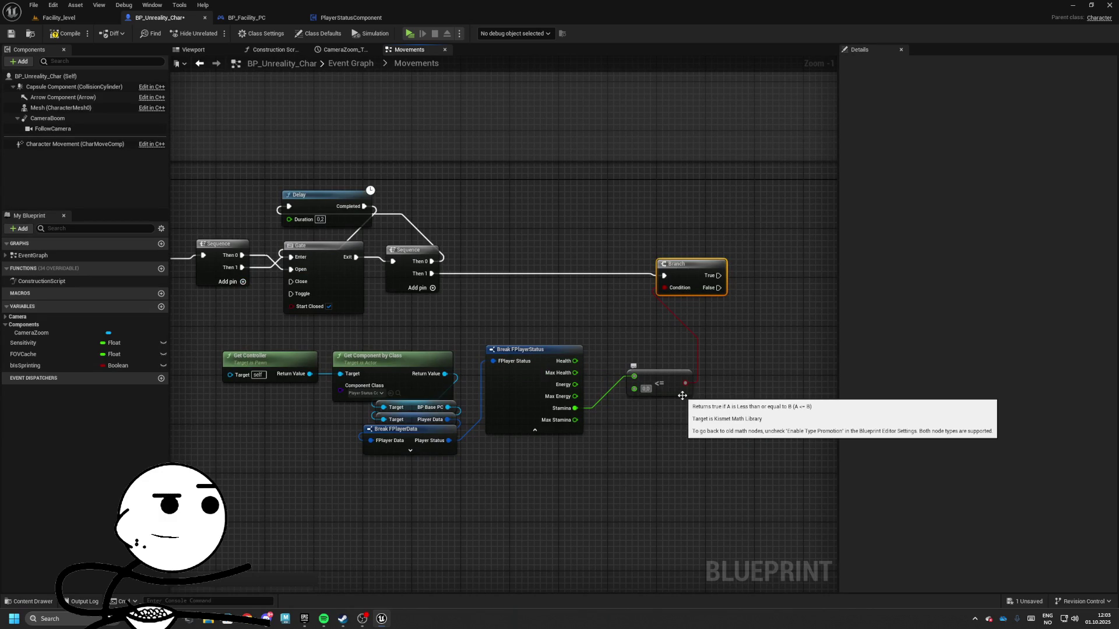
{"action": "mouse_move", "coordinate": [682, 396]}
{"action": "left_mouse_down"}
{"action": "mouse_move", "coordinate": [787, 165]}
{"action": "mouse_move", "coordinate": [444, 303]}
{"action": "mouse_move", "coordinate": [404, 338]}
{"action": "mouse_move", "coordinate": [508, 308]}
{"action": "left_mouse_up"}
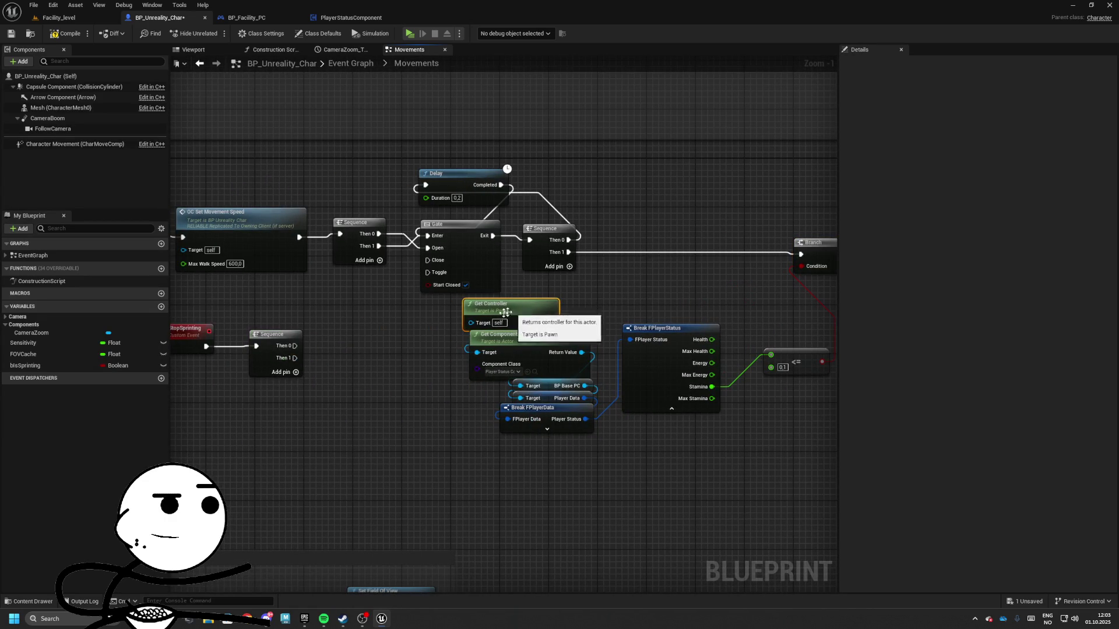
- Connect StopSprinting's Sequence Then 0 to the Gate's Close input
{"action": "mouse_move", "coordinate": [535, 372]}
{"action": "left_mouse_down"}
{"action": "mouse_move", "coordinate": [469, 352]}
{"action": "mouse_move", "coordinate": [428, 428]}
{"action": "mouse_move", "coordinate": [536, 340]}
{"action": "left_mouse_up"}
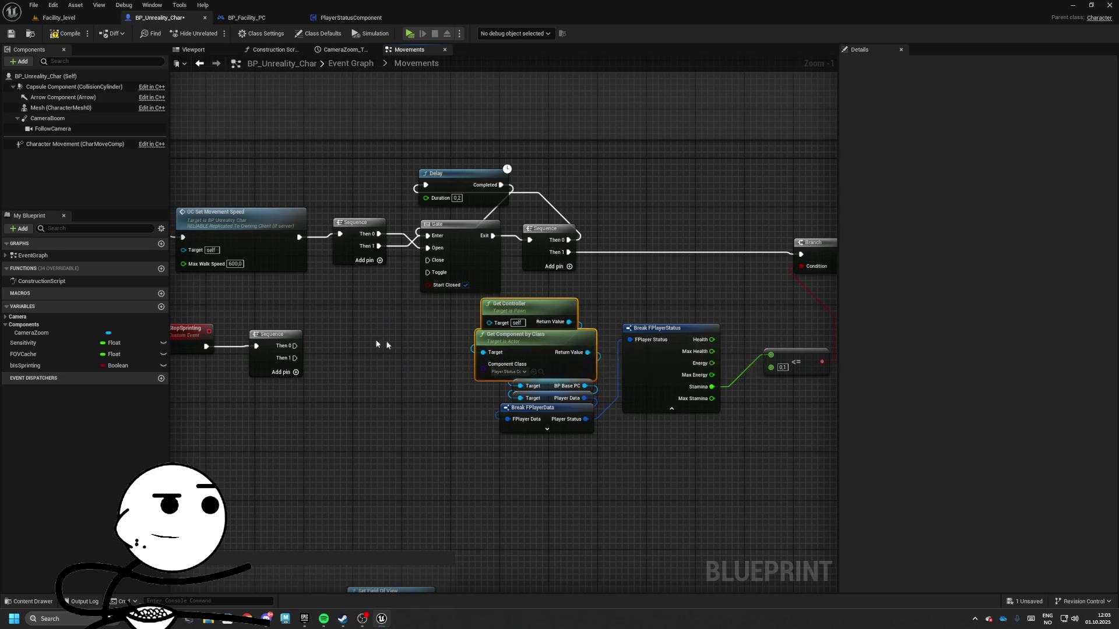
{"action": "left_click_drag", "start_coordinate": [380, 344], "coordinate": [476, 322]}
{"action": "mouse_move", "coordinate": [548, 336]}
{"action": "left_mouse_down"}
{"action": "mouse_move", "coordinate": [469, 336]}
{"action": "mouse_move", "coordinate": [597, 260]}
{"action": "left_mouse_up"}
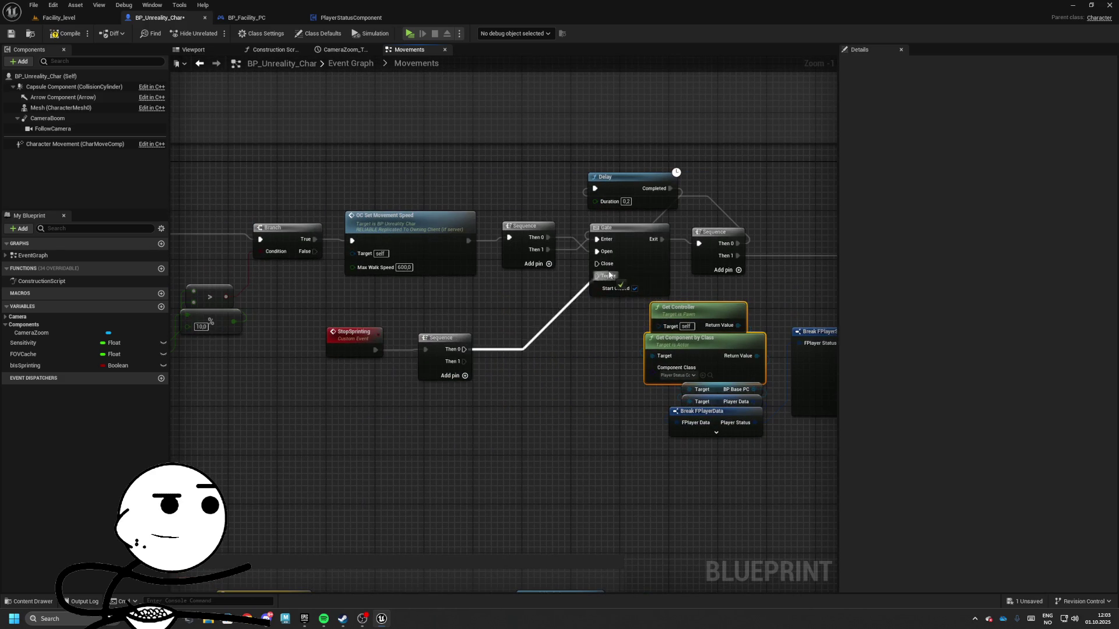
{"action": "mouse_move", "coordinate": [478, 364]}
{"action": "left_mouse_down"}
{"action": "mouse_move", "coordinate": [389, 373]}
{"action": "mouse_move", "coordinate": [609, 354]}
{"action": "mouse_move", "coordinate": [436, 348]}
{"action": "left_mouse_up"}
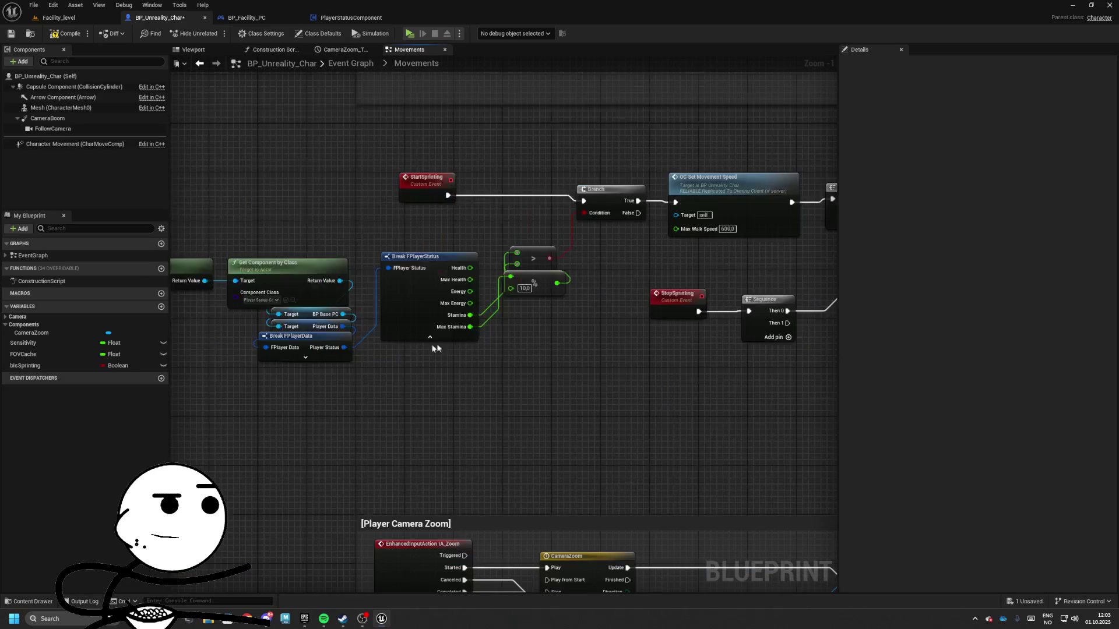
- Paste the Get Controller and Get Component by Class nodes and call Begin Stamina Regen on Then 1
{"action": "key", "text": "ctrl+v"}
{"action": "left_click_drag", "start_coordinate": [590, 289], "coordinate": [641, 290]}
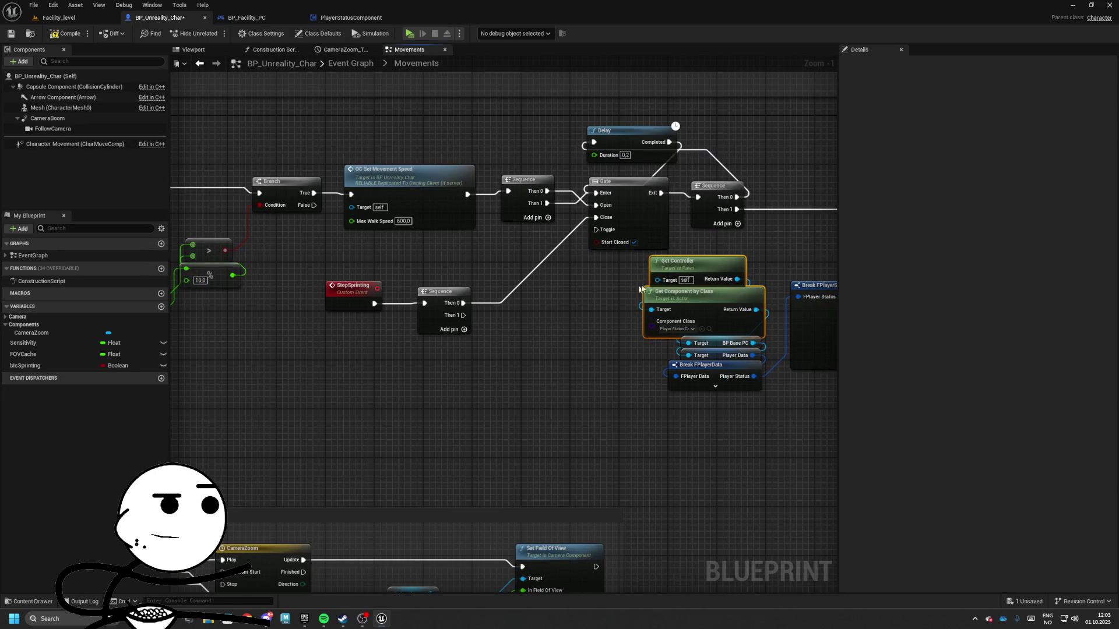
{"action": "key", "text": "ctrl+v"}
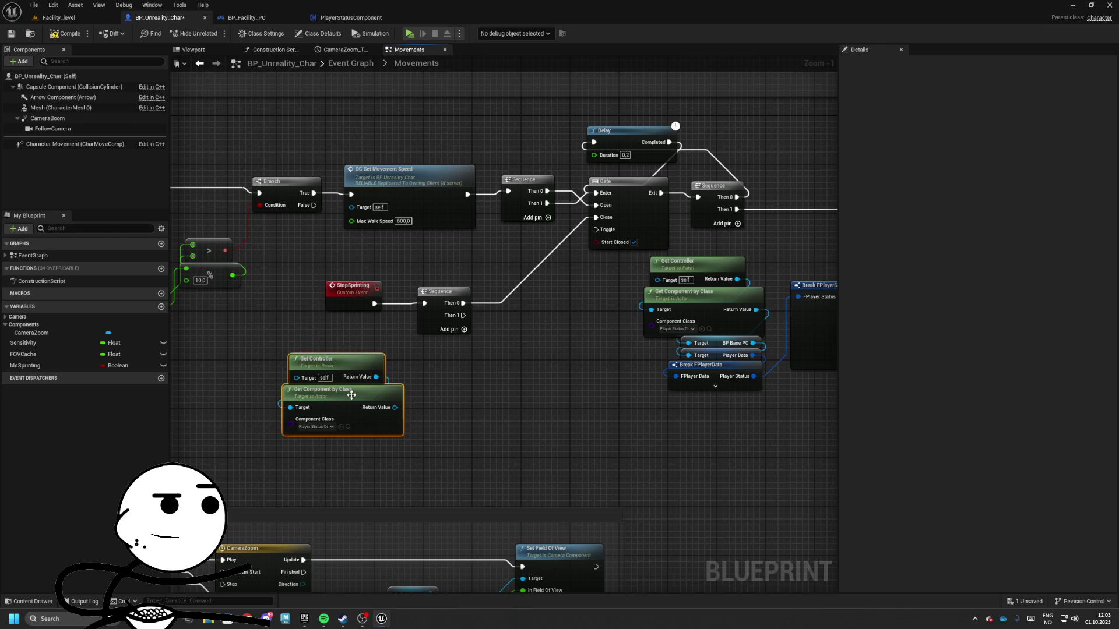
{"action": "mouse_move", "coordinate": [351, 395]}
{"action": "left_mouse_down"}
{"action": "mouse_move", "coordinate": [265, 364]}
{"action": "mouse_move", "coordinate": [483, 368]}
{"action": "mouse_move", "coordinate": [534, 325]}
{"action": "mouse_move", "coordinate": [553, 331]}
{"action": "mouse_move", "coordinate": [494, 331]}
{"action": "mouse_move", "coordinate": [429, 350]}
{"action": "left_mouse_up"}
{"action": "type", "text": "beg"}
{"action": "key", "text": "Up"}
{"action": "key", "text": "Up"}
{"action": "key", "text": "Return"}
{"action": "mouse_move", "coordinate": [456, 288]}
{"action": "left_mouse_down"}
{"action": "mouse_move", "coordinate": [724, 454]}
{"action": "mouse_move", "coordinate": [693, 431]}
{"action": "left_mouse_up"}
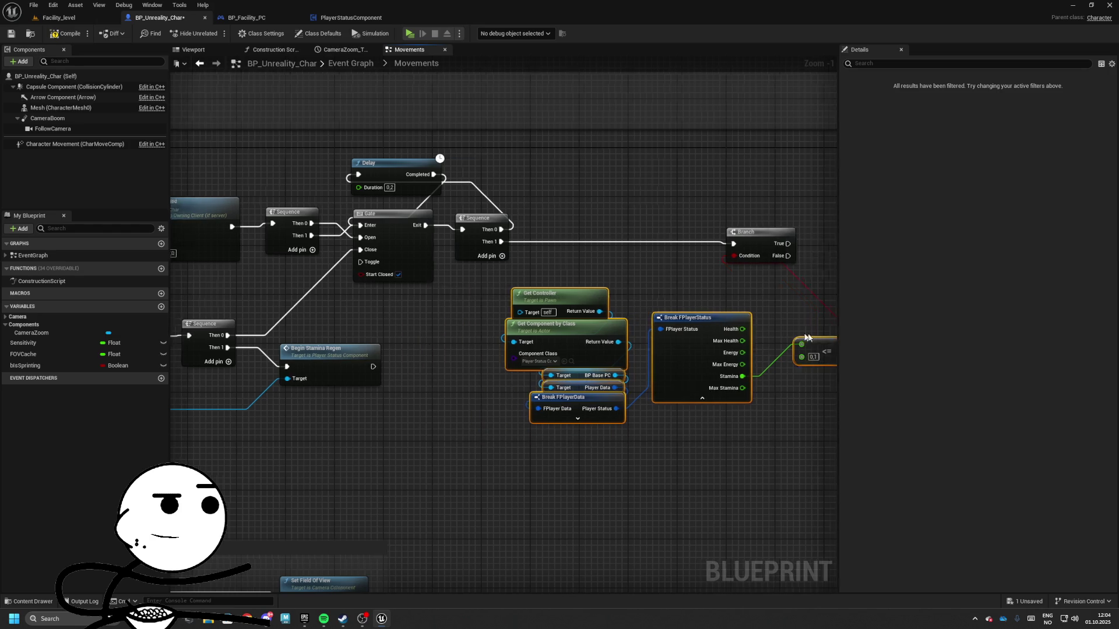
{"action": "left_click_drag", "start_coordinate": [432, 257], "coordinate": [877, 300]}
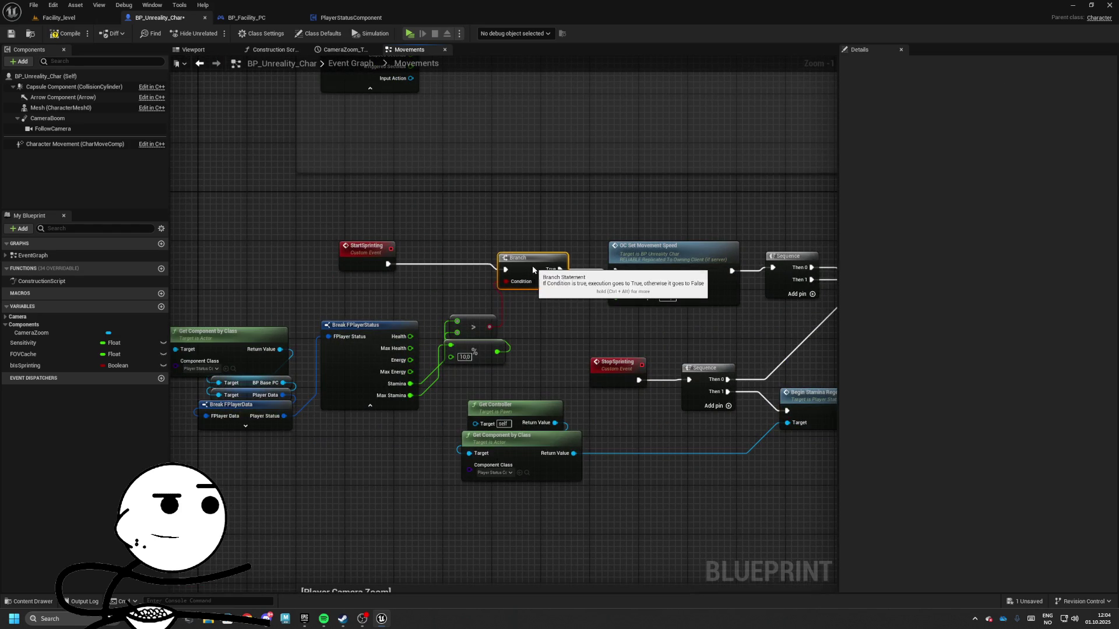
- Hide Break FPlayerStatus's unconnected pins and add SET Is Sprinting after StartSprinting's Branch True
{"action": "left_click", "coordinate": [547, 265]}
{"action": "scroll", "coordinate": [480, 226], "scroll_direction": "down", "scroll_amount": 3}
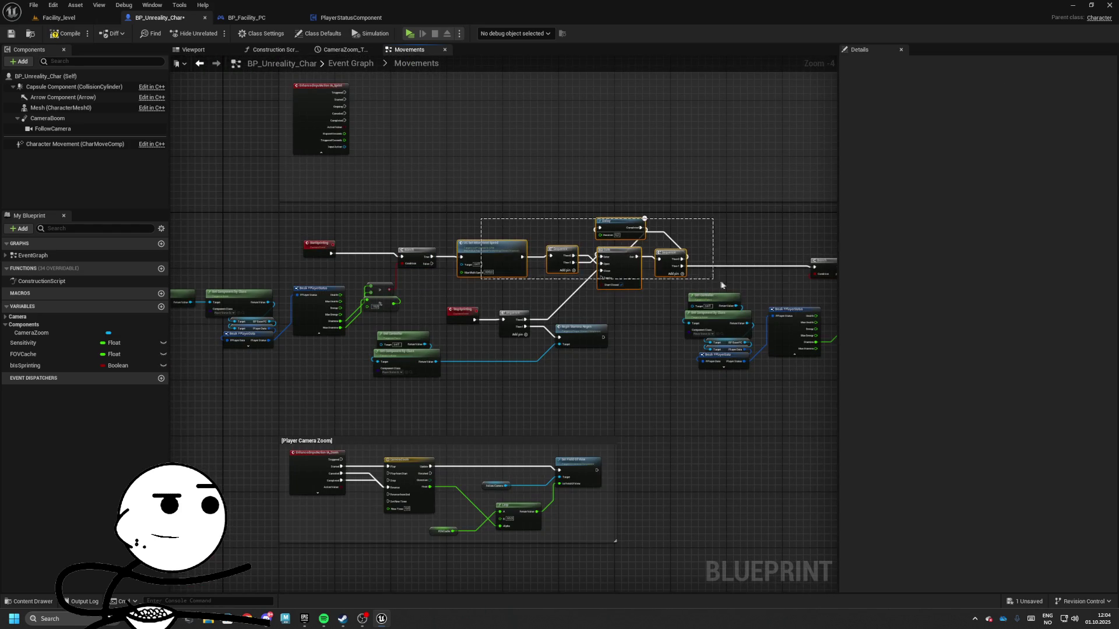
{"action": "left_click_drag", "start_coordinate": [826, 290], "coordinate": [831, 289]}
{"action": "scroll", "coordinate": [349, 257], "scroll_direction": "up", "scroll_amount": 5}
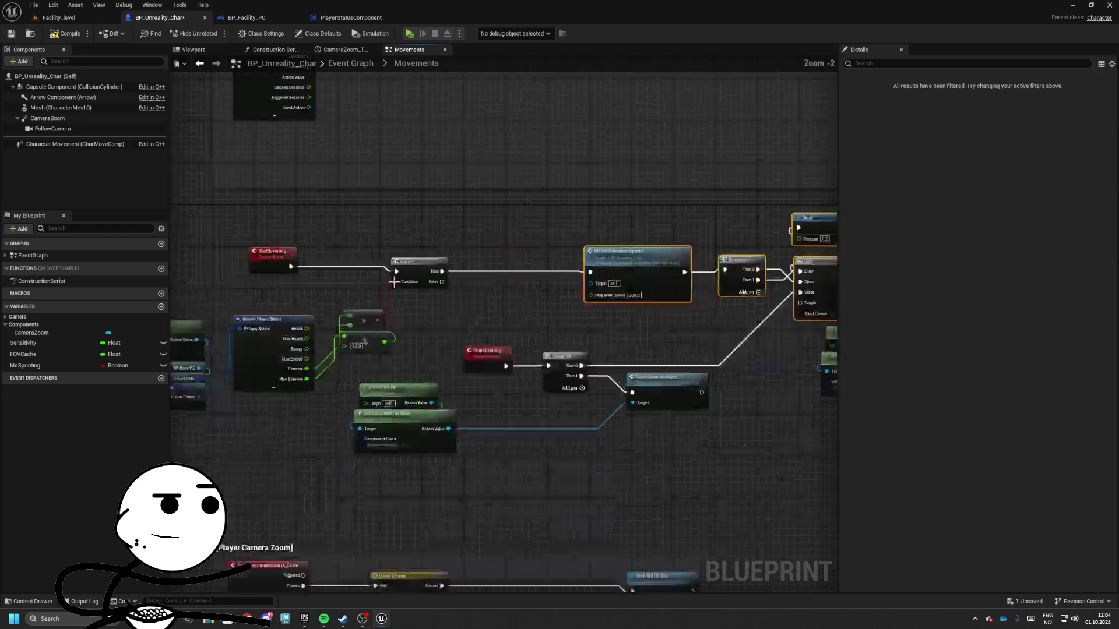
{"action": "left_click_drag", "start_coordinate": [314, 375], "coordinate": [322, 409]}
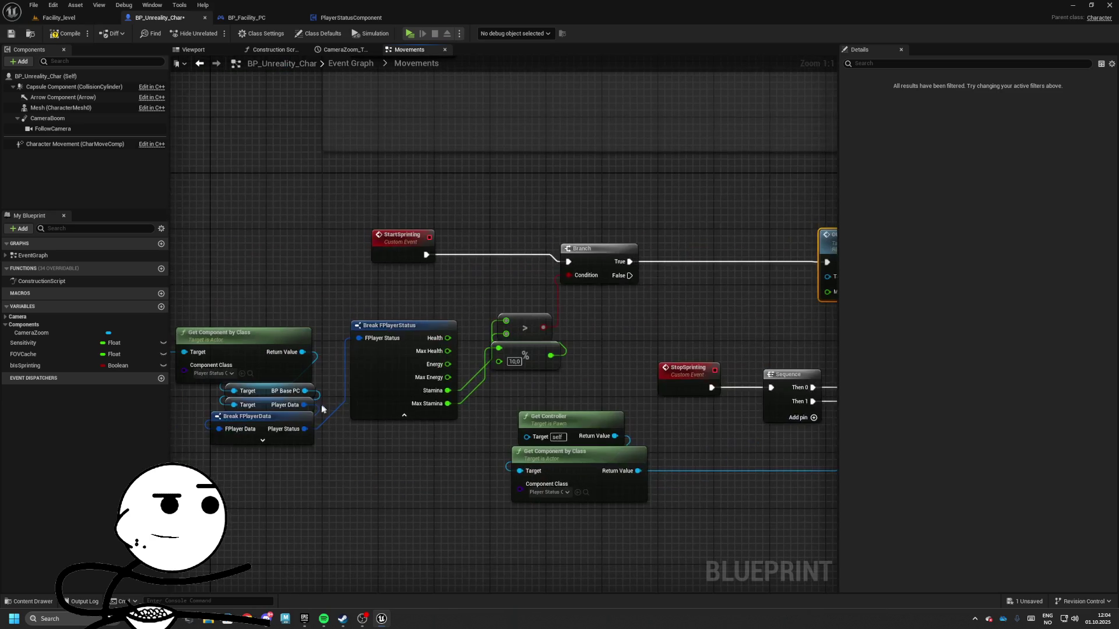
{"action": "left_click", "coordinate": [402, 341]}
{"action": "left_click", "coordinate": [1004, 172]}
{"action": "mouse_move", "coordinate": [226, 372]}
{"action": "left_mouse_down"}
{"action": "mouse_move", "coordinate": [396, 376]}
{"action": "mouse_move", "coordinate": [630, 304]}
{"action": "left_mouse_up"}
{"action": "type", "text": "set is spro"}
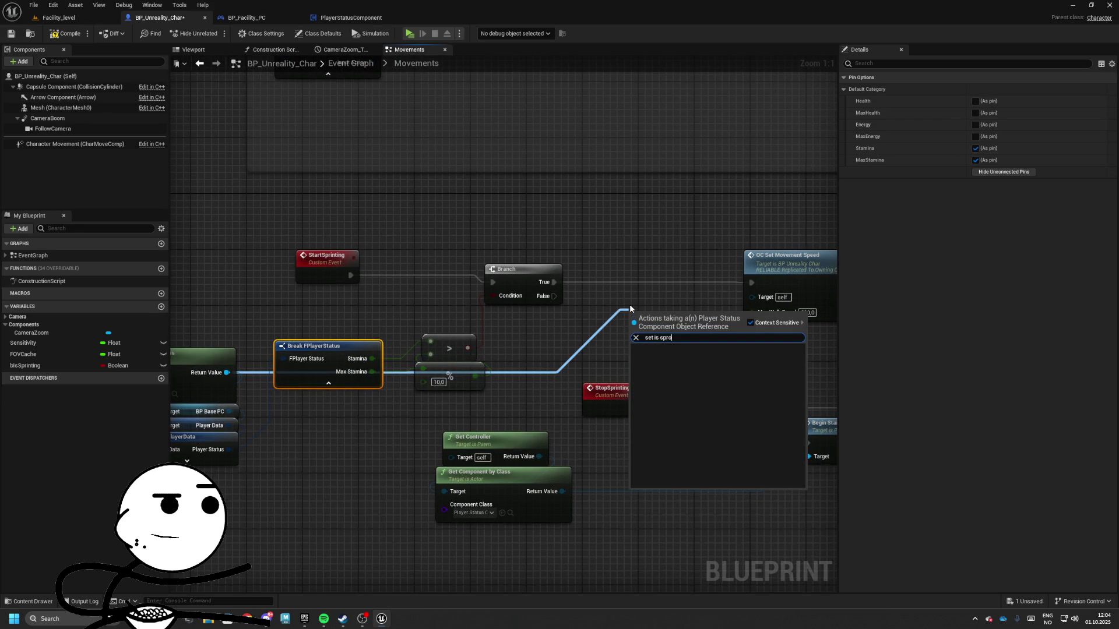
{"action": "key", "text": "Return"}
{"action": "mouse_move", "coordinate": [644, 278]}
{"action": "left_mouse_down"}
{"action": "mouse_move", "coordinate": [575, 259]}
{"action": "mouse_move", "coordinate": [547, 276]}
{"action": "mouse_move", "coordinate": [481, 253]}
{"action": "mouse_move", "coordinate": [320, 249]}
{"action": "left_mouse_up"}
- Paste a second SET Is Sprinting on the stamina-check Branch's True, targeting the Player Status component
{"action": "left_click", "coordinate": [561, 246]}
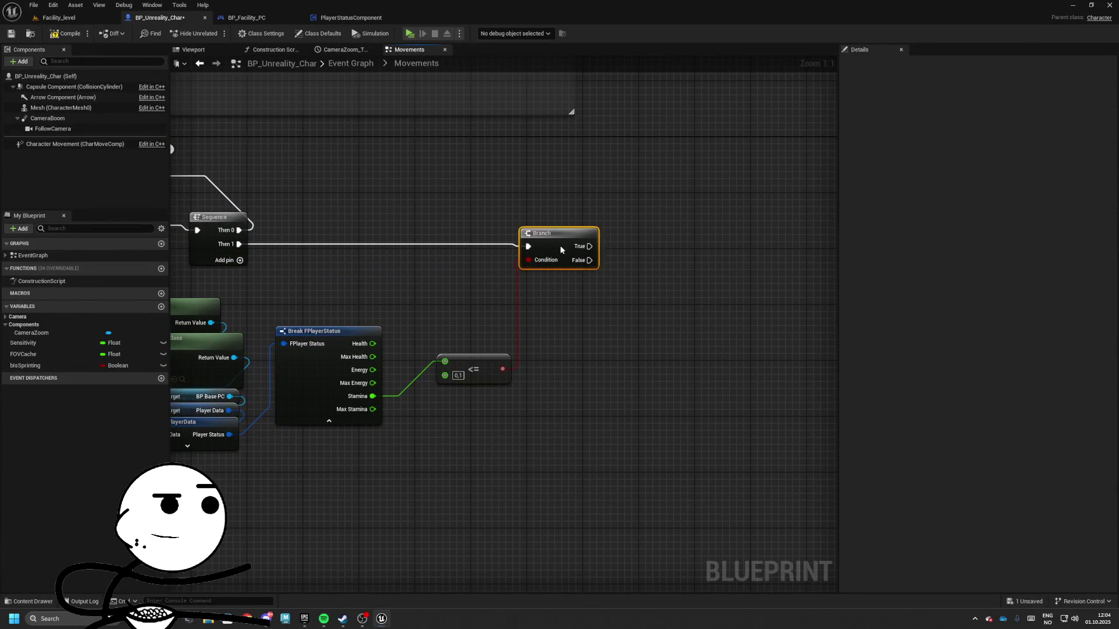
{"action": "mouse_move", "coordinate": [669, 228]}
{"action": "left_mouse_down"}
{"action": "mouse_move", "coordinate": [618, 218]}
{"action": "mouse_move", "coordinate": [594, 250]}
{"action": "left_mouse_up"}
{"action": "left_click", "coordinate": [448, 252]}
{"action": "mouse_move", "coordinate": [448, 252]}
{"action": "left_mouse_down"}
{"action": "mouse_move", "coordinate": [729, 253]}
{"action": "mouse_move", "coordinate": [533, 252]}
{"action": "left_mouse_up"}
{"action": "key", "text": "ctrl+v"}
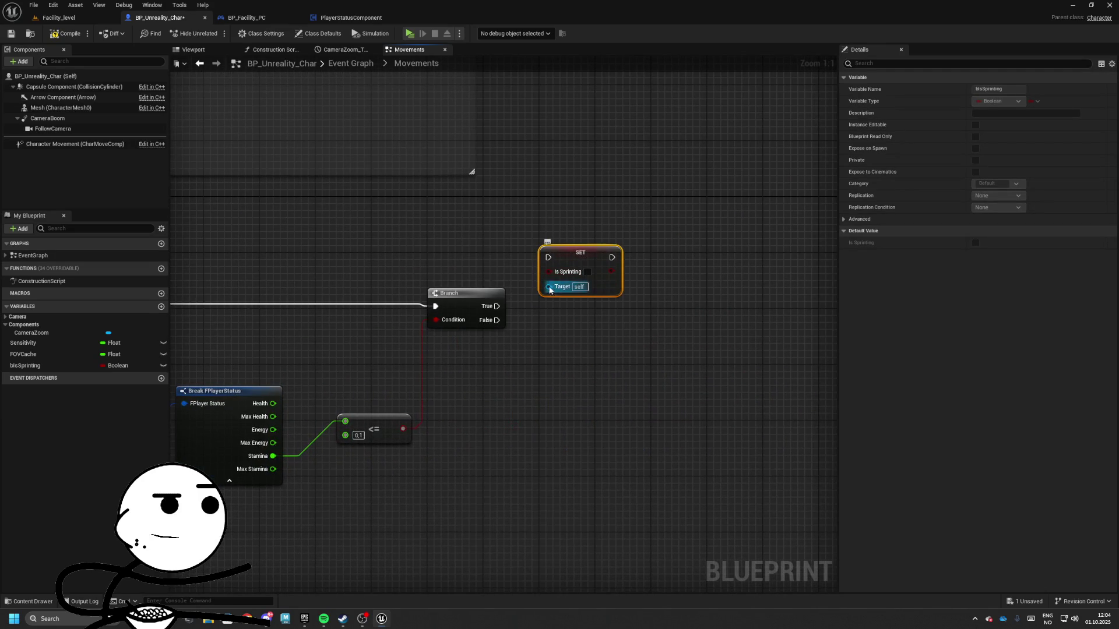
{"action": "mouse_move", "coordinate": [550, 290]}
{"action": "left_mouse_down"}
{"action": "mouse_move", "coordinate": [515, 449]}
{"action": "mouse_move", "coordinate": [562, 446]}
{"action": "mouse_move", "coordinate": [582, 431]}
{"action": "mouse_move", "coordinate": [266, 433]}
{"action": "left_mouse_up"}
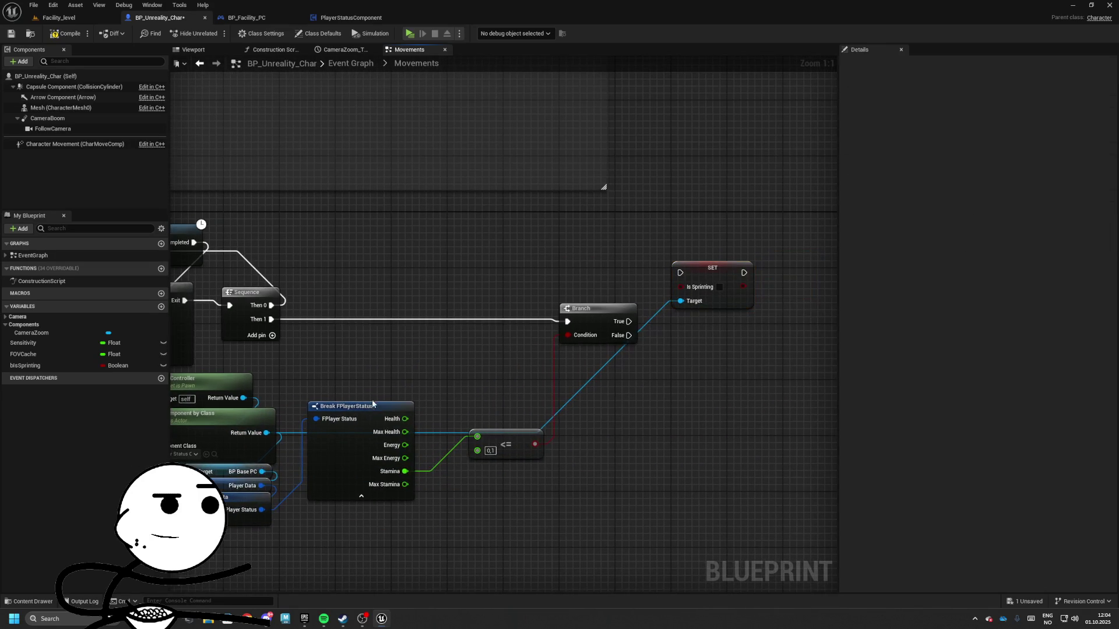
{"action": "left_click", "coordinate": [372, 404]}
{"action": "left_click", "coordinate": [1003, 172]}
{"action": "mouse_move", "coordinate": [731, 318]}
{"action": "left_mouse_down"}
{"action": "mouse_move", "coordinate": [617, 318]}
{"action": "mouse_move", "coordinate": [644, 309]}
{"action": "left_mouse_up"}
{"action": "left_click", "coordinate": [643, 309]}
{"action": "mouse_move", "coordinate": [540, 312]}
{"action": "left_mouse_down"}
{"action": "mouse_move", "coordinate": [598, 305]}
{"action": "mouse_move", "coordinate": [681, 271]}
{"action": "left_mouse_up"}
- Add a Stop Sprinting call after the SET Is Sprinting node in the stamina loop
{"action": "mouse_move", "coordinate": [594, 240]}
{"action": "left_mouse_down"}
{"action": "mouse_move", "coordinate": [673, 195]}
{"action": "mouse_move", "coordinate": [557, 242]}
{"action": "mouse_move", "coordinate": [750, 219]}
{"action": "mouse_move", "coordinate": [449, 242]}
{"action": "mouse_move", "coordinate": [530, 200]}
{"action": "mouse_move", "coordinate": [602, 215]}
{"action": "mouse_move", "coordinate": [609, 186]}
{"action": "left_mouse_up"}
{"action": "type", "text": "stop"}
{"action": "key", "text": "Up"}
{"action": "key", "text": "Return"}
{"action": "mouse_move", "coordinate": [500, 213]}
{"action": "left_mouse_down"}
{"action": "mouse_move", "coordinate": [635, 186]}
{"action": "mouse_move", "coordinate": [592, 317]}
{"action": "mouse_move", "coordinate": [592, 290]}
{"action": "mouse_move", "coordinate": [709, 307]}
{"action": "mouse_move", "coordinate": [430, 265]}
{"action": "mouse_move", "coordinate": [508, 292]}
{"action": "left_mouse_up"}
- Wire IA_Sprint Started to Start Sprinting, and Canceled and Completed to Stop Sprinting
{"action": "type", "text": "start so"}
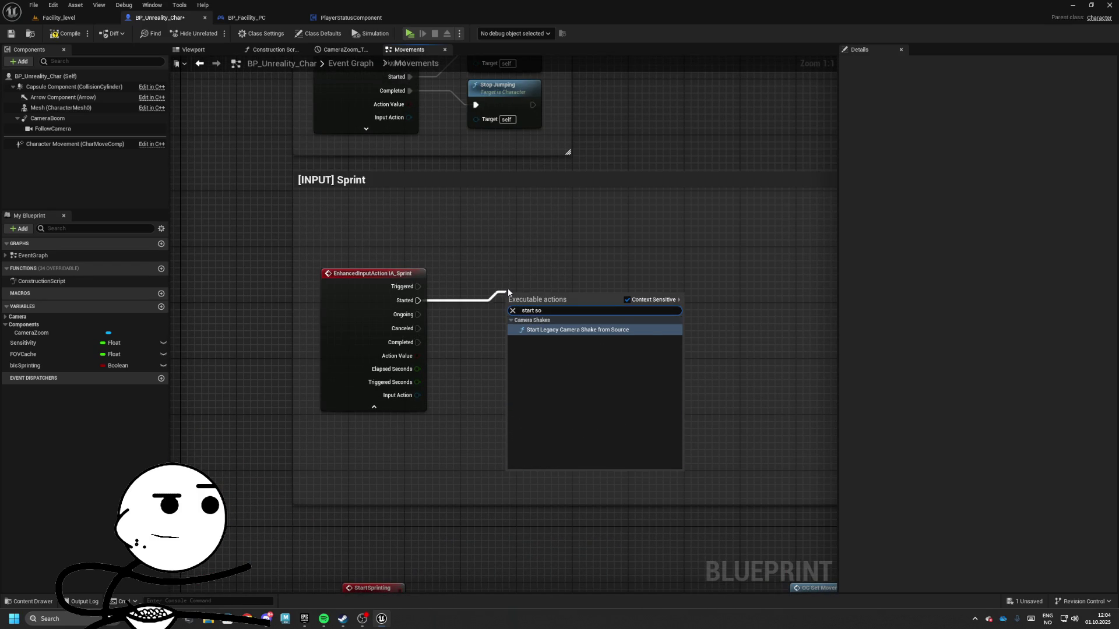
{"action": "key", "text": "Return"}
{"action": "left_click_drag", "start_coordinate": [418, 329], "coordinate": [512, 344]}
{"action": "type", "text": "sttop sp"}
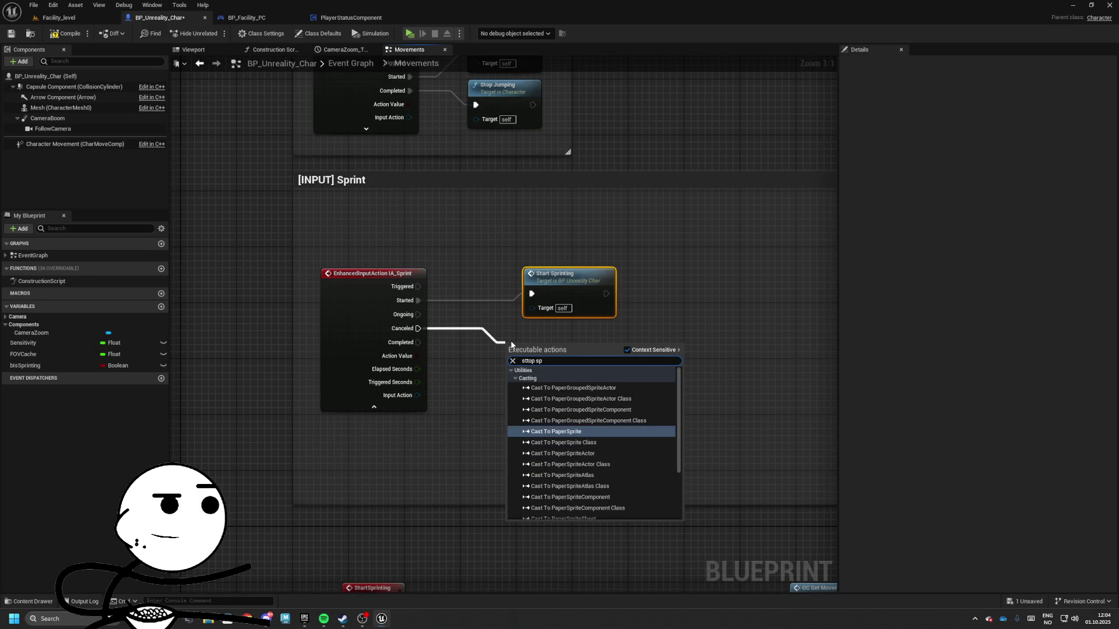
{"action": "key", "text": "BackSpace"}
{"action": "key", "text": "BackSpace"}
{"action": "key", "text": "BackSpace"}
{"action": "type", "text": "top sp"}
{"action": "key", "text": "Return"}
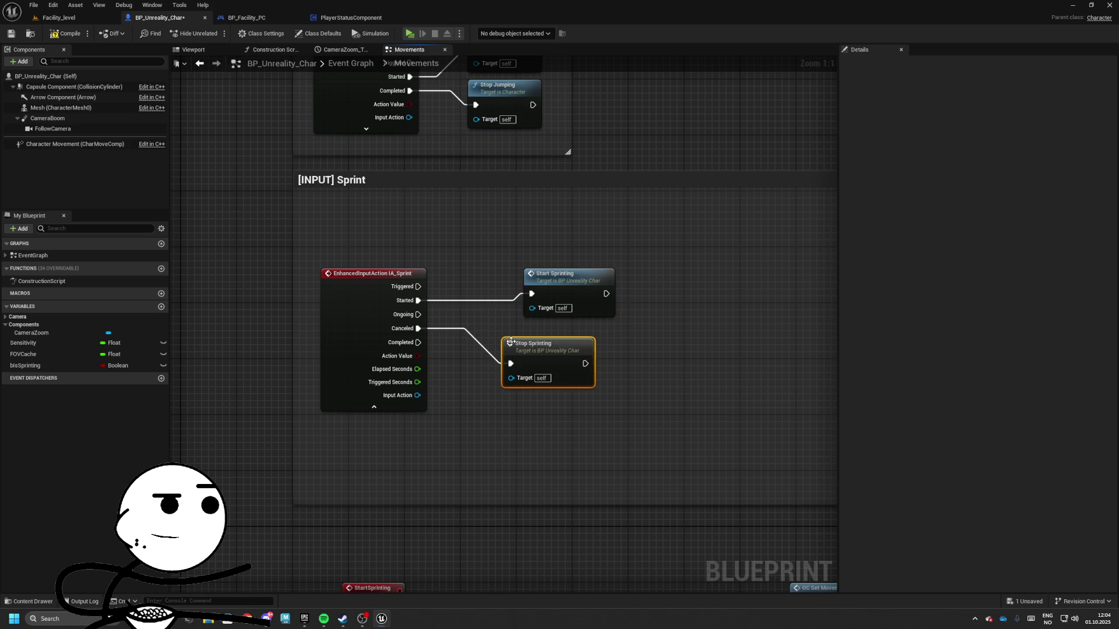
{"action": "left_click_drag", "start_coordinate": [511, 342], "coordinate": [533, 330]}
{"action": "key", "text": "ctrl+d"}
{"action": "mouse_move", "coordinate": [532, 398]}
{"action": "left_mouse_down"}
{"action": "mouse_move", "coordinate": [428, 349]}
{"action": "mouse_move", "coordinate": [526, 409]}
{"action": "left_mouse_up"}
{"action": "key", "text": "Escape"}
{"action": "key", "text": "Delete"}
{"action": "left_click_drag", "start_coordinate": [531, 350], "coordinate": [420, 342]}
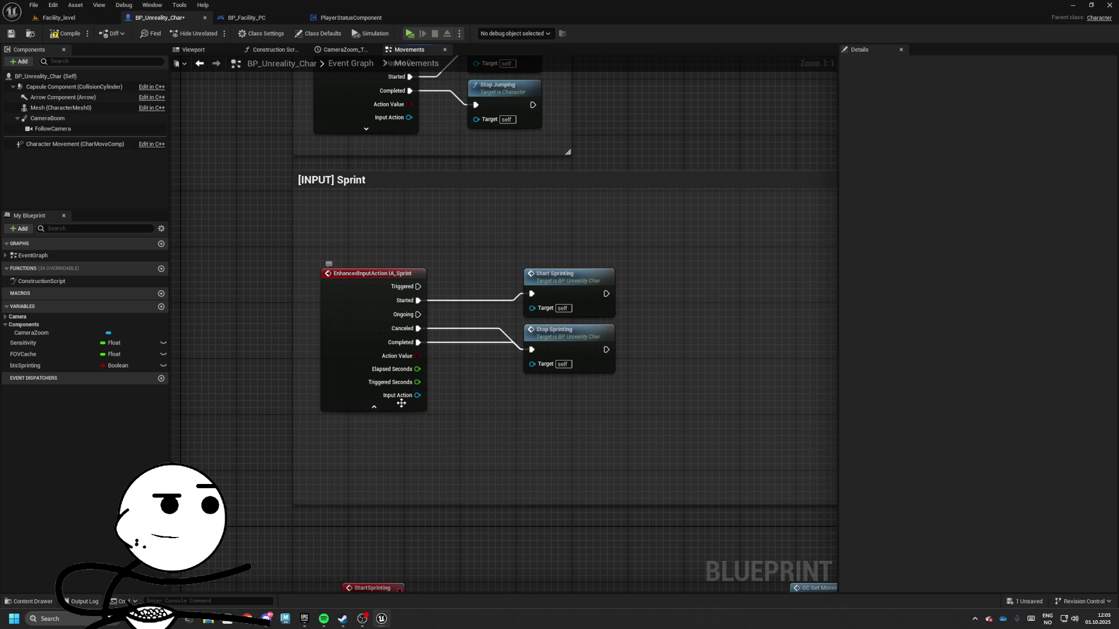
- Collapse IA_Sprint's advanced pins and move the Start and Stop Sprinting nodes beside it
{"action": "left_click", "coordinate": [402, 403]}
{"action": "left_click_drag", "start_coordinate": [514, 272], "coordinate": [616, 373]}
{"action": "left_click_drag", "start_coordinate": [532, 294], "coordinate": [476, 288]}
{"action": "left_click_drag", "start_coordinate": [375, 237], "coordinate": [565, 370]}
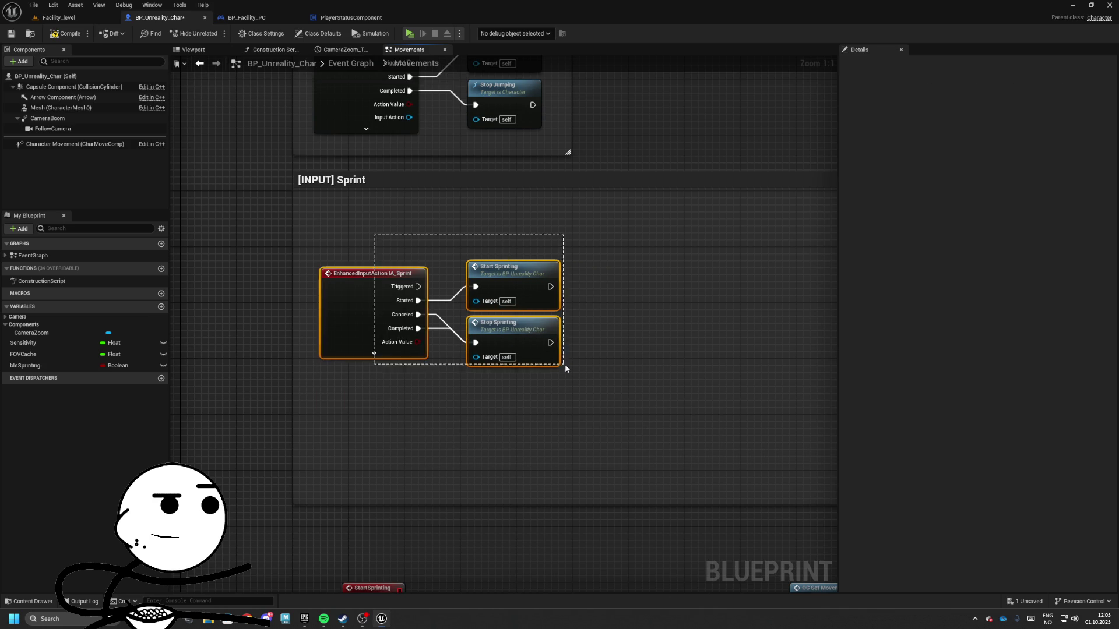
{"action": "left_click", "coordinate": [518, 225]}
{"action": "mouse_move", "coordinate": [583, 233]}
{"action": "left_mouse_down"}
{"action": "mouse_move", "coordinate": [525, 295]}
{"action": "mouse_move", "coordinate": [525, 247]}
{"action": "left_mouse_up"}
{"action": "left_click", "coordinate": [518, 499]}
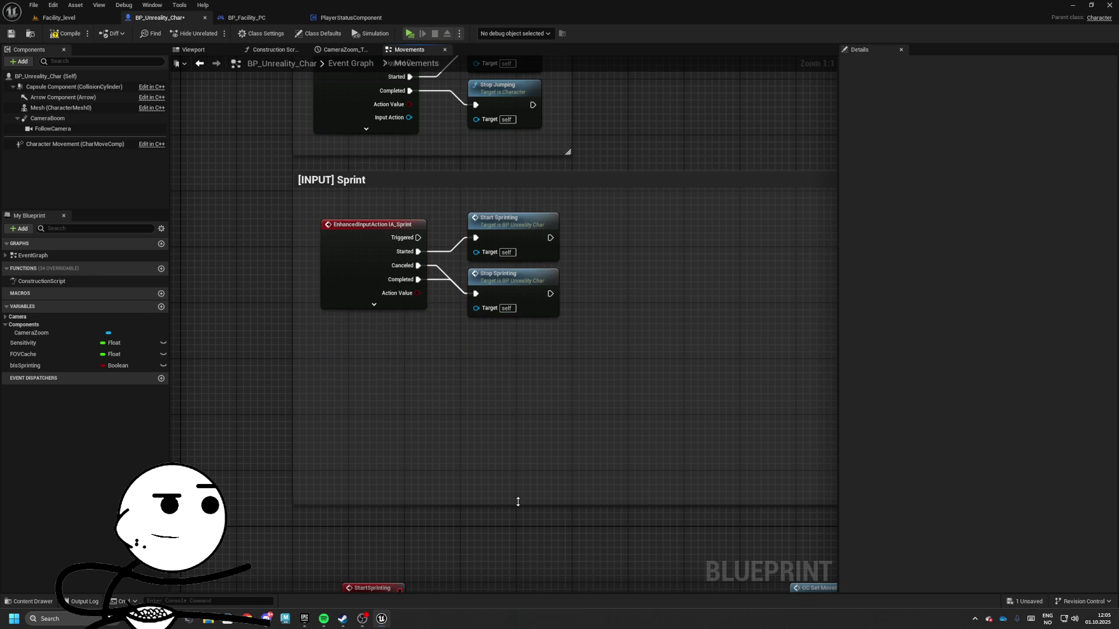
{"action": "scroll", "coordinate": [646, 261], "scroll_direction": "down", "scroll_amount": 6}
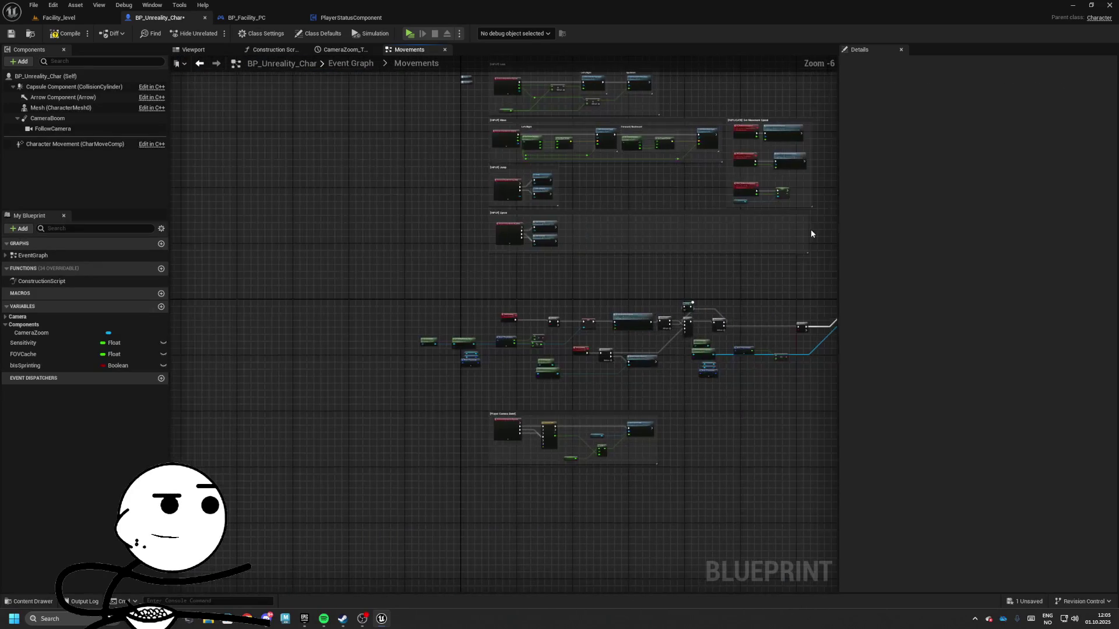
- Straighten and evenly space the Branch, SET and Stop Sprinting chain
{"action": "scroll", "coordinate": [546, 230], "scroll_direction": "up", "scroll_amount": 4}
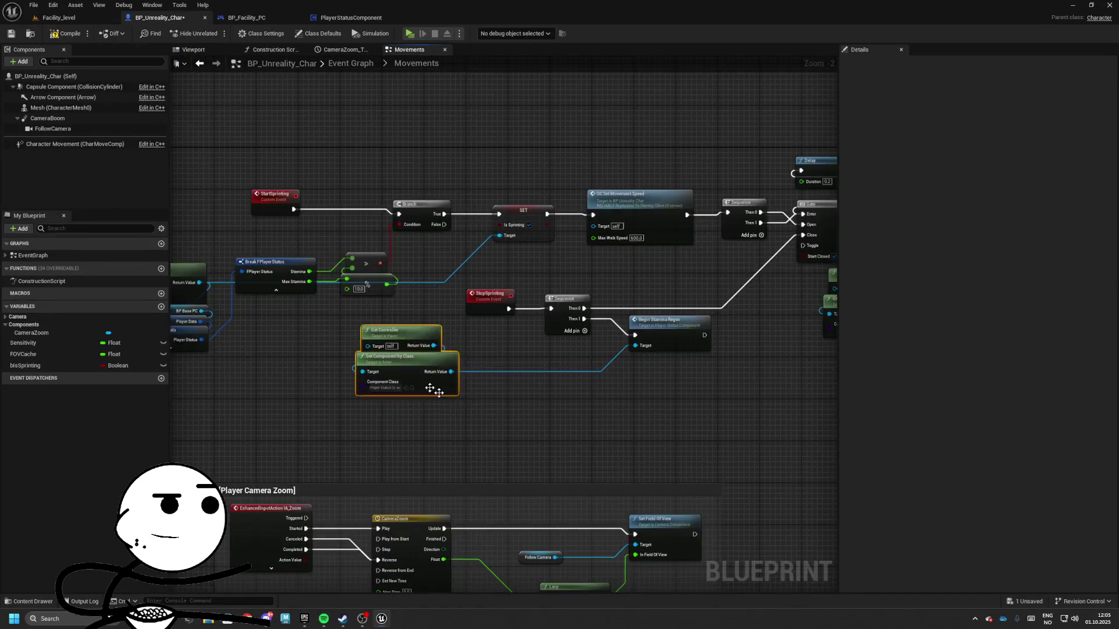
{"action": "mouse_move", "coordinate": [480, 334]}
{"action": "left_mouse_down"}
{"action": "mouse_move", "coordinate": [564, 210]}
{"action": "mouse_move", "coordinate": [366, 233]}
{"action": "mouse_move", "coordinate": [516, 267]}
{"action": "mouse_move", "coordinate": [200, 234]}
{"action": "mouse_move", "coordinate": [594, 257]}
{"action": "mouse_move", "coordinate": [513, 280]}
{"action": "mouse_move", "coordinate": [545, 320]}
{"action": "mouse_move", "coordinate": [392, 314]}
{"action": "left_mouse_up"}
{"action": "mouse_move", "coordinate": [455, 256]}
{"action": "left_mouse_down"}
{"action": "mouse_move", "coordinate": [582, 280]}
{"action": "mouse_move", "coordinate": [413, 296]}
{"action": "mouse_move", "coordinate": [452, 278]}
{"action": "mouse_move", "coordinate": [492, 283]}
{"action": "mouse_move", "coordinate": [452, 290]}
{"action": "left_mouse_up"}
{"action": "left_click", "coordinate": [571, 278]}
{"action": "key", "text": "f"}
- Pan across the Gate and Delay loop to review the finished stamina-check wiring
{"action": "scroll", "coordinate": [610, 288], "scroll_direction": "down", "scroll_amount": 1}
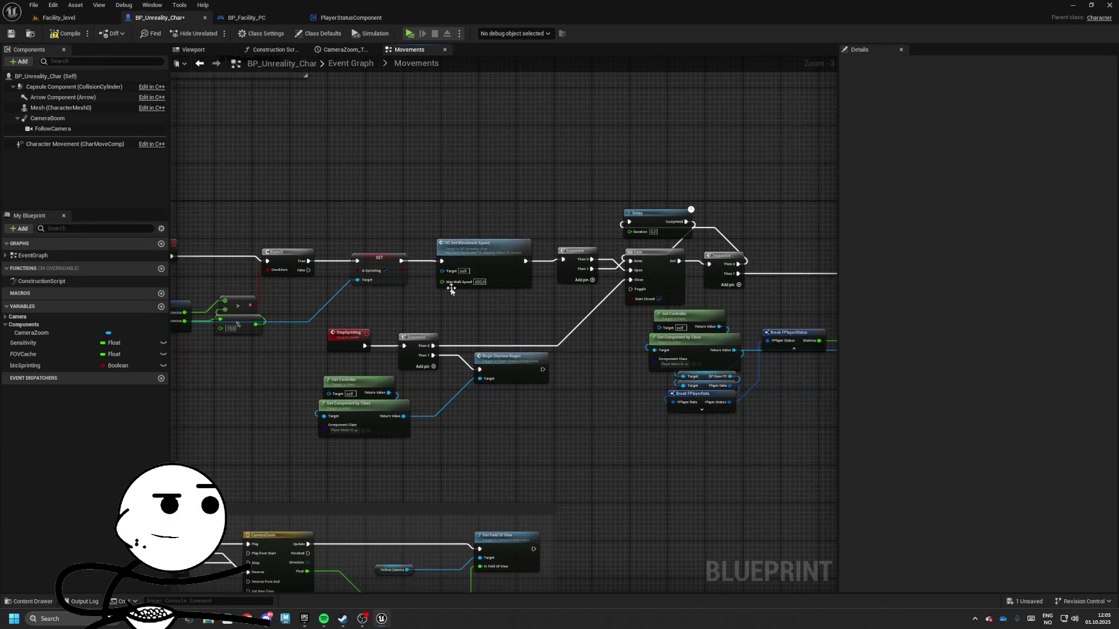
{"action": "left_click_drag", "start_coordinate": [571, 297], "coordinate": [407, 297]}
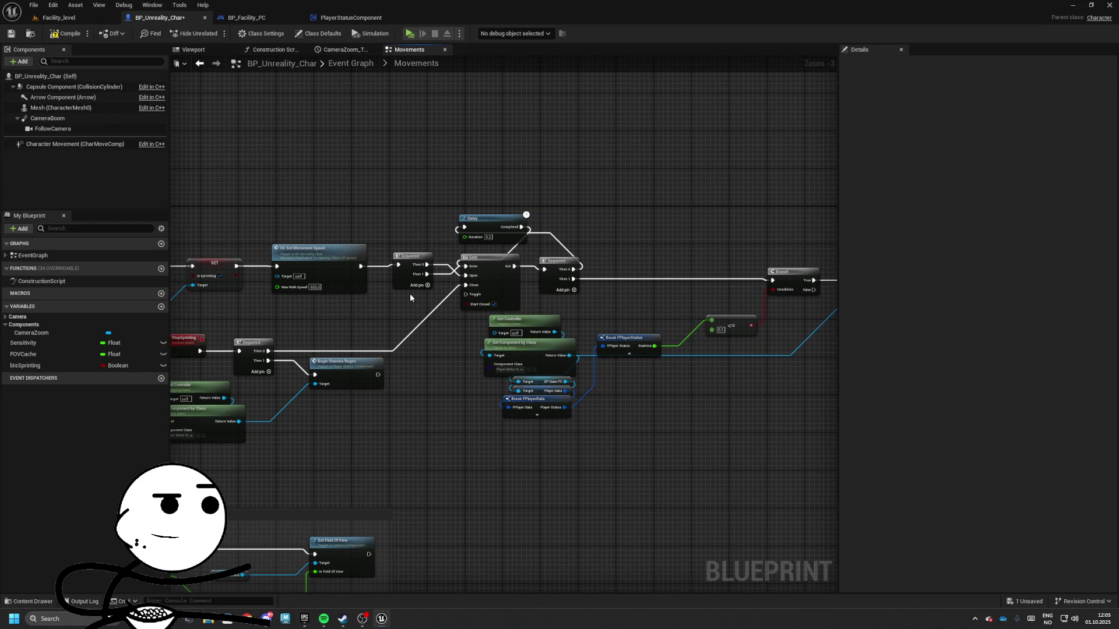
{"action": "mouse_move", "coordinate": [410, 293]}
{"action": "left_mouse_down"}
{"action": "mouse_move", "coordinate": [400, 312]}
{"action": "mouse_move", "coordinate": [466, 314]}
{"action": "left_mouse_up"}
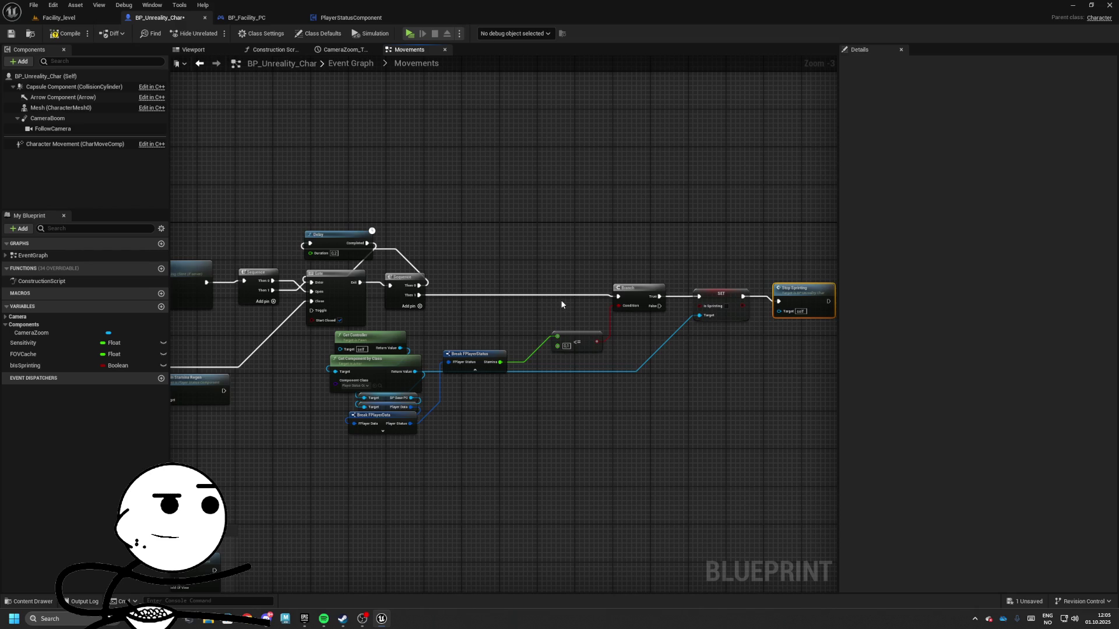
{"action": "left_click_drag", "start_coordinate": [559, 304], "coordinate": [717, 304]}
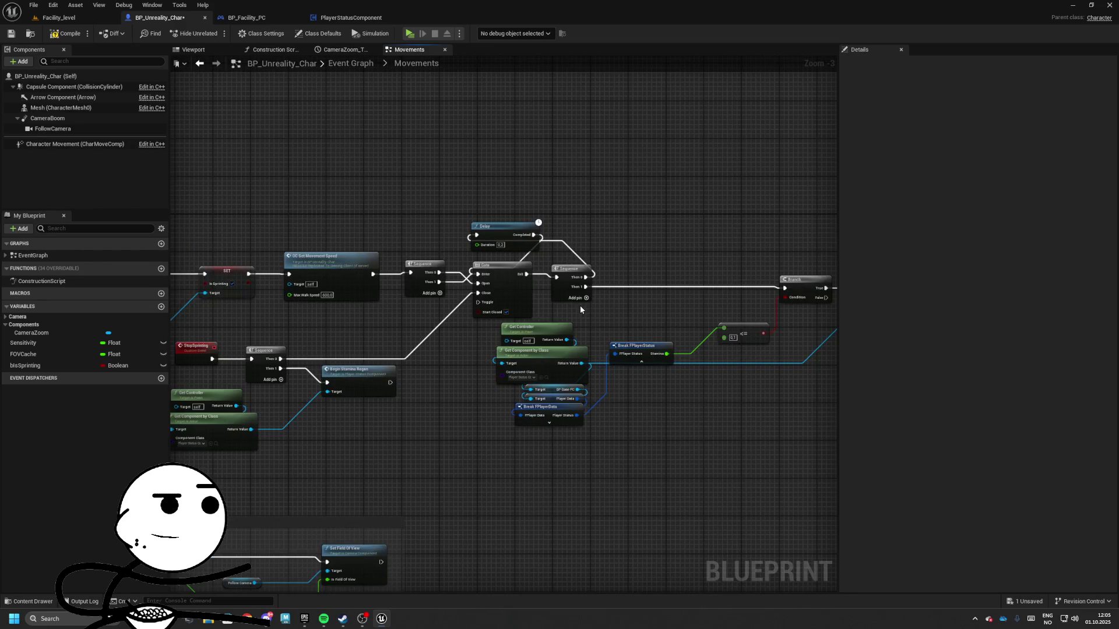
{"action": "left_click_drag", "start_coordinate": [582, 306], "coordinate": [383, 288]}
{"action": "left_click_drag", "start_coordinate": [518, 309], "coordinate": [628, 299]}
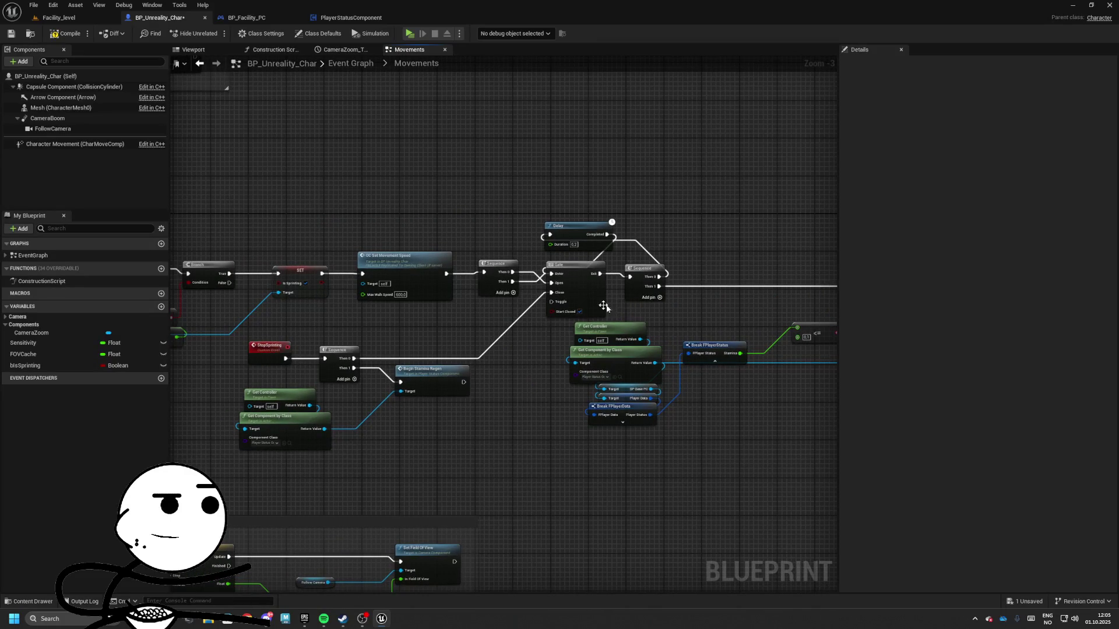
{"action": "mouse_move", "coordinate": [469, 325]}
{"action": "left_mouse_down"}
{"action": "mouse_move", "coordinate": [547, 319]}
{"action": "mouse_move", "coordinate": [525, 344]}
{"action": "mouse_move", "coordinate": [172, 342]}
{"action": "left_mouse_up"}
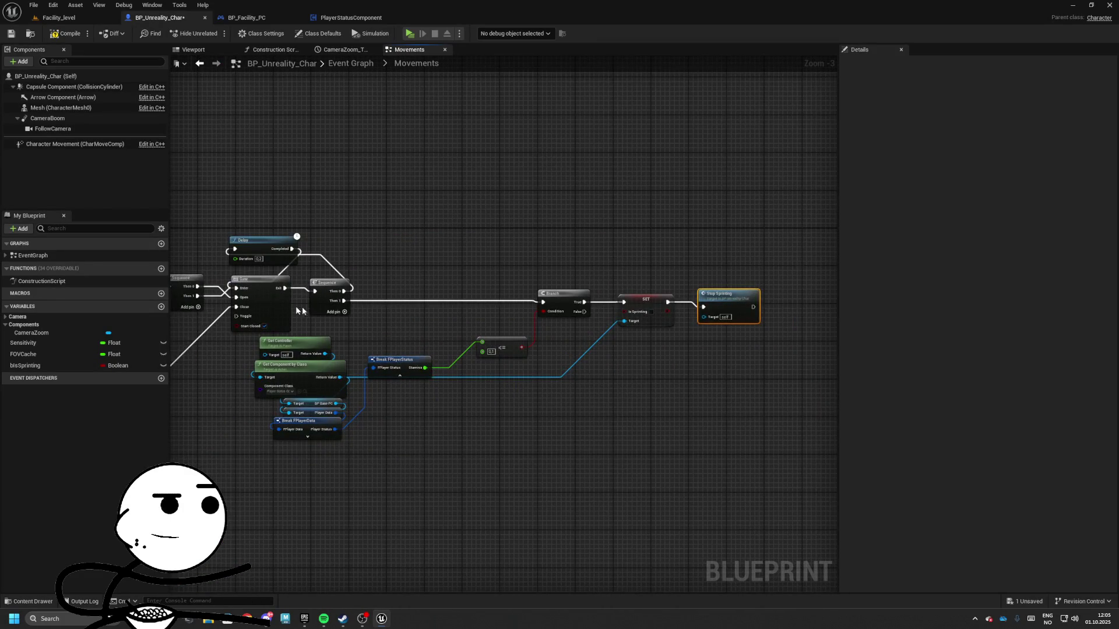